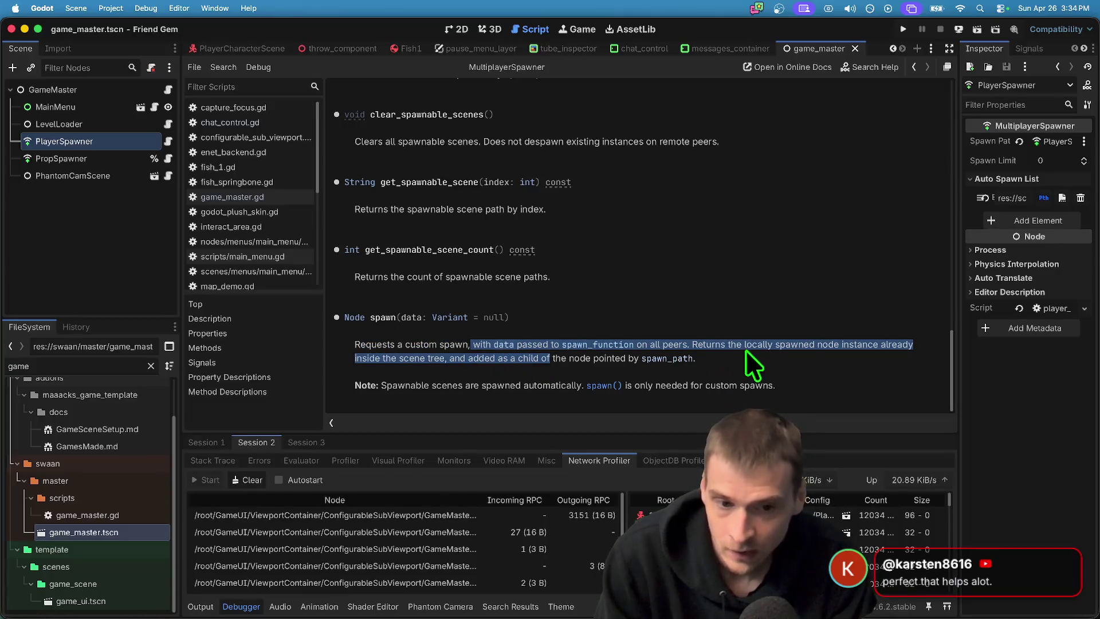
Highlight the spawn() return note and the automatic-spawning note in the MultiplayerSpawner reference
mouse_move(724, 344)
left_mouse_down()
mouse_move(567, 375)
mouse_move(608, 361)
mouse_move(426, 378)
left_mouse_up()
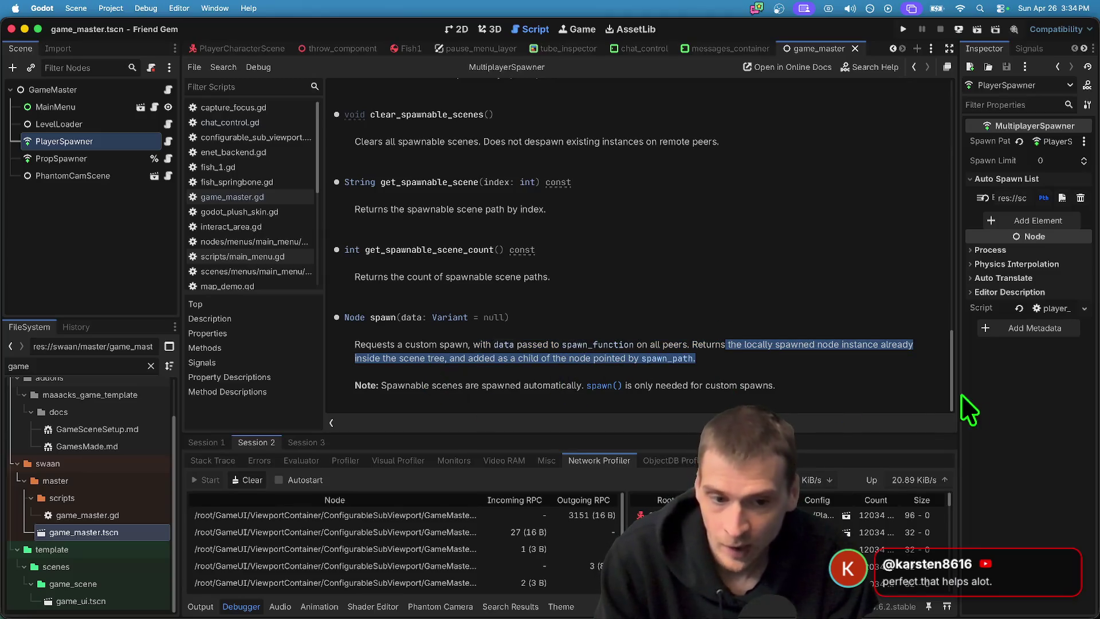
left_click_drag(777, 385, 460, 385)
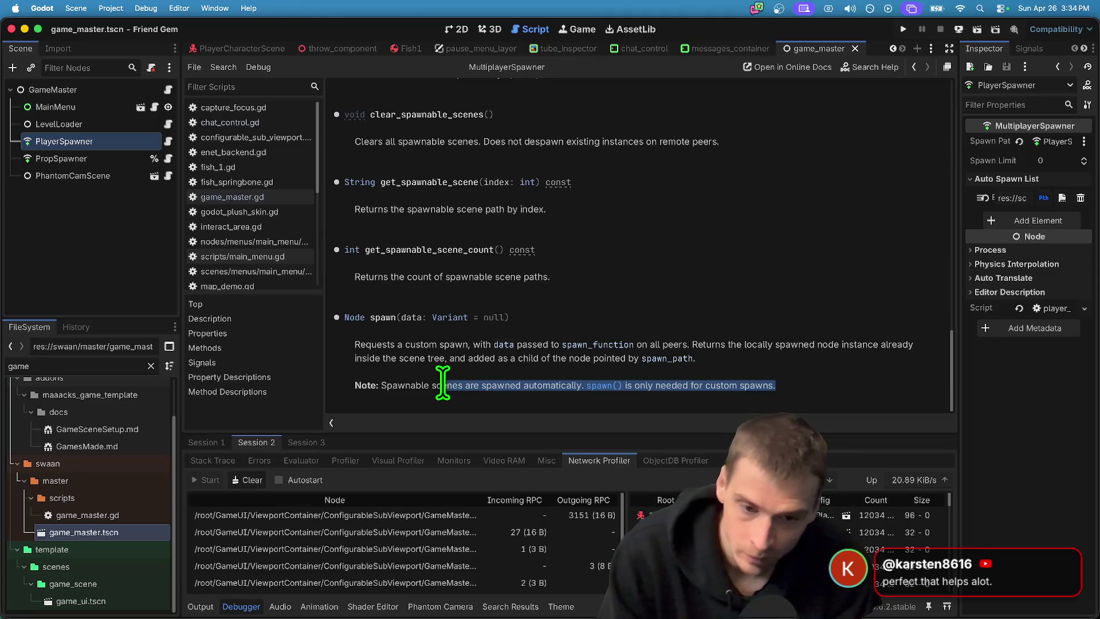
left_click_drag(625, 386, 628, 386)
mouse_move(768, 393)
left_mouse_down()
mouse_move(462, 388)
mouse_move(476, 387)
left_mouse_up()
key("super+Tab")
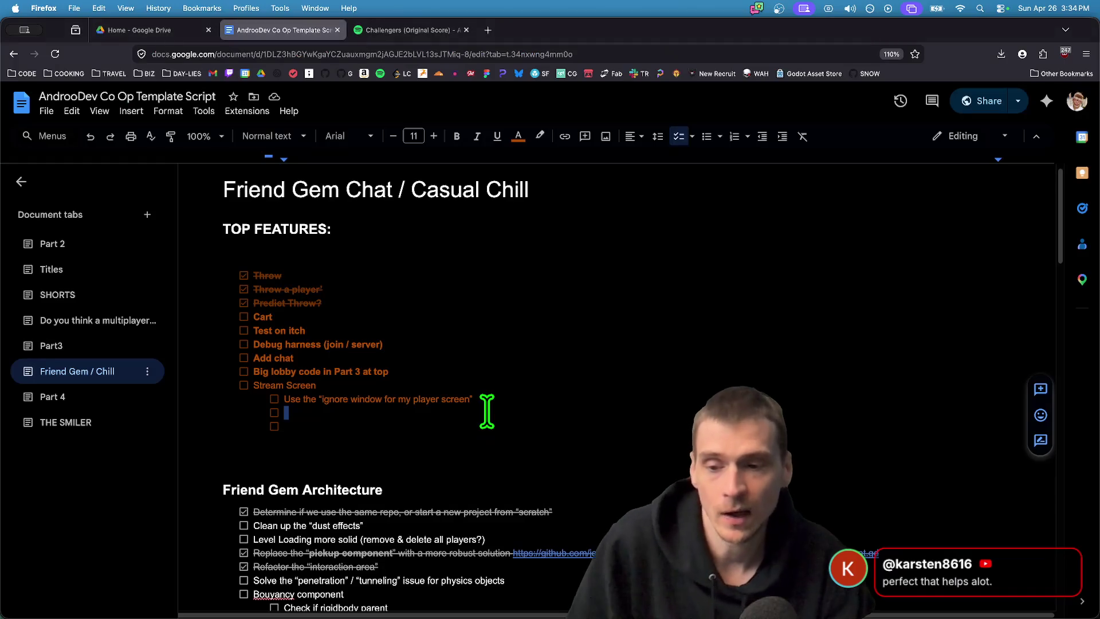
key("super+Tab")
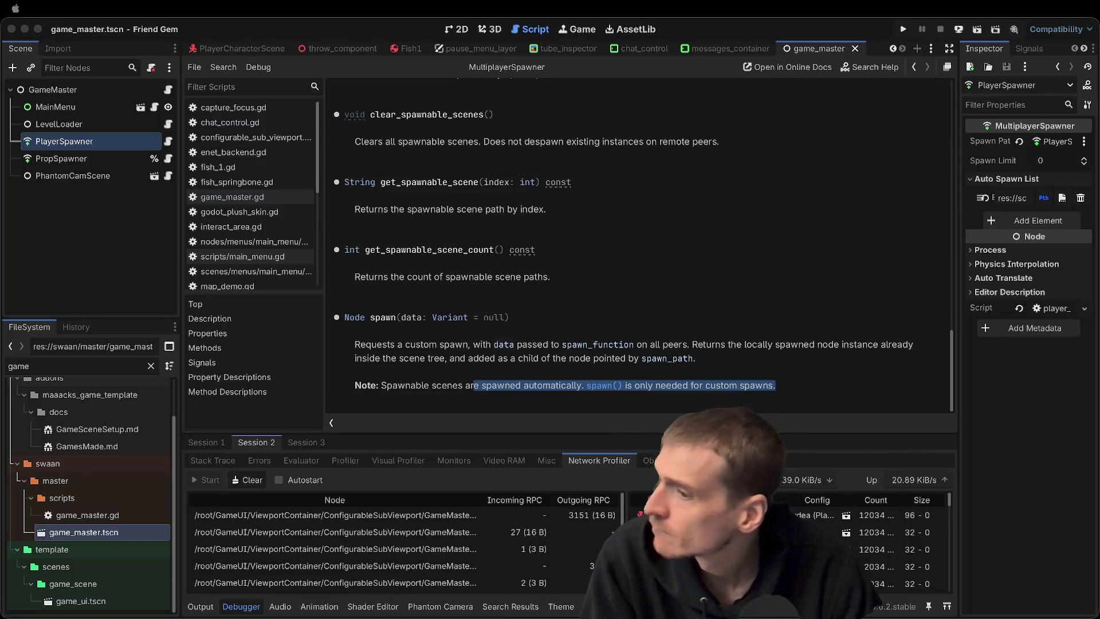
Bring the Godot editor into focus and open the pause_menu_layer scene
left_click(771, 226)
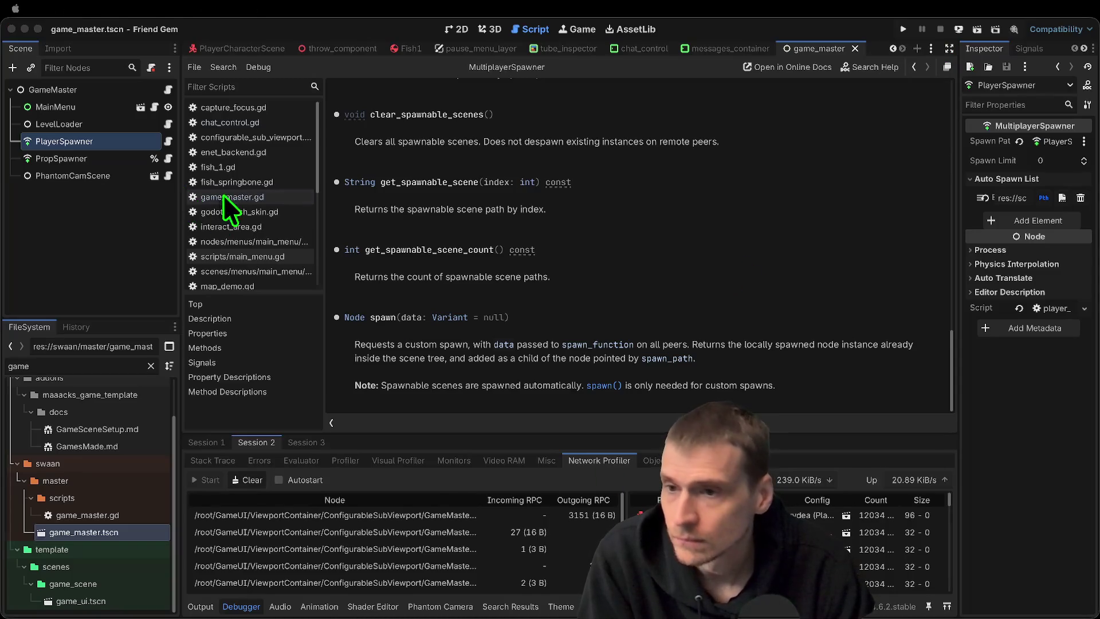
left_click(532, 54)
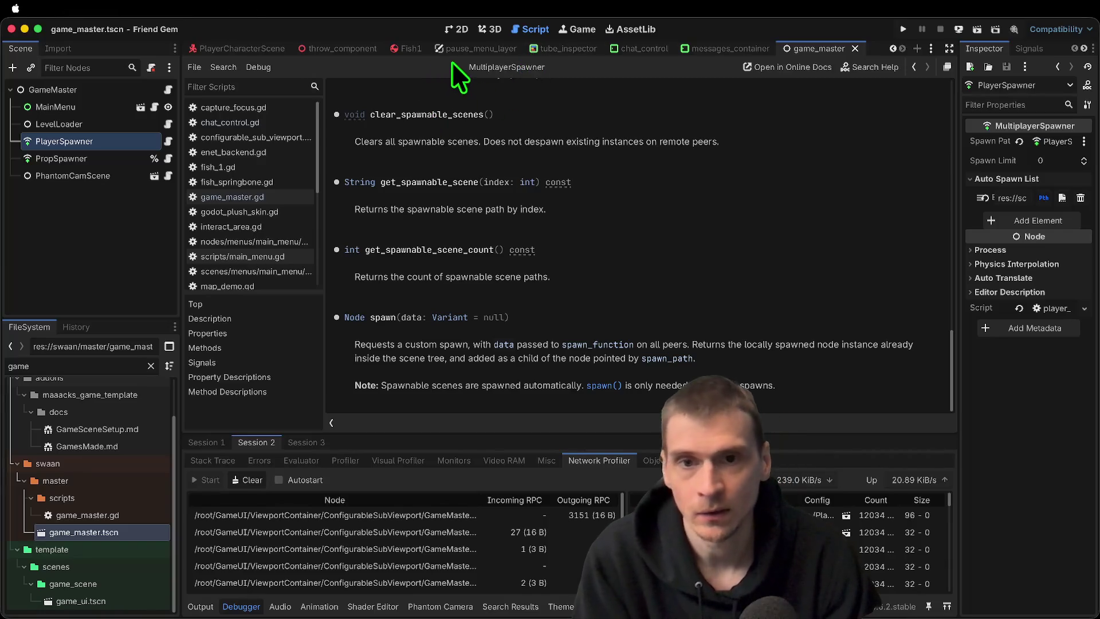
left_click(468, 50)
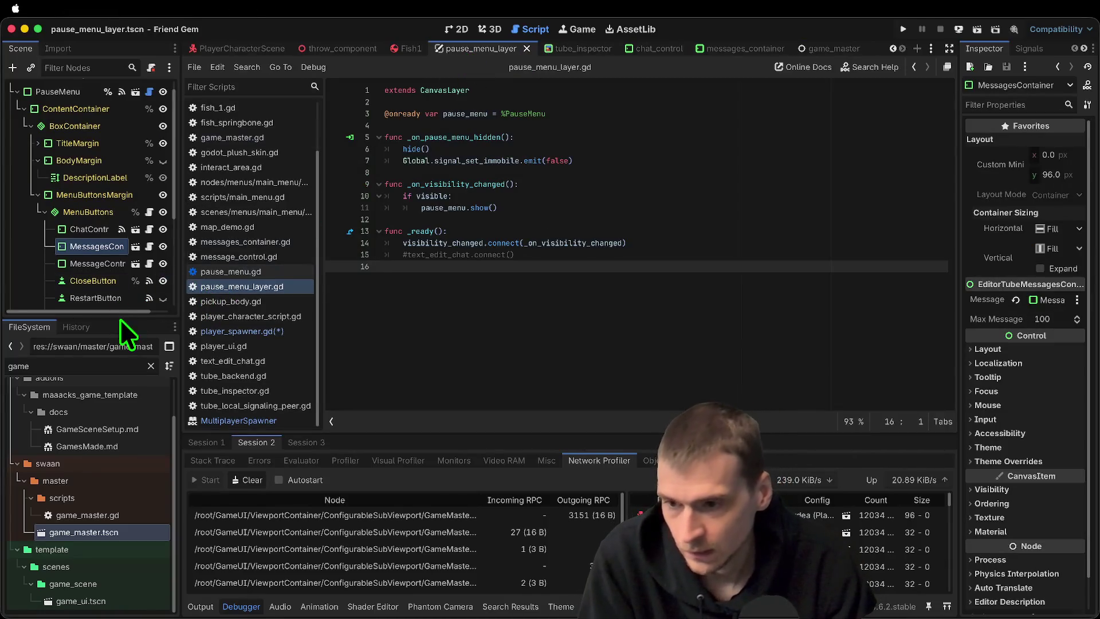
Open messages_container.gd and delete the message_control export line
left_click_drag(121, 321, 121, 397)
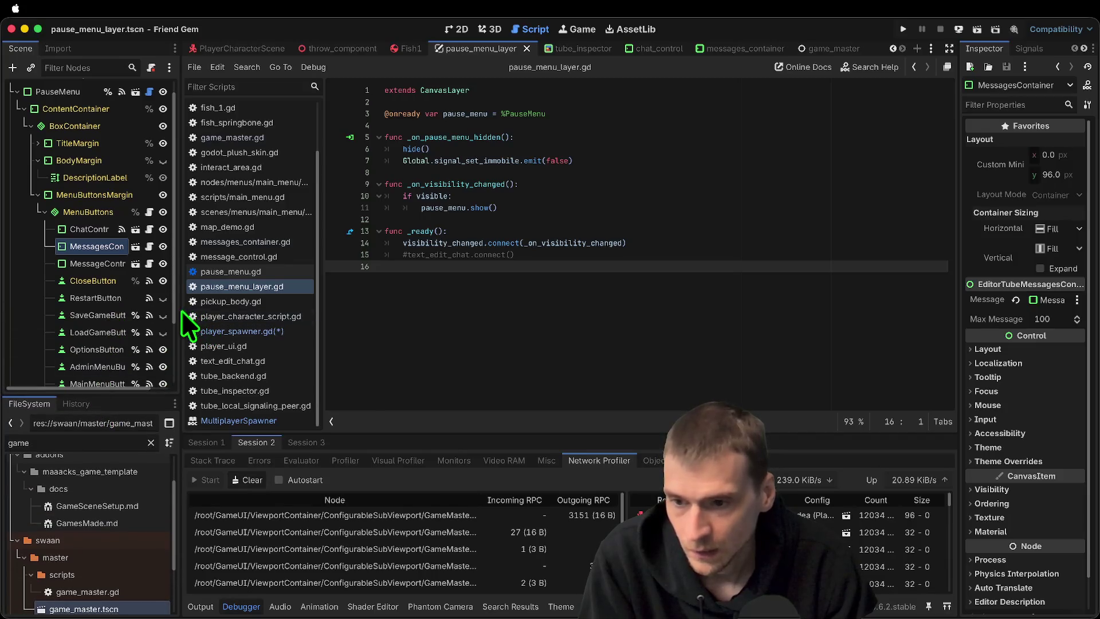
left_click(136, 247)
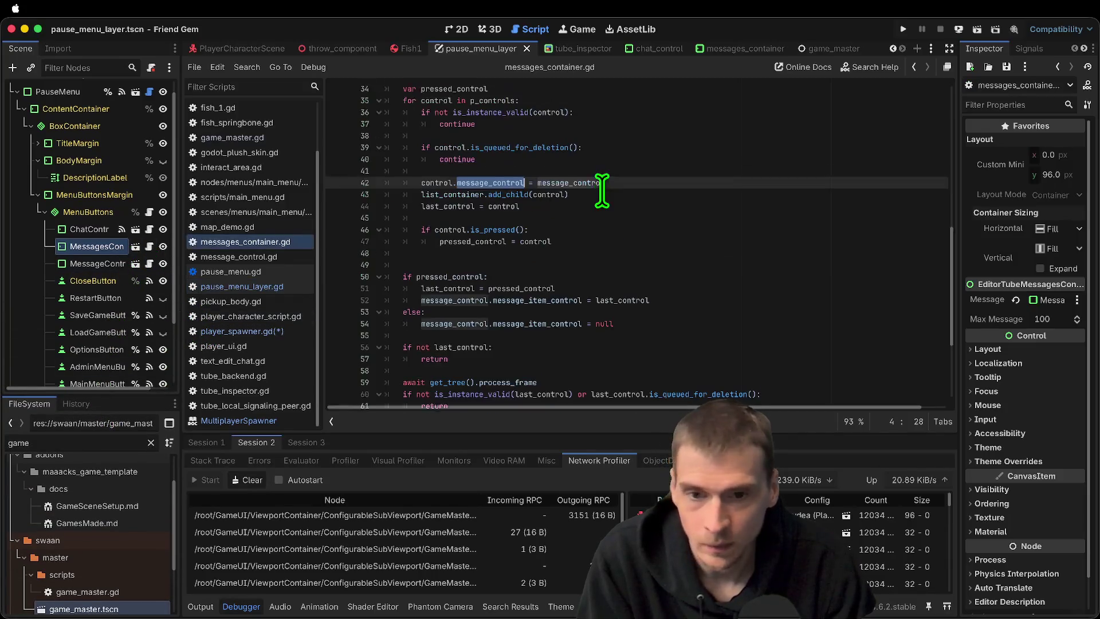
scroll(688, 181, "up", 5)
left_click(768, 177)
scroll(769, 177, "up", 5)
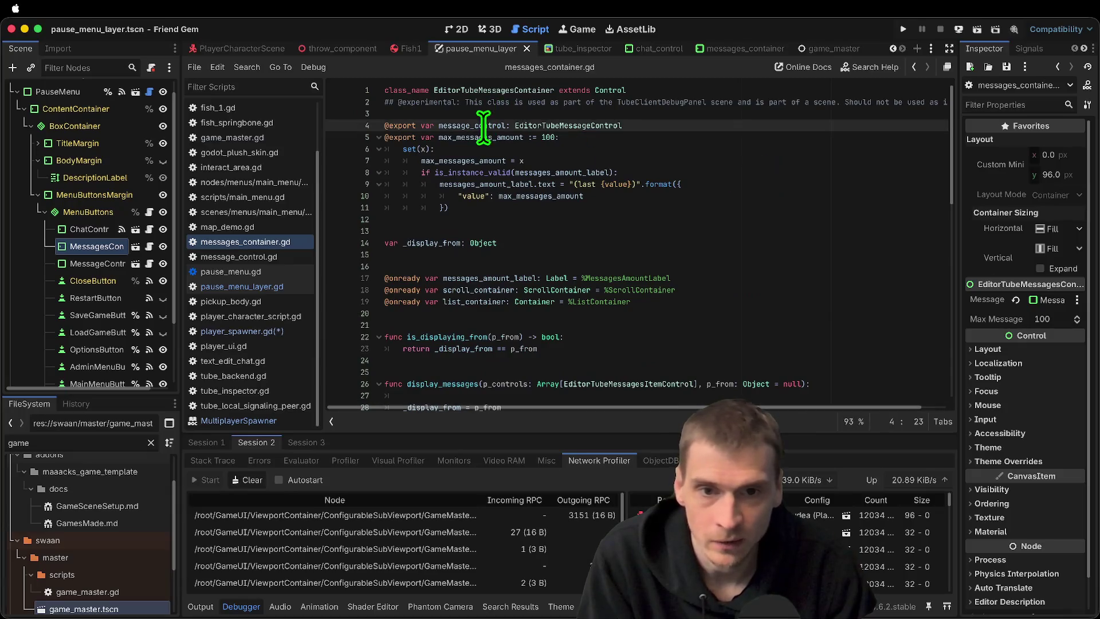
triple_click(505, 125)
key("BackSpace")
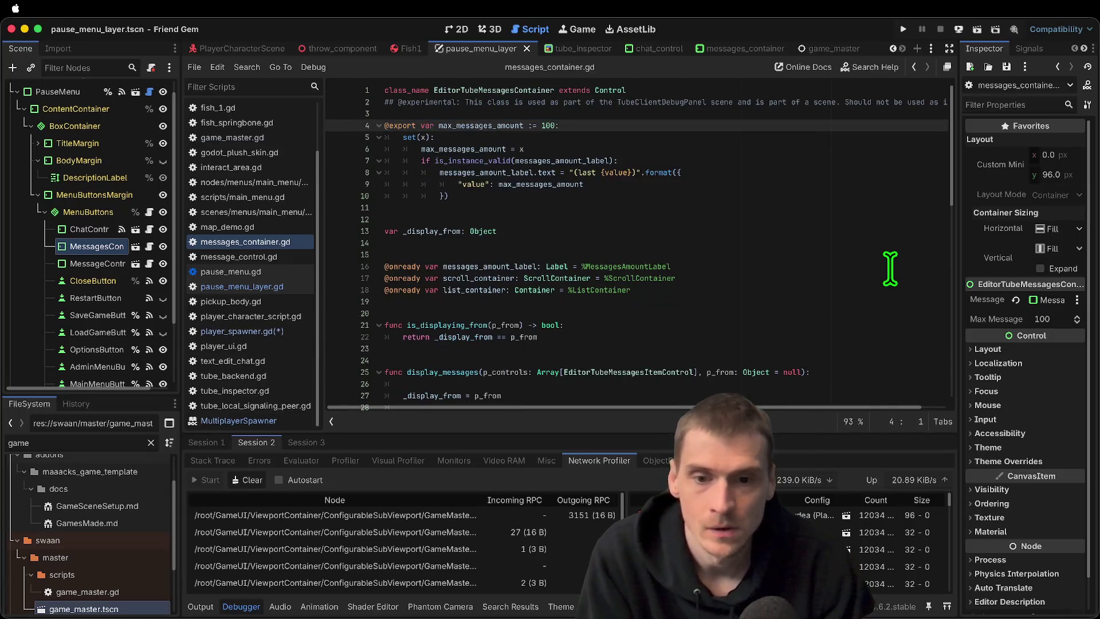
Search the script for 'control' and locate the undeclared message_control on line 41
key("ctrl+f")
type("control")
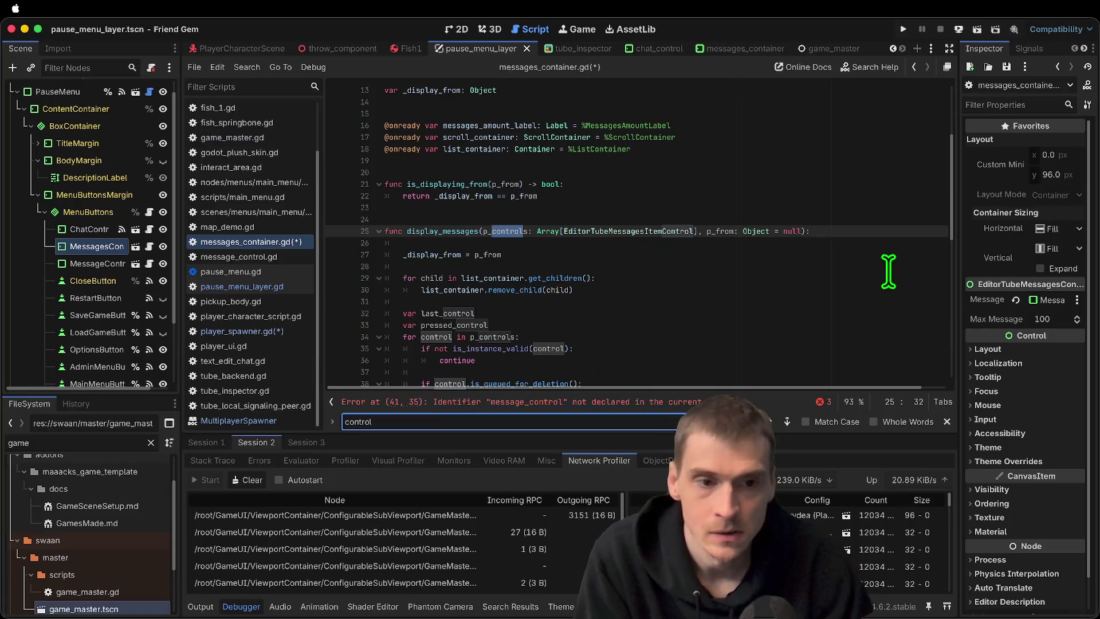
scroll(641, 266, "down", 2)
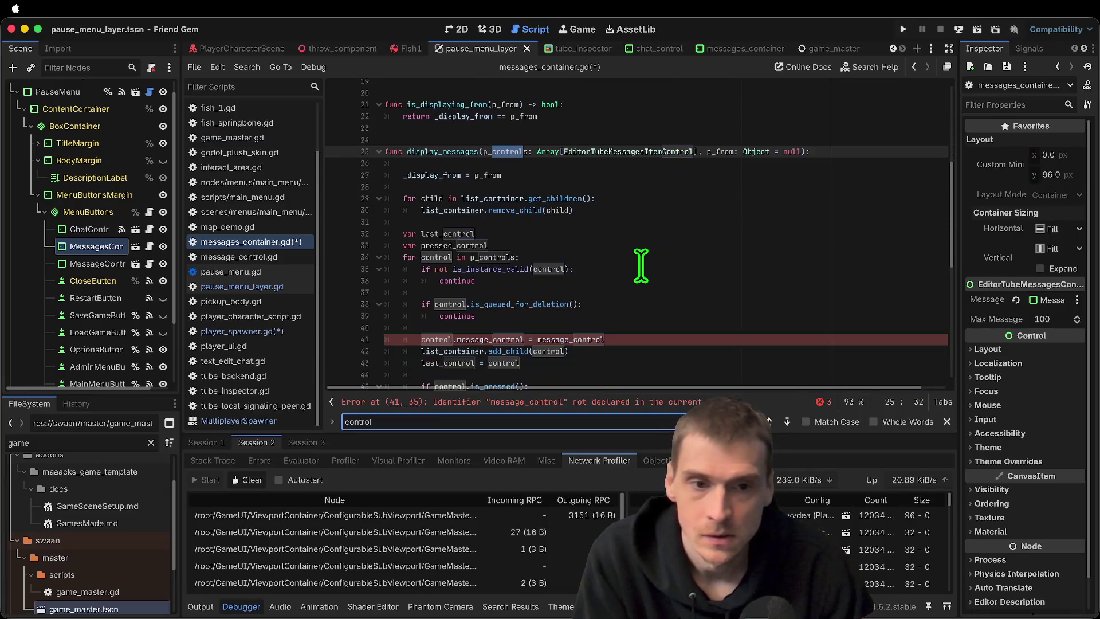
scroll(655, 290, "down", 1)
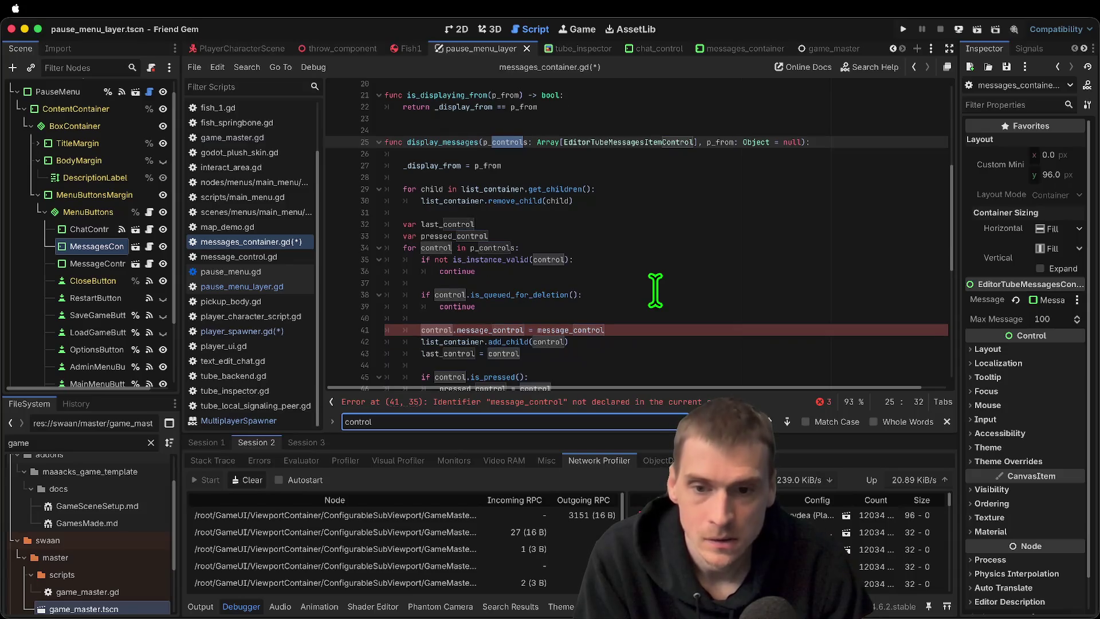
scroll(653, 285, "down", 2)
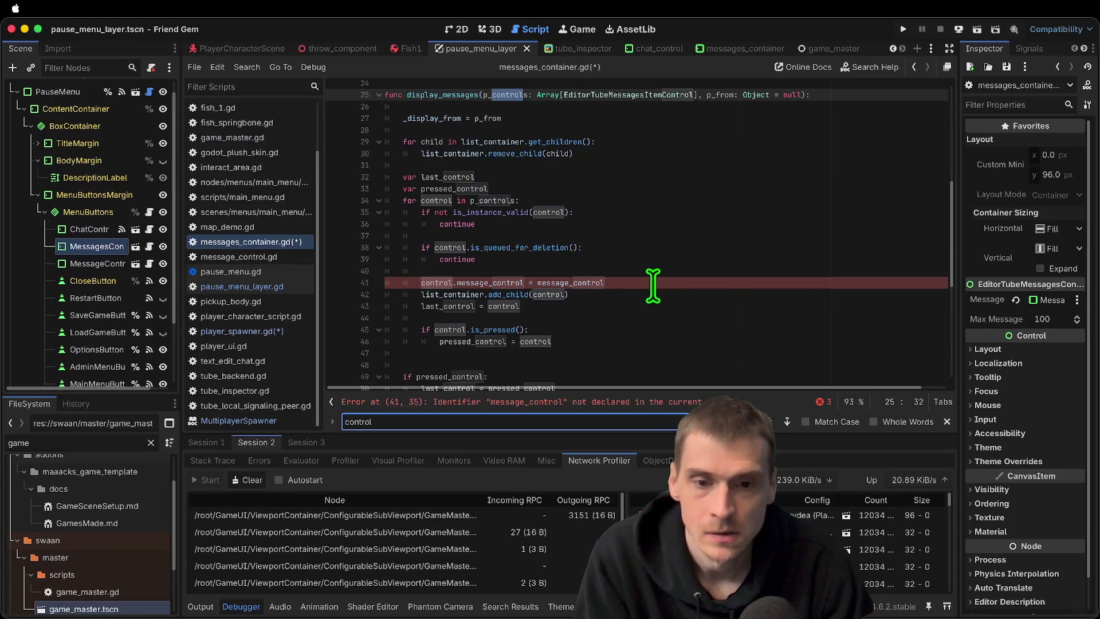
double_click(575, 282)
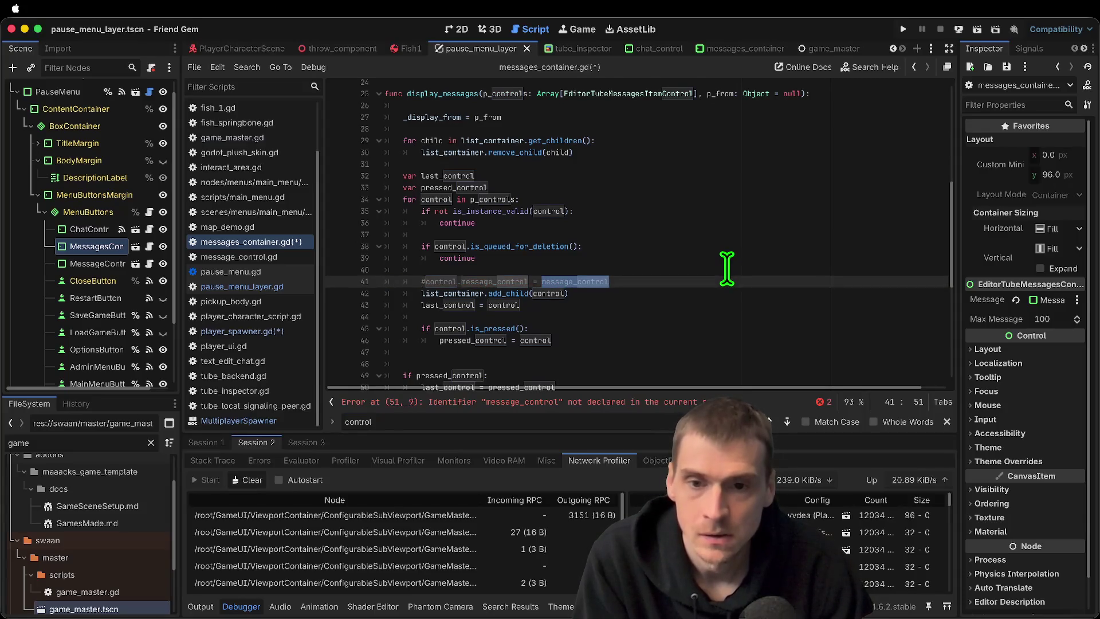
Comment out the pressed_control block on lines 48–53 and remove the stray comment line
scroll(725, 272, "down", 1)
scroll(720, 275, "down", 1)
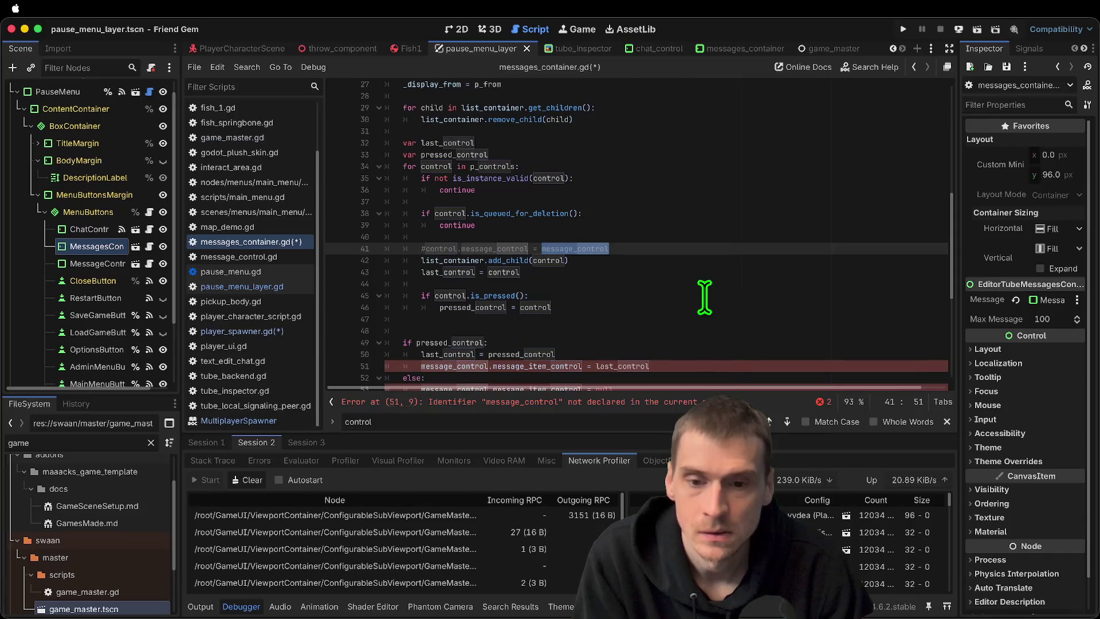
scroll(704, 293, "down", 1)
left_click(700, 285)
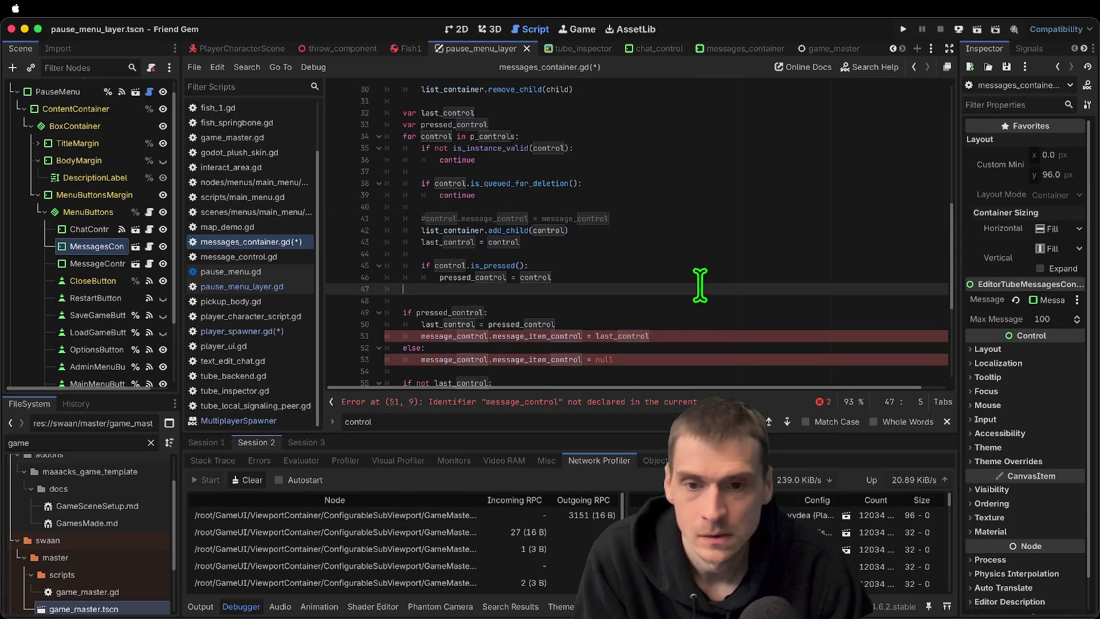
left_click(612, 324)
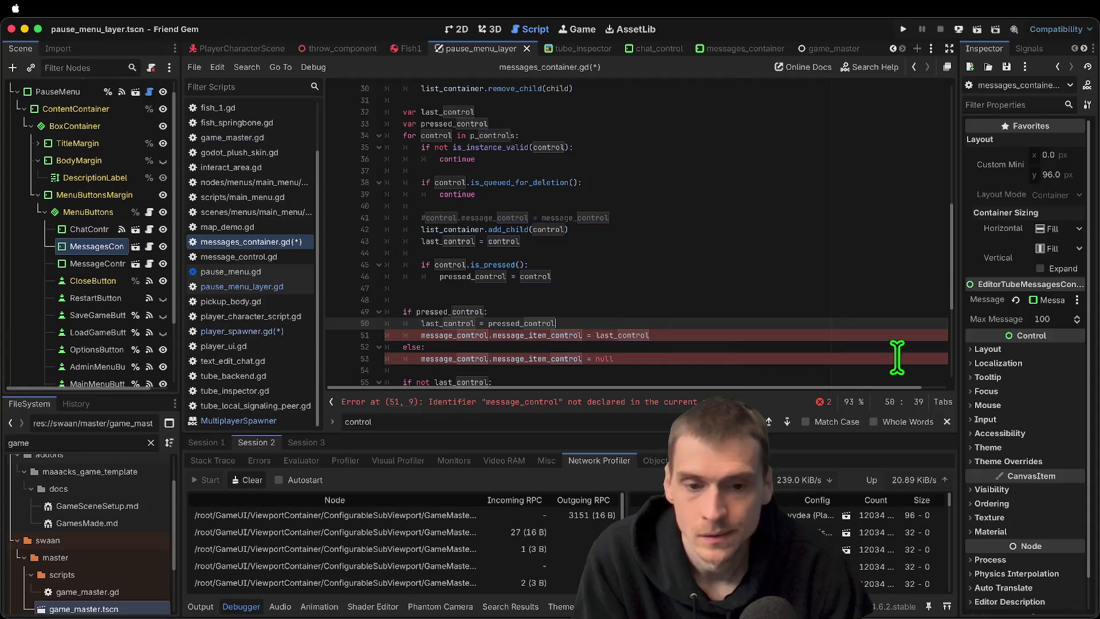
mouse_move(668, 356)
left_mouse_down()
mouse_move(275, 312)
mouse_move(273, 299)
left_mouse_up()
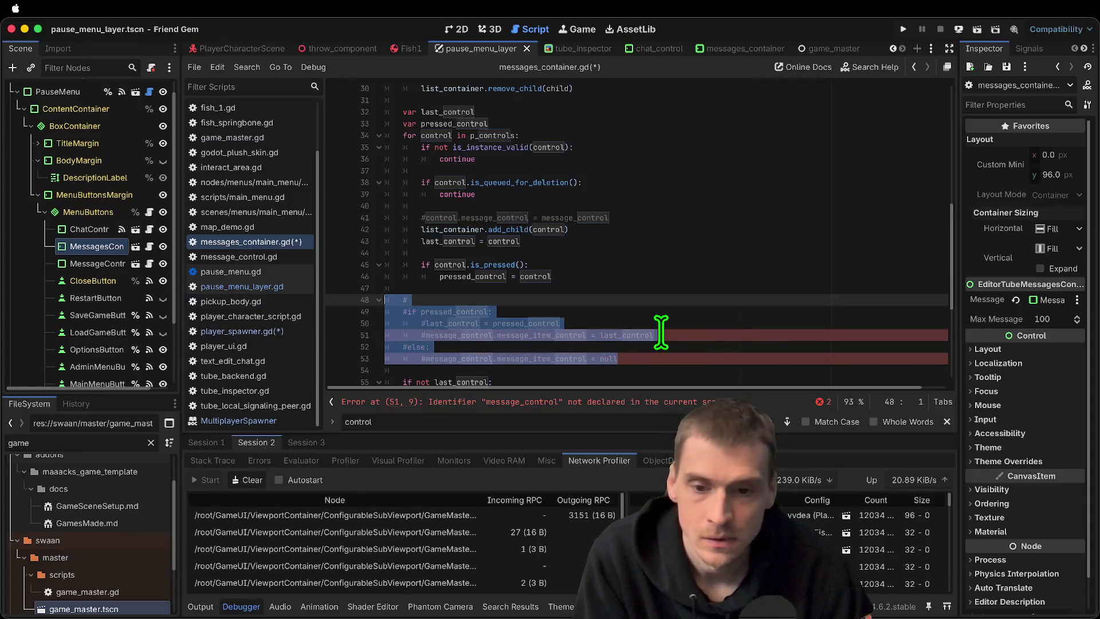
key("ctrl+k")
left_click(664, 296)
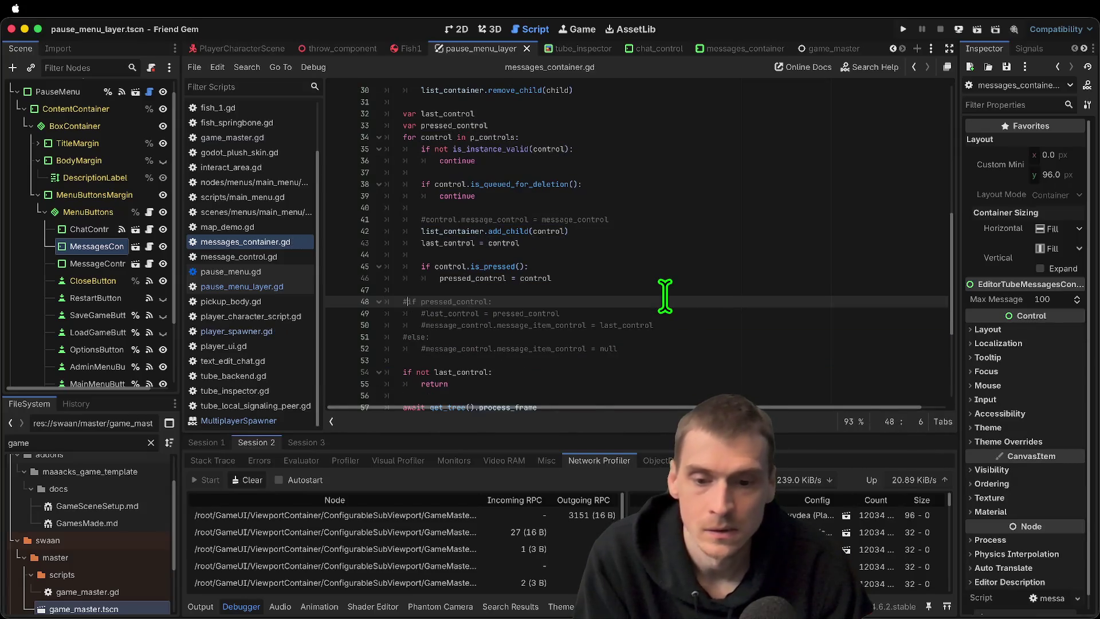
key("ctrl+shift+k")
Zoom the script text out slightly, then save the script and run the game
key("ctrl+minus")
scroll(664, 295, "down", 4)
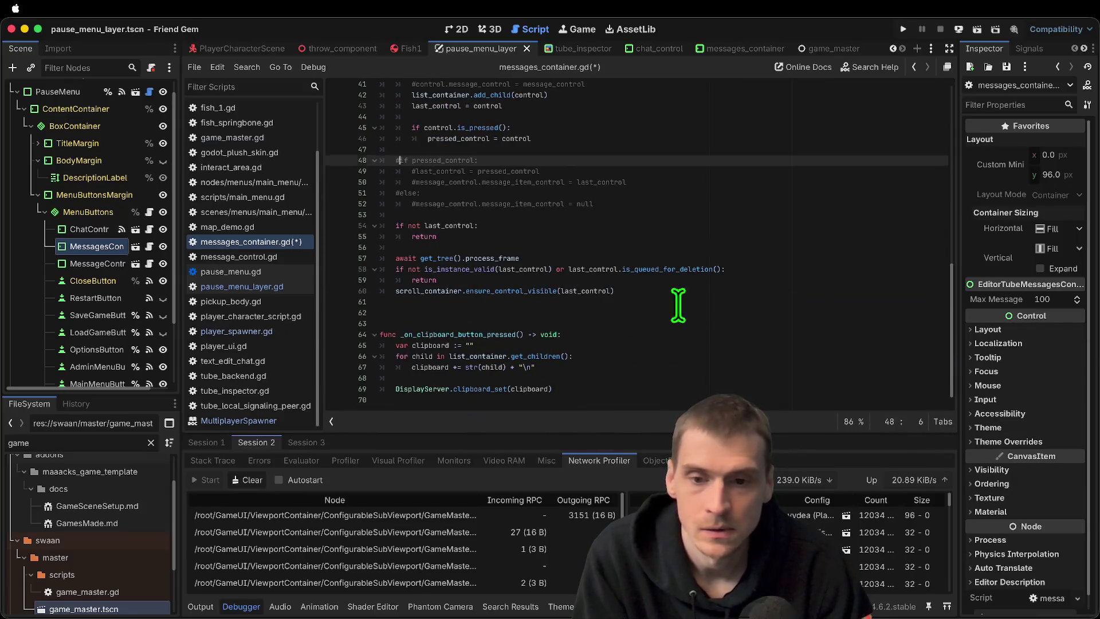
left_click(692, 318)
key("super+b")
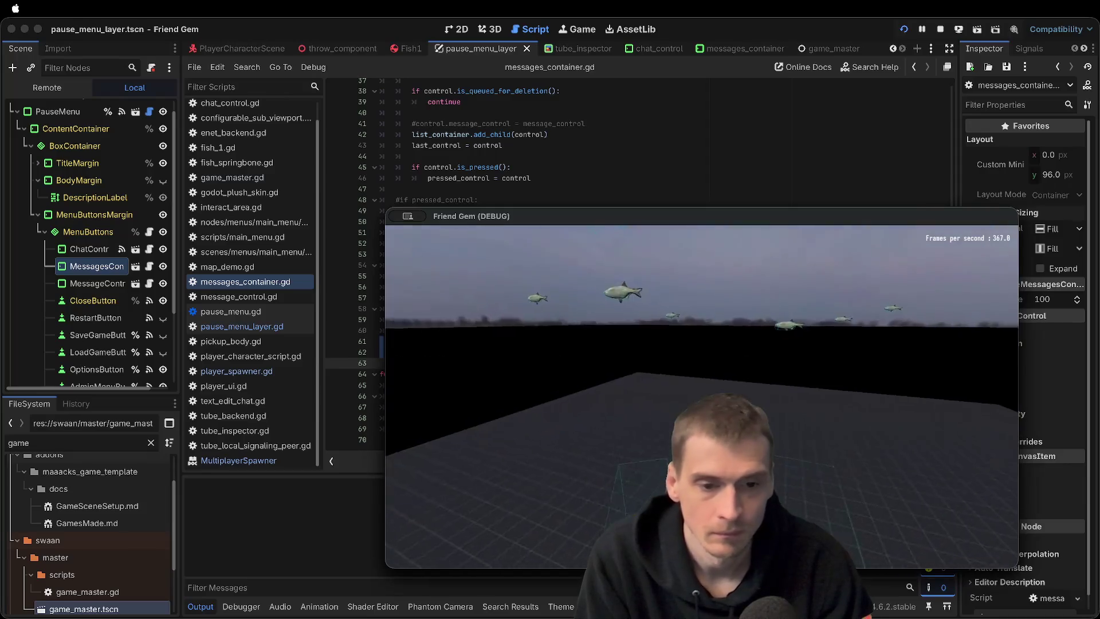
Send the chat message 'eafaef' and type 'aaa' in the Chat field
type("eafaef")
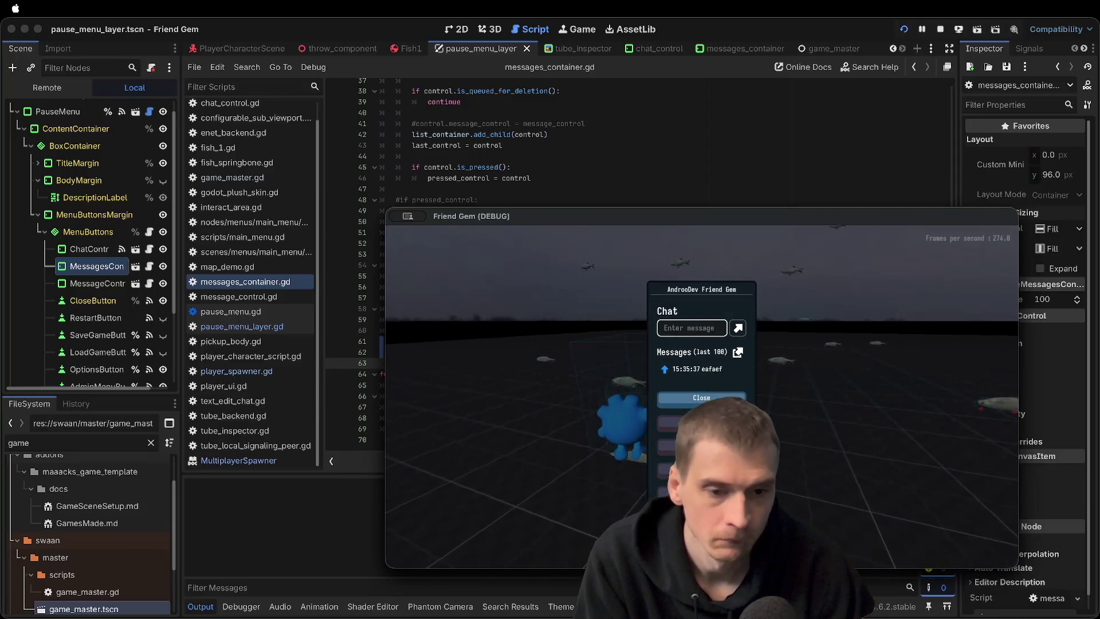
key("Return")
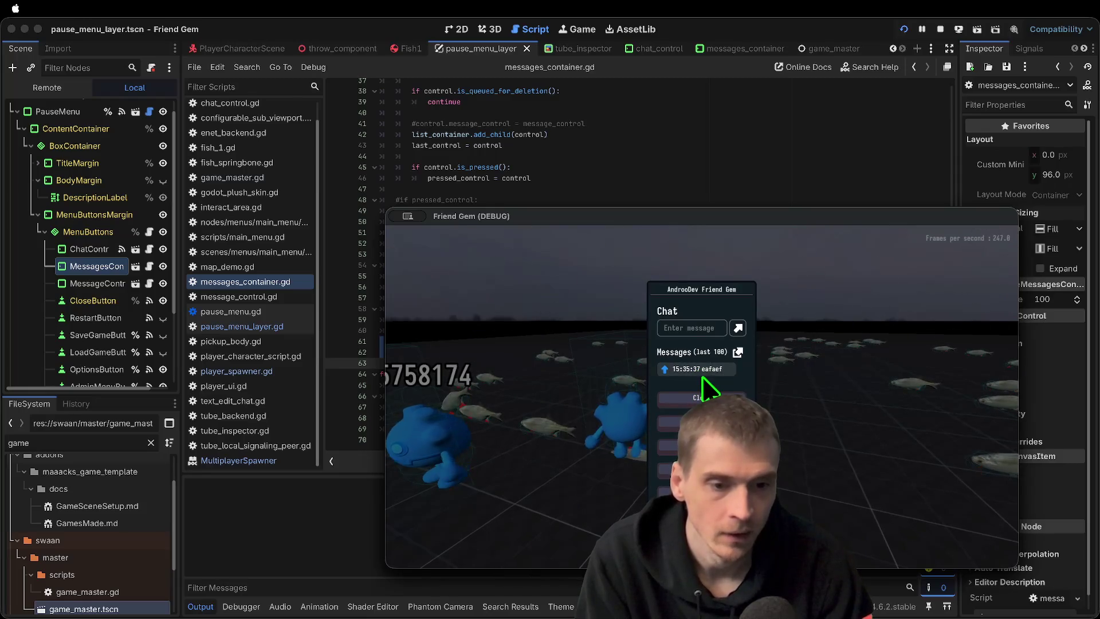
left_click(699, 327)
type("aaa")
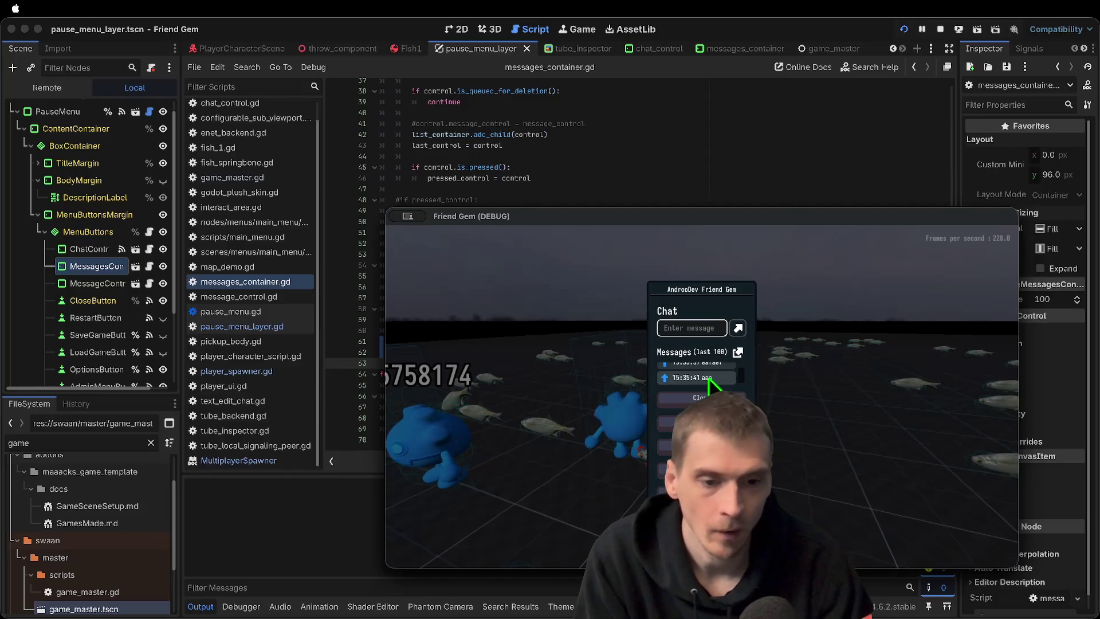
Close and reopen the pause menu with chat, then stop the running game
left_click(701, 398)
key("Escape")
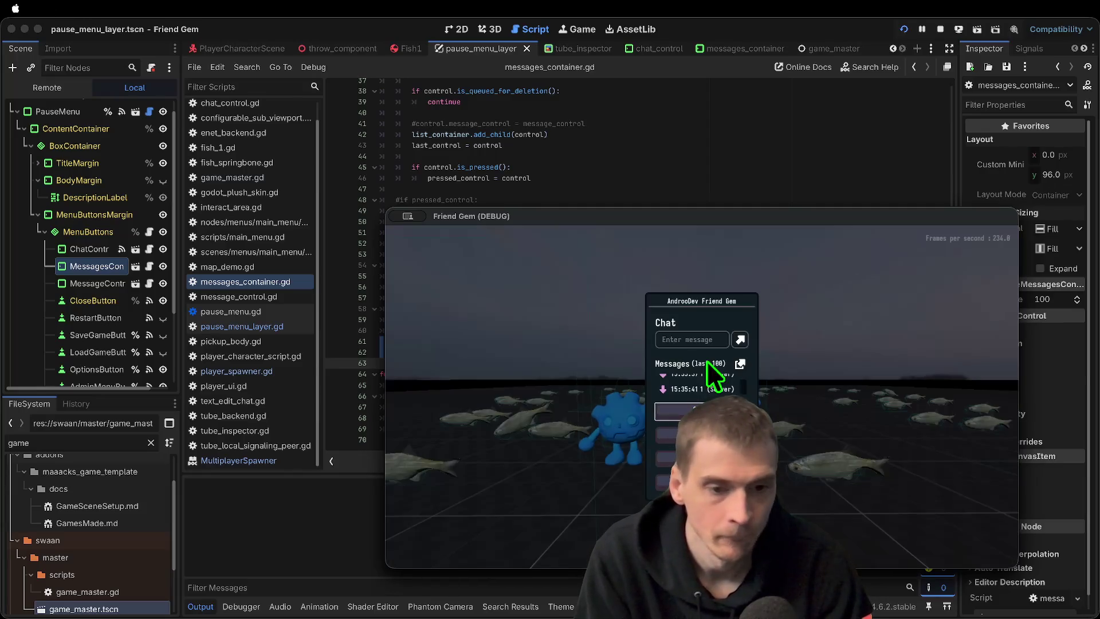
left_click(700, 339)
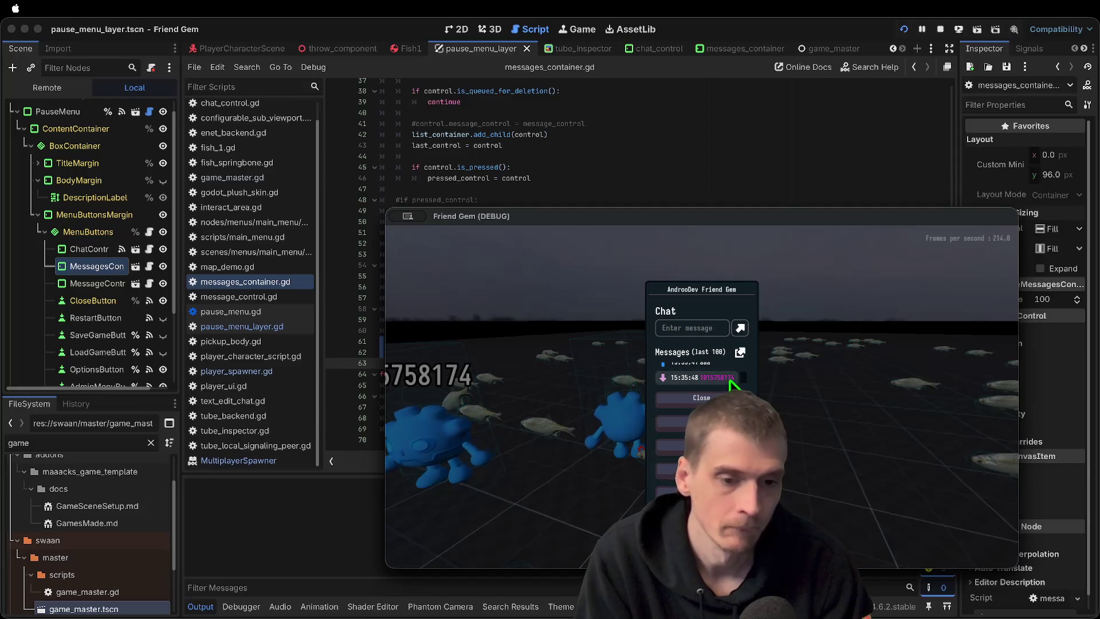
key("super+q")
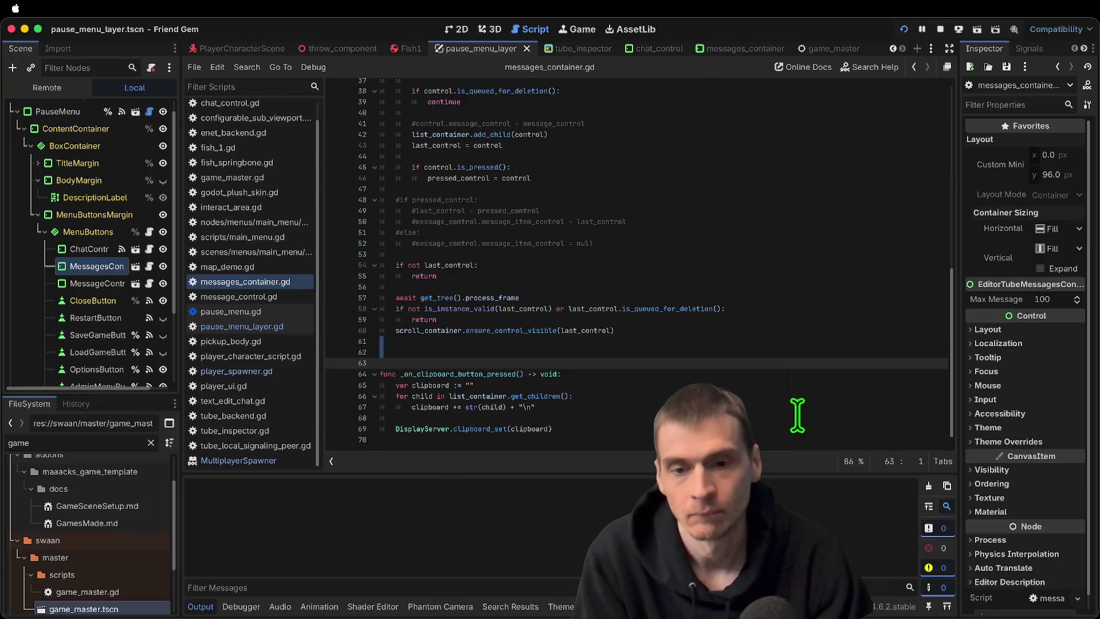
Delete the MessageControl node from the pause menu scene tree
left_click(91, 283)
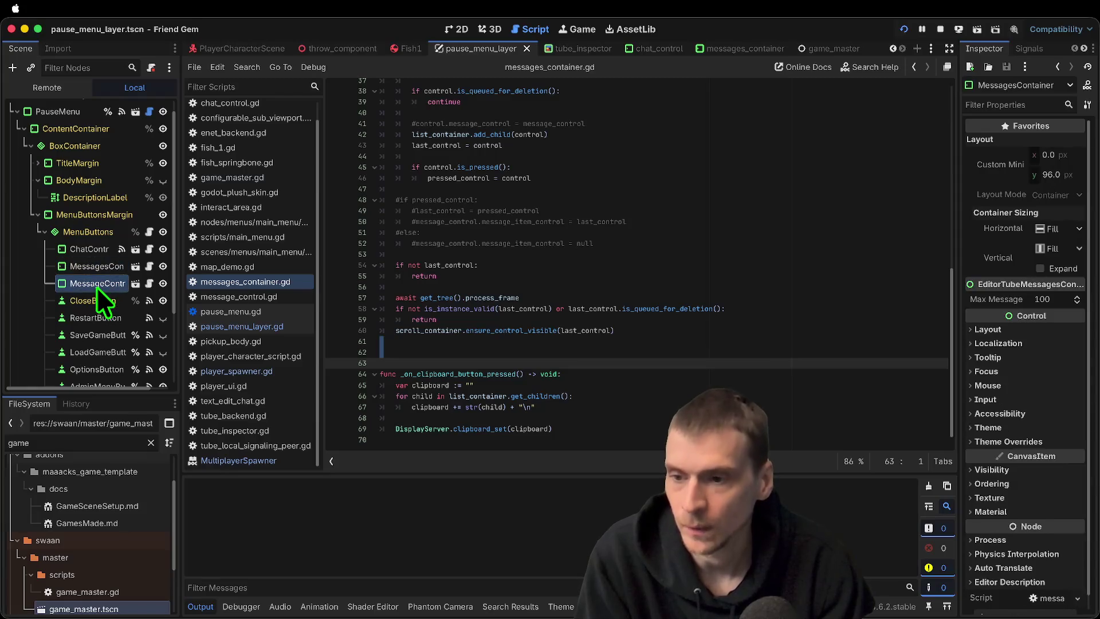
right_click(99, 283)
key("Escape")
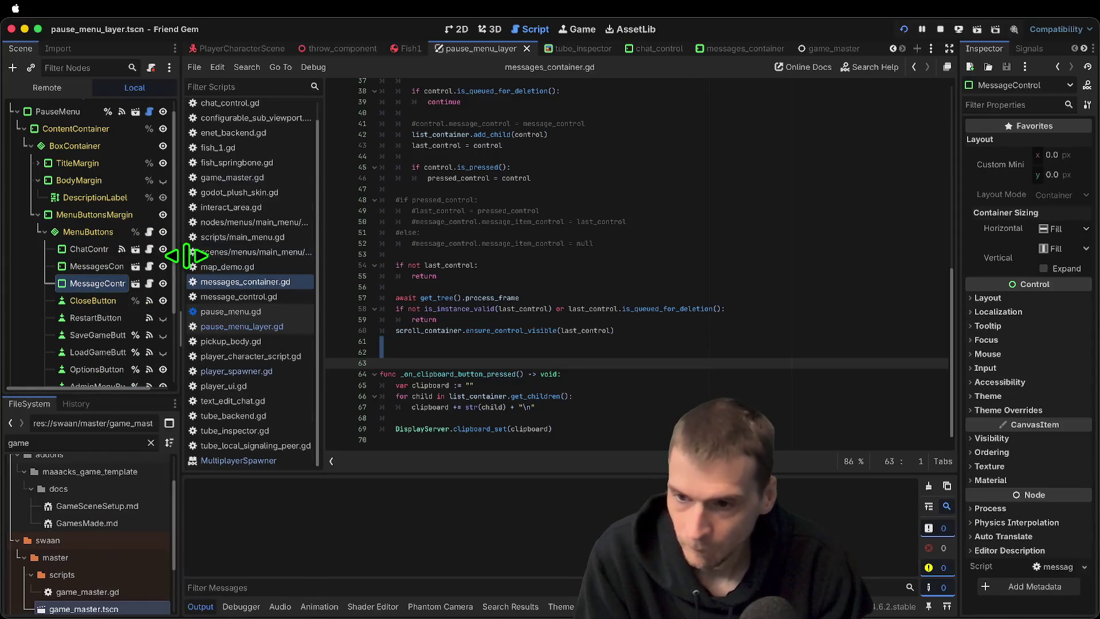
left_click_drag(185, 256, 232, 258)
right_click(131, 285)
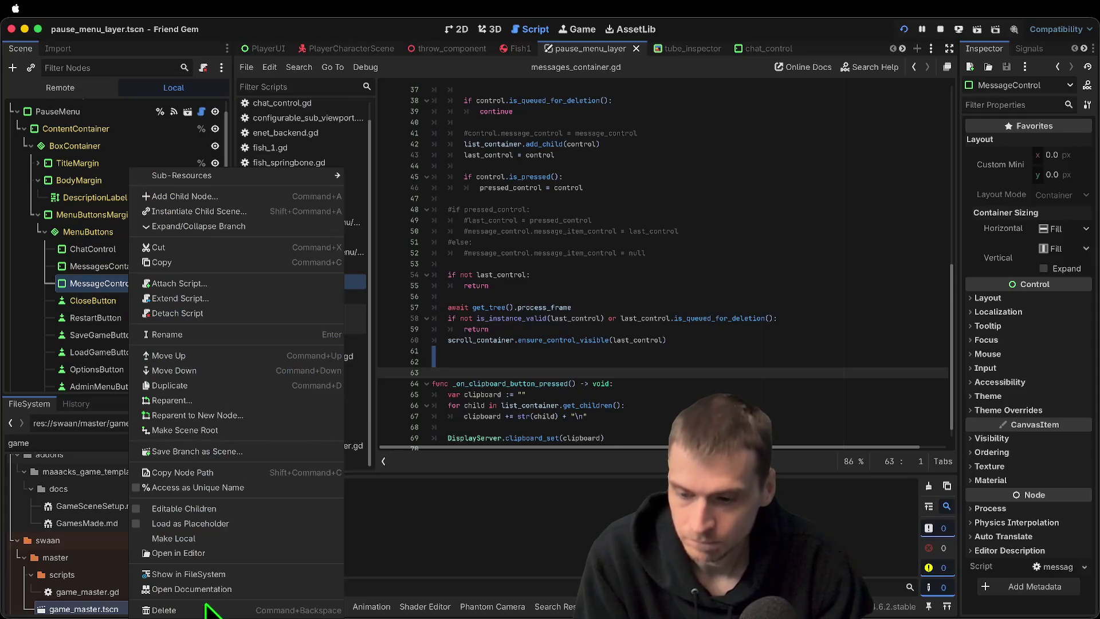
left_click(166, 473)
left_click(596, 326)
Inspect the MessagesContainer script, then open the MessagesContainer scene and select its Label node
left_click(200, 266)
left_click(118, 250)
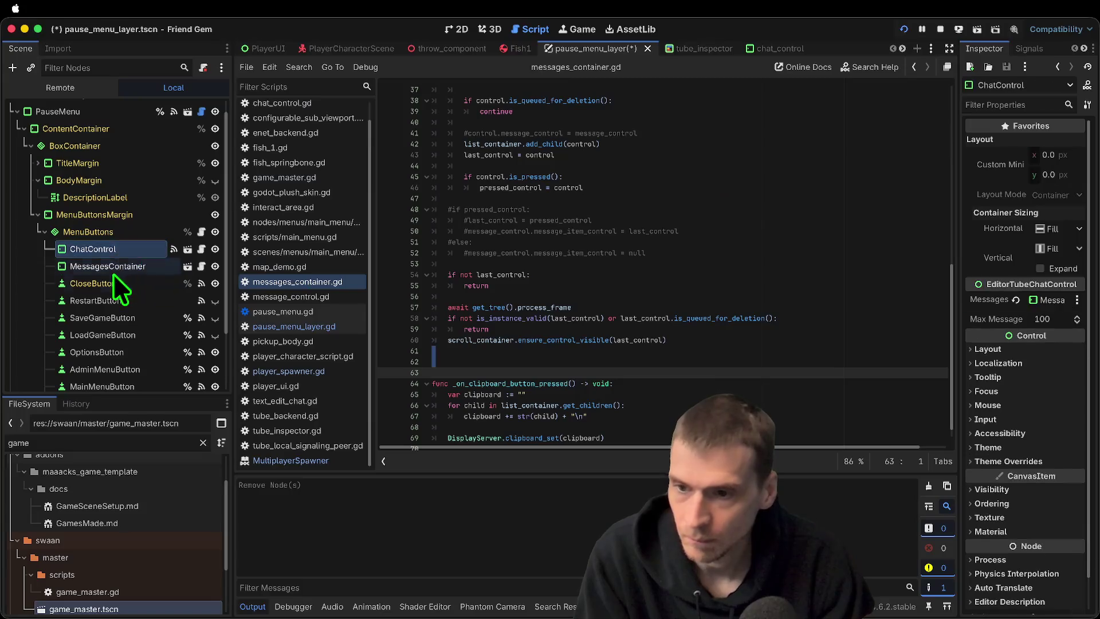
left_click(149, 283)
left_click(791, 274)
scroll(791, 275, "up", 10)
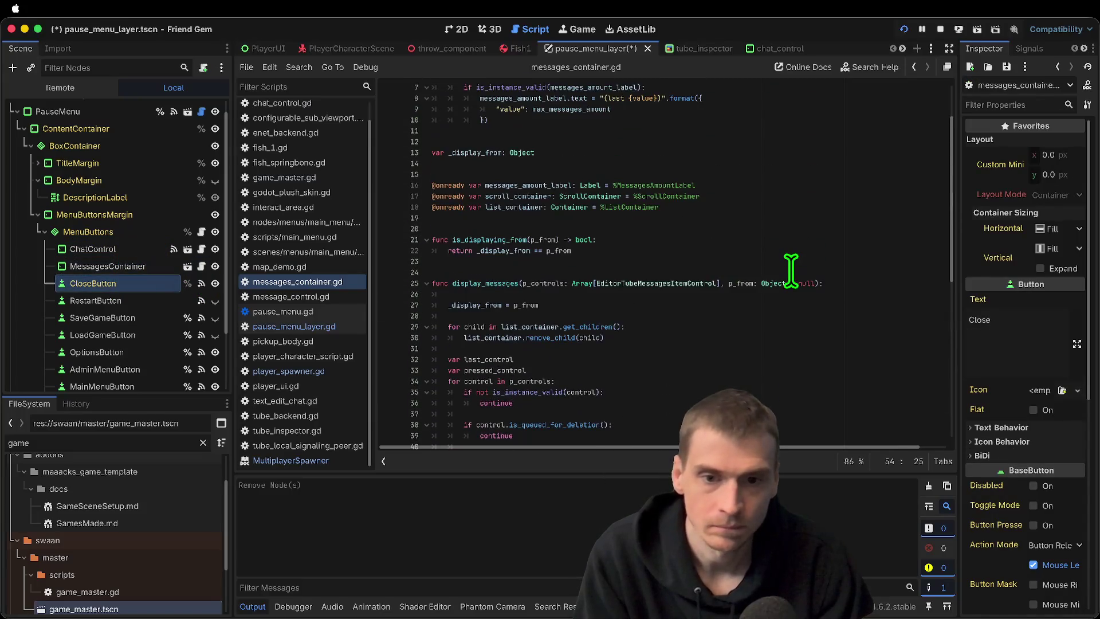
left_click(792, 274)
left_click(788, 285)
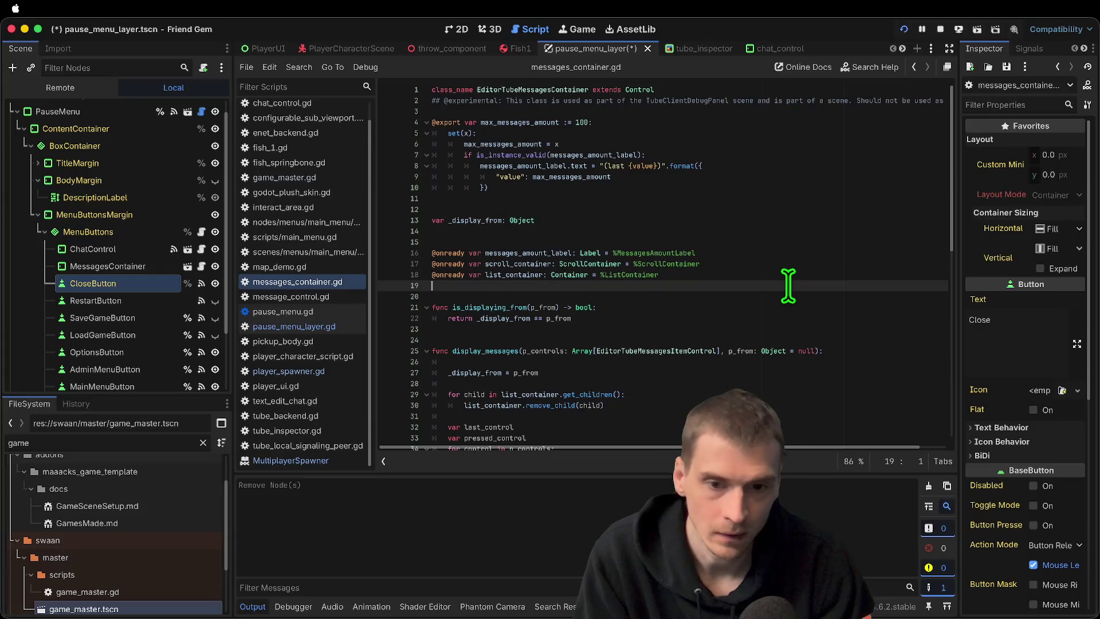
left_click(123, 265)
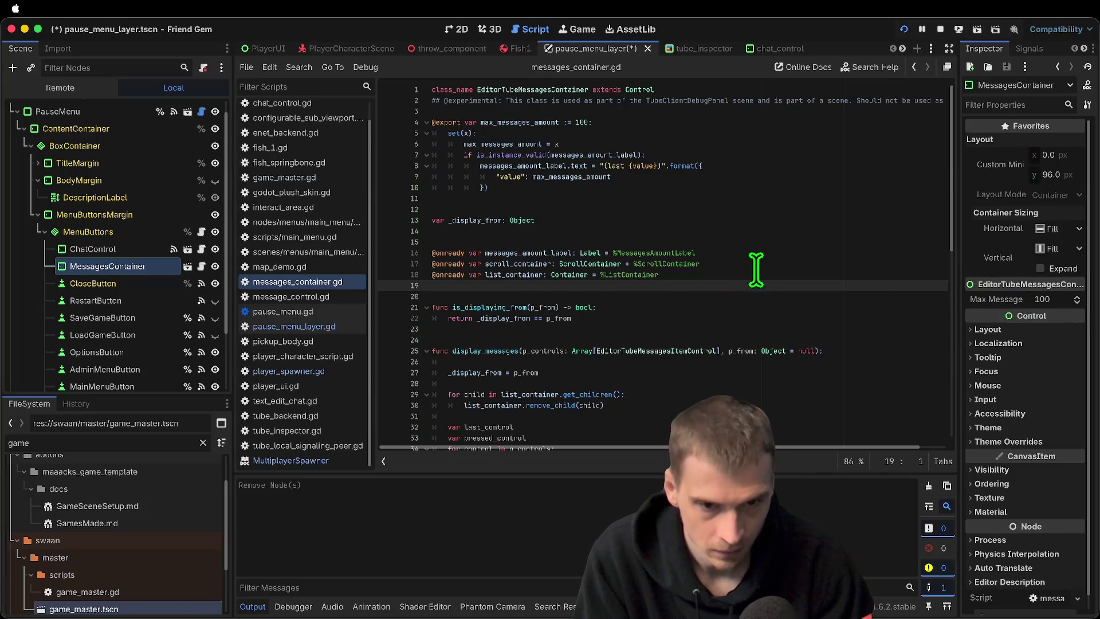
double_click(517, 252)
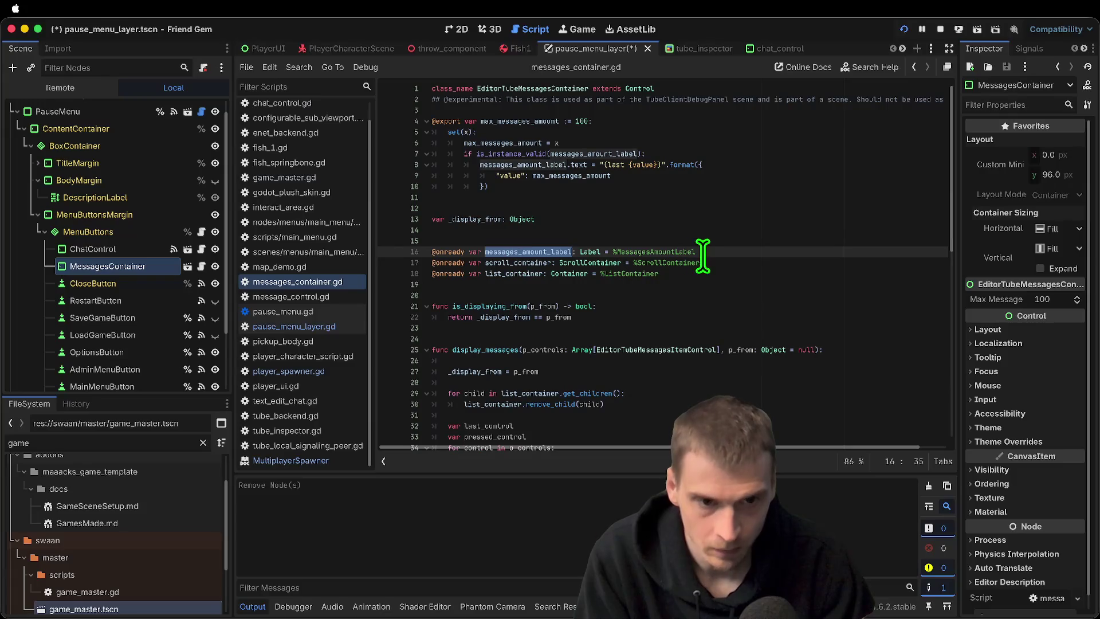
left_click(187, 265)
left_click(112, 163)
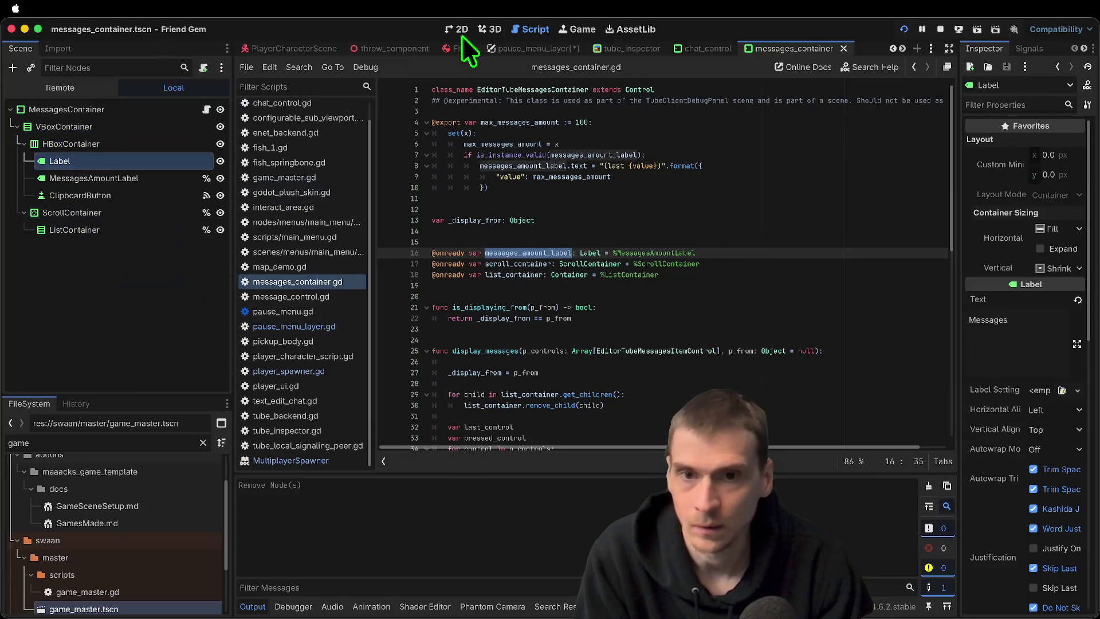
left_click(454, 30)
scroll(361, 227, "up", 5)
scroll(384, 226, "up", 6)
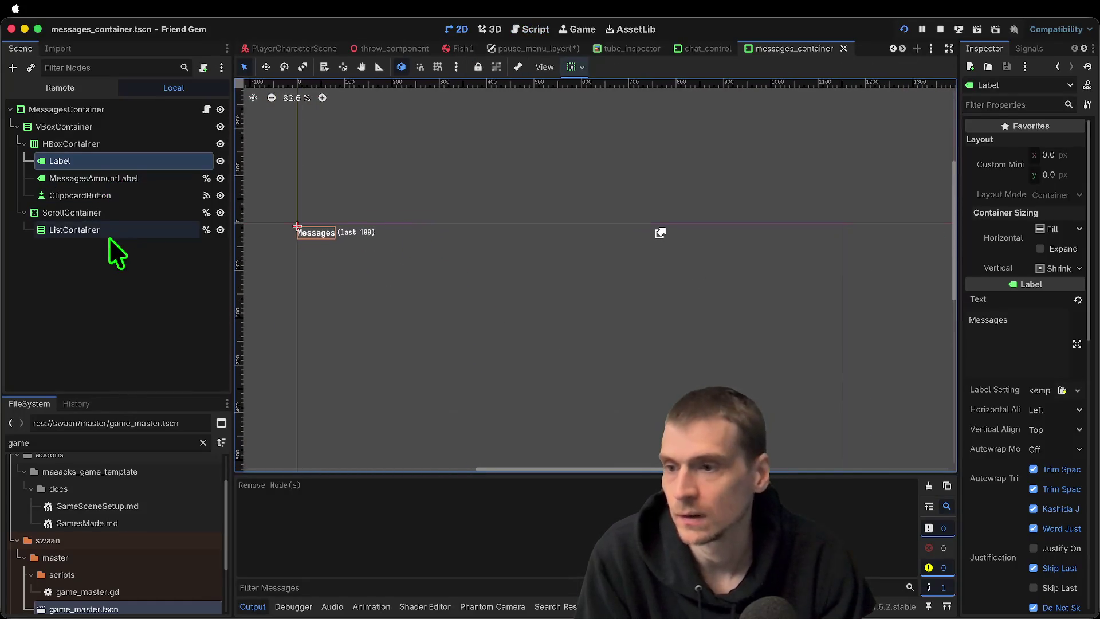
left_click(110, 215)
left_click(121, 229)
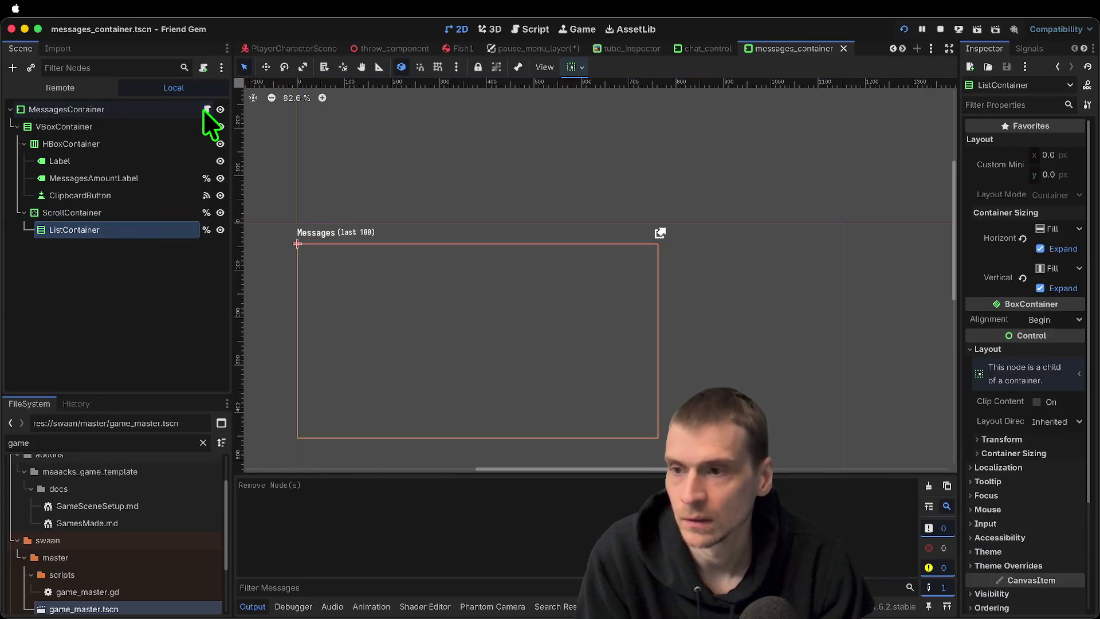
left_click(207, 109)
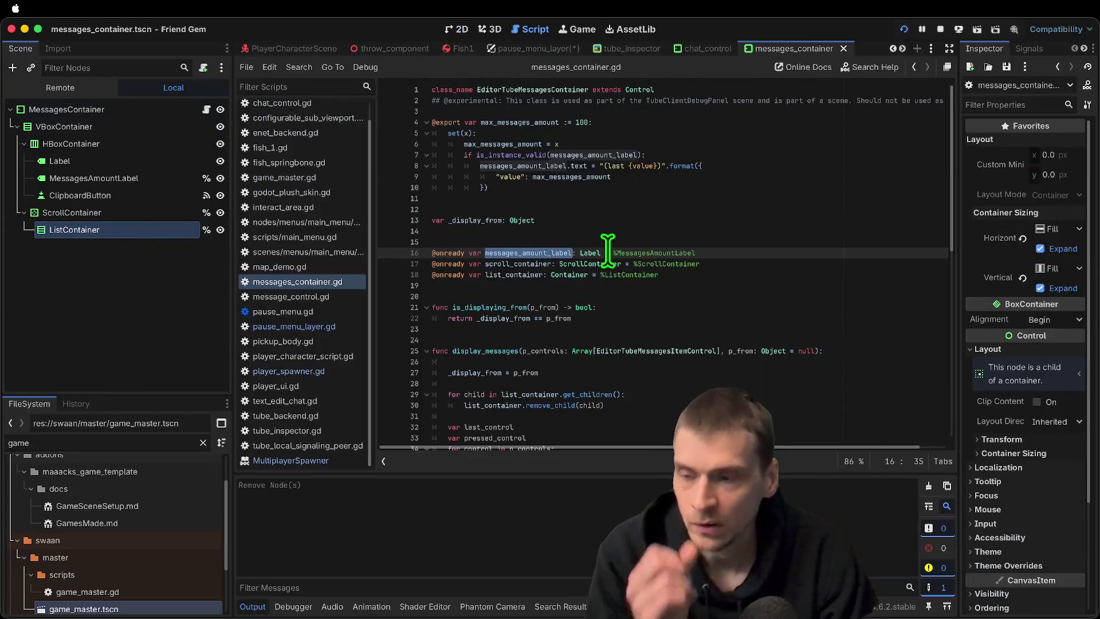
left_click(667, 296)
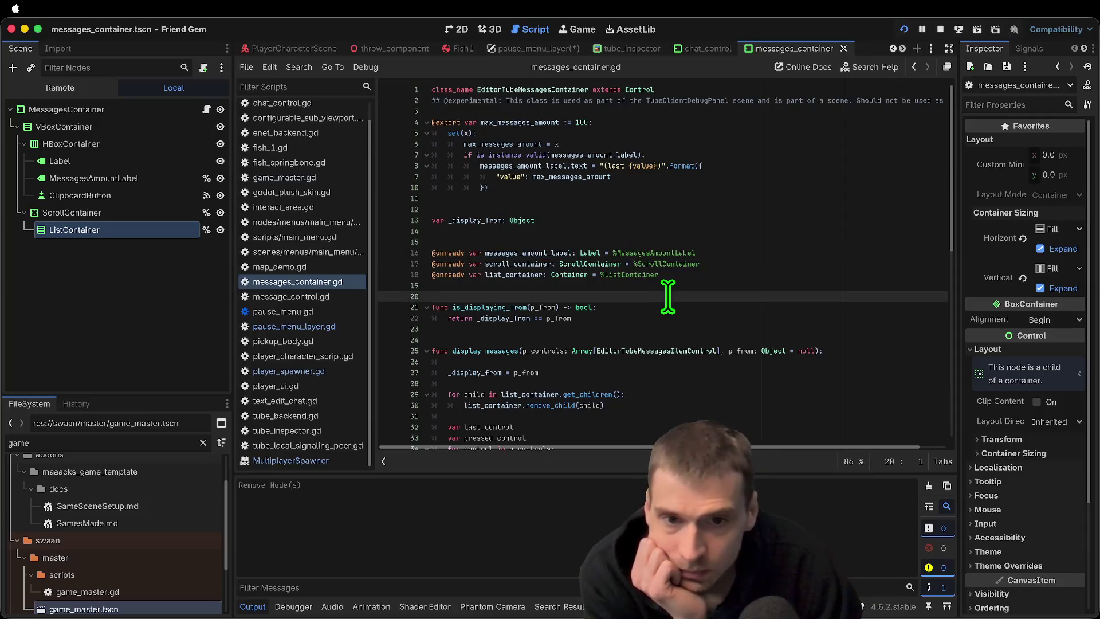
scroll(690, 278, "down", 10)
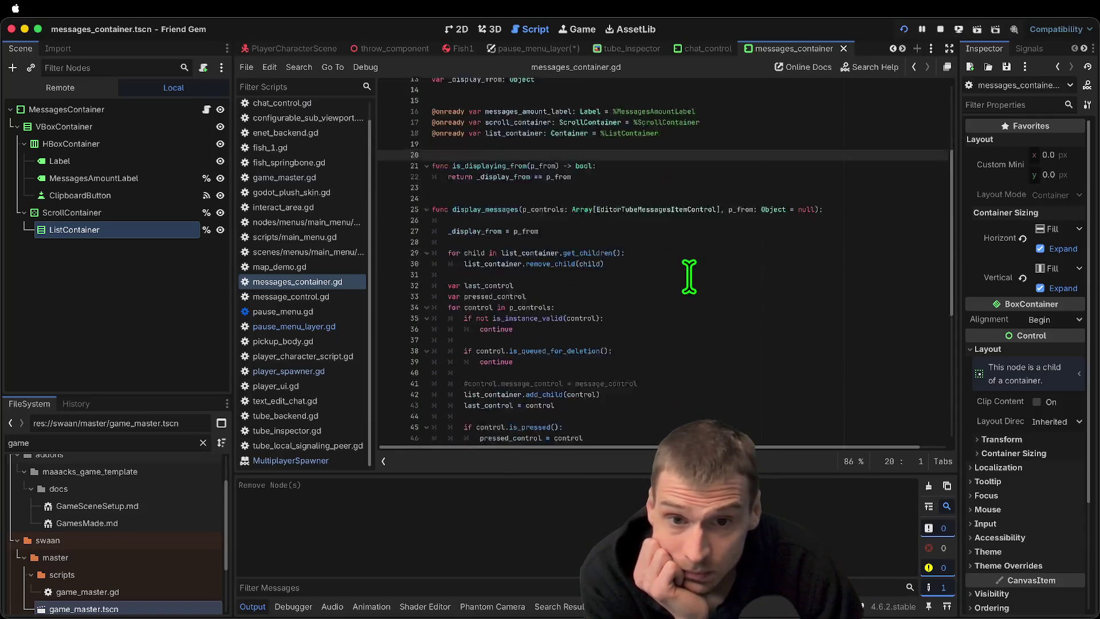
scroll(692, 285, "down", 1)
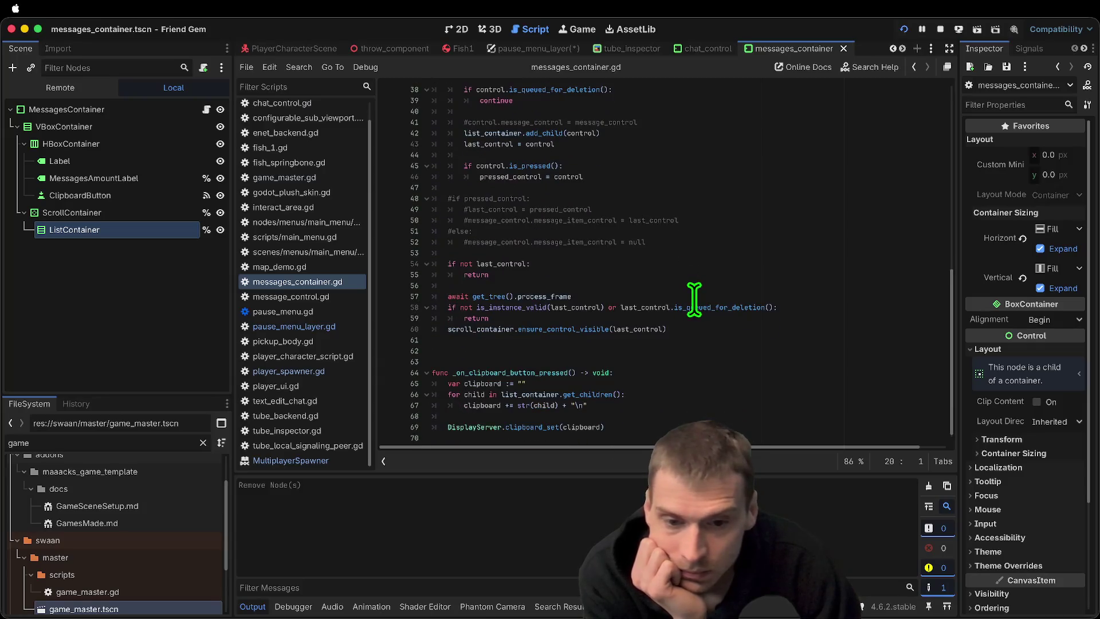
scroll(695, 298, "up", 6)
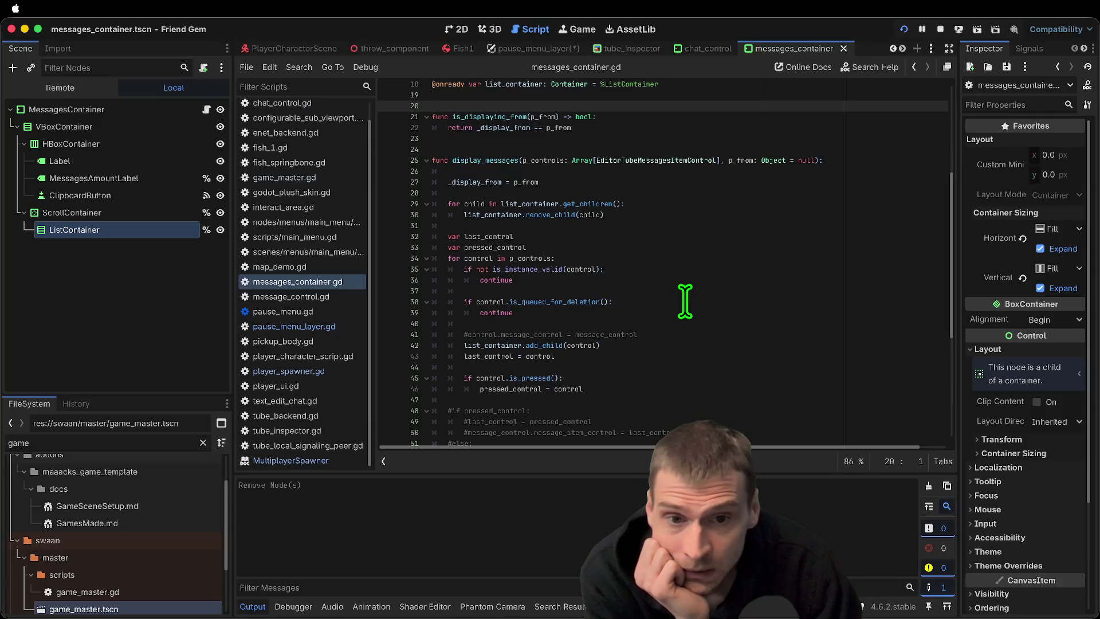
double_click(530, 182)
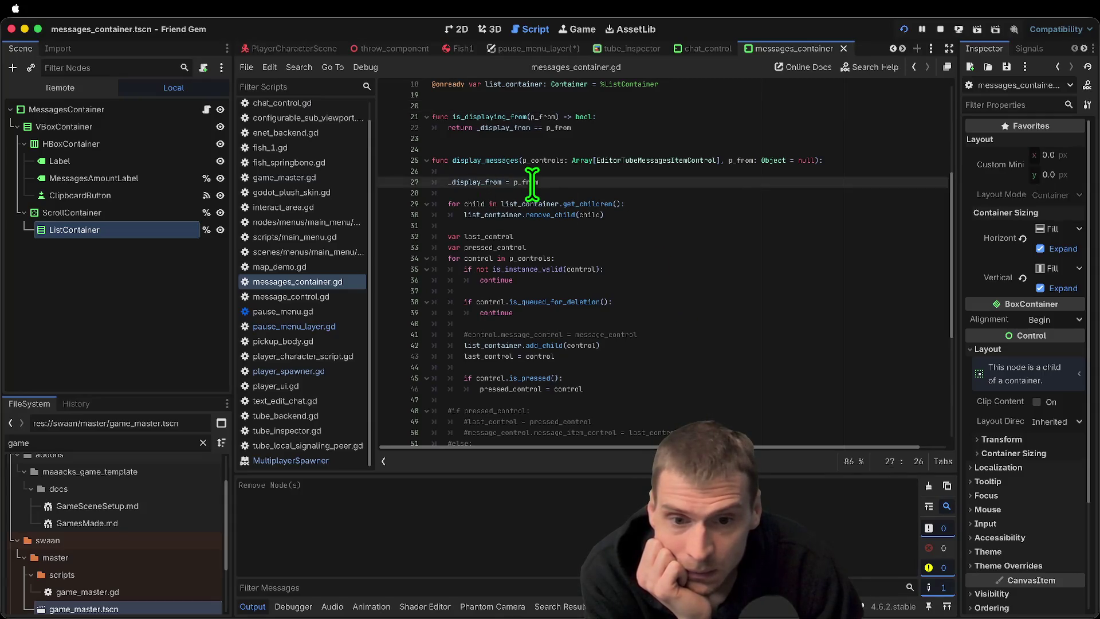
scroll(744, 233, "down", 1)
scroll(744, 233, "down", 3)
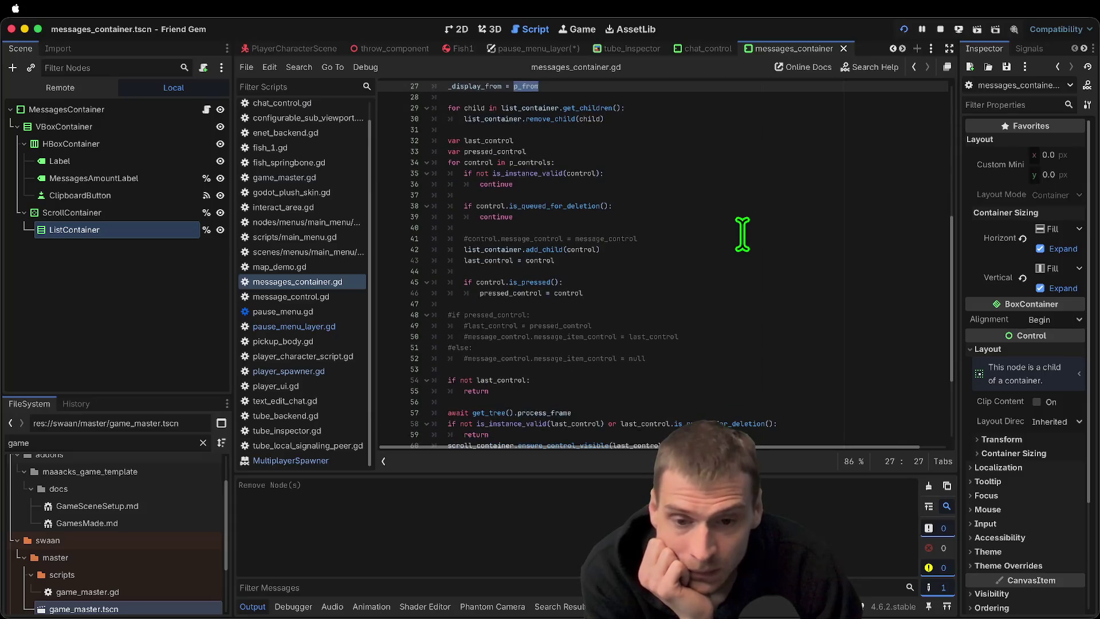
scroll(741, 234, "up", 5)
double_click(472, 203)
scroll(820, 228, "down", 5)
scroll(820, 228, "up", 6)
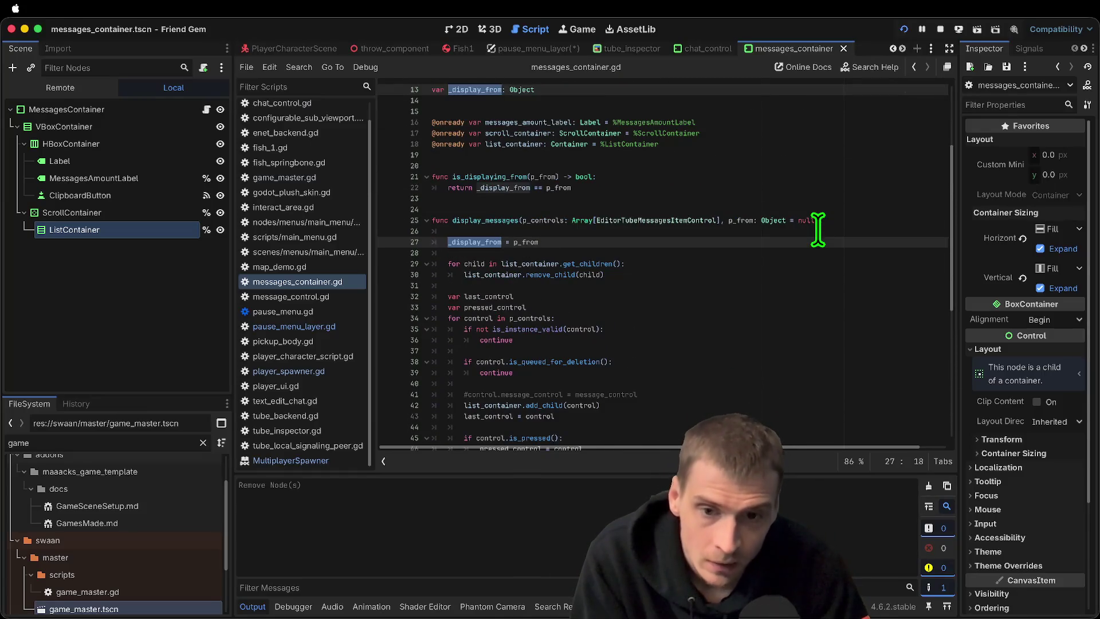
scroll(818, 229, "up", 3)
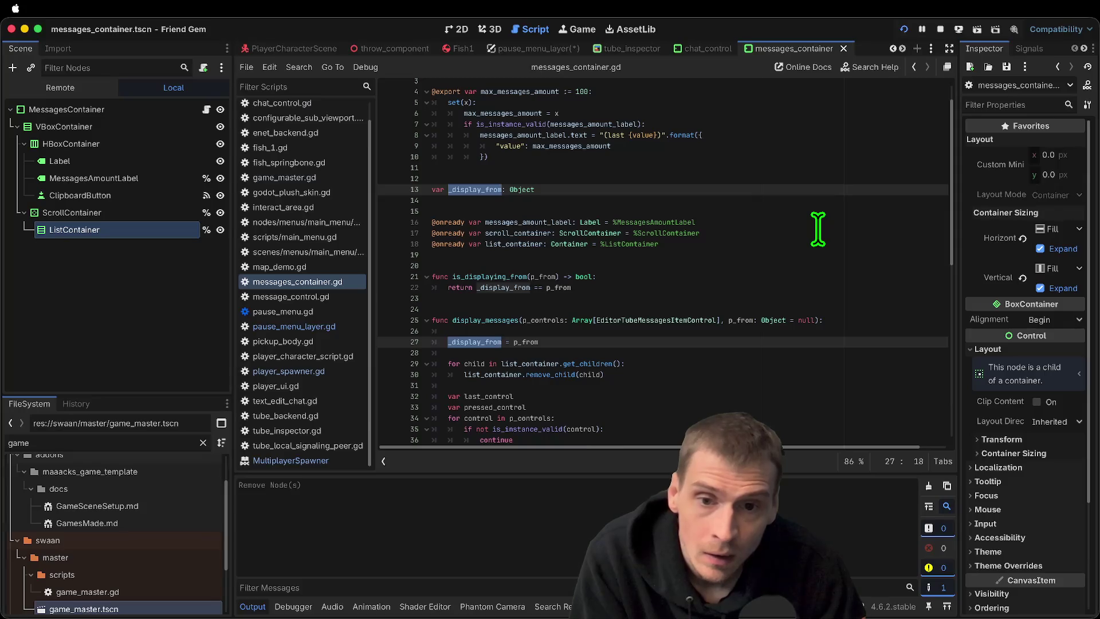
double_click(486, 287)
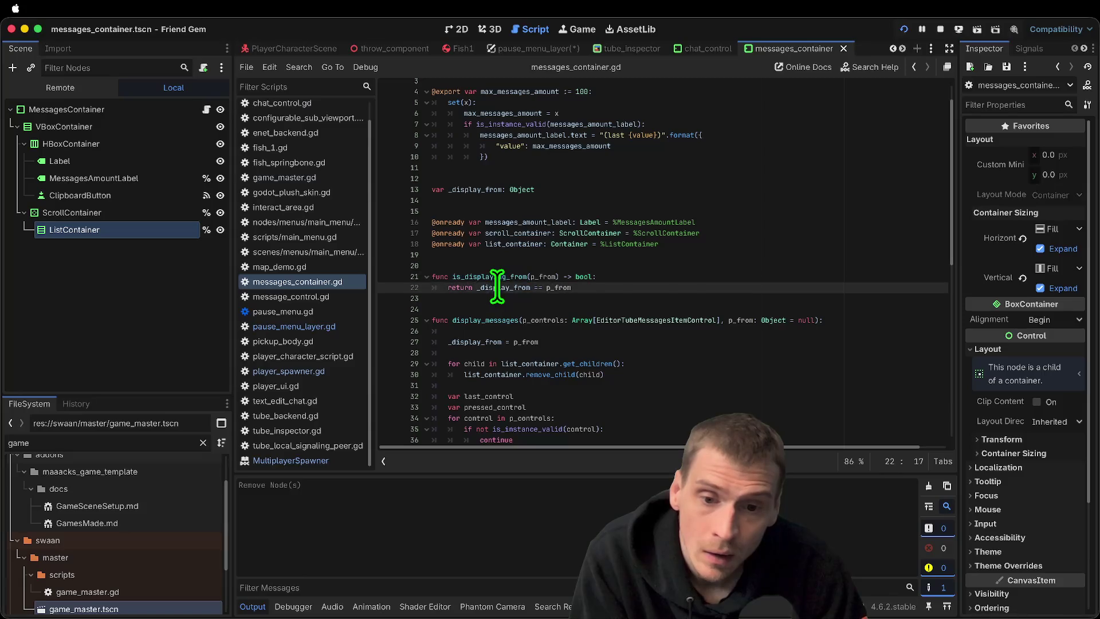
scroll(692, 293, "down", 3)
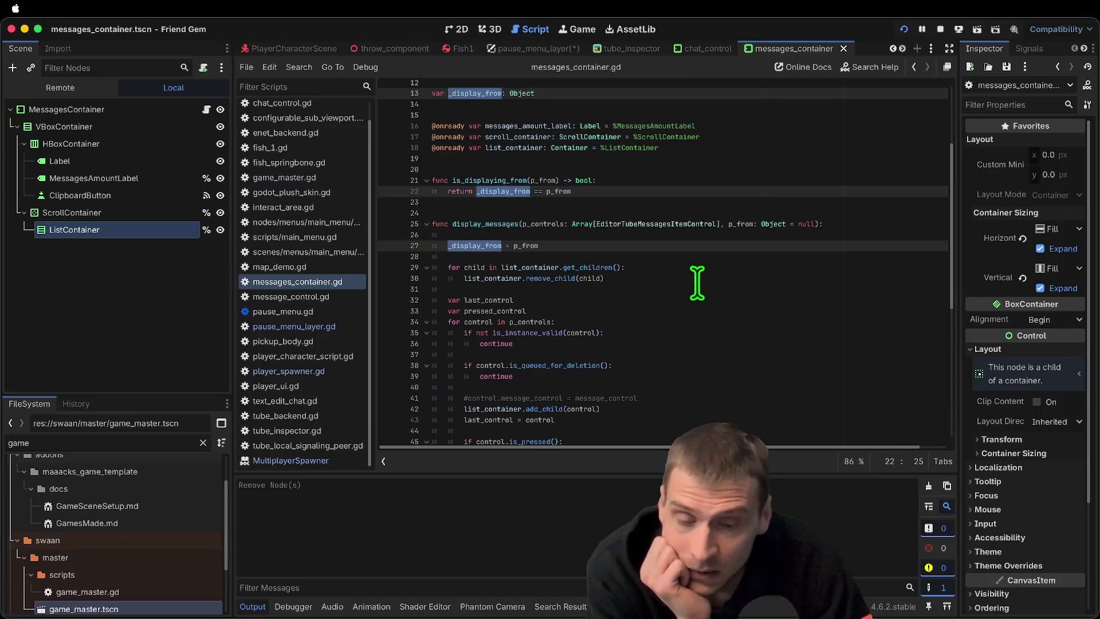
scroll(690, 279, "down", 3)
scroll(675, 287, "down", 2)
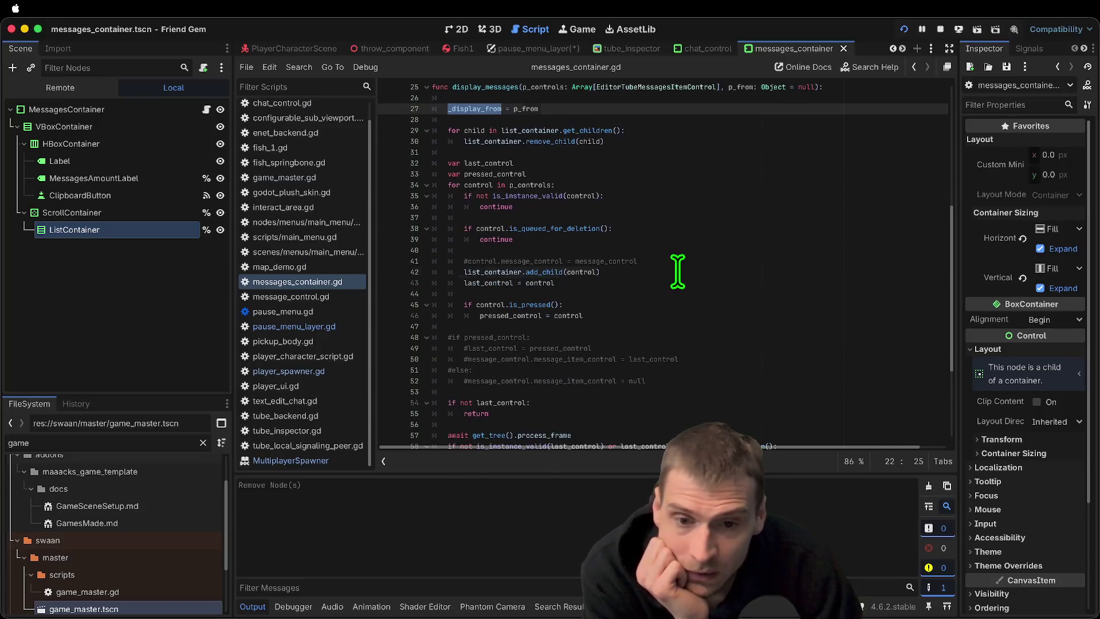
left_click(597, 272)
double_click(580, 272)
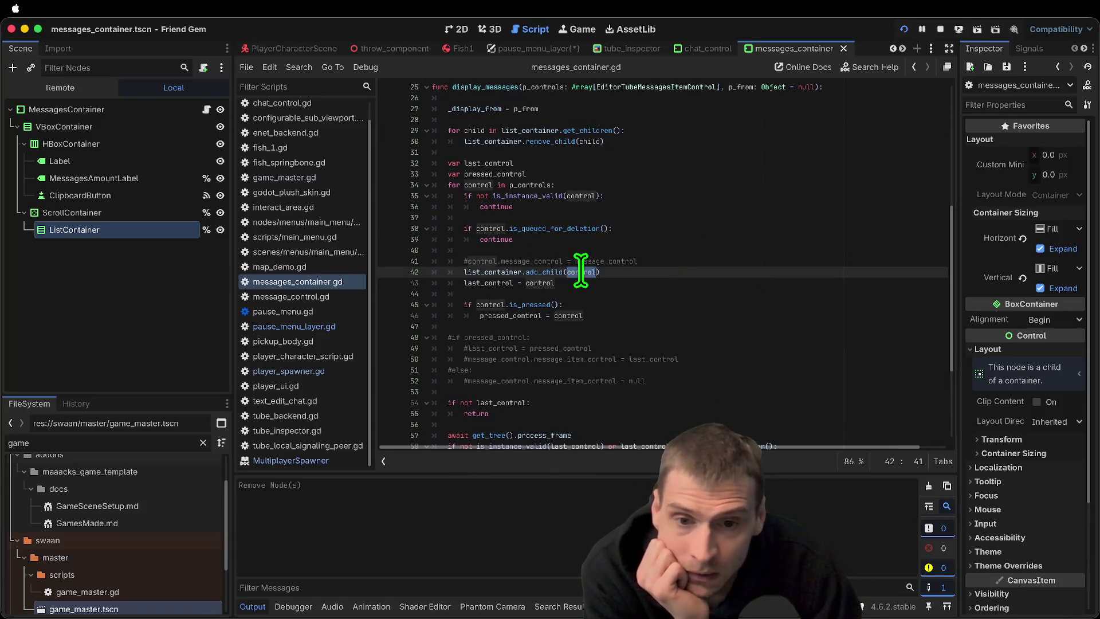
scroll(615, 228, "down", 1)
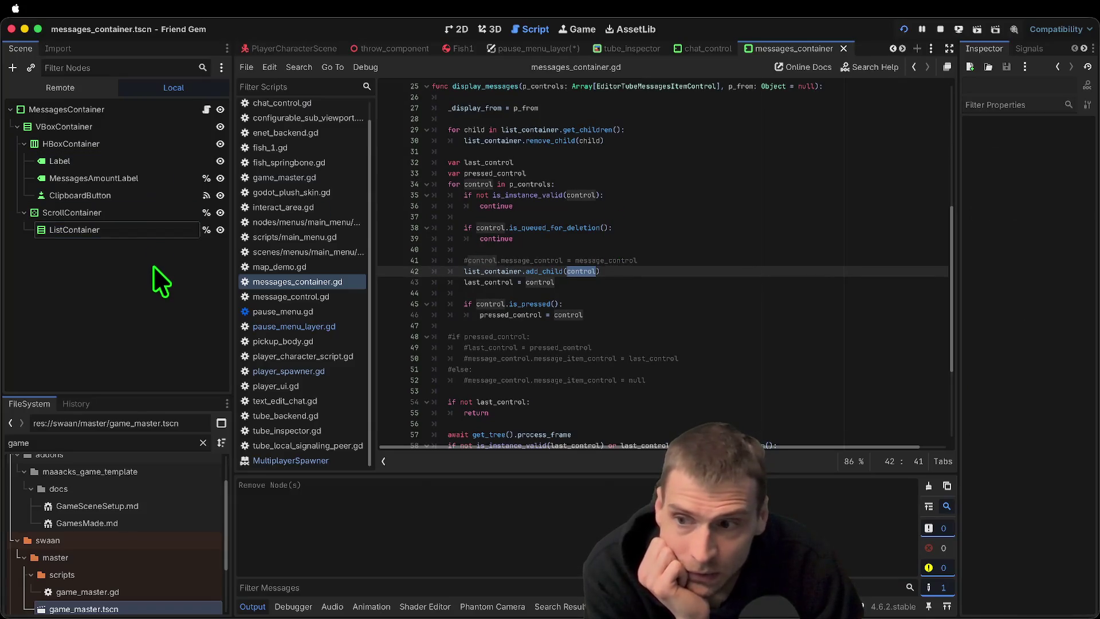
left_click(143, 213)
Clear the root MessagesContainer's Theme property to empty and run the project
left_click(143, 110)
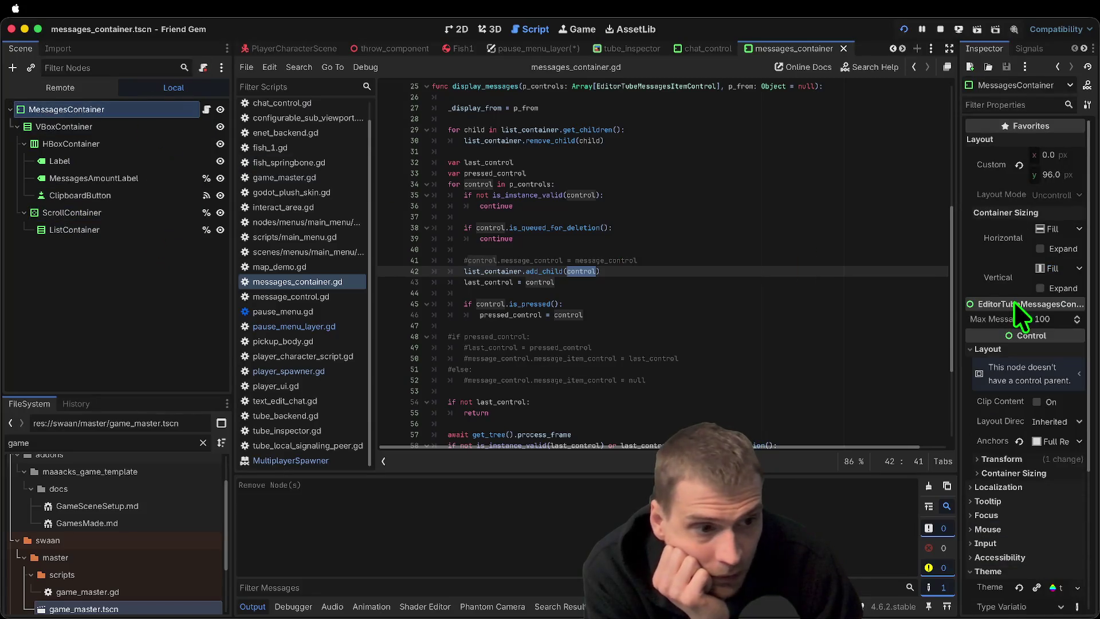
mouse_move(970, 310)
left_mouse_down()
mouse_move(806, 307)
mouse_move(904, 299)
left_mouse_up()
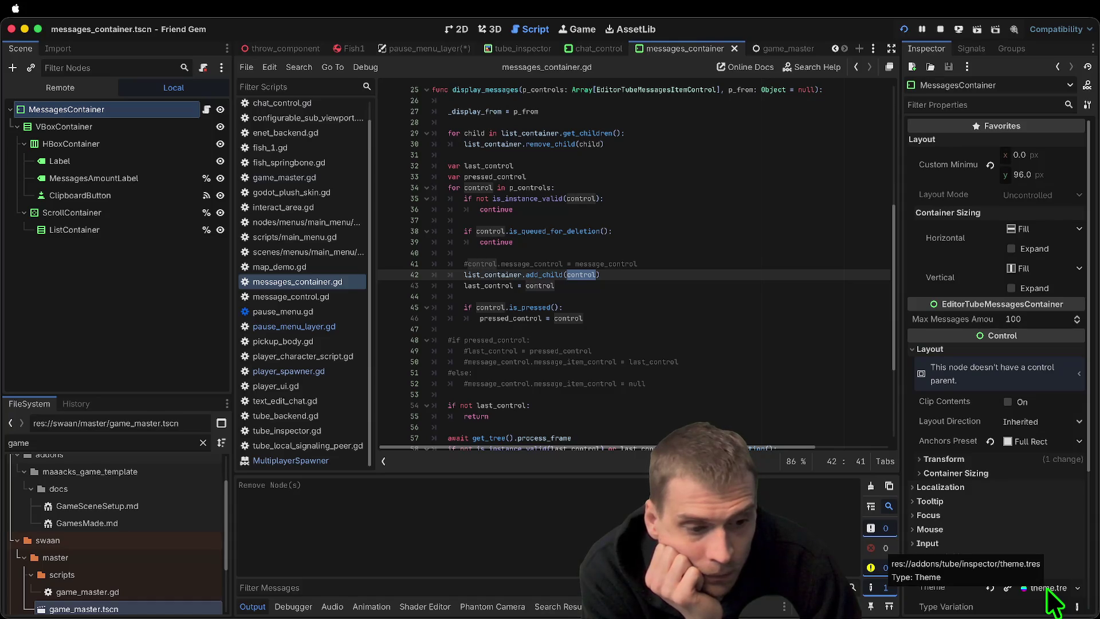
left_click(992, 589)
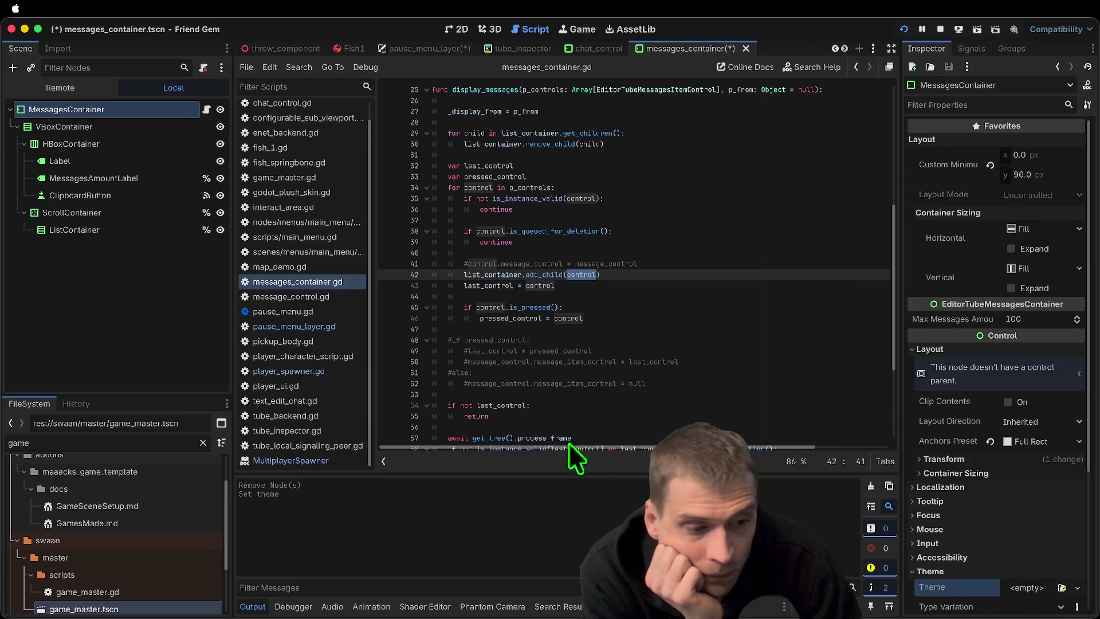
left_click(701, 327)
key("super+b")
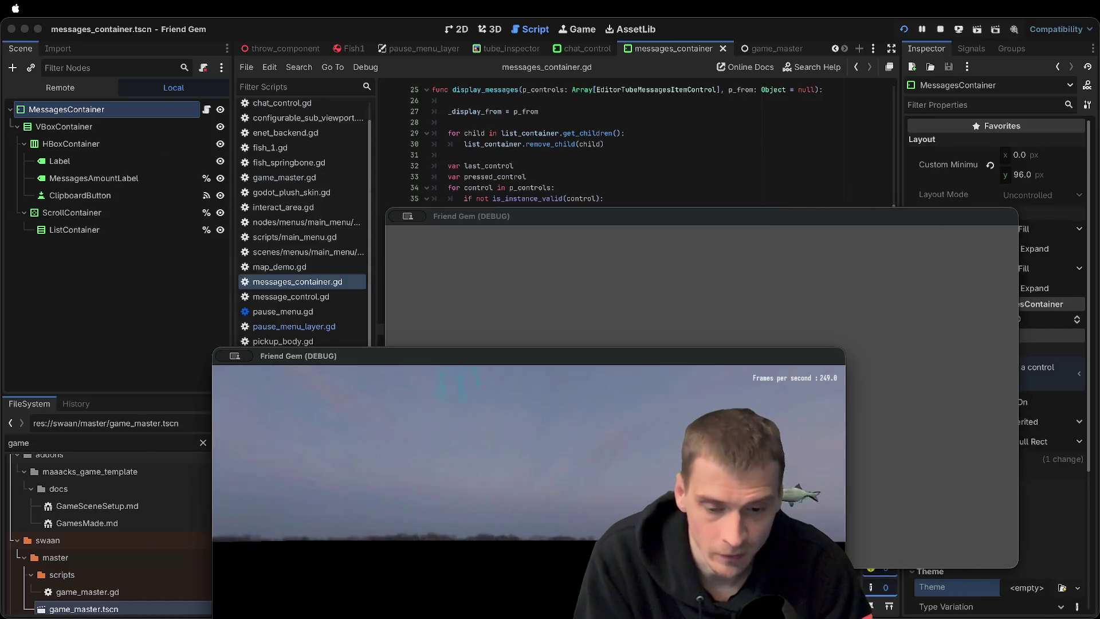
Send the chat message 'eafeaf' from the in-game pause menu, then stop the game
key("Escape")
left_click(522, 464)
type("eafeaf")
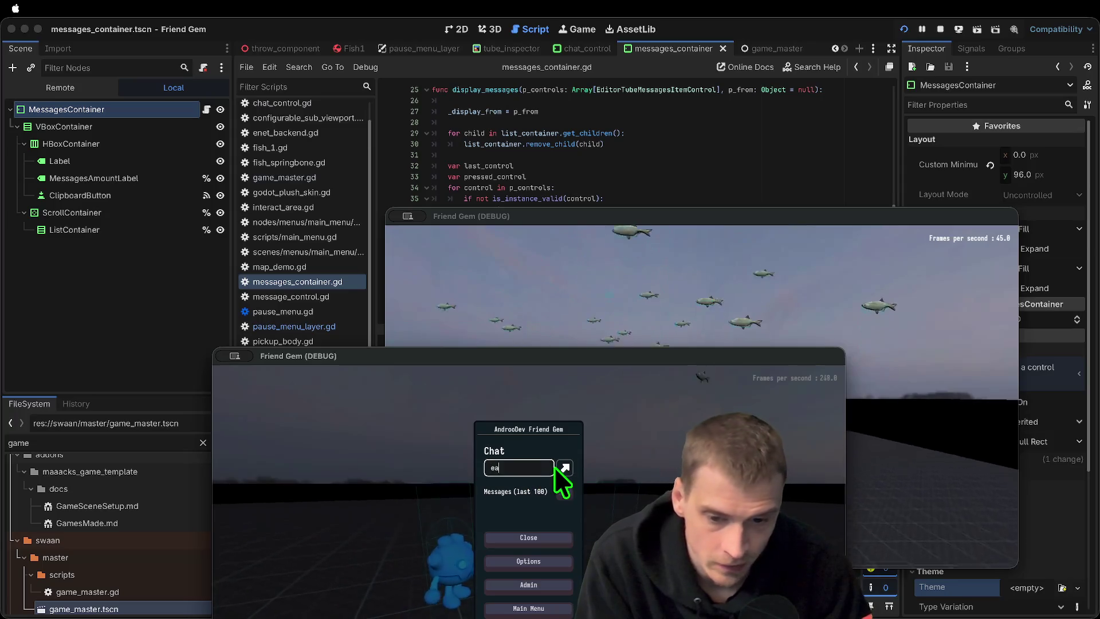
key("Return")
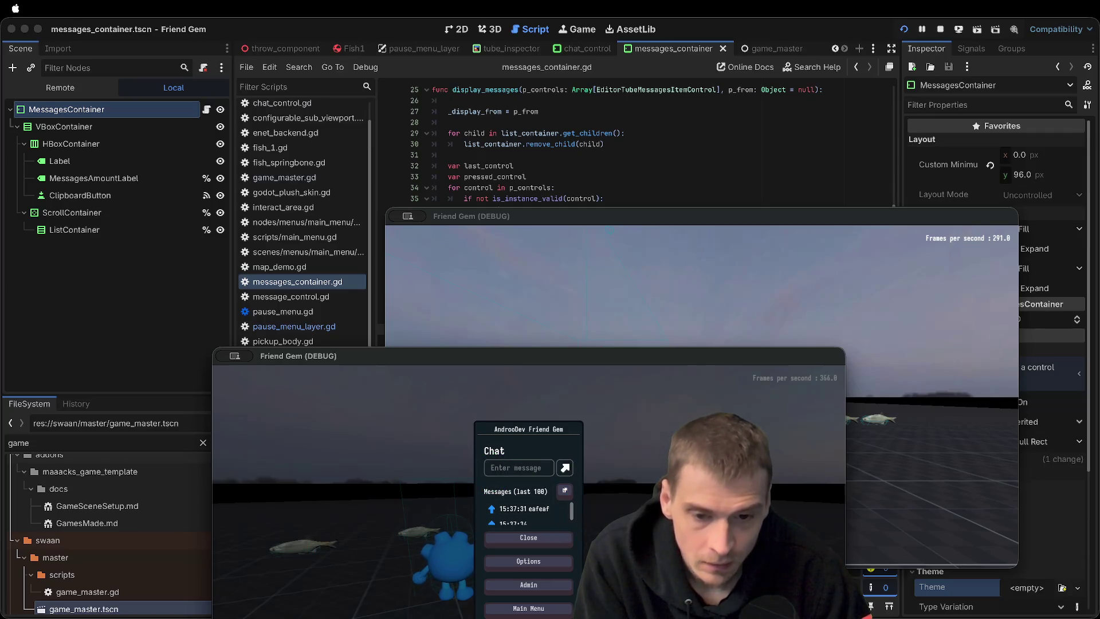
key("super+period")
key("Down")
key("Right")
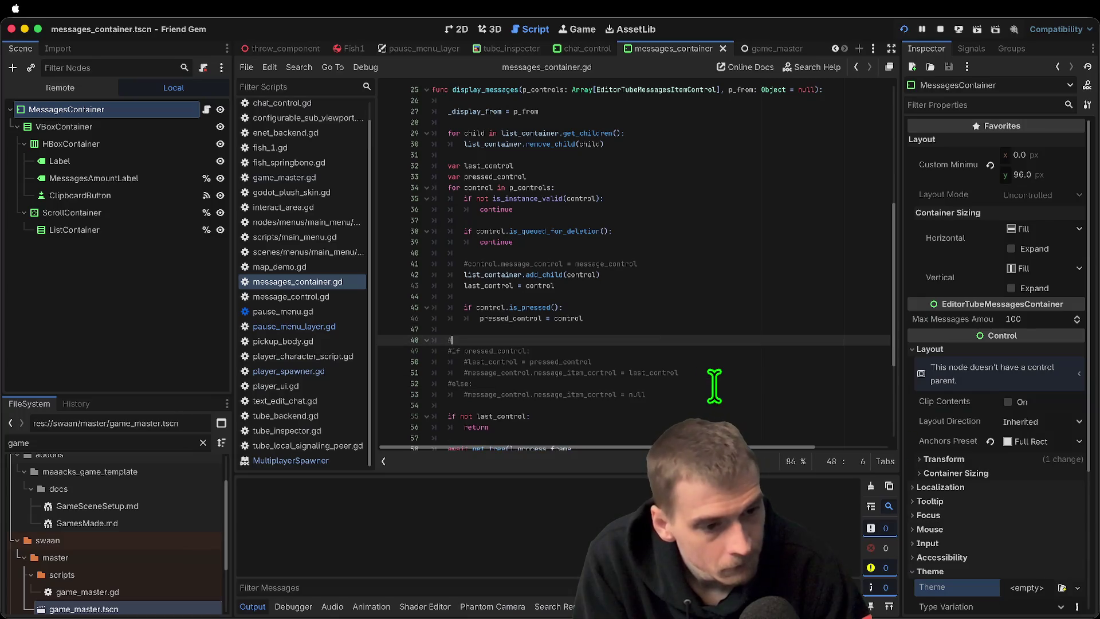
Assign theme.tres as the MessagesContainer's theme, save, and run the game with F5
scroll(975, 507, "down", 3)
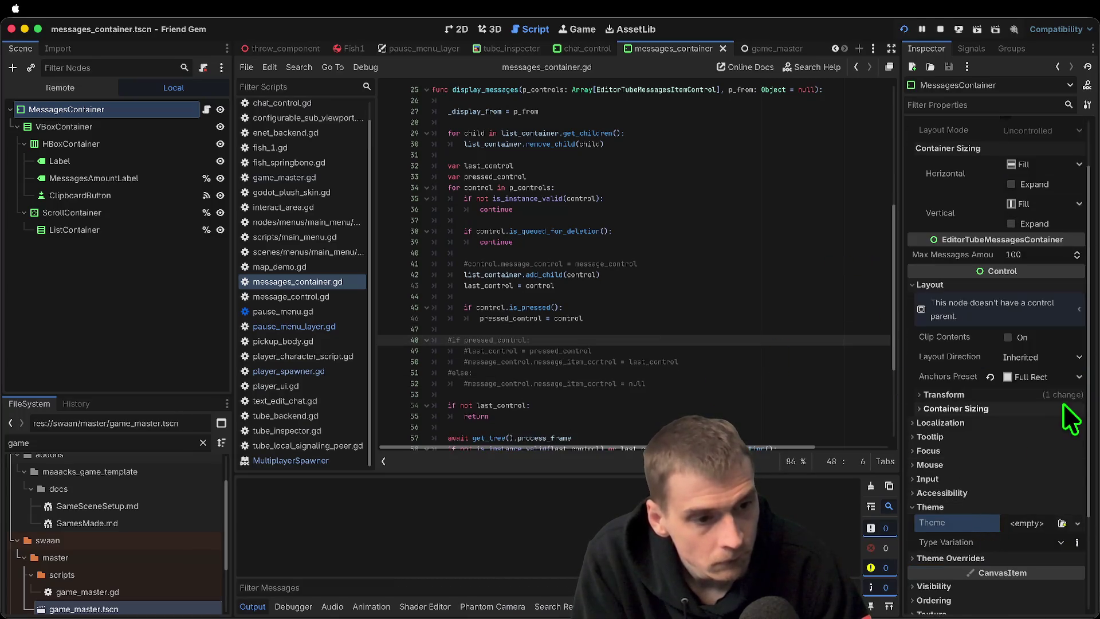
left_click(1061, 523)
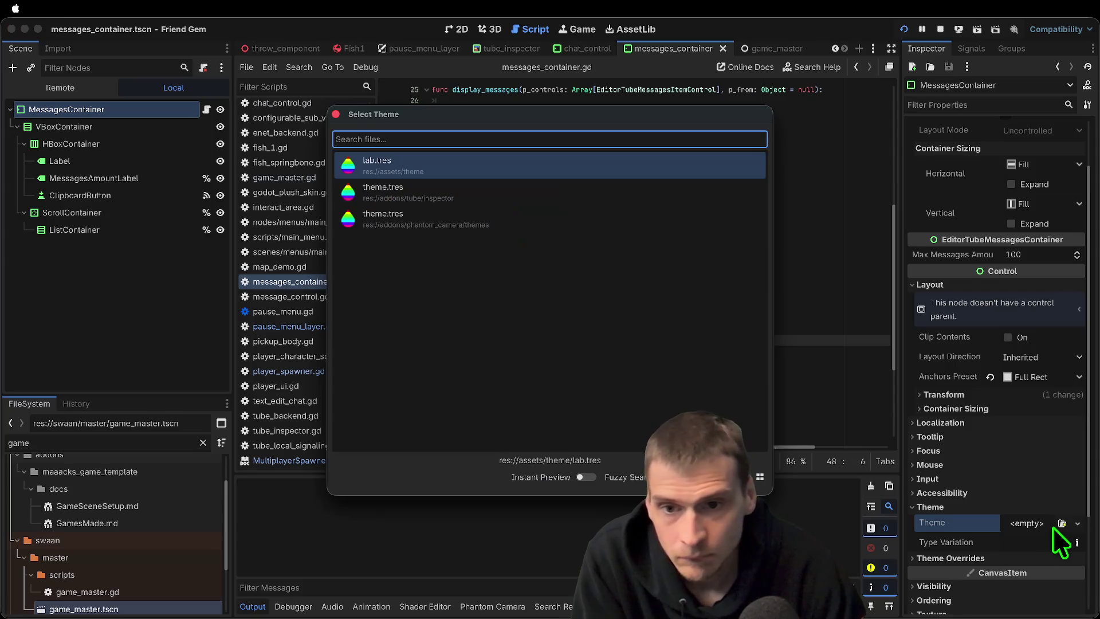
key("Down")
key("Return")
left_click(710, 341)
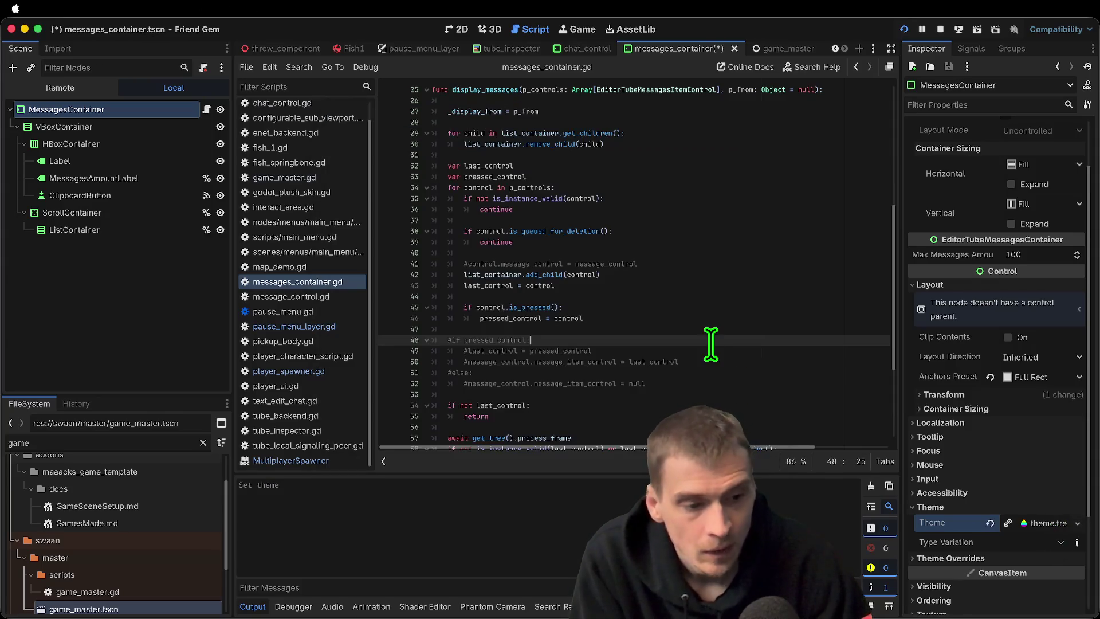
key("ctrl+s")
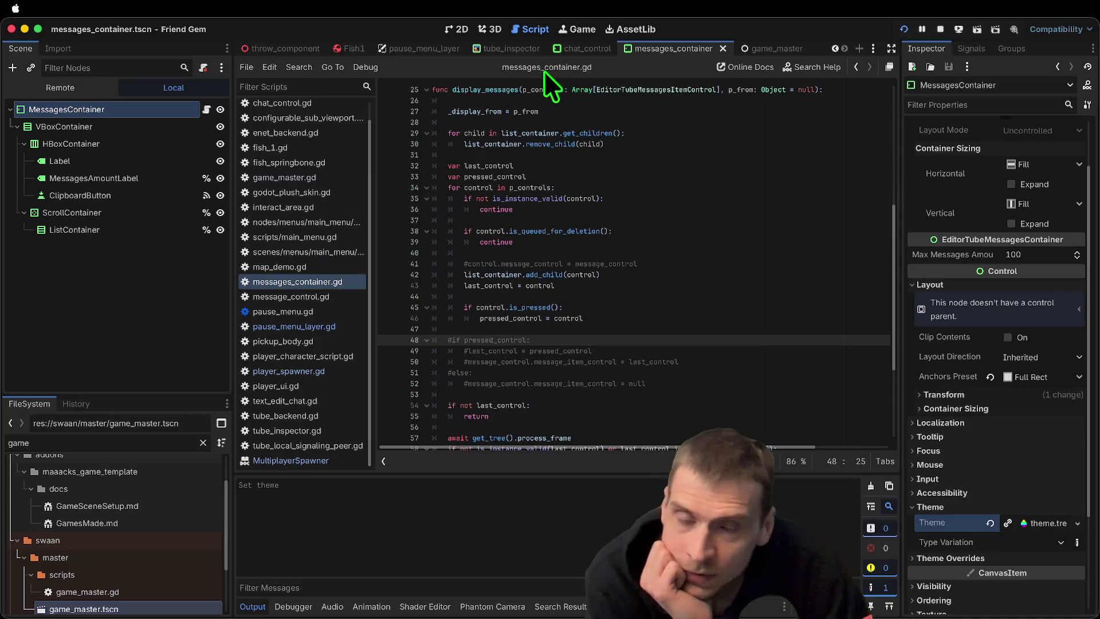
key("F5")
scroll(530, 512, "down", 1)
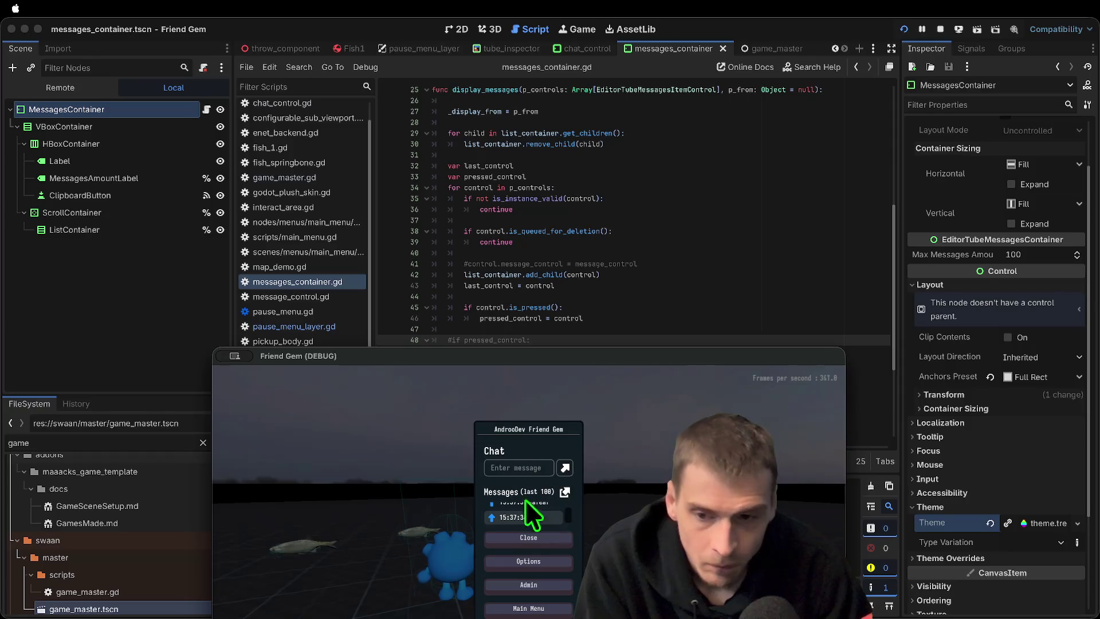
Stop the game, glance at pause_menu_layer.gd, return to messages_container.gd, then switch to chat_control
key("F8")
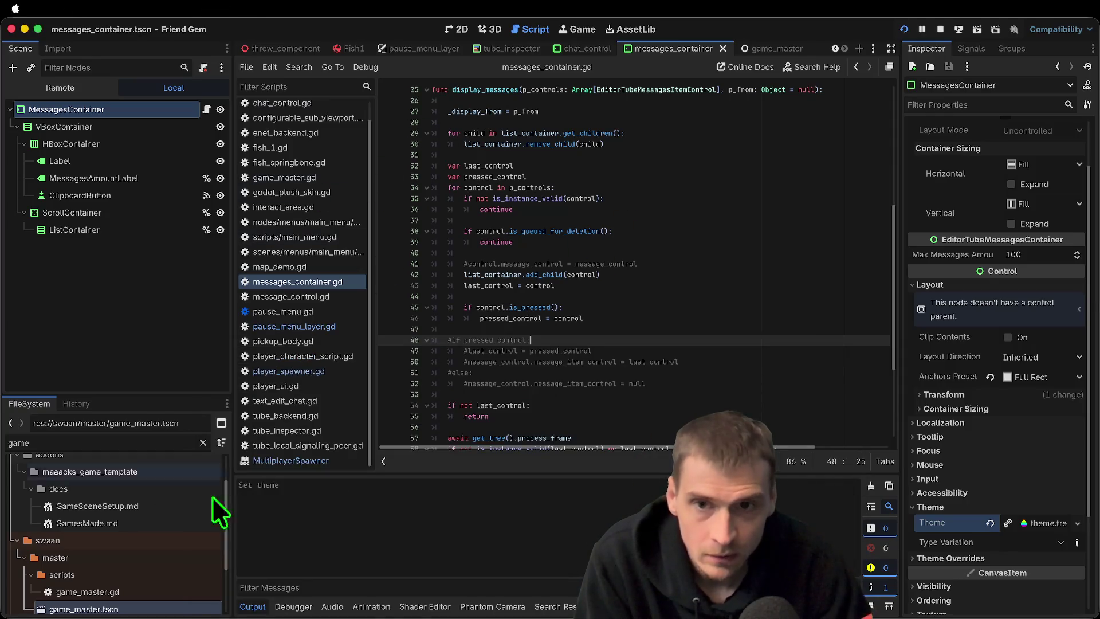
left_click(324, 329)
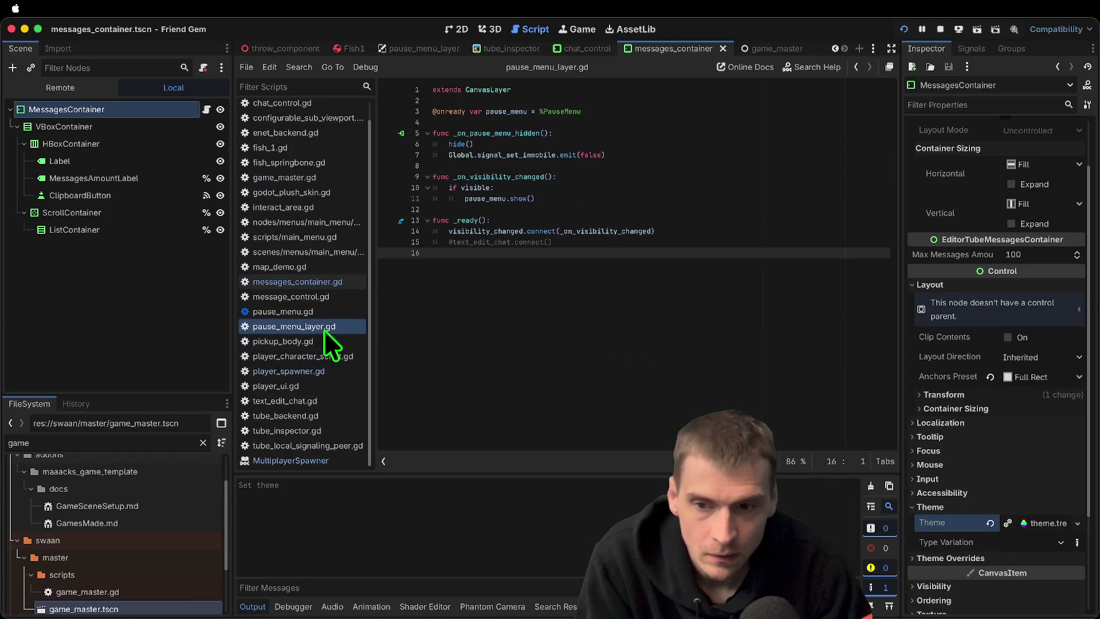
left_click(320, 284)
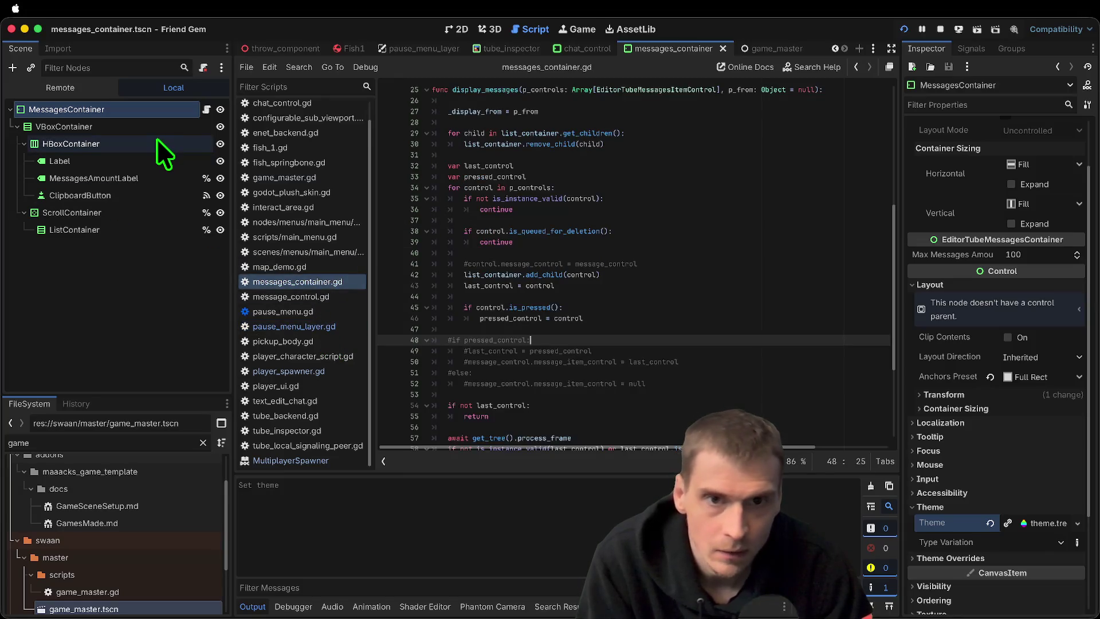
key("ctrl+shift+Tab")
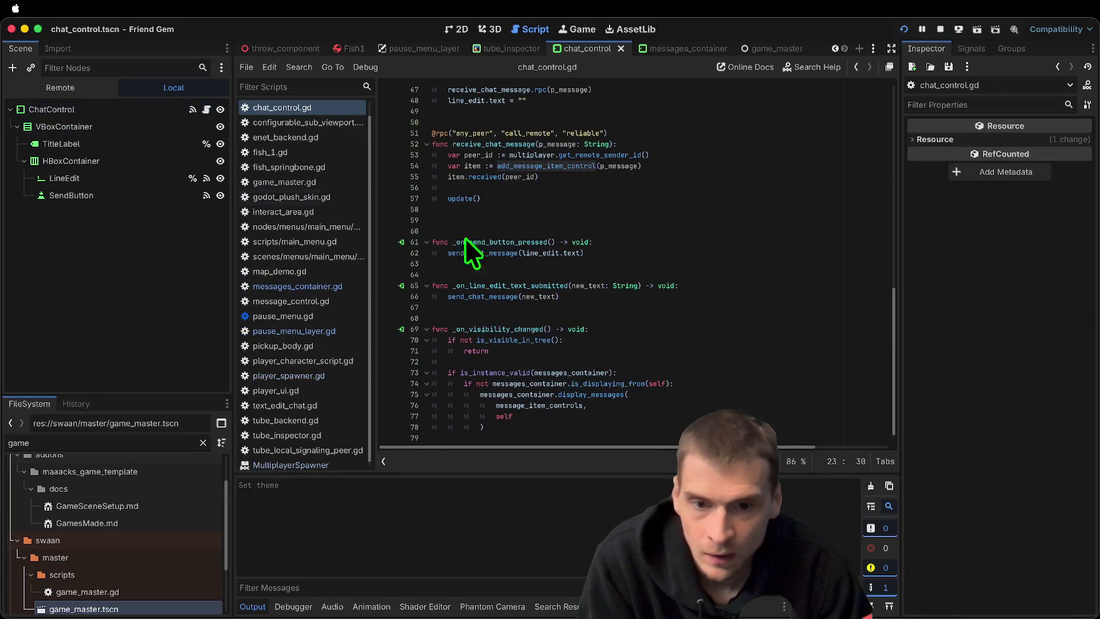
Start a new if statement at the top of send_chat_message in chat_control.gd
left_click(749, 305)
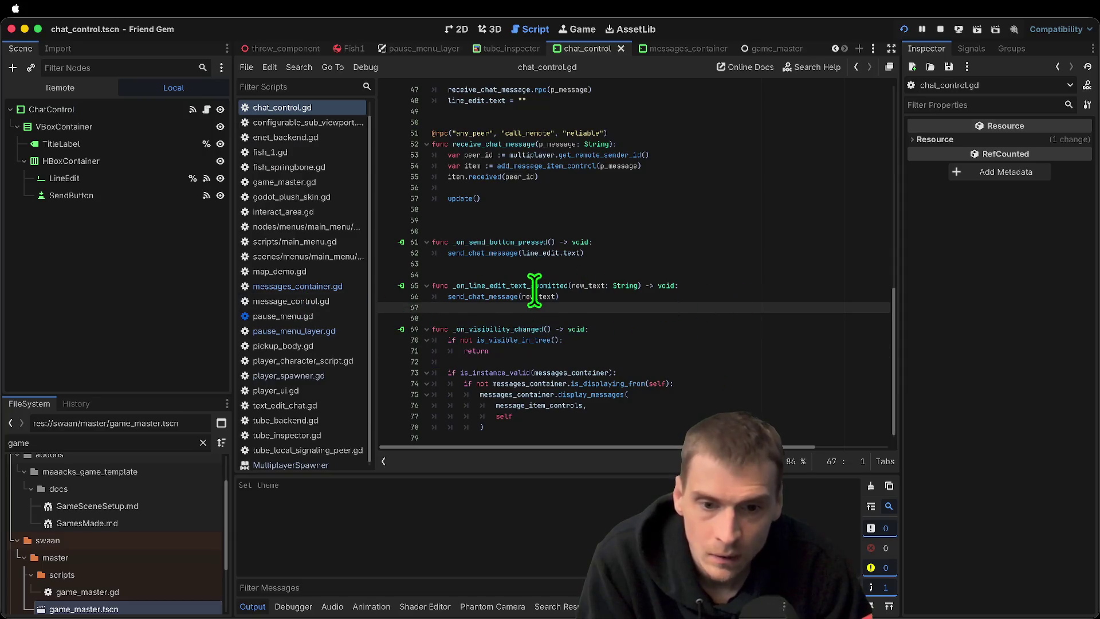
scroll(827, 290, "up", 5)
left_click(782, 315)
scroll(780, 309, "up", 3)
left_click(788, 277)
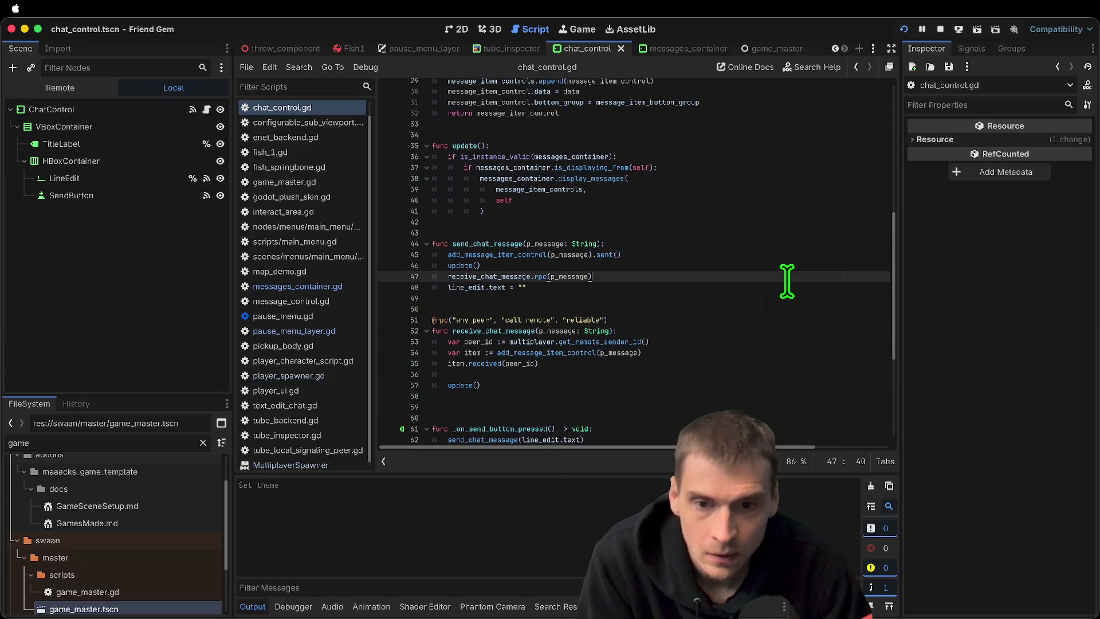
left_click(796, 232)
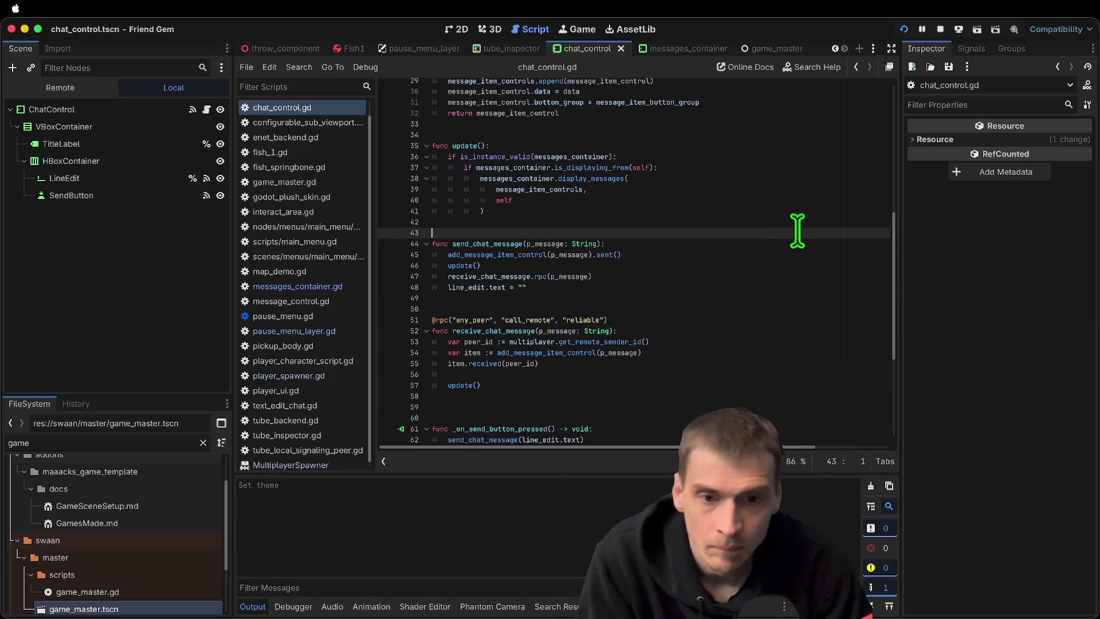
key("Down")
key("End")
key("Return")
type("f")
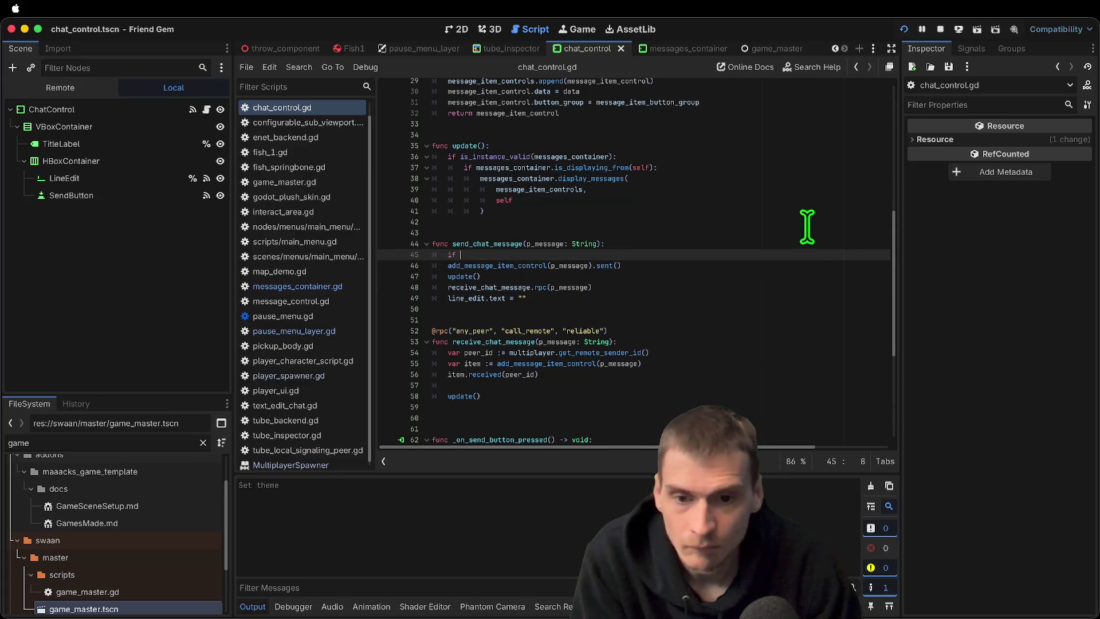
Complete the condition as 'if line_edit.text.length() > 0:'
left_click_drag(506, 297, 447, 298)
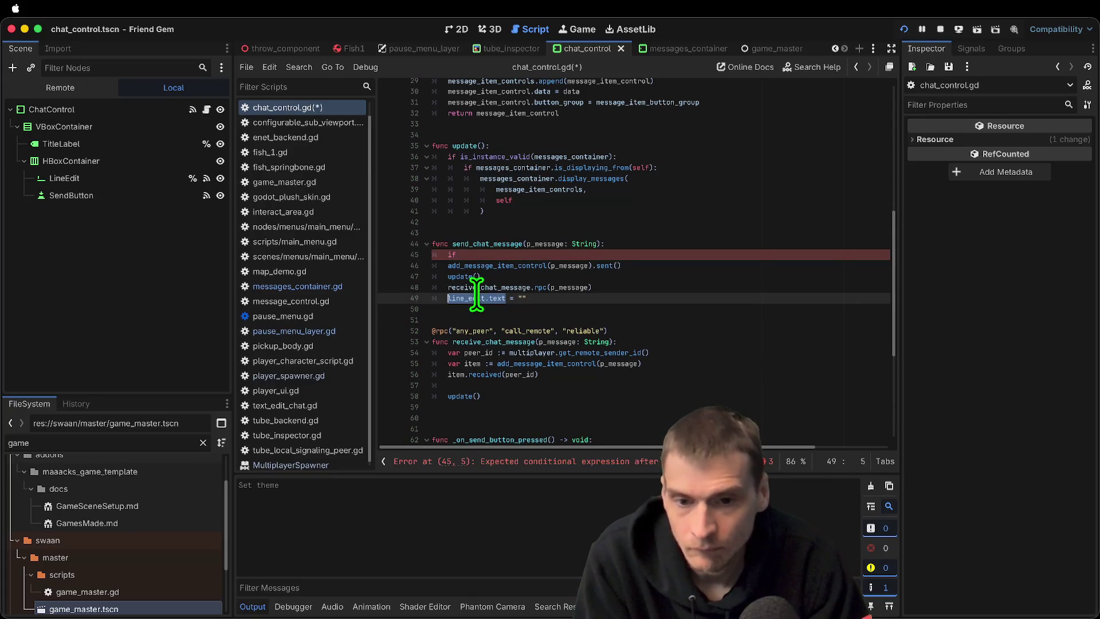
key("ctrl+c")
left_click(533, 254)
key("ctrl+v")
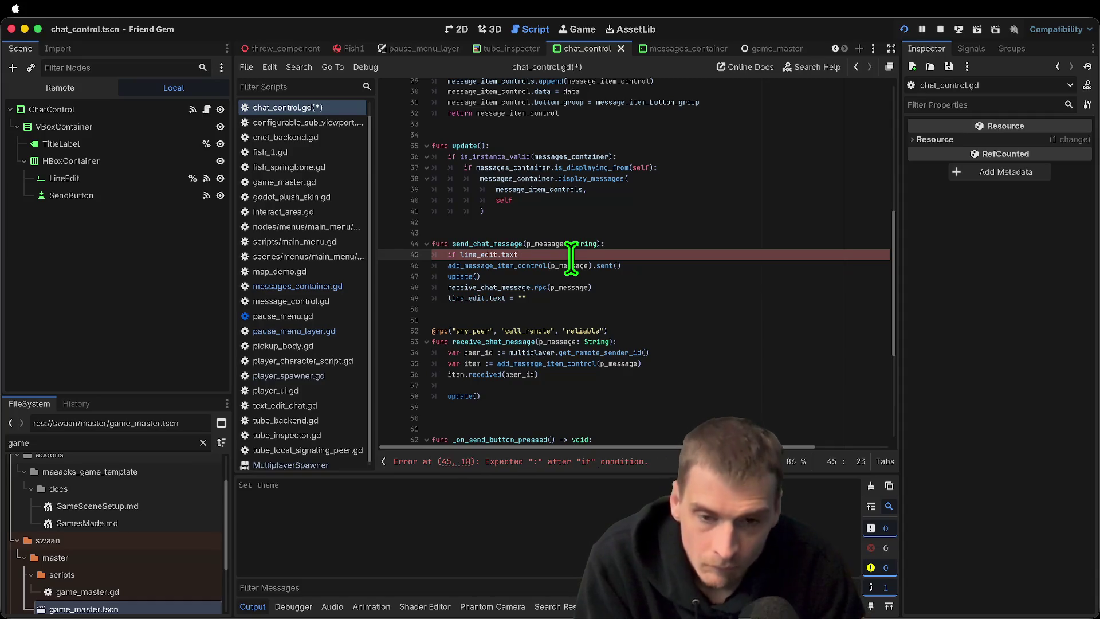
type(".len")
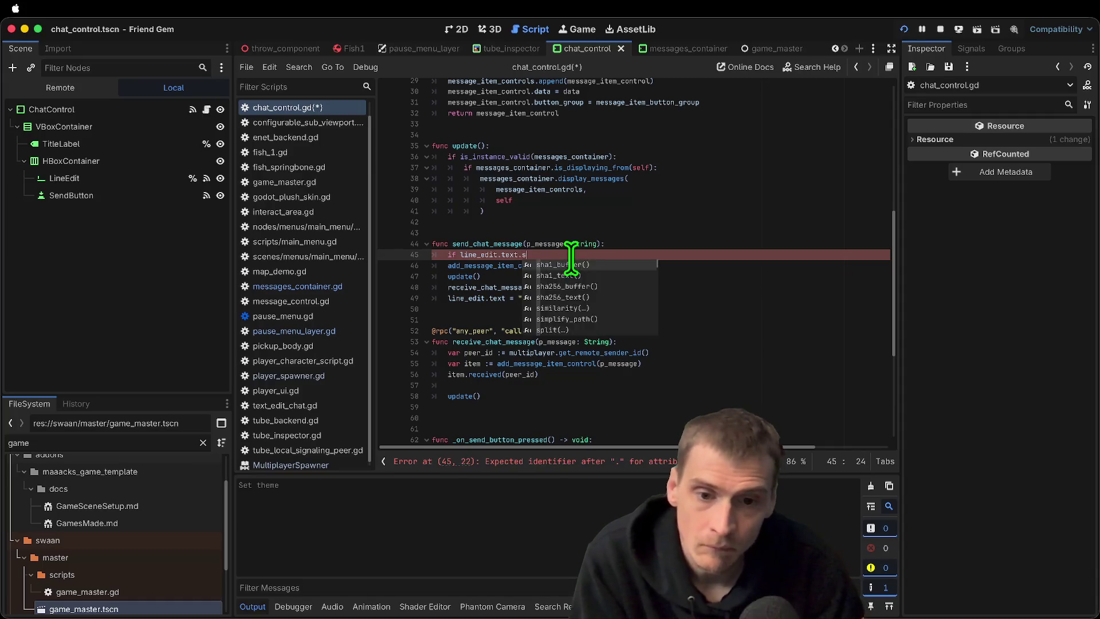
key("Return")
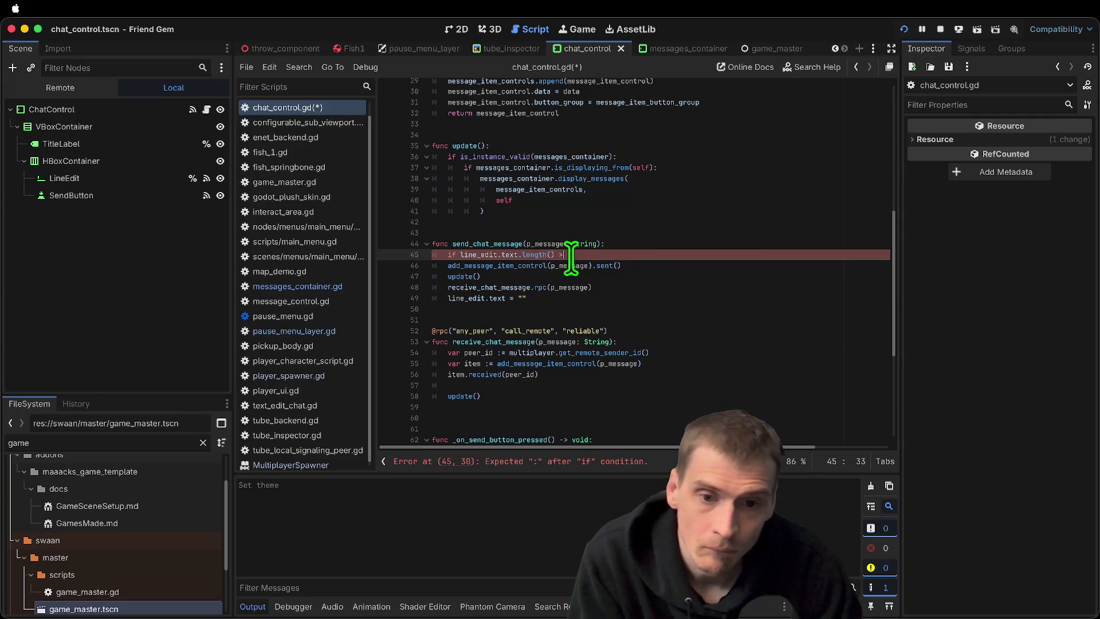
type("0:")
Indent the send lines under the new if condition and save chat_control.gd
left_click_drag(597, 297, 401, 260)
key("Tab")
left_click(796, 330)
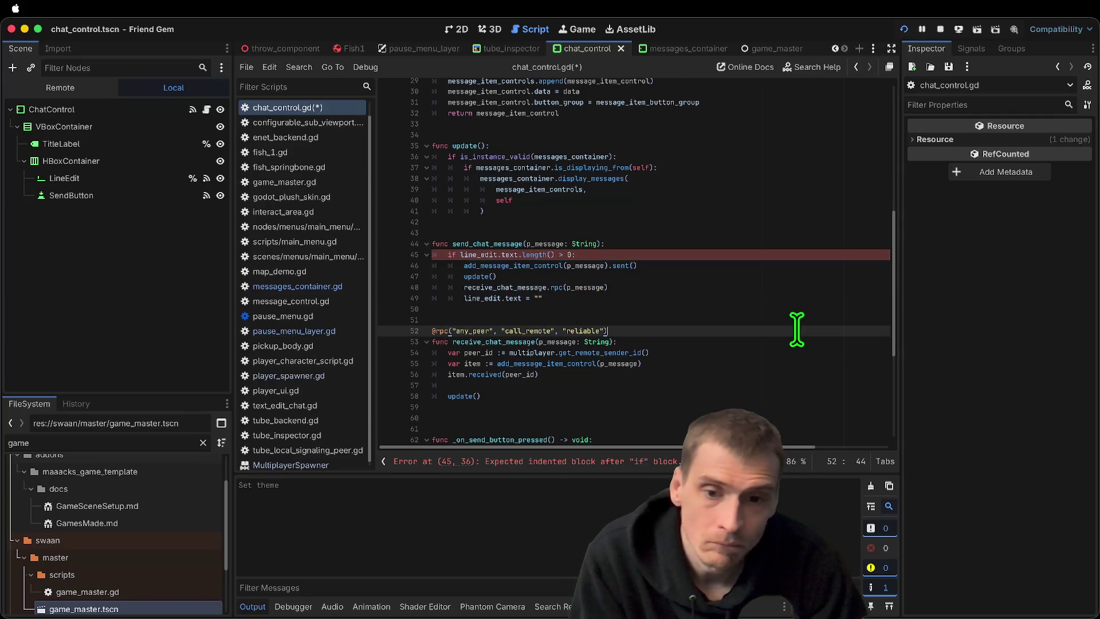
key("ctrl+z")
key("ctrl+s")
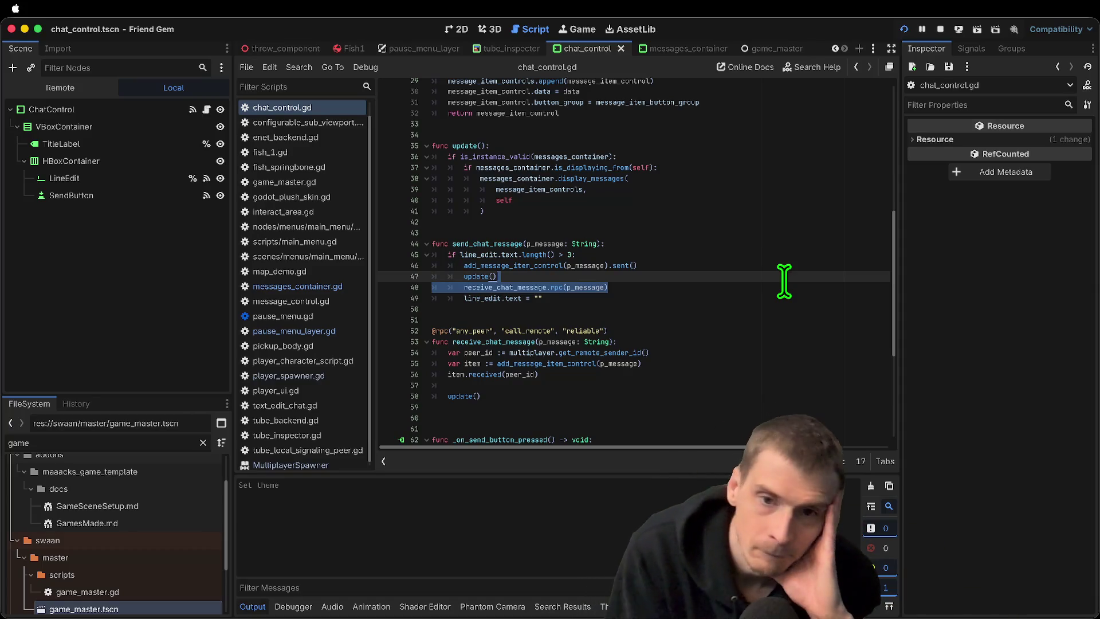
key("Down")
key("Down")
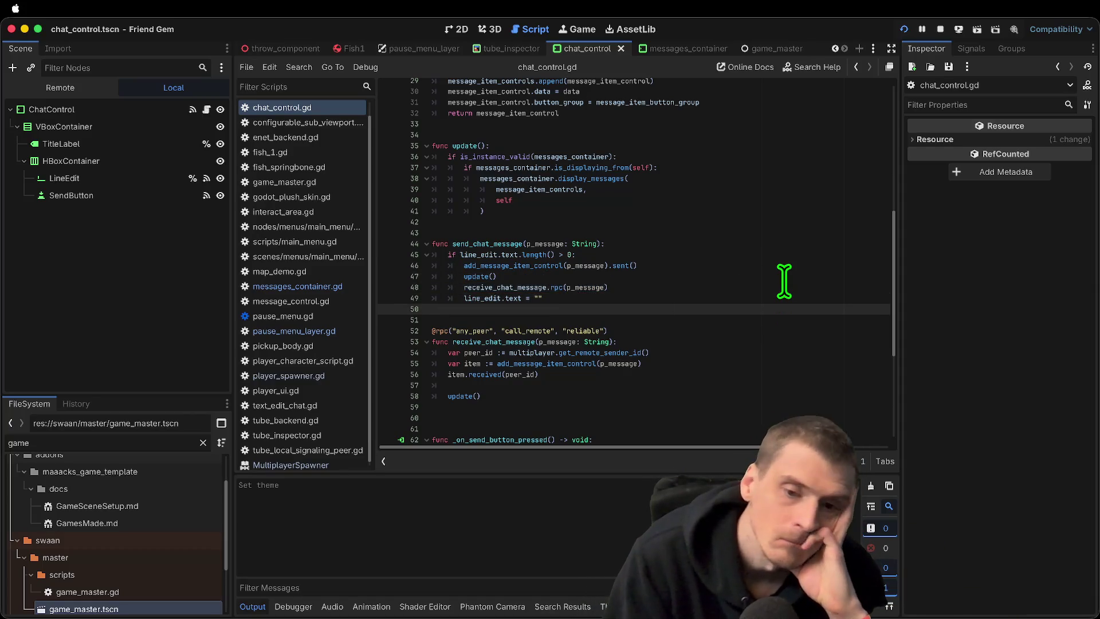
Review the script and select message_item_control on line 29
scroll(724, 299, "up", 6)
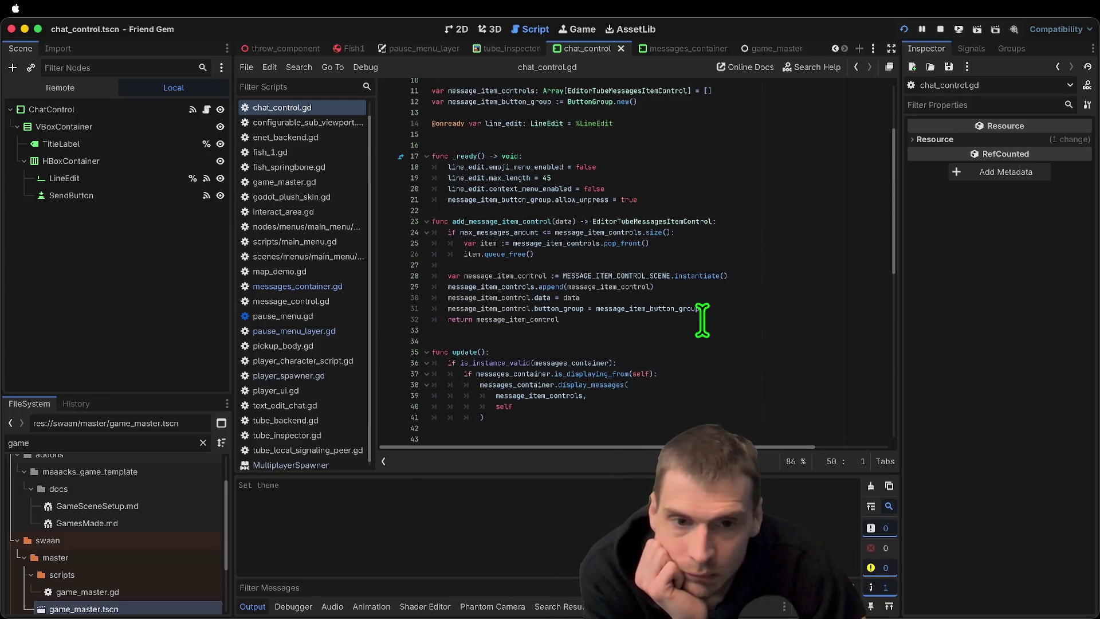
scroll(698, 322, "down", 1)
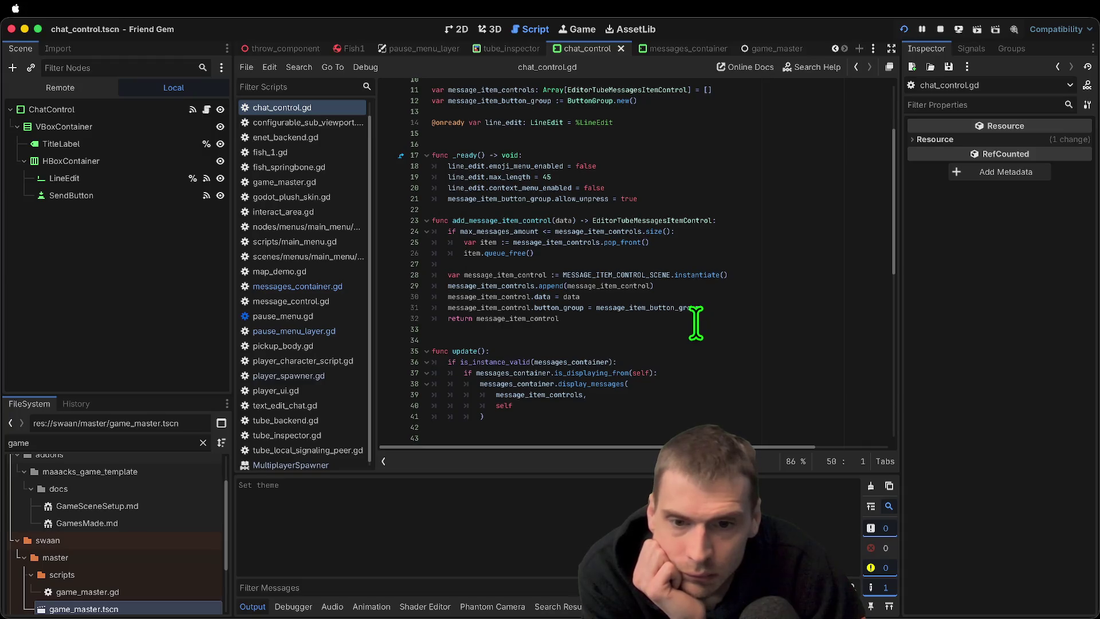
double_click(604, 285)
scroll(601, 282, "up", 3)
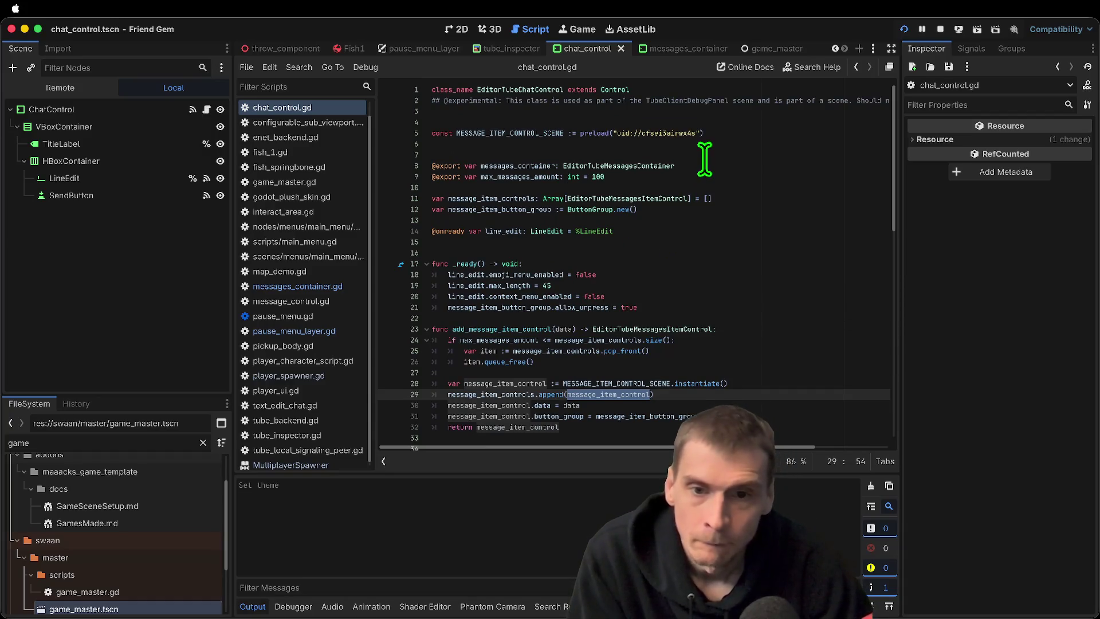
Jump to EditorTubeMessagesItemControl and scroll through message_item_control.gd's setters and label references
left_click(669, 200, "super")
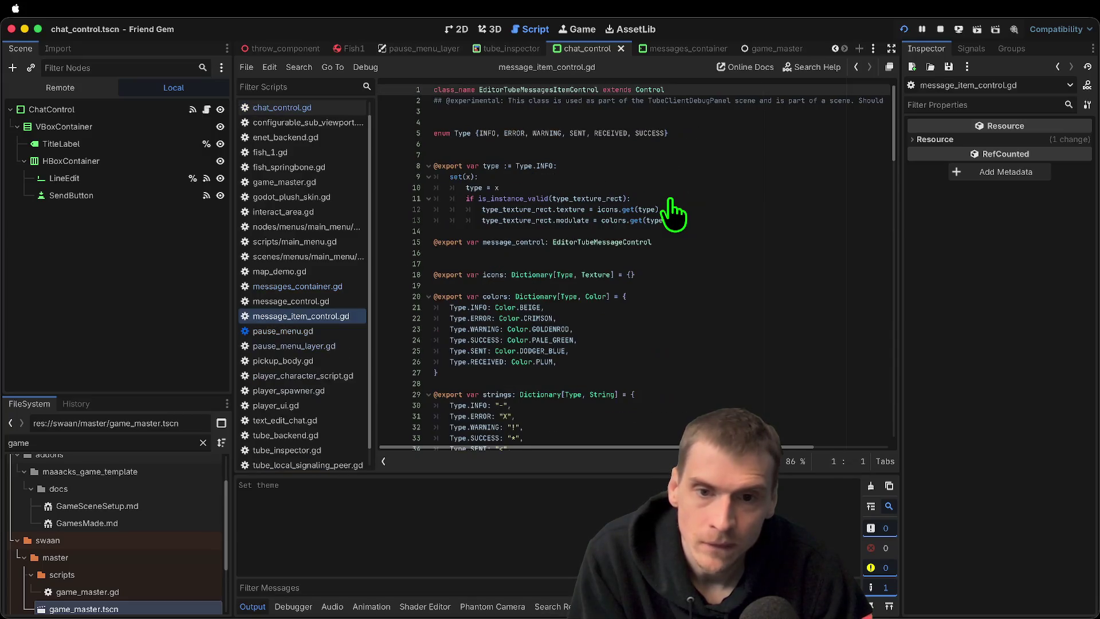
scroll(673, 214, "down", 2)
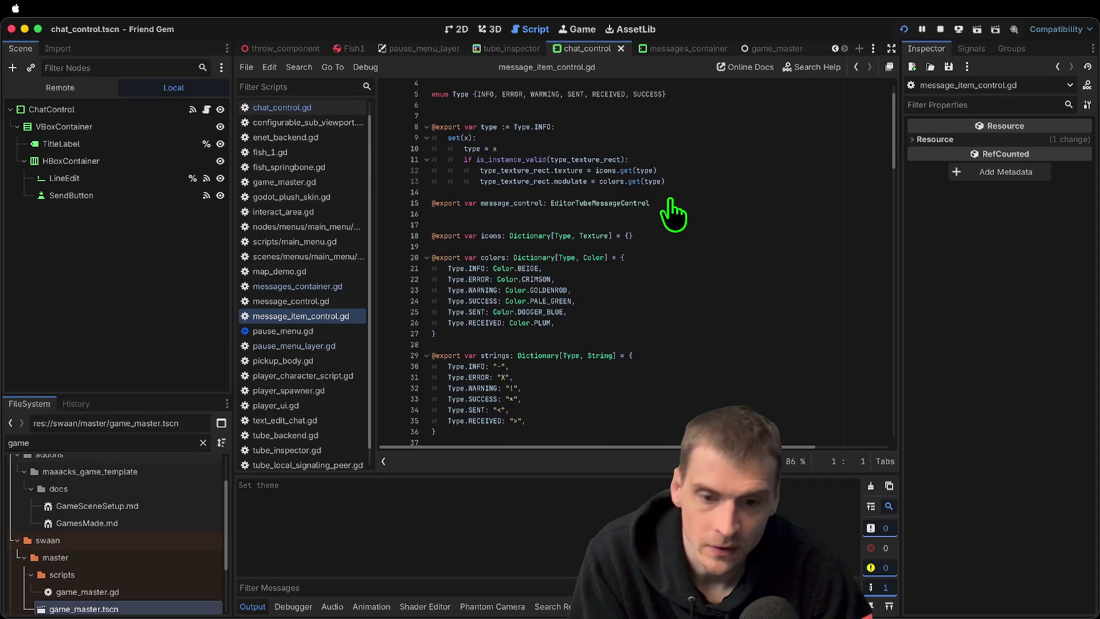
scroll(673, 213, "down", 5)
scroll(660, 233, "down", 5)
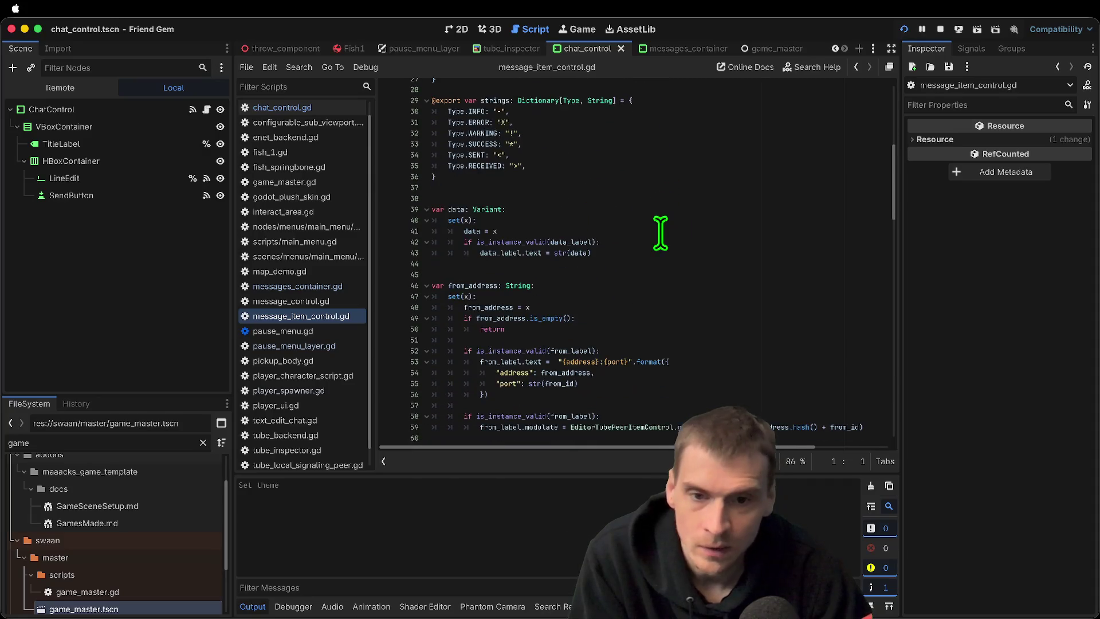
scroll(660, 233, "down", 5)
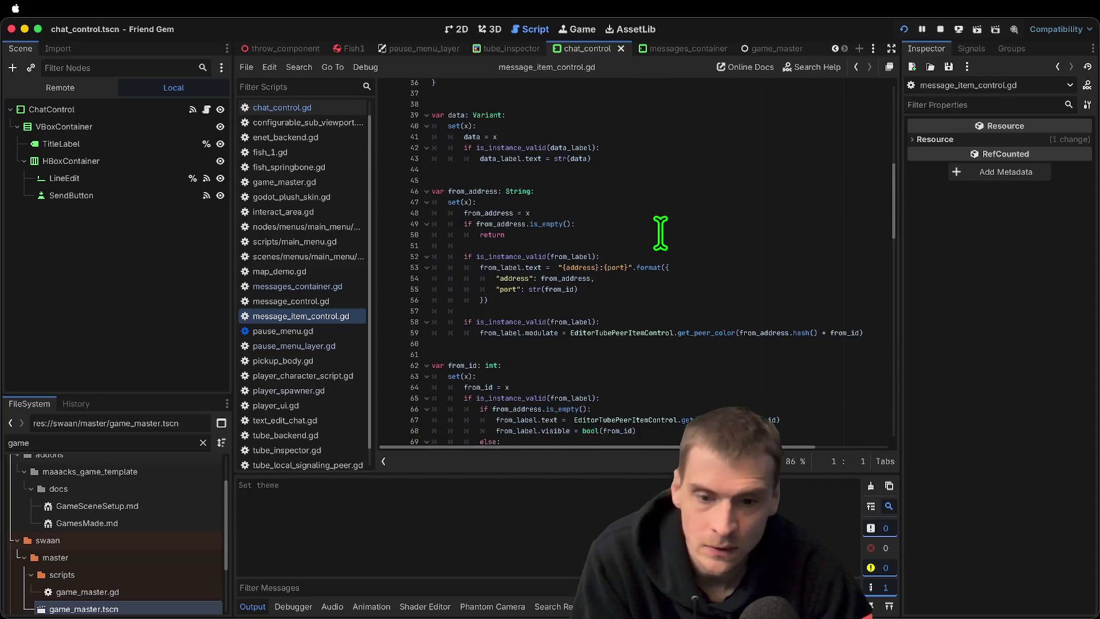
scroll(660, 233, "down", 3)
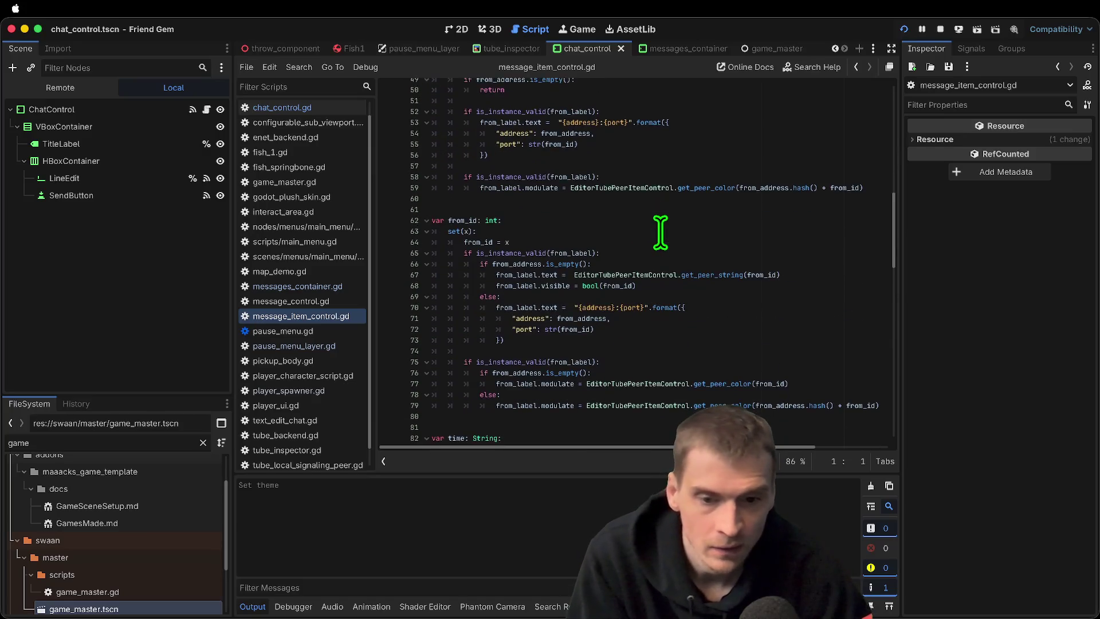
scroll(753, 233, "down", 7)
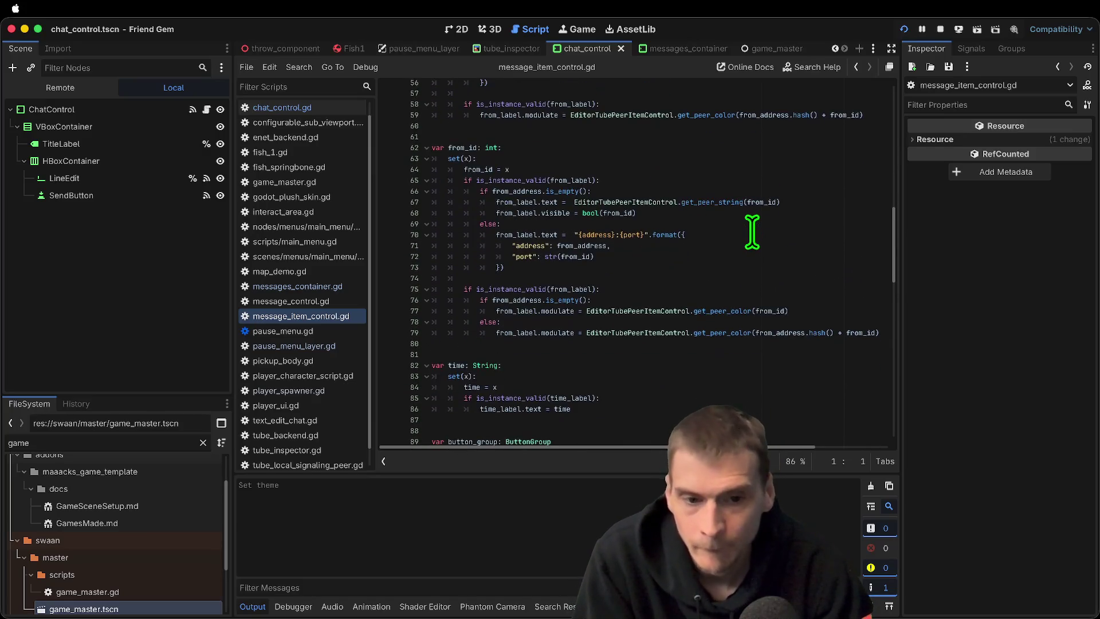
scroll(757, 238, "down", 2)
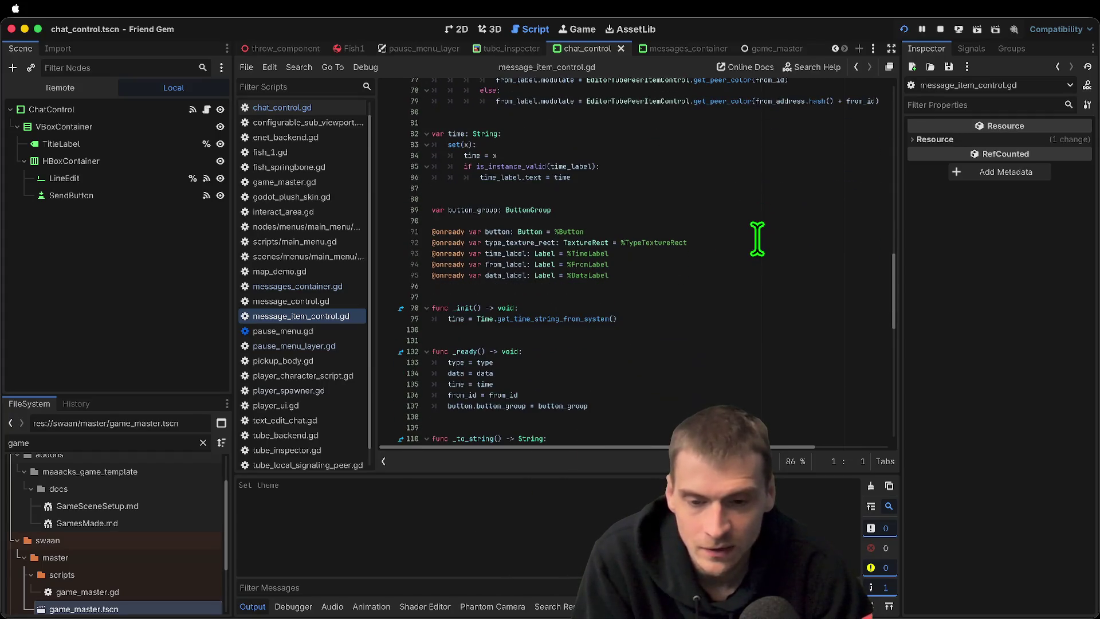
scroll(756, 240, "up", 16)
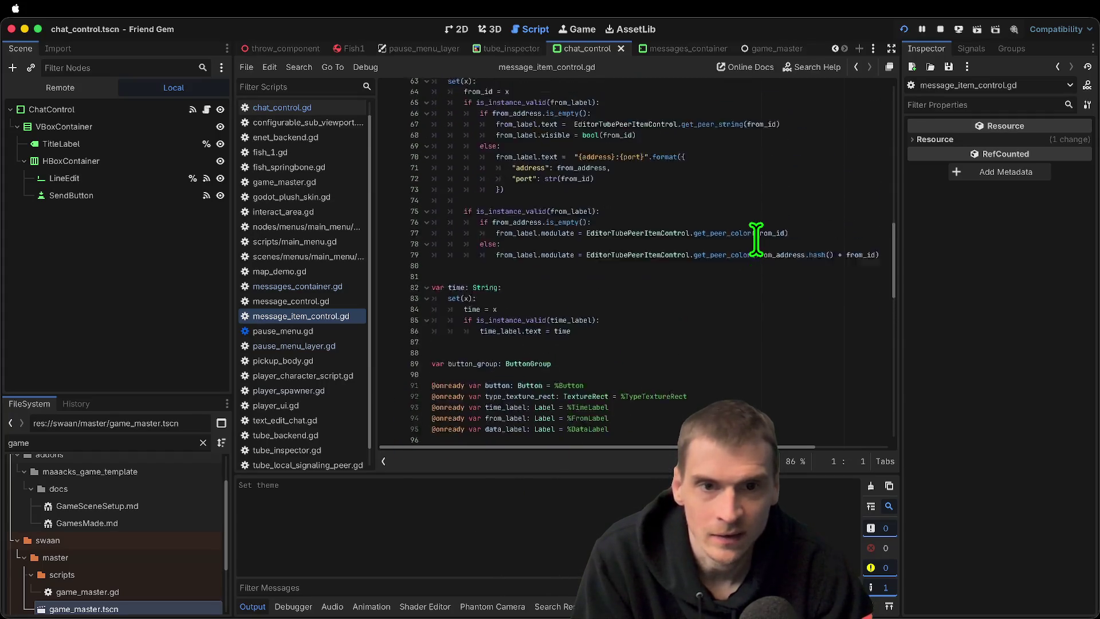
scroll(756, 239, "up", 4)
scroll(756, 239, "down", 4)
Filter the FileSystem for 'message it' and open the message_item_control scene
left_click(116, 447)
type("message ")
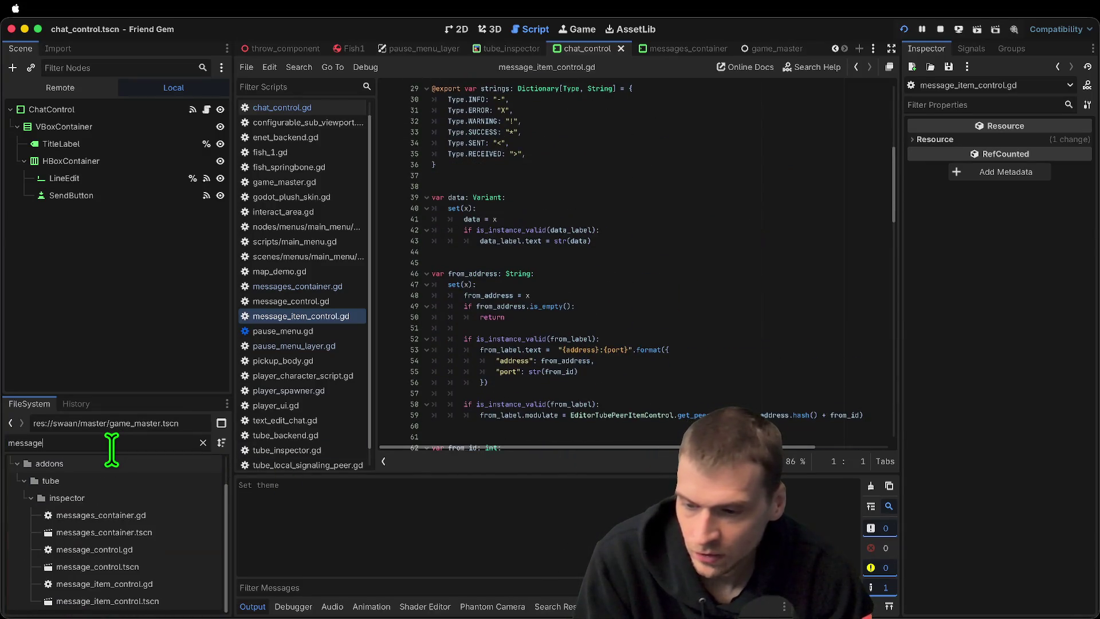
type("it")
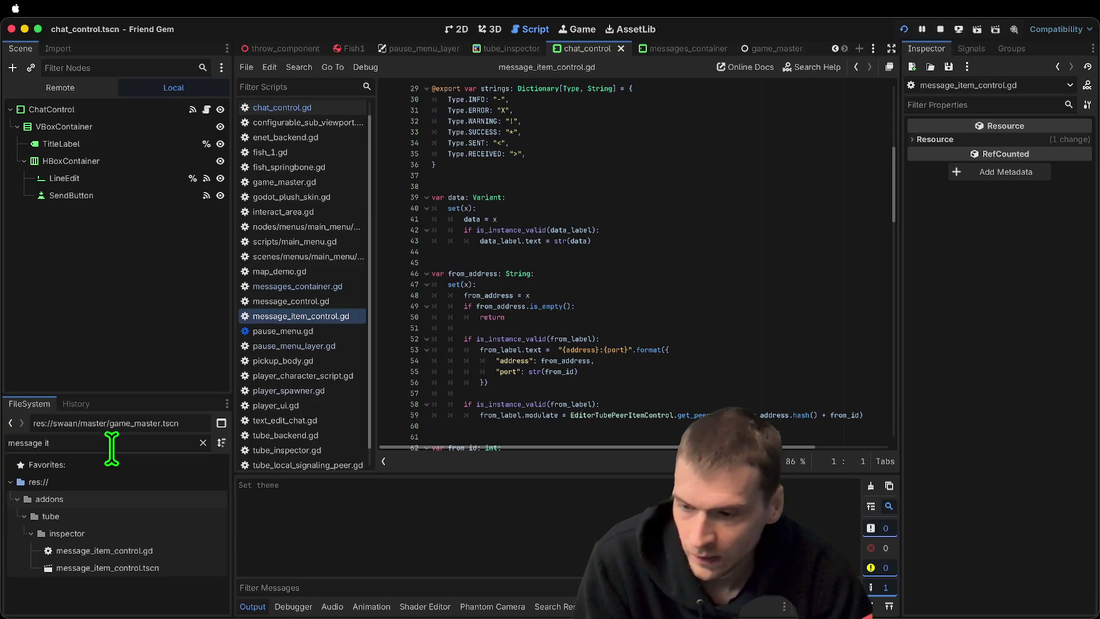
double_click(126, 569)
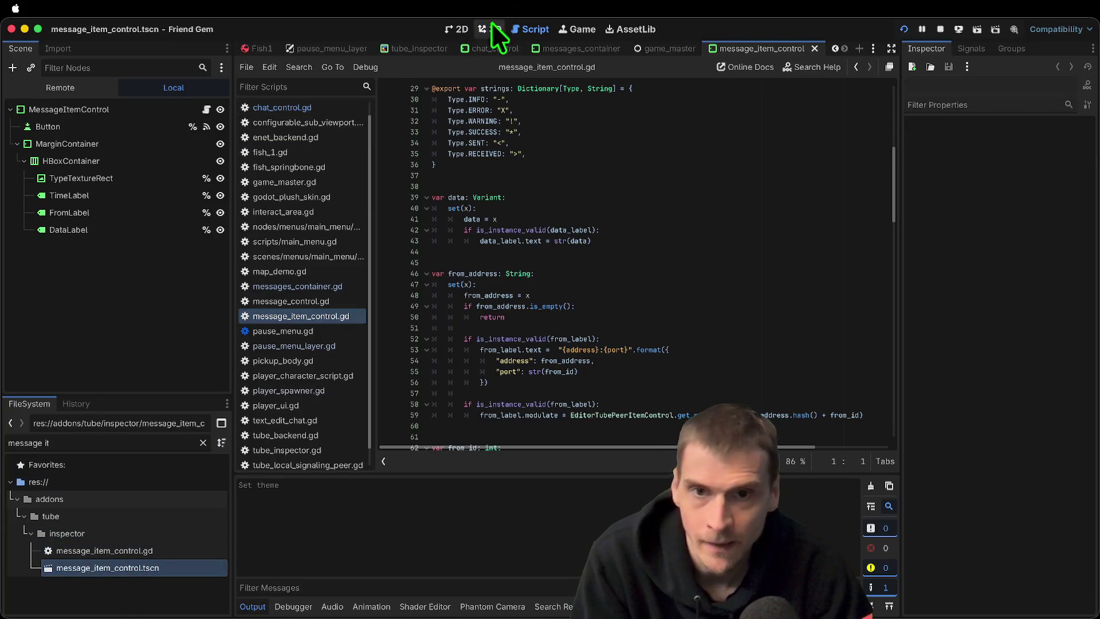
Zoom into the scene in 2D, select MessageItemControl, and widen the Inspector
left_click(456, 30)
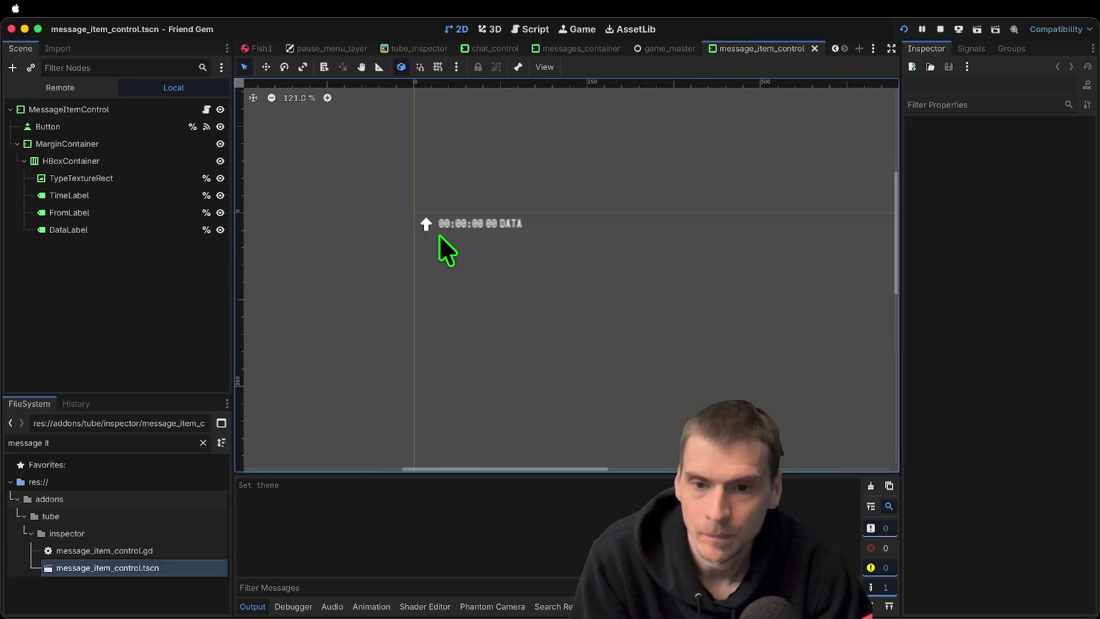
scroll(440, 236, "up", 7)
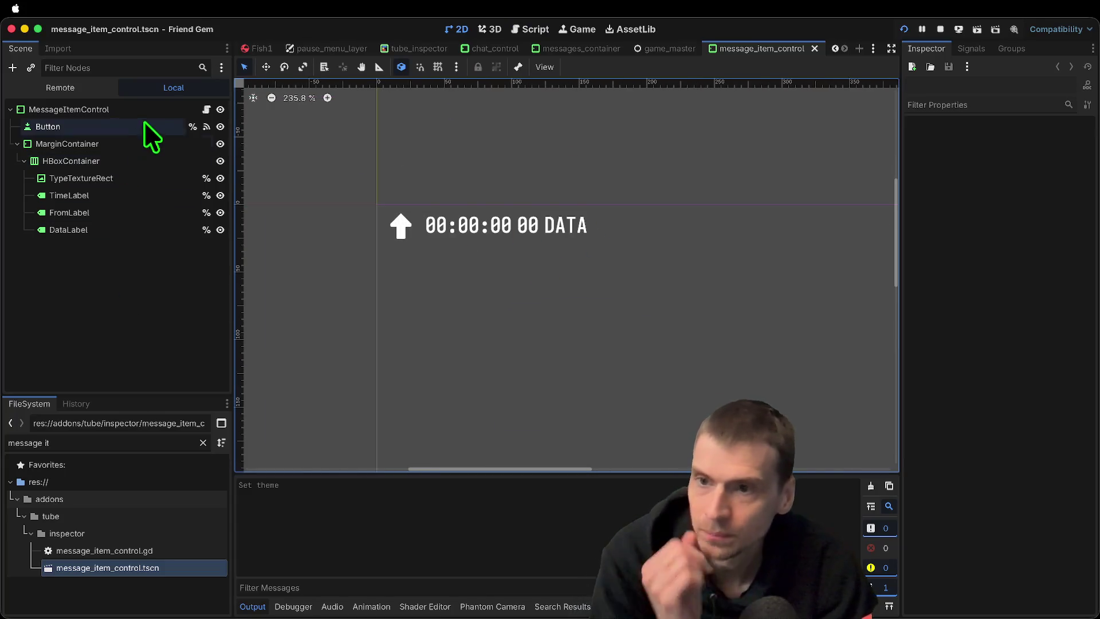
left_click(170, 103)
left_click_drag(906, 270, 864, 275)
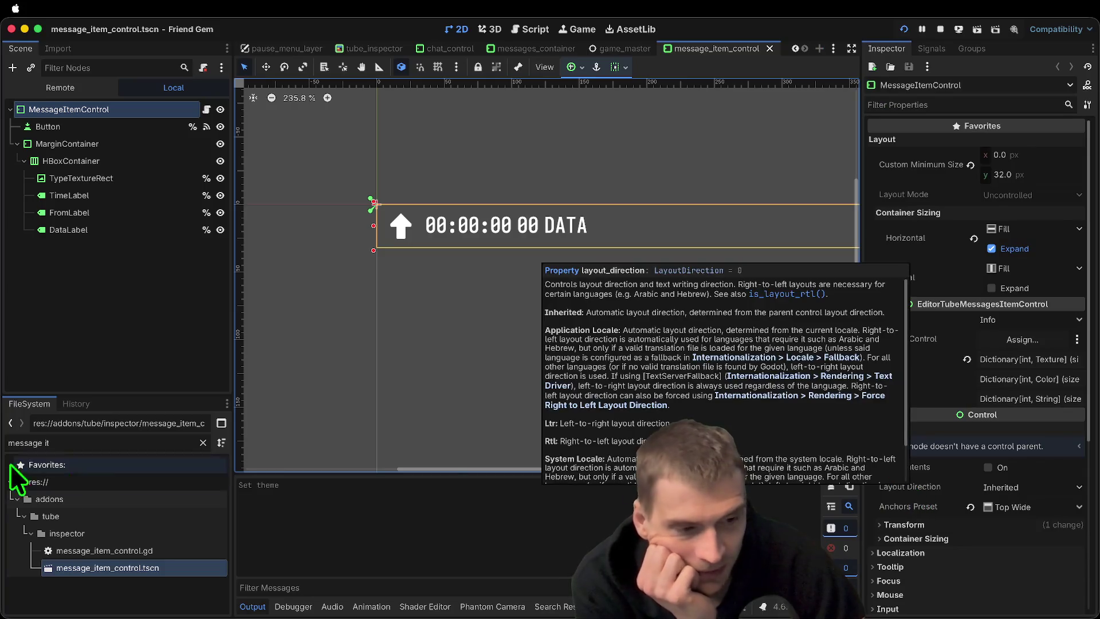
left_click(1057, 398)
left_click(1056, 395)
left_click(1056, 378)
left_click(1056, 378)
left_click(1055, 358)
scroll(1052, 373, "down", 3)
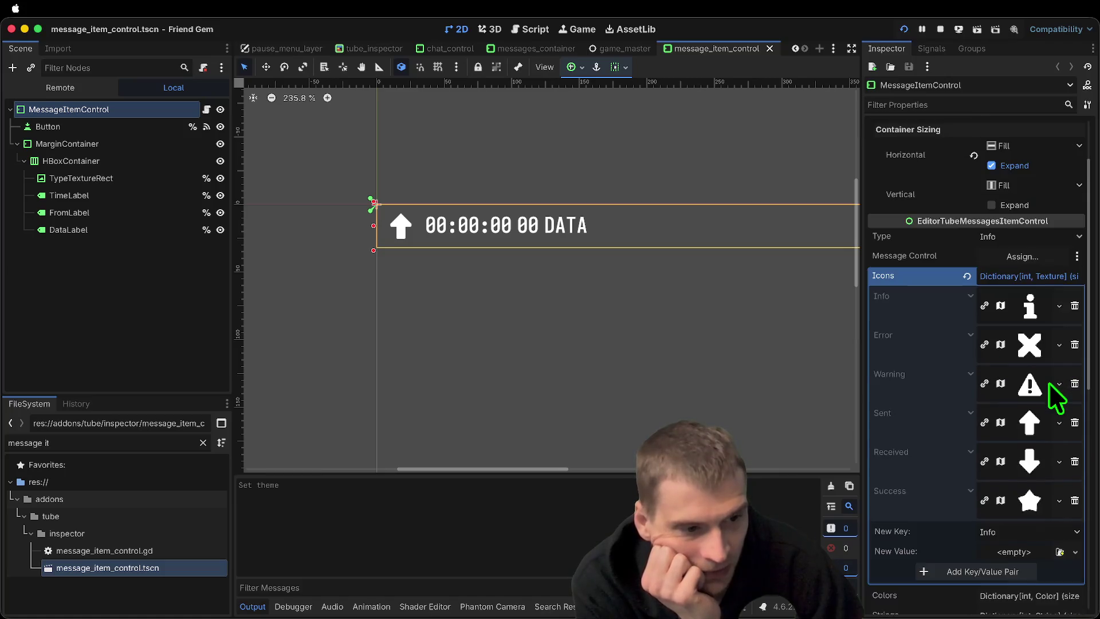
left_click(1048, 296)
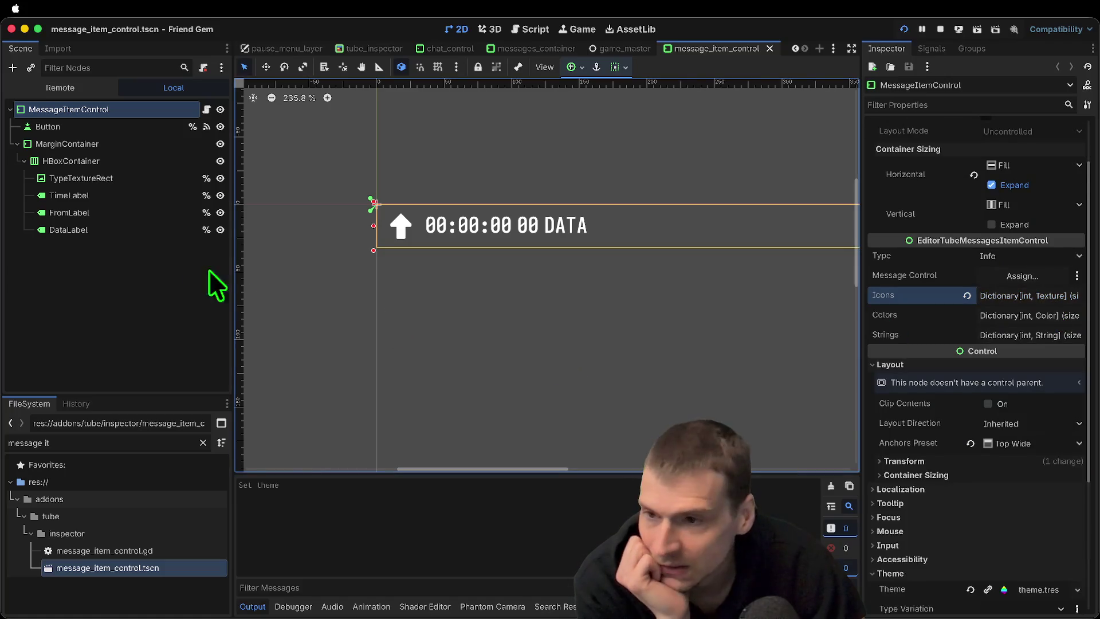
left_click(131, 270)
left_click(124, 143)
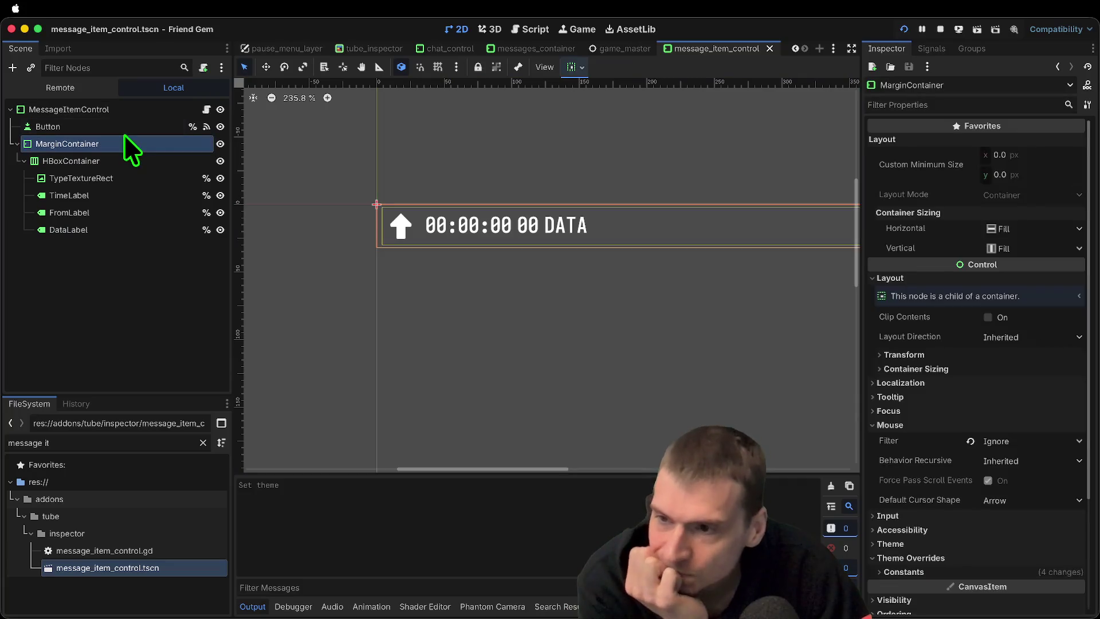
left_click(123, 128)
left_click(77, 128, "ctrl")
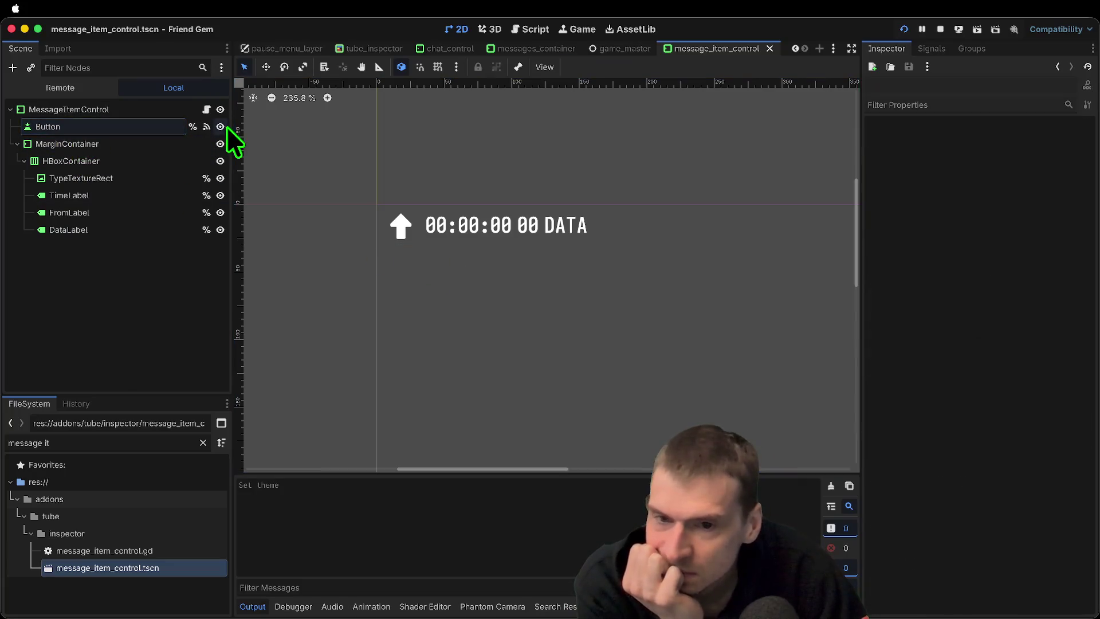
scroll(538, 249, "down", 10)
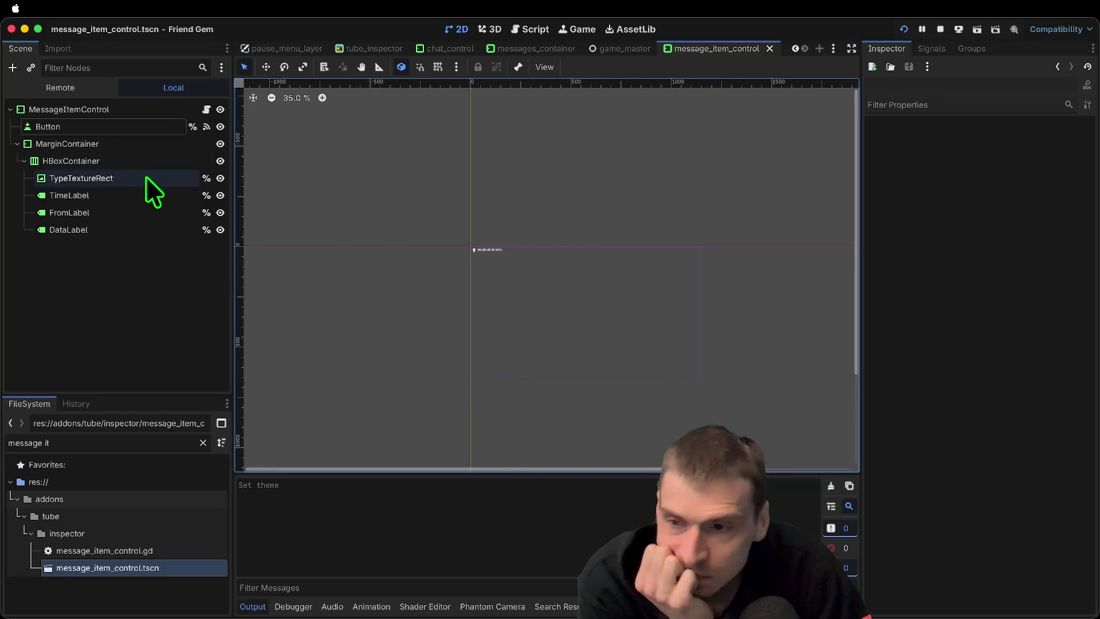
double_click(222, 122)
left_click(90, 142)
left_click(111, 109)
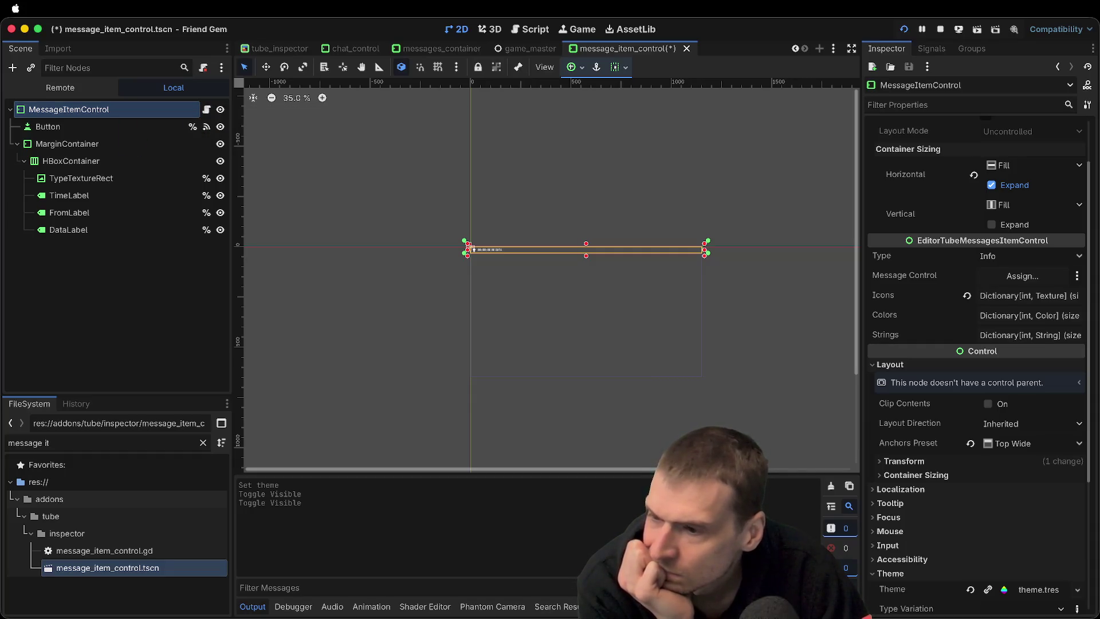
Open message_item_control.gd and scroll through its sender and time setters
left_click(206, 109)
scroll(604, 202, "up", 8)
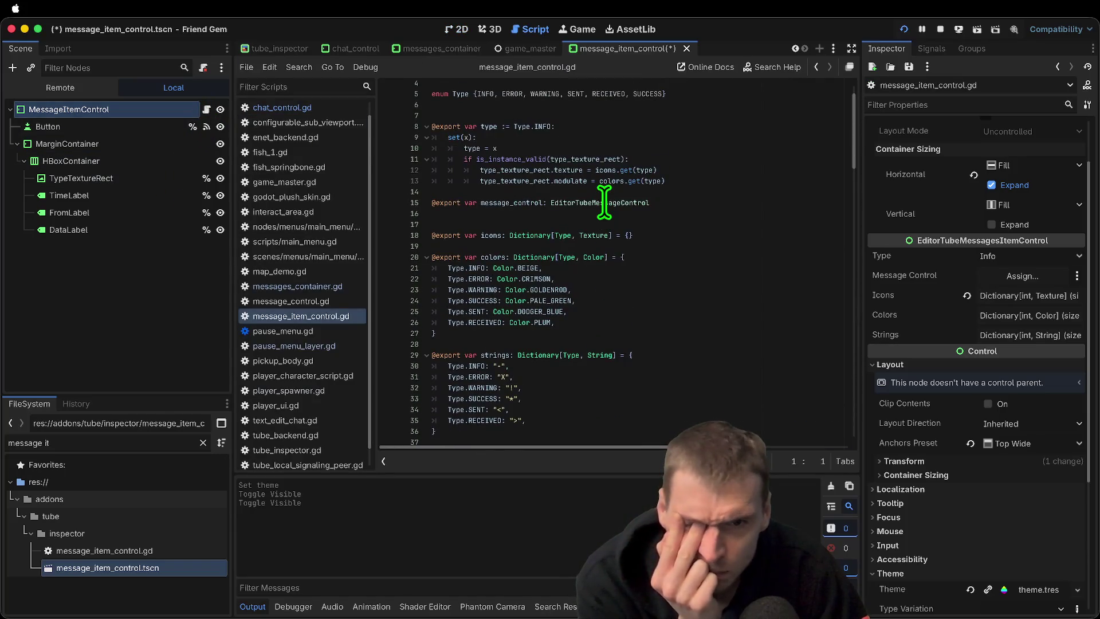
scroll(758, 191, "down", 6)
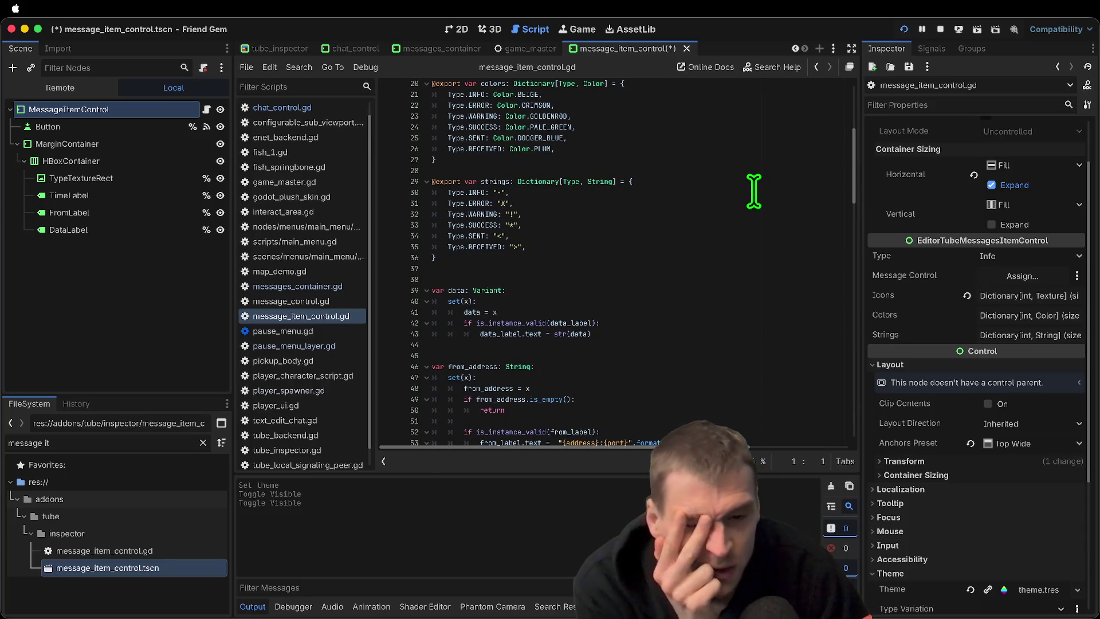
scroll(750, 193, "down", 1)
scroll(750, 193, "down", 1)
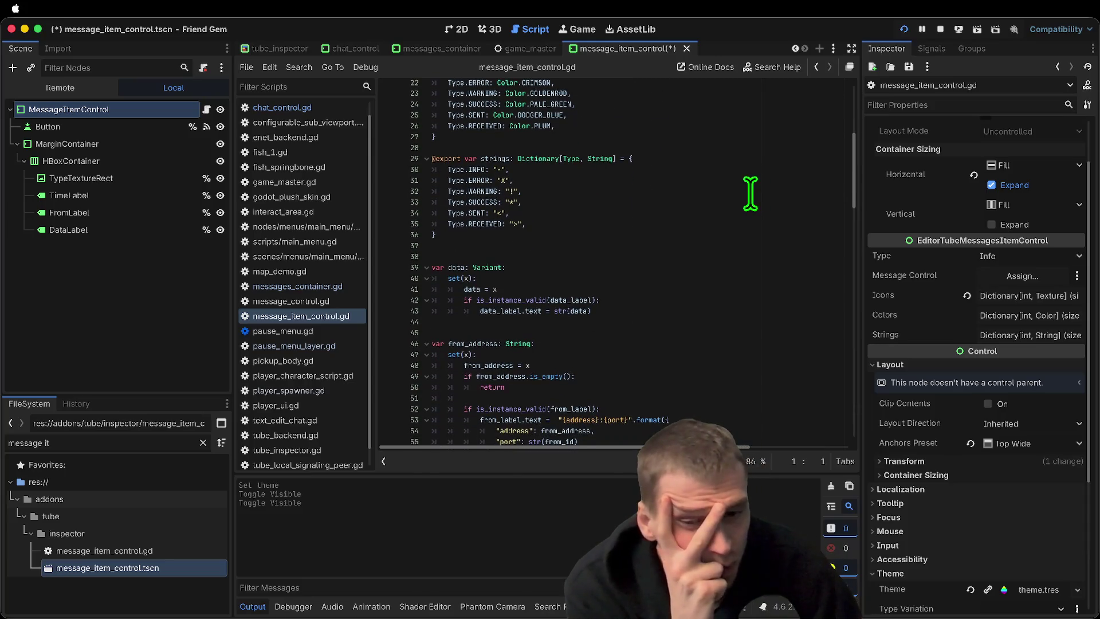
scroll(688, 198, "down", 3)
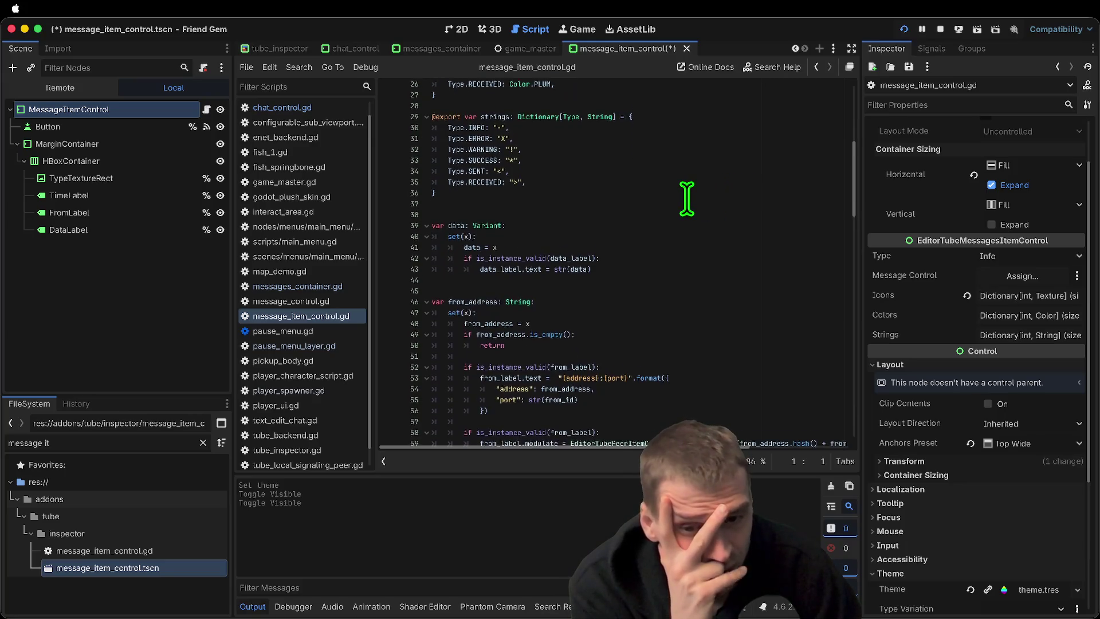
scroll(687, 199, "down", 2)
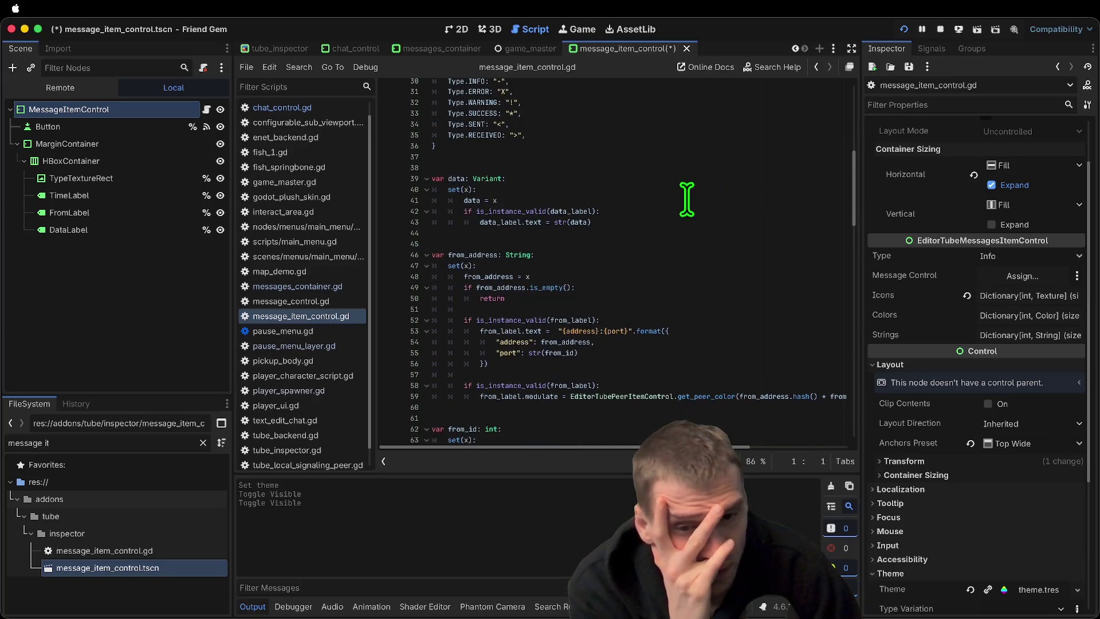
scroll(687, 199, "down", 2)
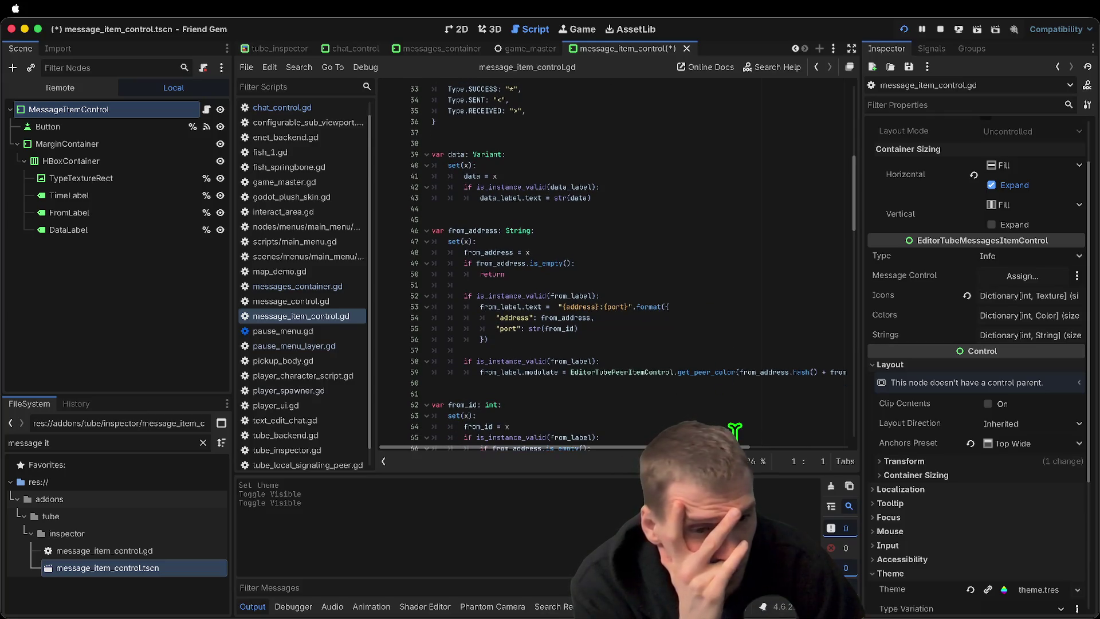
Highlight from_label, from_address and is_instance_valid usages, reading down to _ready
double_click(500, 370)
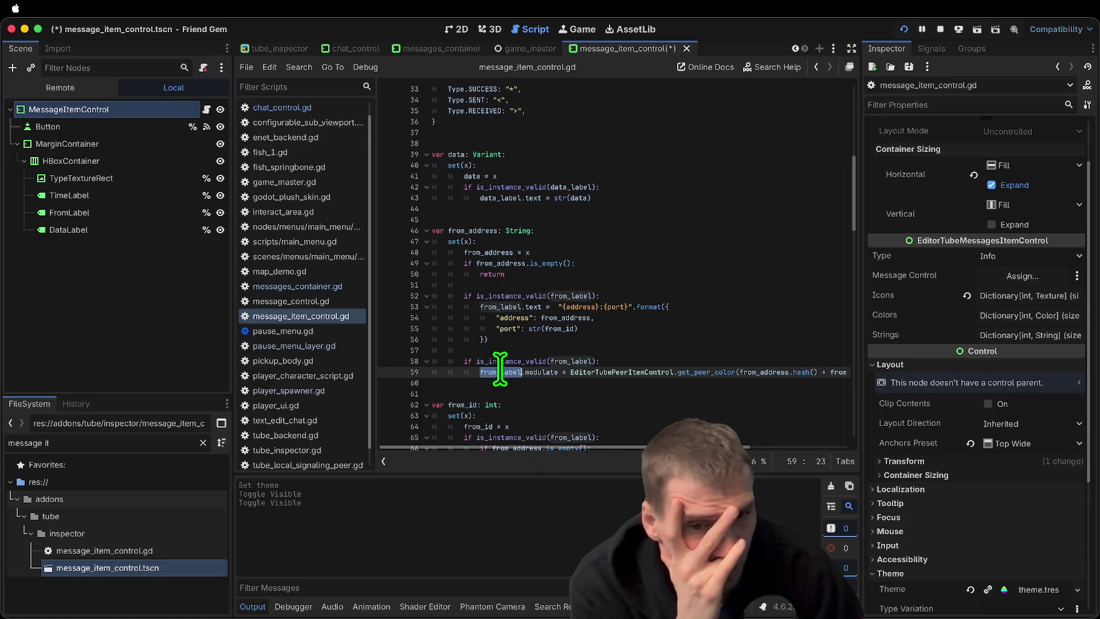
mouse_move(500, 370)
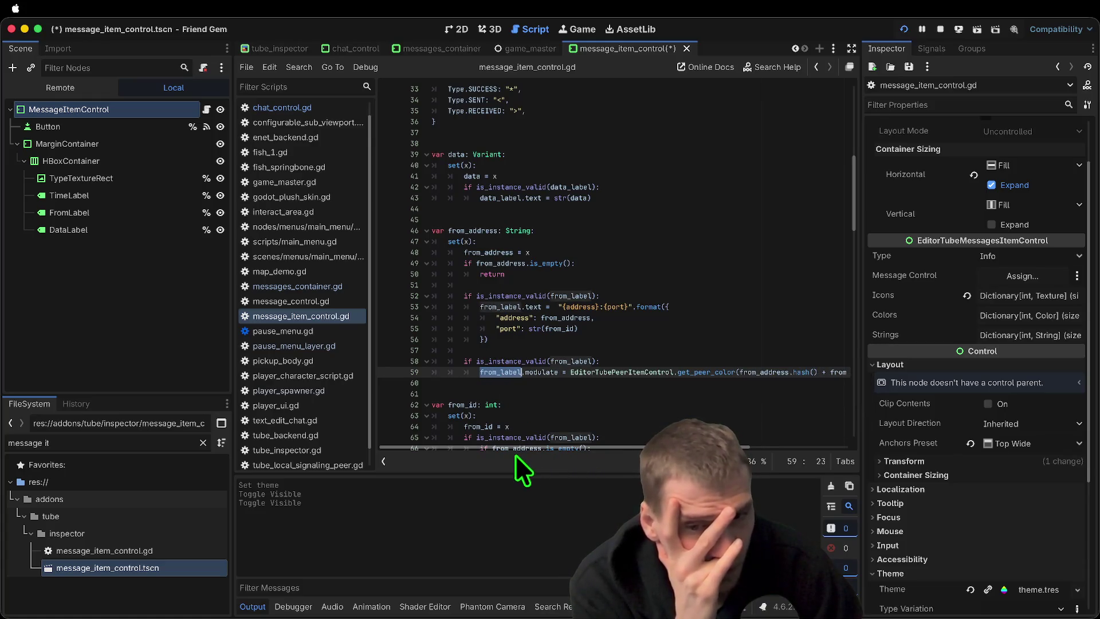
double_click(577, 317)
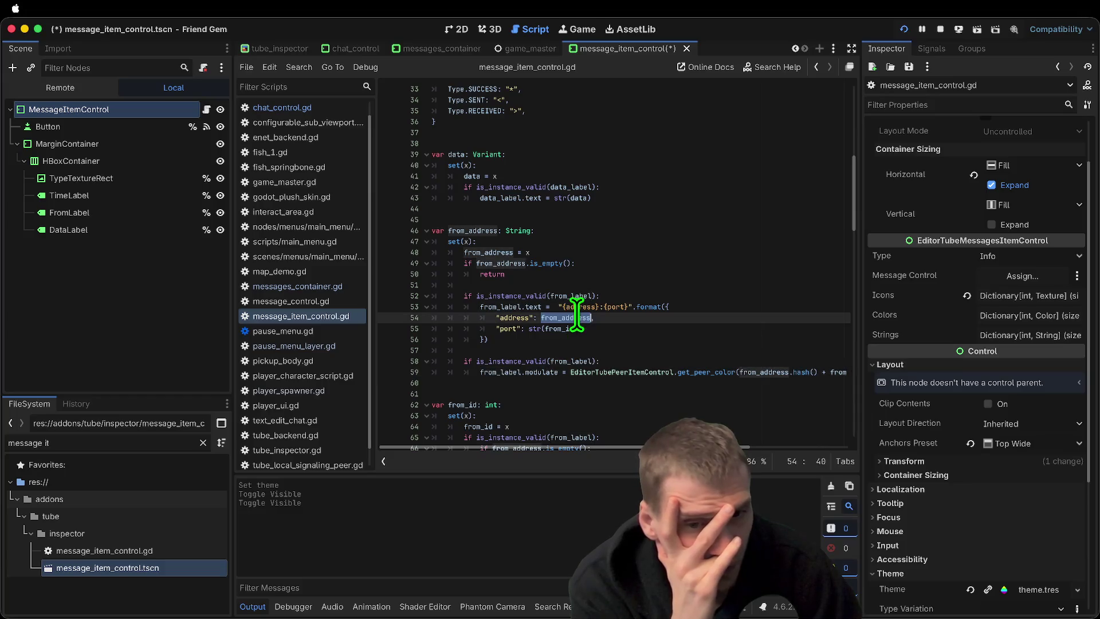
double_click(484, 231)
scroll(716, 250, "up", 5)
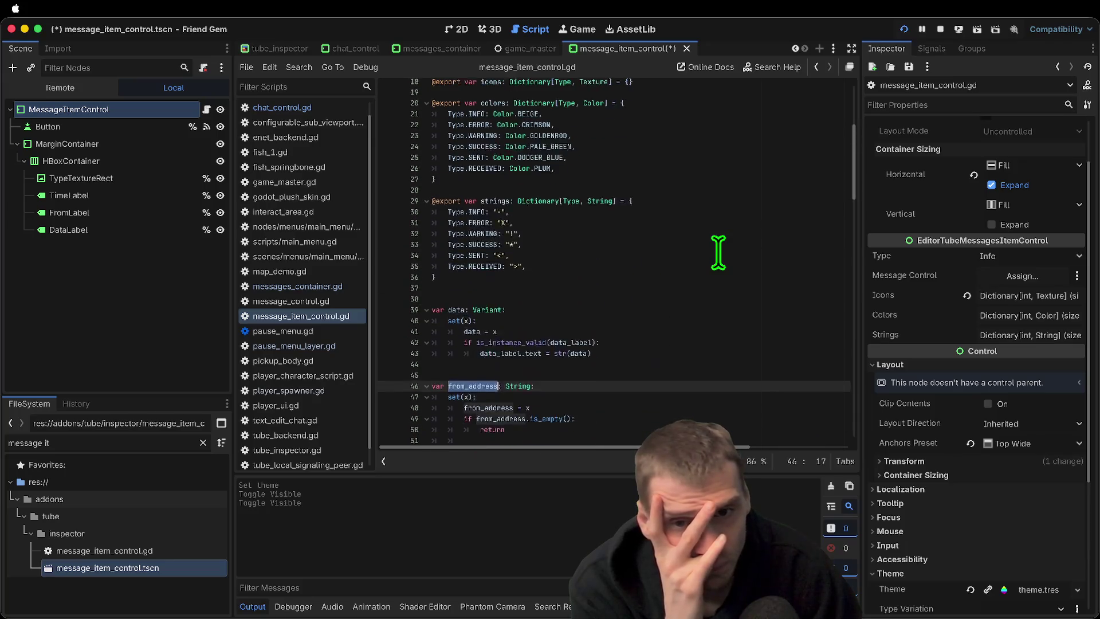
scroll(718, 252, "down", 10)
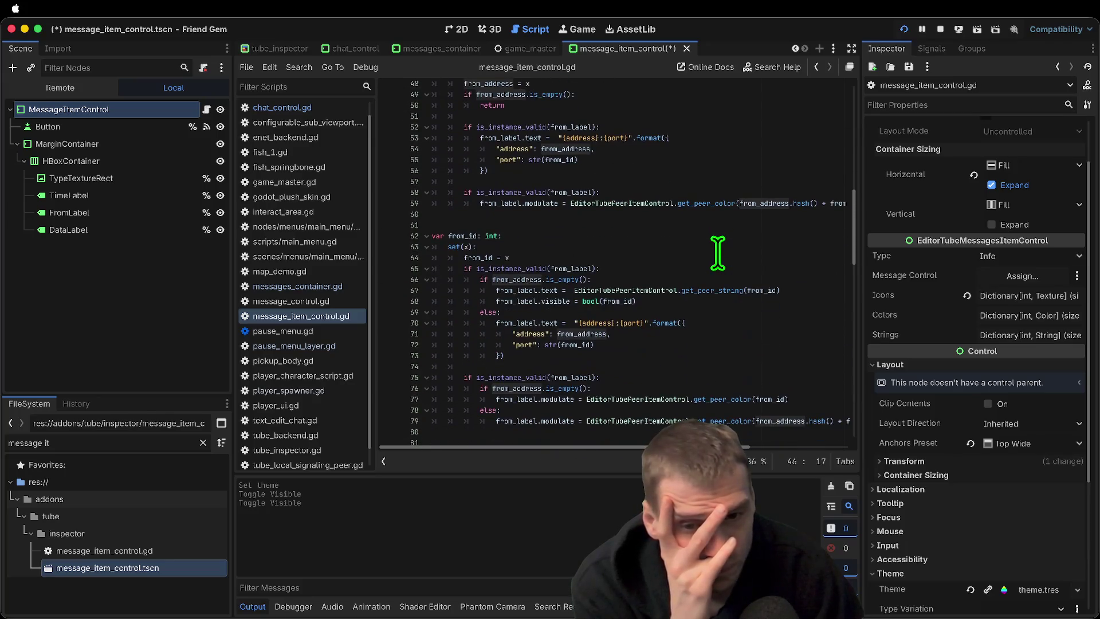
scroll(718, 252, "down", 5)
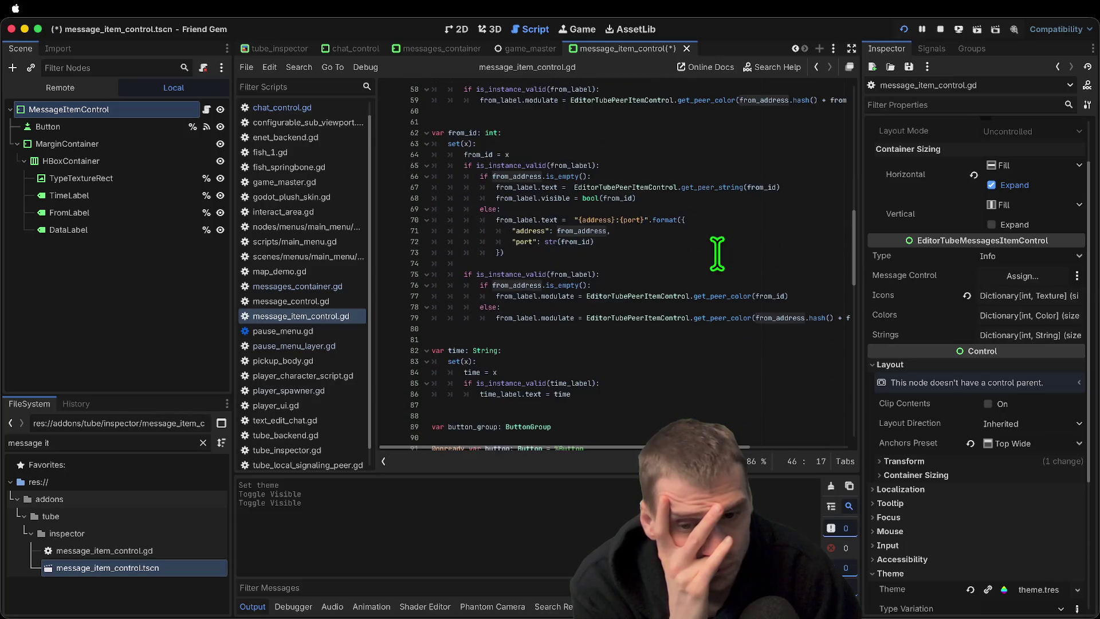
left_click(616, 336)
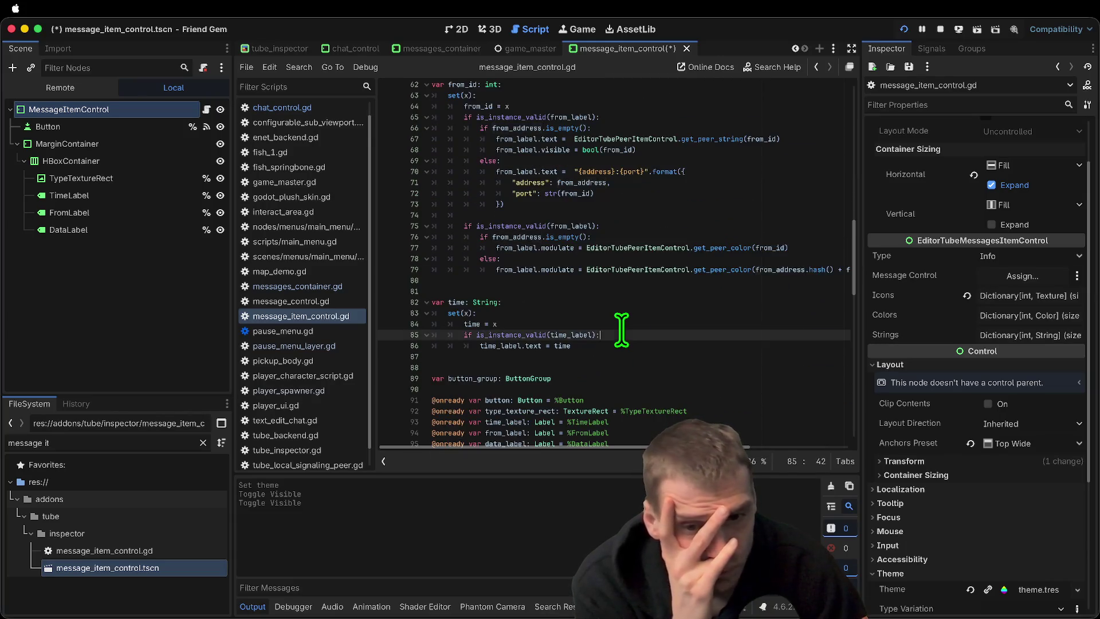
double_click(513, 335)
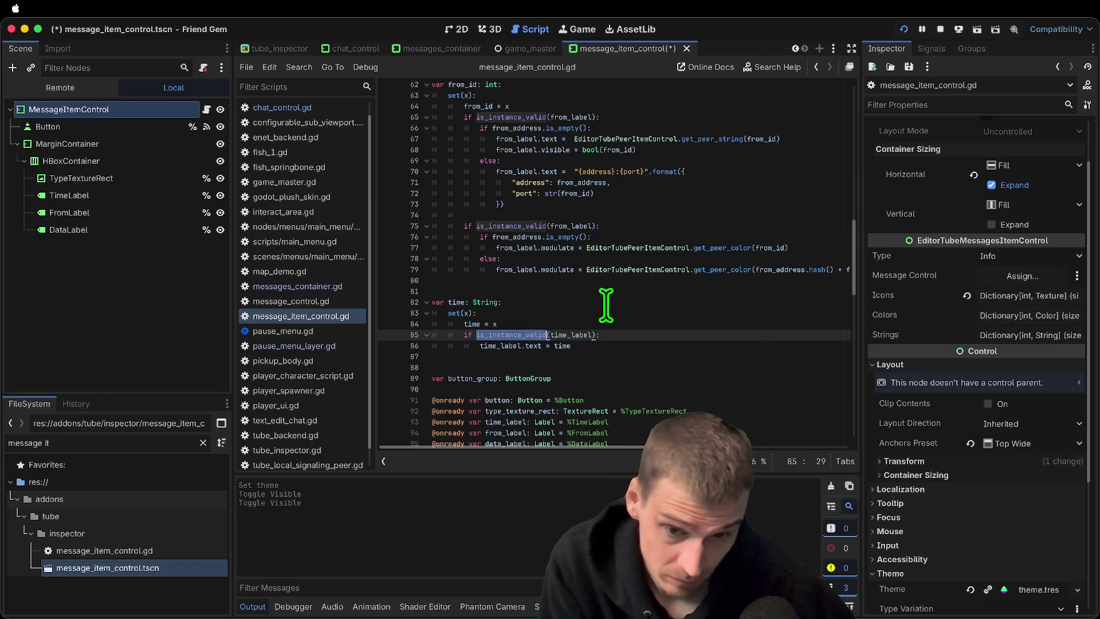
scroll(604, 308, "down", 5)
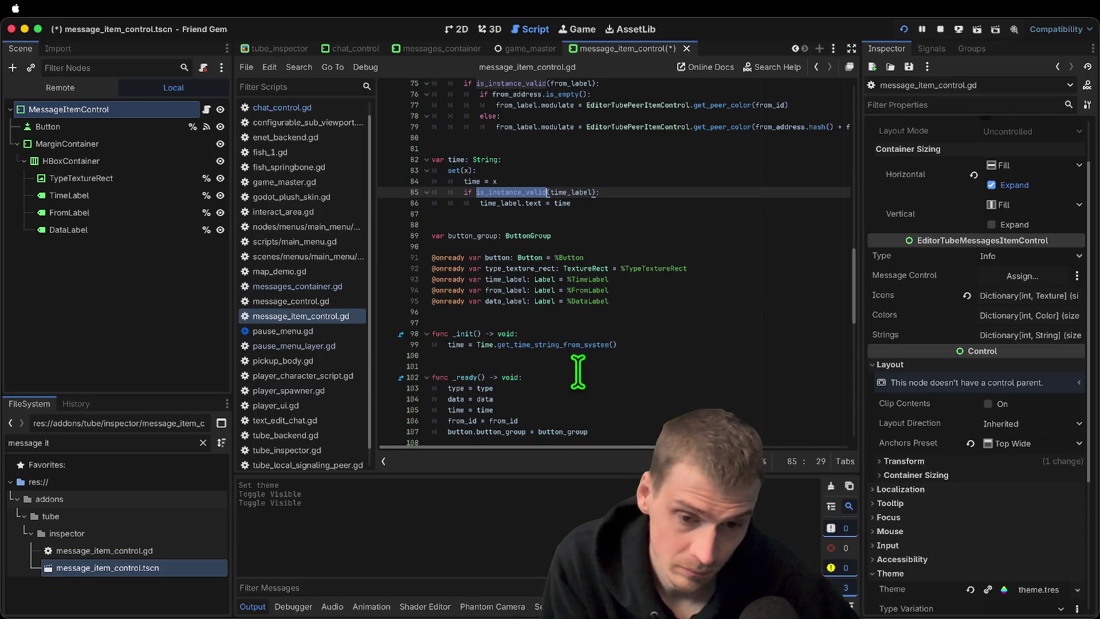
left_click(589, 344, "ctrl")
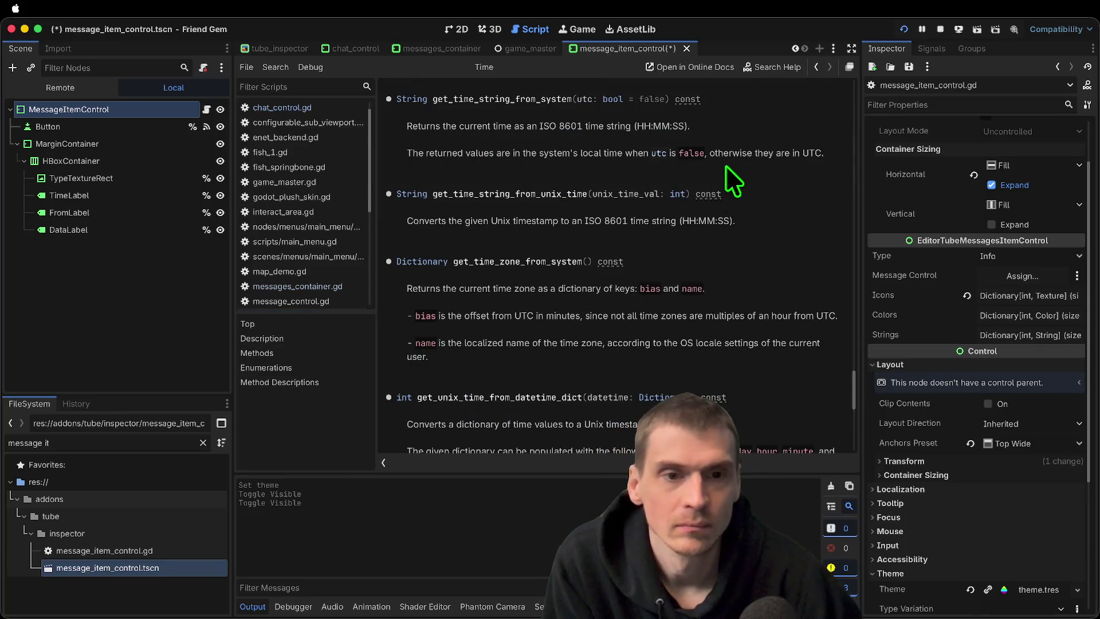
scroll(726, 166, "up", 1)
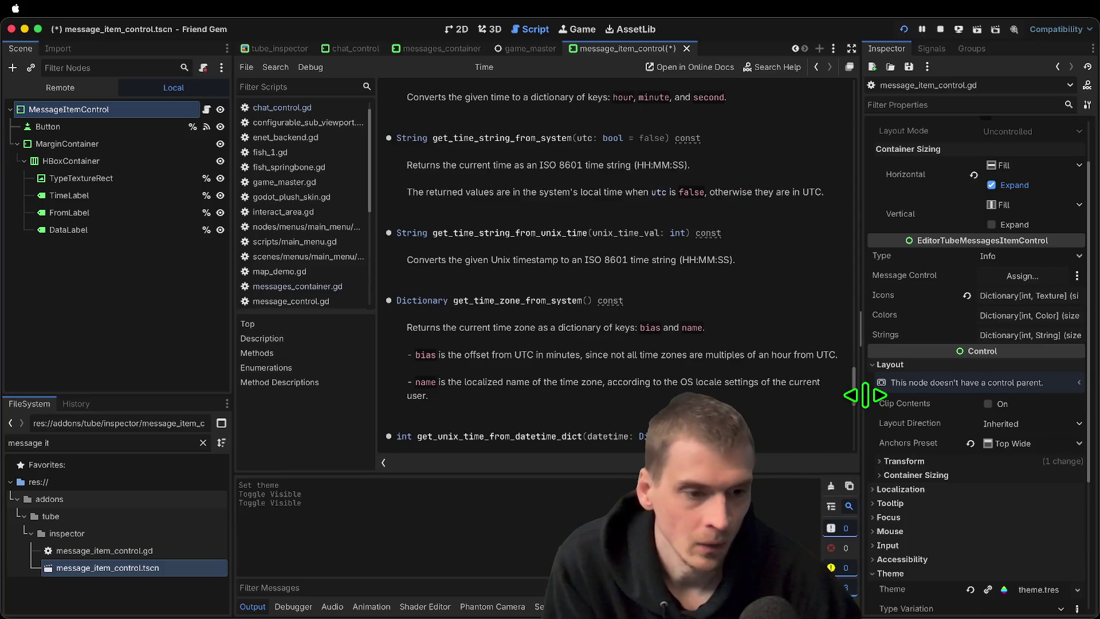
left_click_drag(854, 380, 810, 44)
scroll(688, 235, "down", 6)
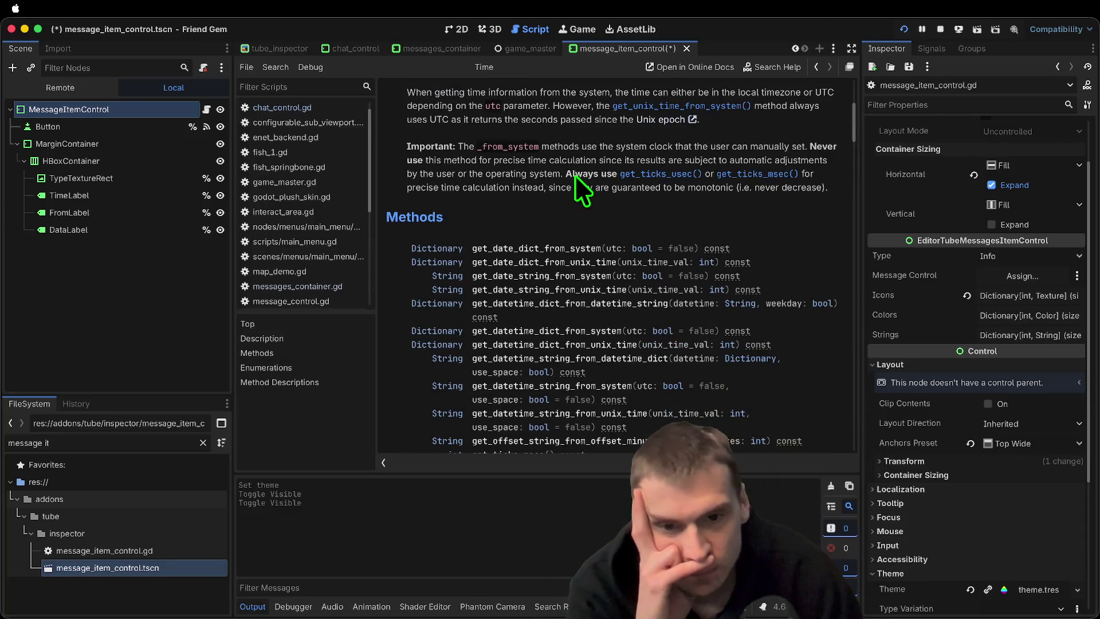
scroll(578, 161, "down", 1)
scroll(576, 153, "down", 2)
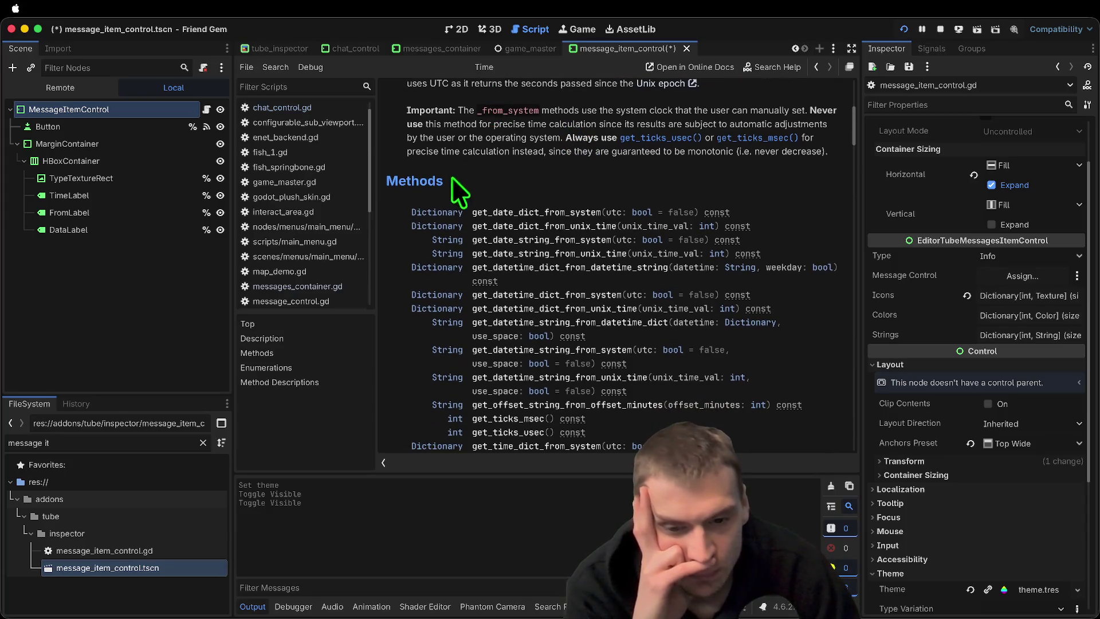
scroll(395, 309, "down", 5)
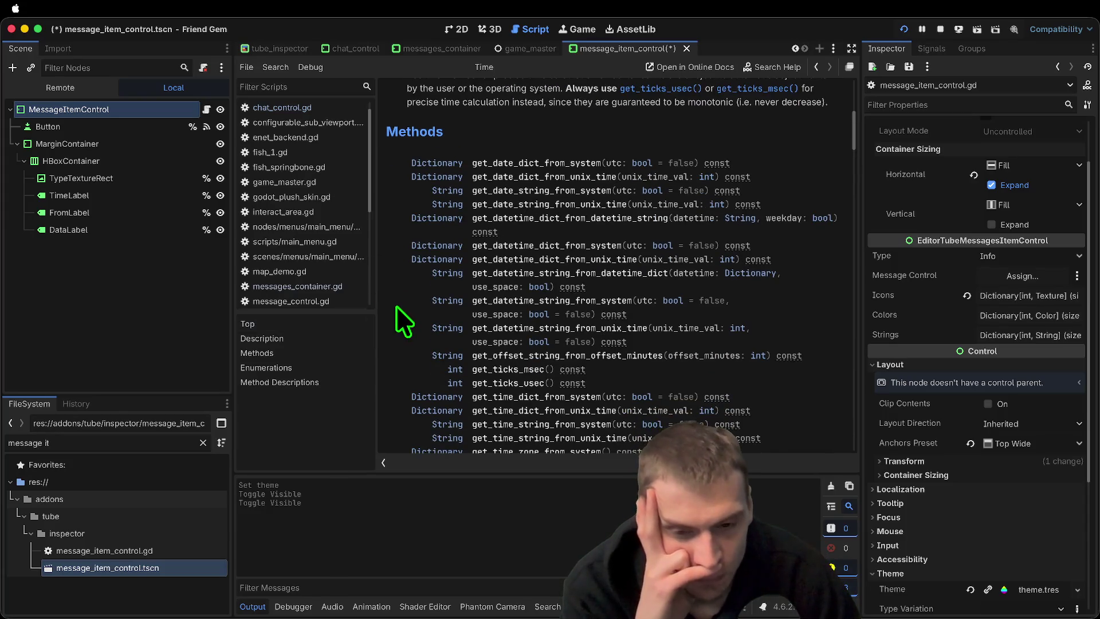
scroll(404, 322, "down", 5)
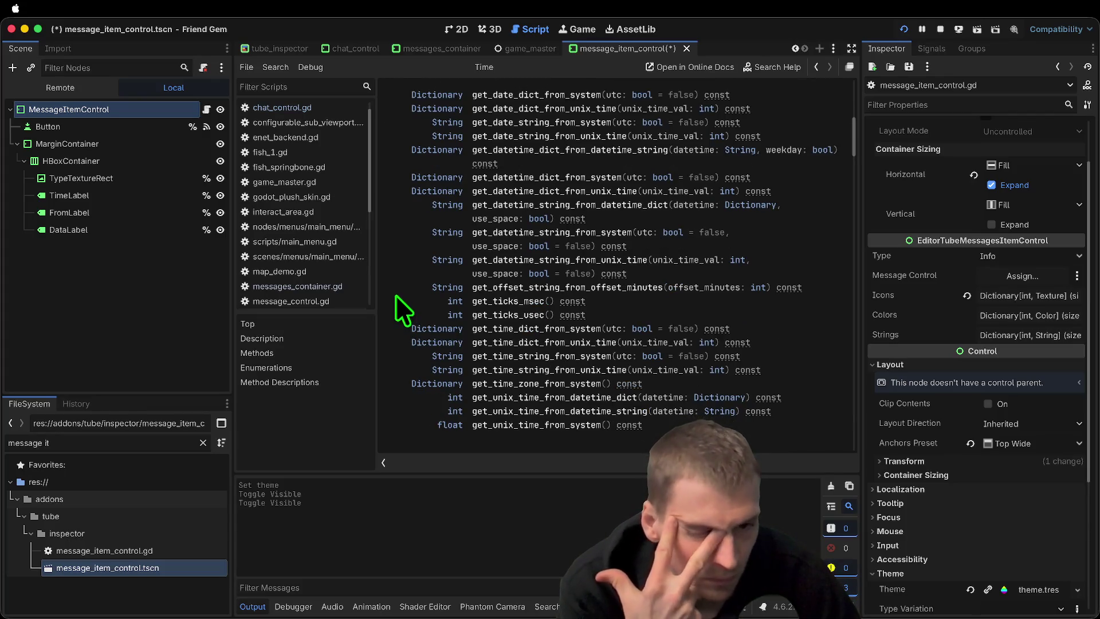
scroll(395, 295, "up", 5)
key("alt+Left")
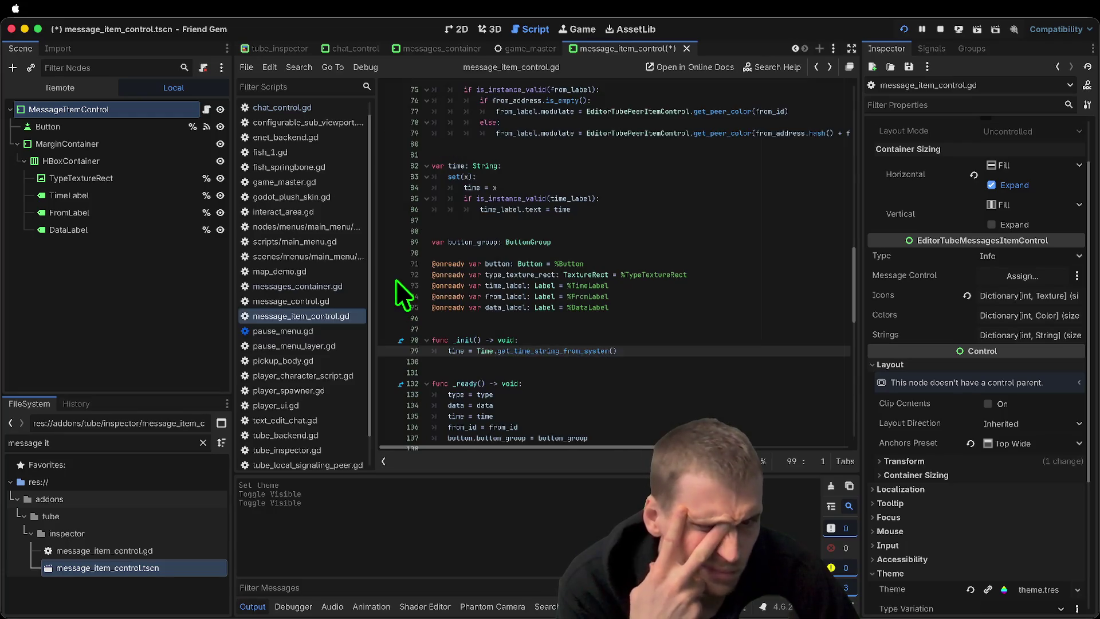
double_click(577, 351)
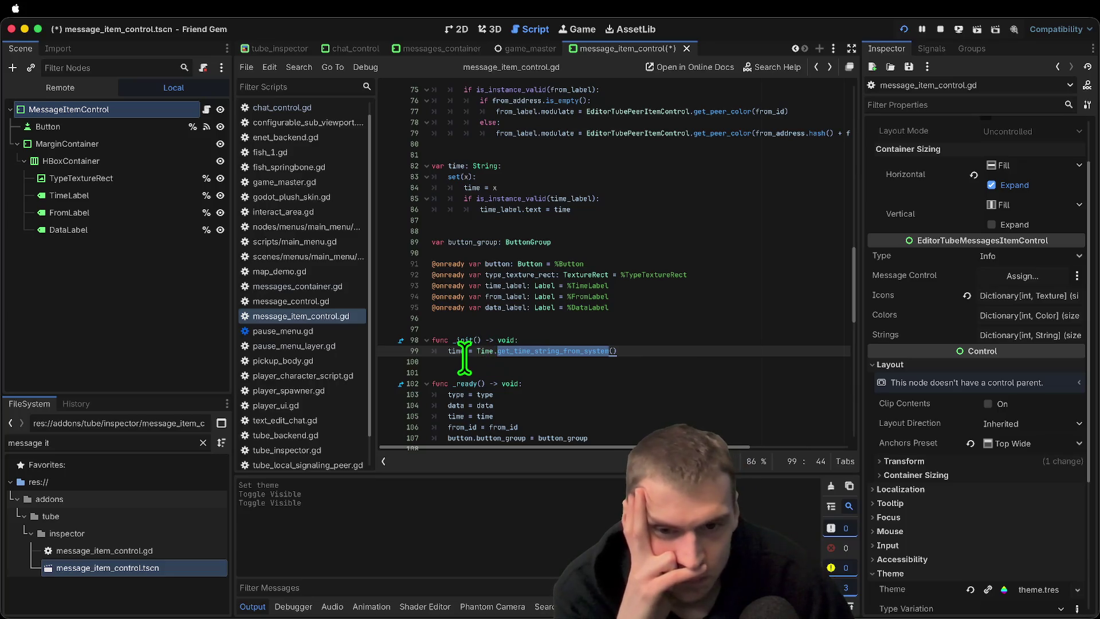
left_click(730, 340)
scroll(731, 344, "down", 2)
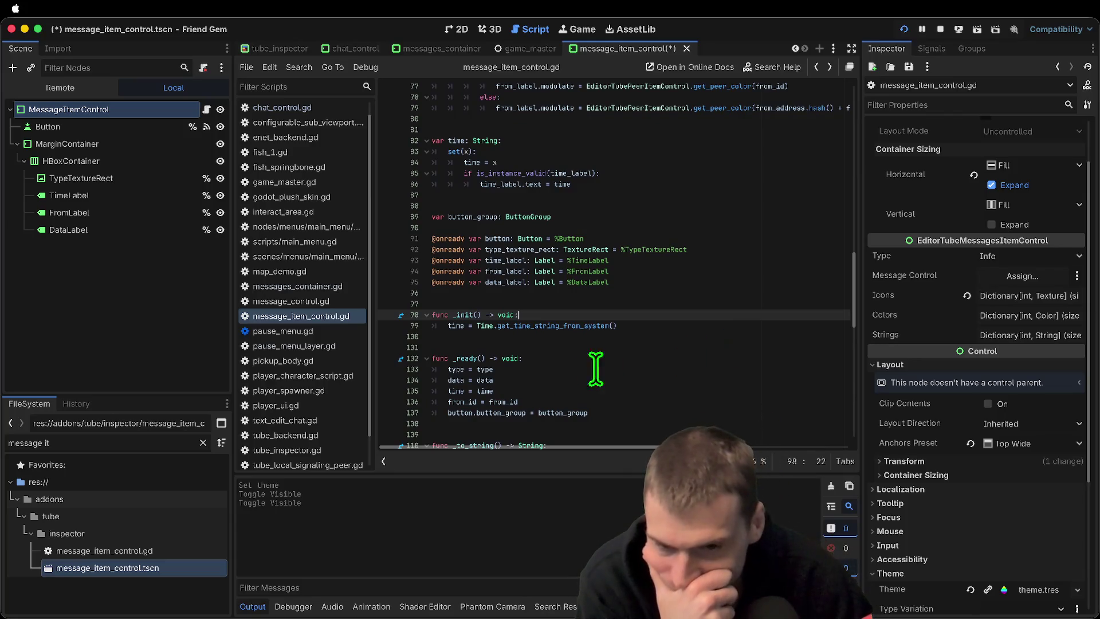
scroll(582, 373, "down", 3)
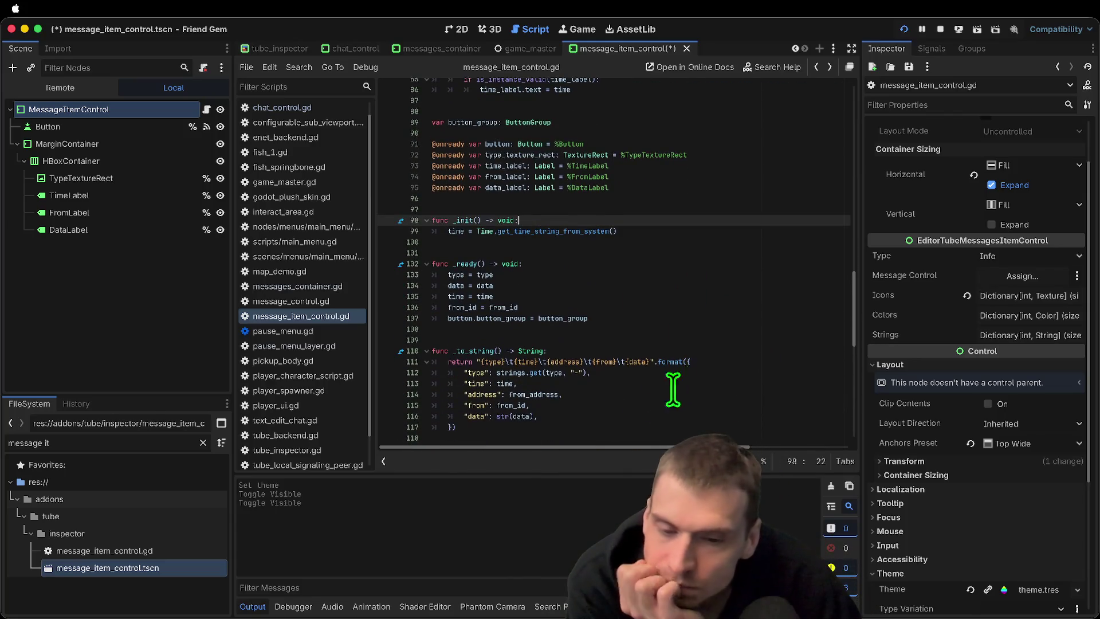
left_click(522, 405)
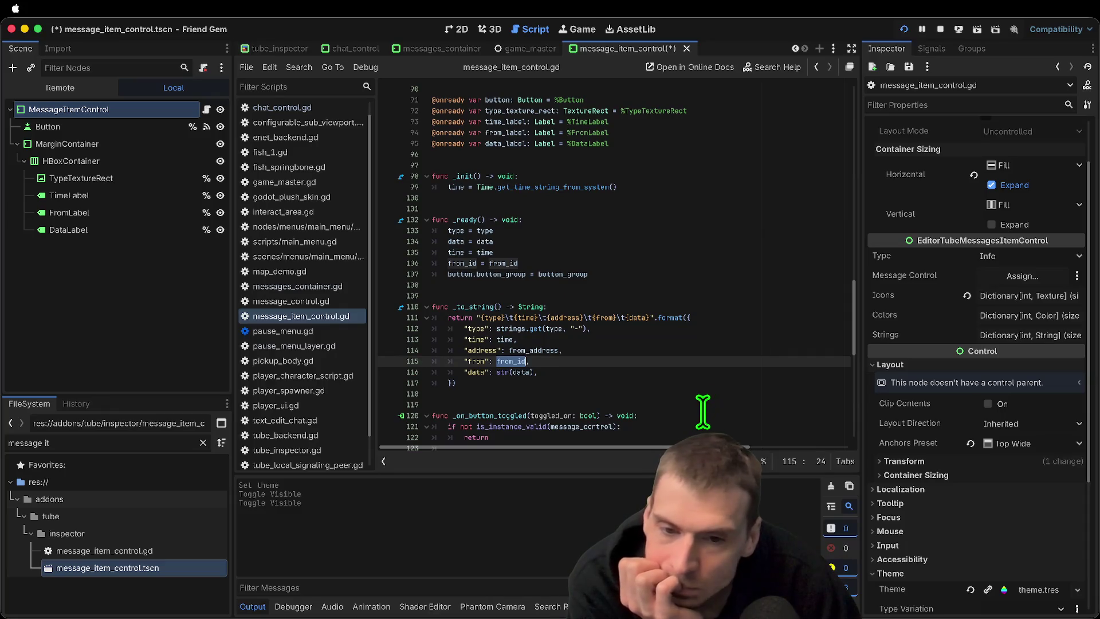
scroll(703, 411, "down", 2)
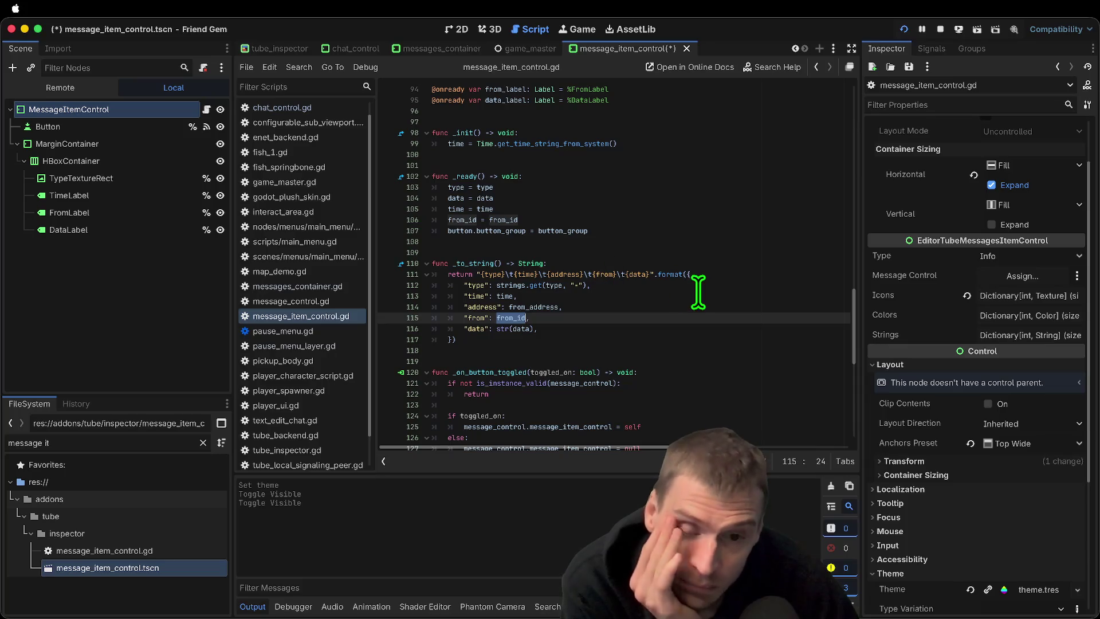
Send the chat message 'efaef' from the first running game instance
key("super+Tab")
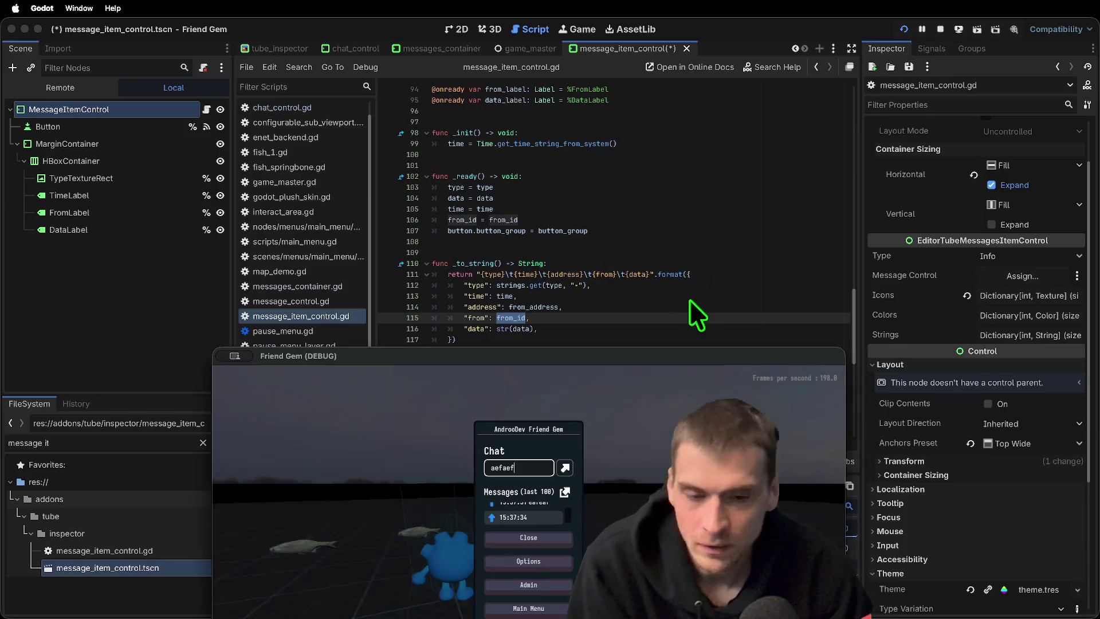
scroll(532, 515, "up", 1)
type("efaef")
key("Return")
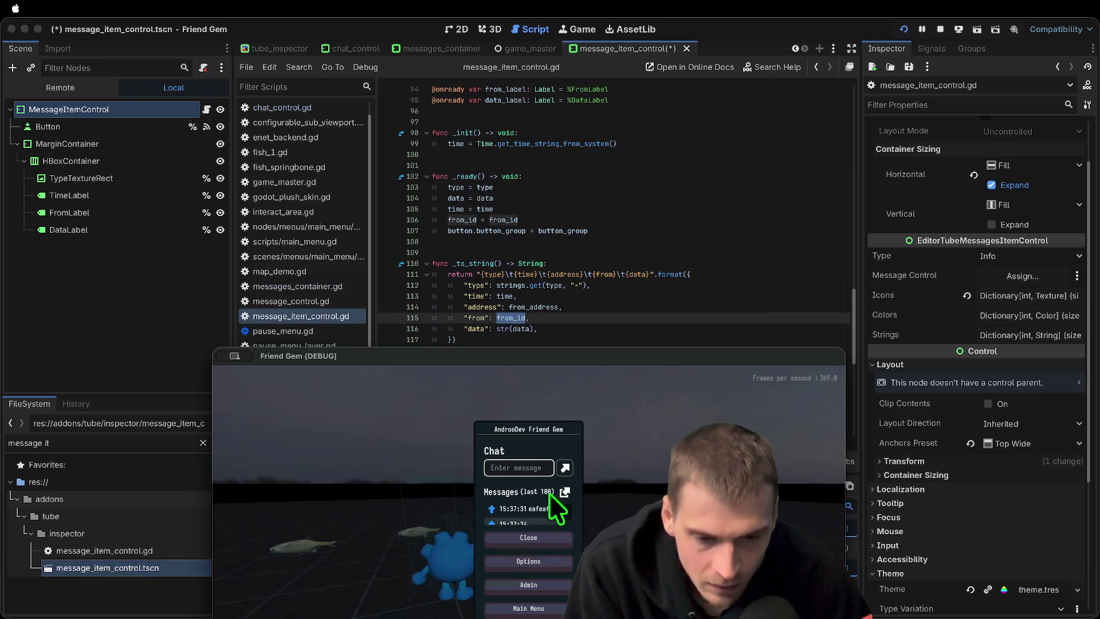
In the second game instance, open the chat menu and send 'efaef'
key("super+Tab")
key("super+Tab")
key("super+Tab")
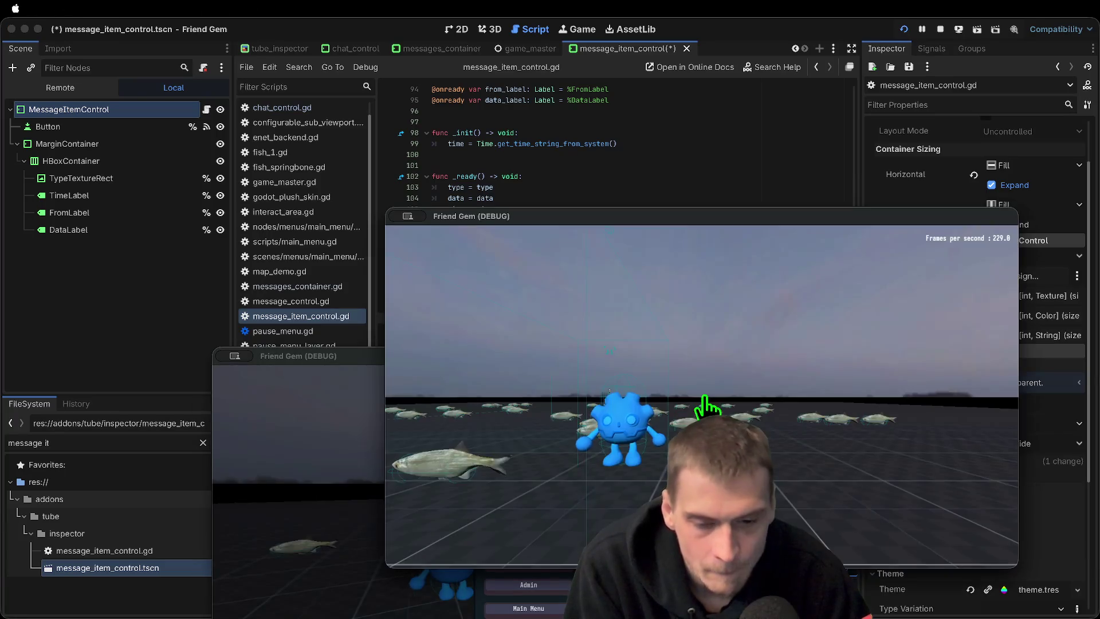
left_click(704, 397)
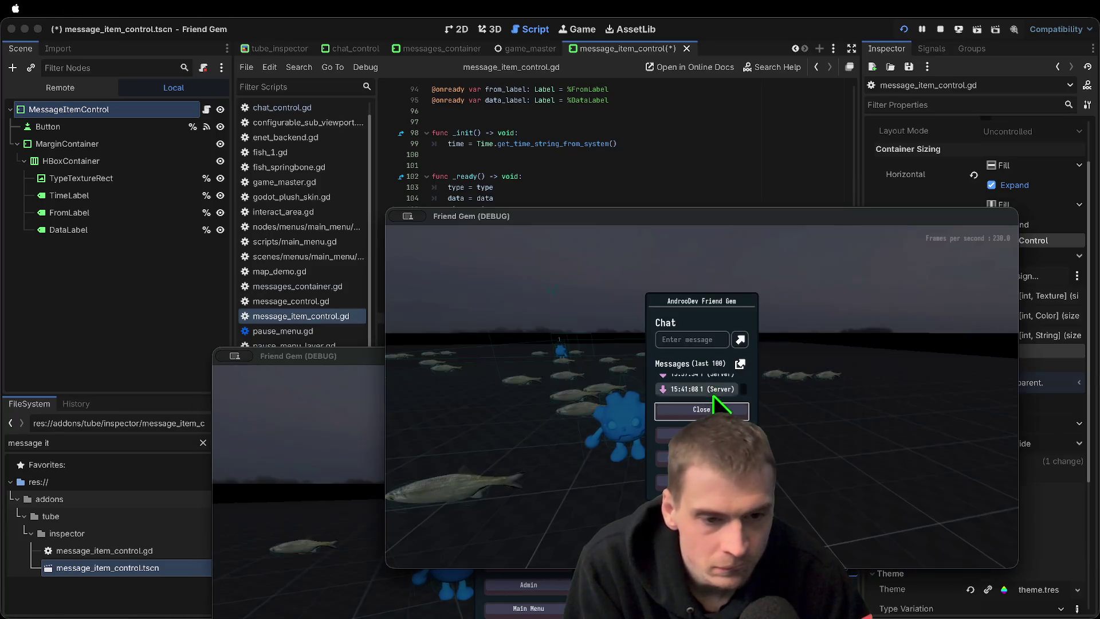
scroll(715, 388, "down", 2)
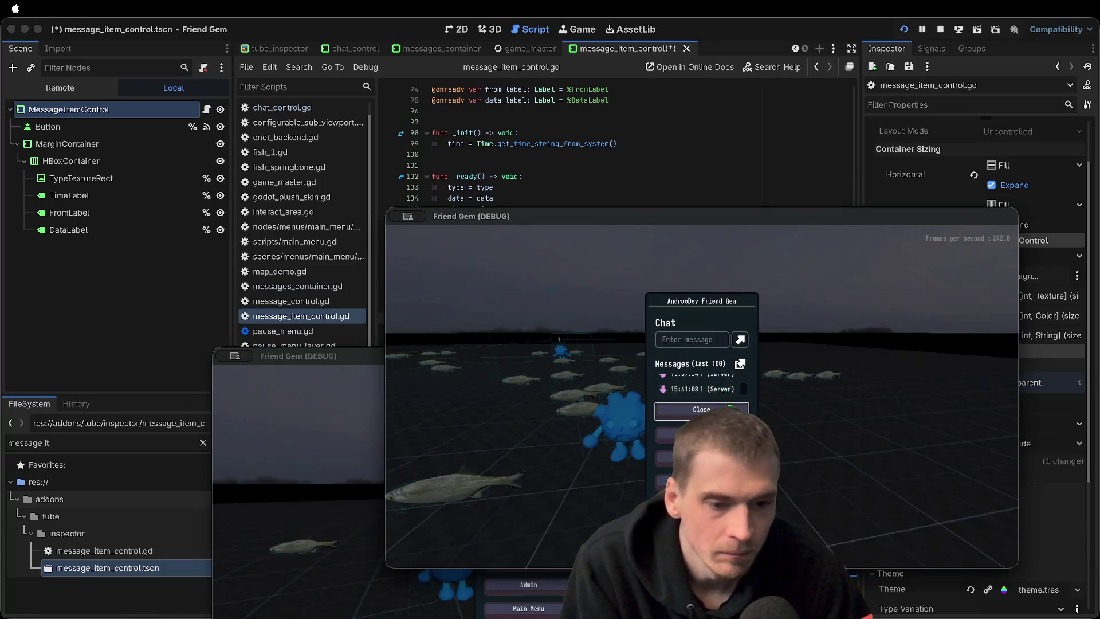
left_click(698, 340)
type("efaef")
key("Return")
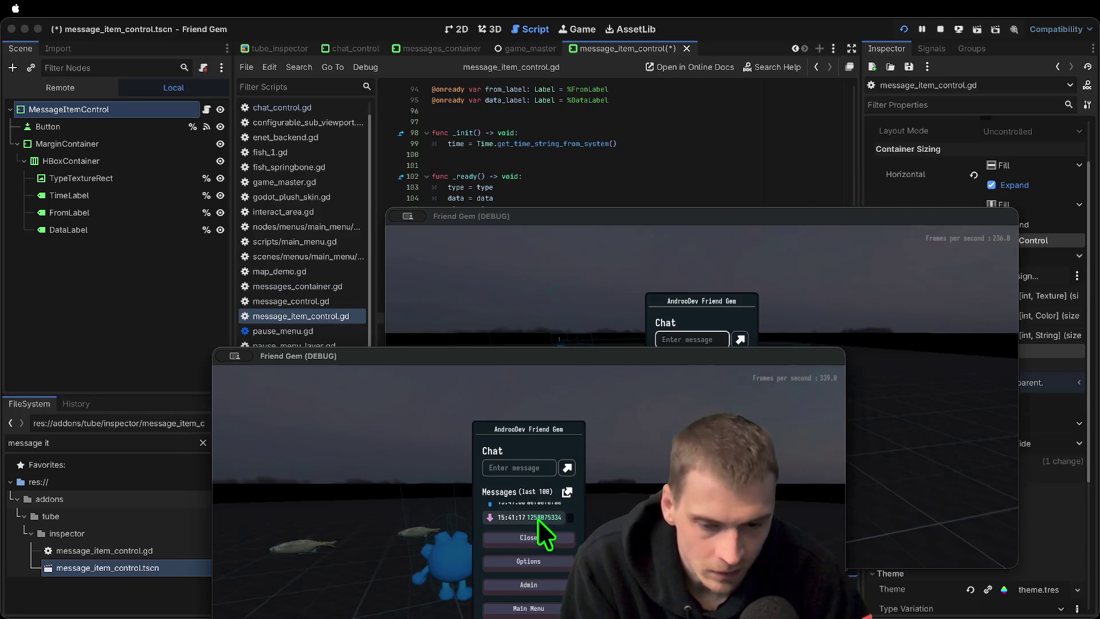
Move the game window aside and switch the editor to the pause_menu_layer scene
left_click_drag(561, 359, 521, 201)
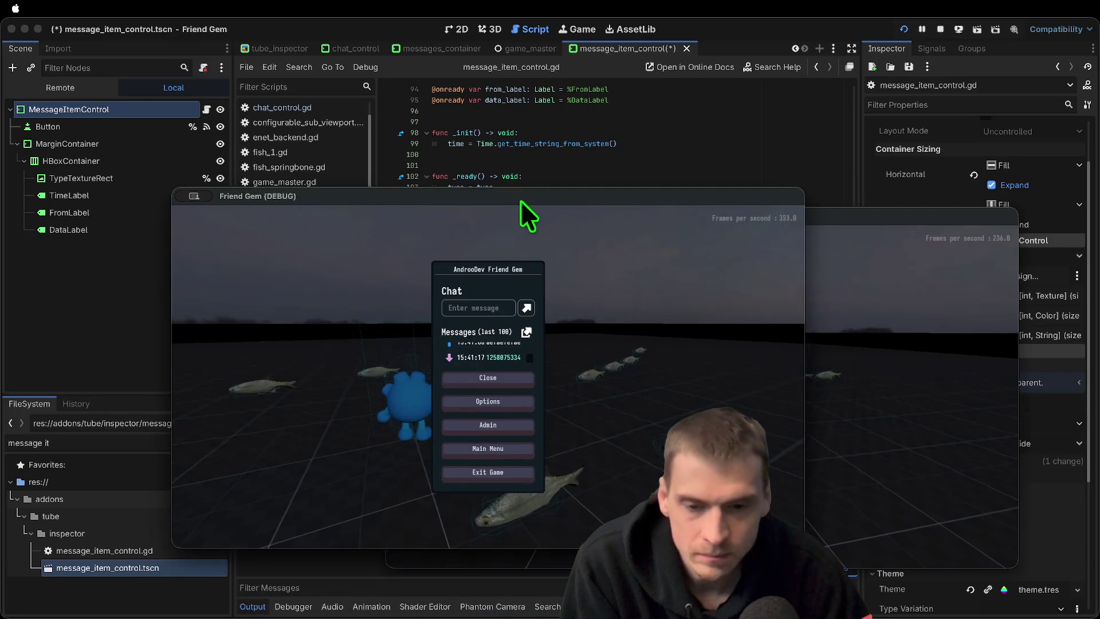
left_click(634, 121)
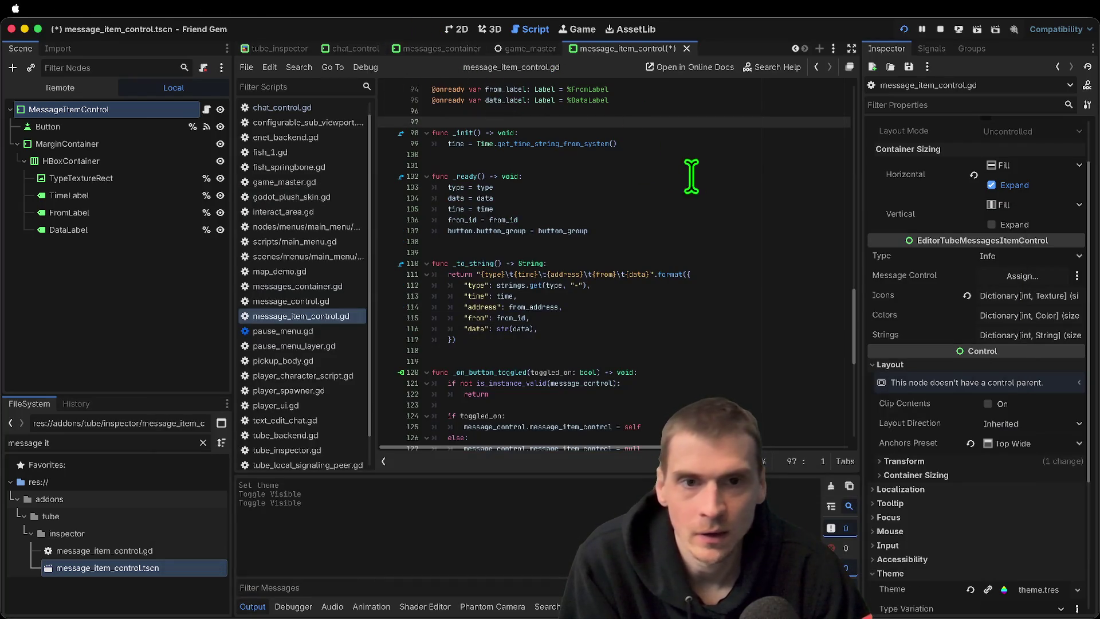
key("ctrl+Tab")
key("ctrl+Tab")
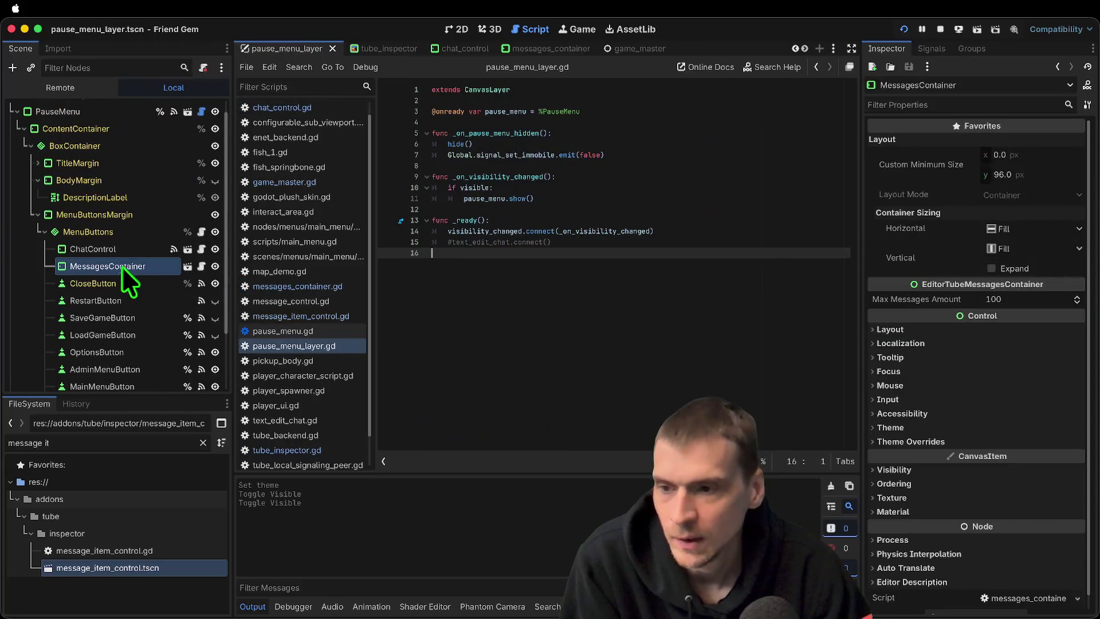
Set ChatControl's Custom Minimum Size x to 500 (after trying 300) and run the game
left_click(460, 31)
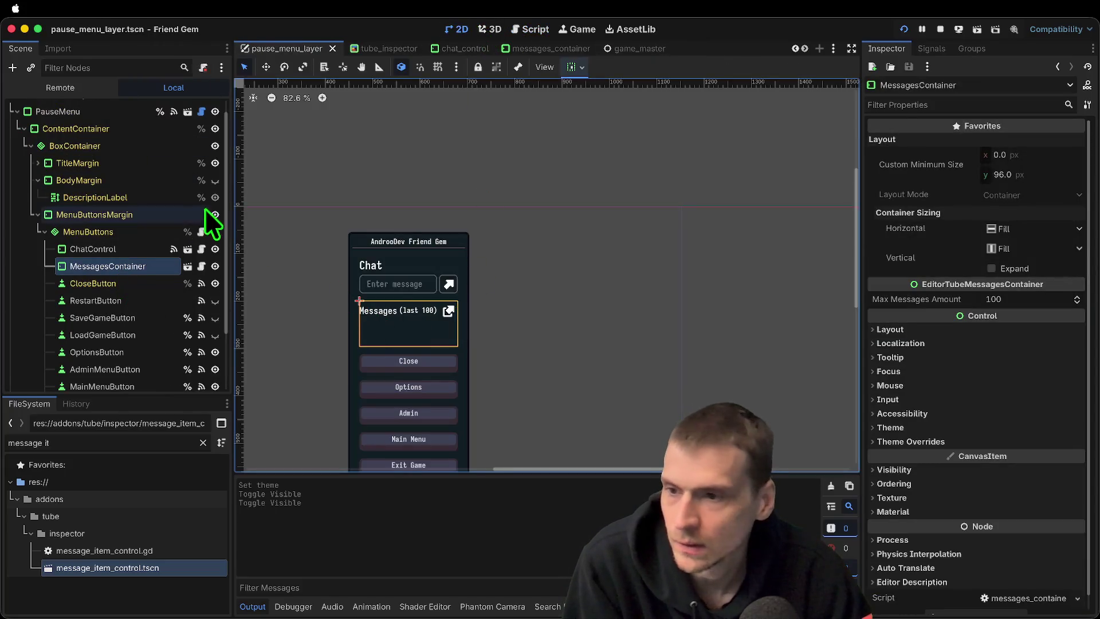
left_click(133, 248)
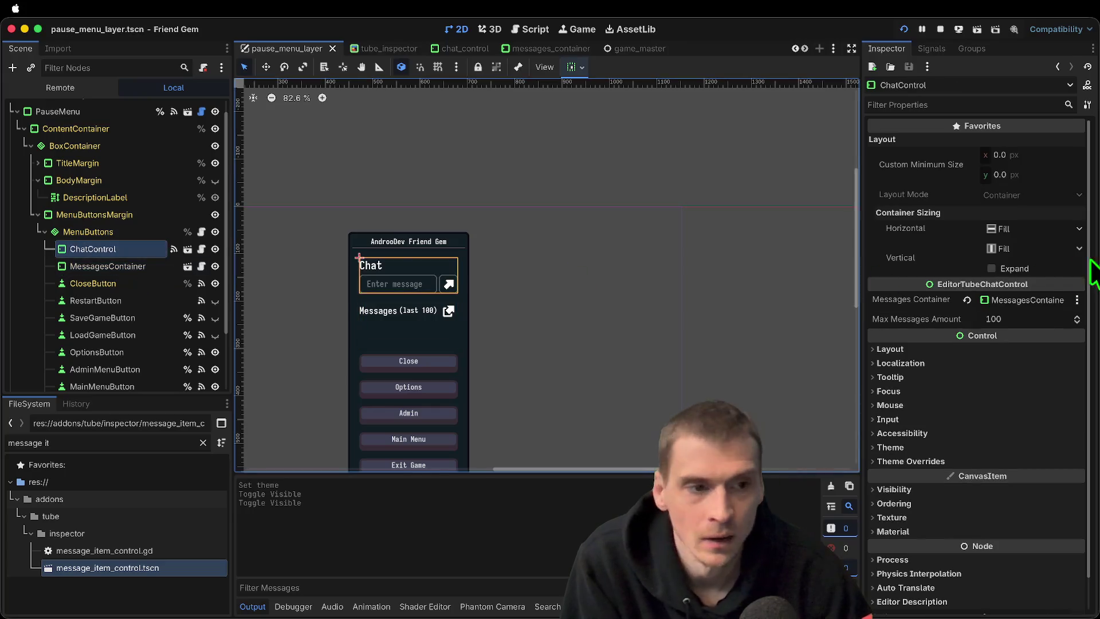
left_click(1057, 155)
type("300")
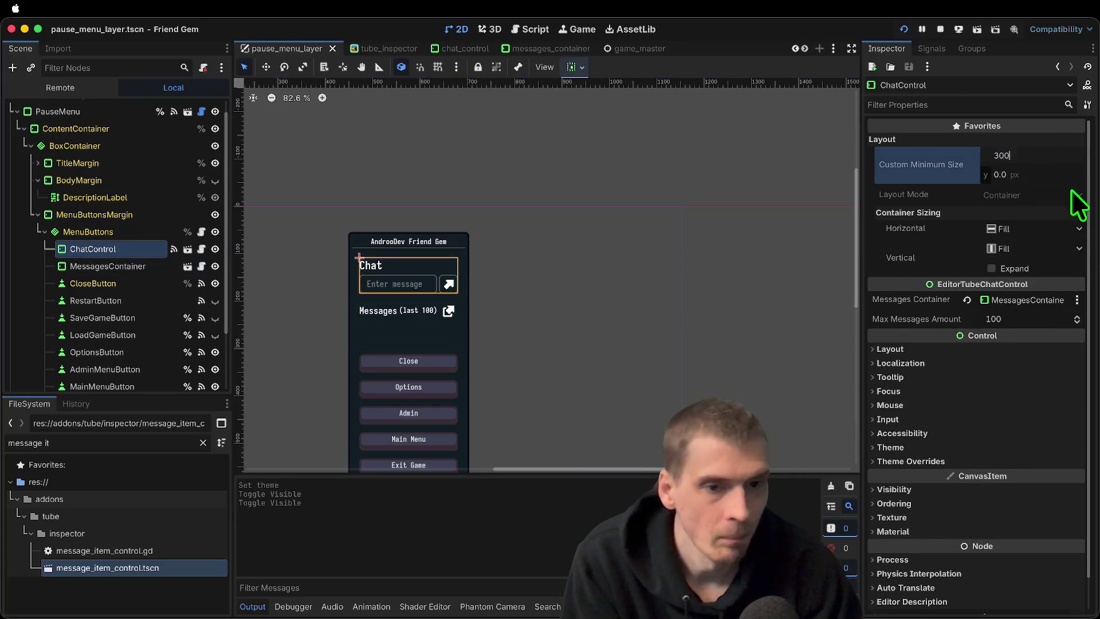
key("Return")
type("500")
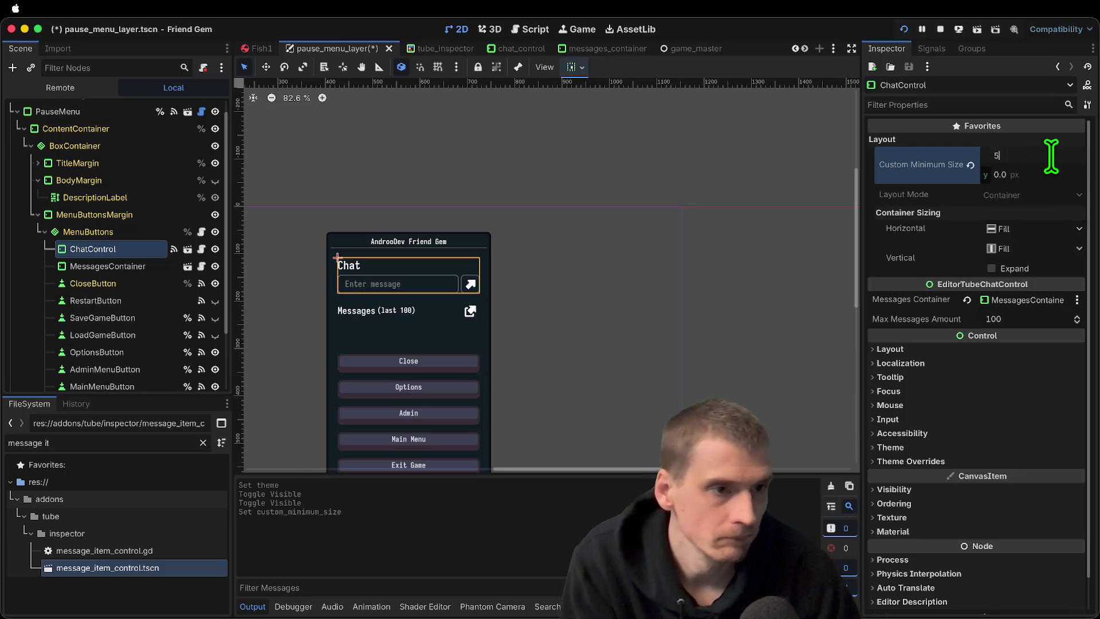
key("Return")
key("super+b")
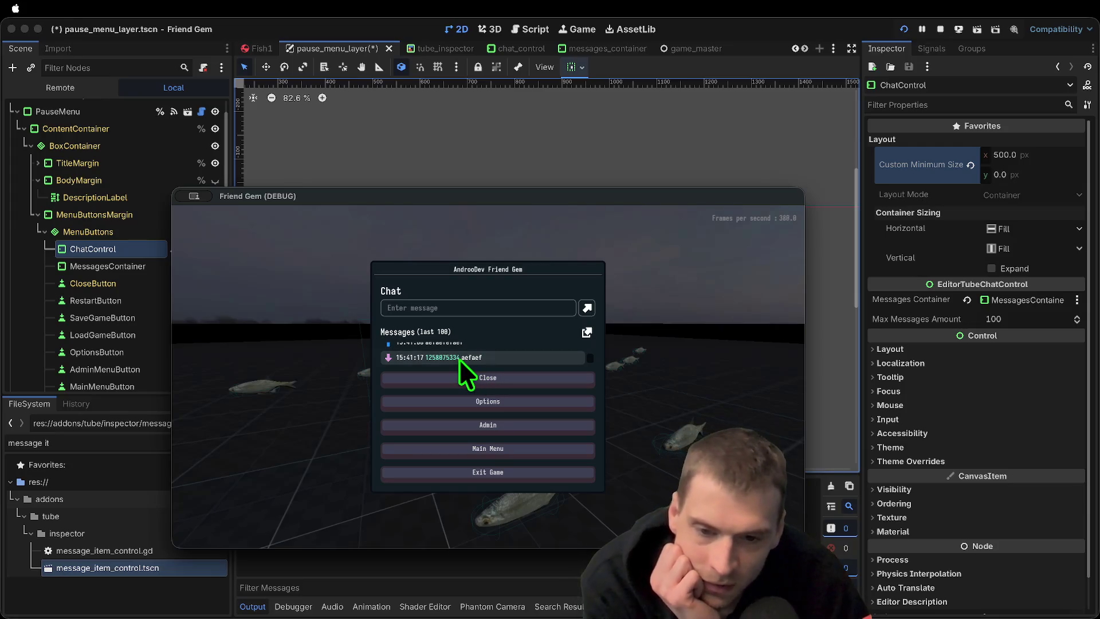
Toggle the in-game pause menu to view the wider chat, stop the game, and reopen the script editor
scroll(459, 359, "up", 1)
key("Escape")
key("Escape")
key("Escape")
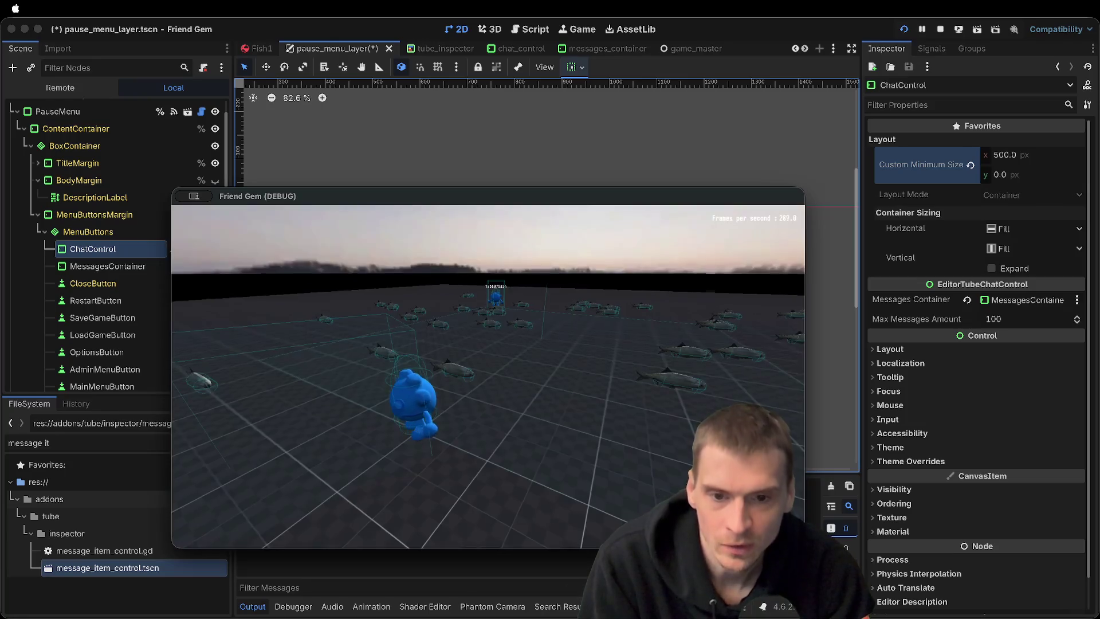
key("Escape")
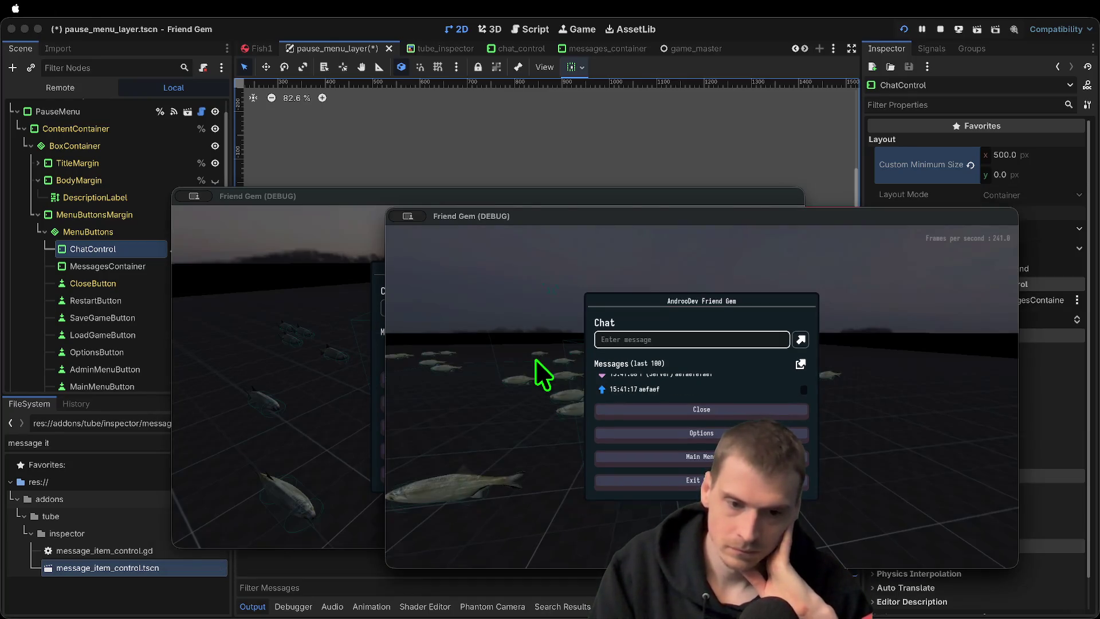
key("super+period")
scroll(567, 278, "down", 2)
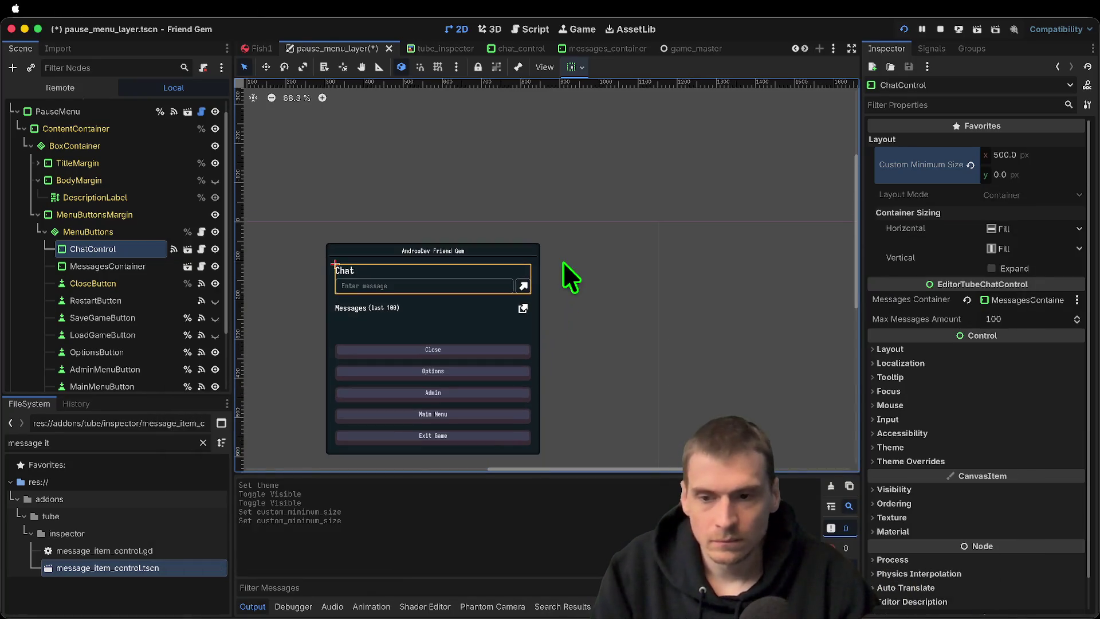
left_click(549, 26)
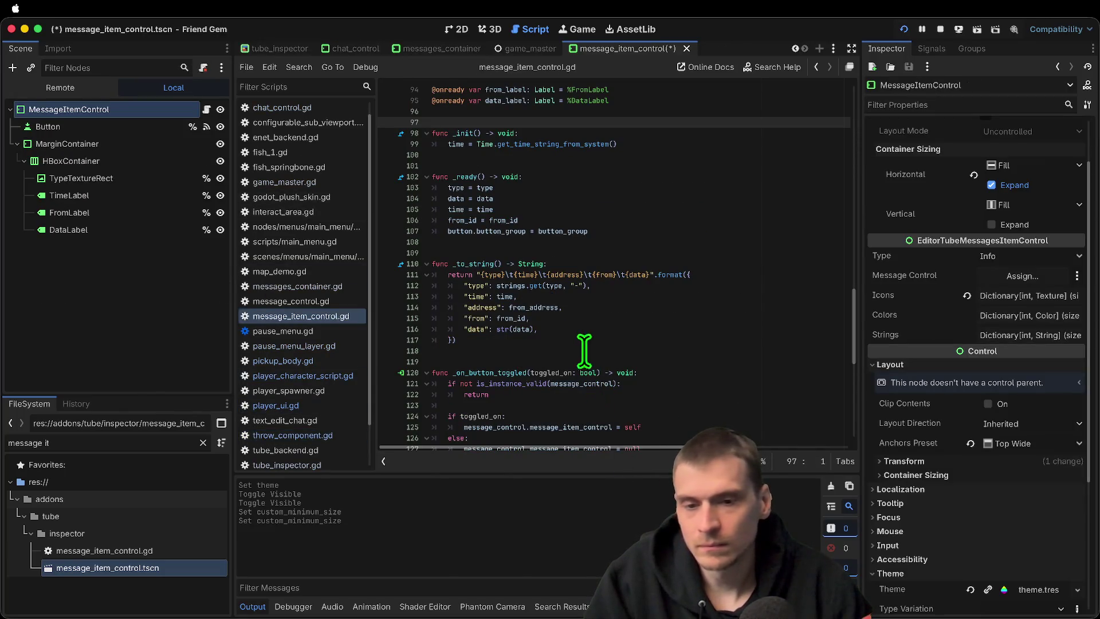
Select from_address and search the script for 'serve'
double_click(552, 309)
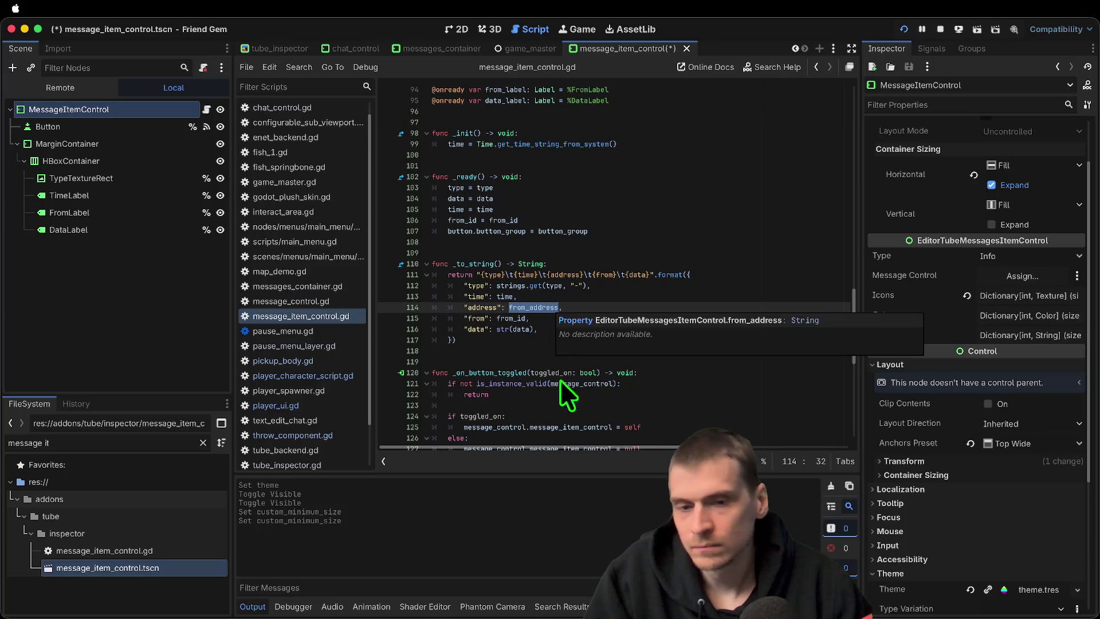
scroll(572, 409, "down", 3)
key("ctrl+f")
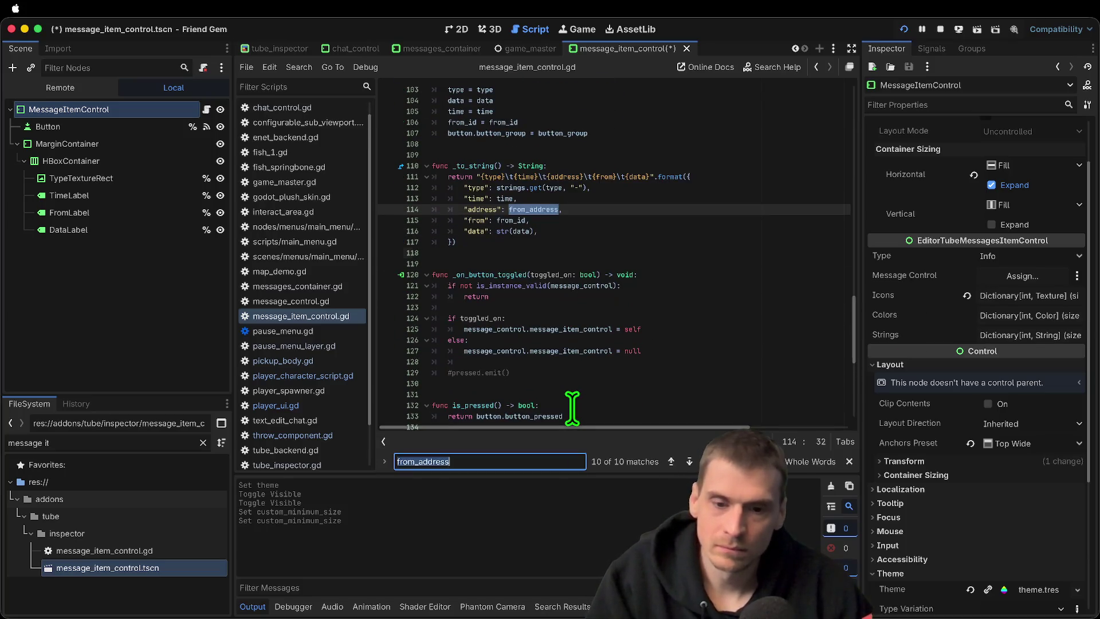
type("serve")
key("Escape")
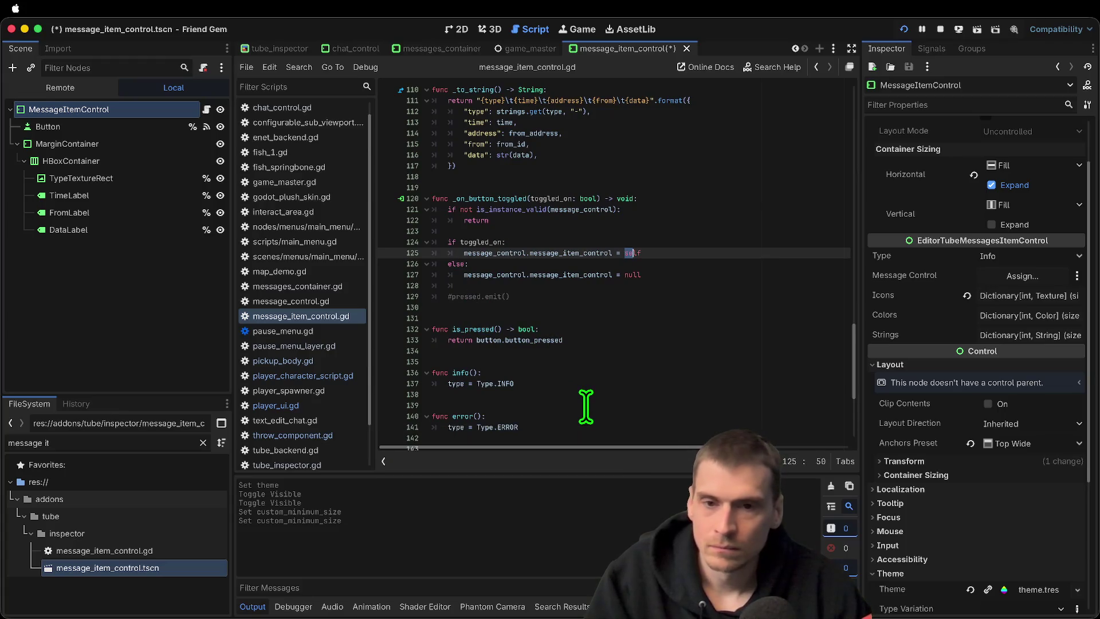
Scroll up to the onready declarations, select from_label, and widen the code editor
scroll(586, 407, "up", 3)
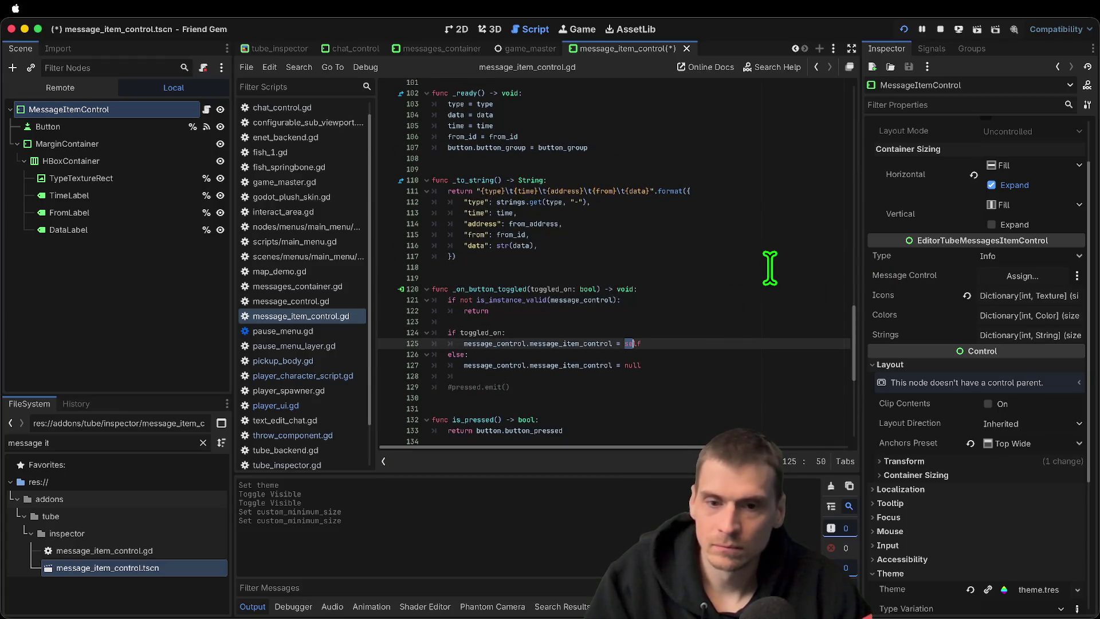
scroll(774, 281, "up", 3)
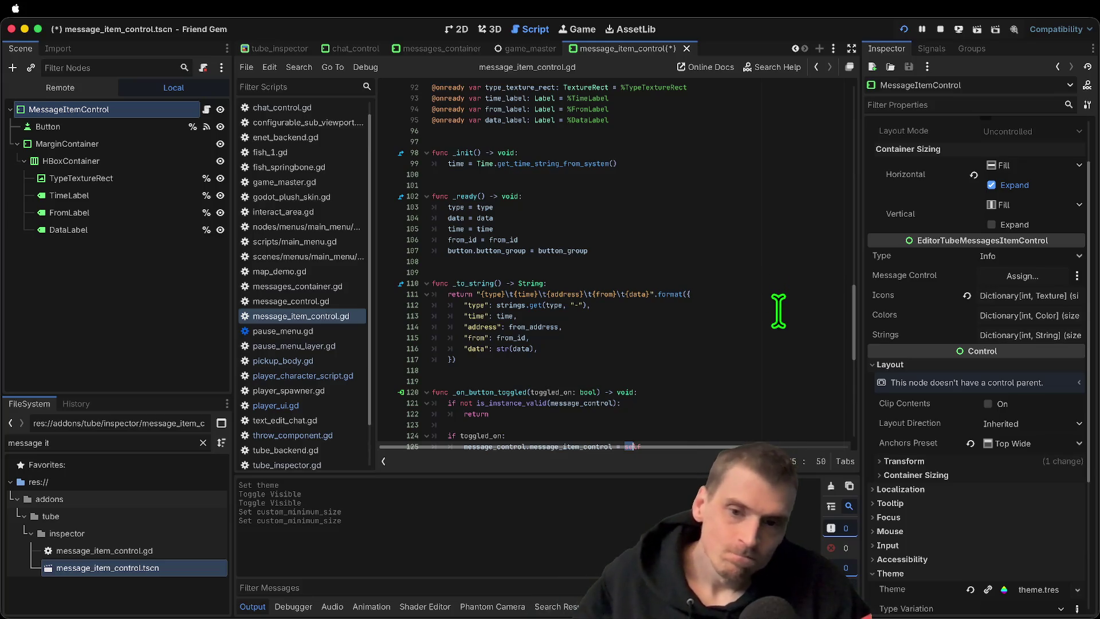
scroll(778, 311, "up", 3)
scroll(780, 298, "up", 2)
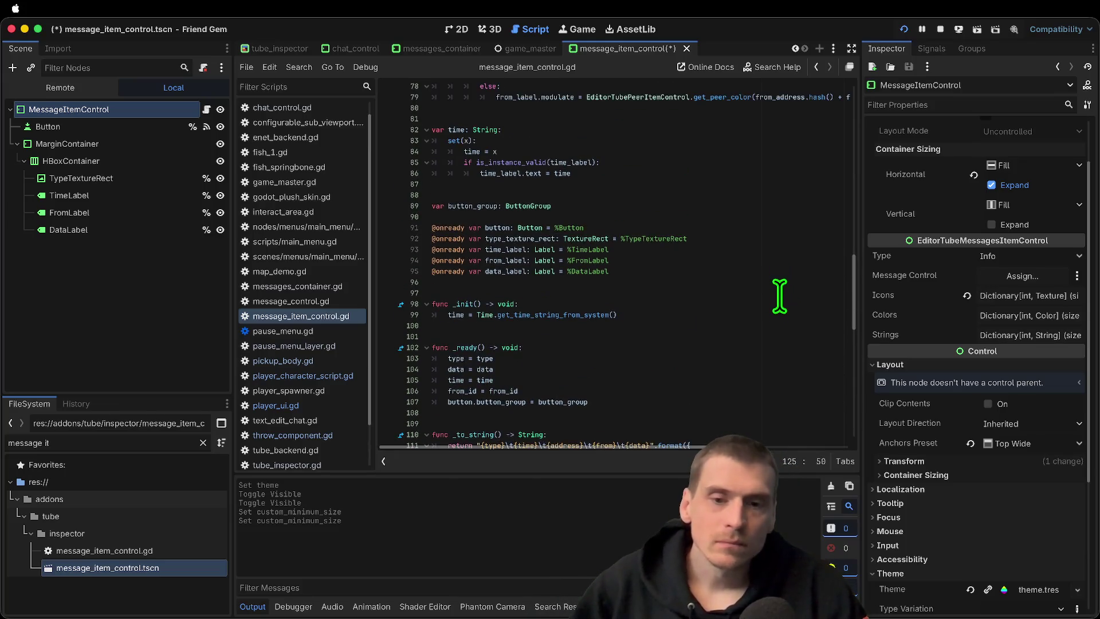
left_click(492, 249)
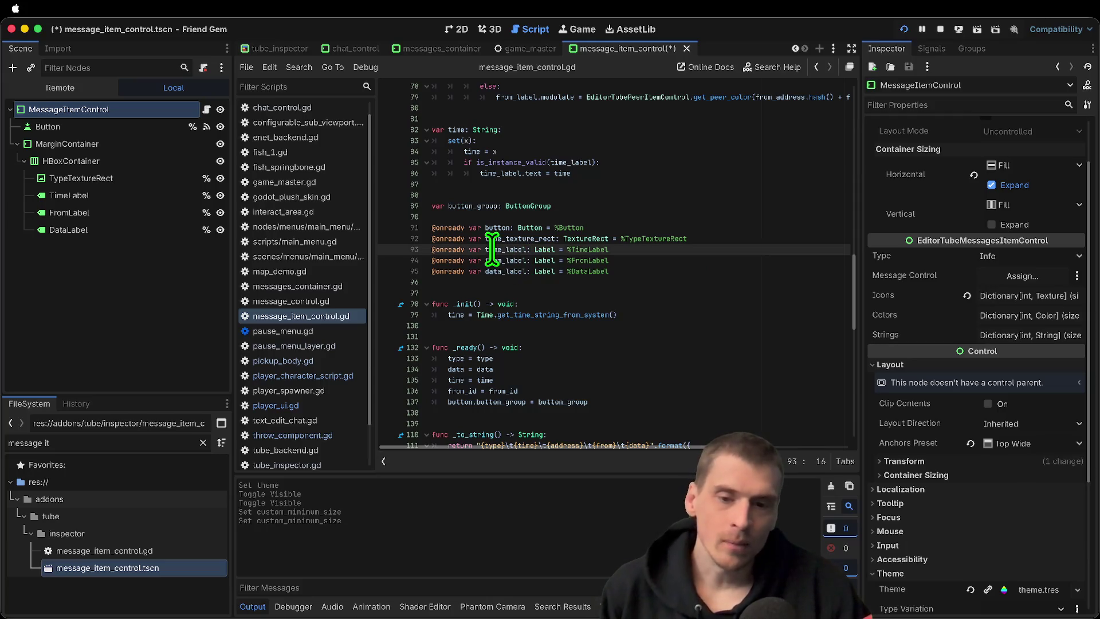
double_click(496, 260)
scroll(800, 253, "up", 3)
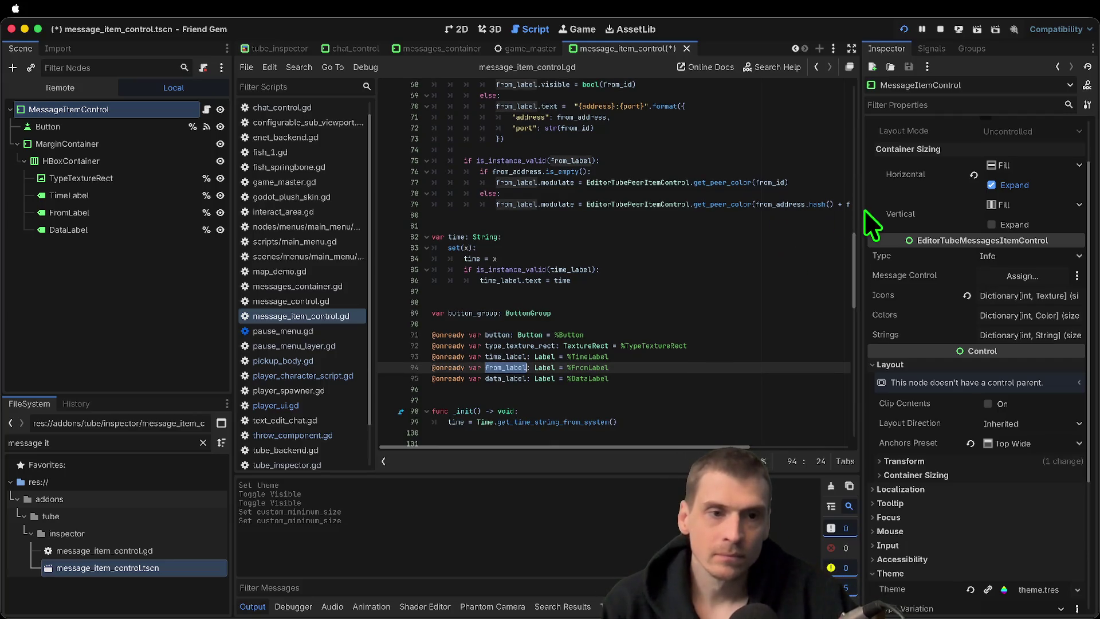
left_click_drag(238, 279, 112, 278)
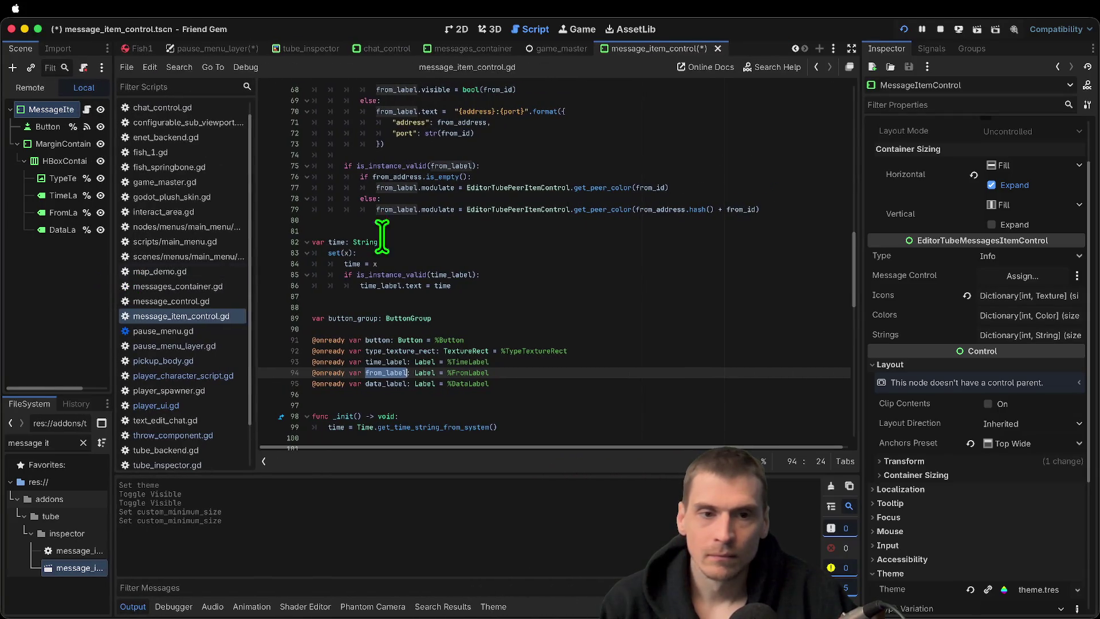
scroll(728, 255, "up", 2)
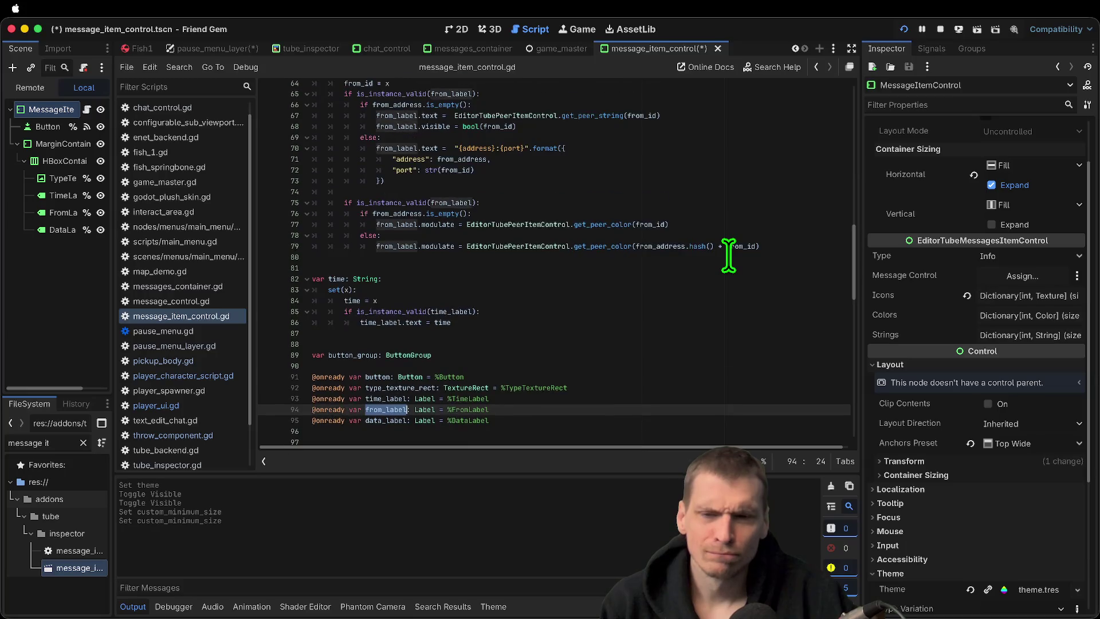
scroll(728, 255, "up", 5)
scroll(728, 255, "up", 2)
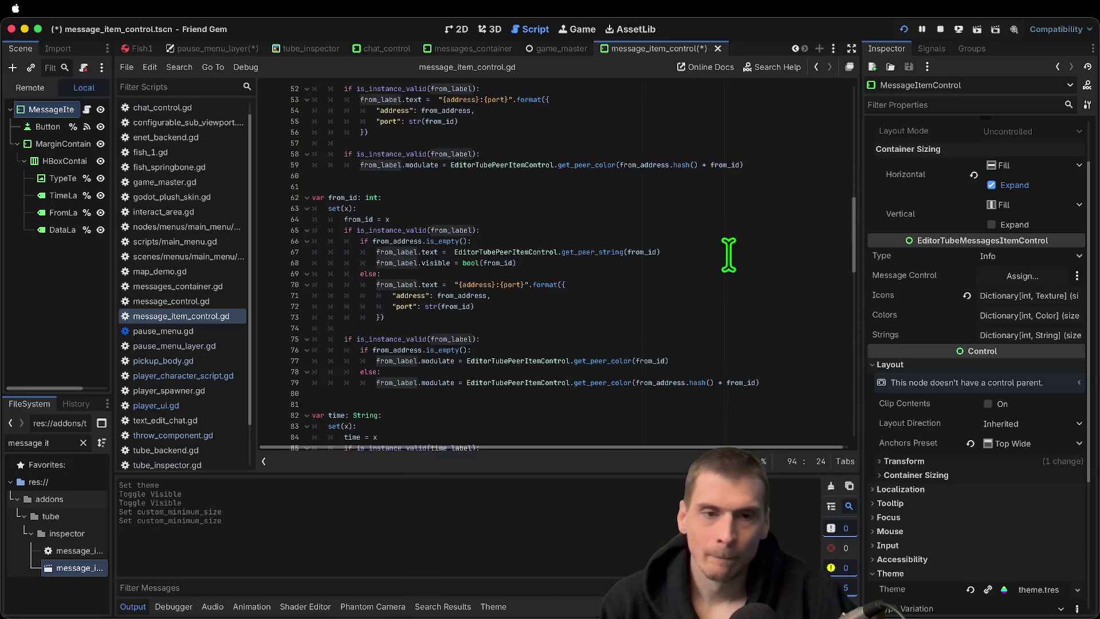
scroll(729, 255, "up", 3)
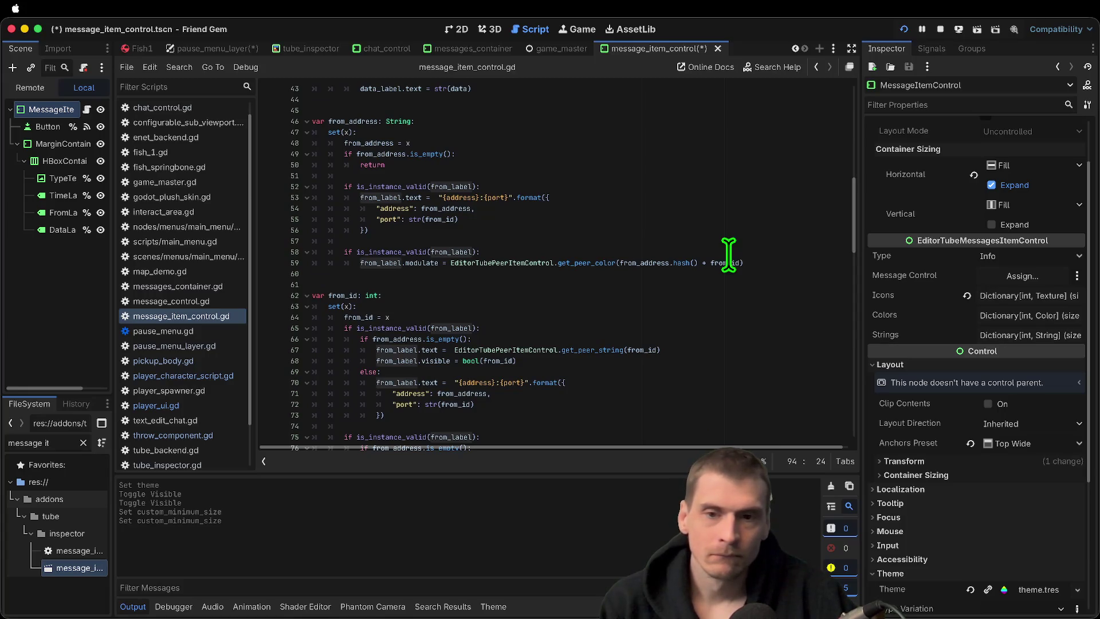
scroll(728, 255, "up", 9)
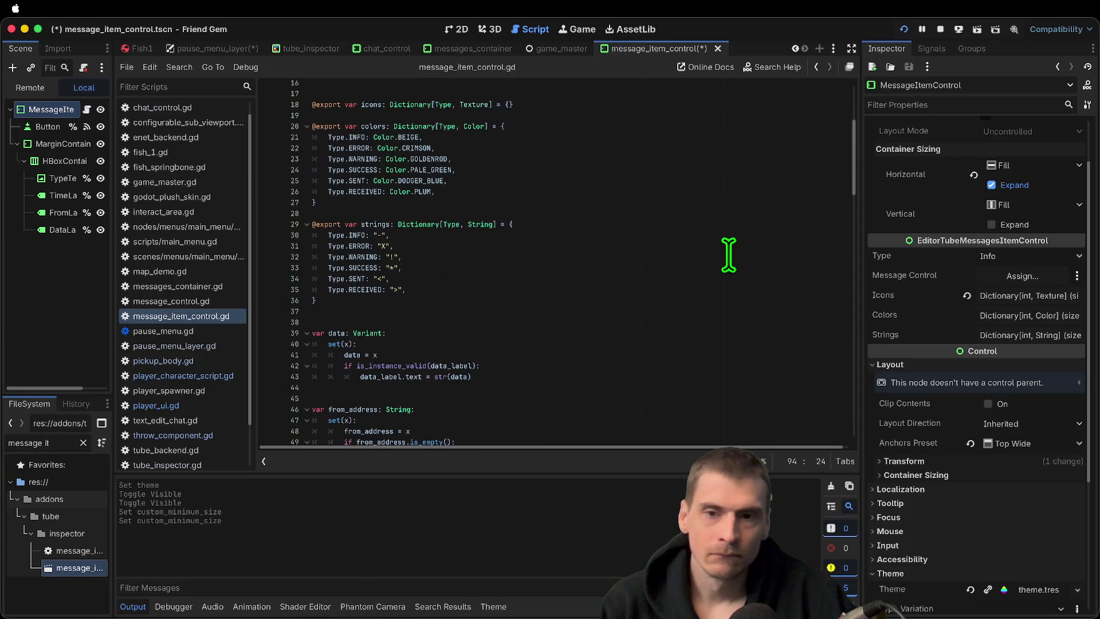
scroll(728, 254, "up", 4)
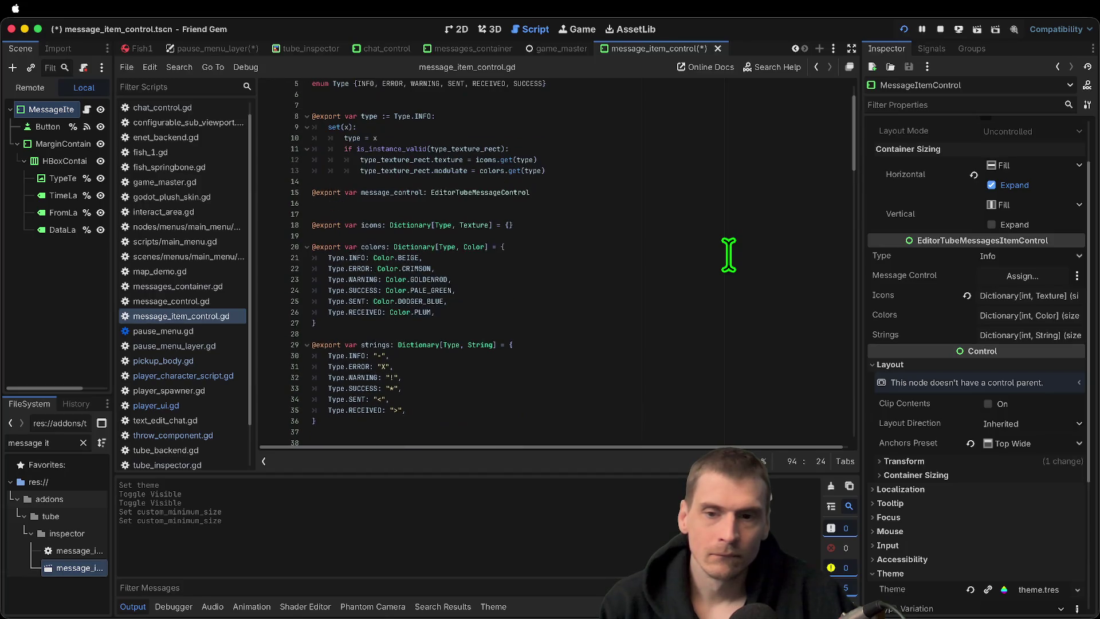
scroll(728, 255, "up", 2)
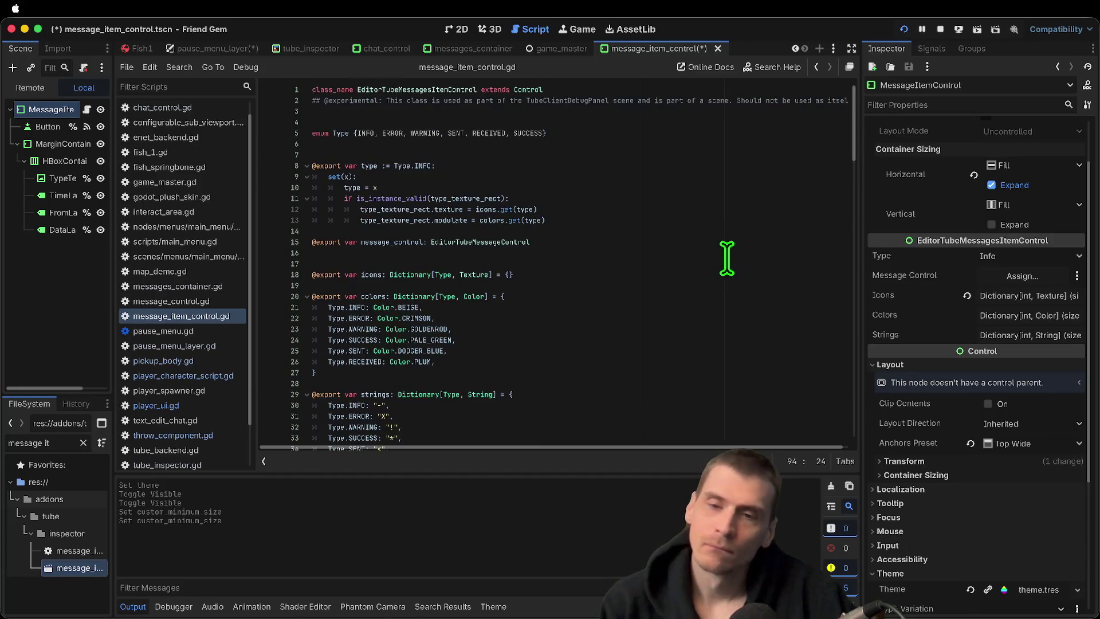
scroll(723, 255, "down", 20)
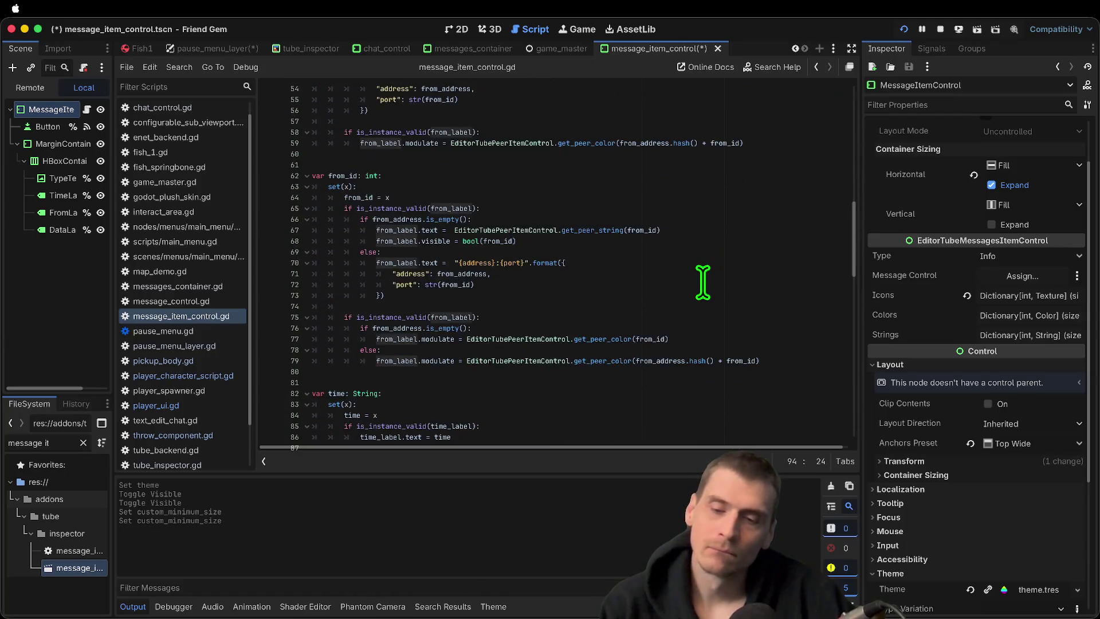
scroll(701, 282, "down", 12)
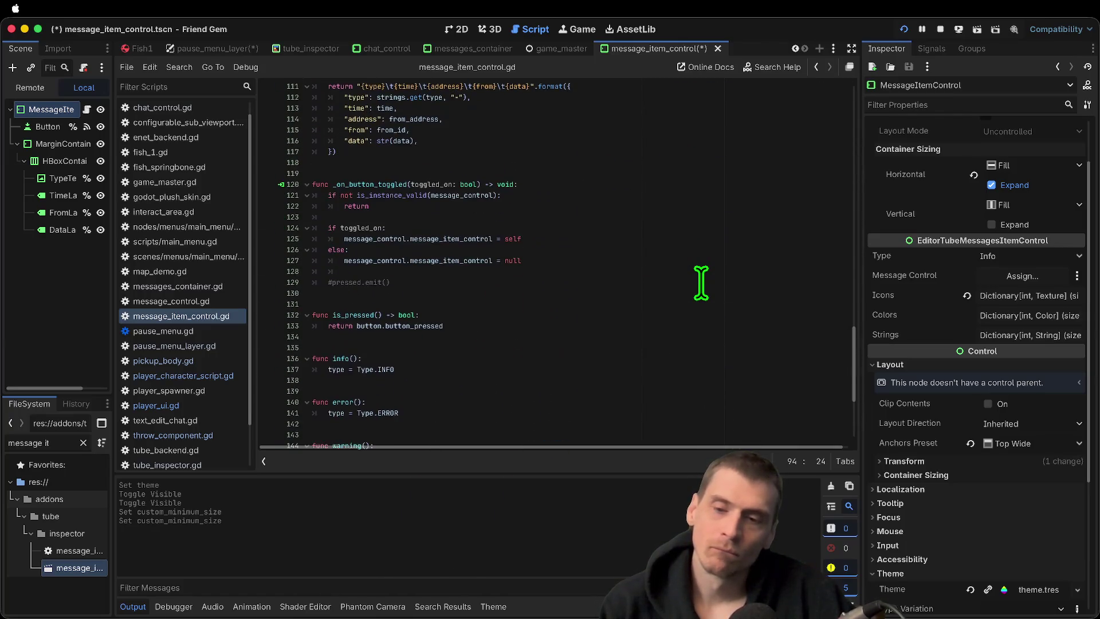
scroll(701, 282, "down", 5)
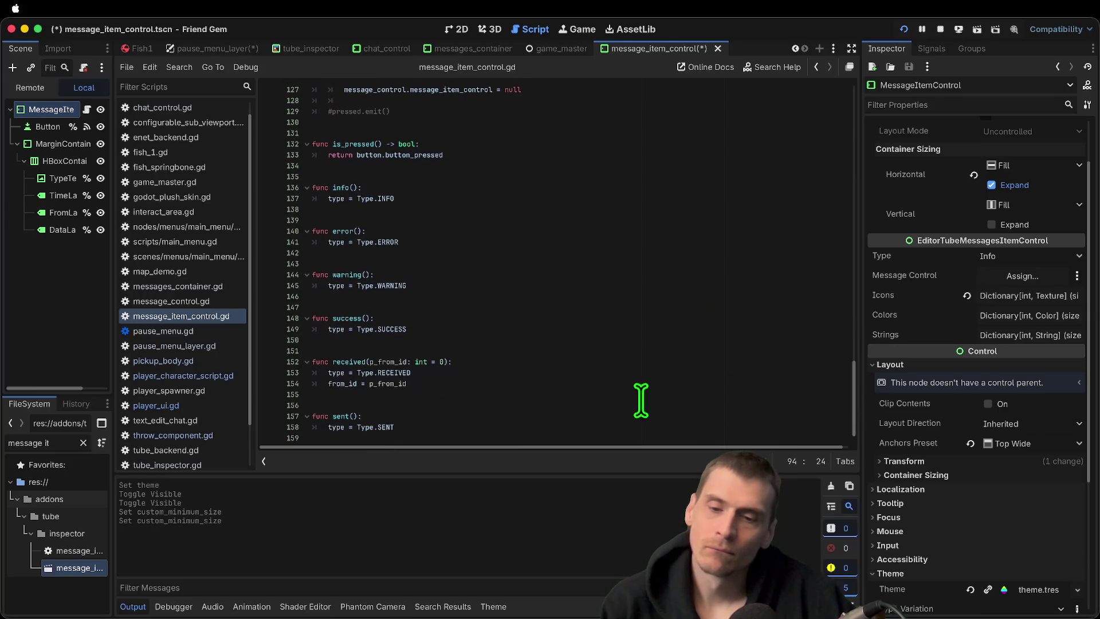
double_click(397, 383)
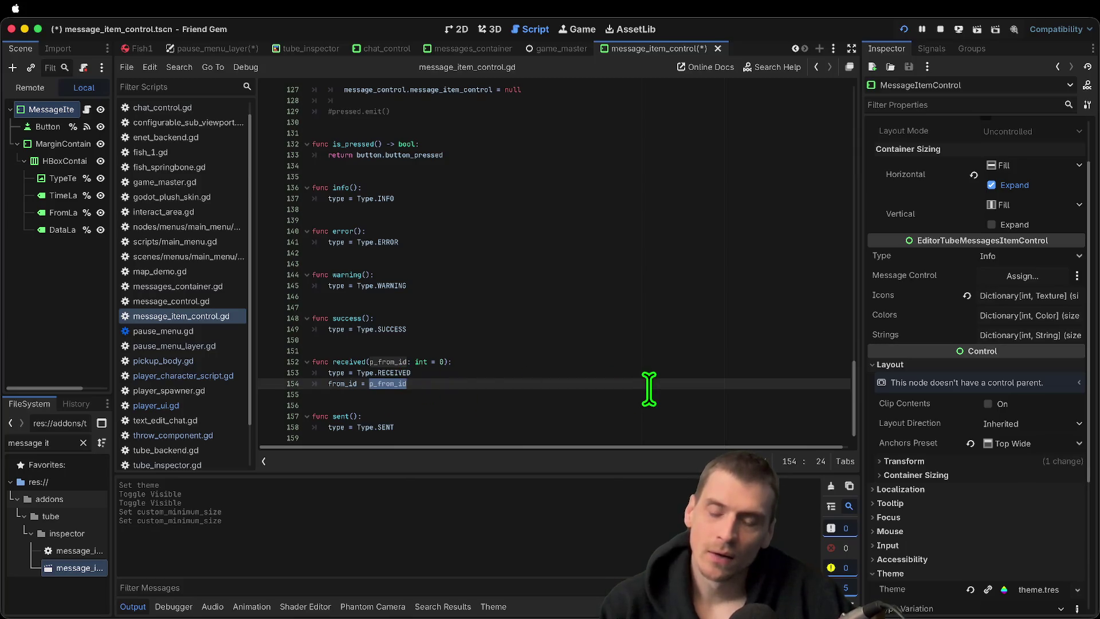
Step through the 'received' matches within the current script
left_click(351, 362)
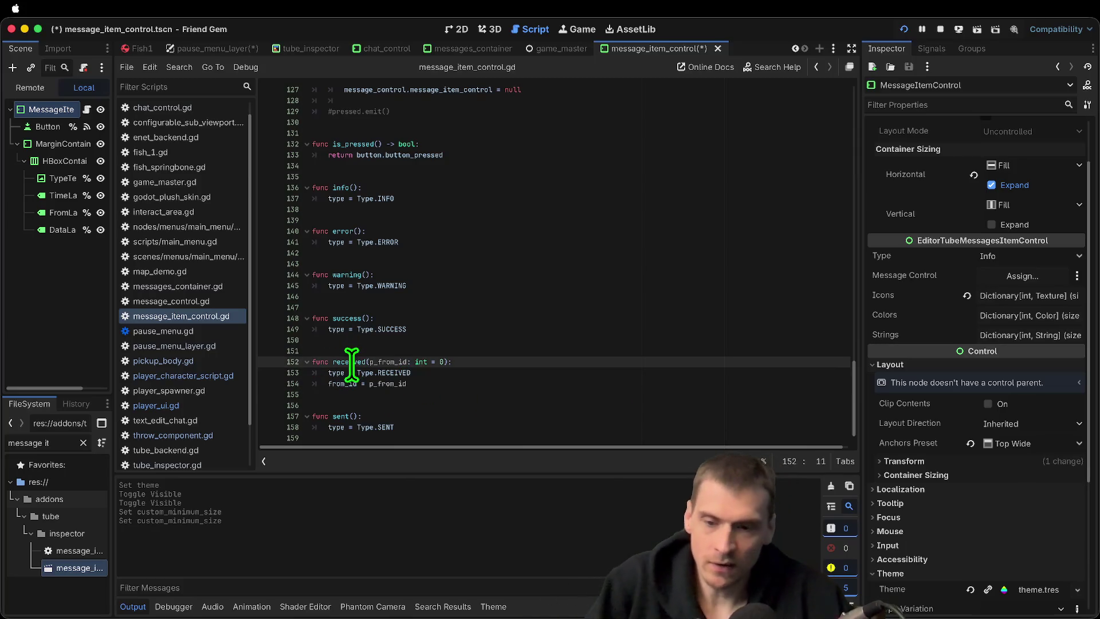
double_click(356, 361)
key("ctrl+f")
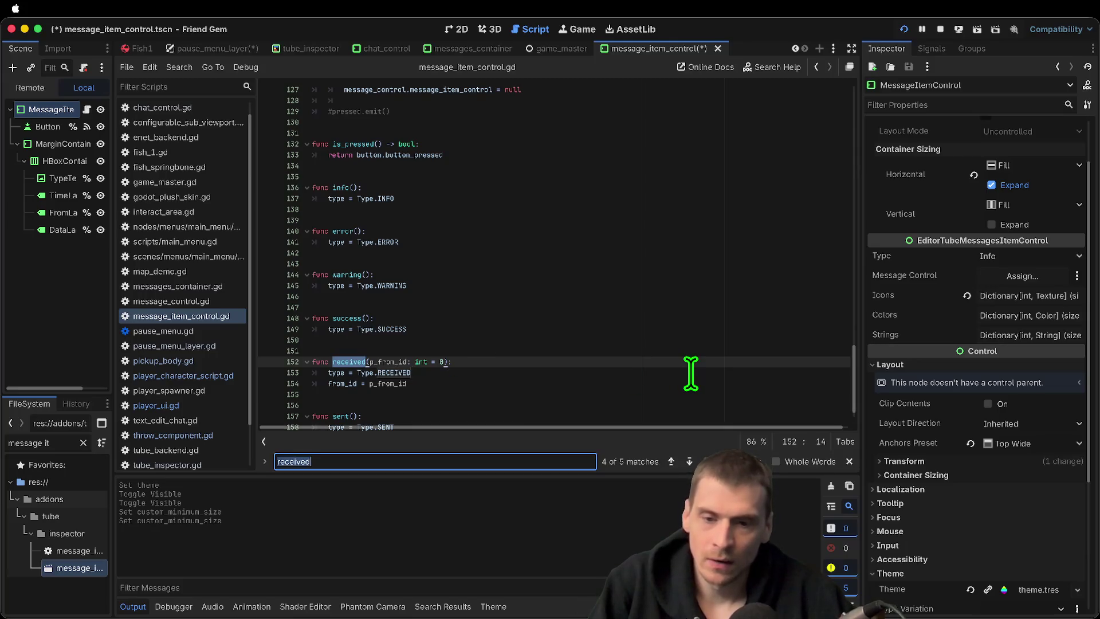
key("shift+Return")
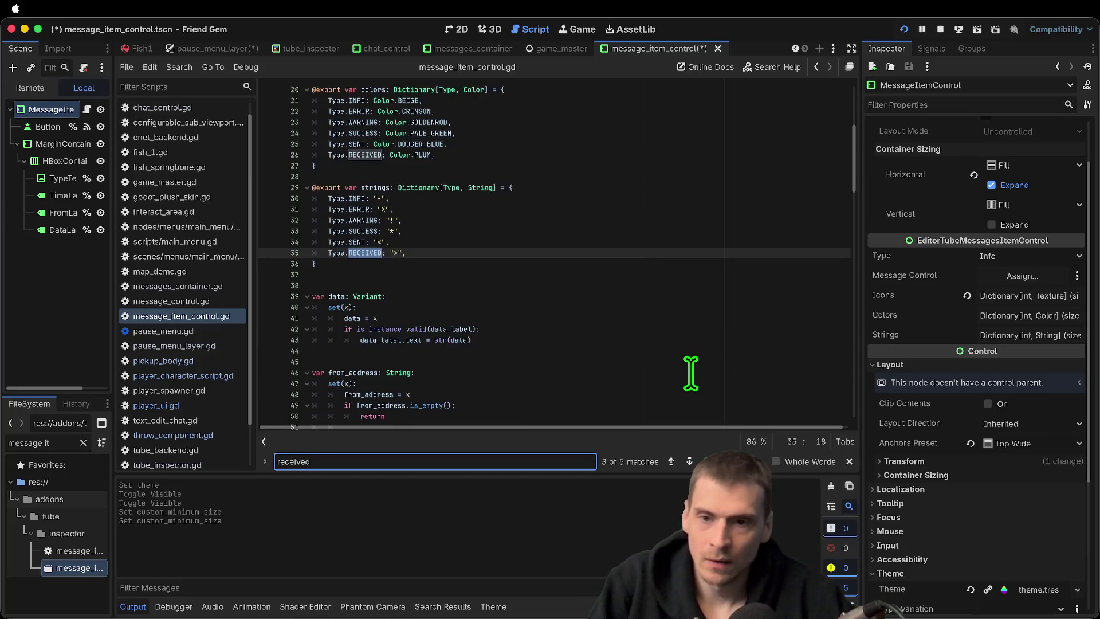
key("Return")
key("Return")
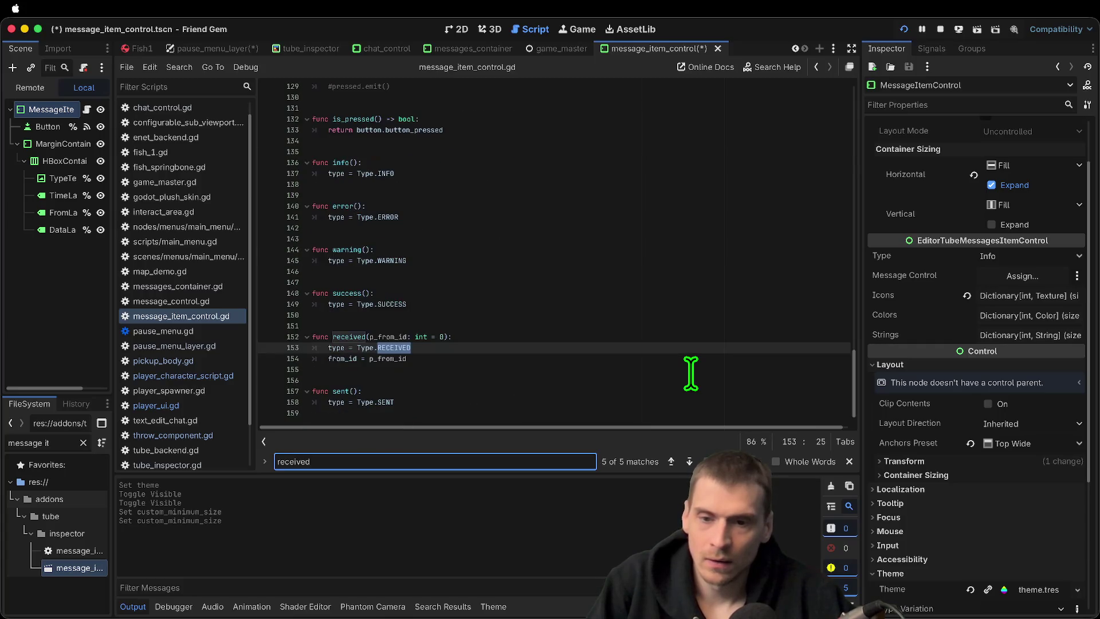
key("Escape")
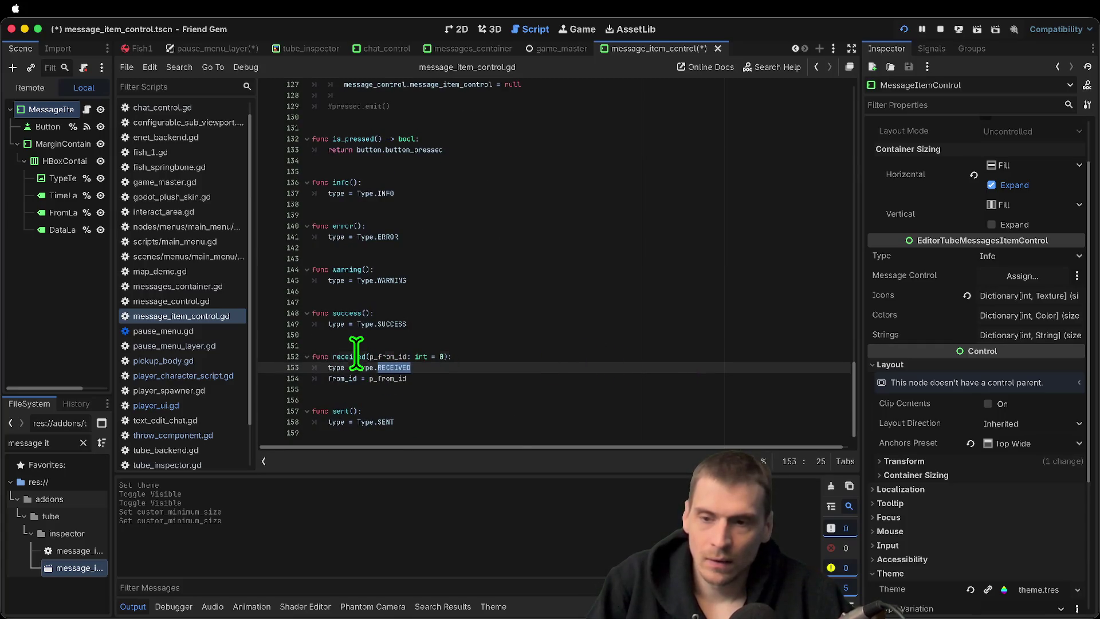
Run a Find in Files search for 'received' across the project
double_click(356, 356)
key("ctrl+shift+f")
key("Return")
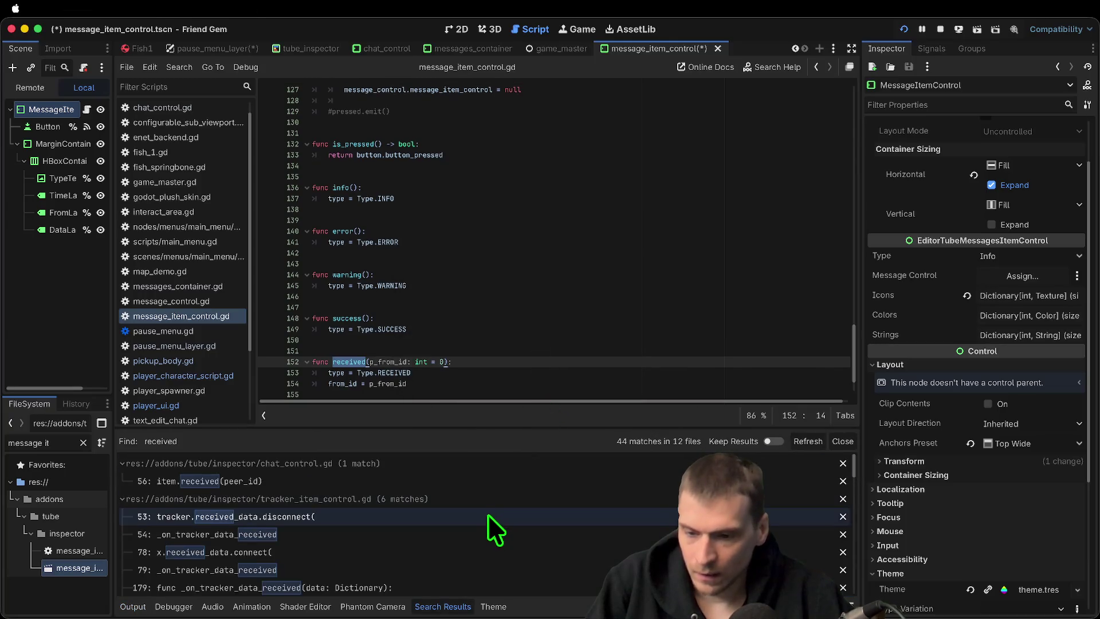
Open the line 295 received_data.emit result in tube_local_signaling_peer.gd and read _process
scroll(491, 524, "down", 5)
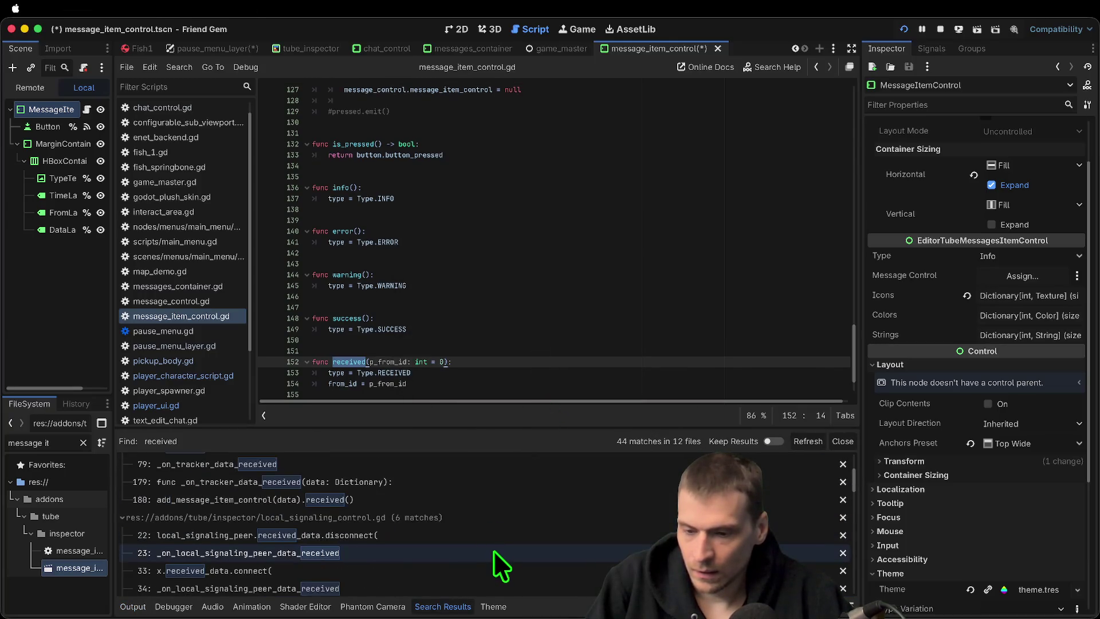
scroll(494, 544, "down", 5)
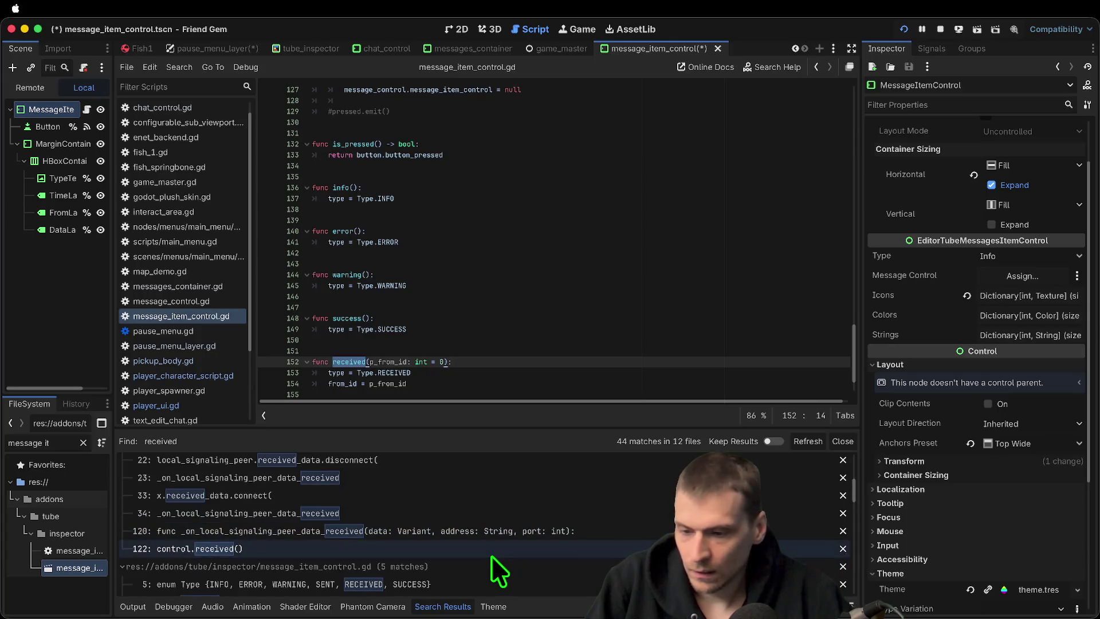
scroll(490, 558, "down", 10)
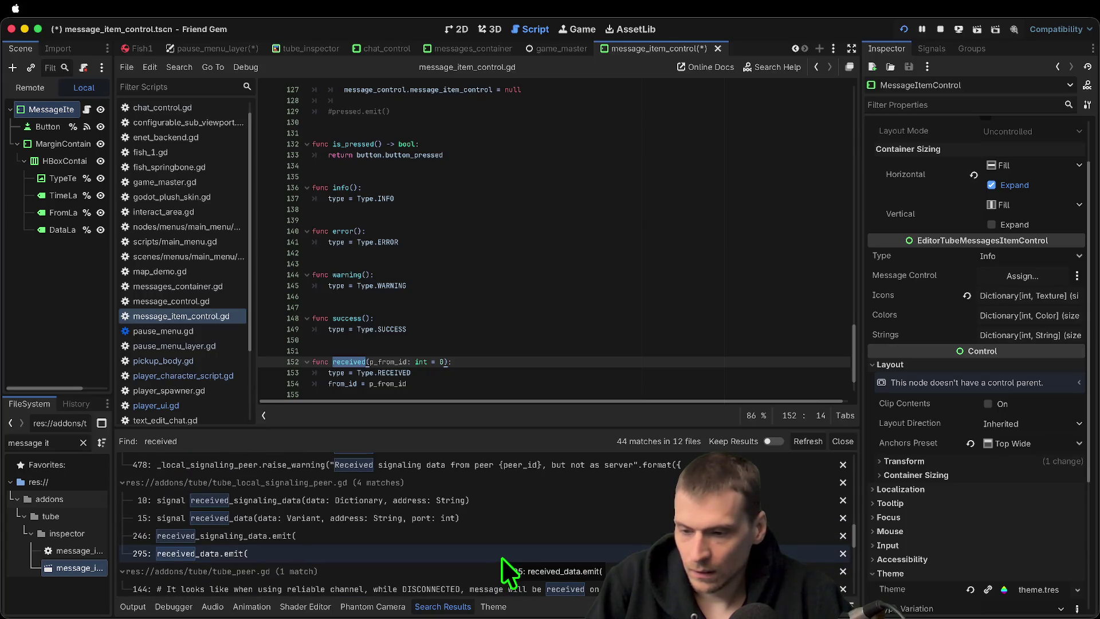
left_click(504, 549)
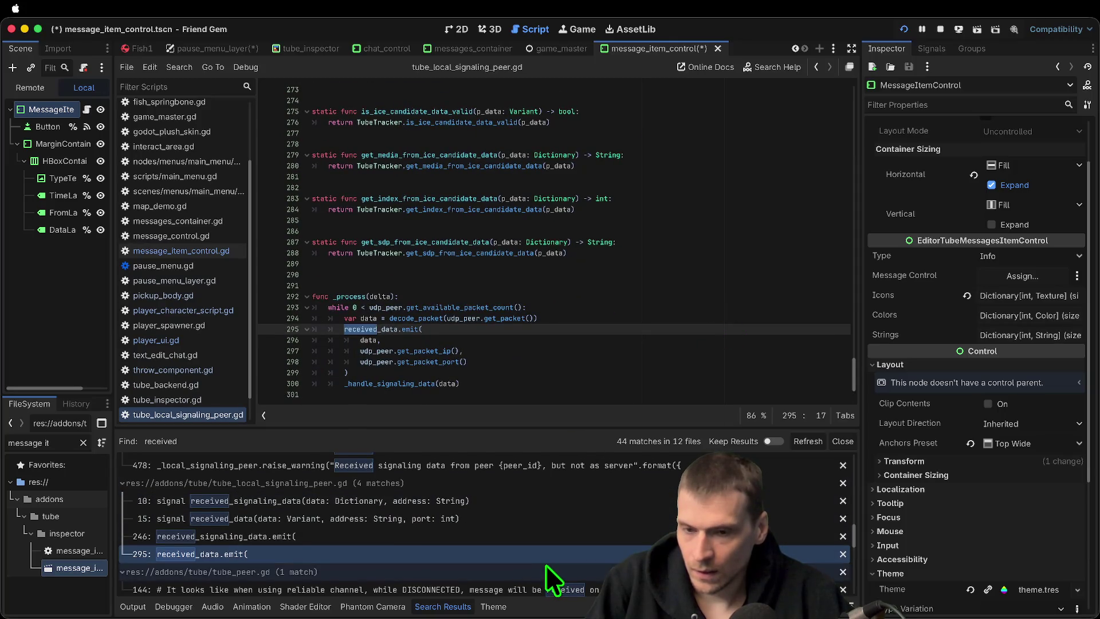
scroll(552, 540, "down", 2)
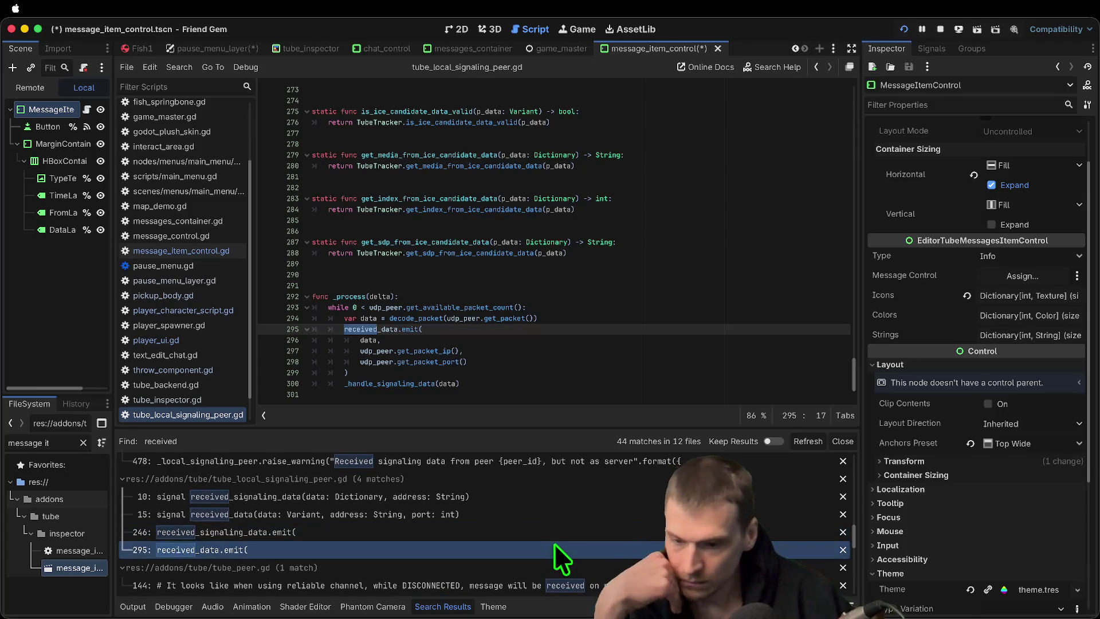
scroll(553, 545, "down", 3)
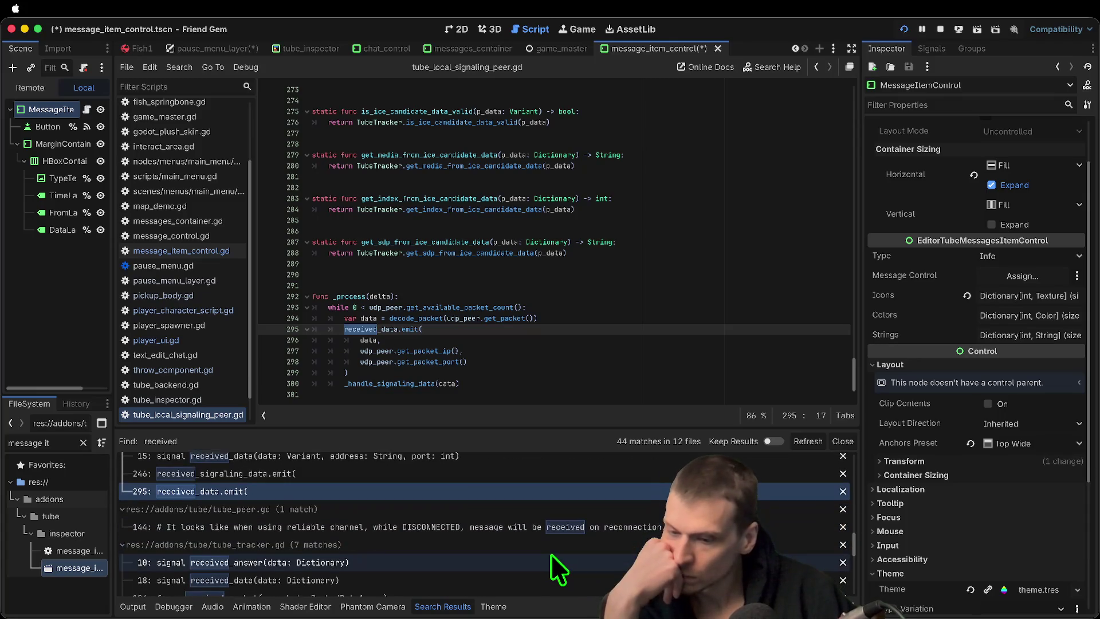
scroll(551, 554, "down", 10)
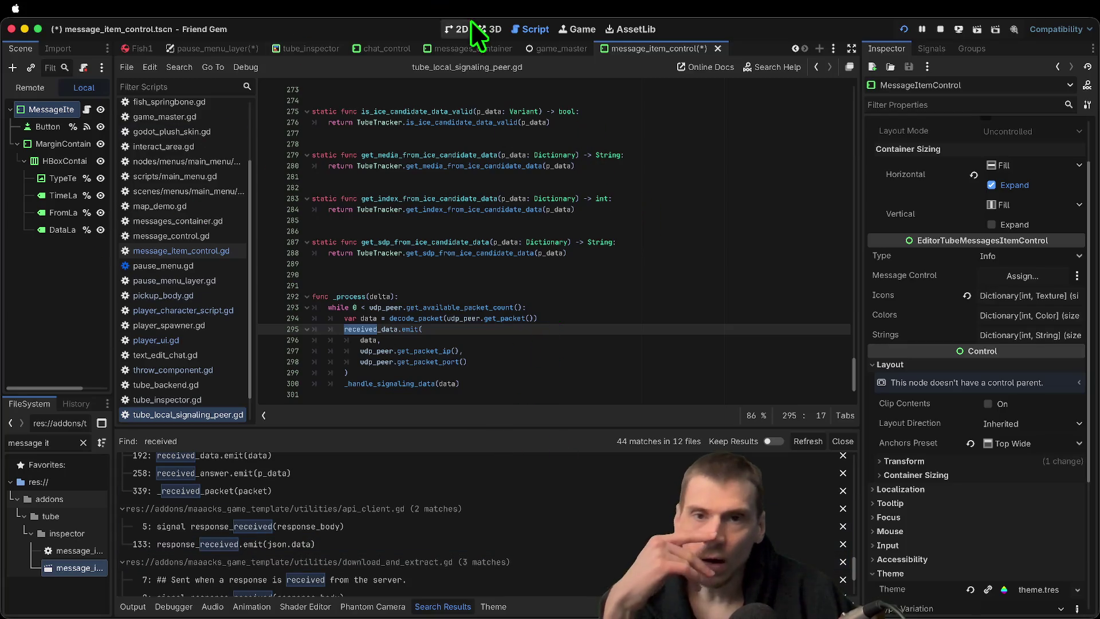
left_click(458, 28)
Widen the Scene dock, select FromLabel, and toggle its eye icon to hide it
scroll(456, 241, "up", 6)
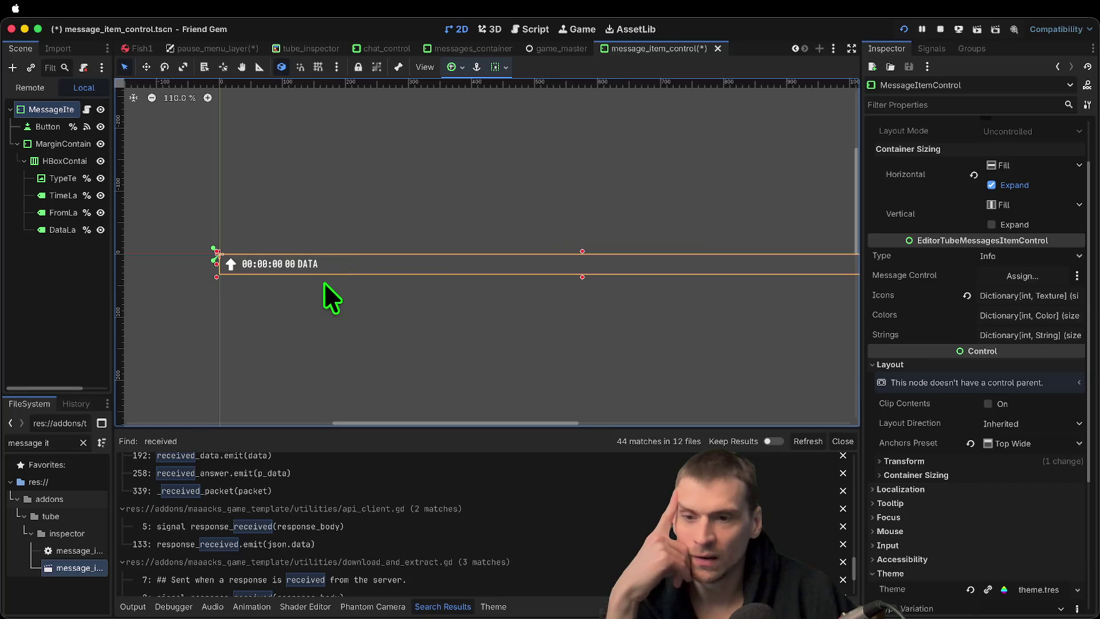
left_click(310, 264)
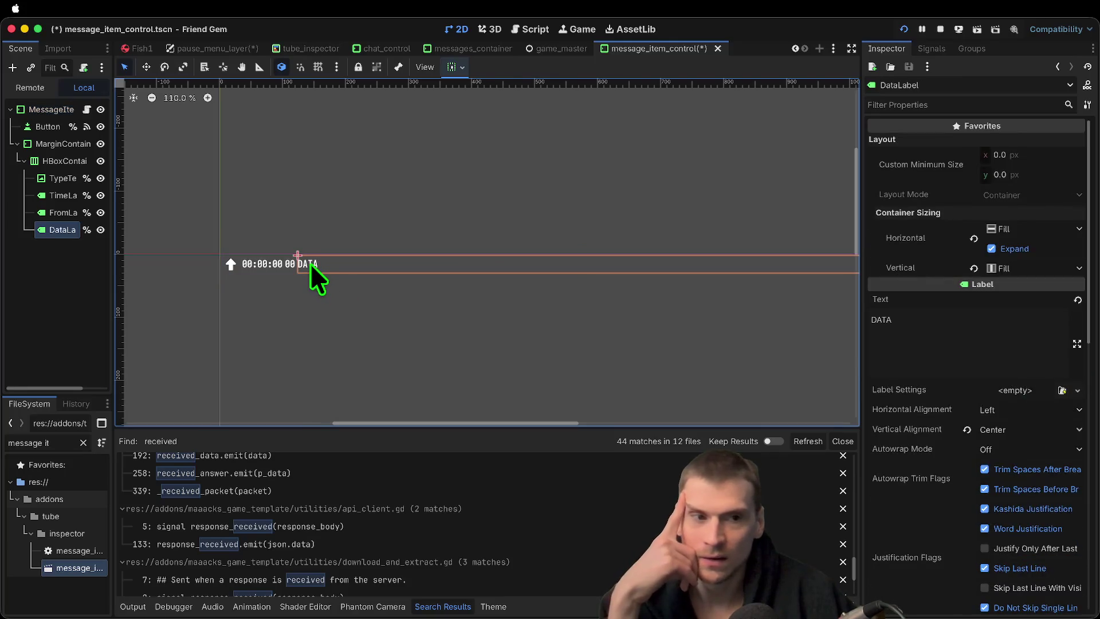
left_click_drag(118, 268, 240, 265)
left_click(132, 214)
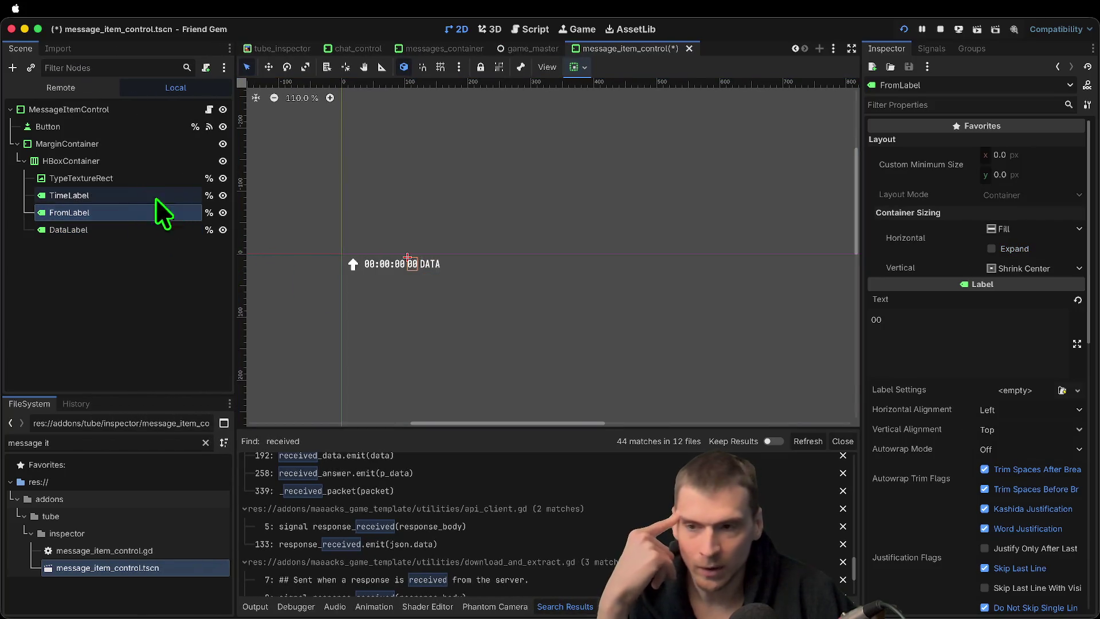
left_click(223, 213)
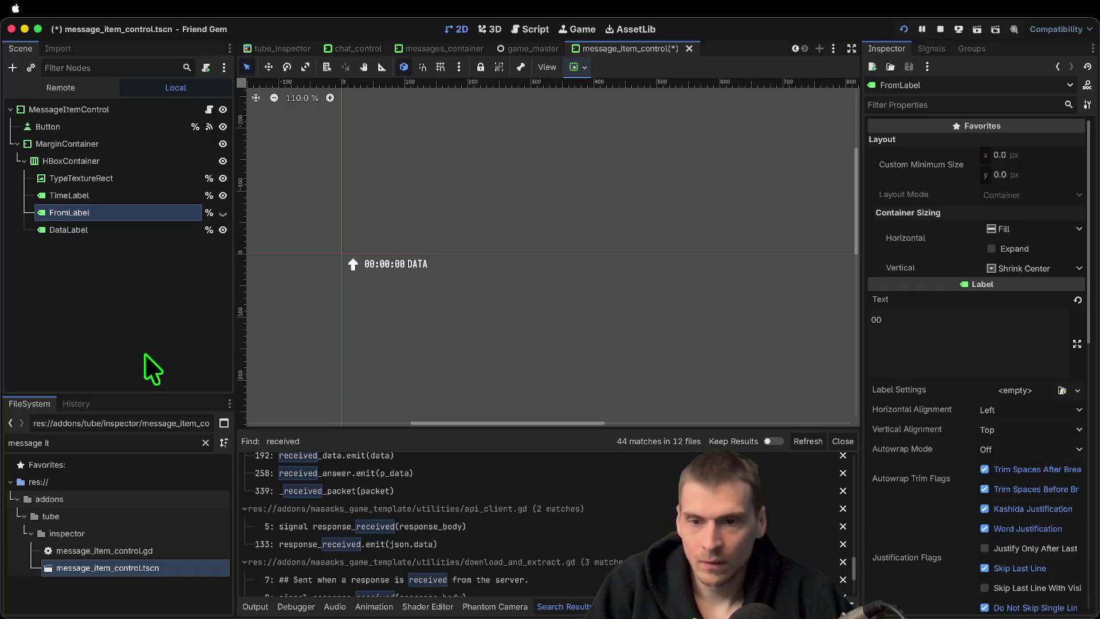
left_click(684, 341)
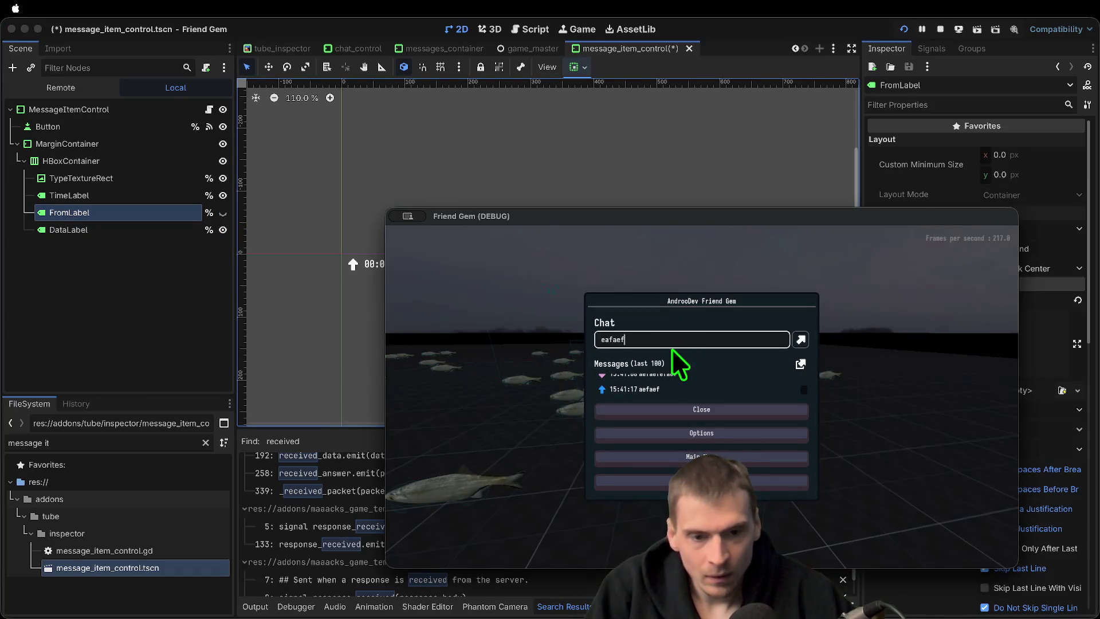
Send the chat message 'efef' in the running game, then stop it
key("Return")
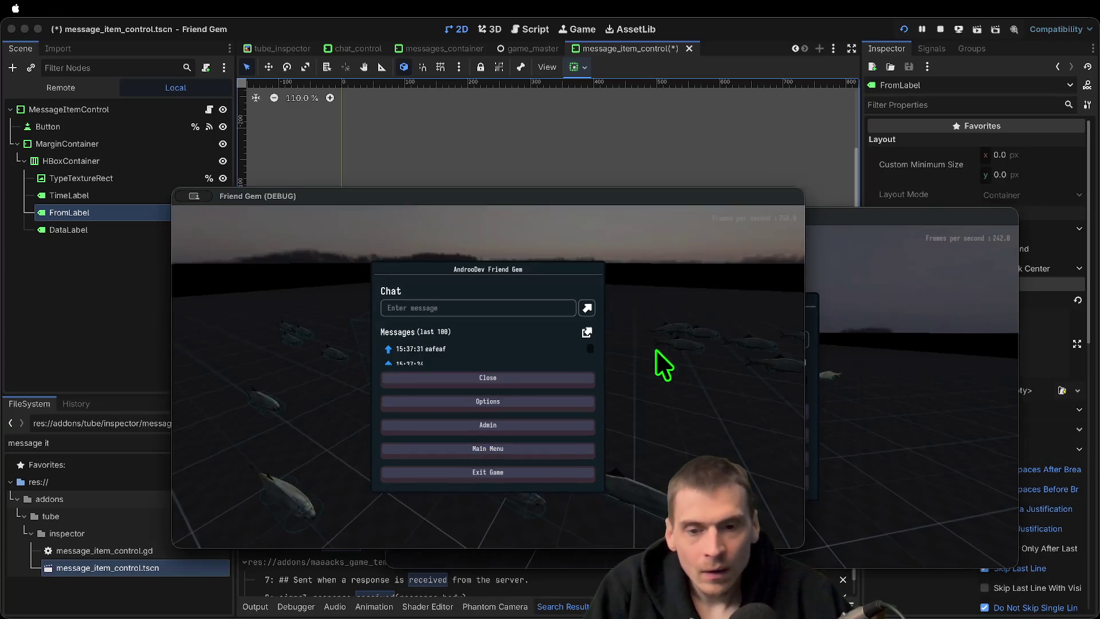
left_click(515, 310)
type("efef")
key("Return")
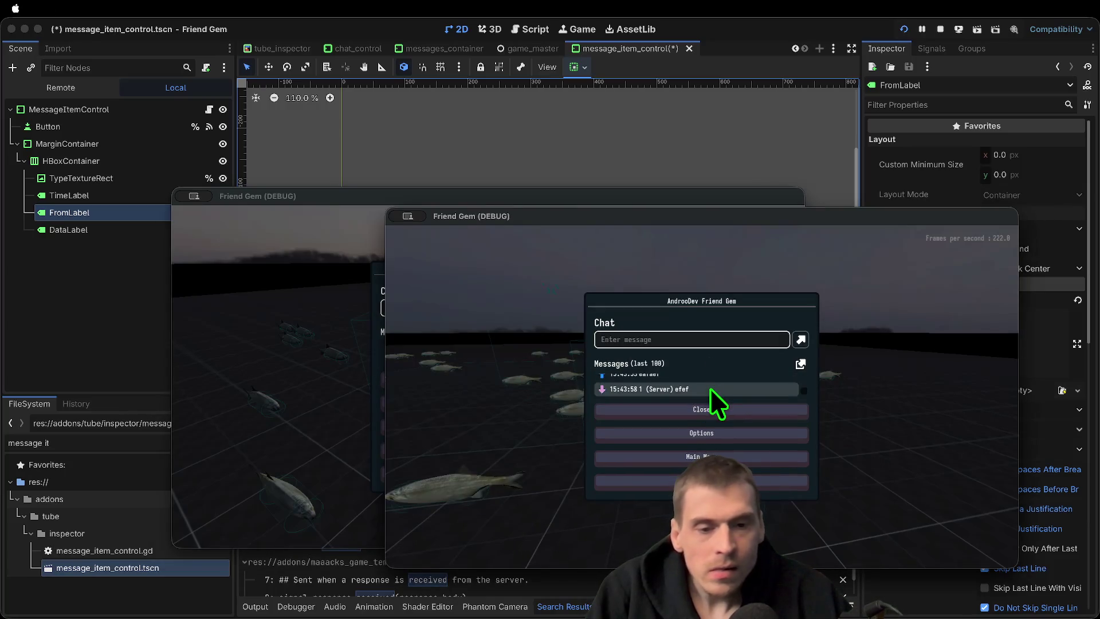
key("Escape")
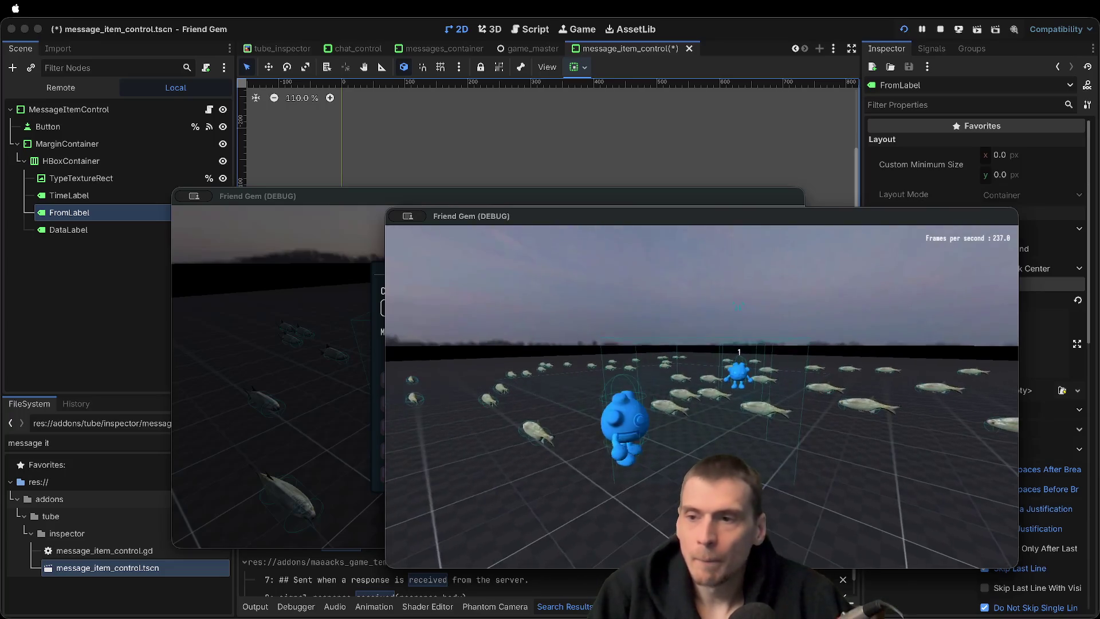
key("super+period")
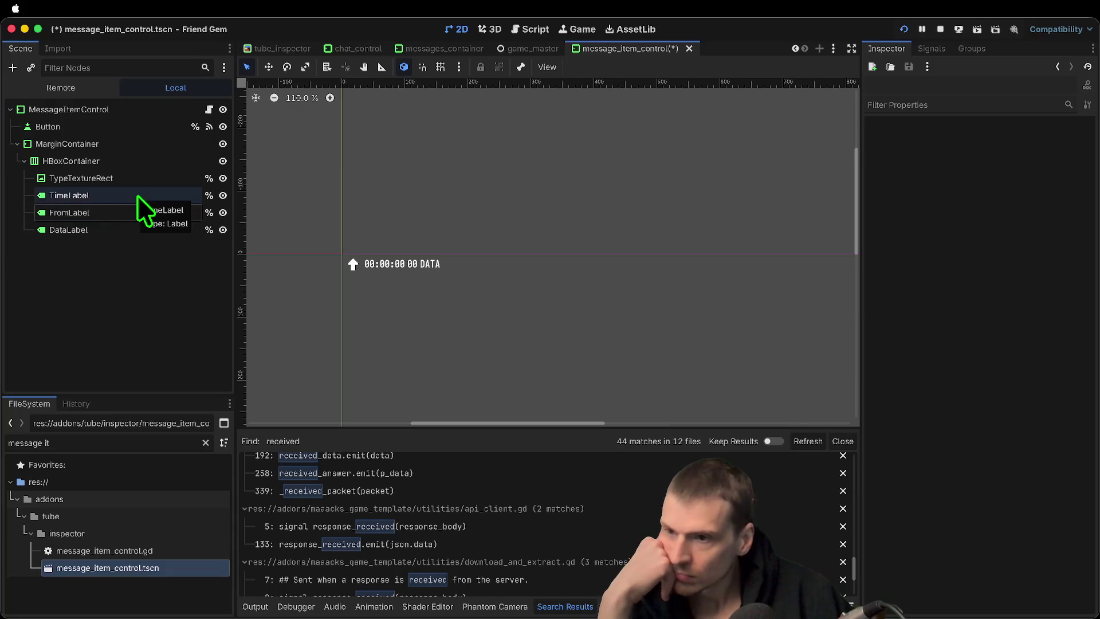
Hide TimeLabel, rerun the game, and send the test message 'awefawef'
left_click(223, 195)
key("super+b")
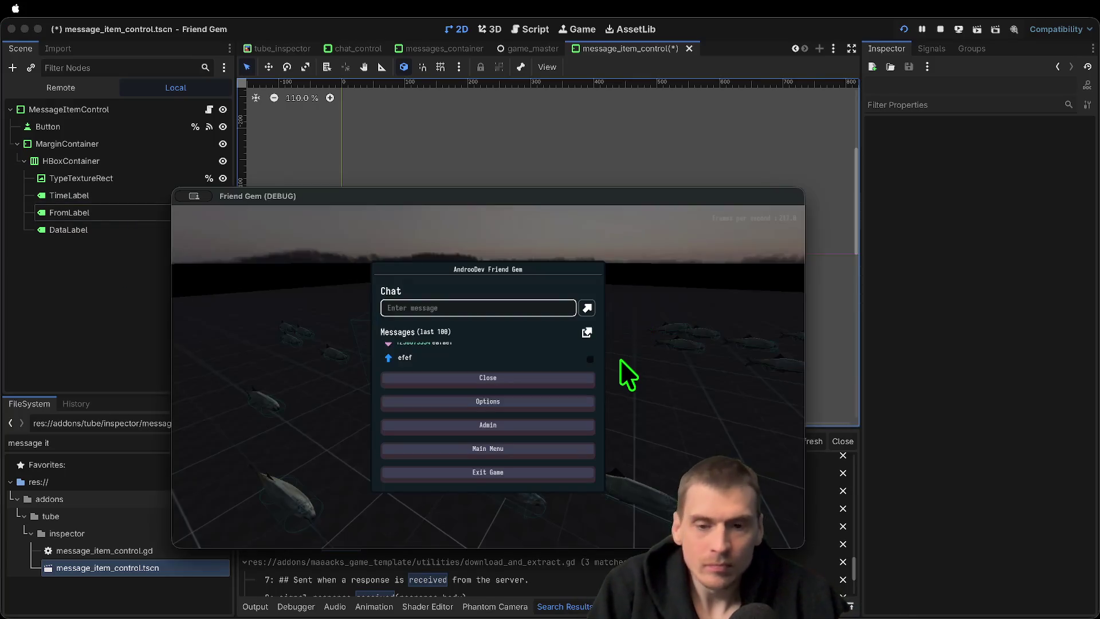
scroll(441, 356, "up", 3)
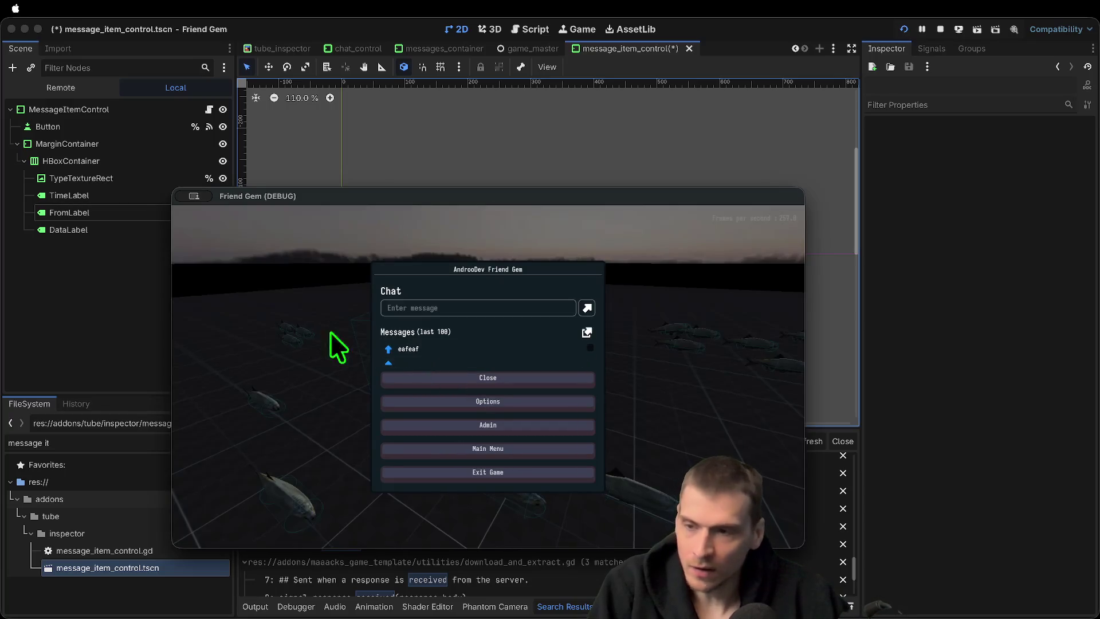
key("super+b")
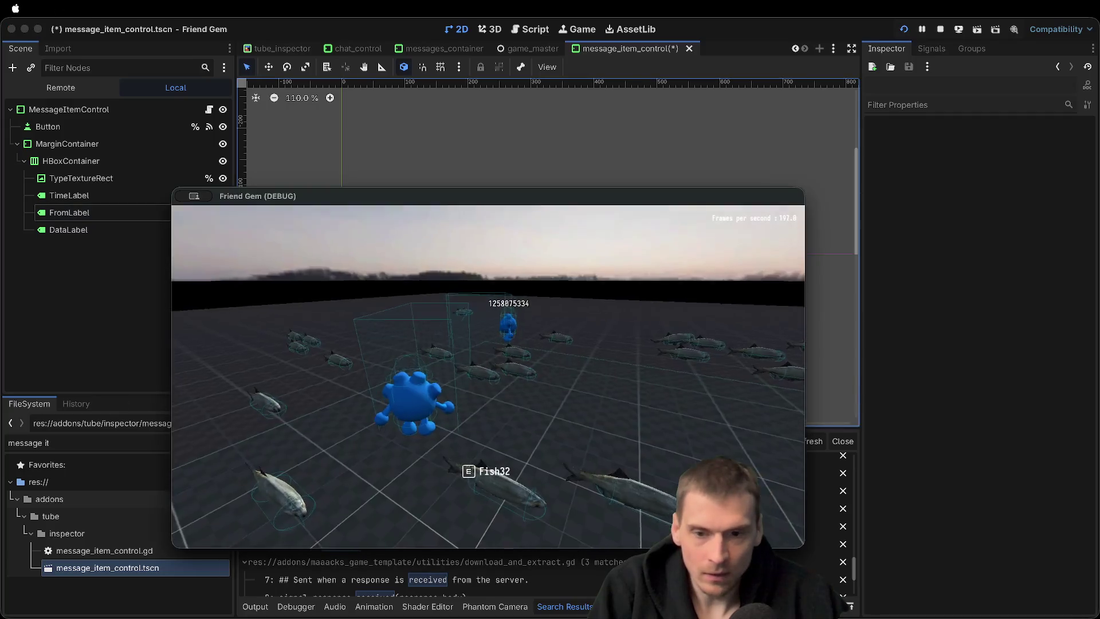
left_click(447, 307)
type("awefawef")
key("Return")
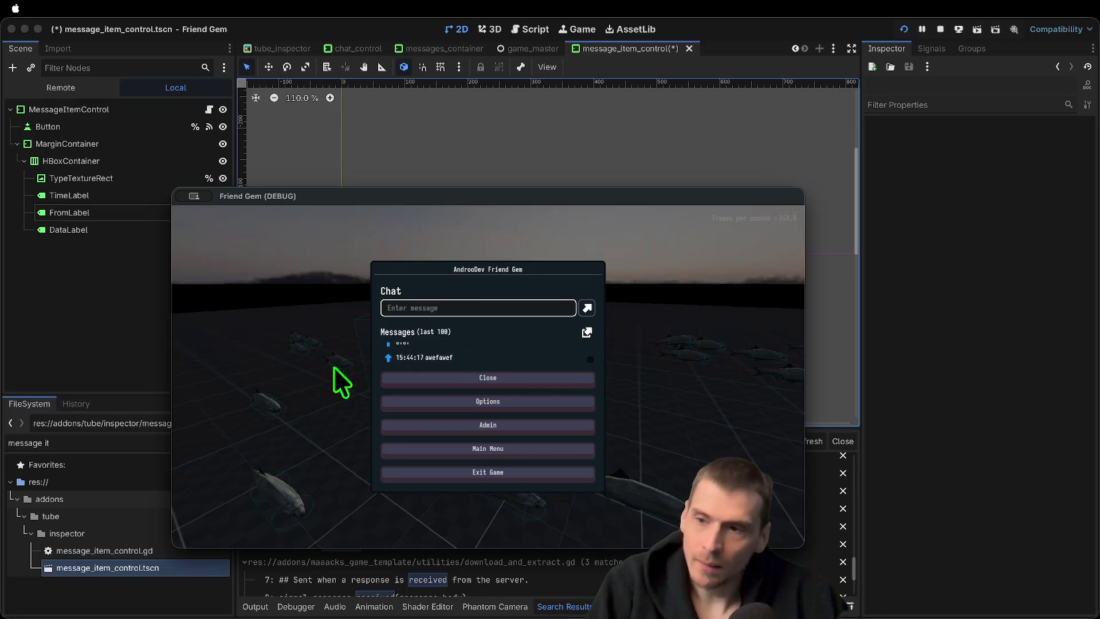
Switch to the messages_container scene and open messages_container.gd
left_click(101, 331)
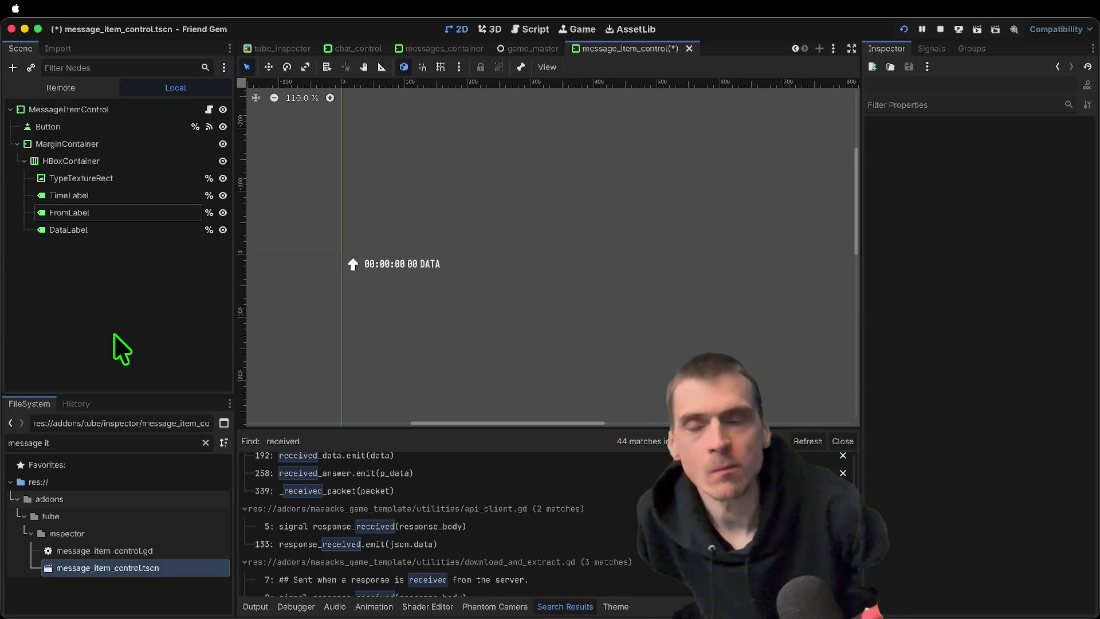
left_click(415, 46)
left_click(352, 48)
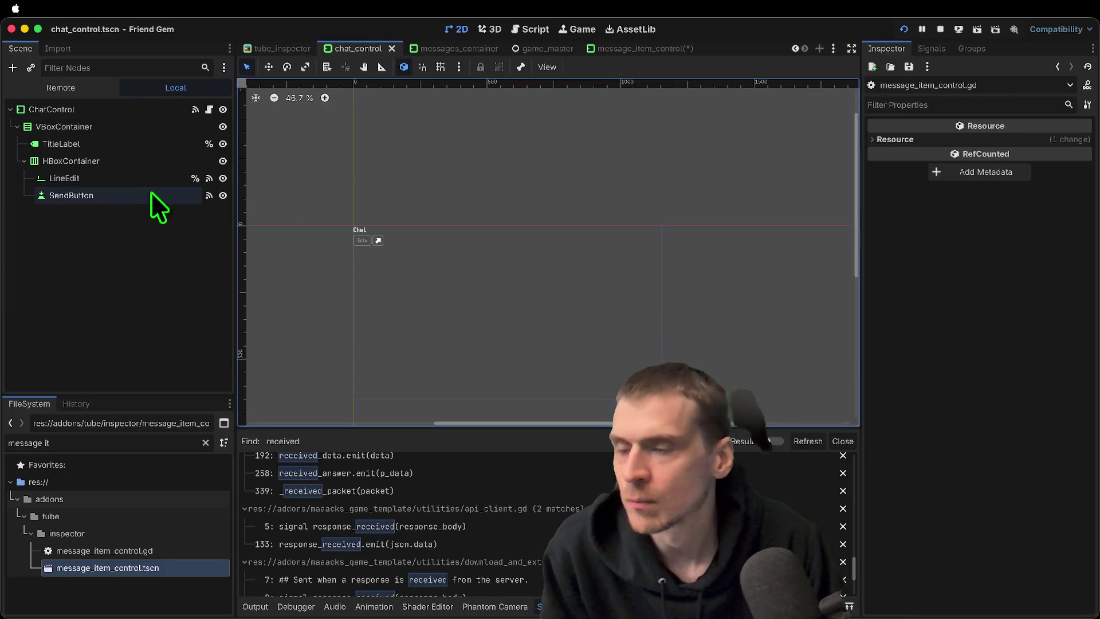
left_click(467, 51)
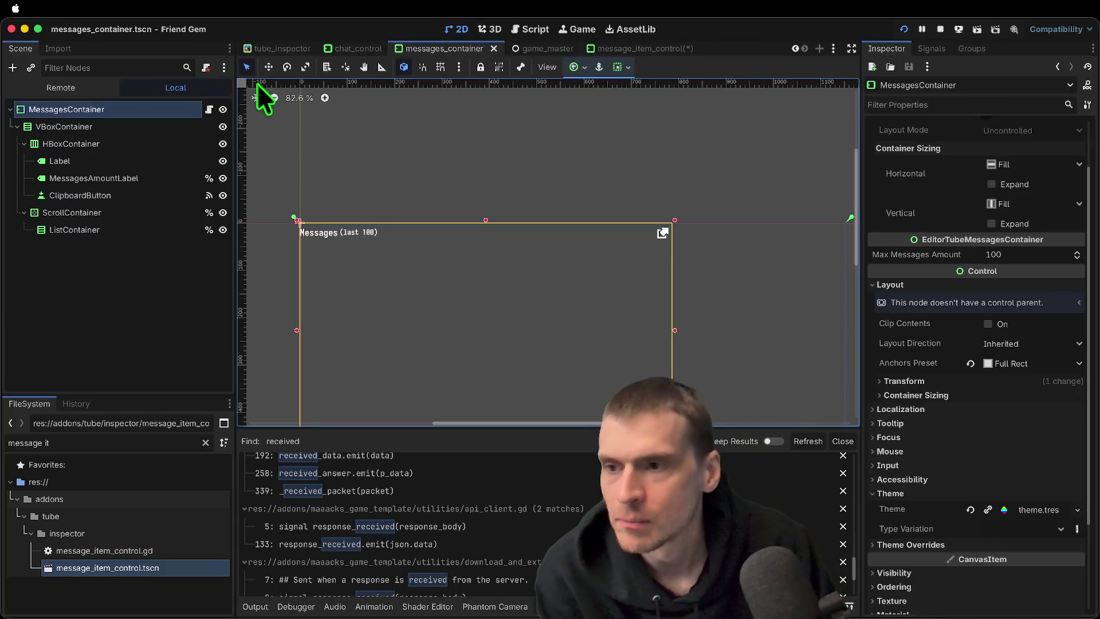
left_click(209, 110)
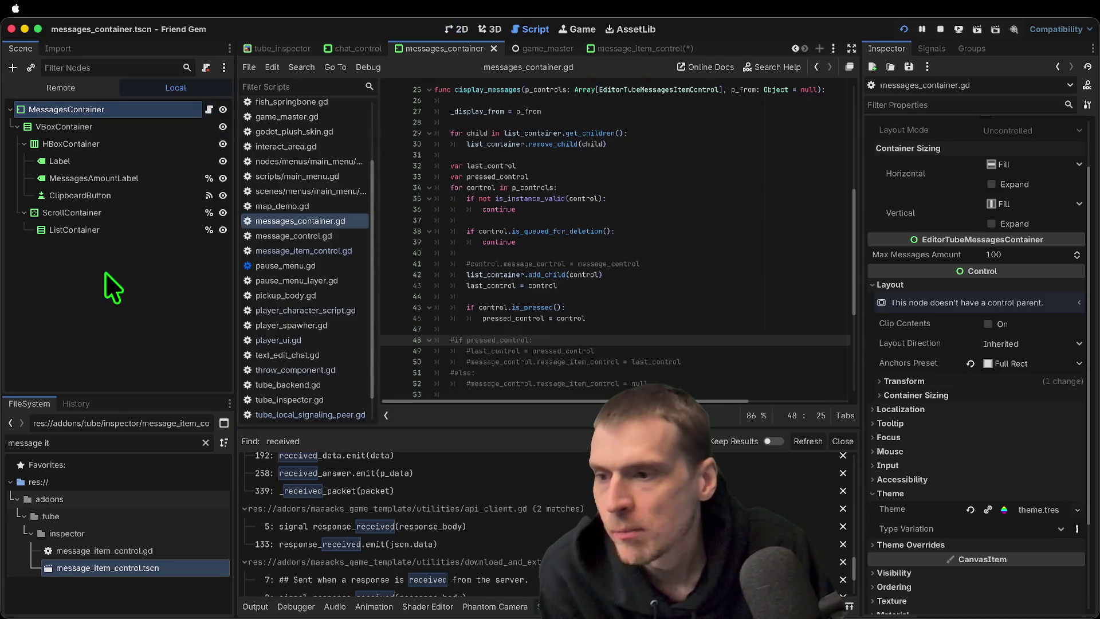
Read through messages_container.gd, highlighting the uses of _display_from and control
scroll(736, 255, "up", 2)
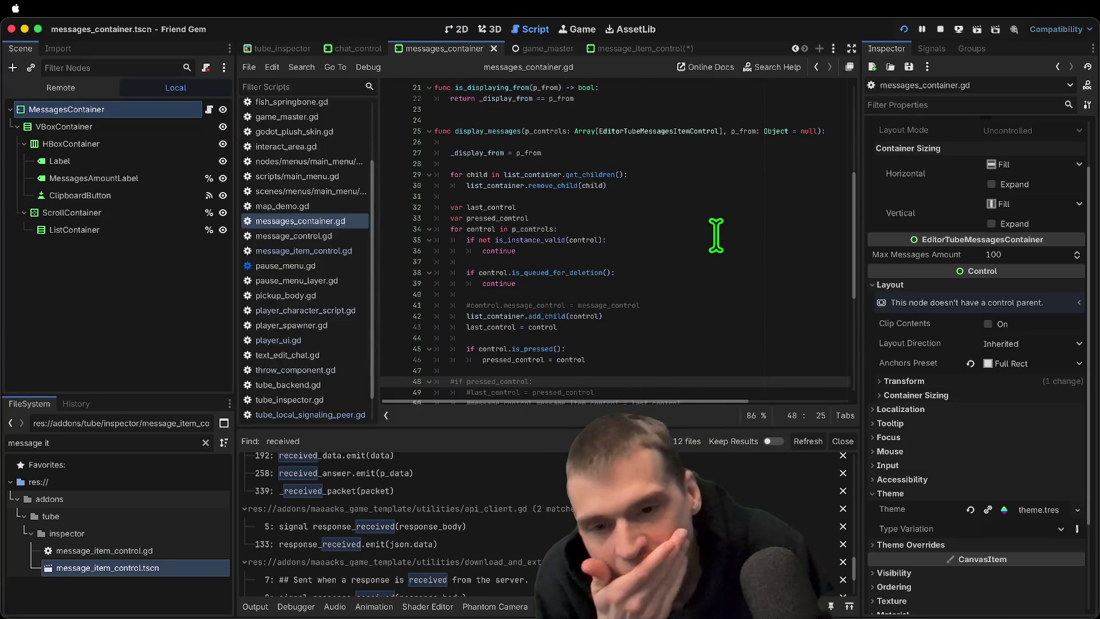
scroll(716, 236, "up", 5)
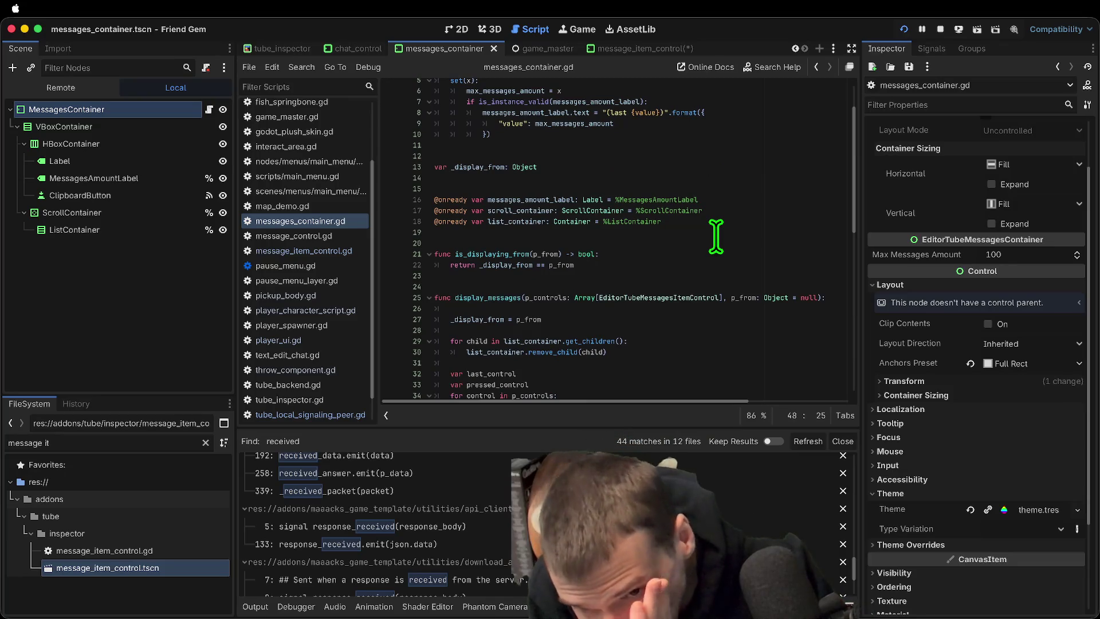
scroll(716, 237, "up", 1)
double_click(516, 271)
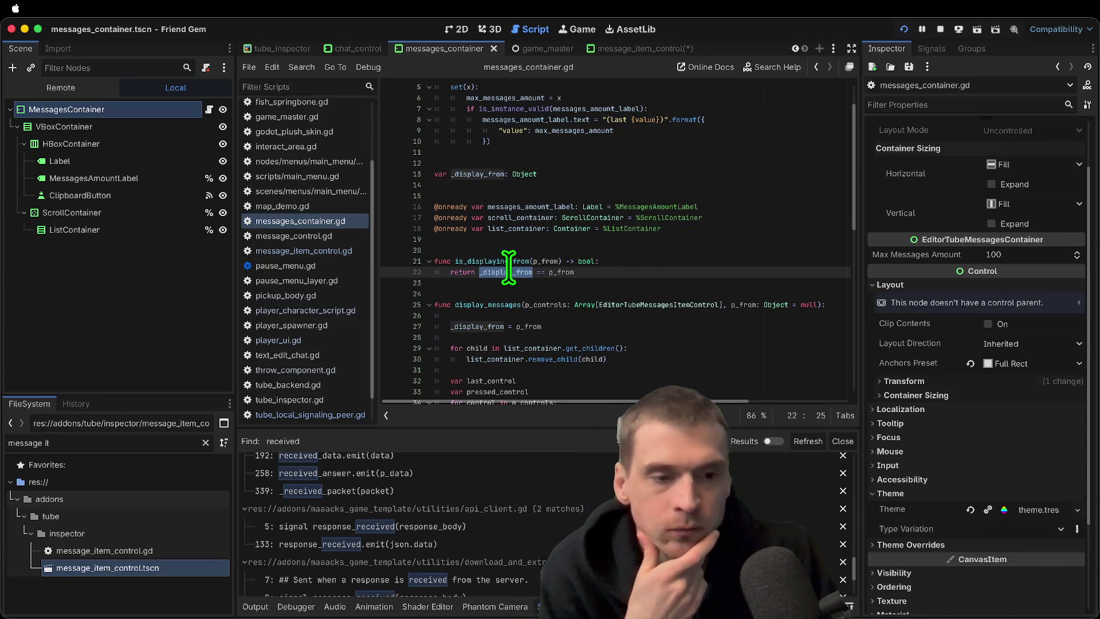
scroll(687, 321, "down", 3)
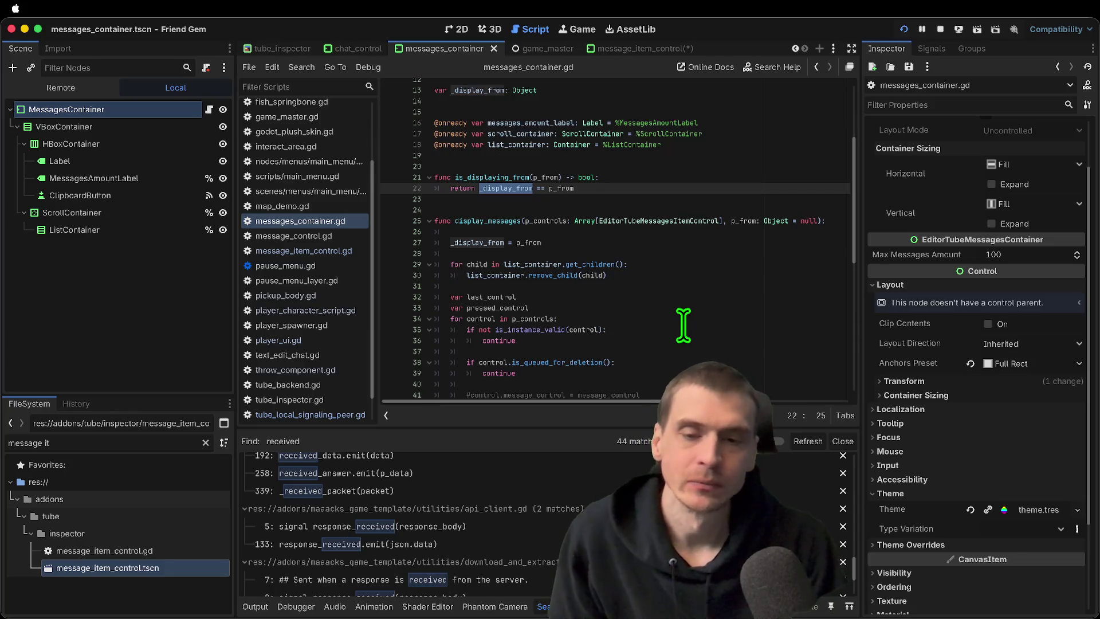
scroll(679, 320, "down", 2)
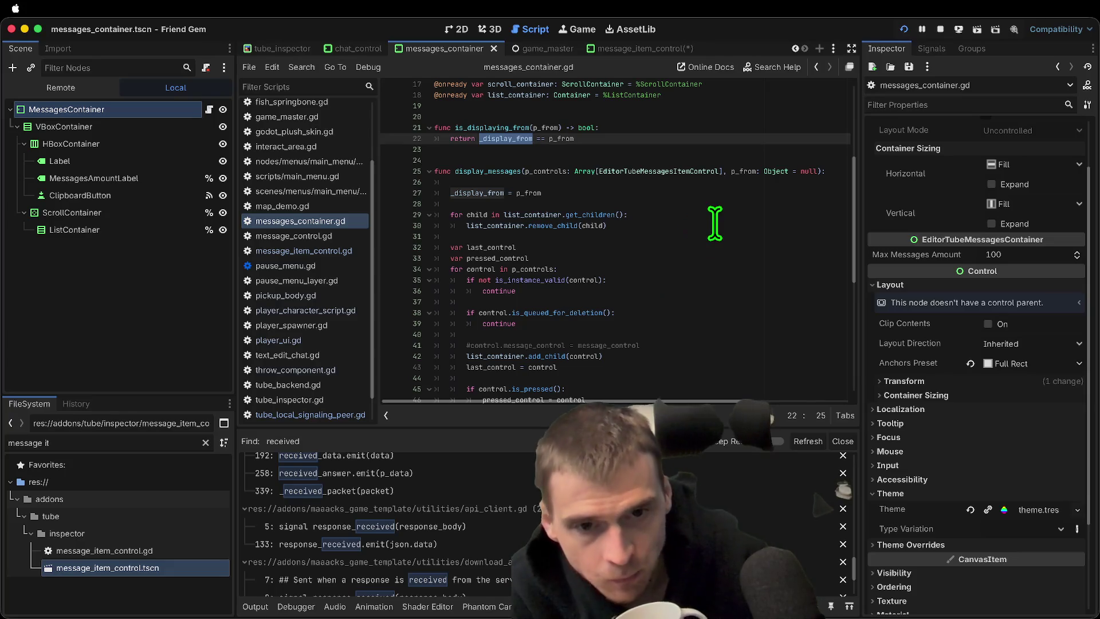
scroll(696, 241, "down", 1)
scroll(697, 267, "down", 1)
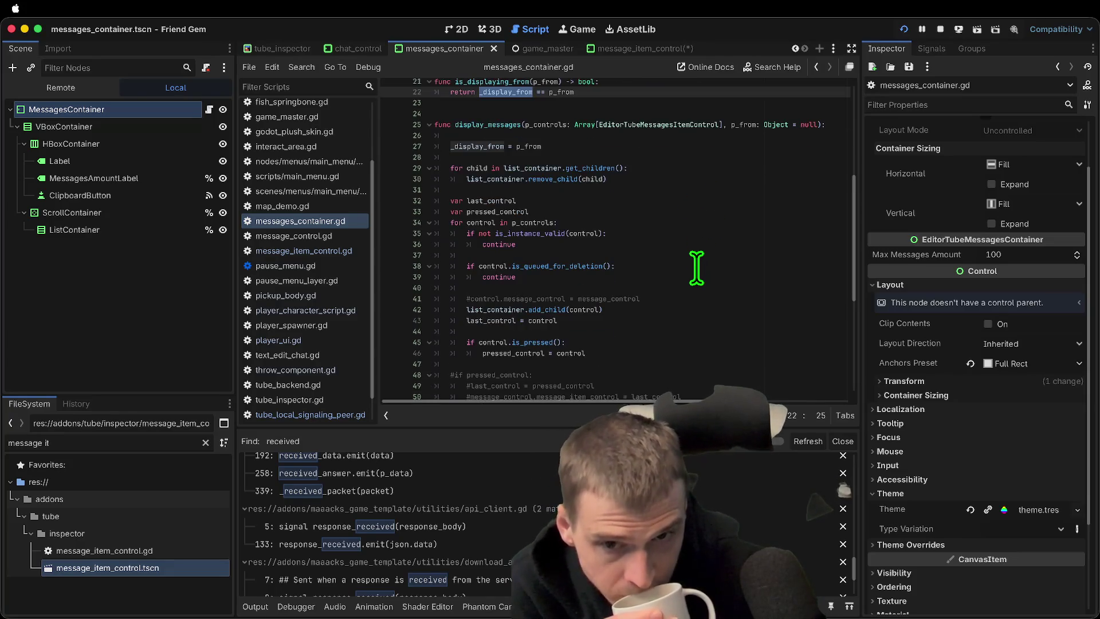
scroll(725, 261, "down", 1)
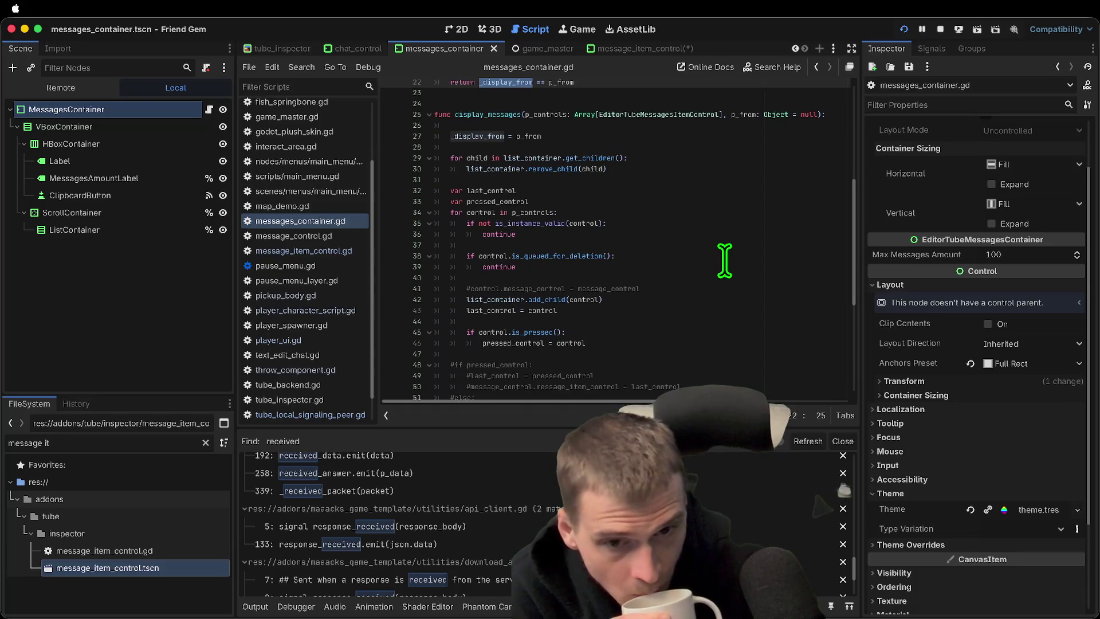
scroll(724, 261, "down", 2)
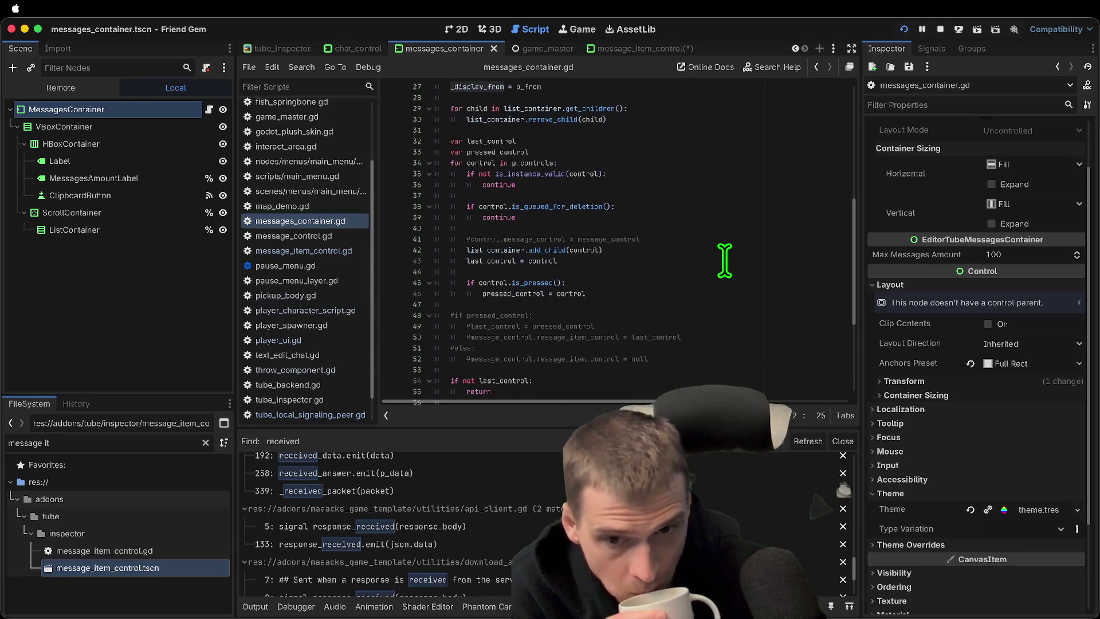
double_click(484, 239)
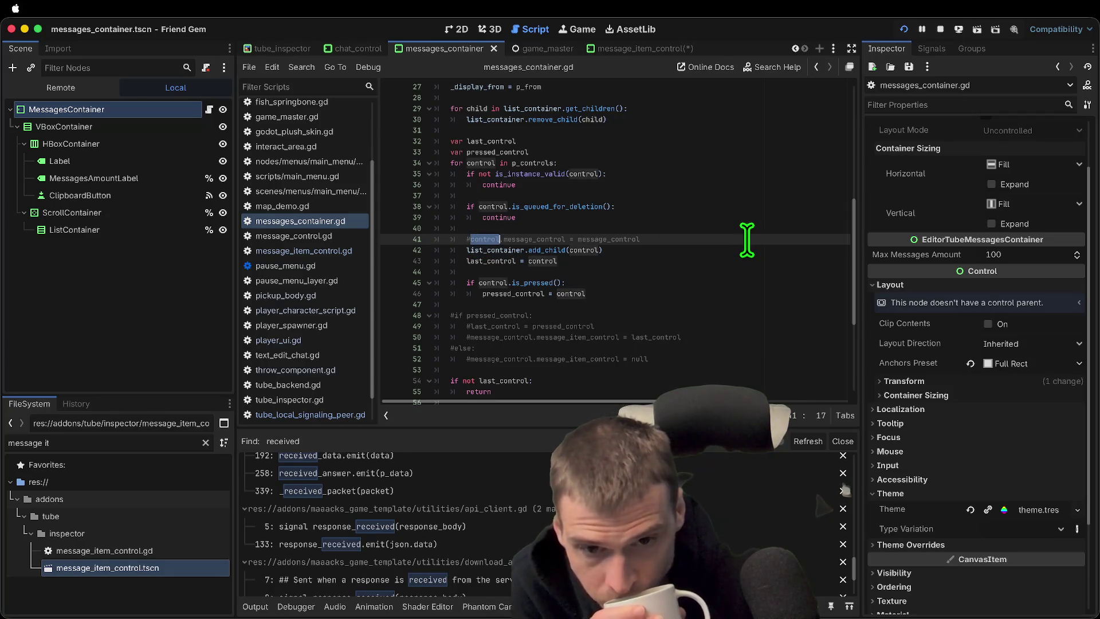
mouse_move(589, 250)
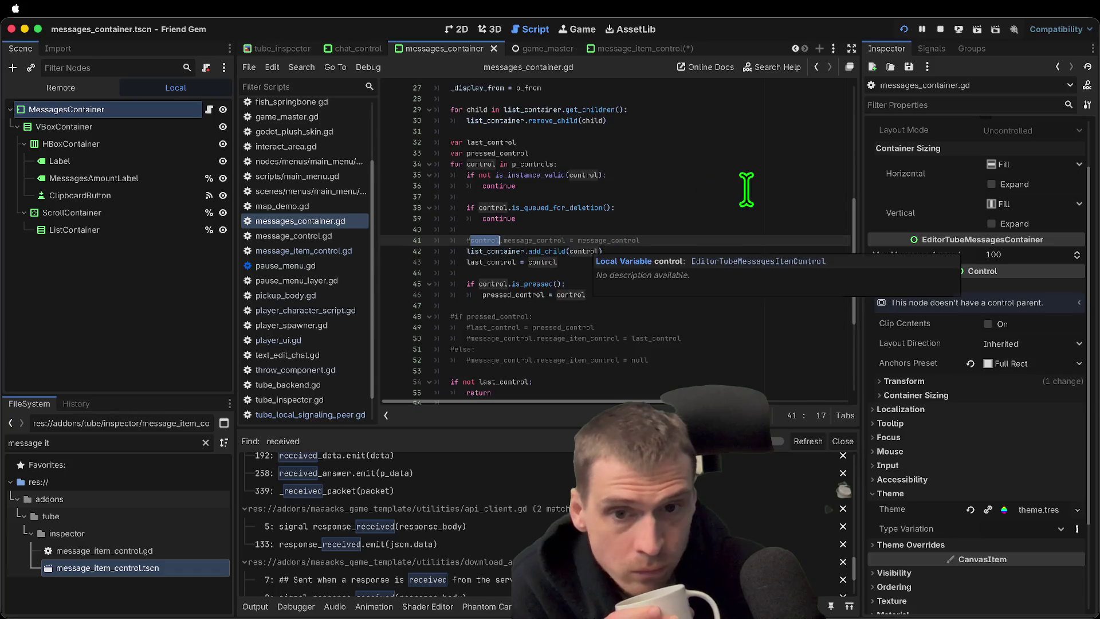
scroll(746, 190, "up", 8)
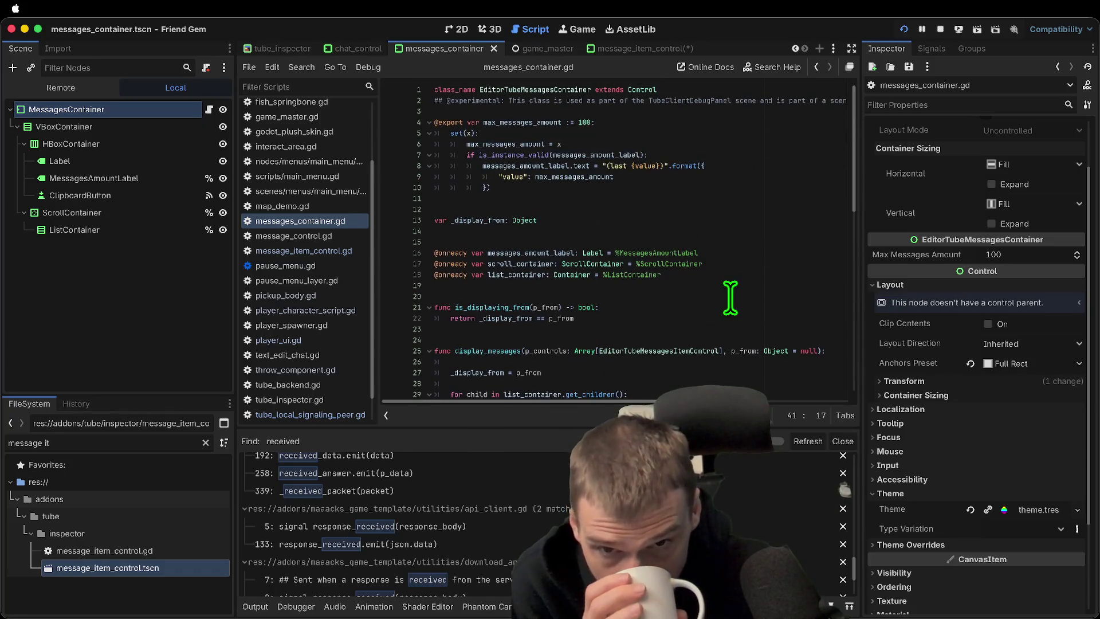
Trace the p_controls parameter through display_messages, then move to chat_control.gd
left_click(568, 351)
double_click(551, 350)
scroll(670, 322, "down", 13)
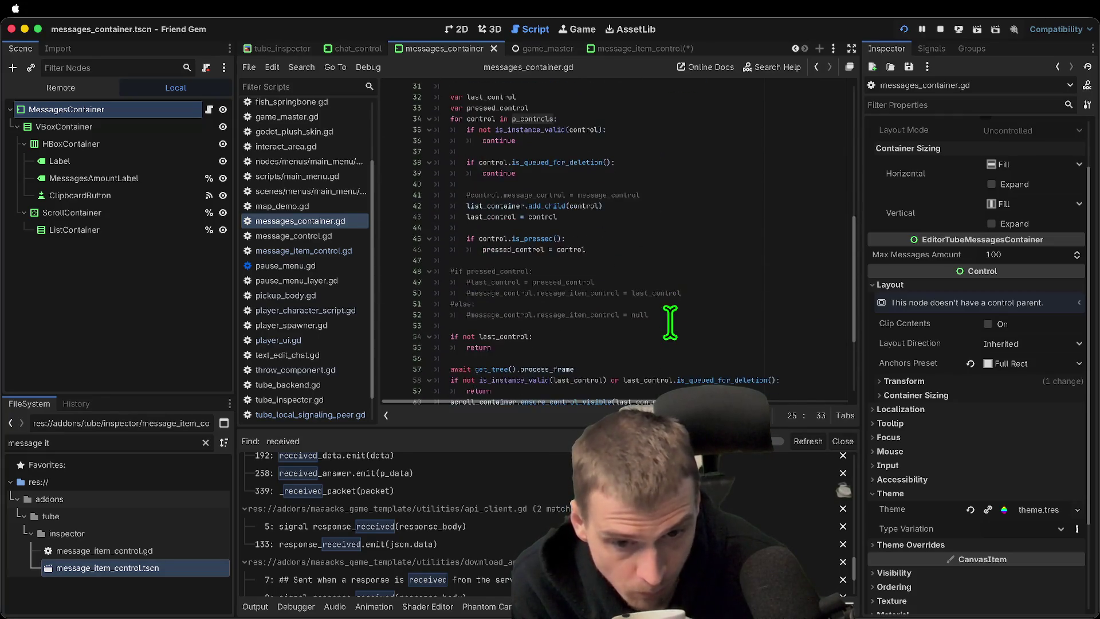
scroll(746, 318, "up", 13)
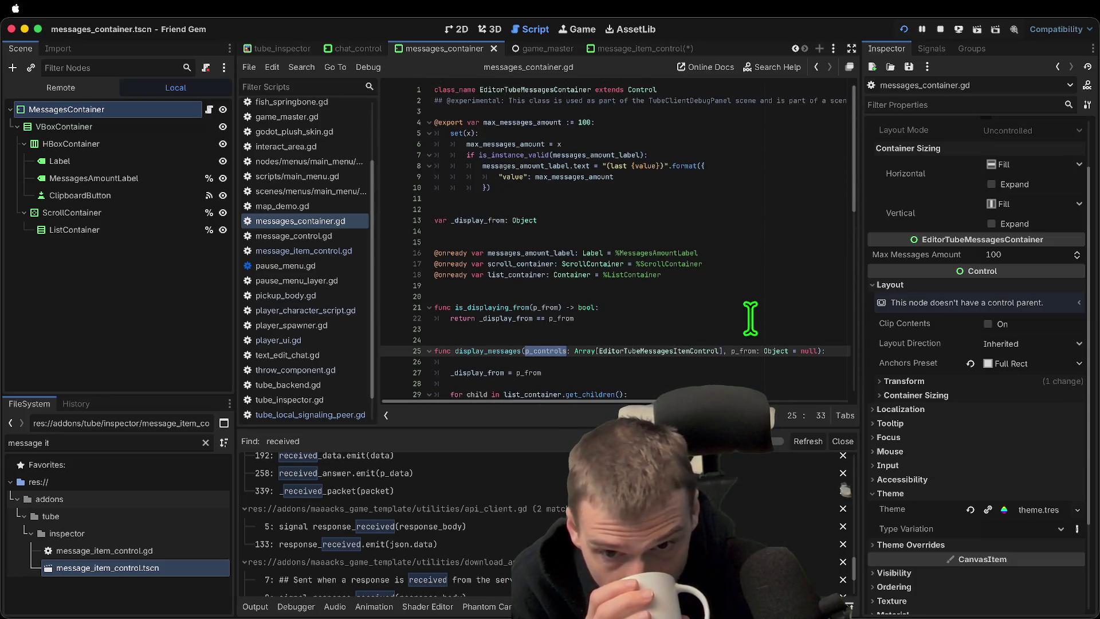
scroll(749, 318, "down", 3)
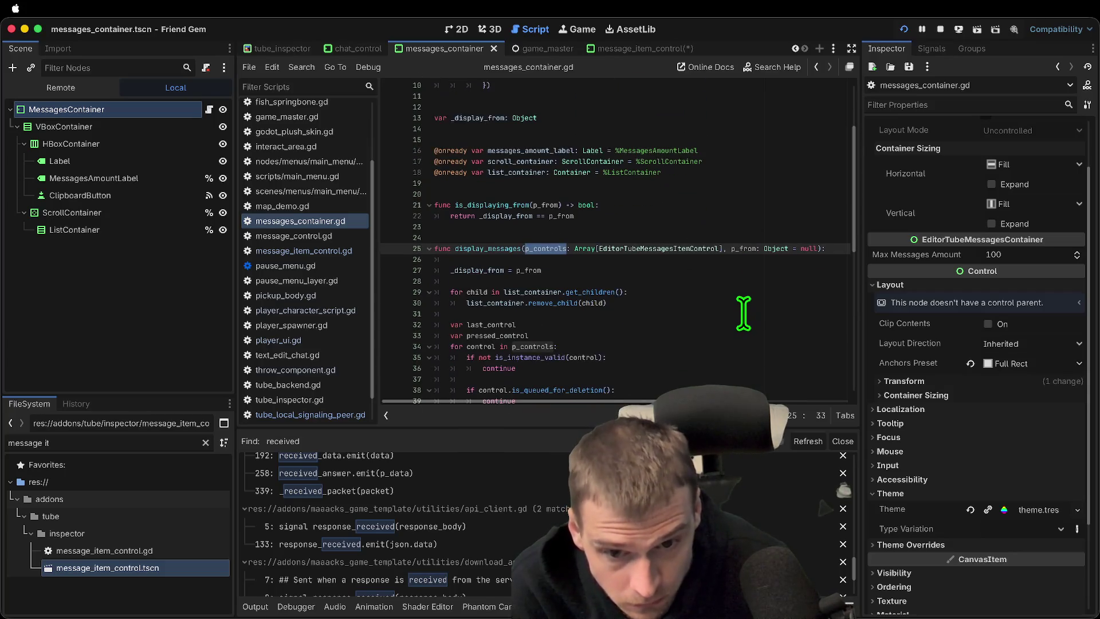
scroll(745, 315, "down", 1)
scroll(744, 312, "down", 1)
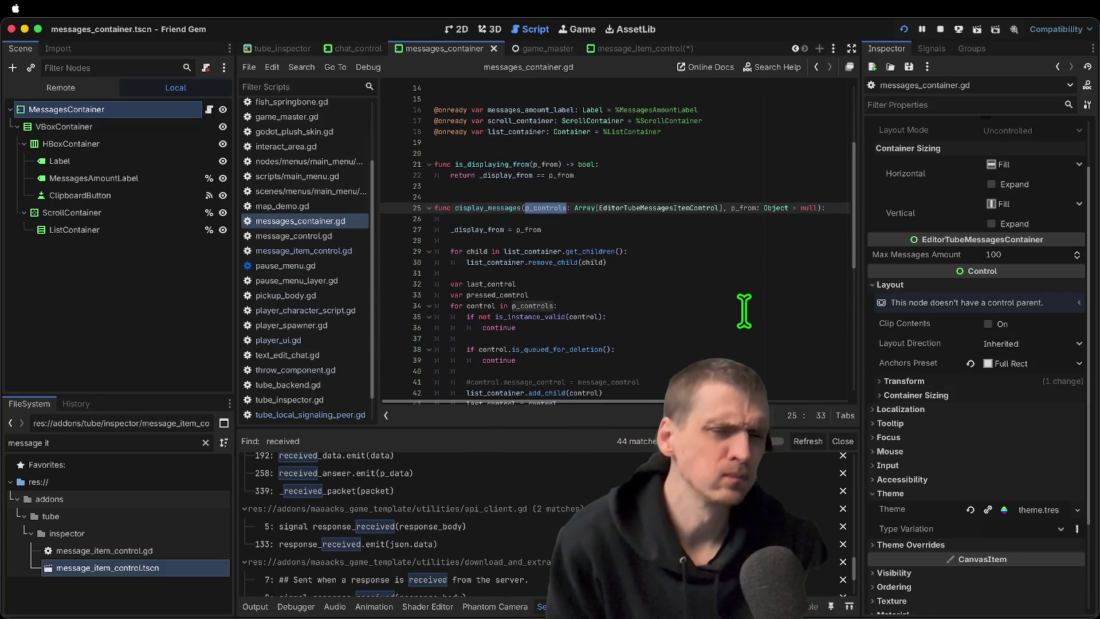
scroll(744, 310, "down", 2)
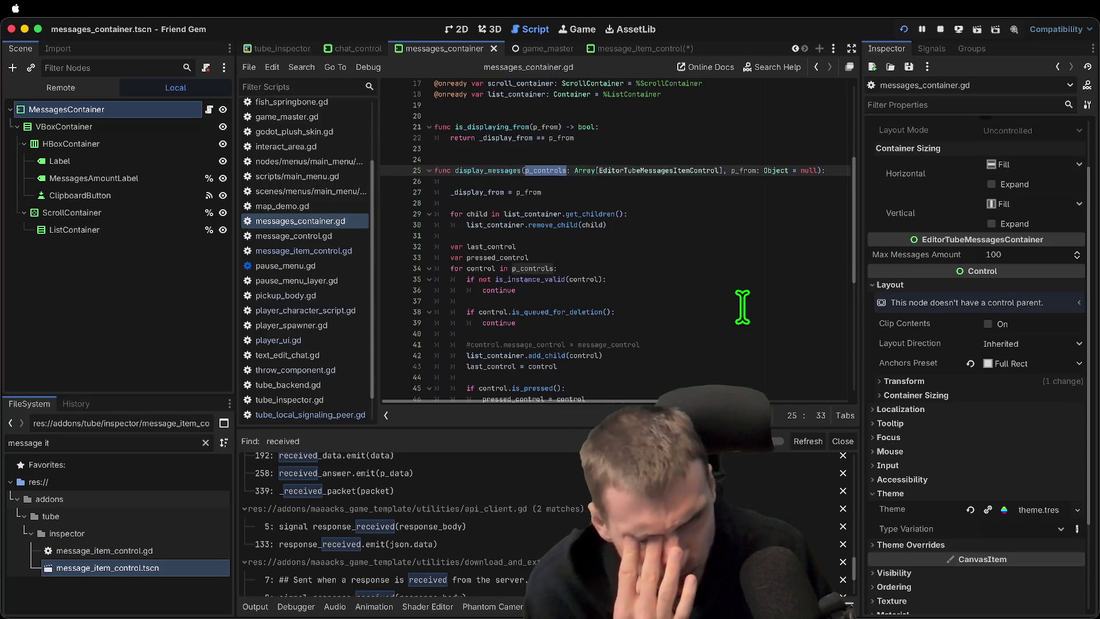
scroll(559, 234, "down", 5)
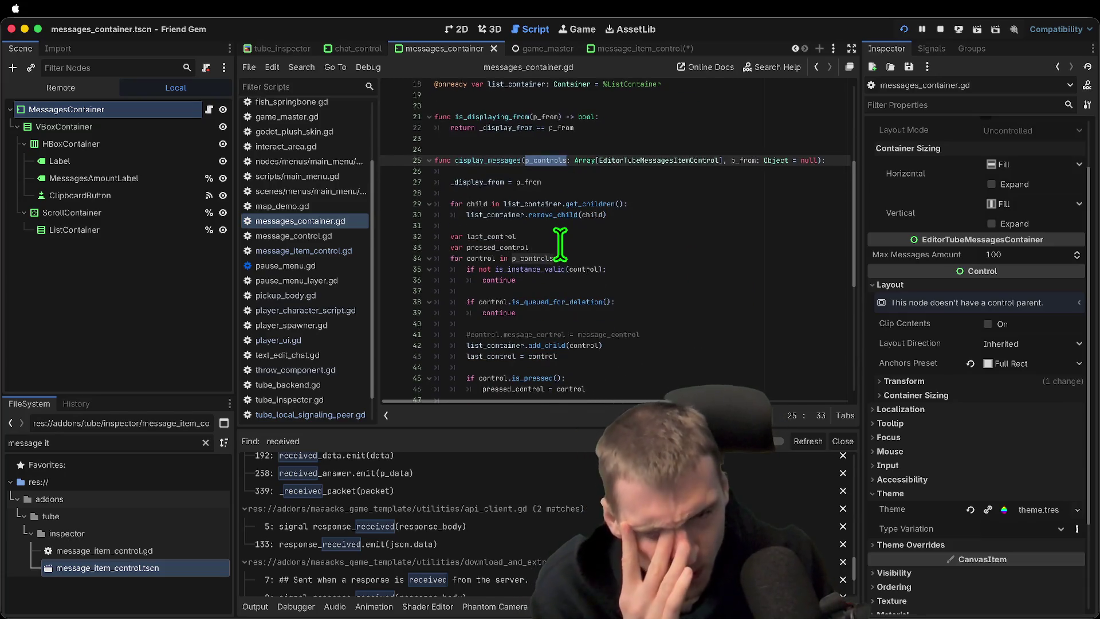
scroll(559, 241, "down", 5)
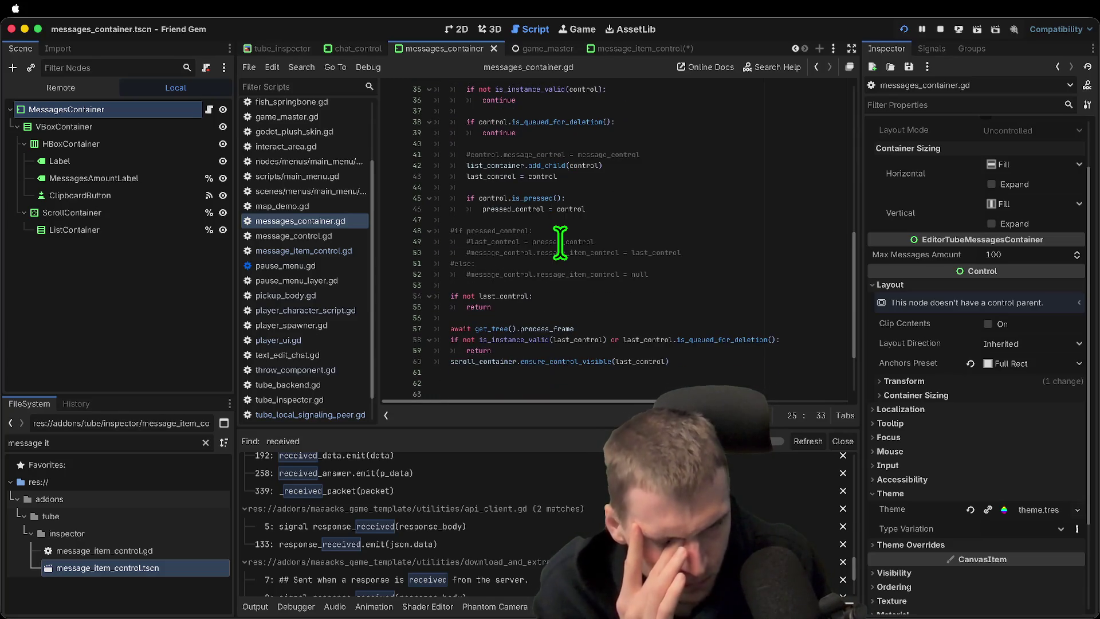
scroll(597, 331, "down", 4)
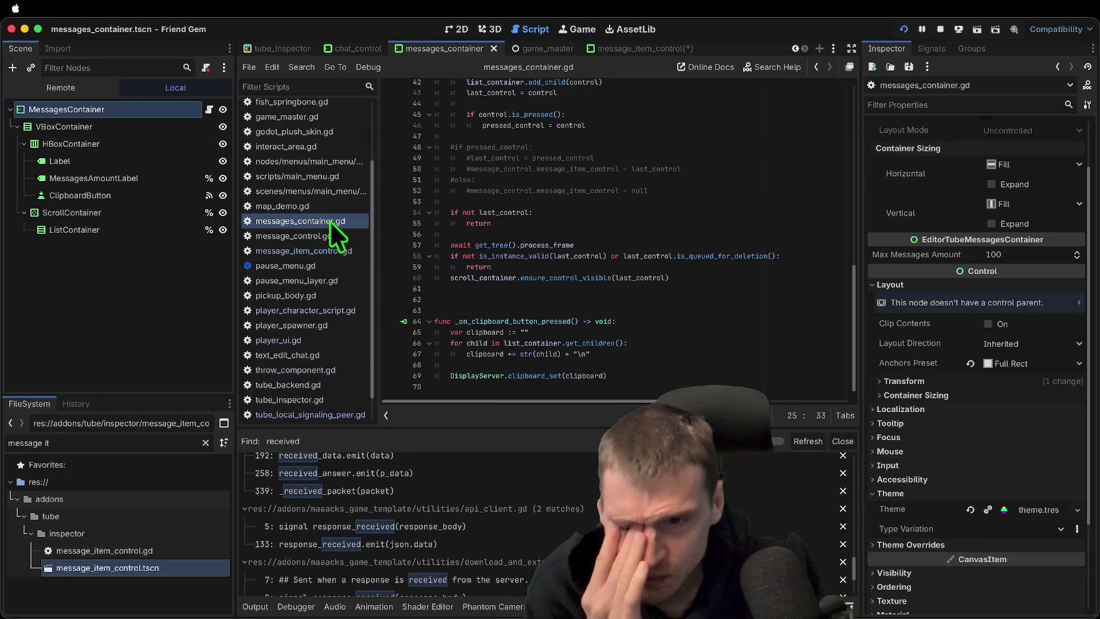
left_click(344, 47)
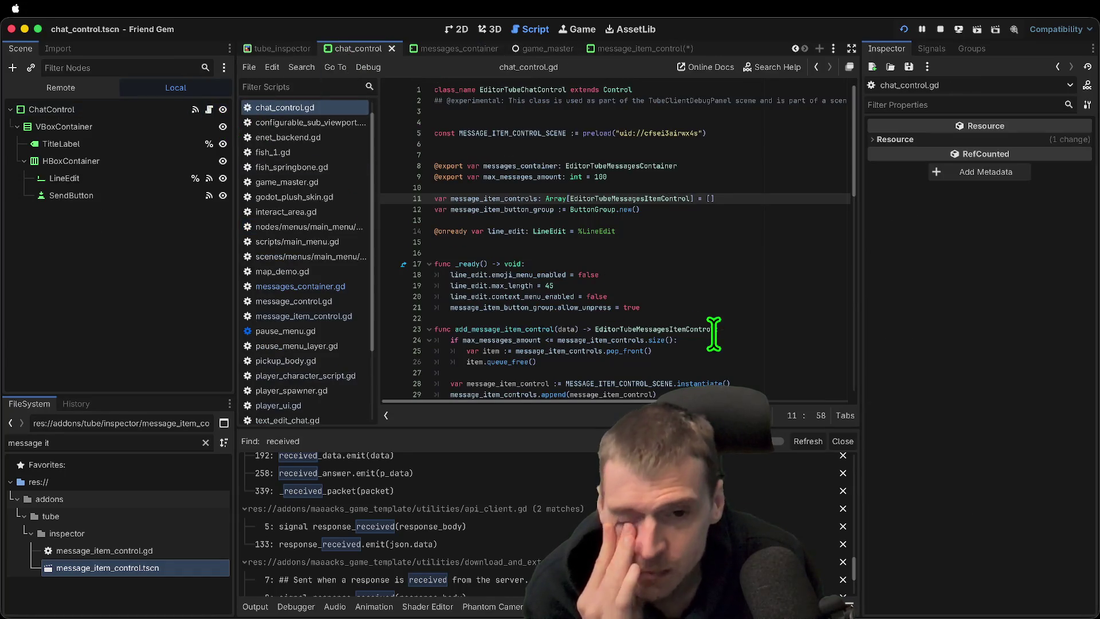
Highlight message_item_controls, the EditorTubeMessagesItemControl type and add_message_item_control in chat_control.gd
double_click(649, 198)
double_click(487, 198)
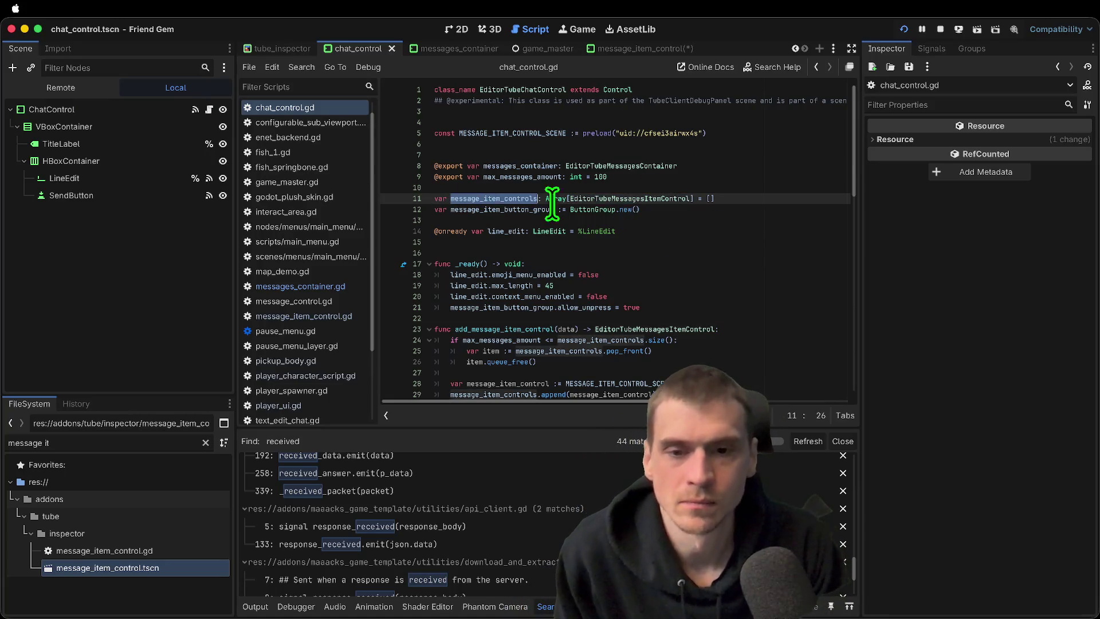
scroll(725, 217, "down", 2)
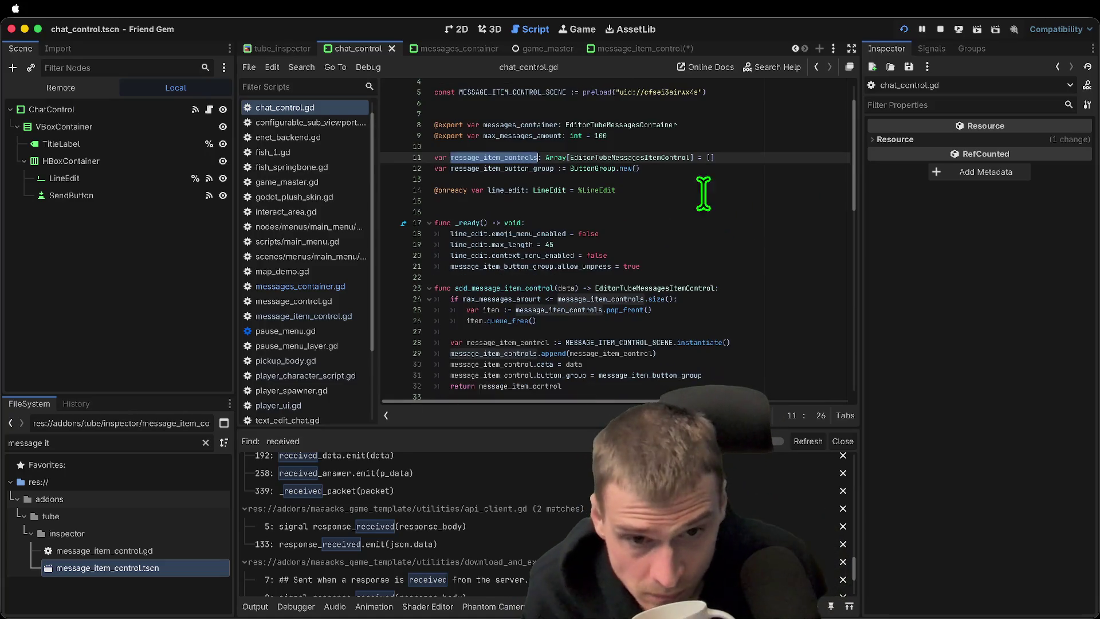
double_click(660, 158)
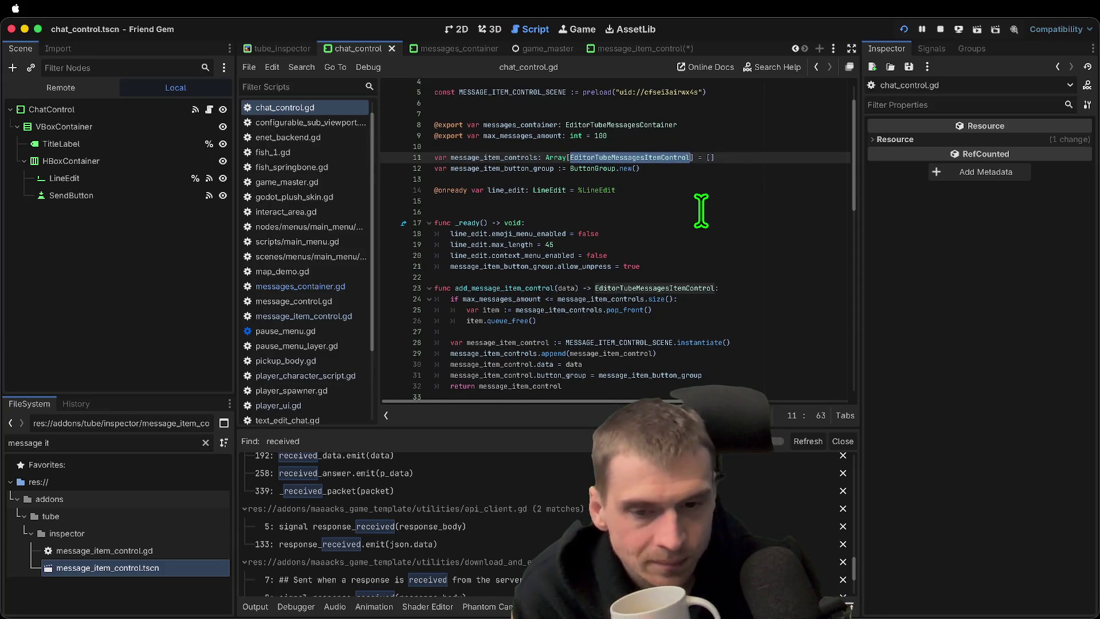
scroll(702, 210, "down", 2)
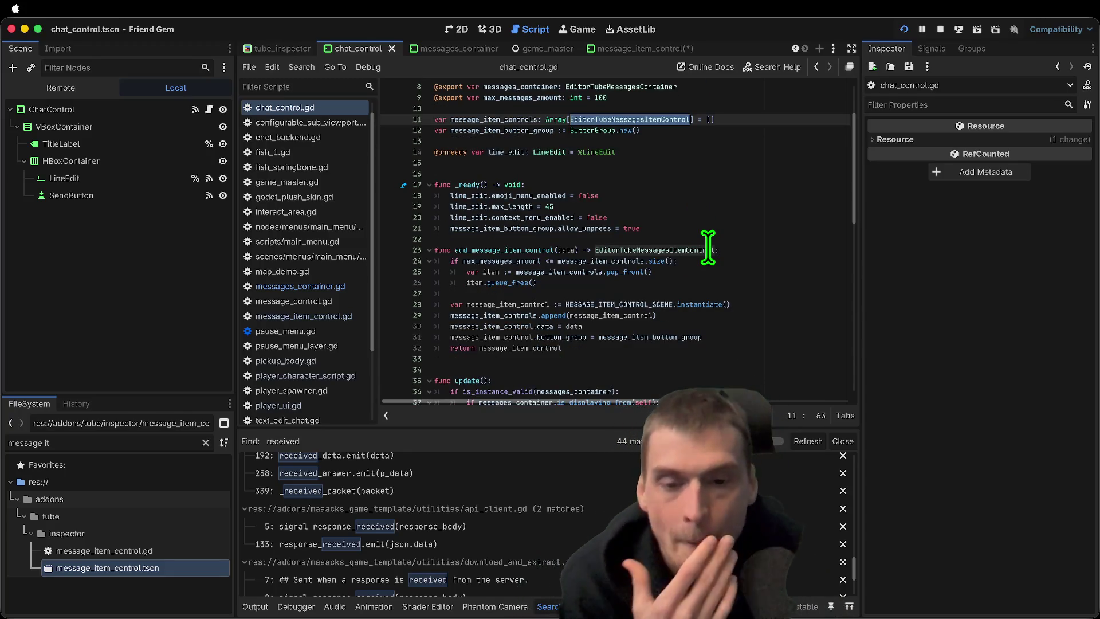
left_click(501, 250)
double_click(502, 250)
scroll(767, 241, "down", 7)
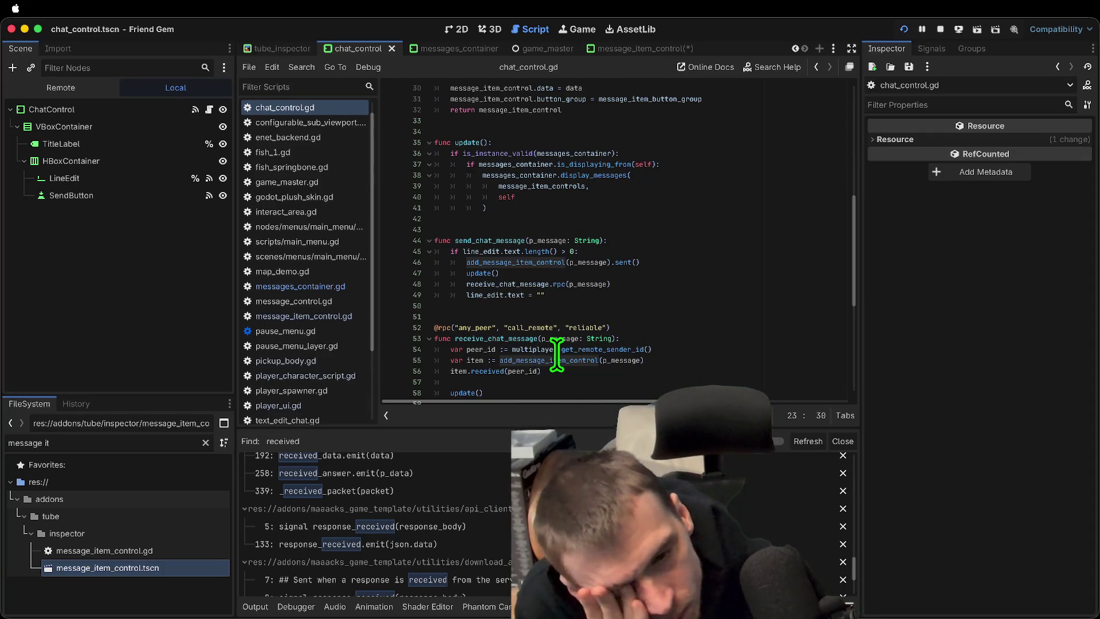
Trace the add_message_item_control call and MESSAGE_ITEM_CONTROL_SCENE constant, then remove line 5's stray space
double_click(558, 360)
scroll(633, 322, "down", 6)
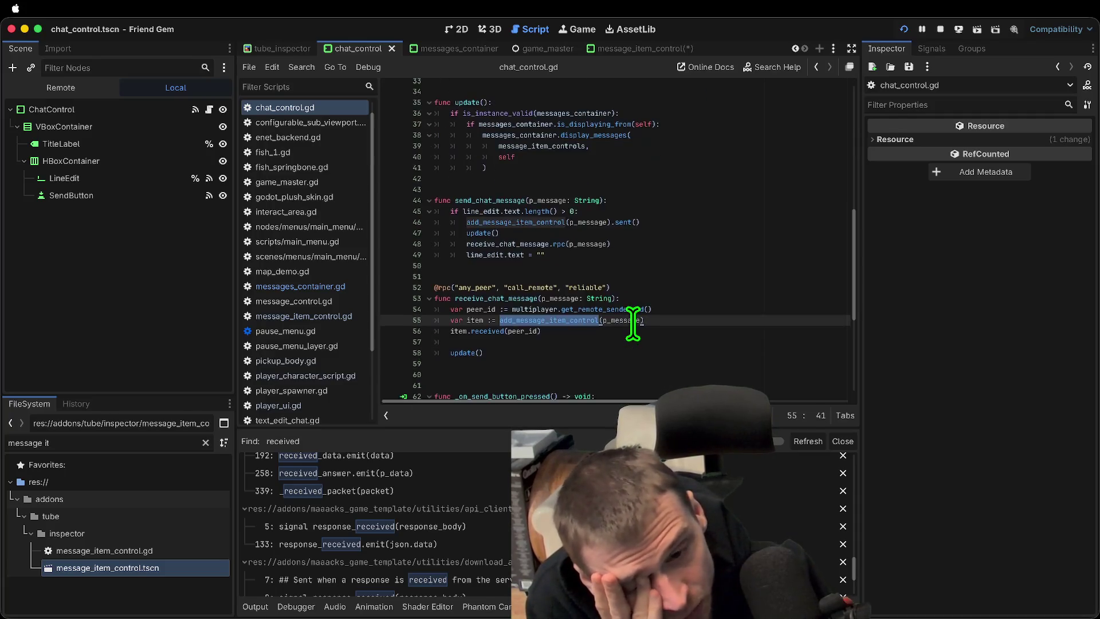
scroll(633, 322, "up", 10)
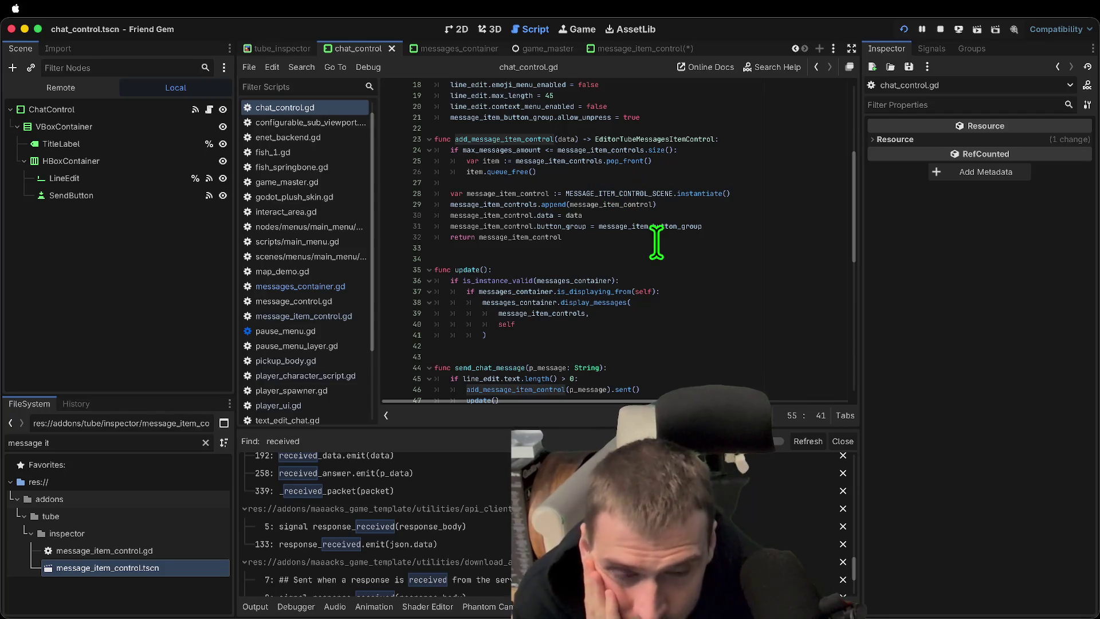
double_click(638, 193)
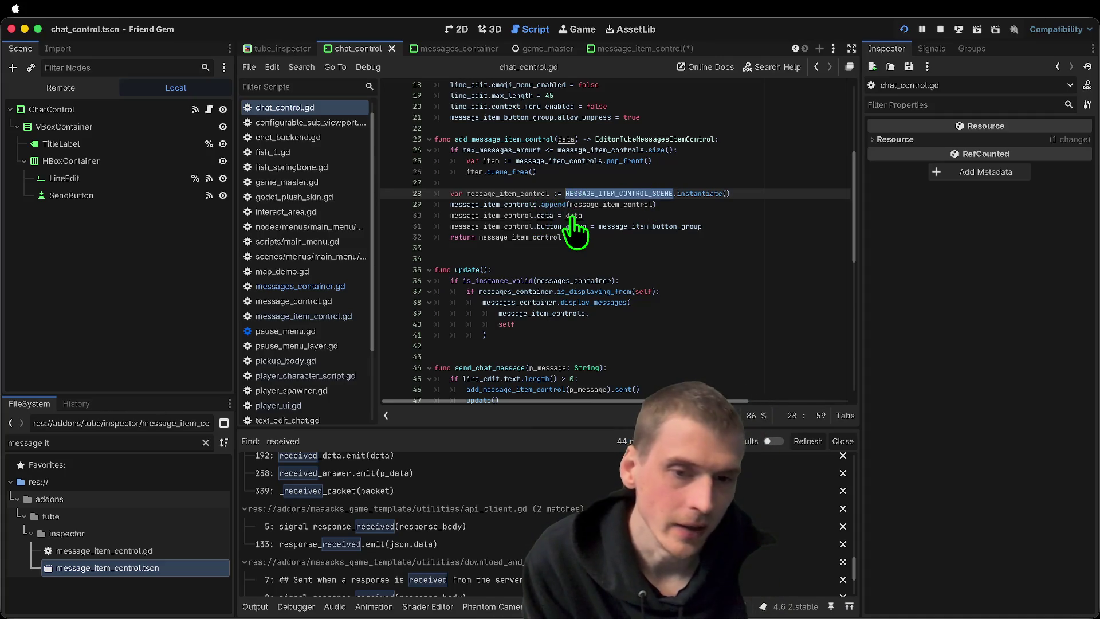
mouse_move(682, 225)
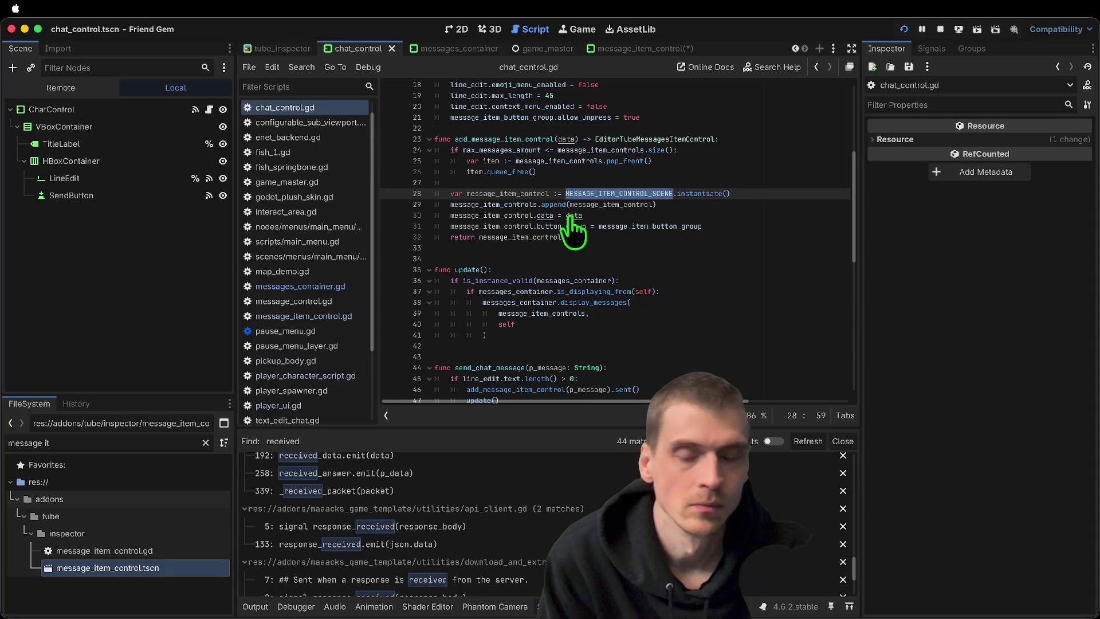
left_click(571, 216, "ctrl")
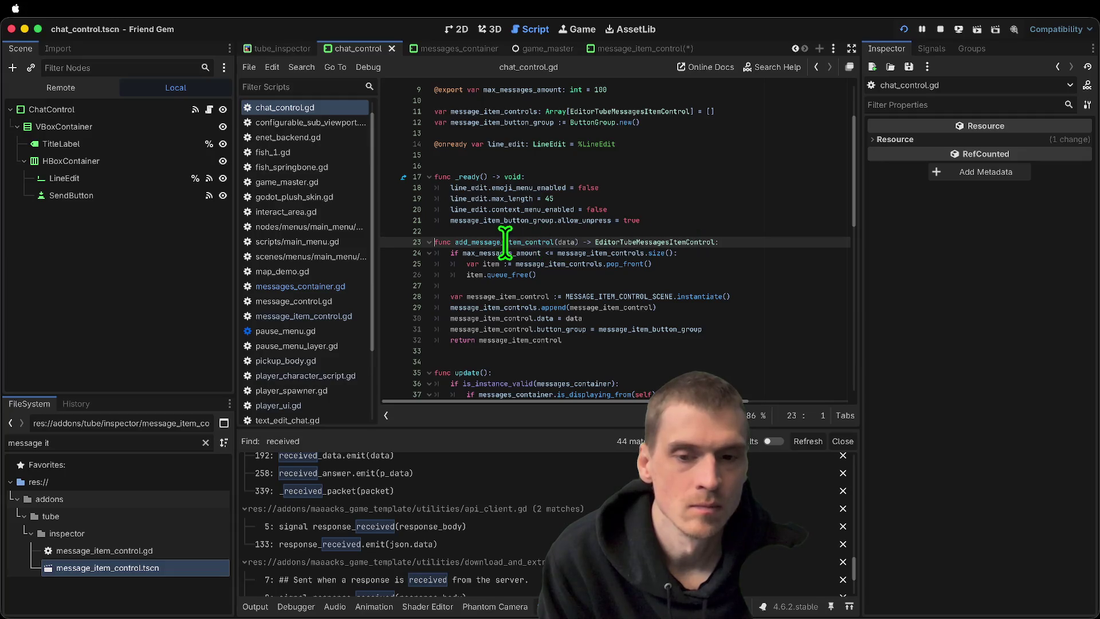
left_click(665, 287, "ctrl")
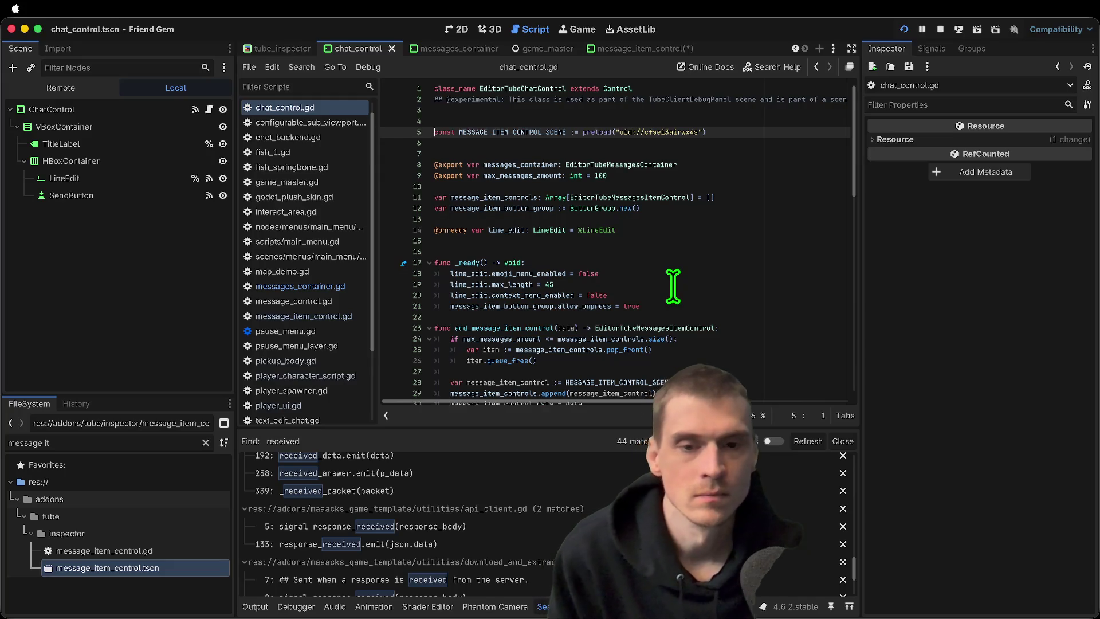
scroll(678, 279, "down", 1)
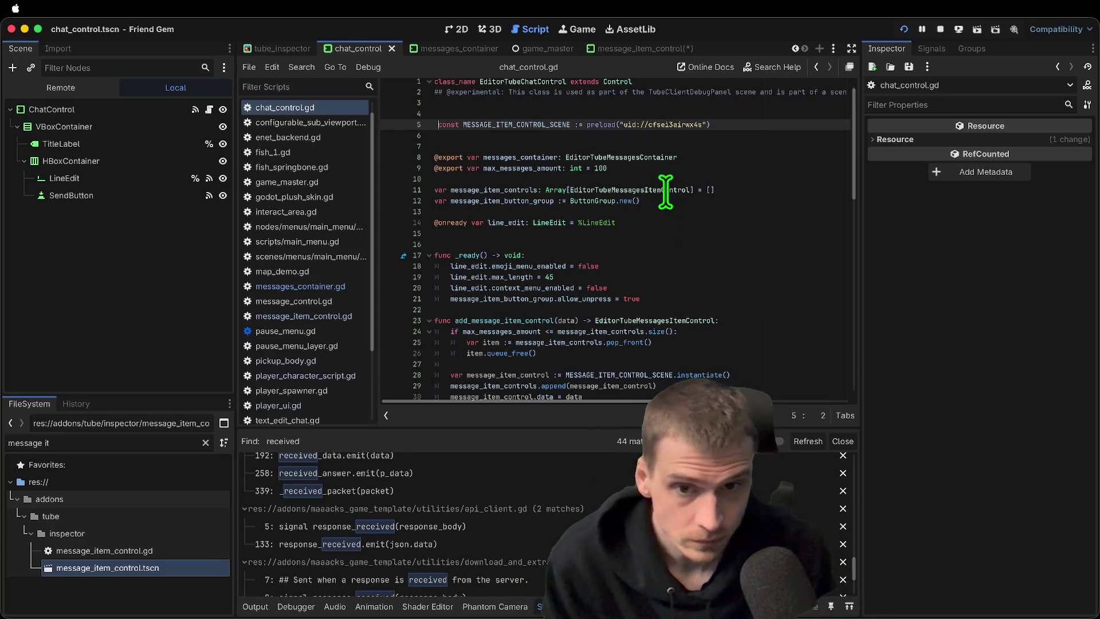
key("ctrl+z")
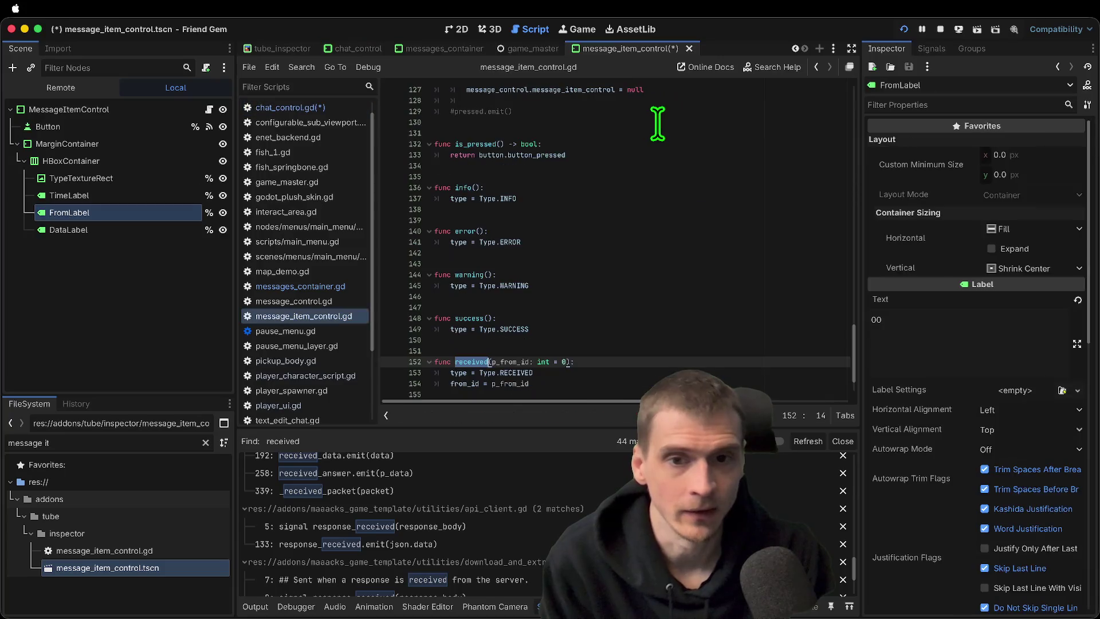
Inspect the MESSAGE_ITEM_CONTROL_SCENE line with its scene uid and save the changes
left_click(660, 137)
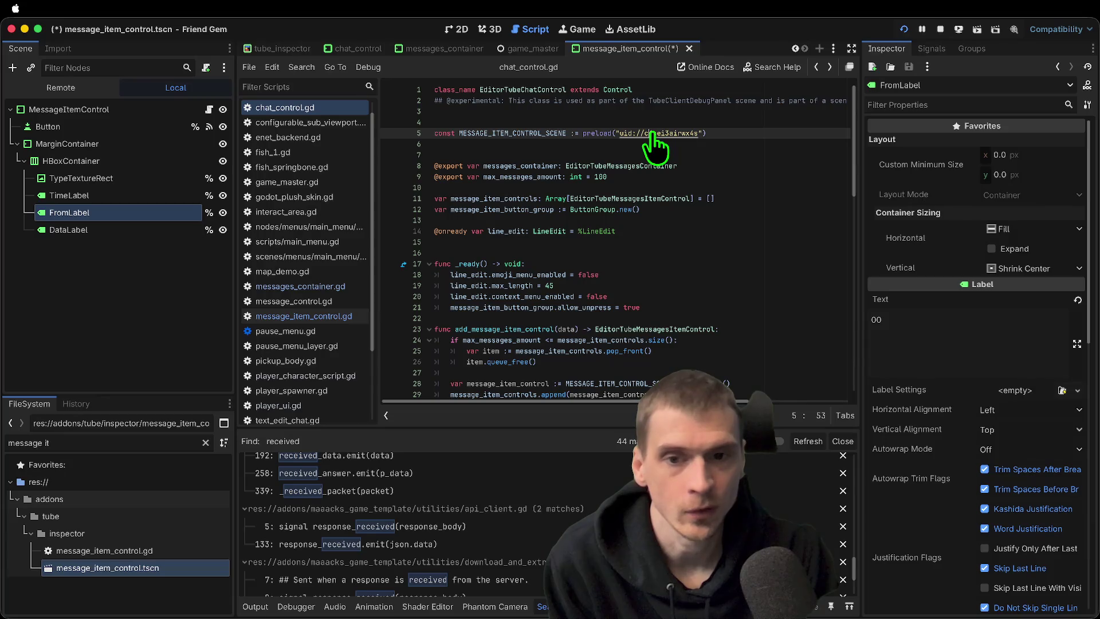
triple_click(658, 138)
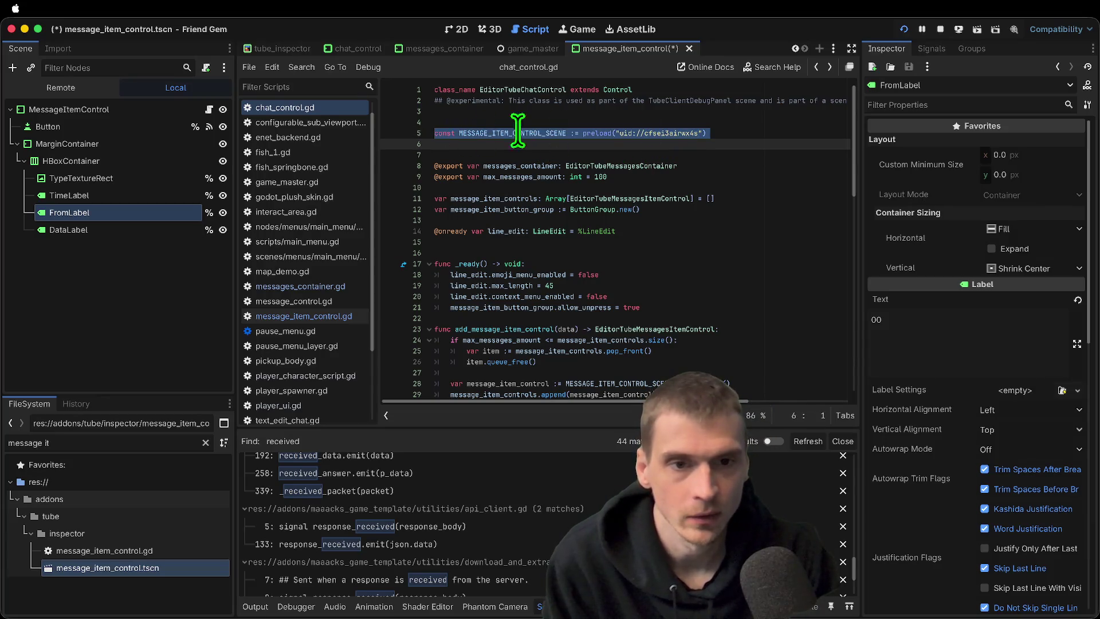
left_click(711, 225)
key("ctrl+s")
triple_click(658, 138)
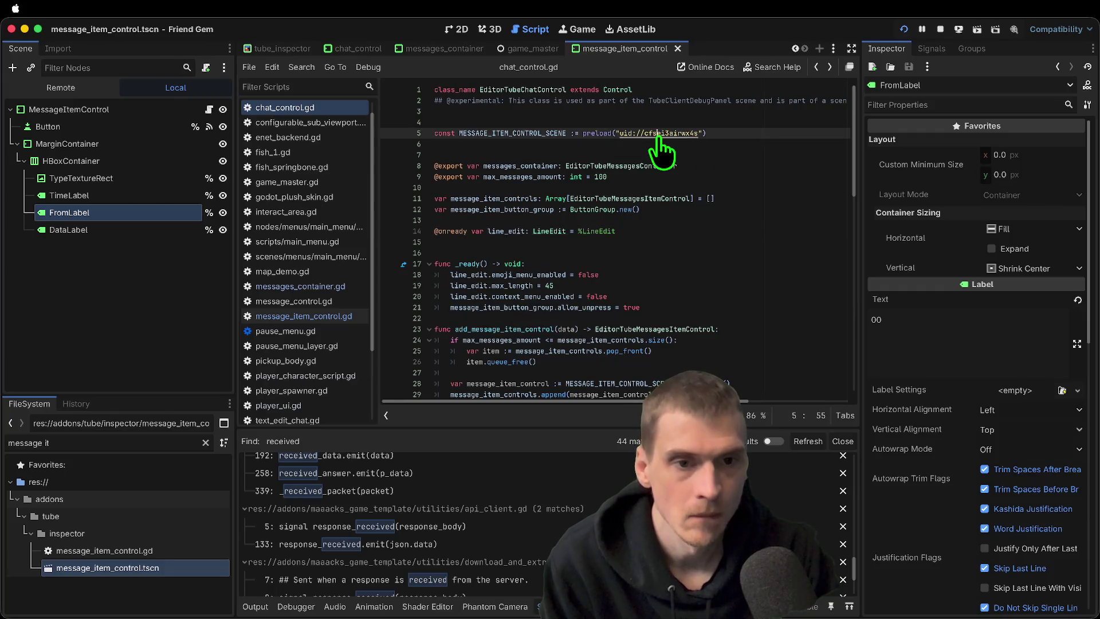
In message_item_control.gd, review the _ready function and its time = time assignment
left_click(657, 201, "ctrl")
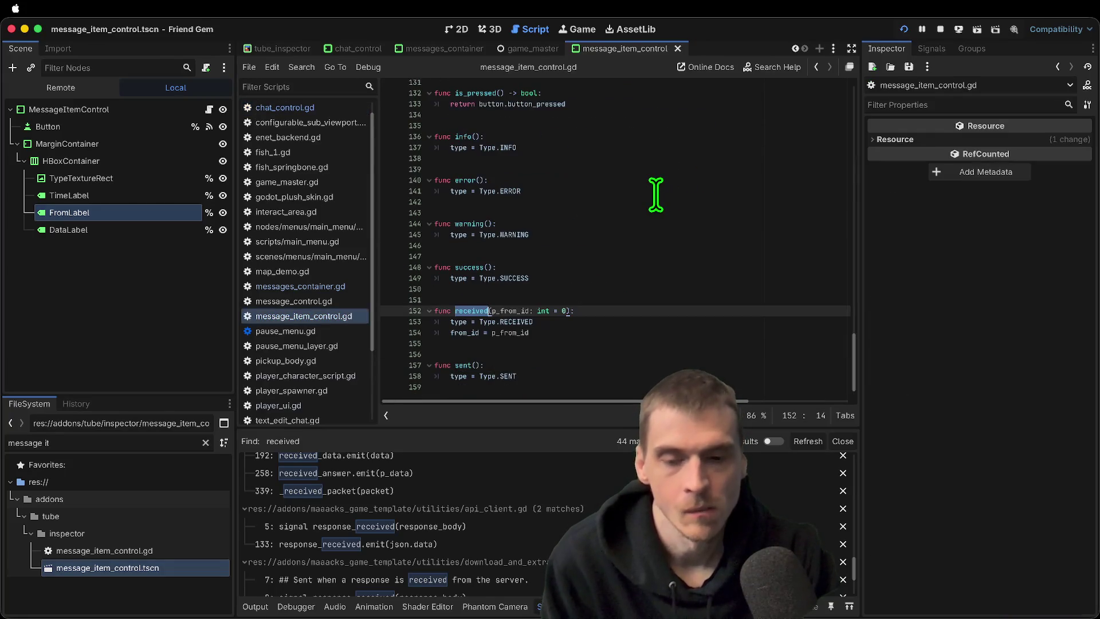
scroll(675, 214, "up", 3)
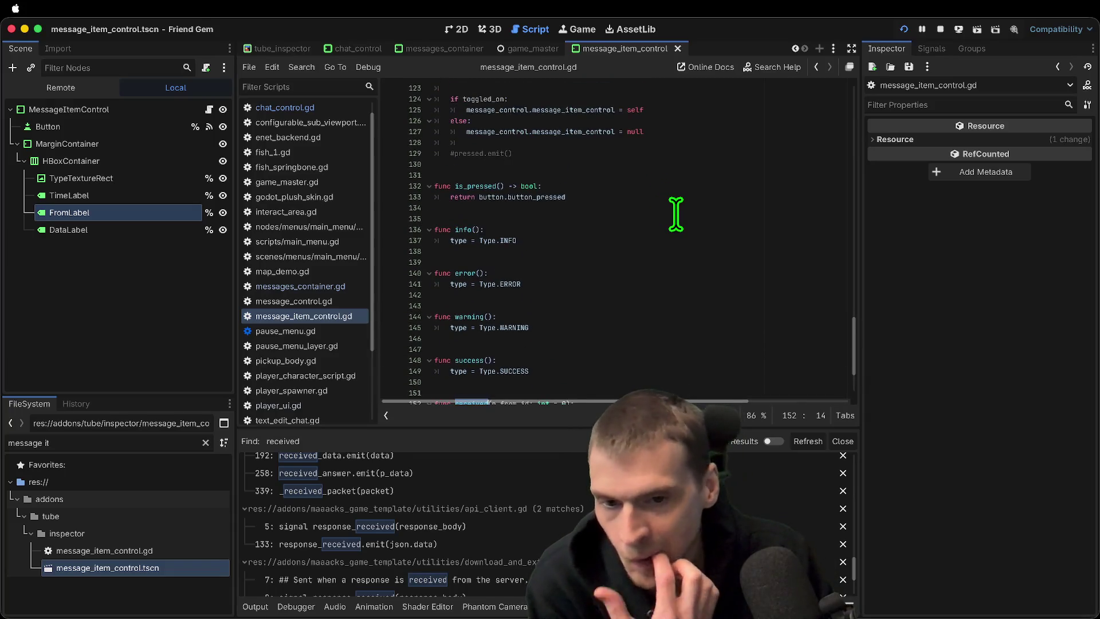
scroll(678, 229, "up", 3)
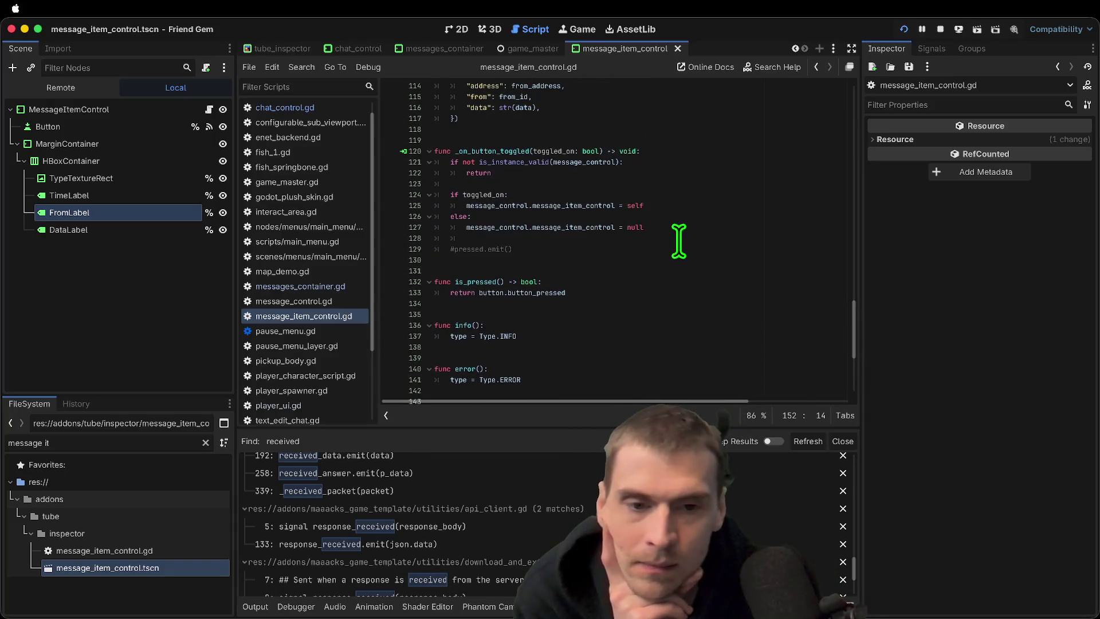
scroll(676, 258, "up", 1)
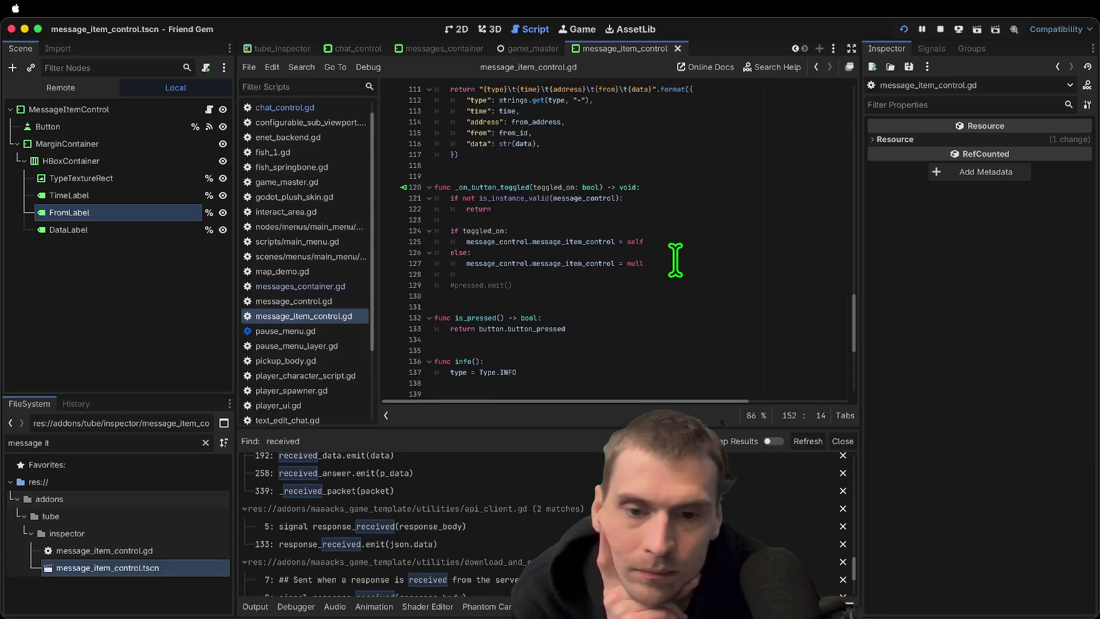
scroll(675, 260, "up", 5)
scroll(675, 260, "up", 3)
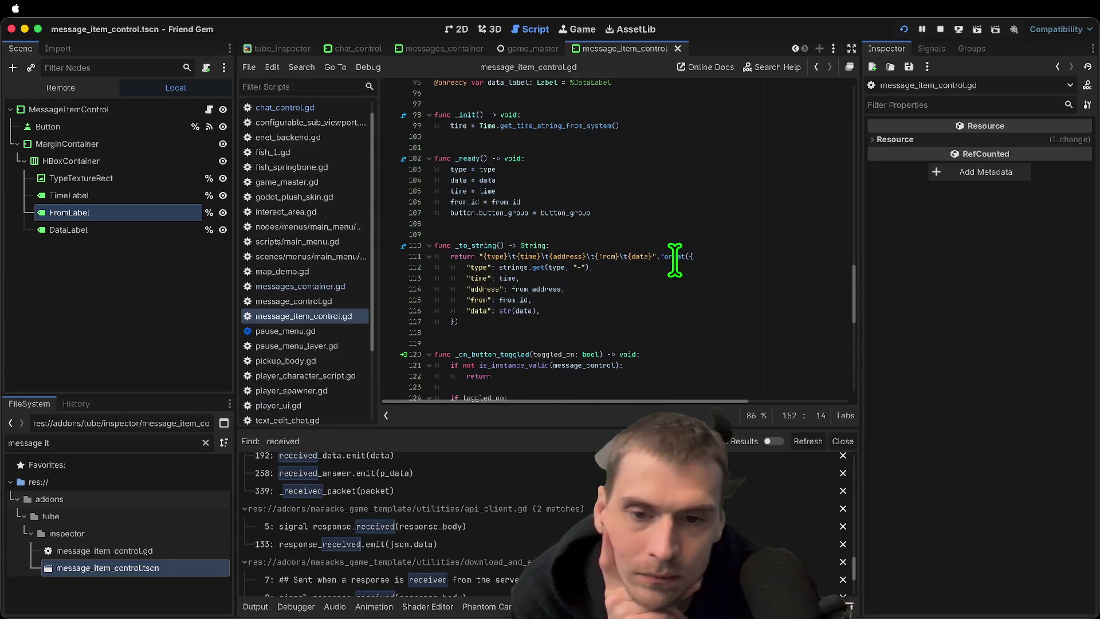
left_click(596, 274)
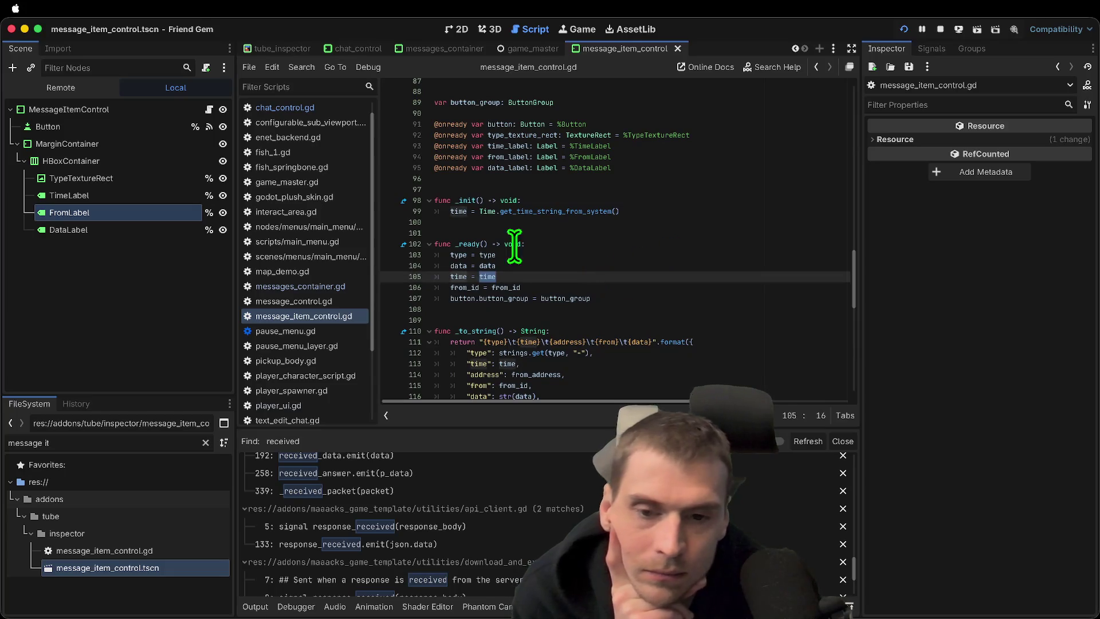
double_click(475, 243)
left_click(661, 300)
triple_click(690, 271)
Find the time_label declaration, highlight its uses, and place the caret at the end of _ready
scroll(690, 271, "up", 3)
scroll(690, 271, "up", 4)
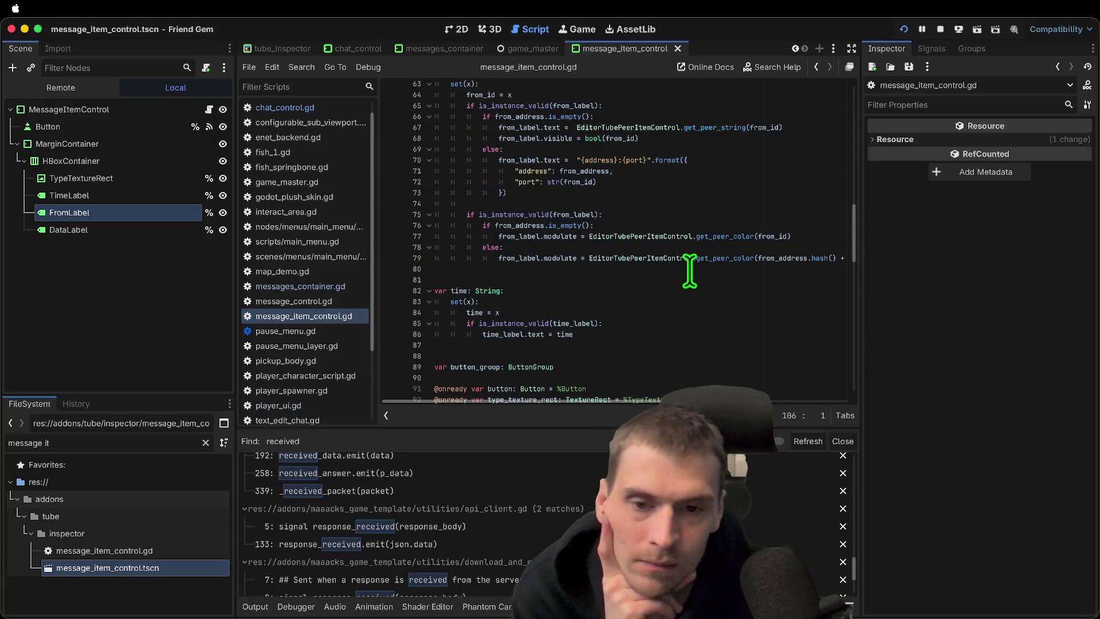
left_click_drag(508, 378, 488, 378)
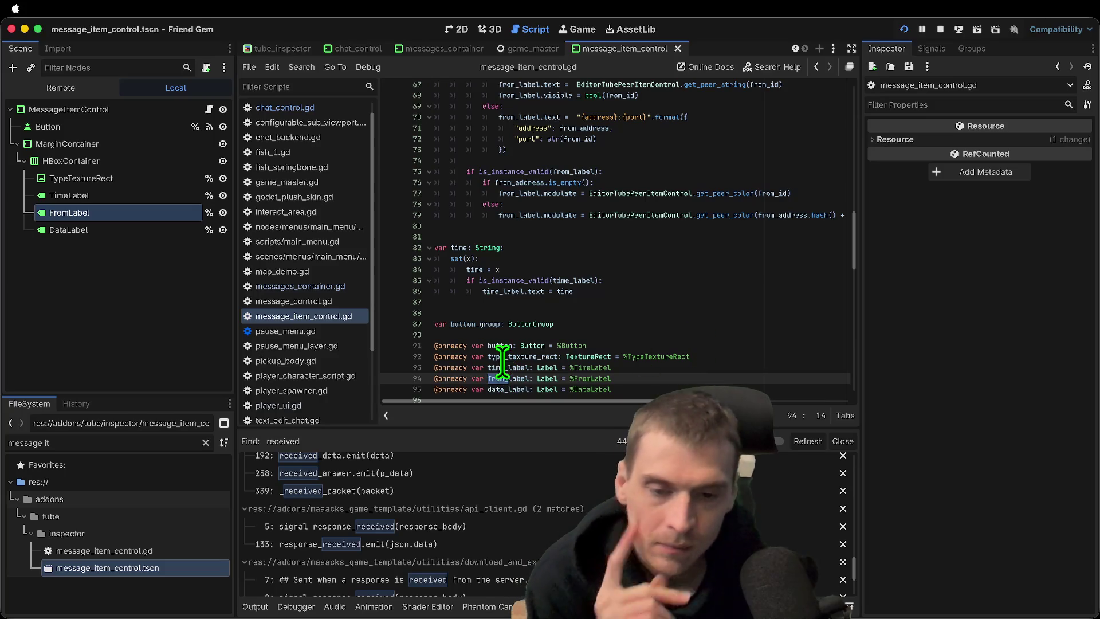
double_click(510, 367)
scroll(703, 296, "up", 6)
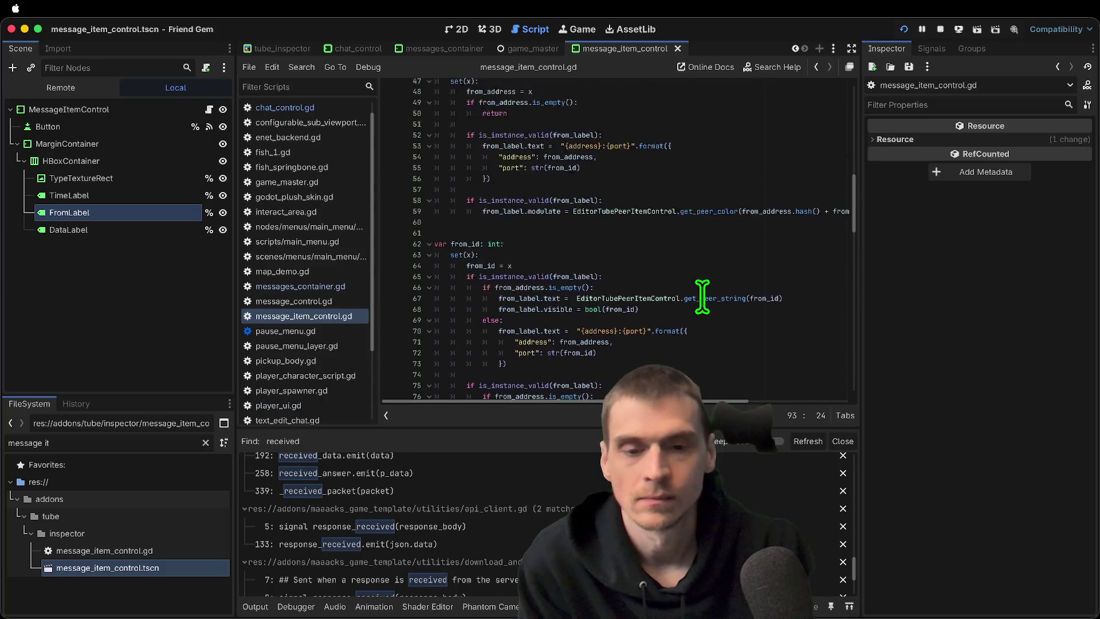
scroll(703, 296, "up", 13)
scroll(702, 297, "down", 7)
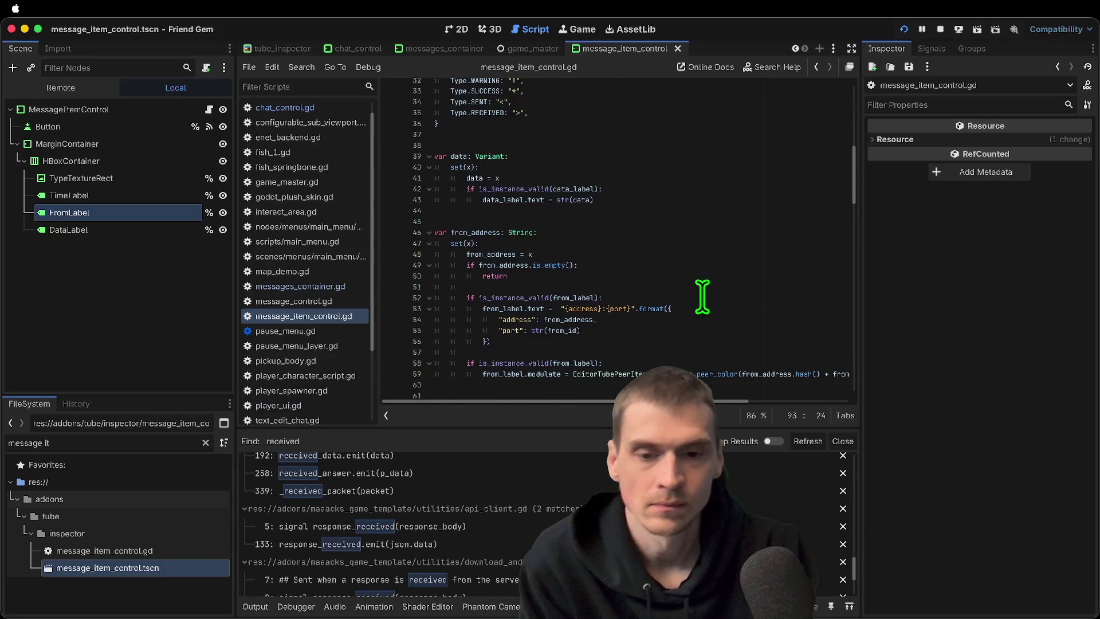
scroll(702, 297, "down", 9)
scroll(702, 296, "down", 2)
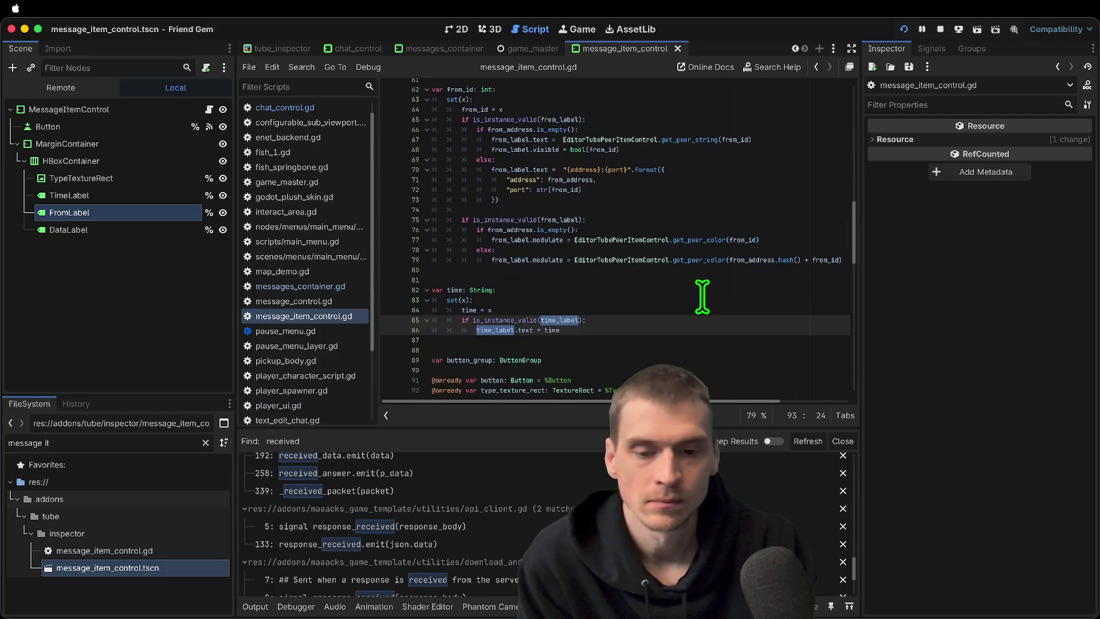
scroll(634, 266, "down", 6)
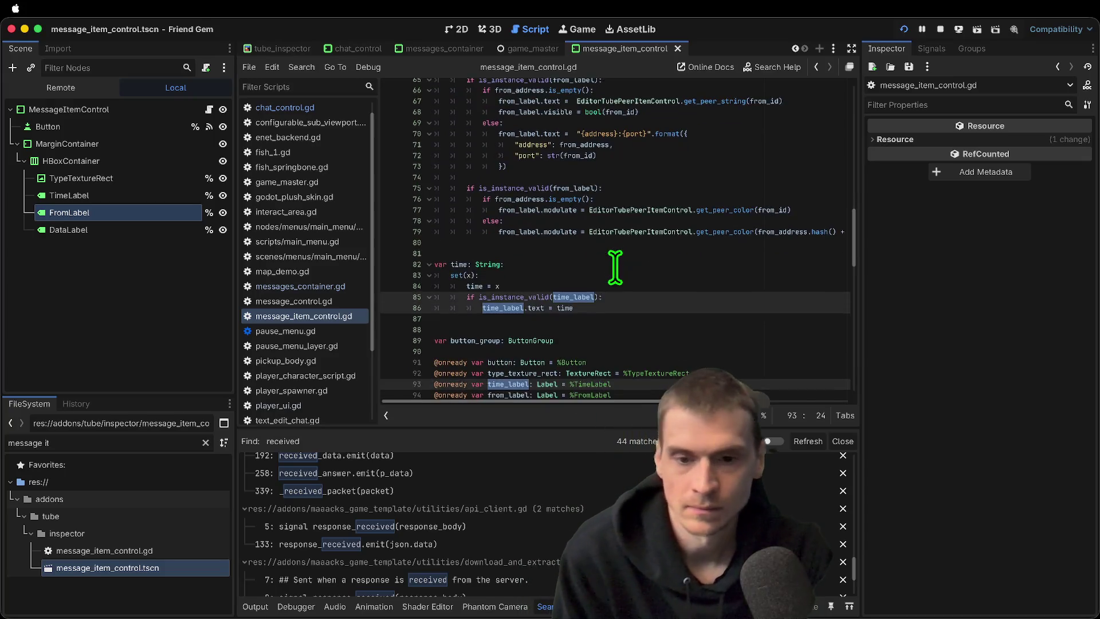
scroll(615, 268, "down", 1)
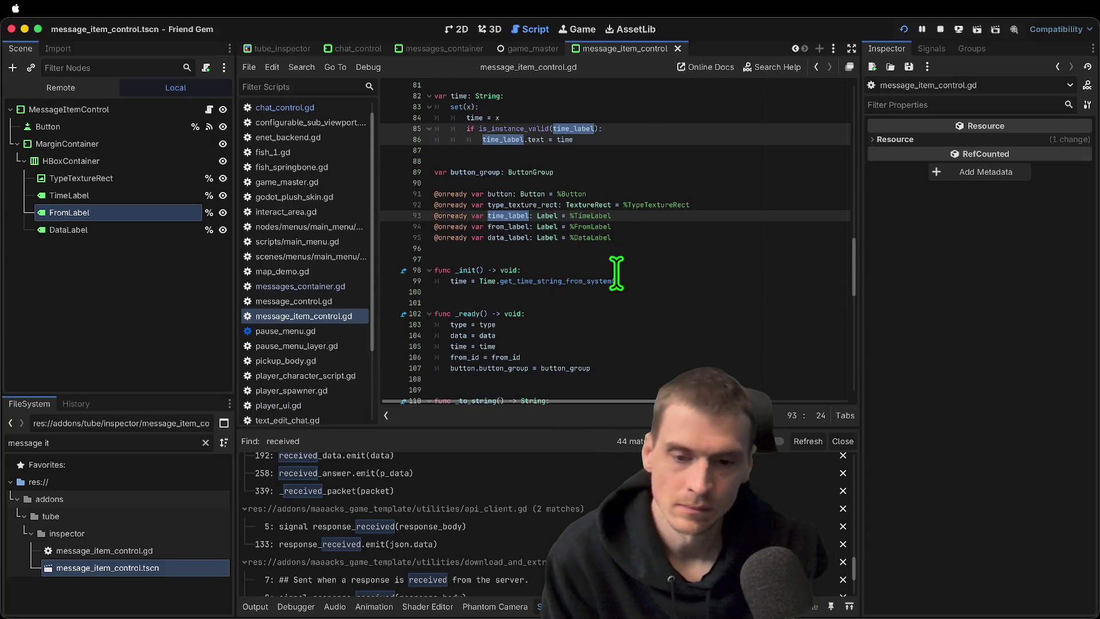
left_click(646, 368)
Append time_label.hide() as the last line of _ready and save the script
key("Return")
key("Return")
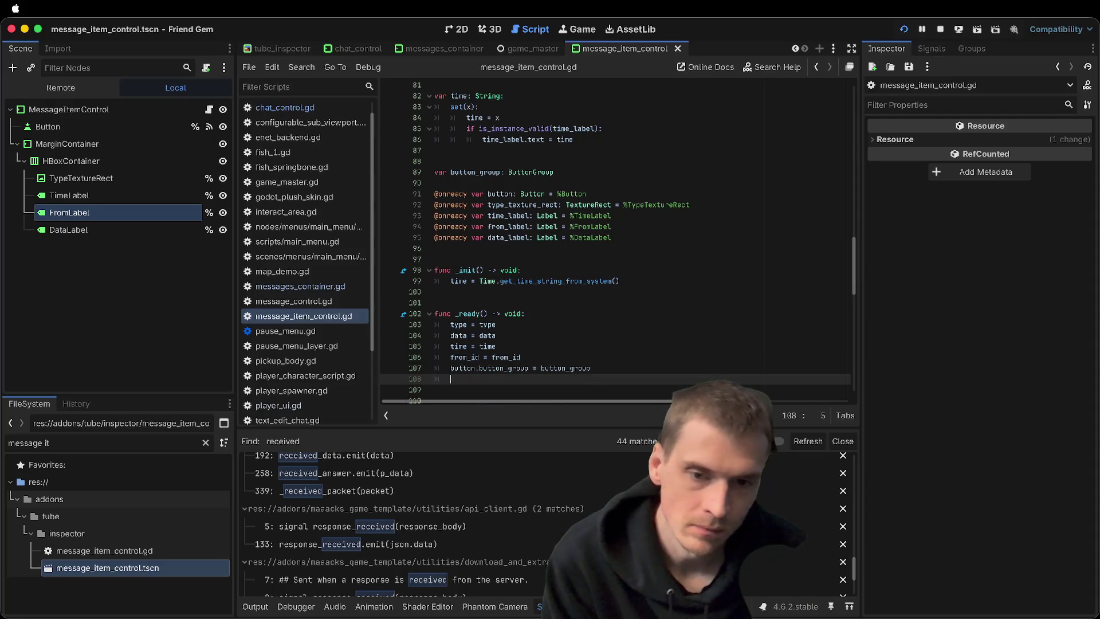
type("time")
key("Down")
key("Return")
type(".")
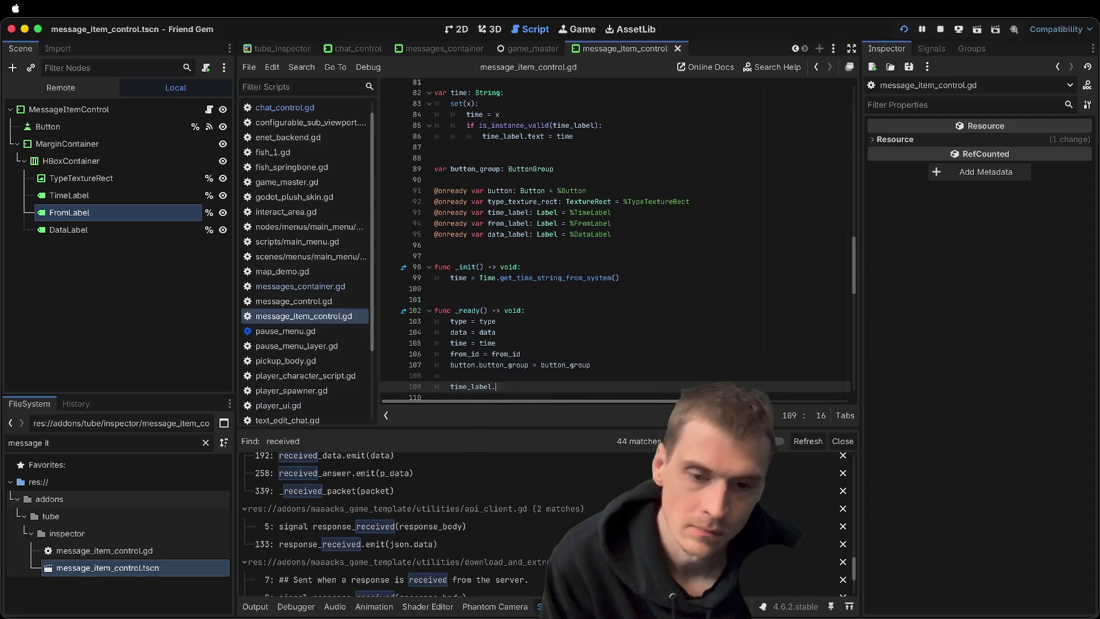
type("hide(")
key("ctrl+s")
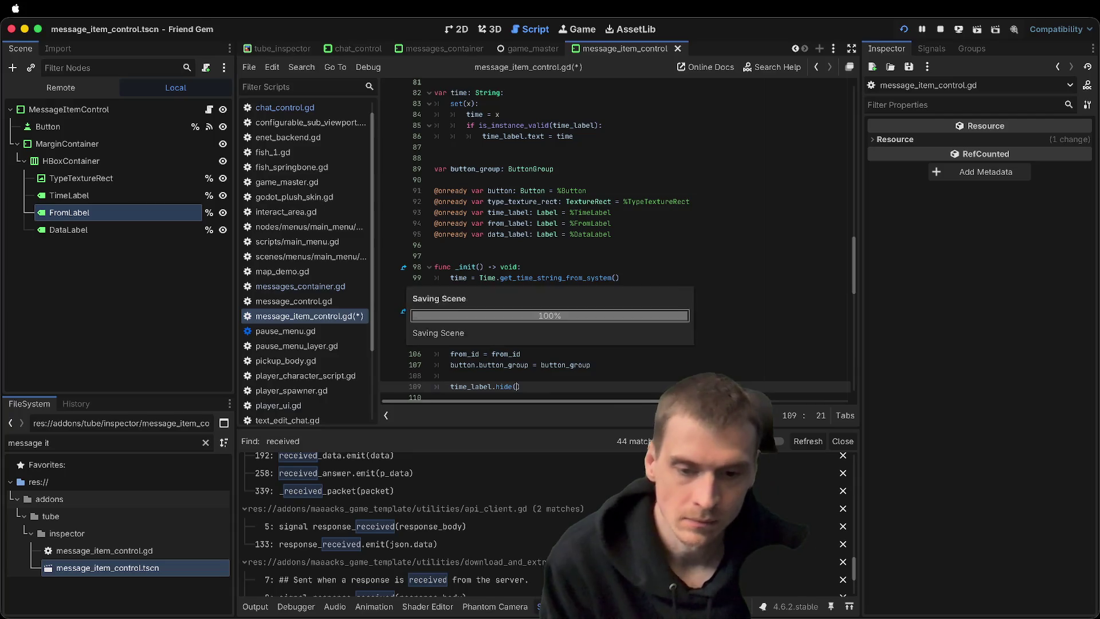
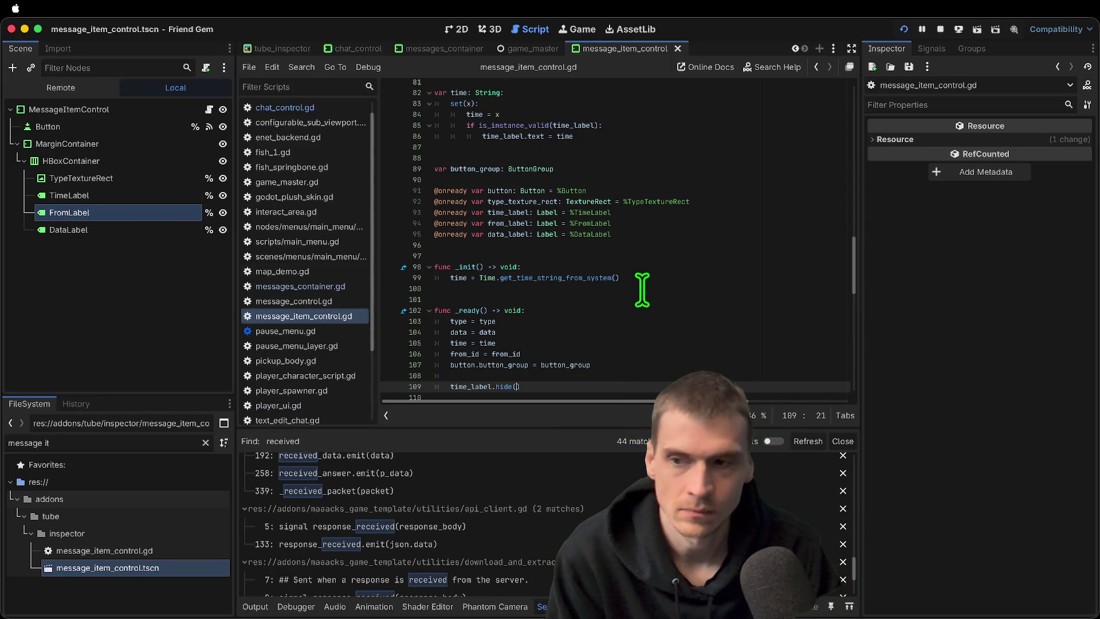
Add from_label.hide() after time_label.hide() in _ready, then save and run two debug instances
left_click(554, 388)
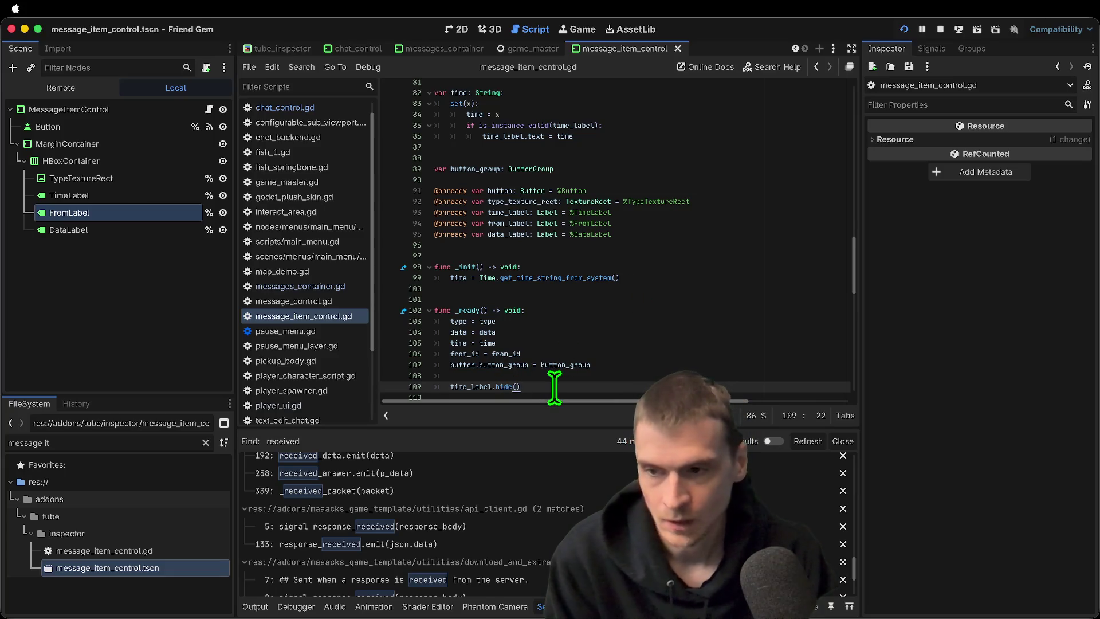
key("Return")
type("fro")
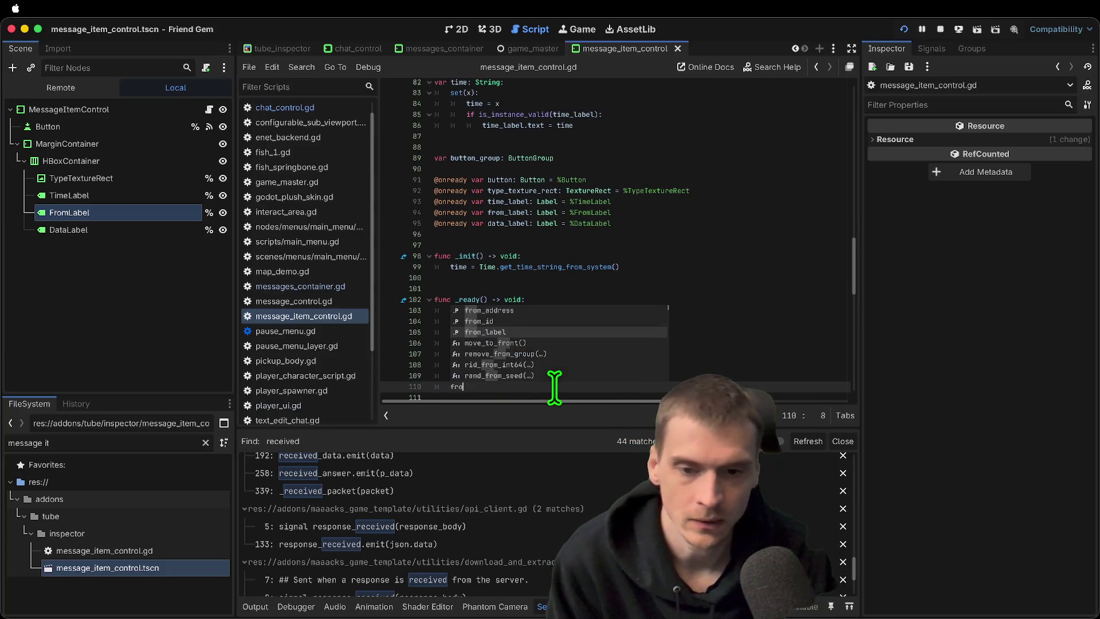
key("Return")
type(".hide(")
key("Return")
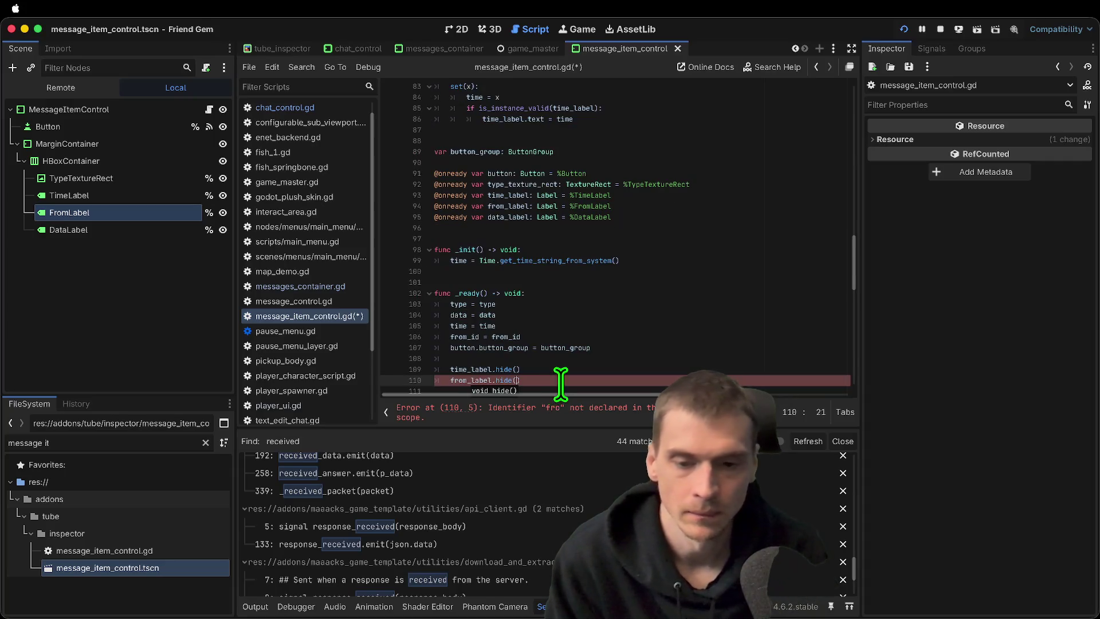
key("super+b")
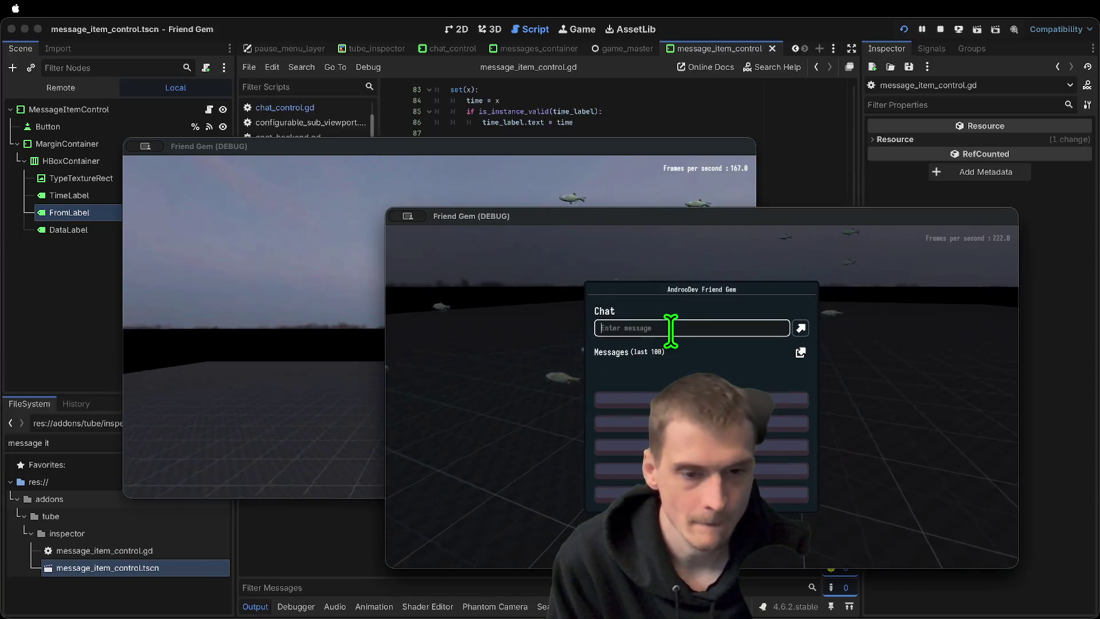
Send the chat messages 'eafe' and 'andrew' from one debug game window
type("eafe")
key("Return")
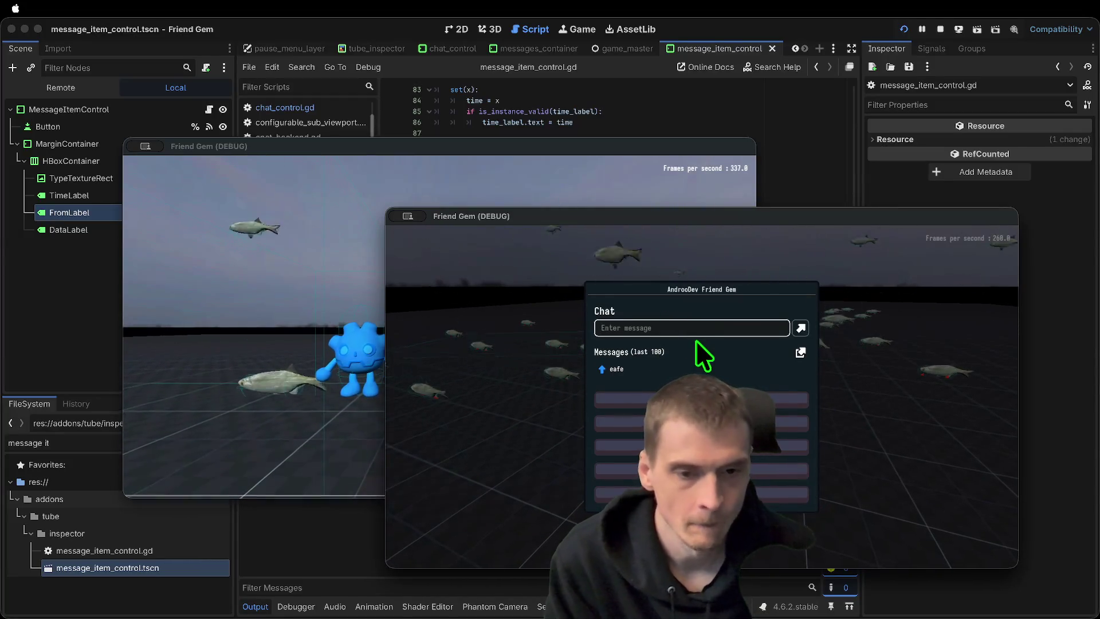
type("andrew")
key("Return")
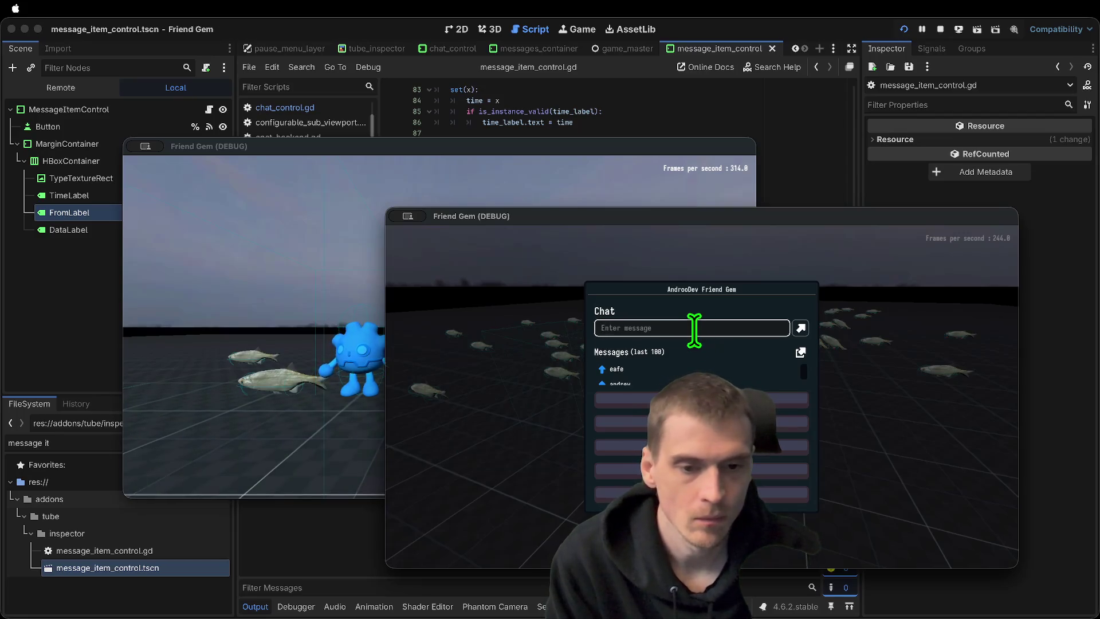
In the first game window's pause and chat panel, send the message 'zzz'
key("super+grave")
key("Escape")
scroll(466, 318, "up", 1)
left_click(431, 269)
type("z")
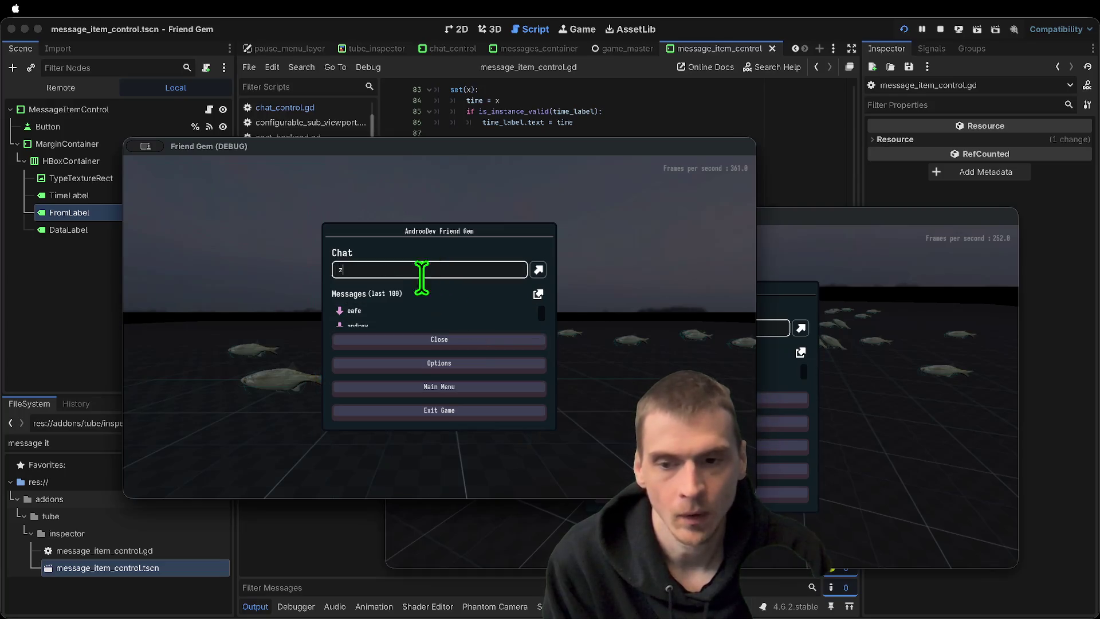
type("zz")
key("Return")
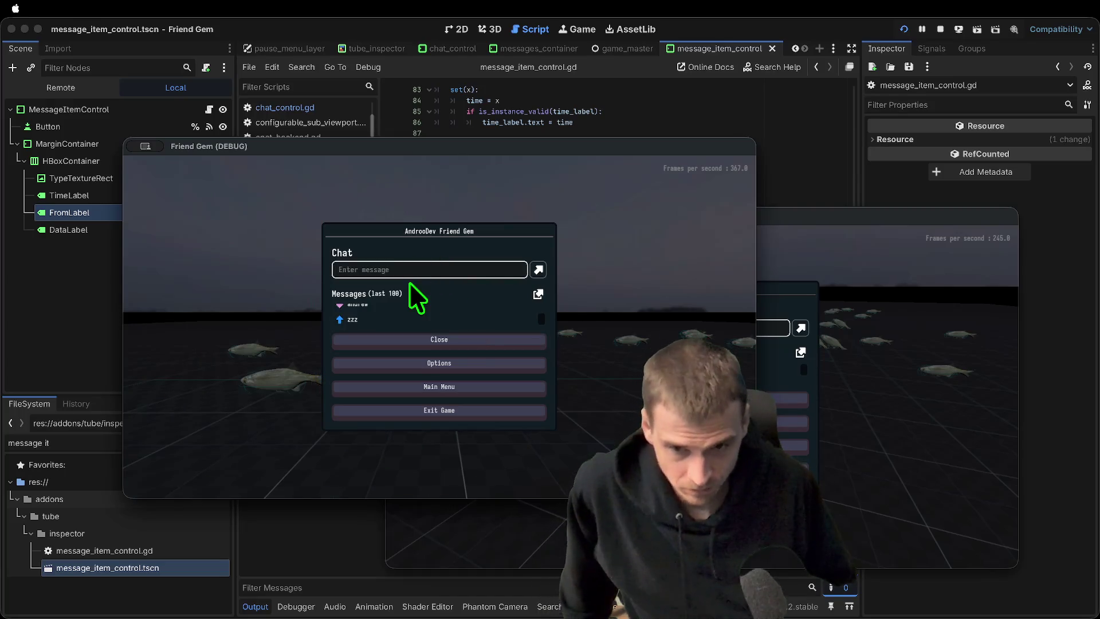
Check the second game window, then return to the message_item_control.gd script
key("super+grave")
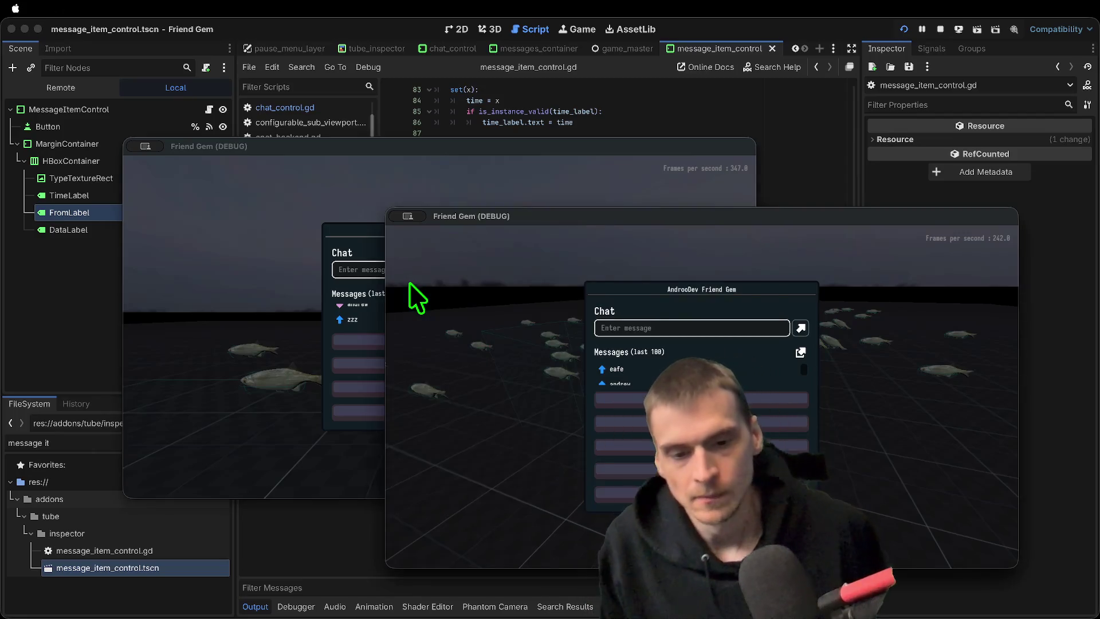
scroll(639, 383, "down", 1)
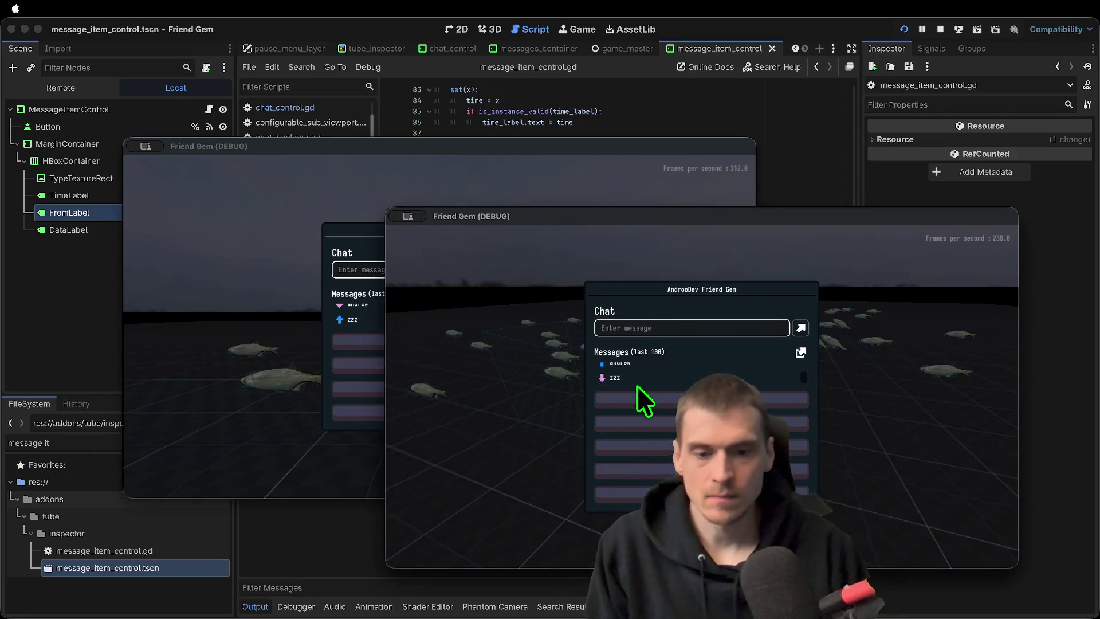
key("super+grave")
key("super+grave")
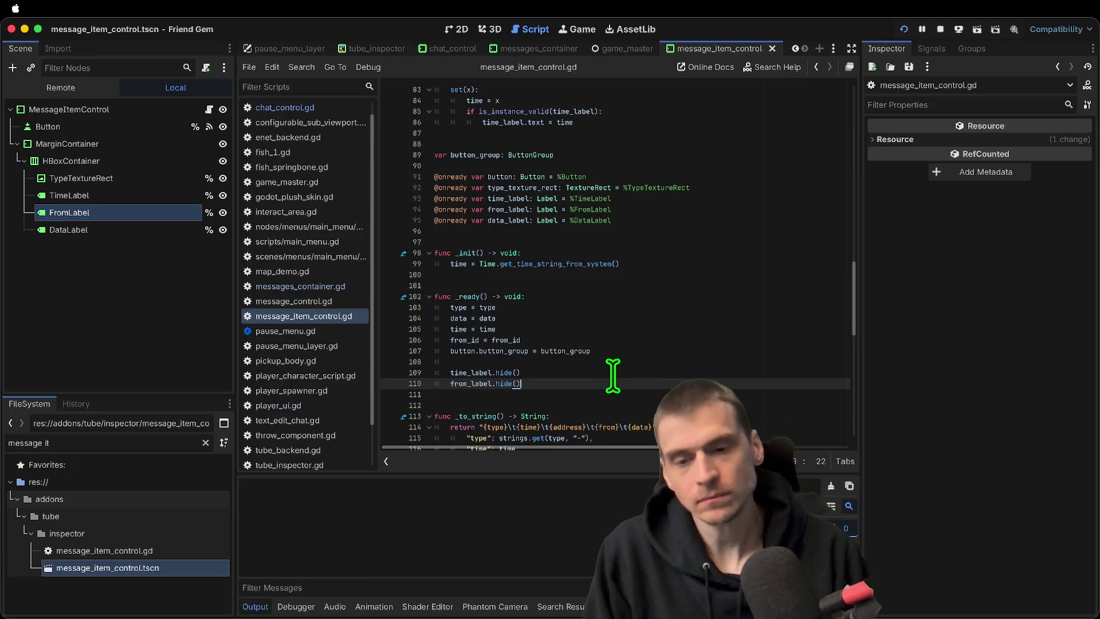
scroll(614, 375, "down", 1)
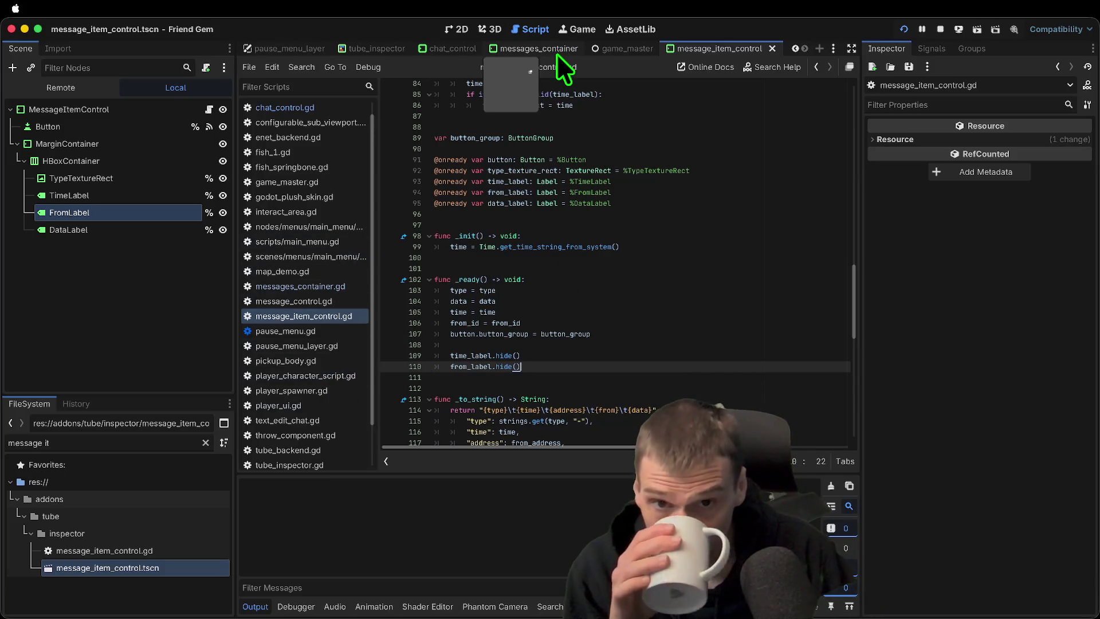
In chat_control.gd line 48, change the rpc argument to Global.username + ': ' + p_message
left_click(458, 50)
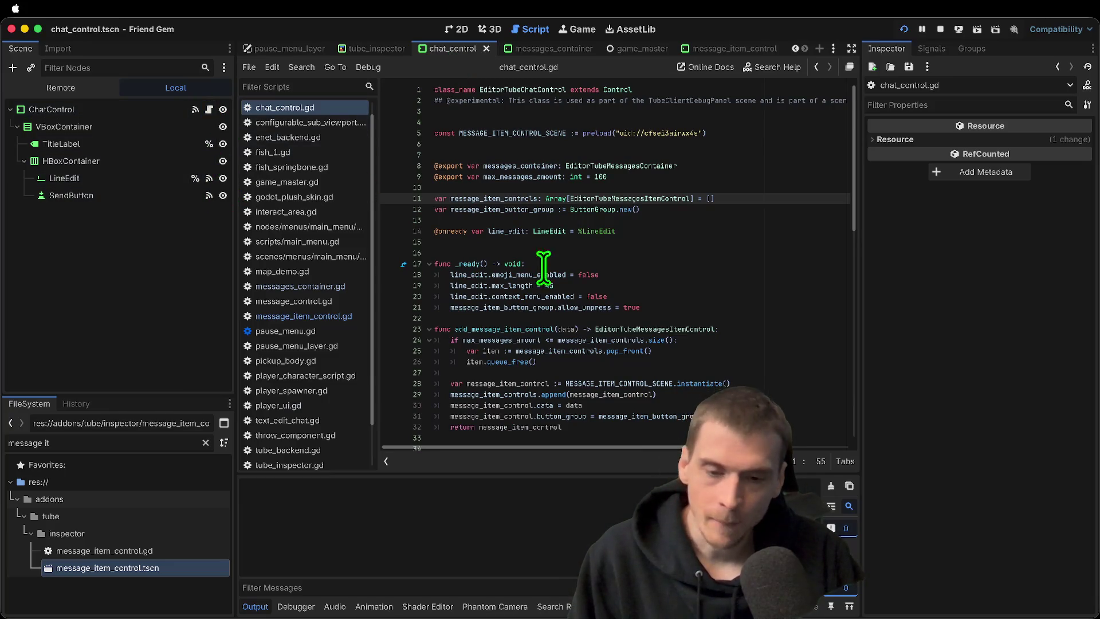
scroll(821, 338, "down", 7)
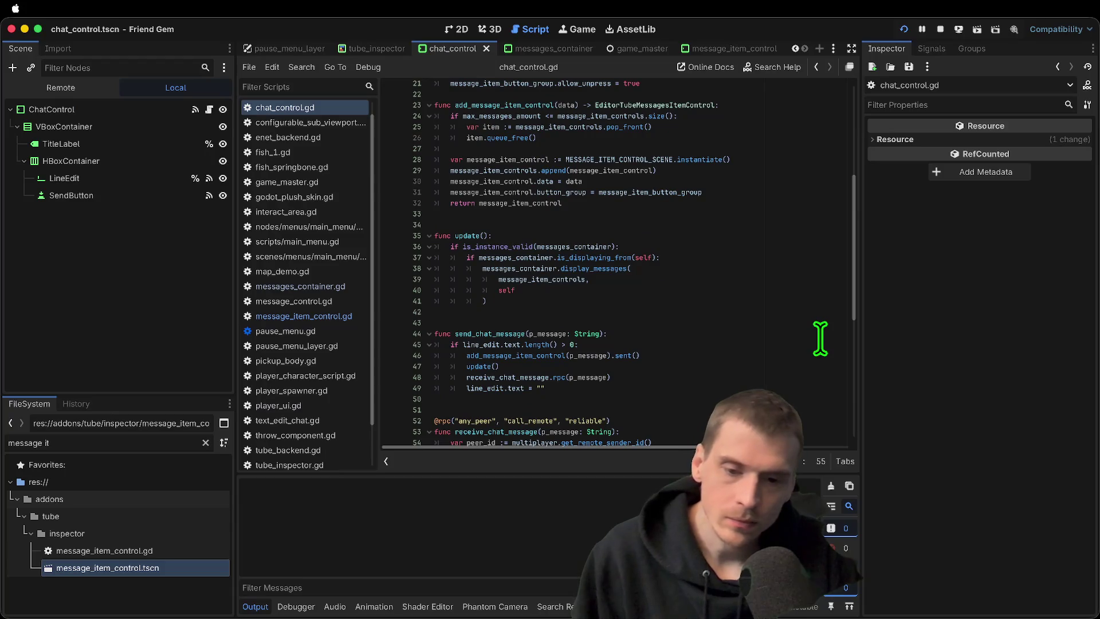
double_click(585, 375)
key("Left")
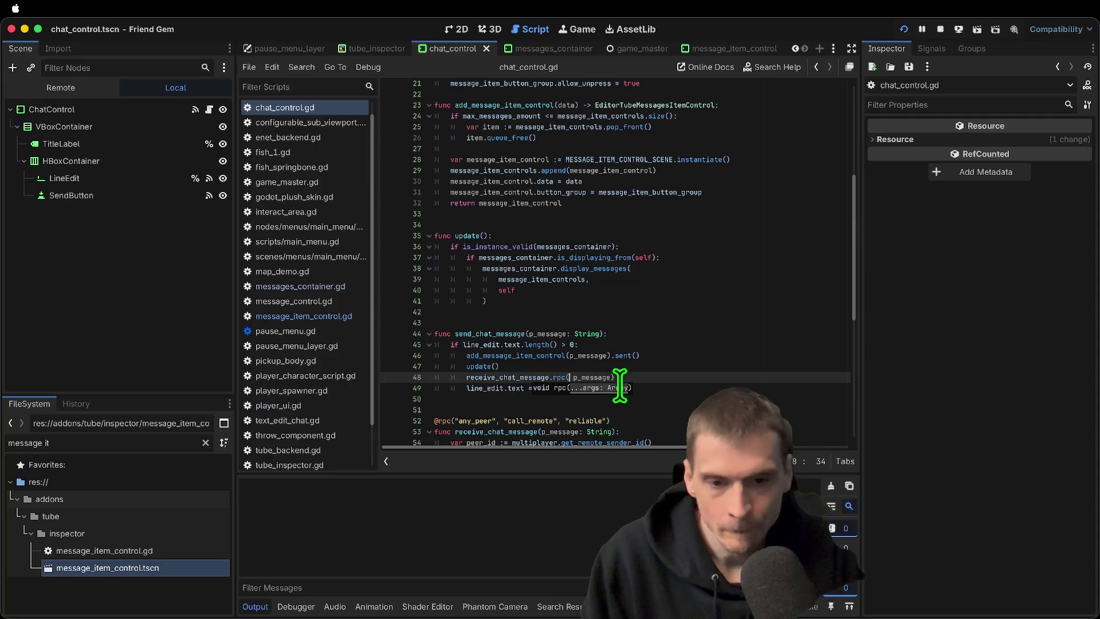
type("Global.username +")
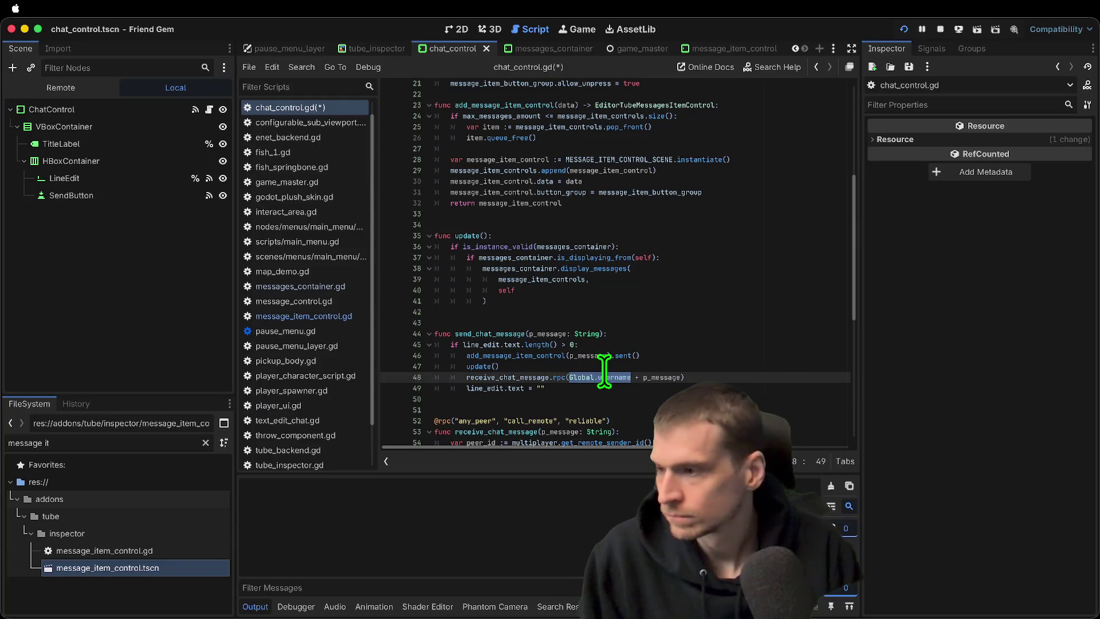
key("alt+Right")
type("\"")
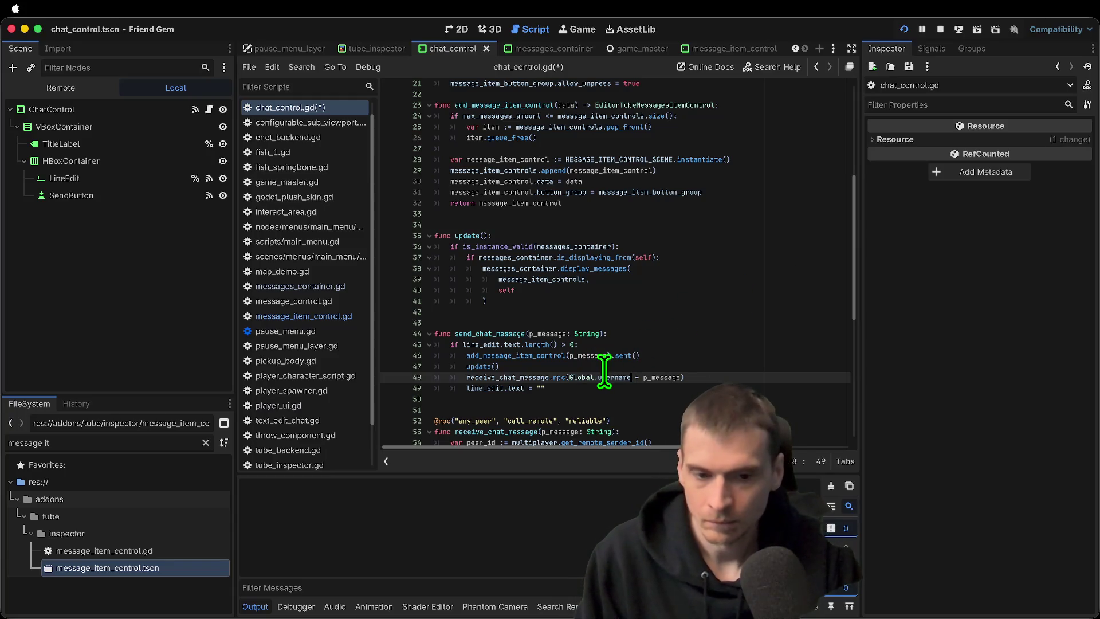
key("Left")
type("+")
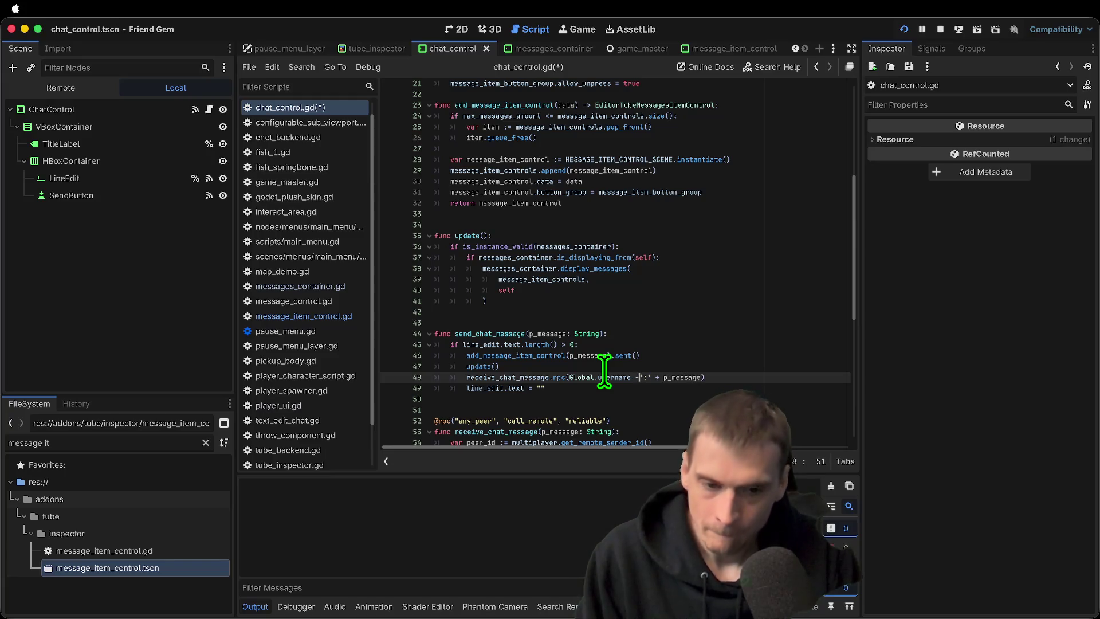
Save the script, relaunch the game and focus the chat message field
key("Down")
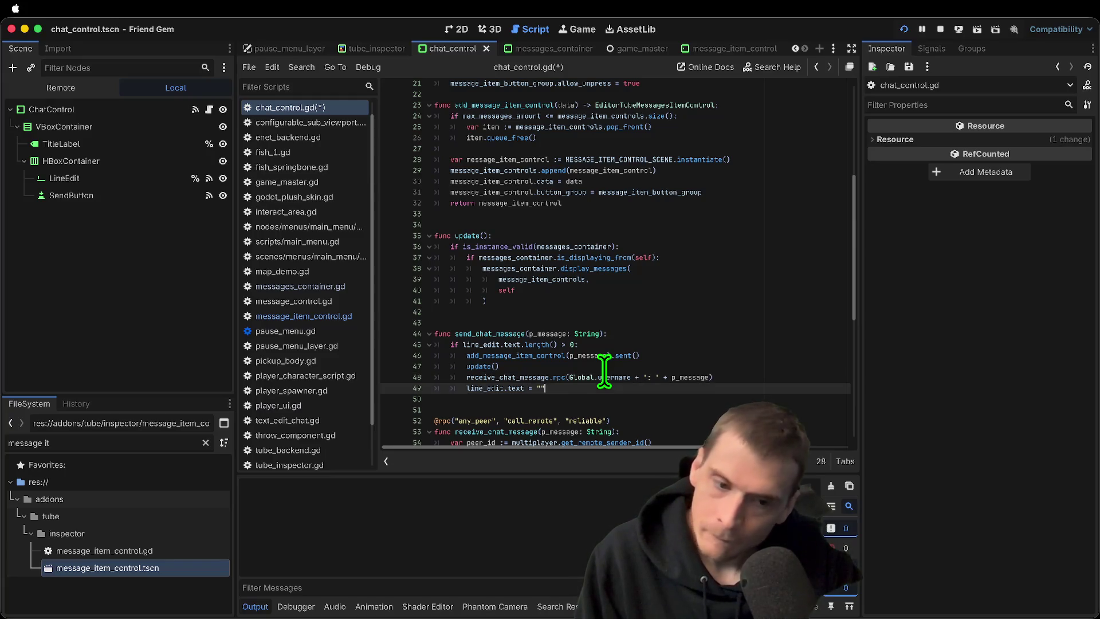
key("super+b")
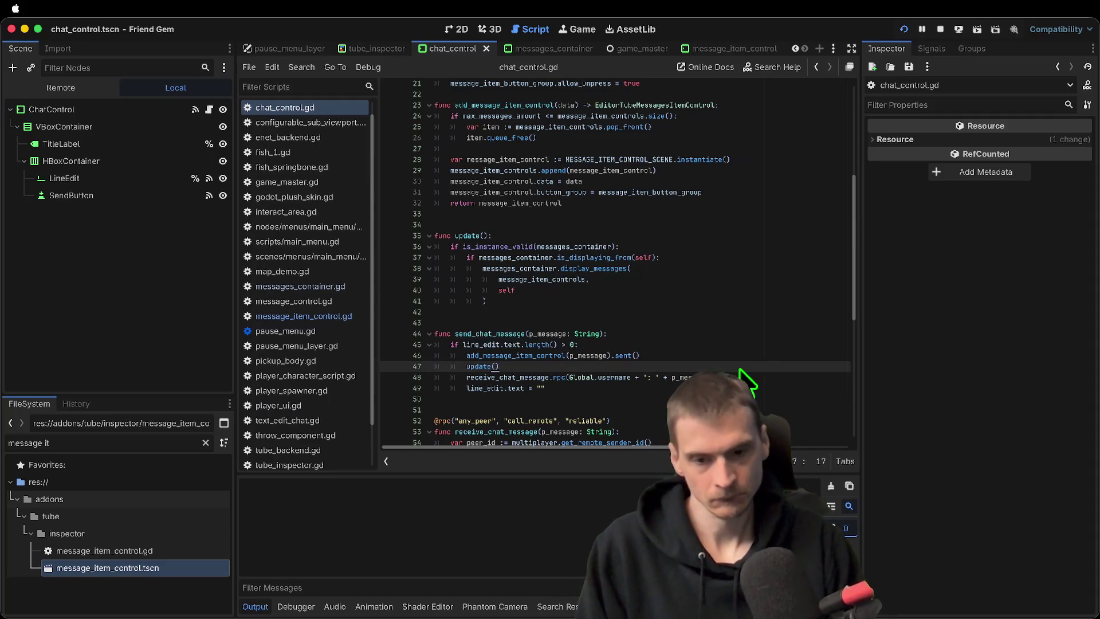
left_click(498, 269)
Send the chat message 'andrew' and check the result in the editor
type("a")
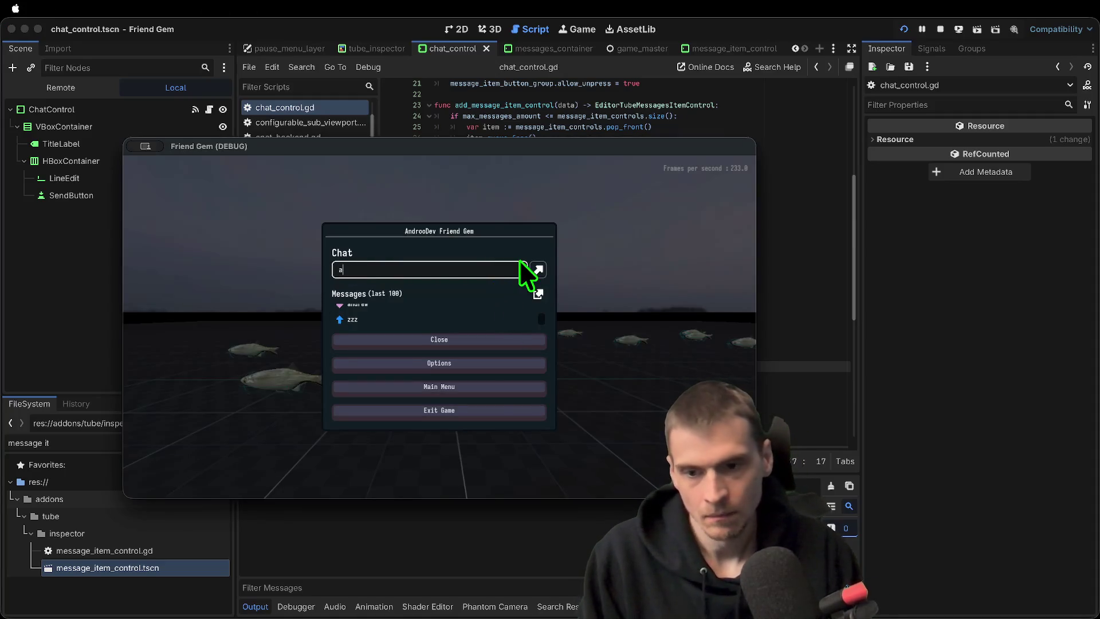
type("ndrew")
key("Return")
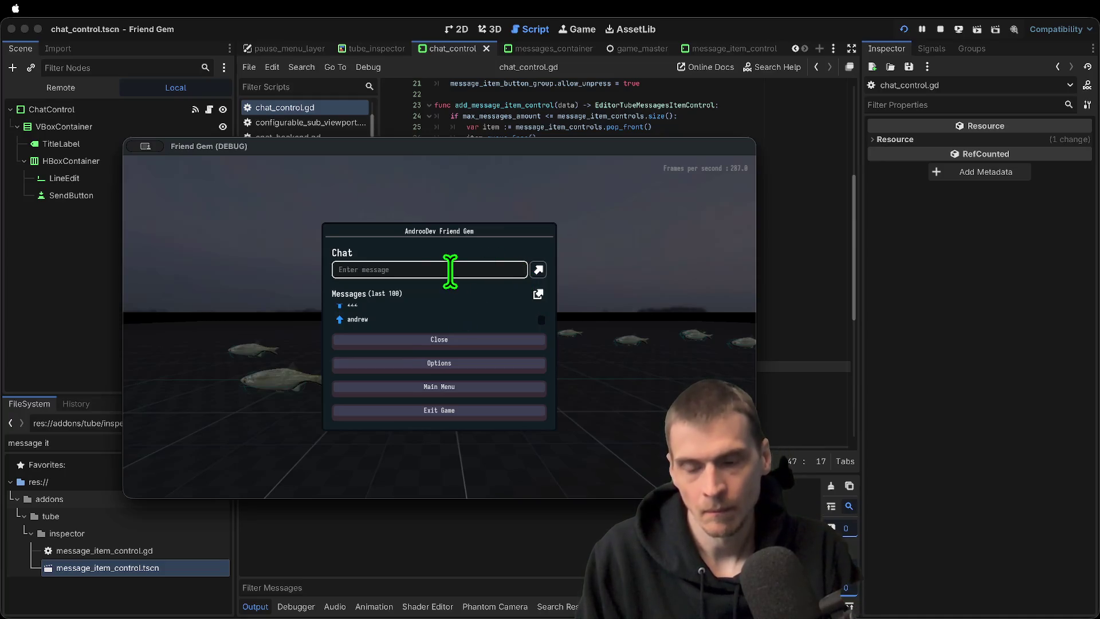
key("super+period")
key("super+period")
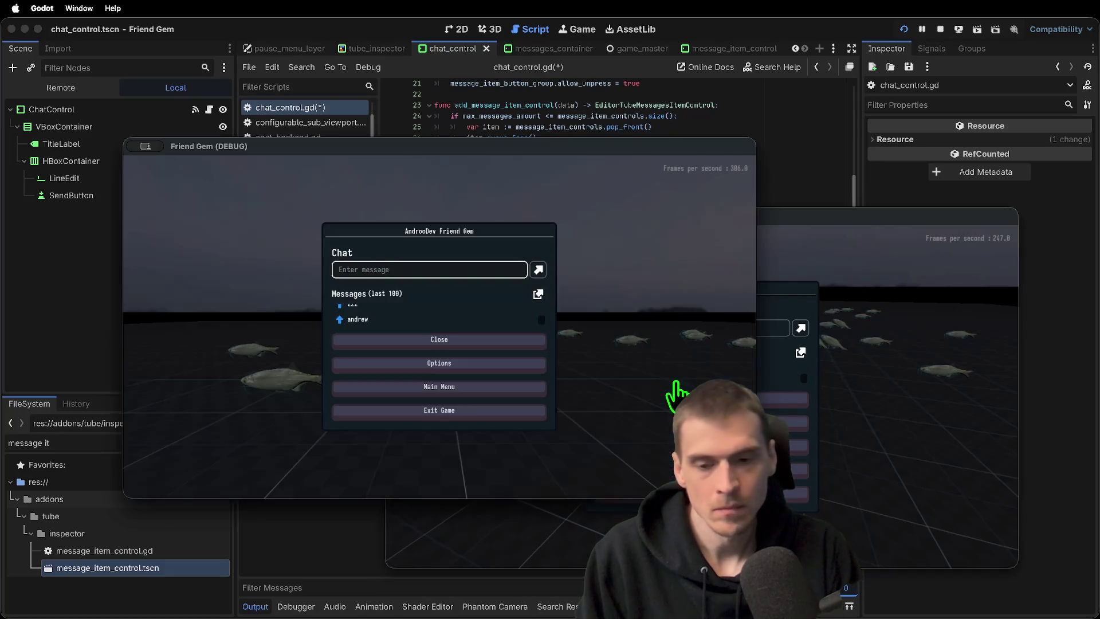
In the game's Customize options, change the player colour to cyan
key("Escape")
key("Escape")
left_click(479, 364)
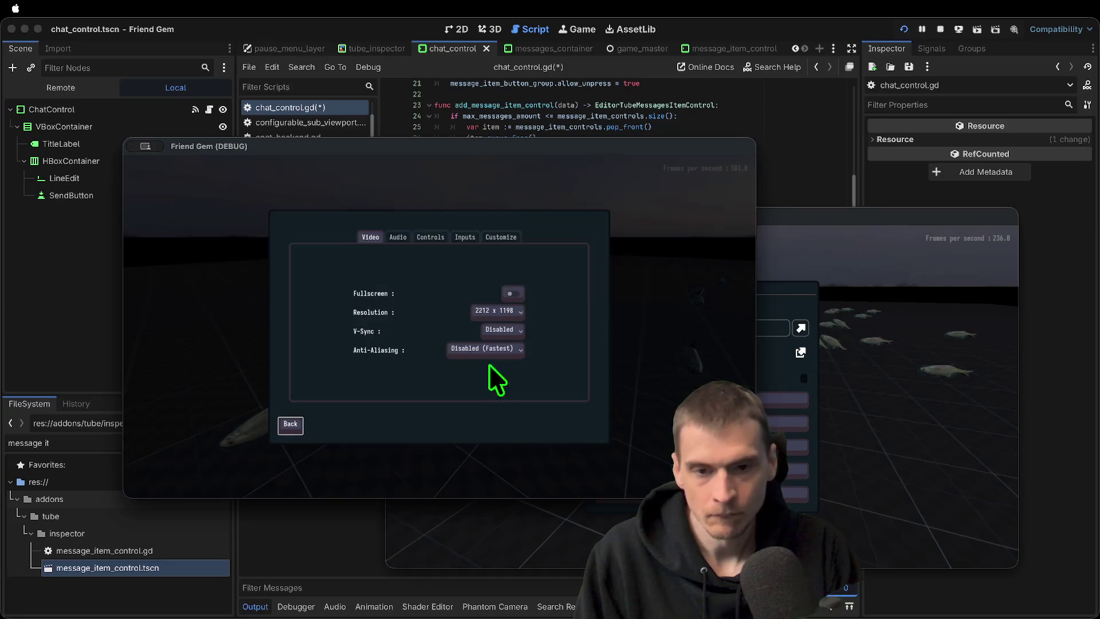
left_click(501, 236)
left_click(487, 279)
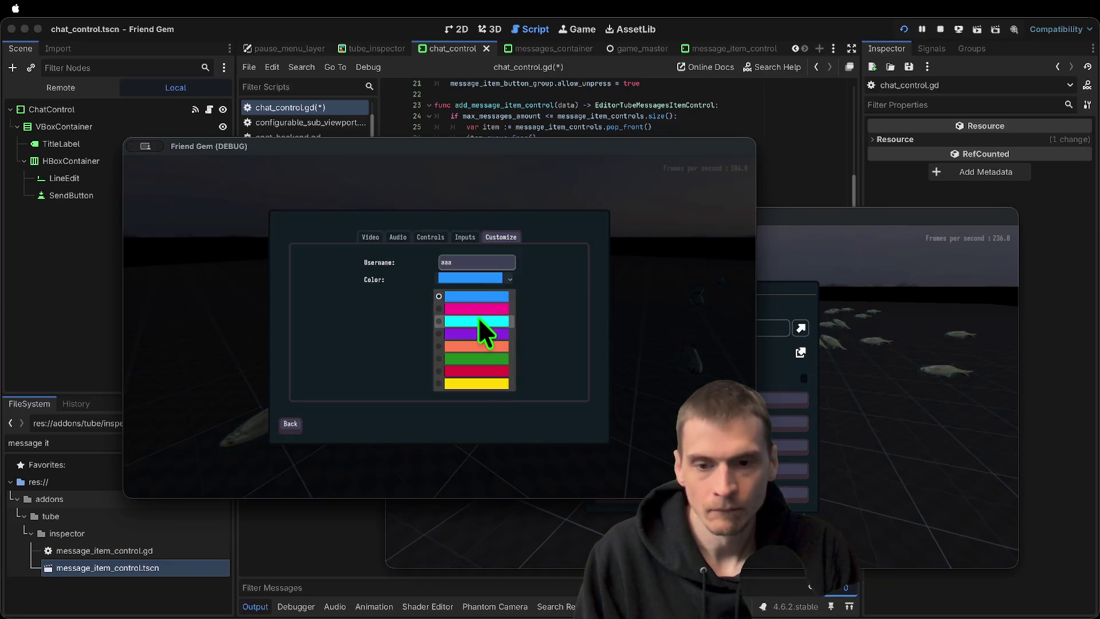
left_click(484, 322)
left_click(290, 424)
Send the chat message 'aaa' from the pause menu's chat field
key("Escape")
key("Escape")
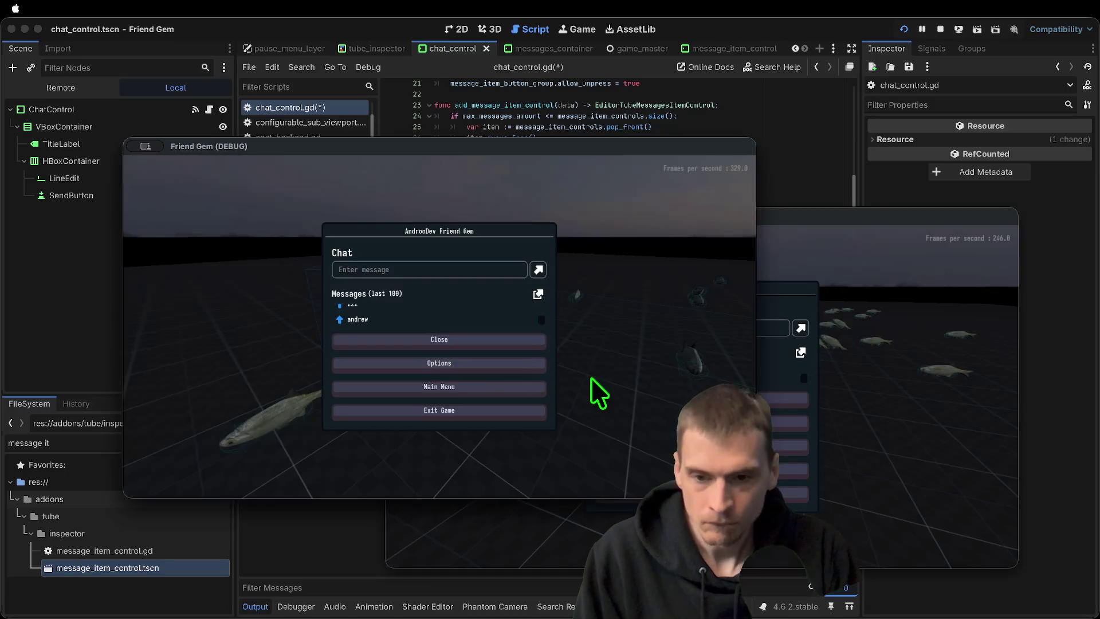
left_click(444, 268)
type("aaa")
key("Return")
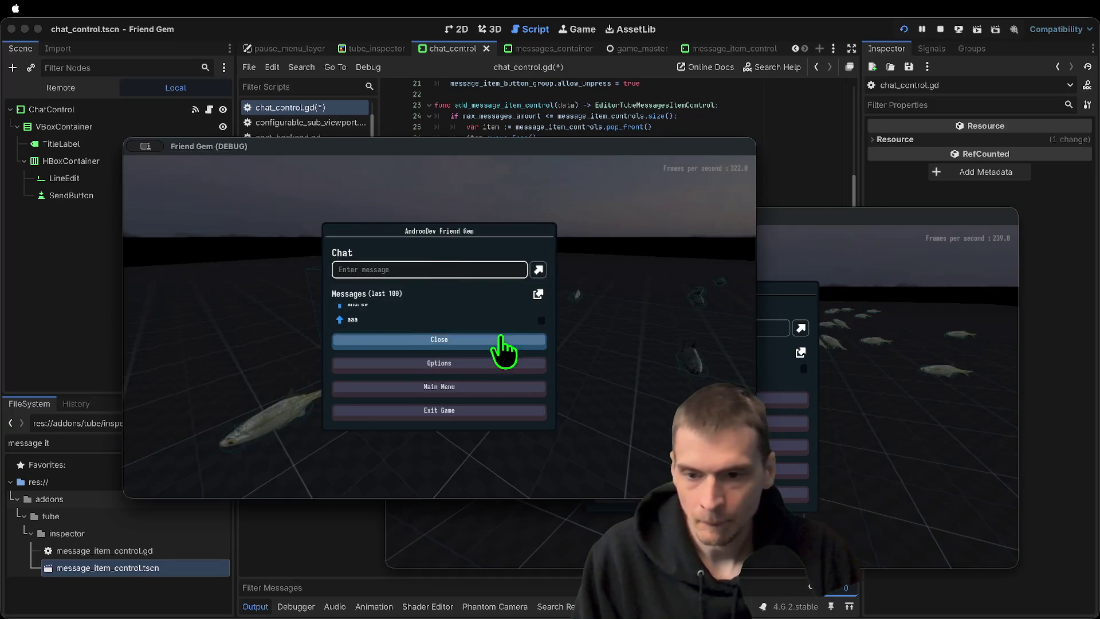
Check the other game window, then stop both running debug instances
left_click(504, 344)
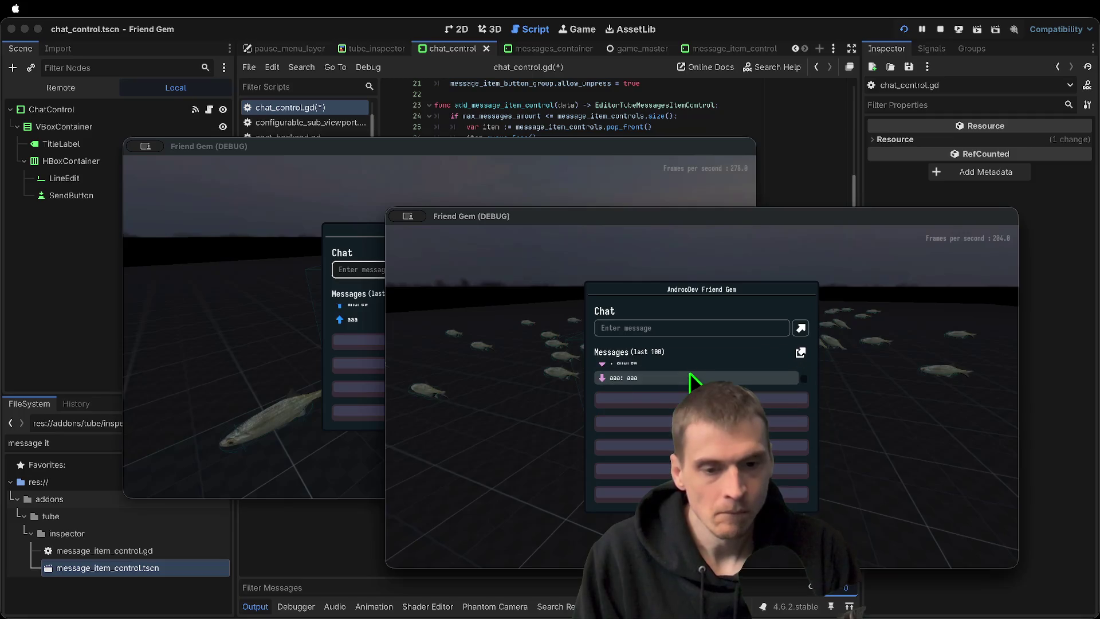
key("super+Tab")
left_click(781, 401)
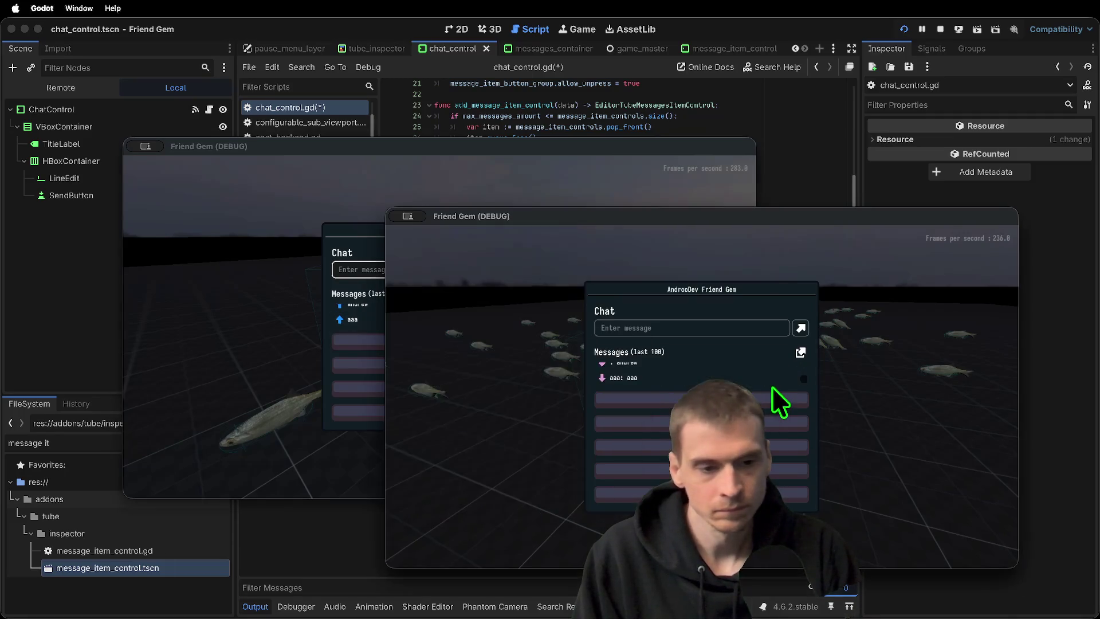
key("super+period")
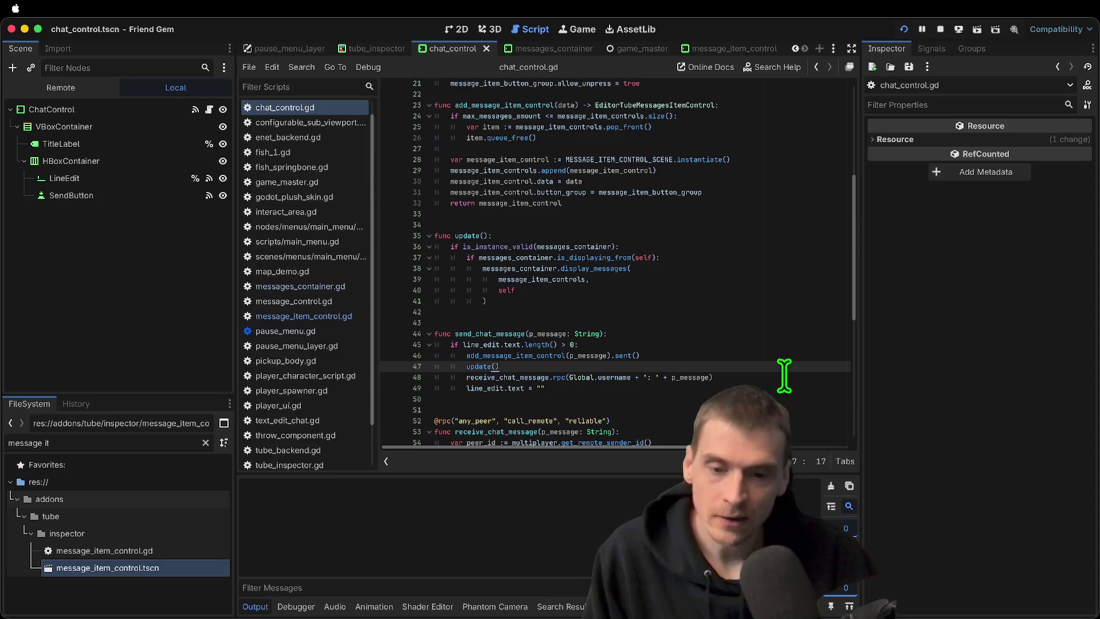
Undo the username prefix so line 48 reads receive_chat_message.rpc(p_message)
key("ctrl+z")
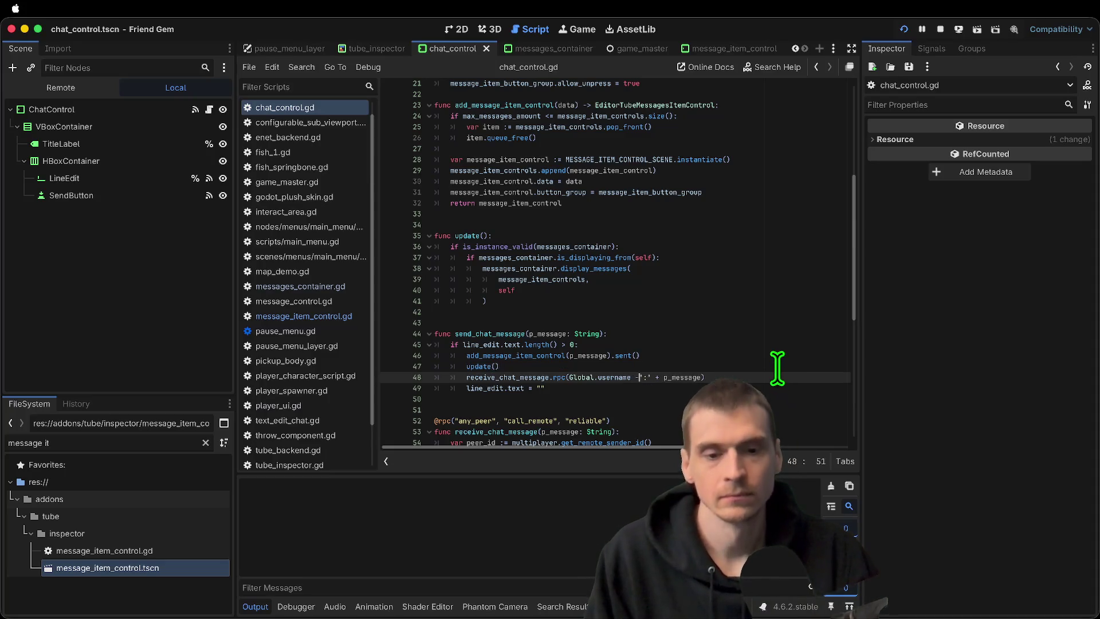
key("ctrl+z")
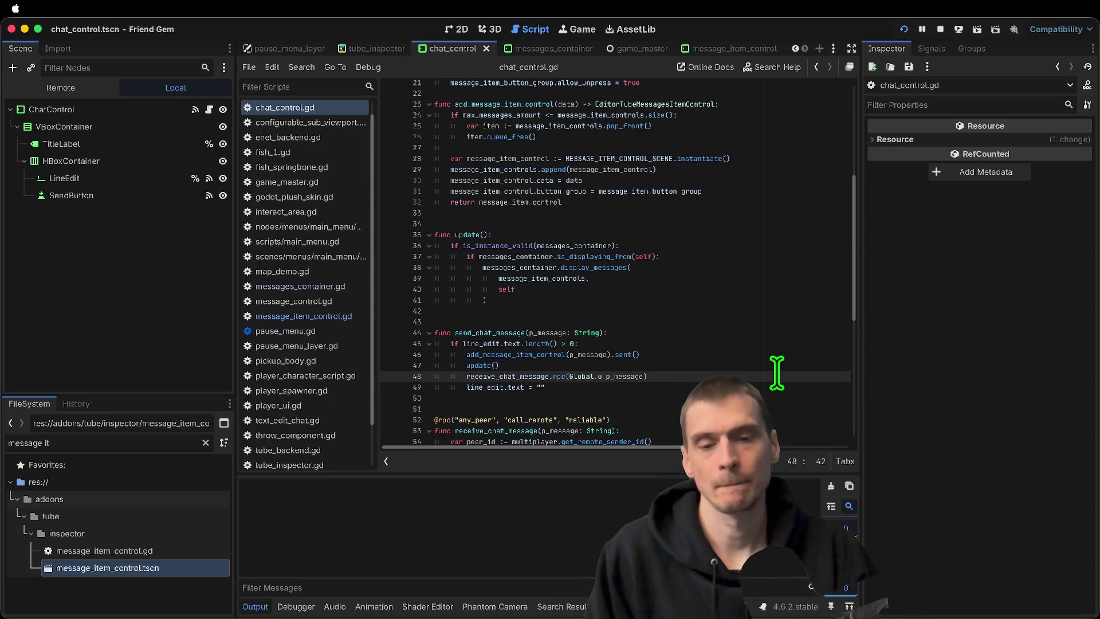
key("ctrl+z")
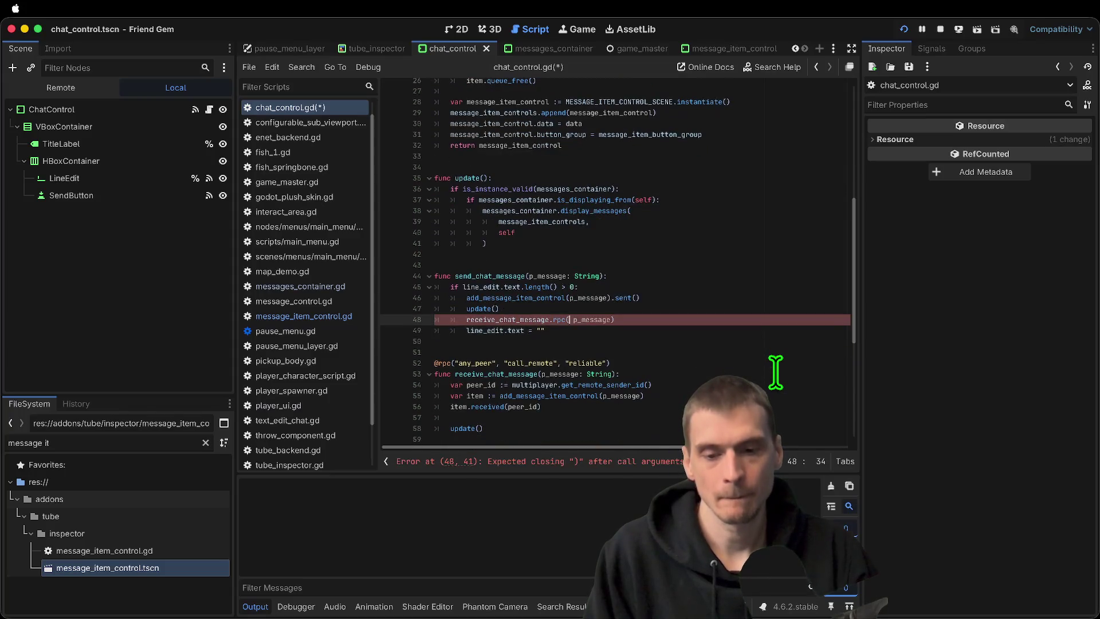
scroll(775, 373, "down", 1)
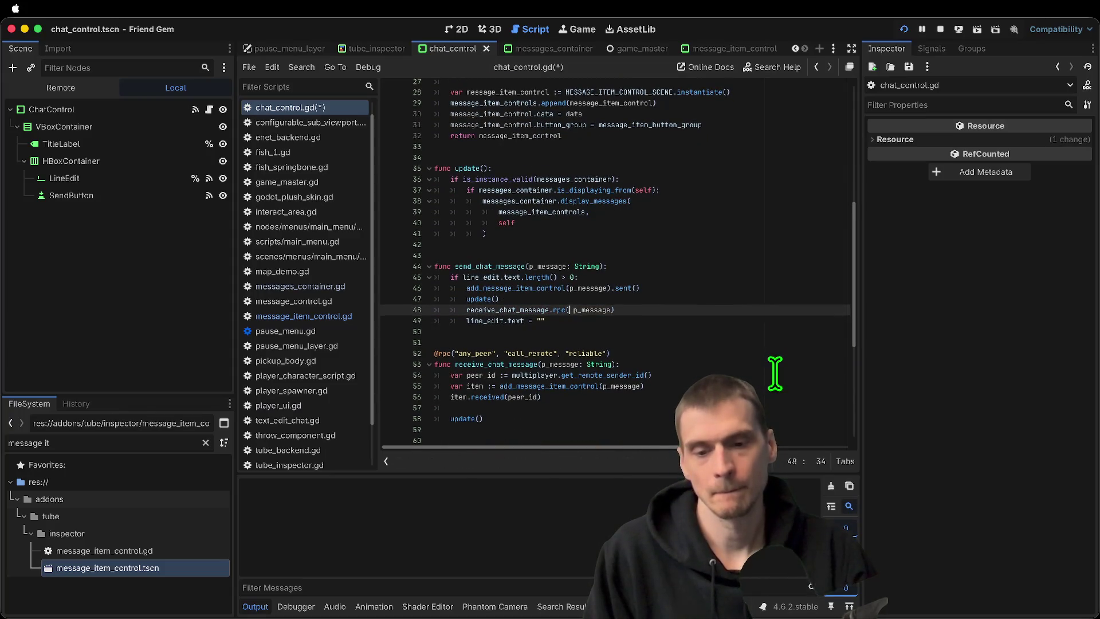
key("Delete")
Inspect add_message_item_control and the data assignment on line 30
double_click(582, 387)
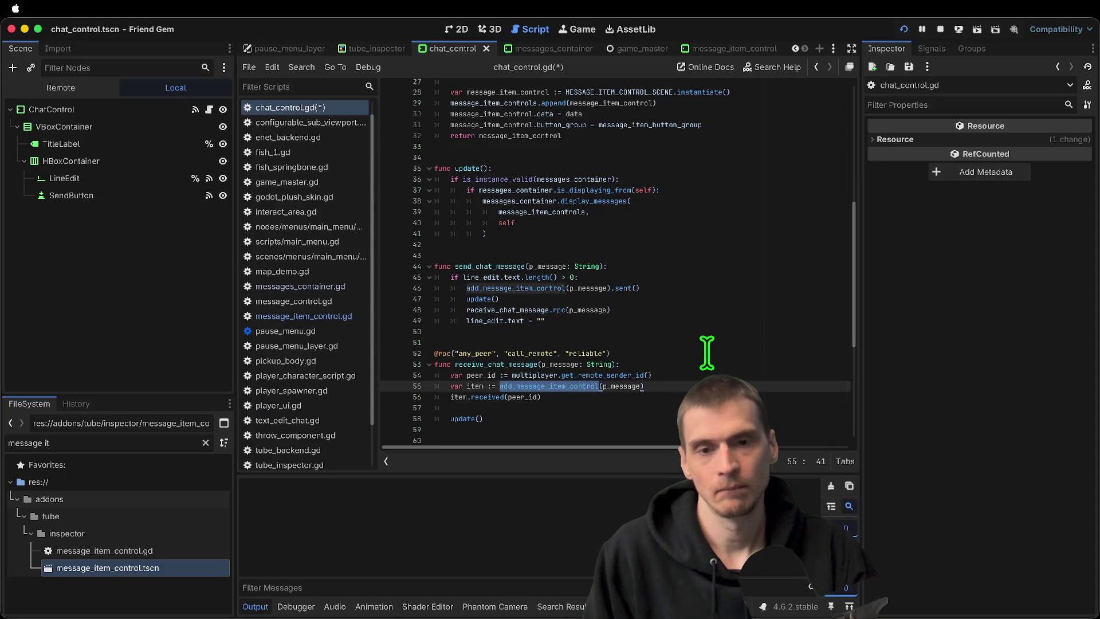
scroll(707, 352, "up", 5)
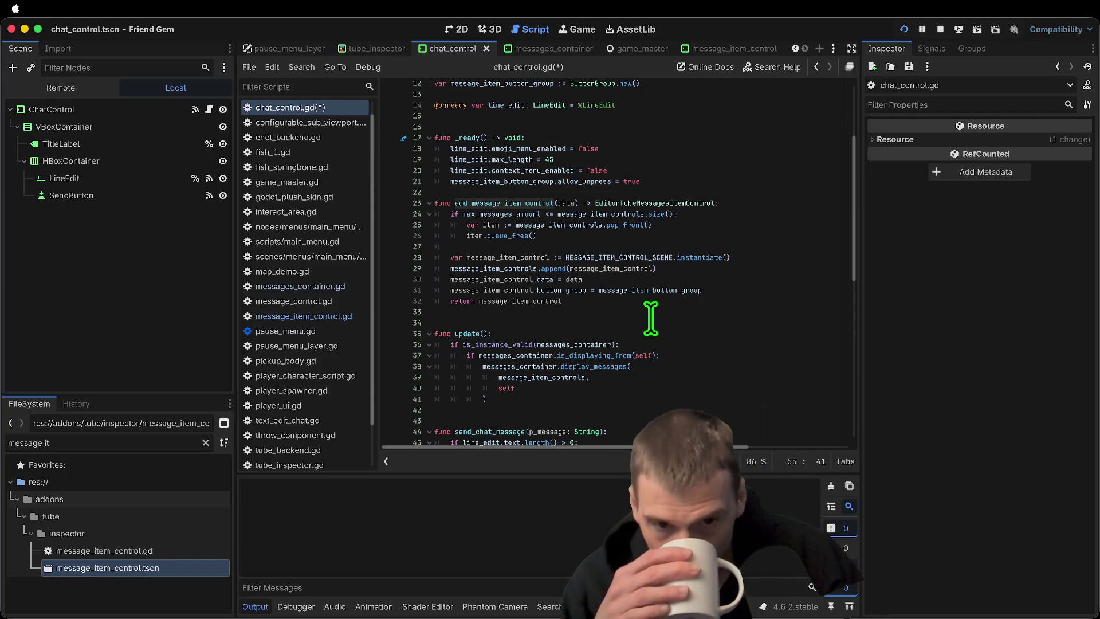
double_click(544, 279)
scroll(705, 312, "down", 5)
left_click(717, 338)
Revert an accidental un-indent of lines 46-49 and place the caret after the length check
key("BackSpace")
key("BackSpace")
key("BackSpace")
key("shift+Down")
key("shift+Down")
key("shift+Down")
key("shift+Tab")
key("ctrl+z")
key("ctrl+z")
key("ctrl+z")
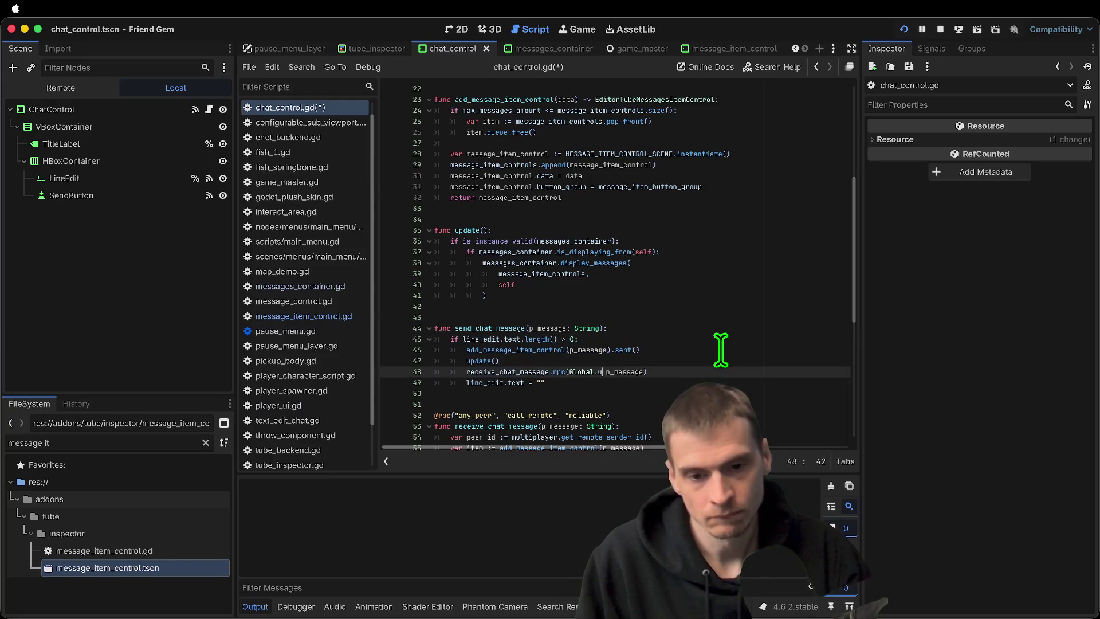
scroll(721, 350, "down", 3)
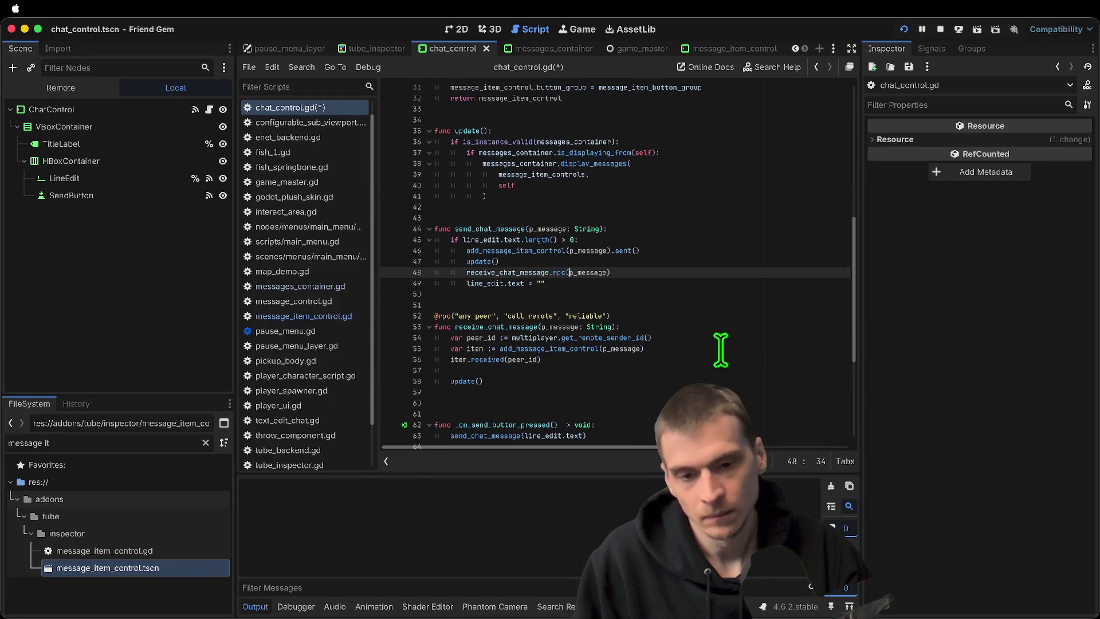
double_click(546, 230)
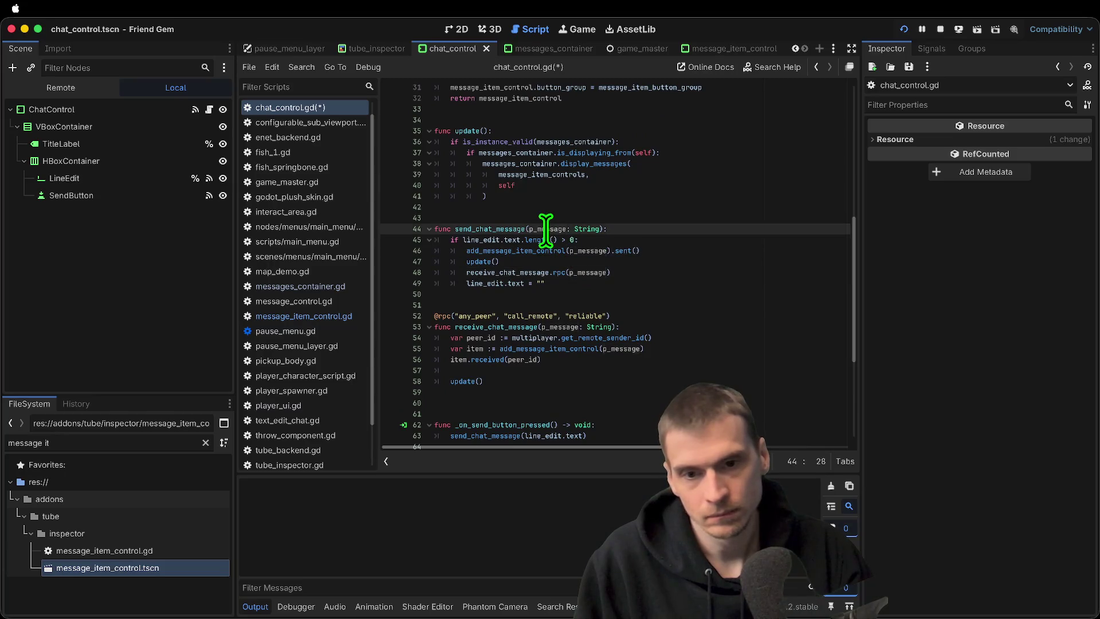
scroll(653, 212, "up", 1)
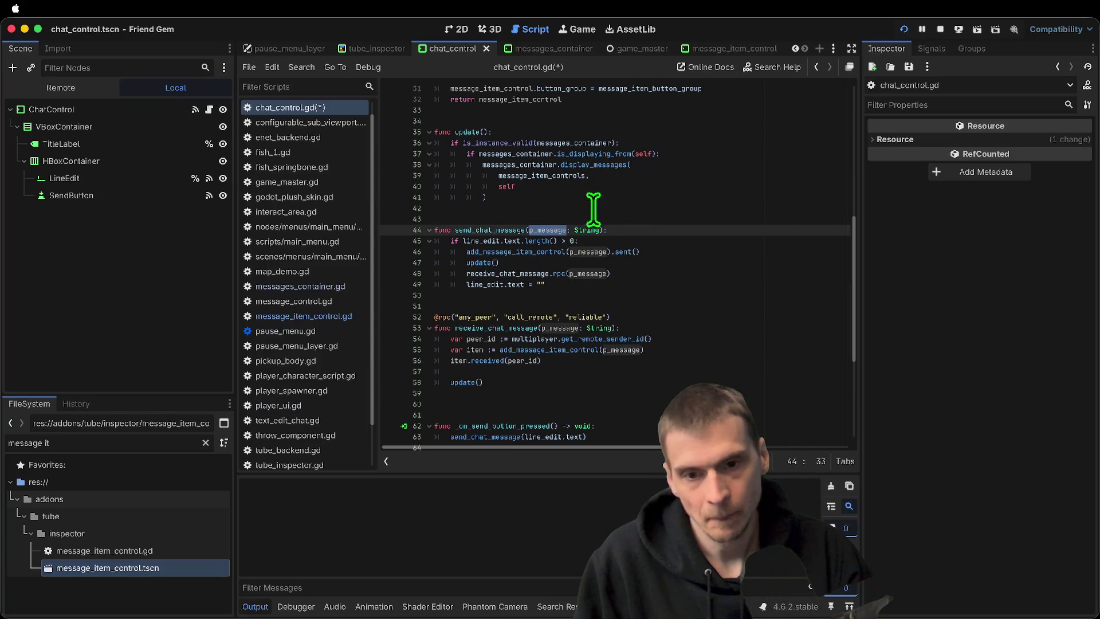
left_click(649, 241)
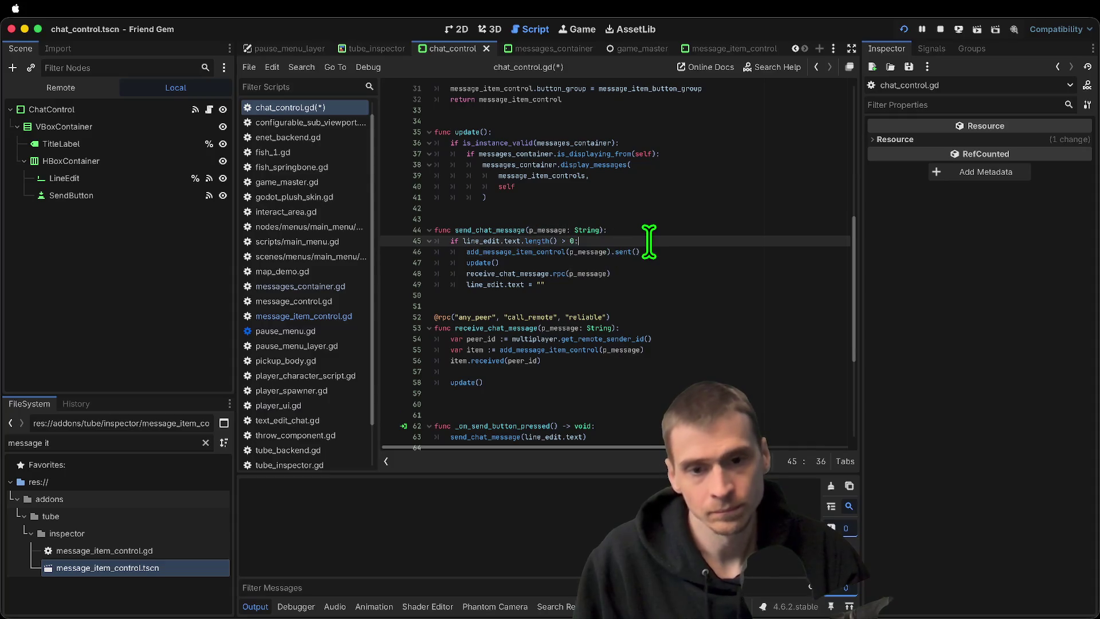
Start a custom_message dictionary with username Global.username and color Global.player_color
key("Return")
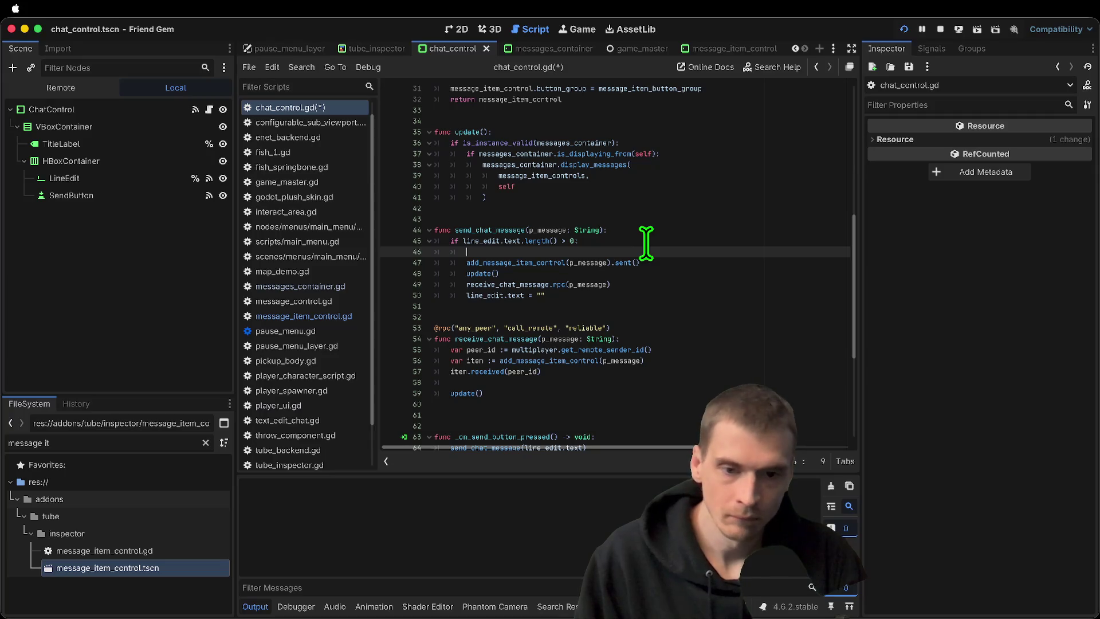
type("var custom_messag")
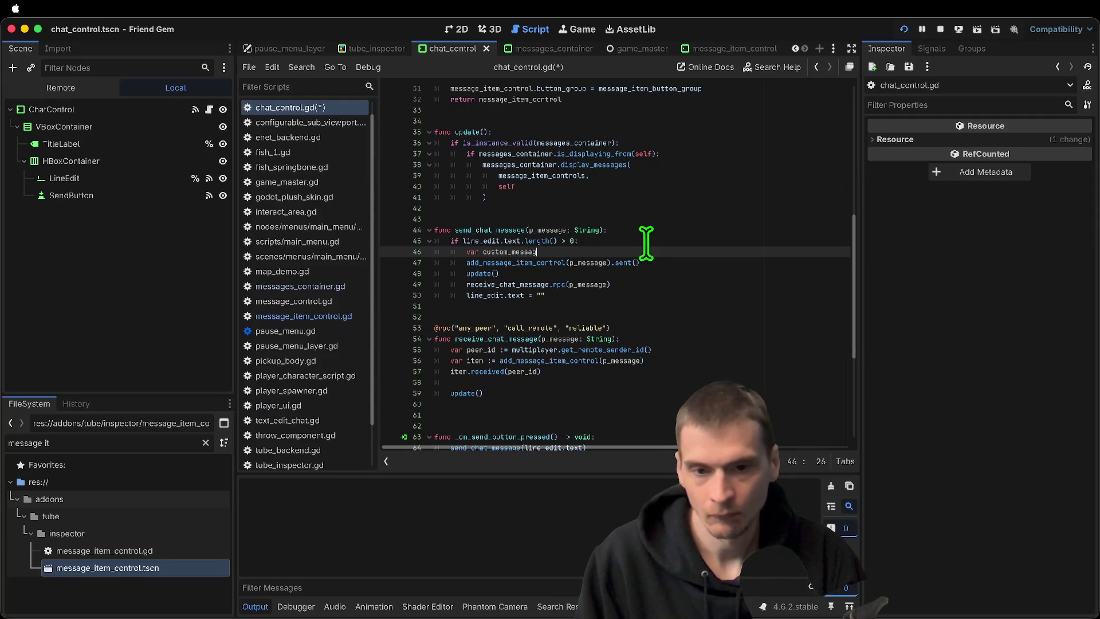
type("{")
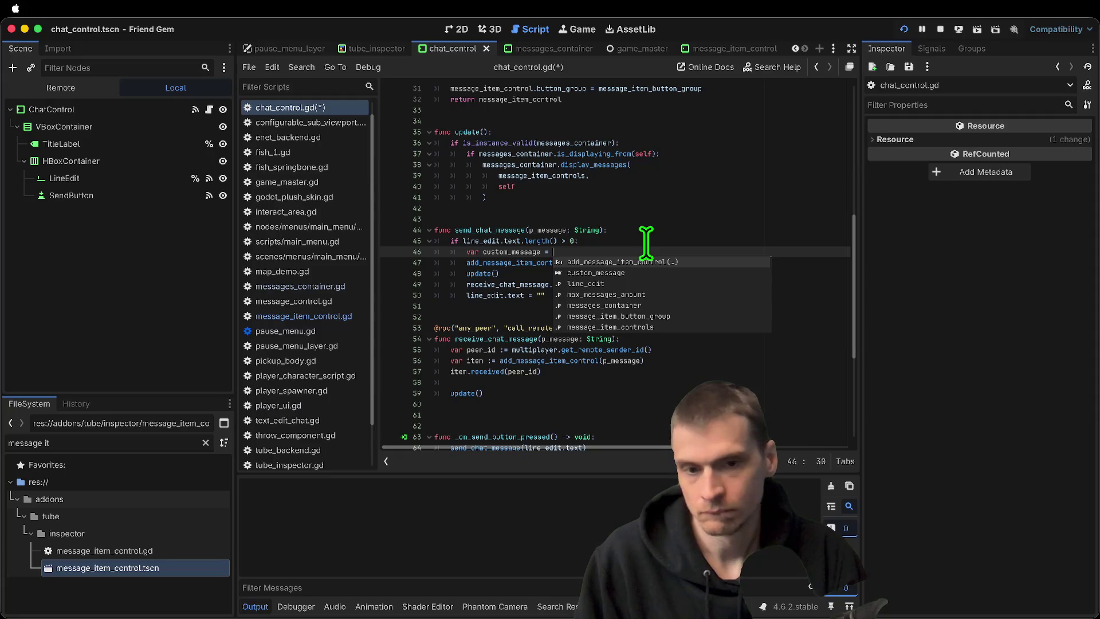
key("Left")
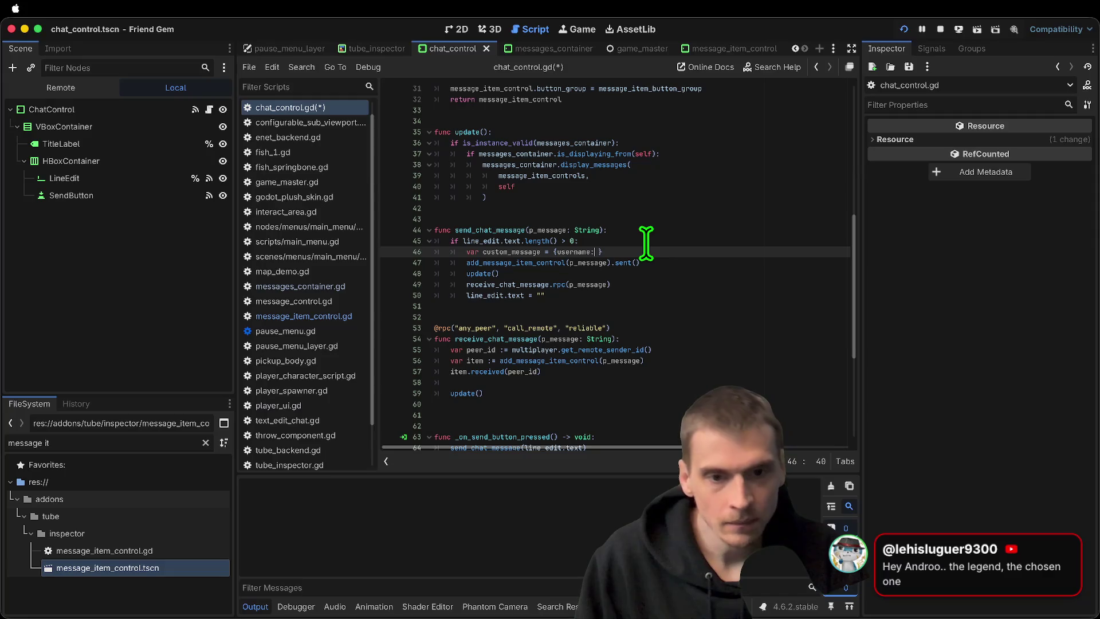
type("bal.username, co")
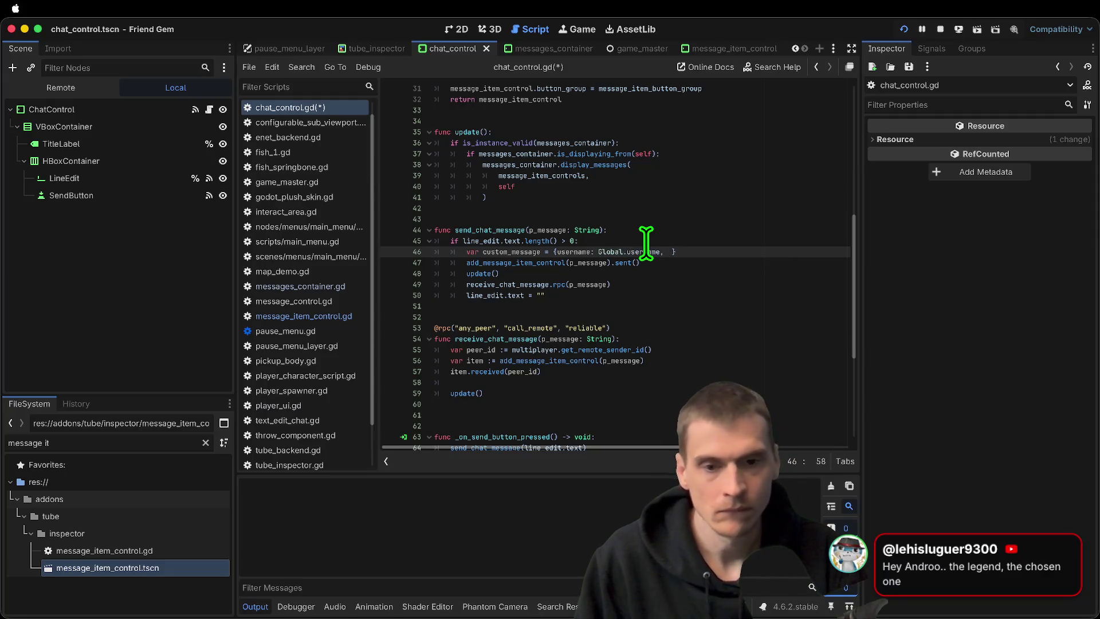
type("lor: Glo")
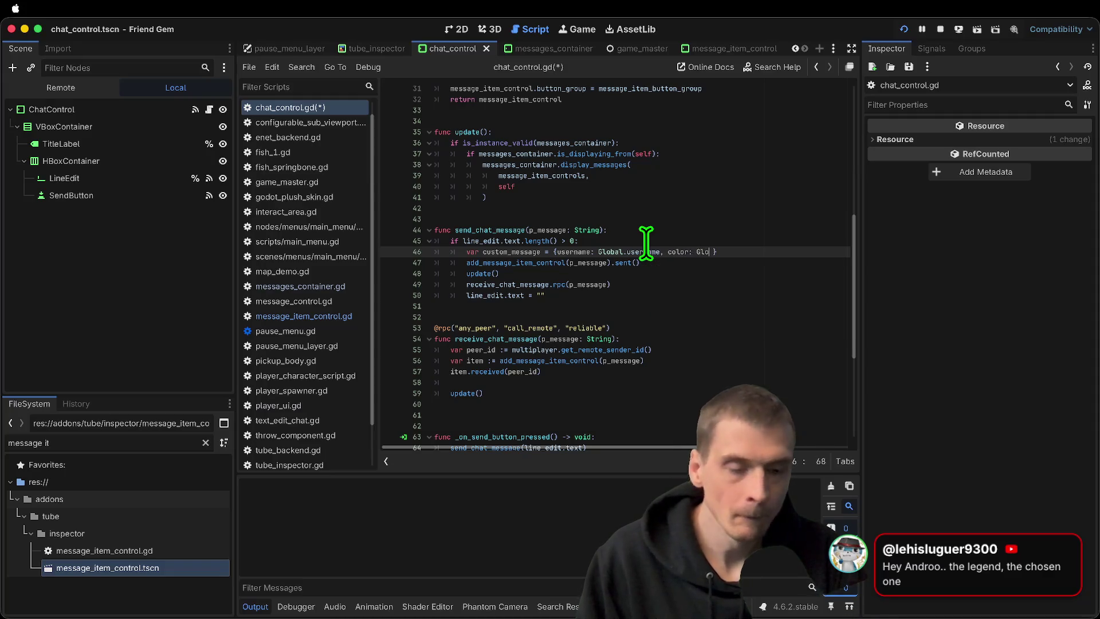
type("bal.")
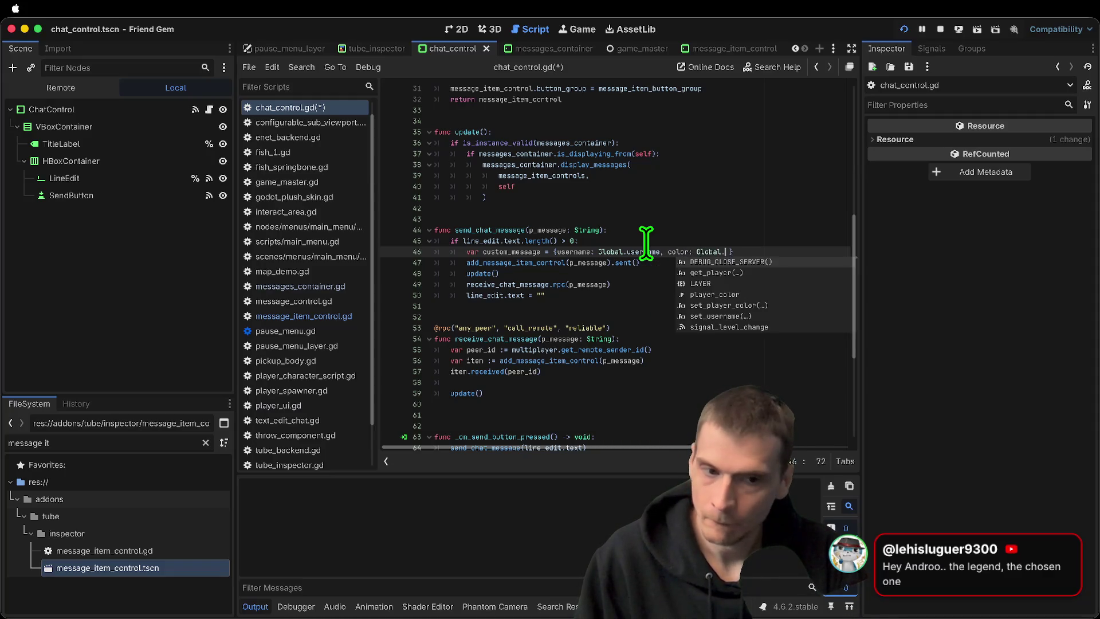
type("player_color,")
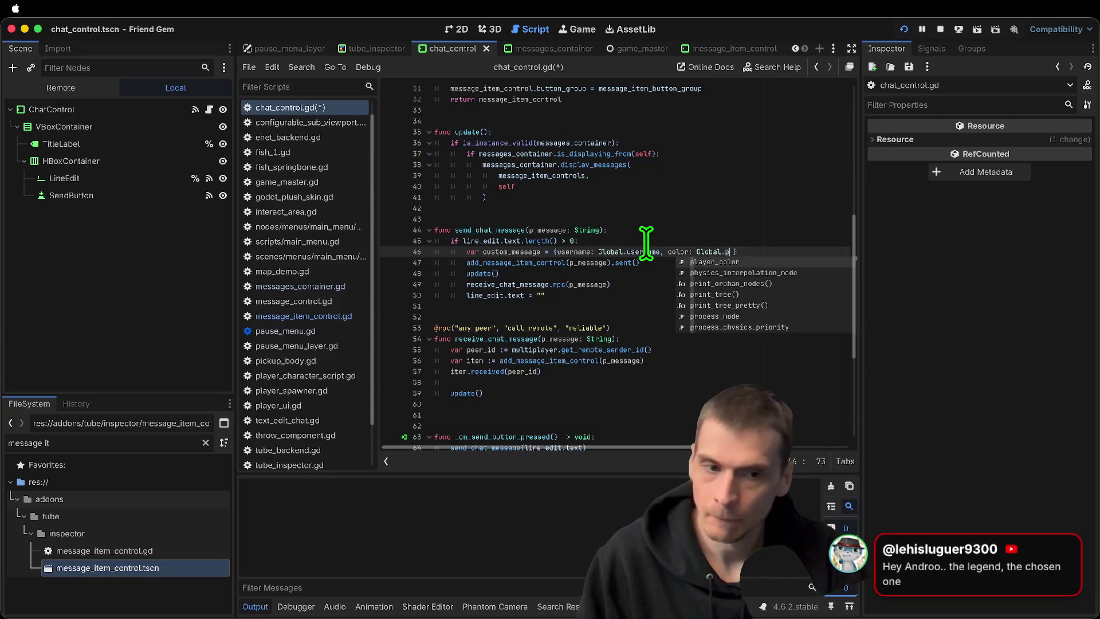
key("Return")
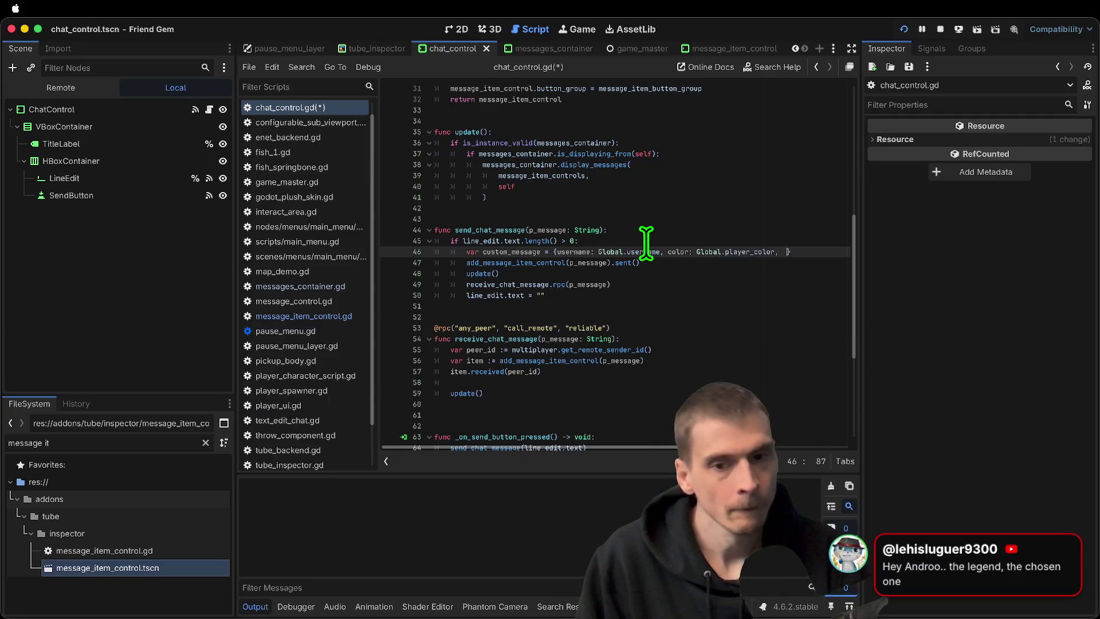
Add a p_message entry holding p_message to the custom_message dictionary
key("super+shift+Return")
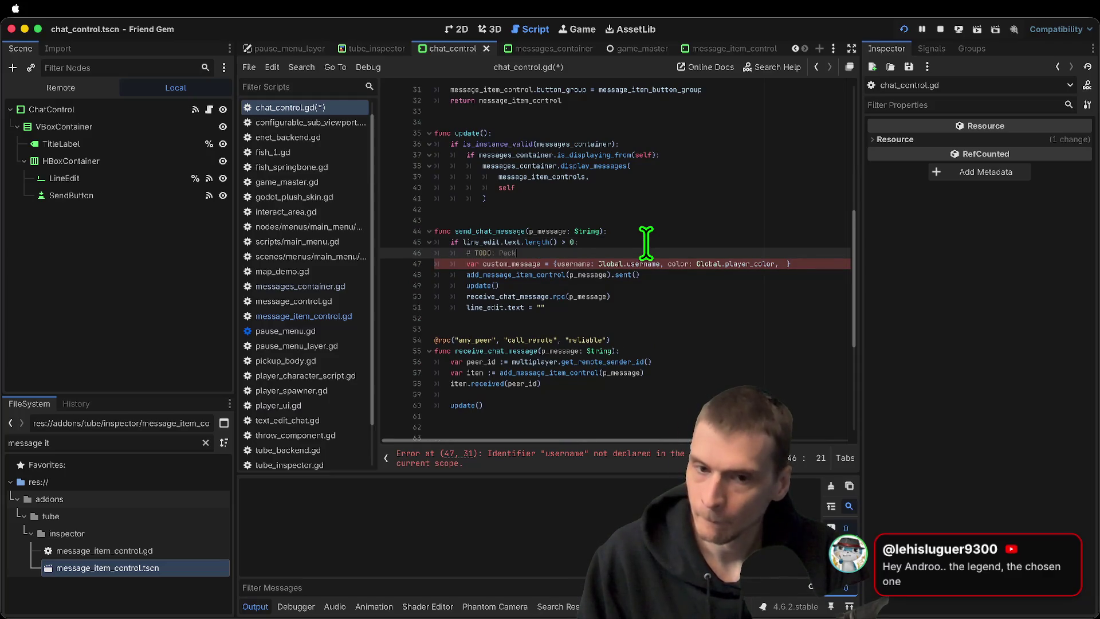
key("Down")
key("End")
key("Left")
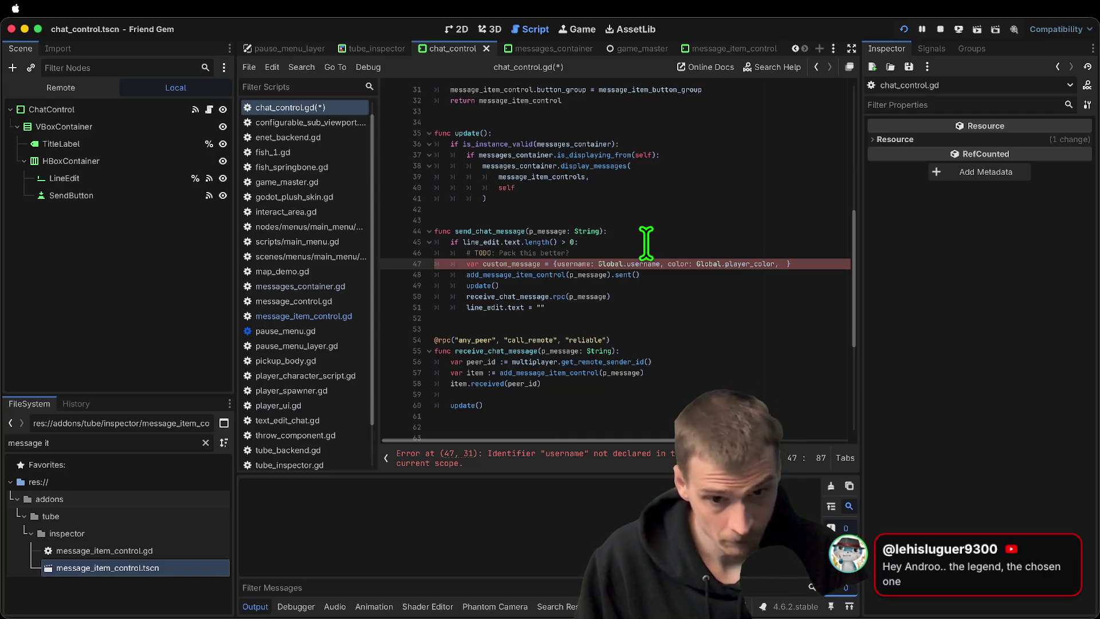
type("message")
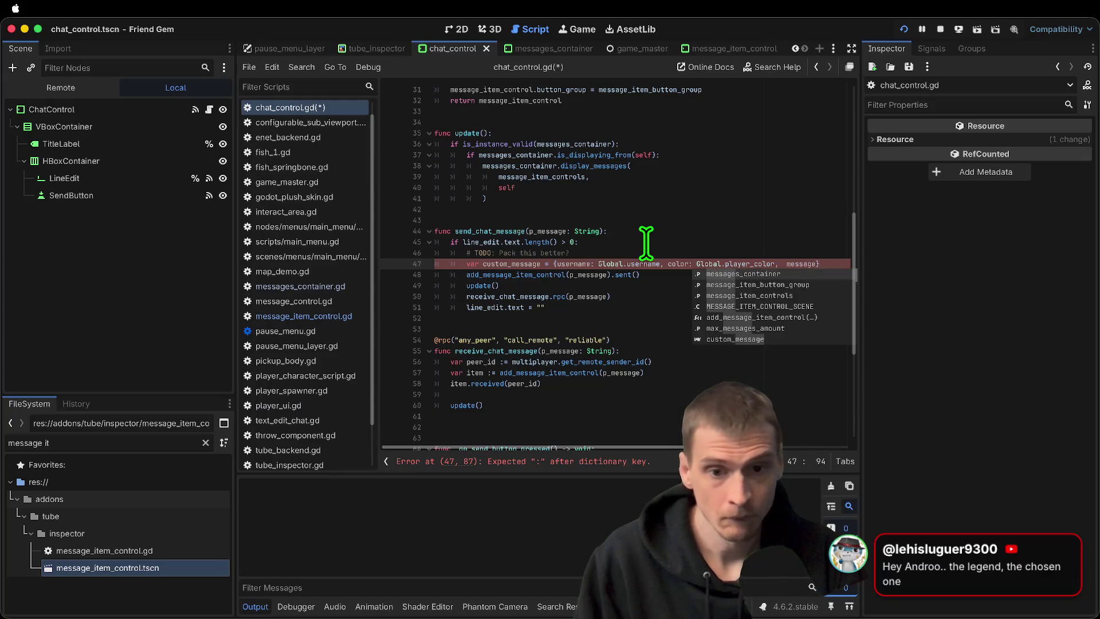
type("p_mess")
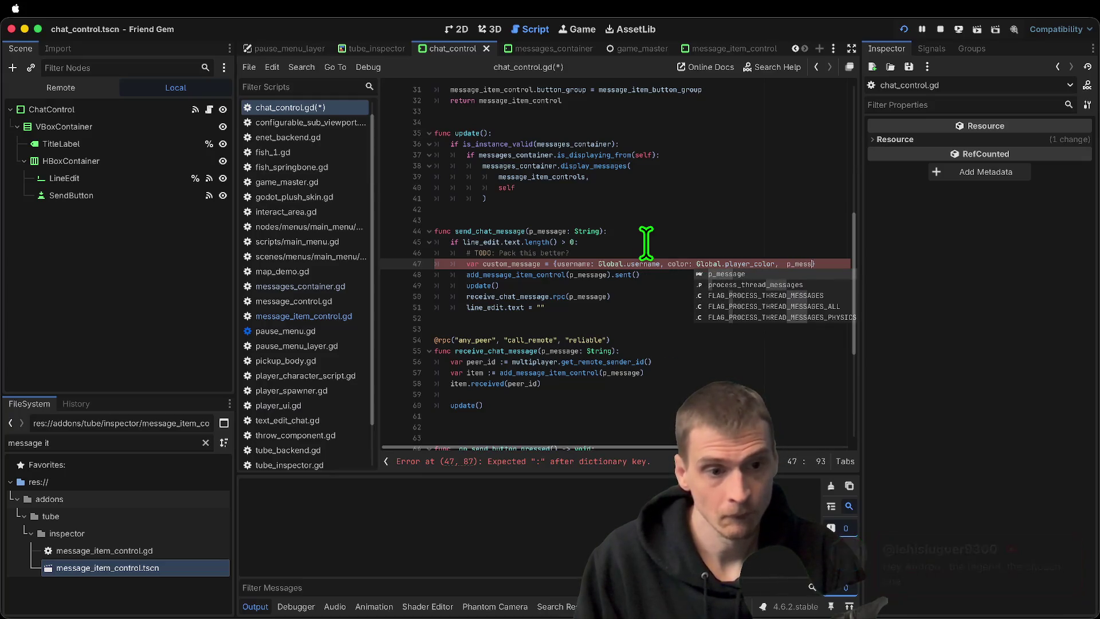
type("ge: ")
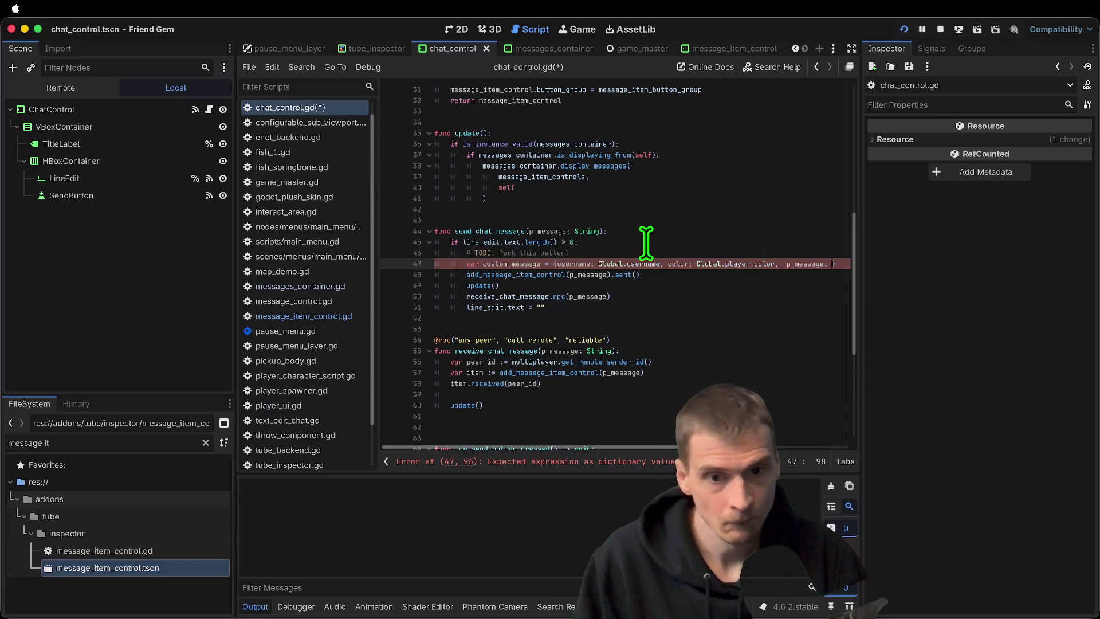
type("_message")
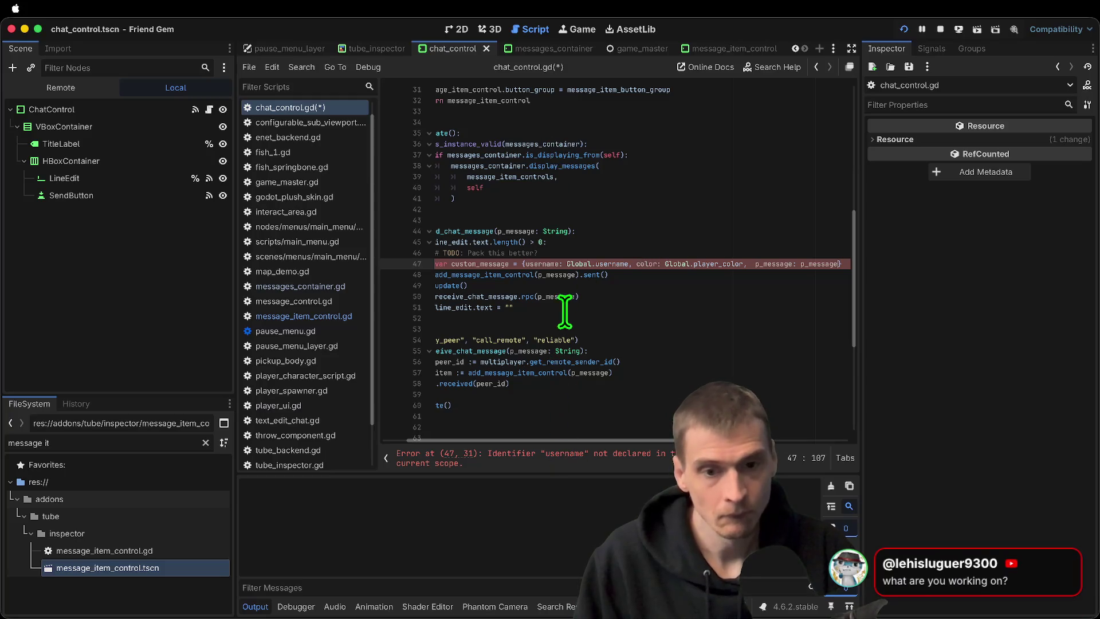
Put quotes around the dictionary's color and p_message keys
type("\"")
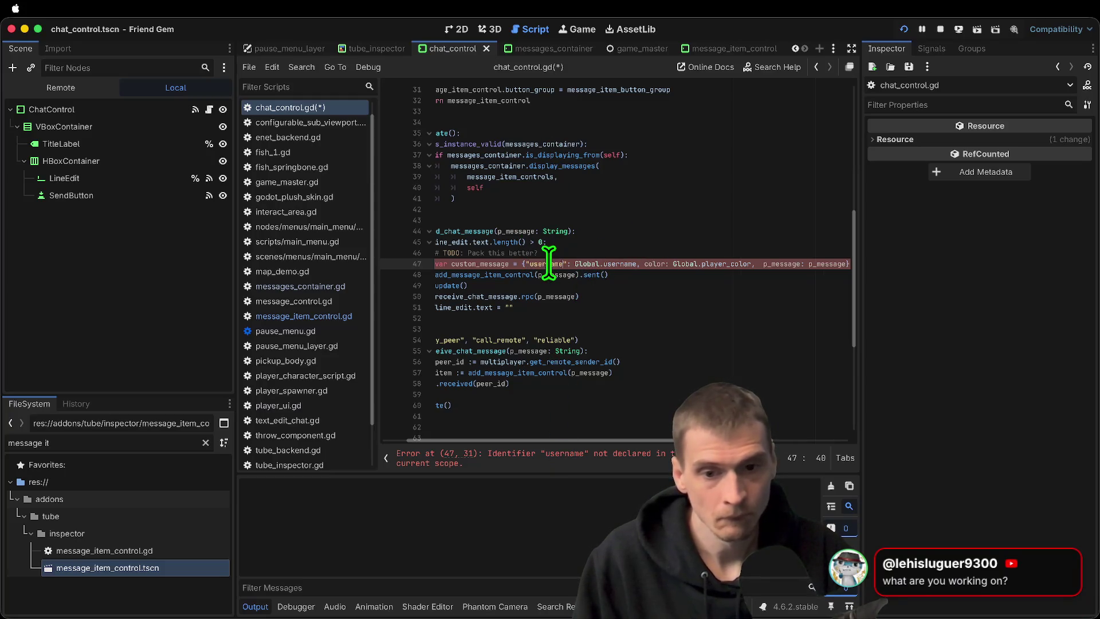
double_click(653, 264)
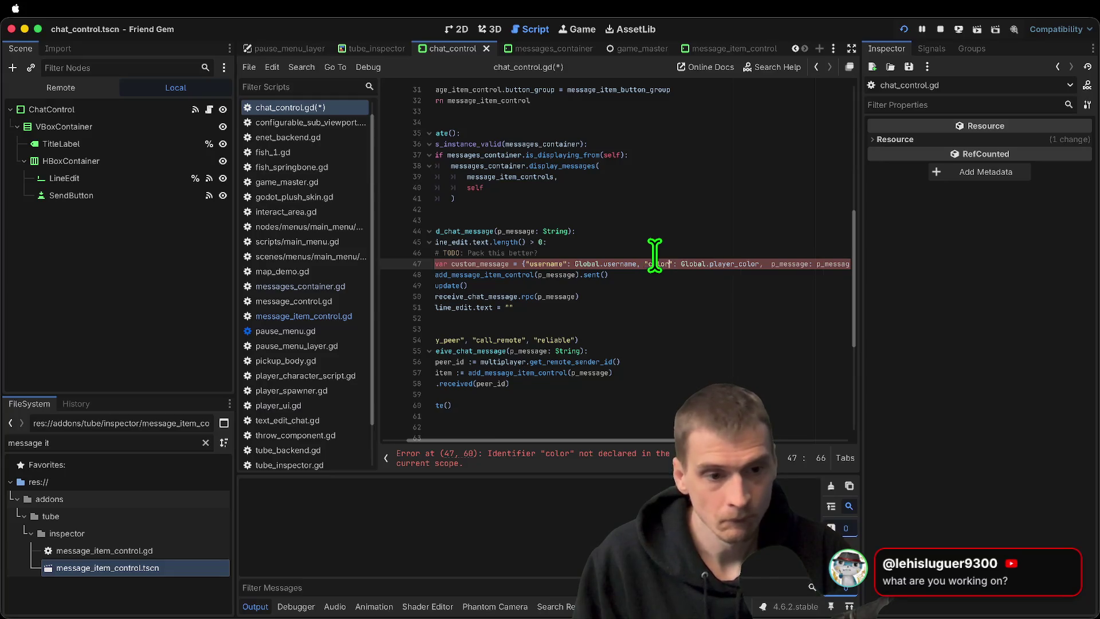
type("\"")
double_click(783, 263)
type("\"")
Replace p_message with custom_message in the add_message_item_control and rpc calls
left_click(792, 286)
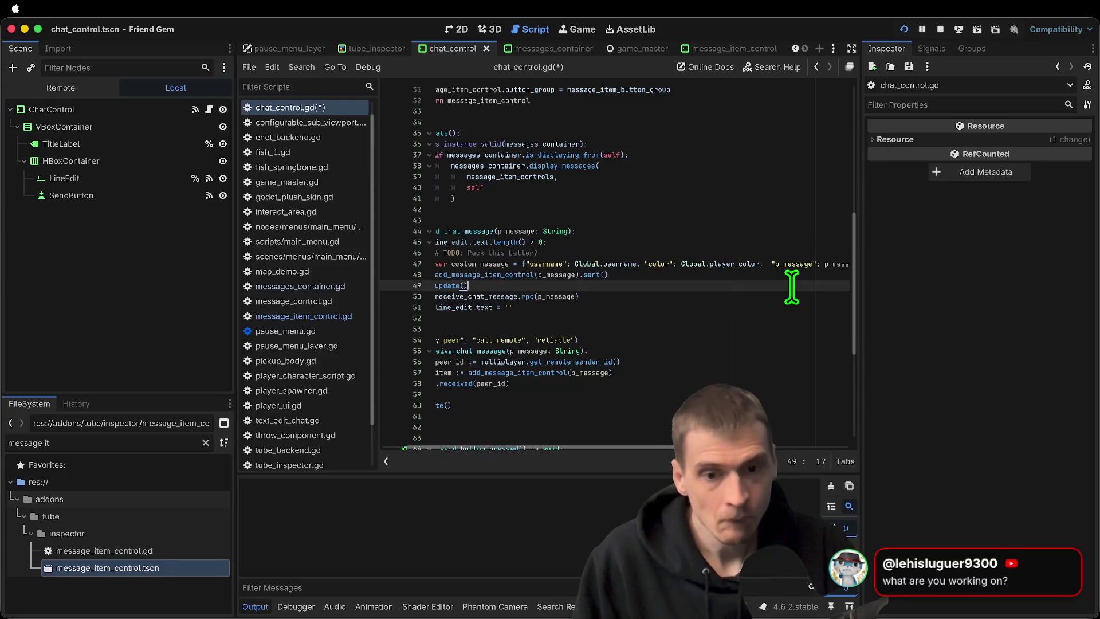
key("Down")
key("Down")
key("Right")
double_click(477, 264)
key("super+c")
double_click(553, 274)
key("super+d")
key("super+v")
scroll(692, 322, "left", 2)
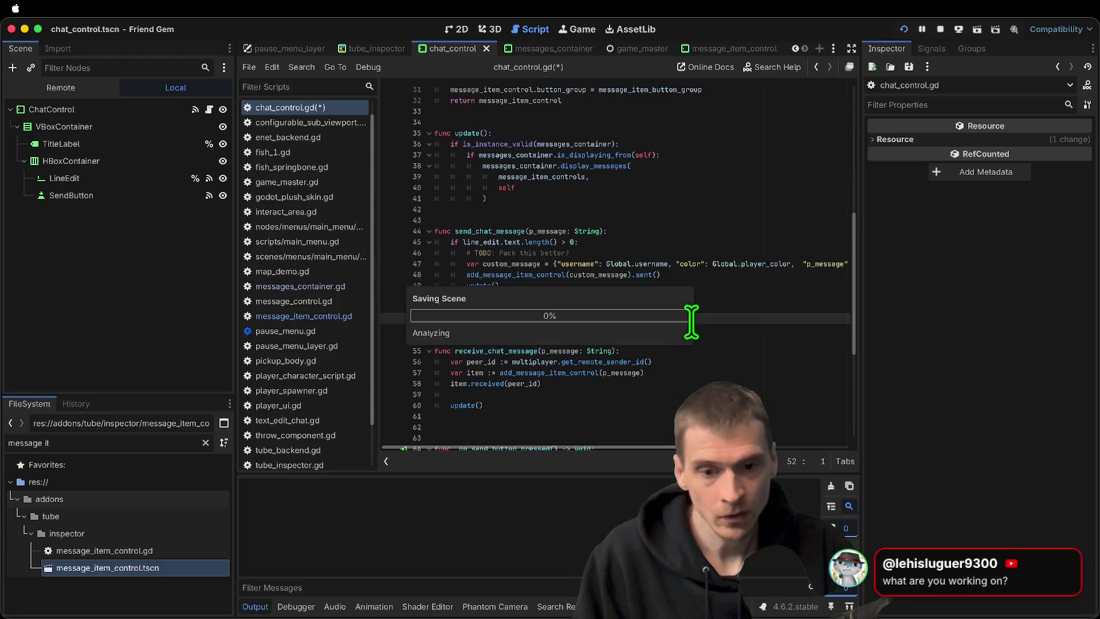
Save chat_control.gd and retype receive_chat_message's p_message parameter from String to Object
key("super+s")
double_click(560, 351)
double_click(609, 351)
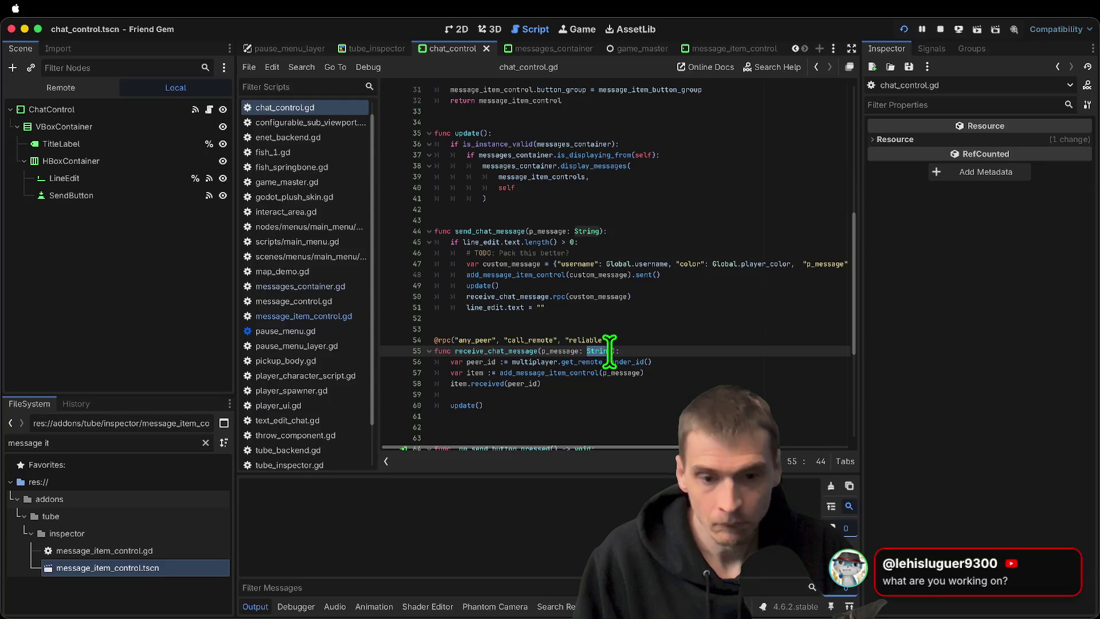
type("bject")
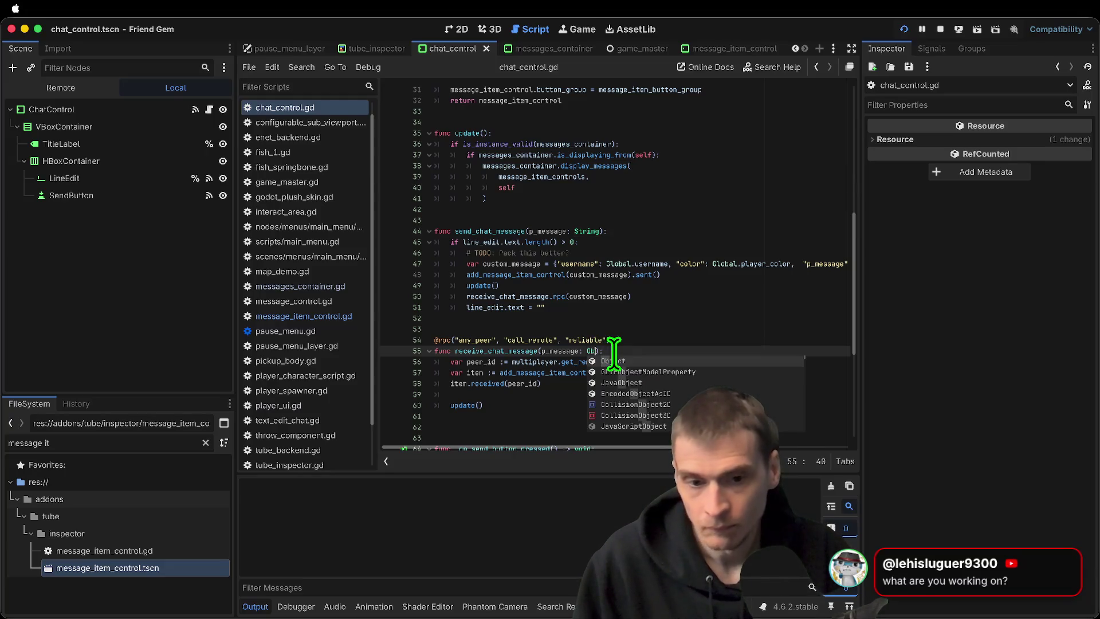
double_click(566, 350)
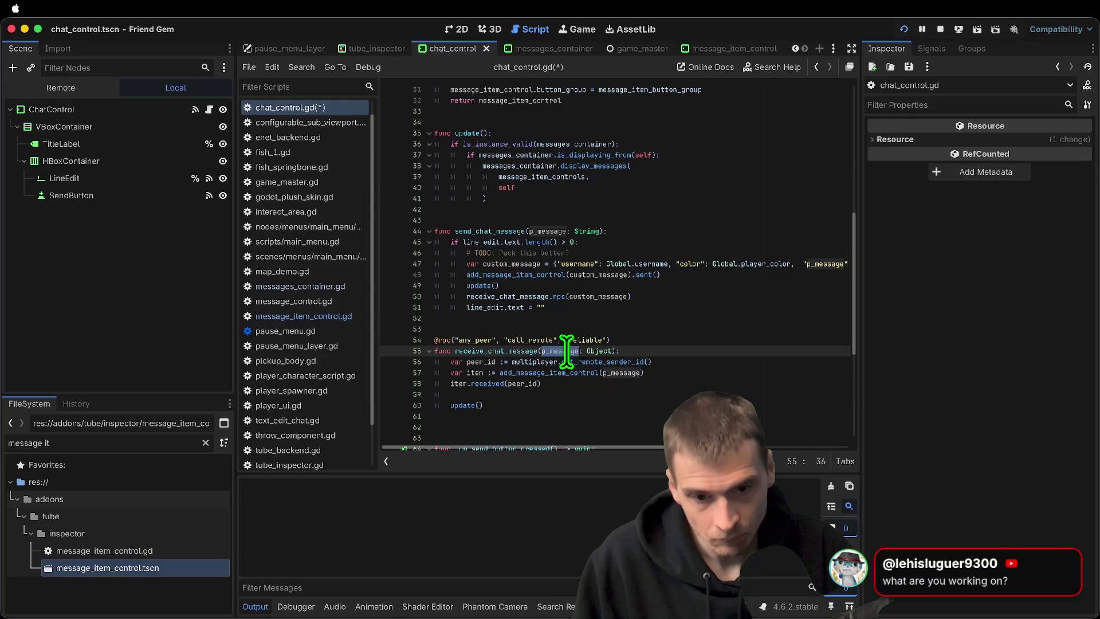
Follow add_message_item_control to open the EditorTubeMessagesItemControl script and start a search
left_click(435, 416)
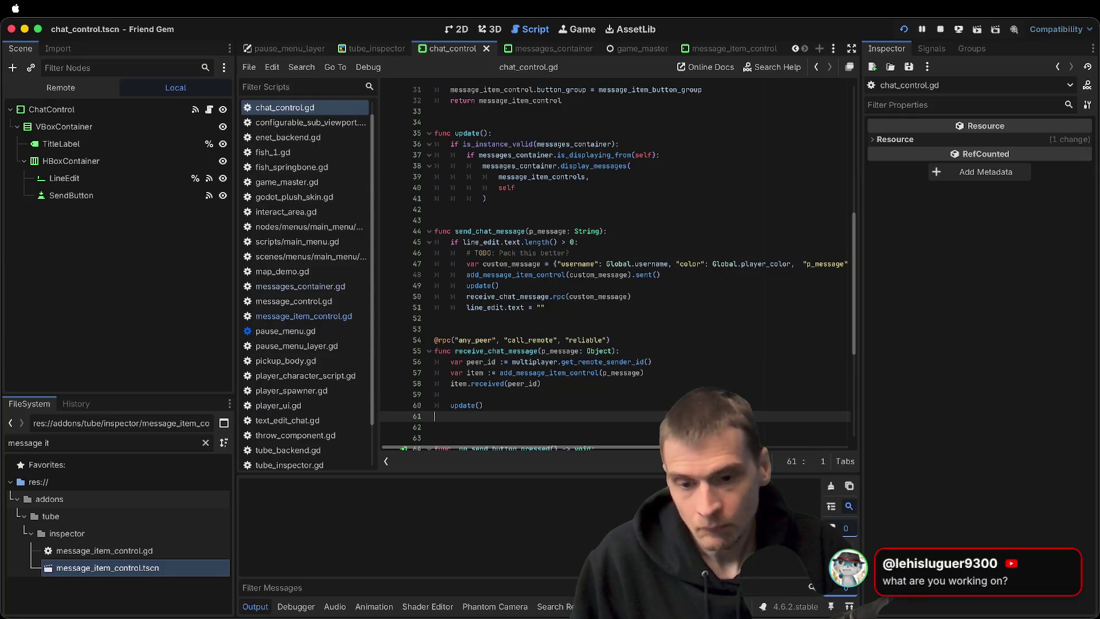
scroll(435, 416, "down", 2)
left_click(559, 328, "ctrl")
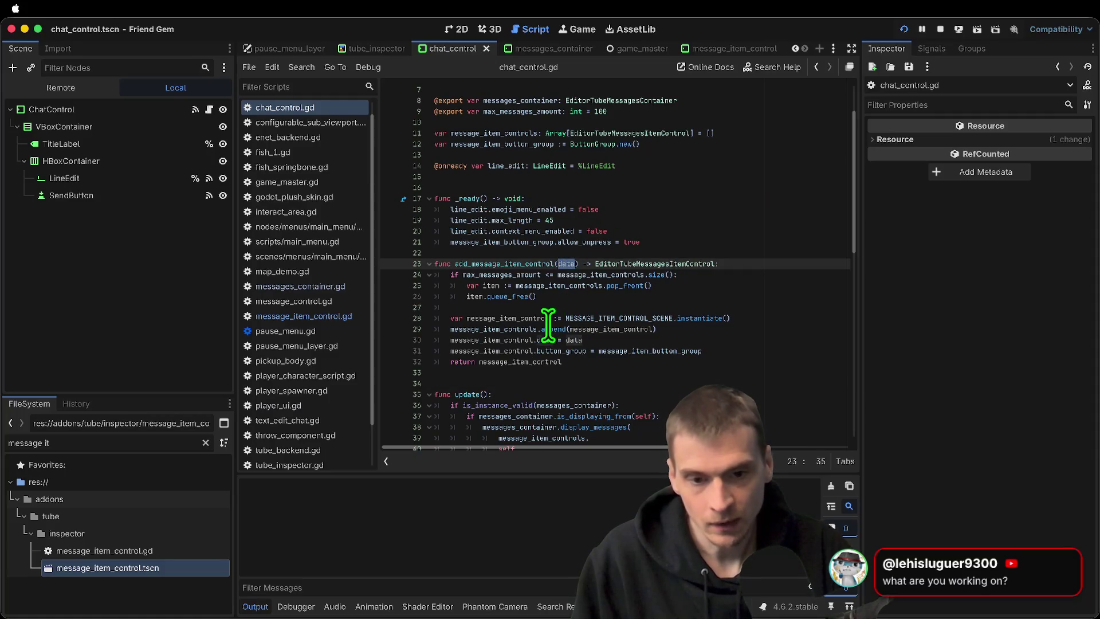
double_click(600, 329)
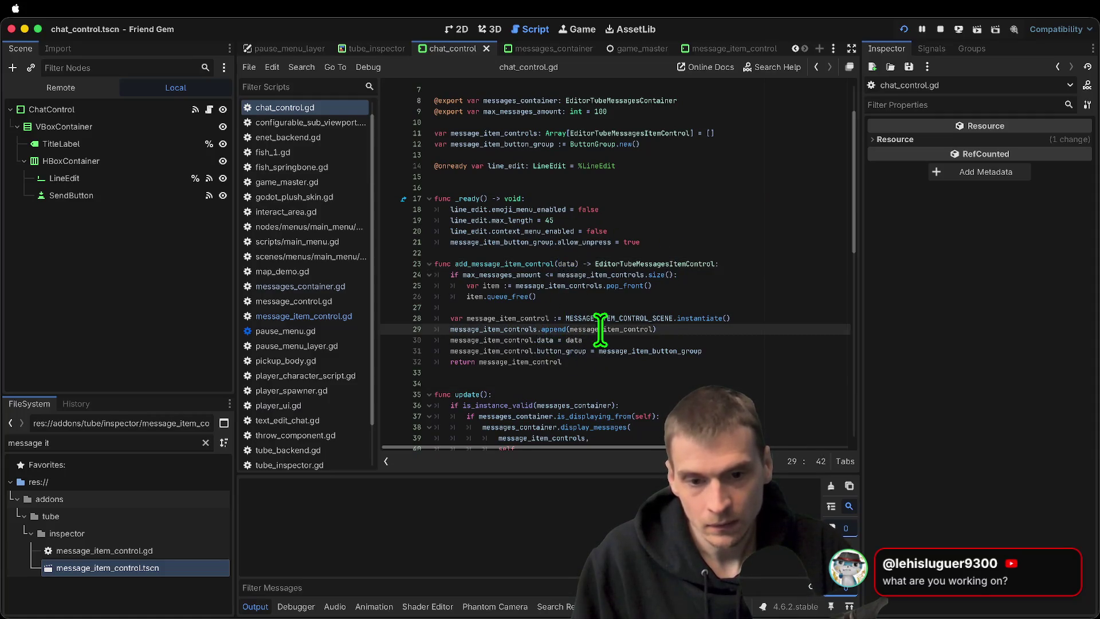
left_click(596, 383)
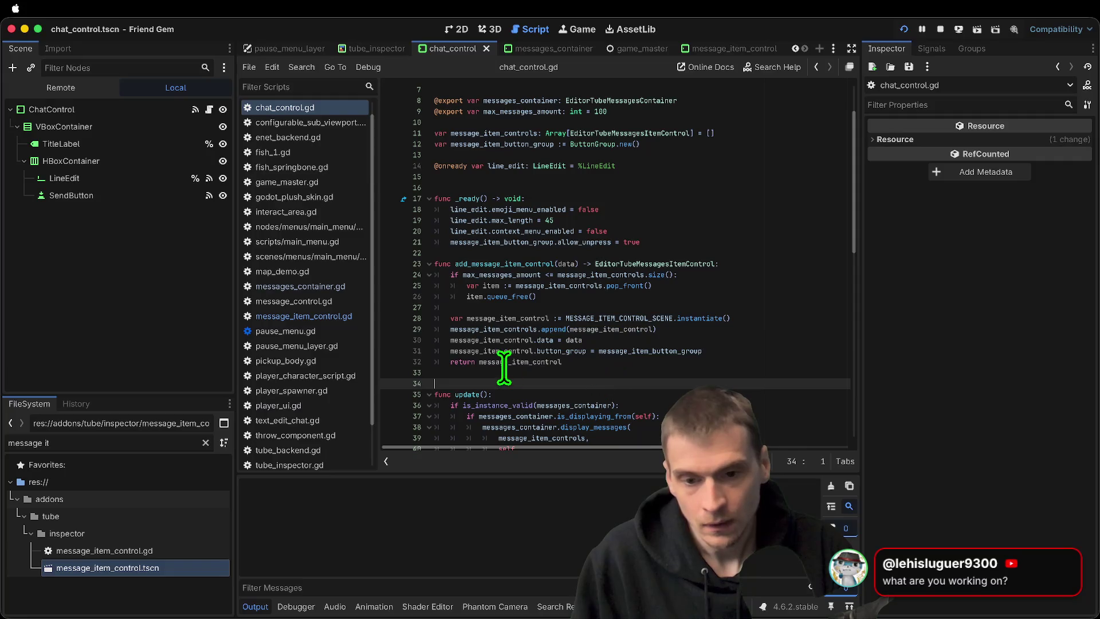
left_click(651, 263, "ctrl")
key("ctrl+f")
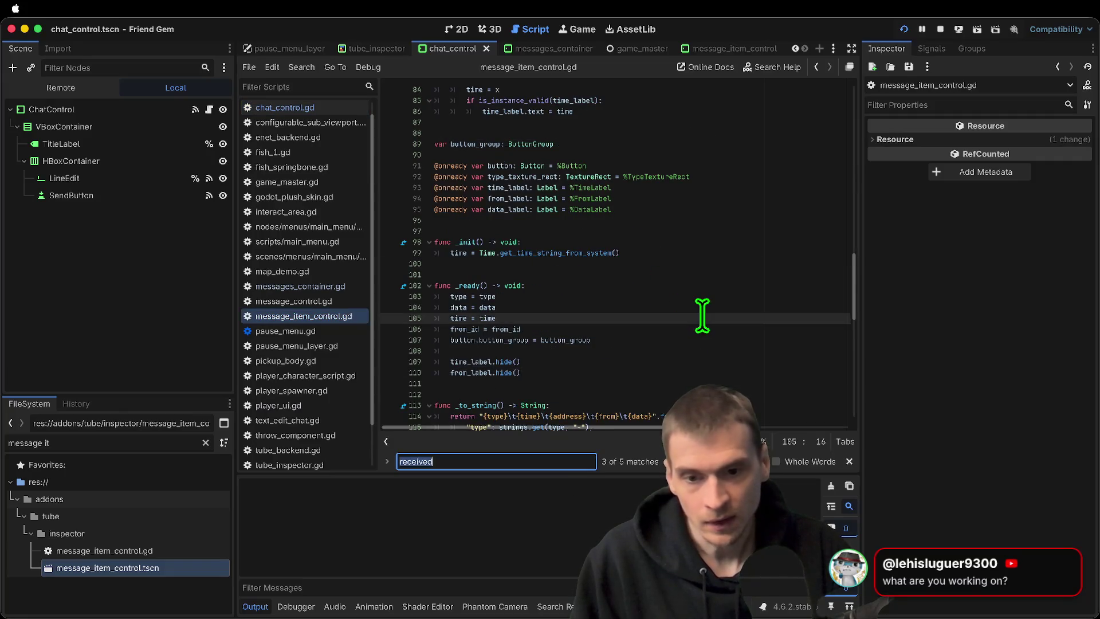
Search for 'data' and examine the str(data) call on line 119
type("data")
key("Escape")
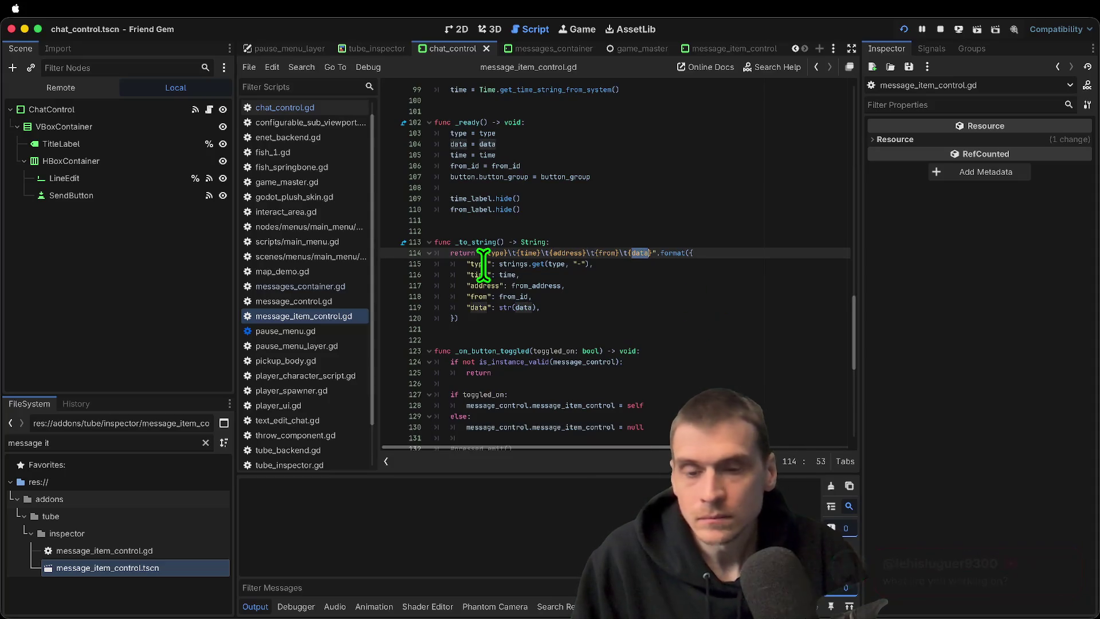
left_click(506, 308)
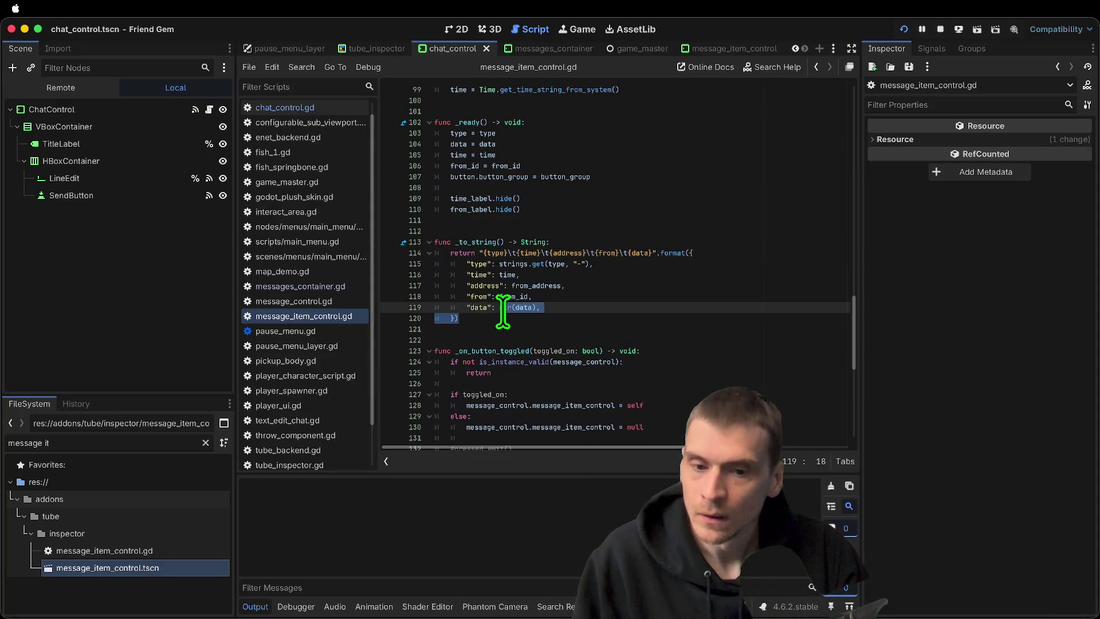
left_click_drag(506, 307, 524, 309)
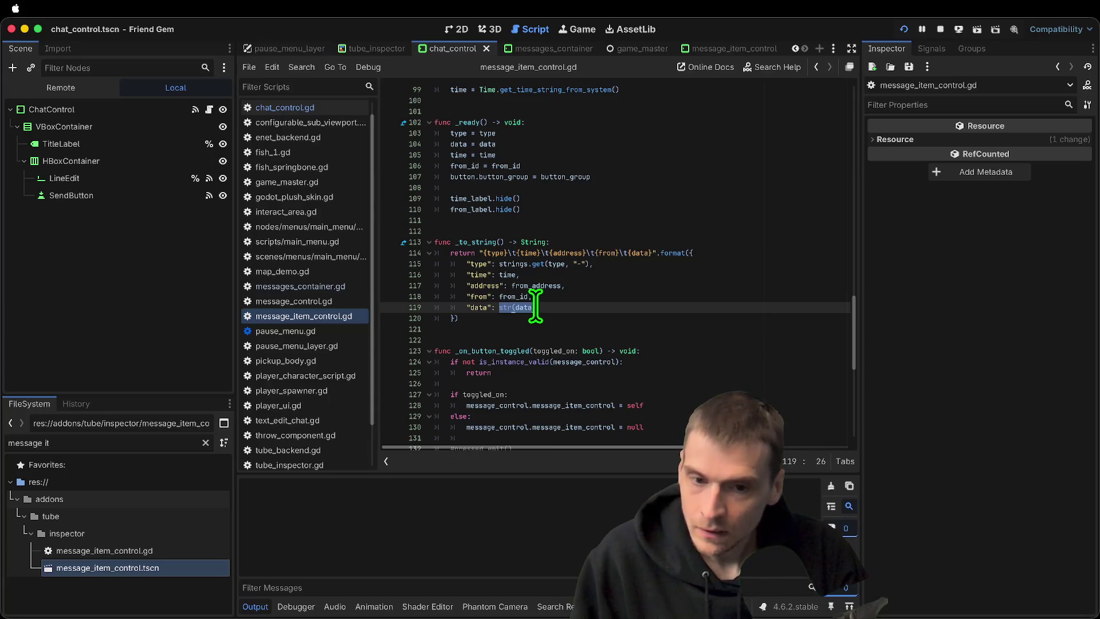
left_click(526, 308)
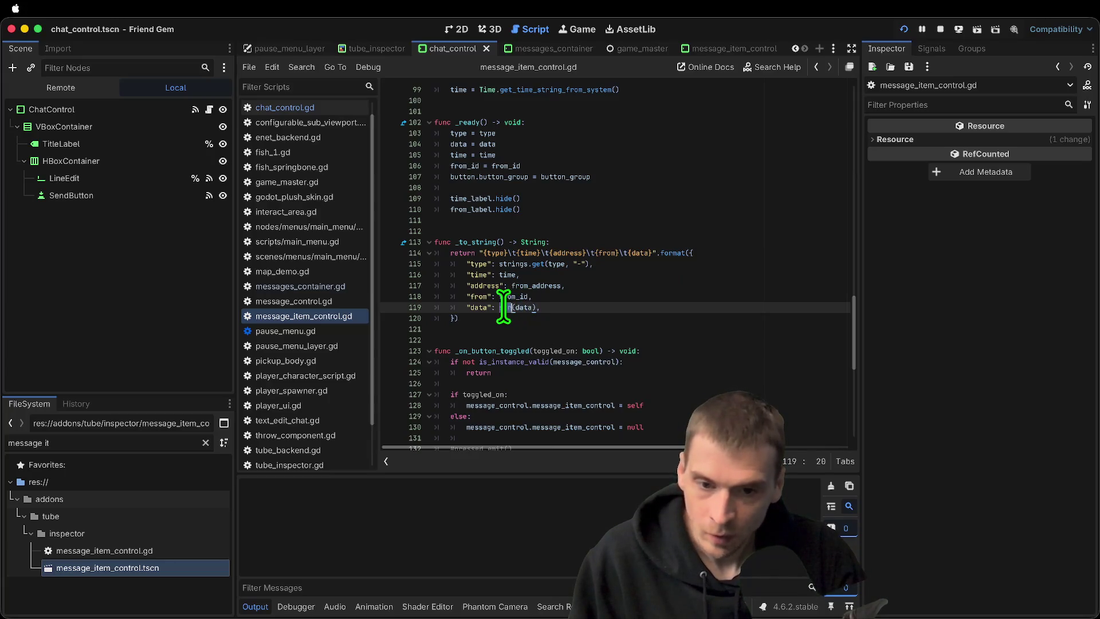
Declare a new _format_data function and call it instead of str on line 119
left_click(704, 328)
key("Return")
key("Return")
type("func f")
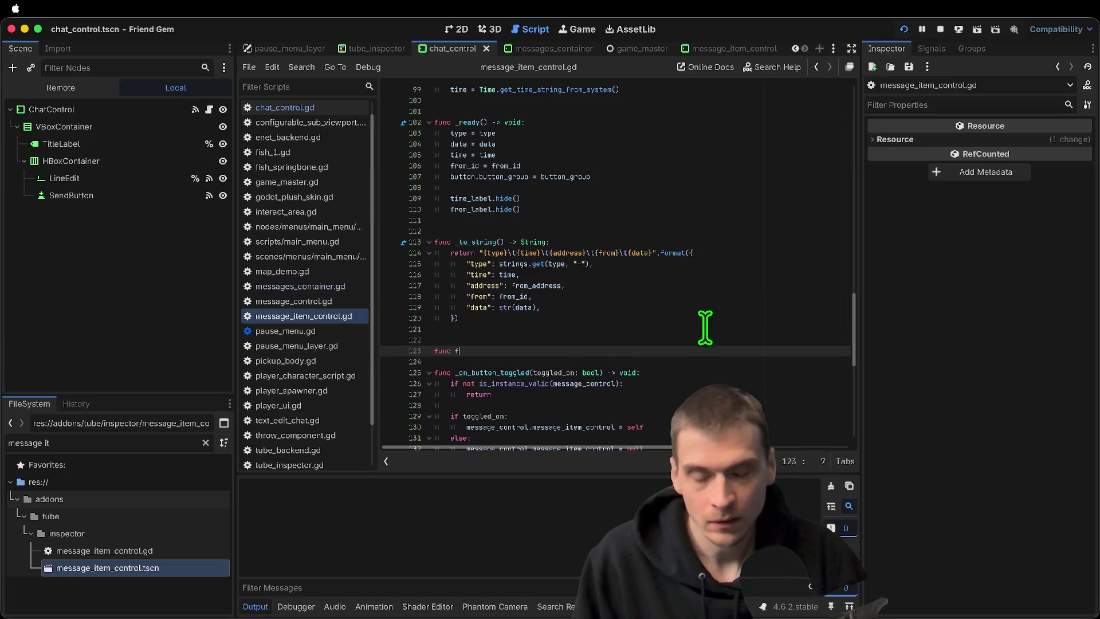
key("BackSpace")
type("_fo")
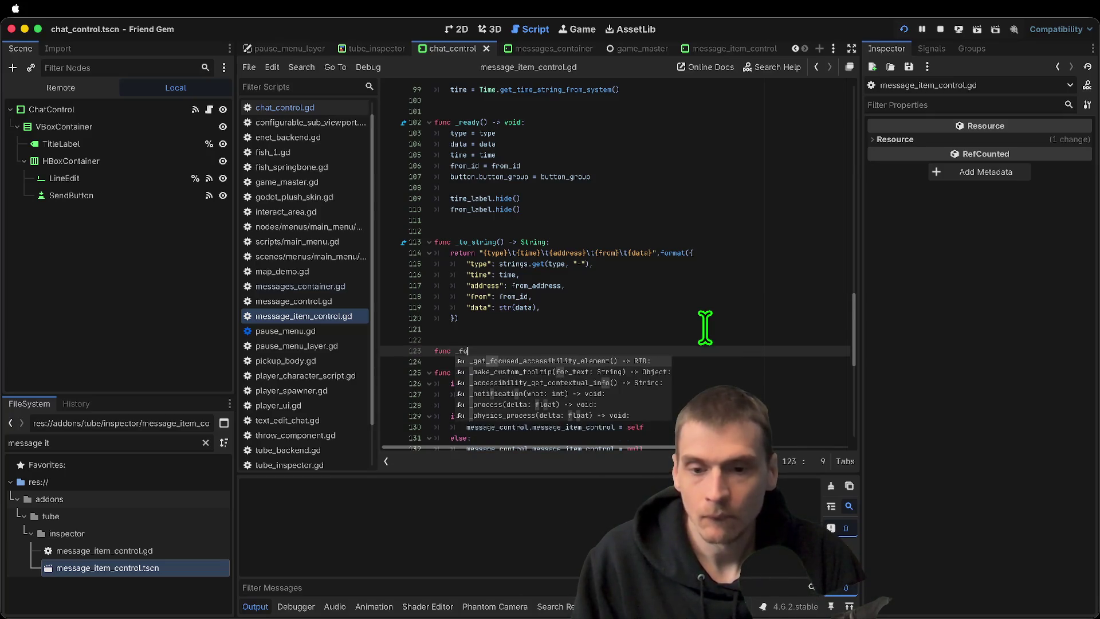
type("rmat_data")
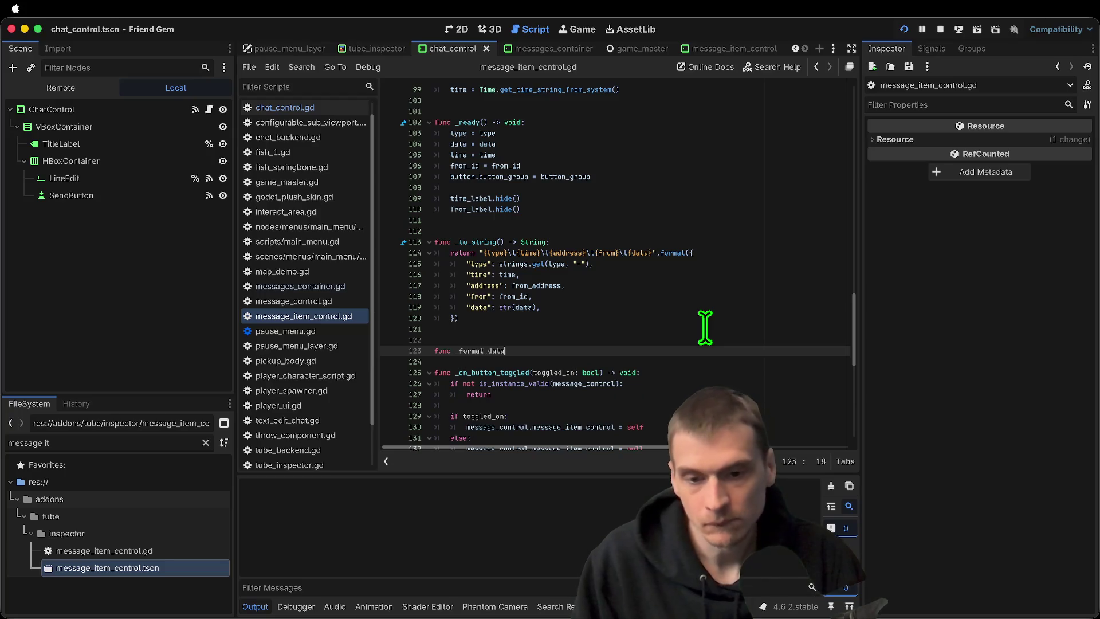
type(":")
key("Return")
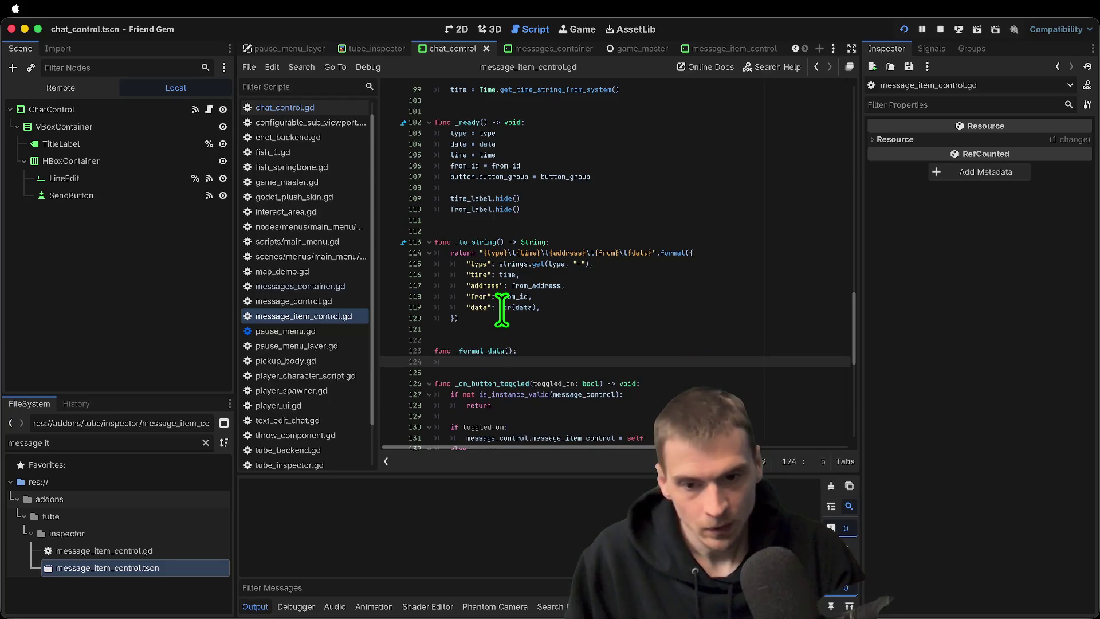
double_click(473, 350)
key("ctrl+c")
double_click(504, 307)
key("ctrl+v")
Give _format_data a data parameter and a body returning data.p_message
left_click(596, 351)
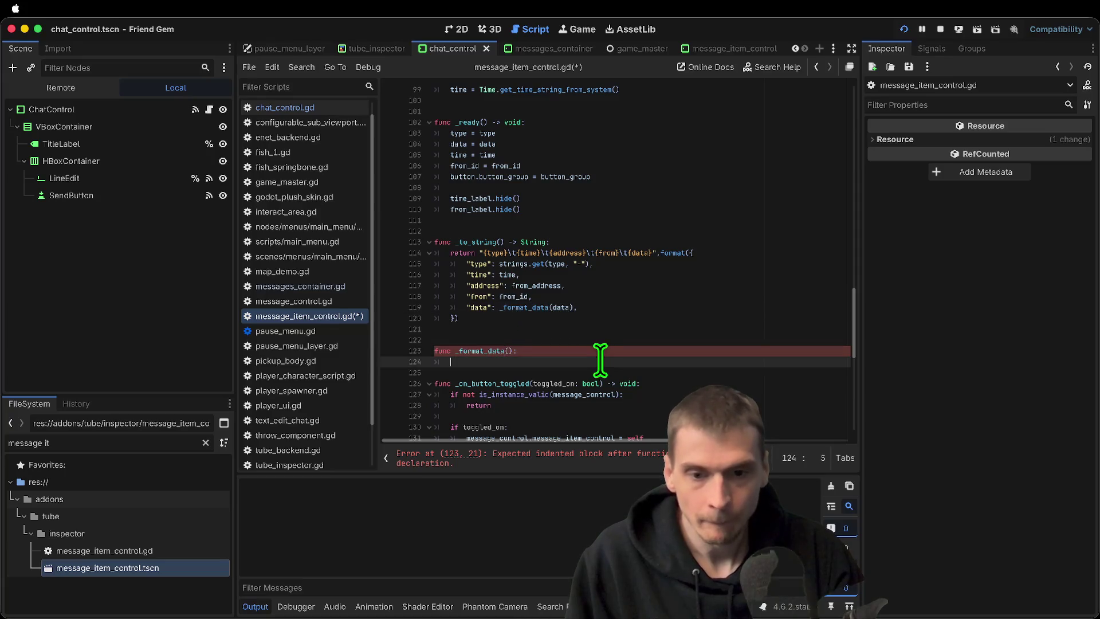
type("data")
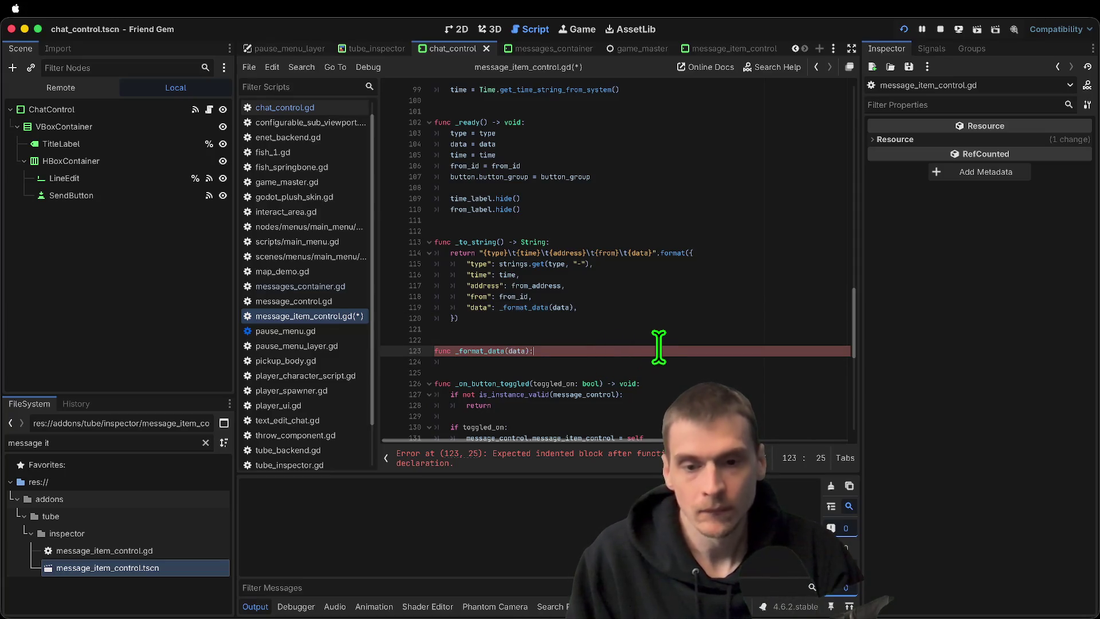
key("Return")
type("return ")
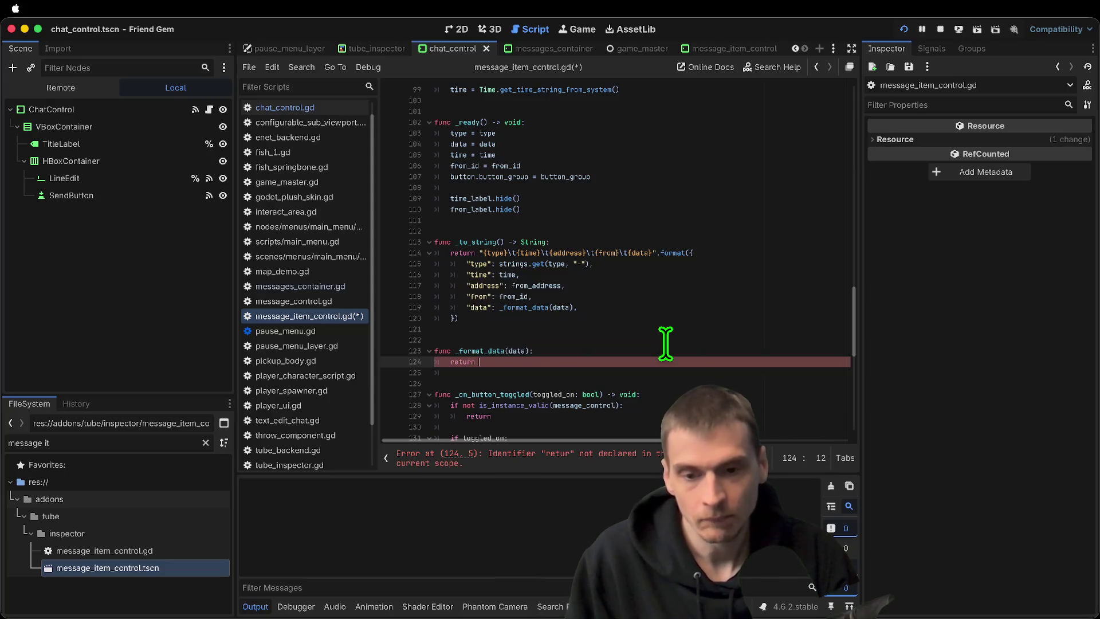
type("data.p_message")
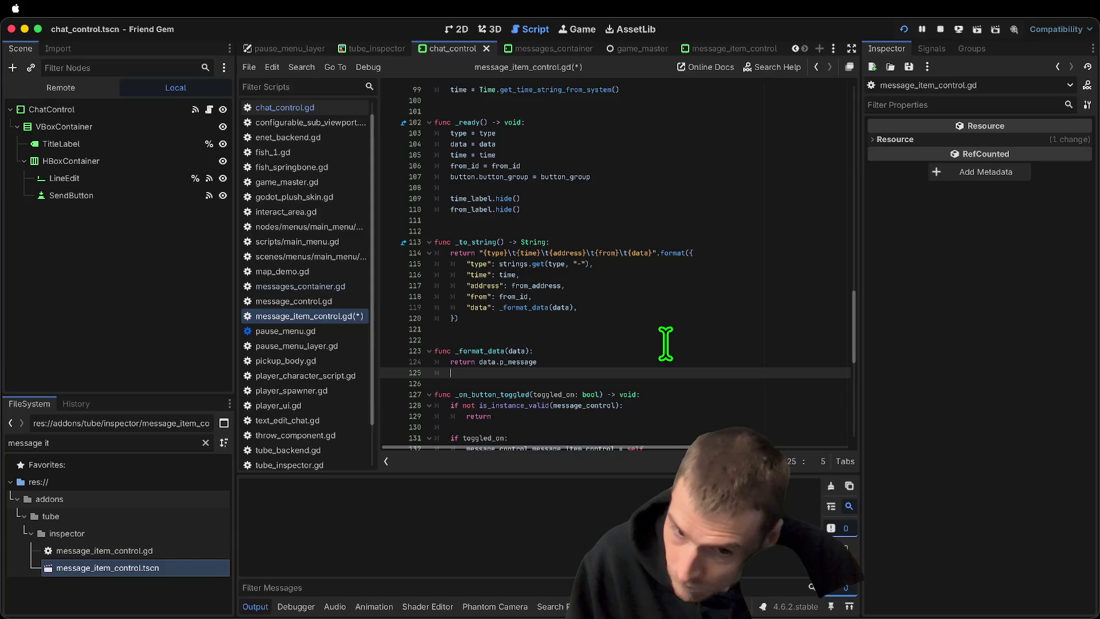
key("super+BackSpace")
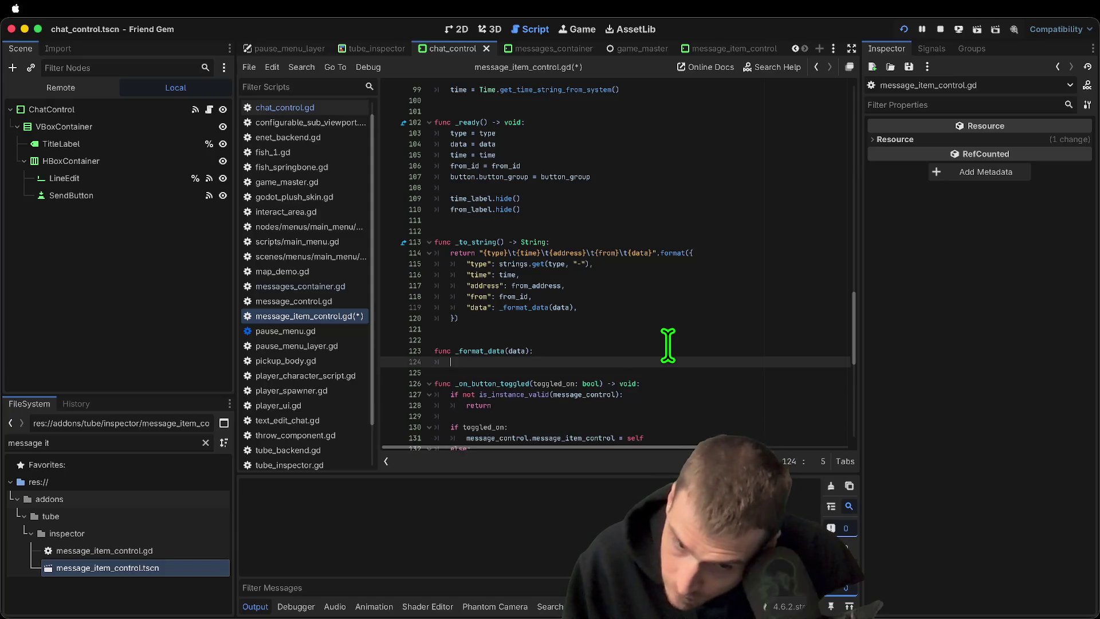
key("BackSpace")
key("BackSpace")
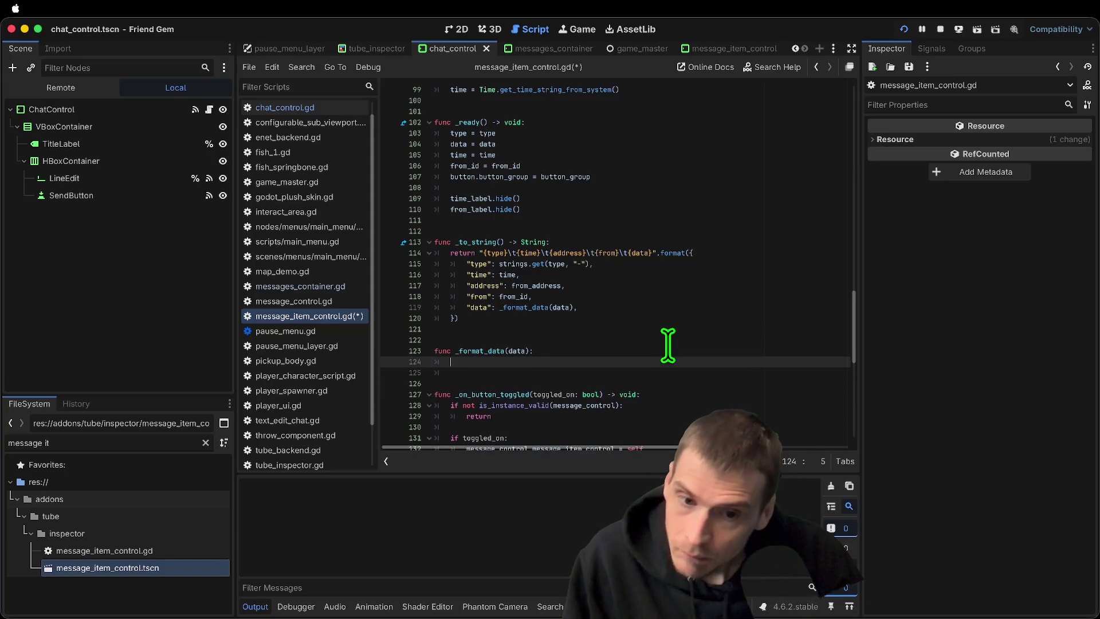
type("data")
key("End")
key("Return")
type("ret")
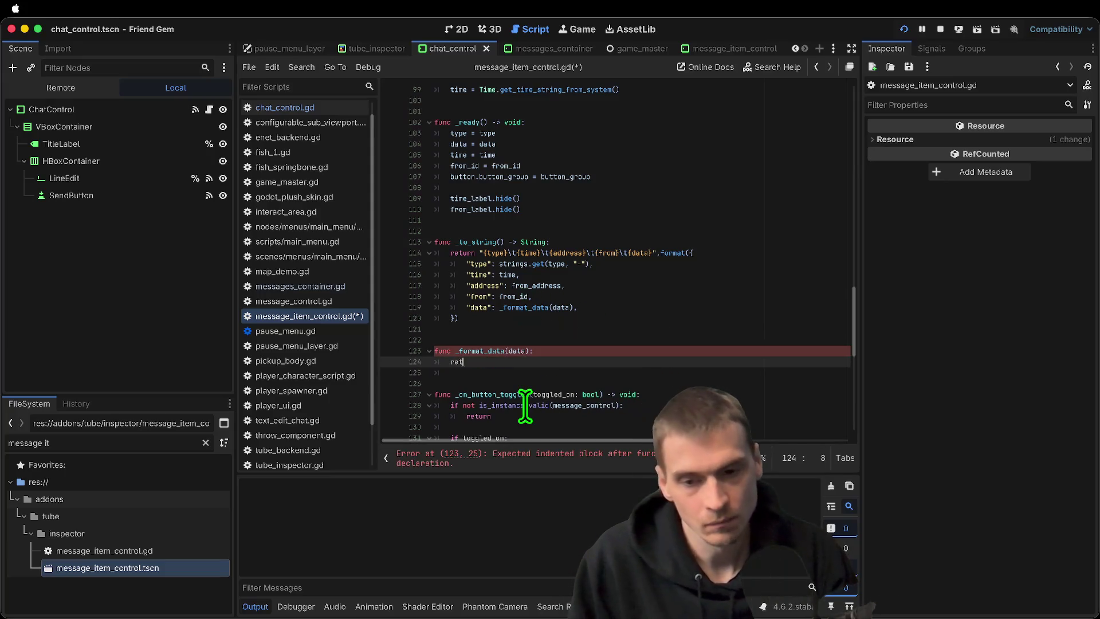
type("essag")
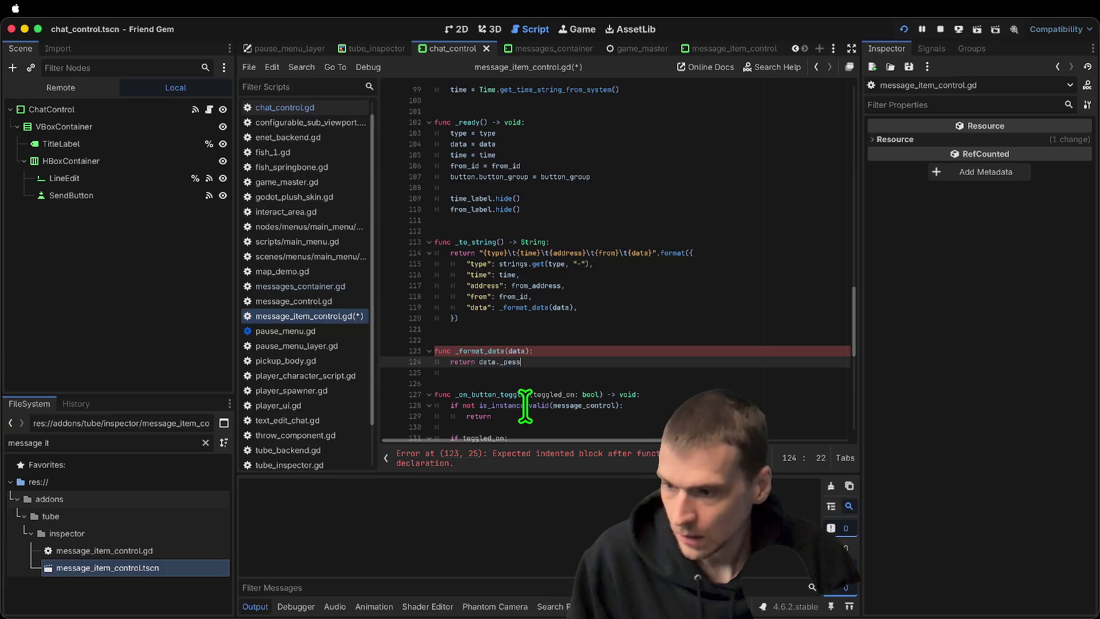
key("BackSpace")
key("BackSpace")
key("BackSpace")
key("BackSpace")
type("me")
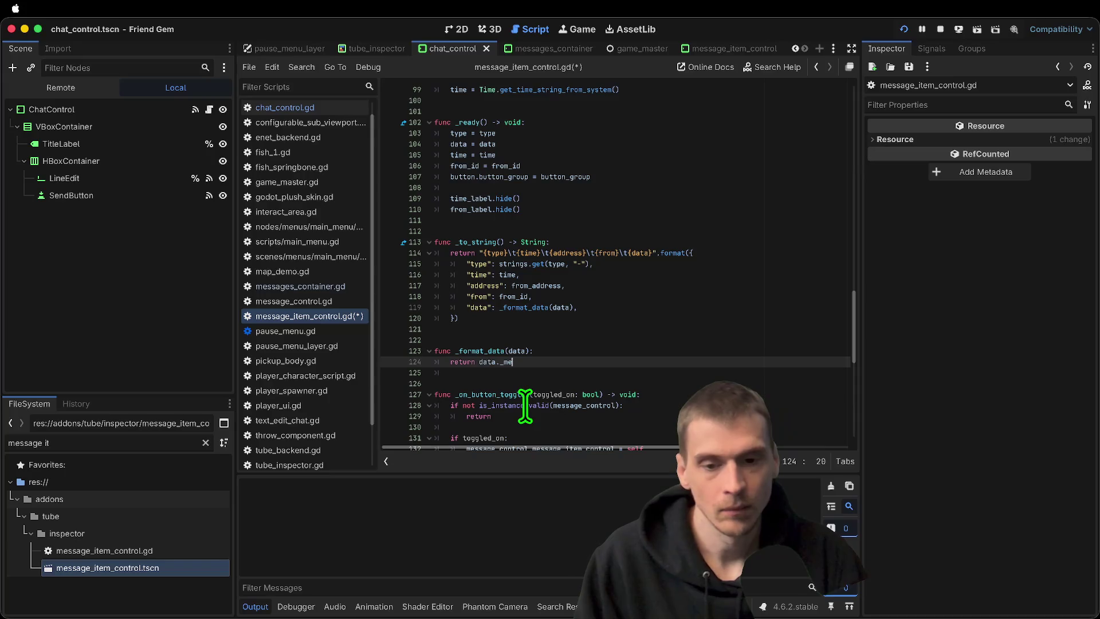
type("ssage")
key("Down")
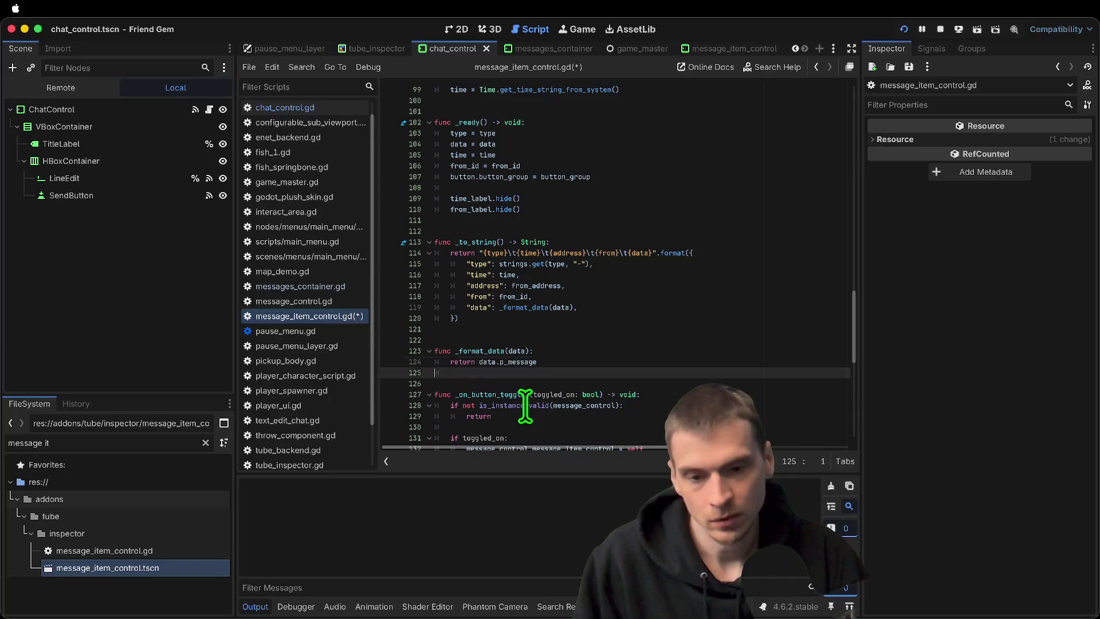
Wrap the return value as str(data.p_message), then save and run the game
left_click(479, 362)
type("st")
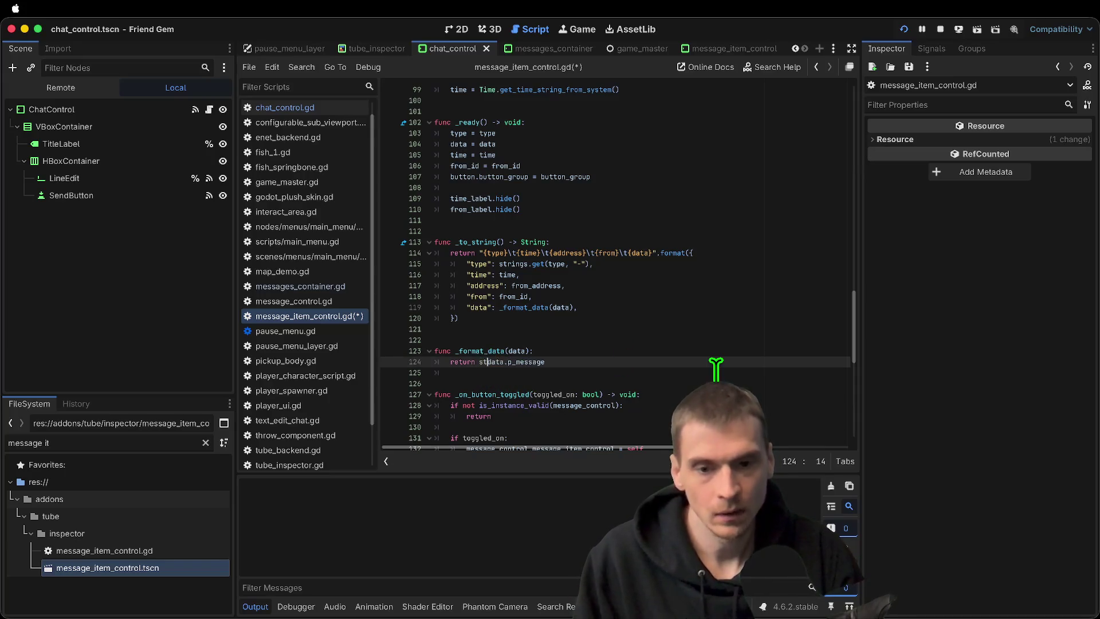
left_click(715, 369)
key("BackSpace")
key("BackSpace")
type(")")
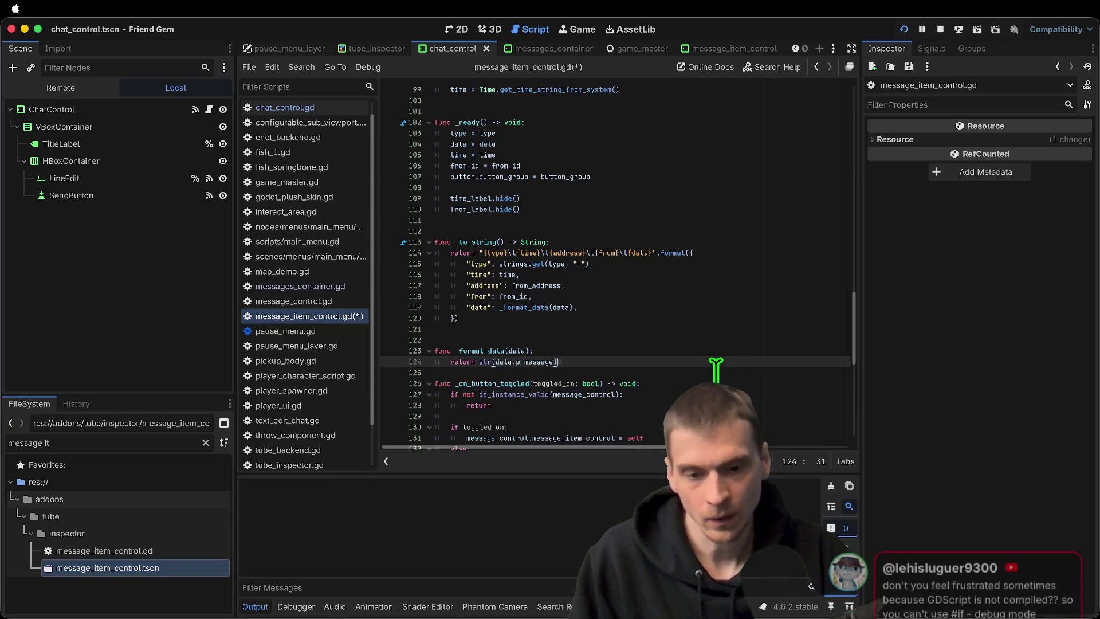
key("super+b")
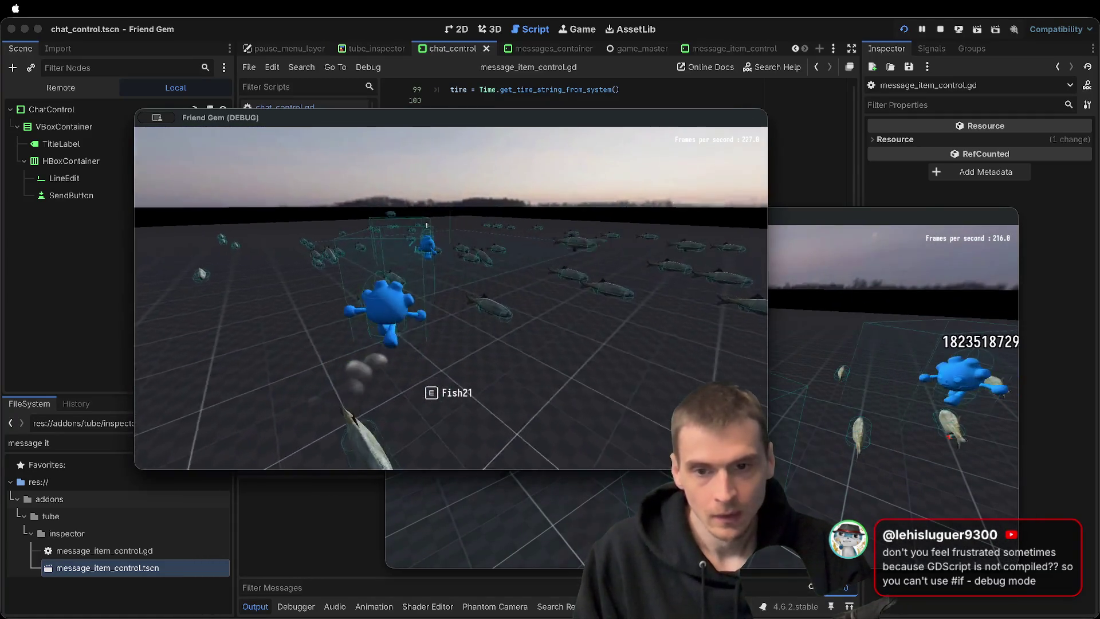
Send a test chat message in the running game, then return to the editor's Debugger
key("e")
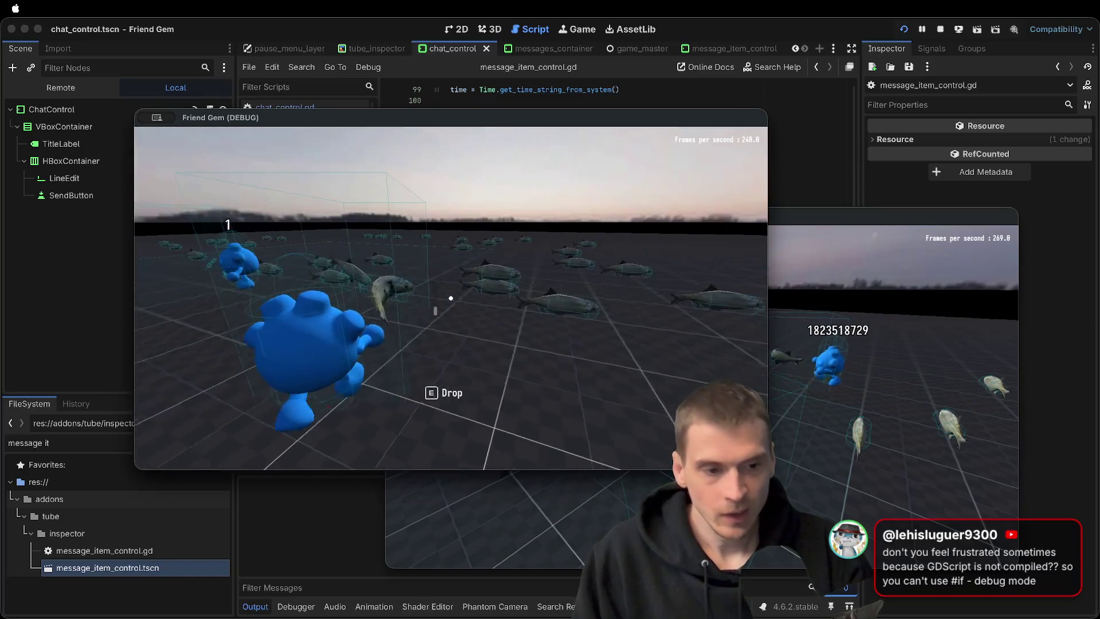
key("Escape")
left_click(496, 241)
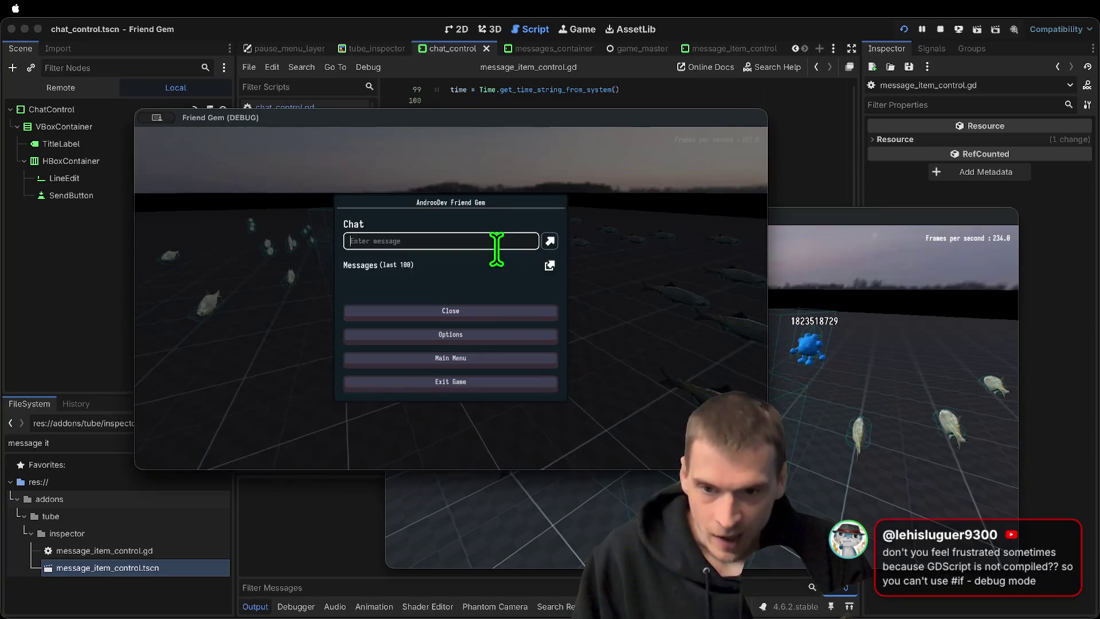
key("Return")
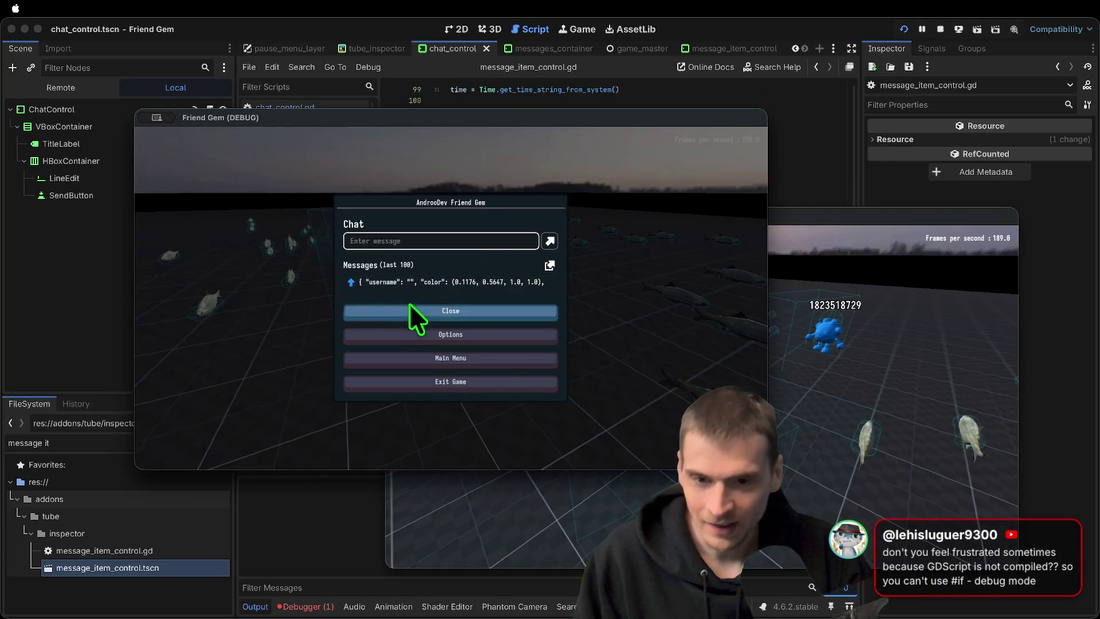
left_click(802, 269)
key("Escape")
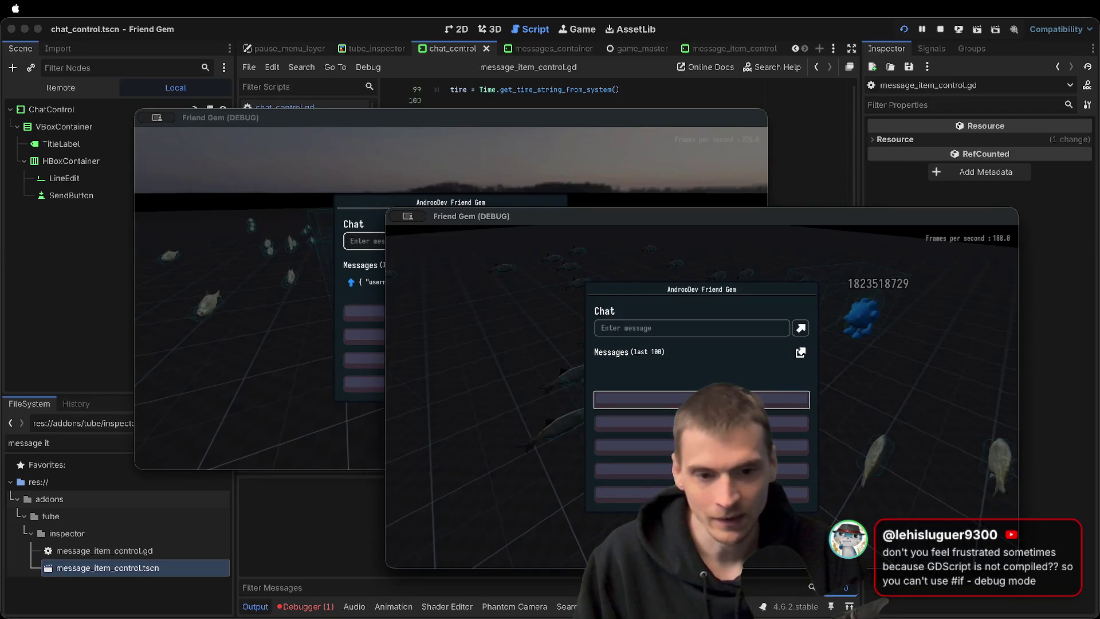
left_click(298, 606)
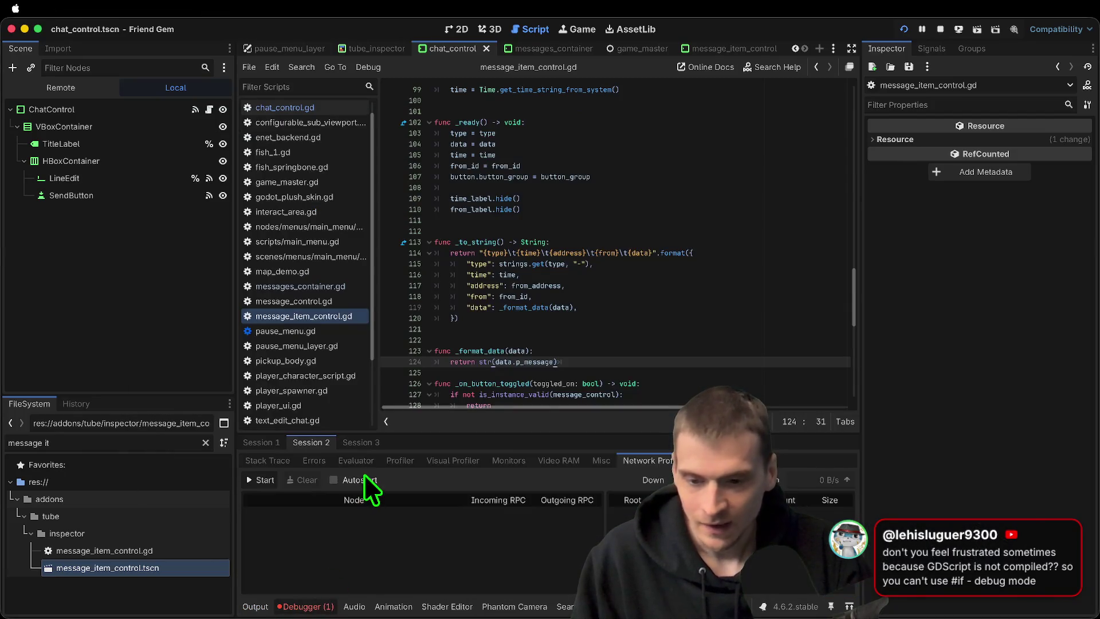
Read the RPC error under Debugger > Errors and look through the chat message scripts
left_click(281, 443)
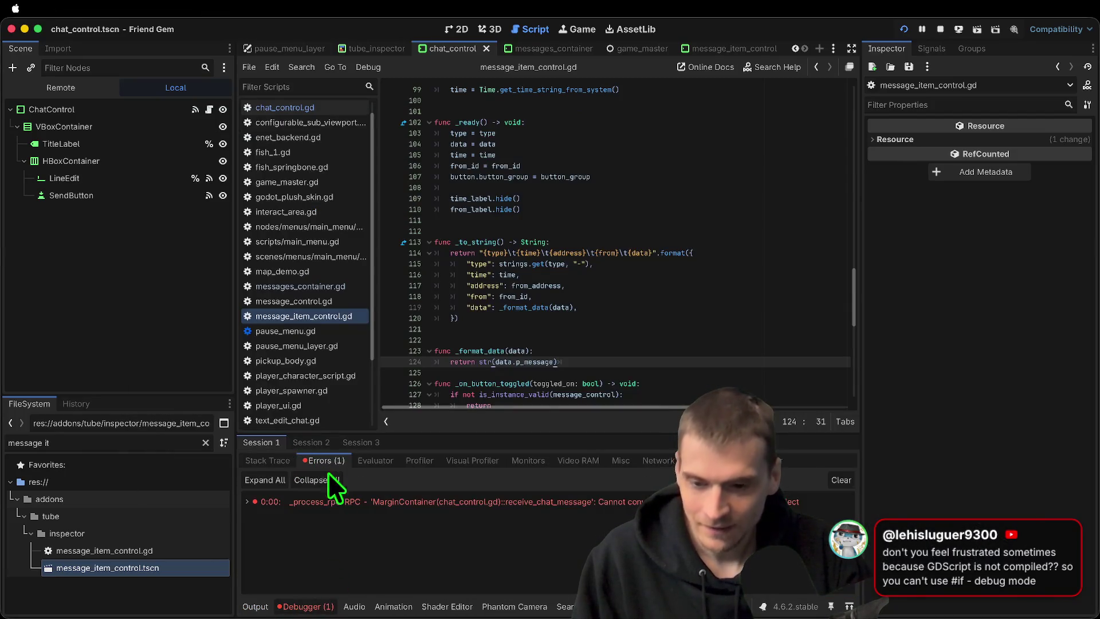
left_click(333, 503)
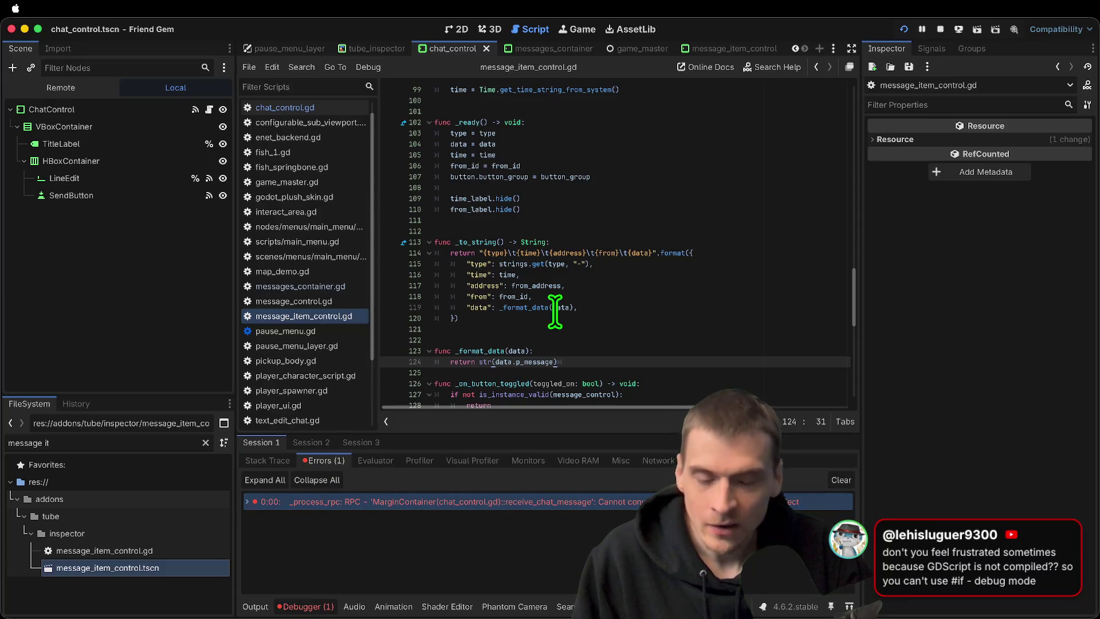
left_click(343, 298)
left_click(344, 286)
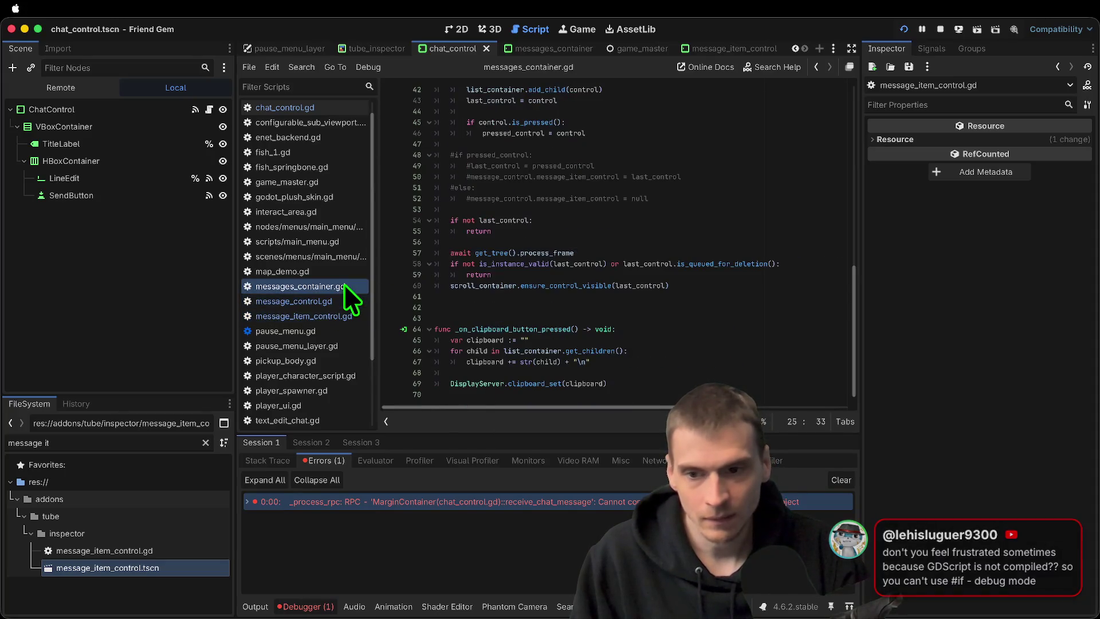
left_click(320, 317)
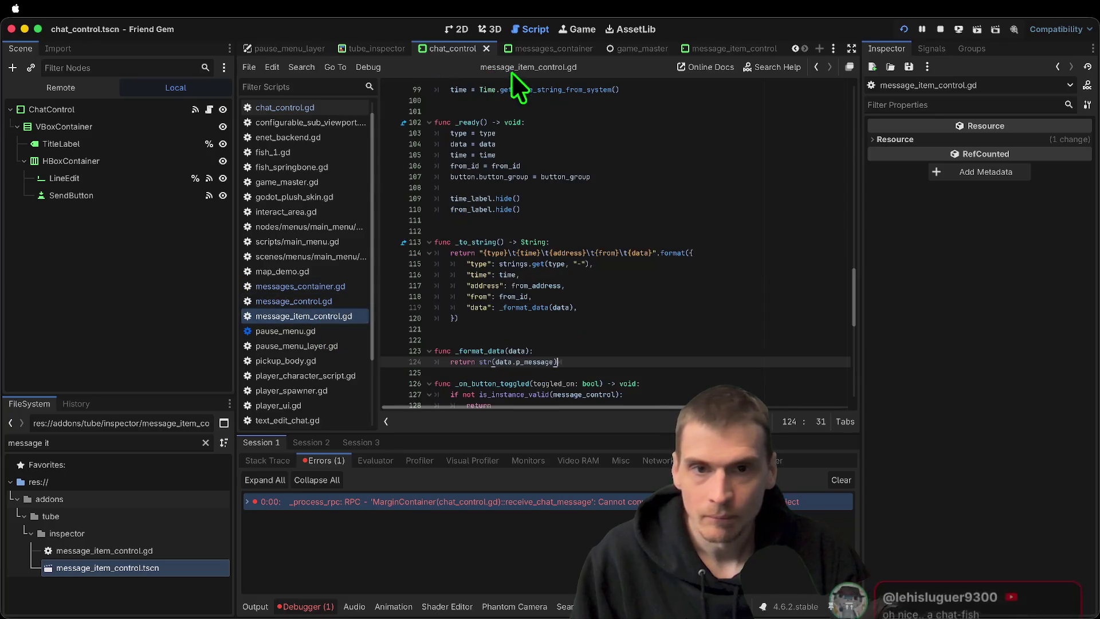
left_click(538, 48)
left_click(659, 331)
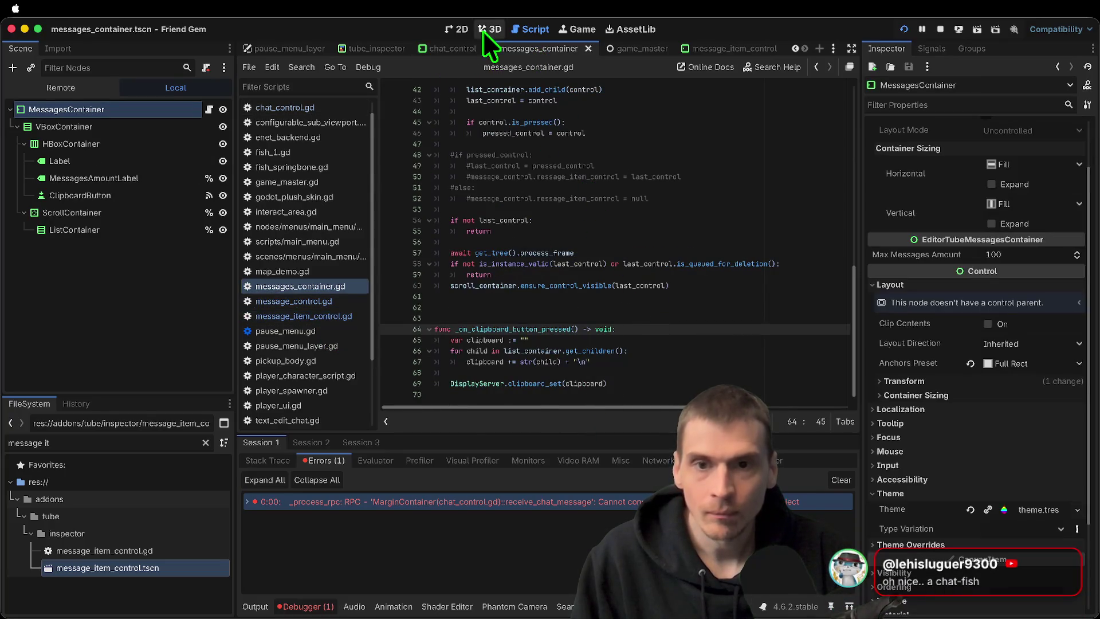
In chat_control.gd, change p_message's type on line 55 from Object to Dictionary
left_click(436, 48)
scroll(670, 275, "down", 1)
scroll(679, 263, "down", 13)
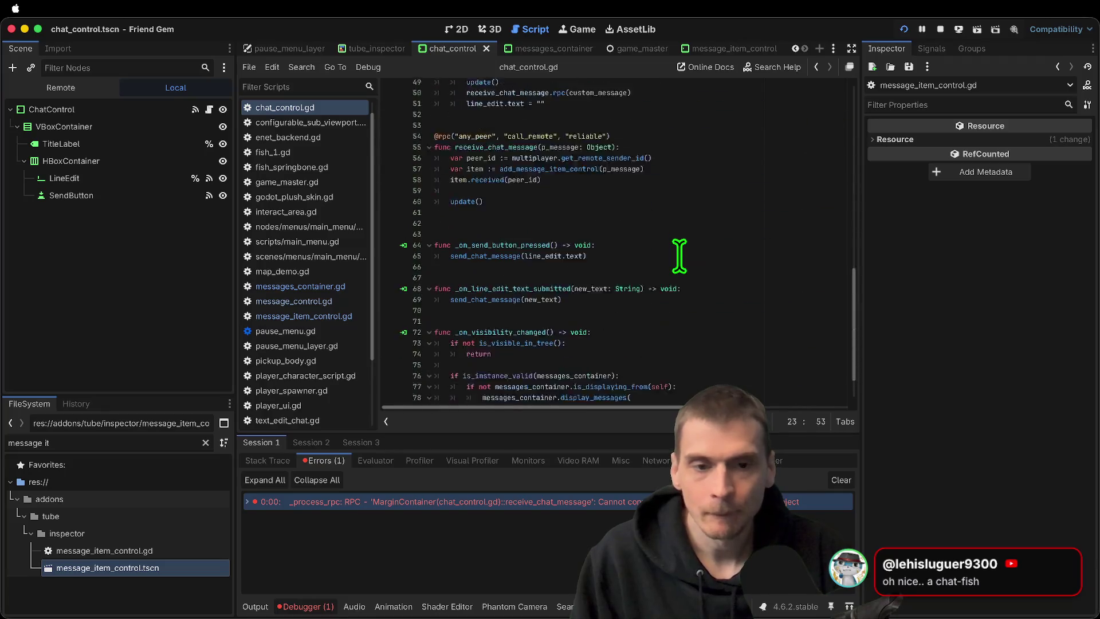
scroll(597, 304, "down", 1)
scroll(599, 299, "up", 2)
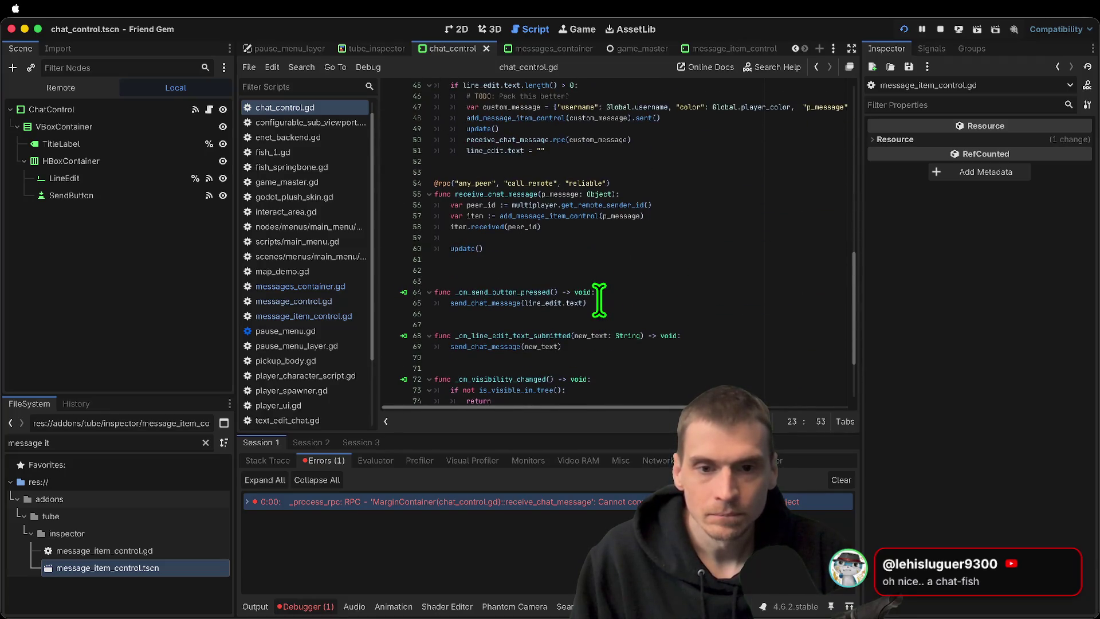
double_click(597, 194)
type("Dictiona")
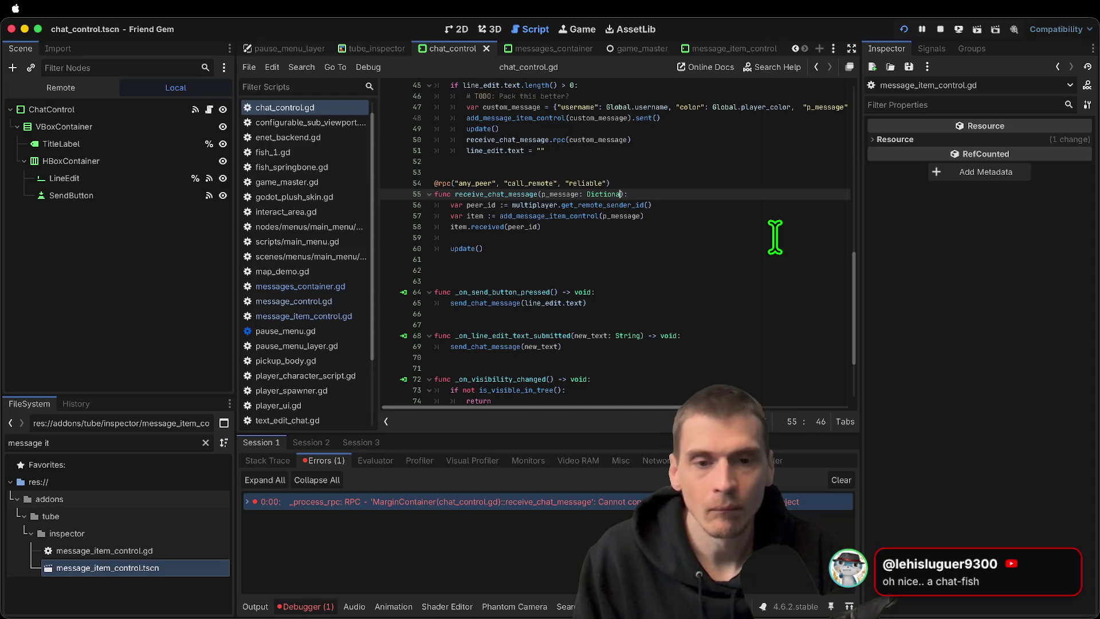
key("Return")
left_click(696, 259)
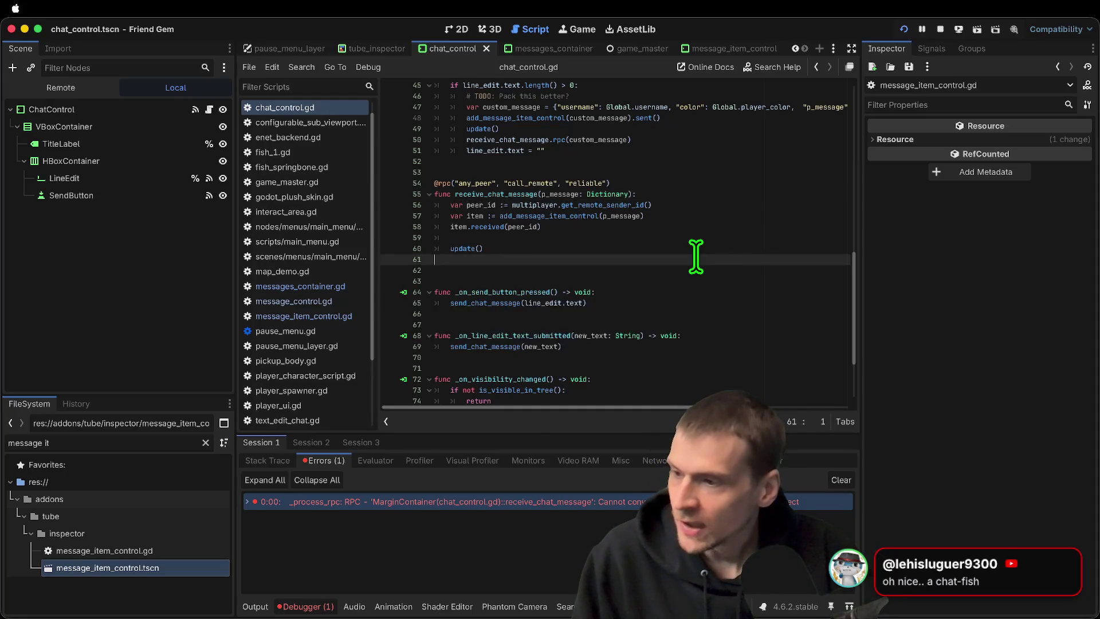
key("super+Tab")
left_click(621, 328)
Send the chat message 'aefa' in the running game, then switch back to the editor
type("aefa")
key("Return")
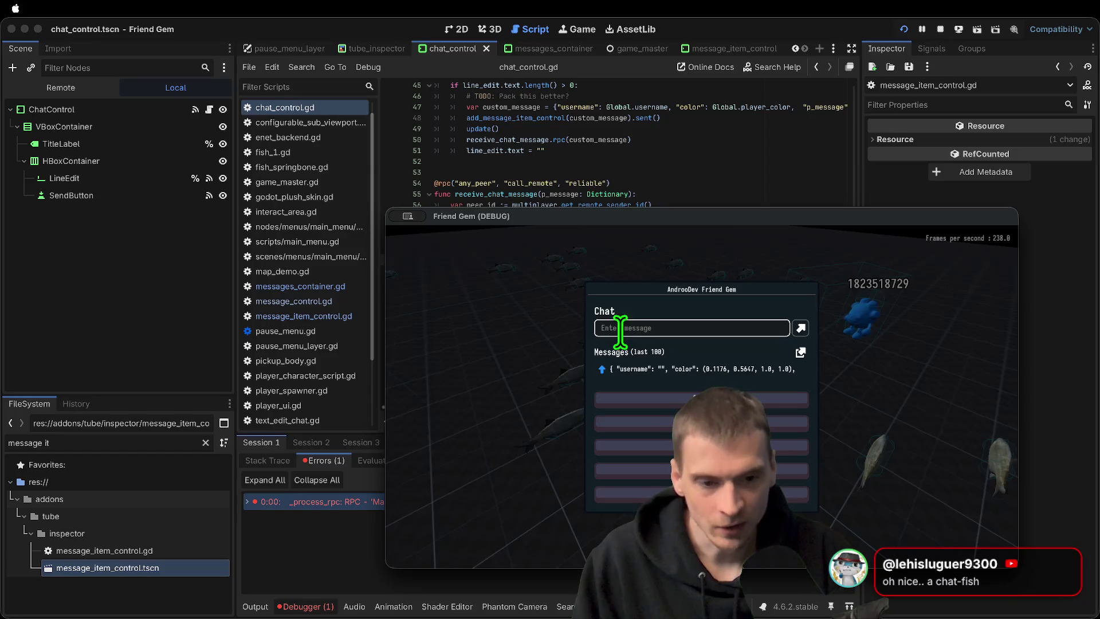
key("super+Tab")
key("super+Tab")
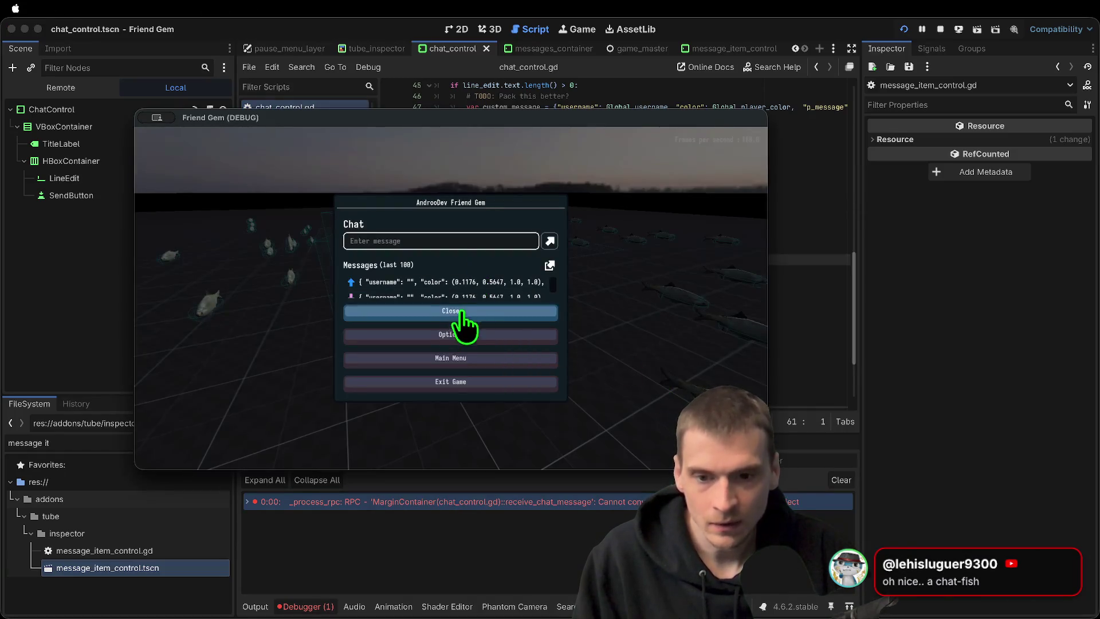
scroll(468, 289, "down", 1)
left_click(445, 291)
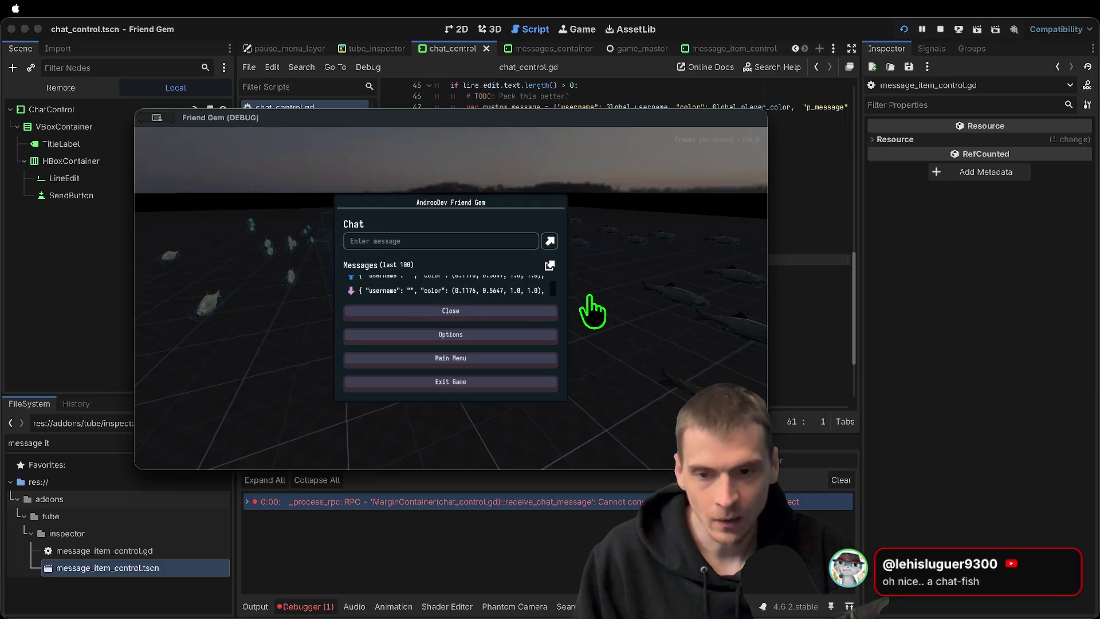
key("super+Tab")
scroll(710, 301, "down", 3)
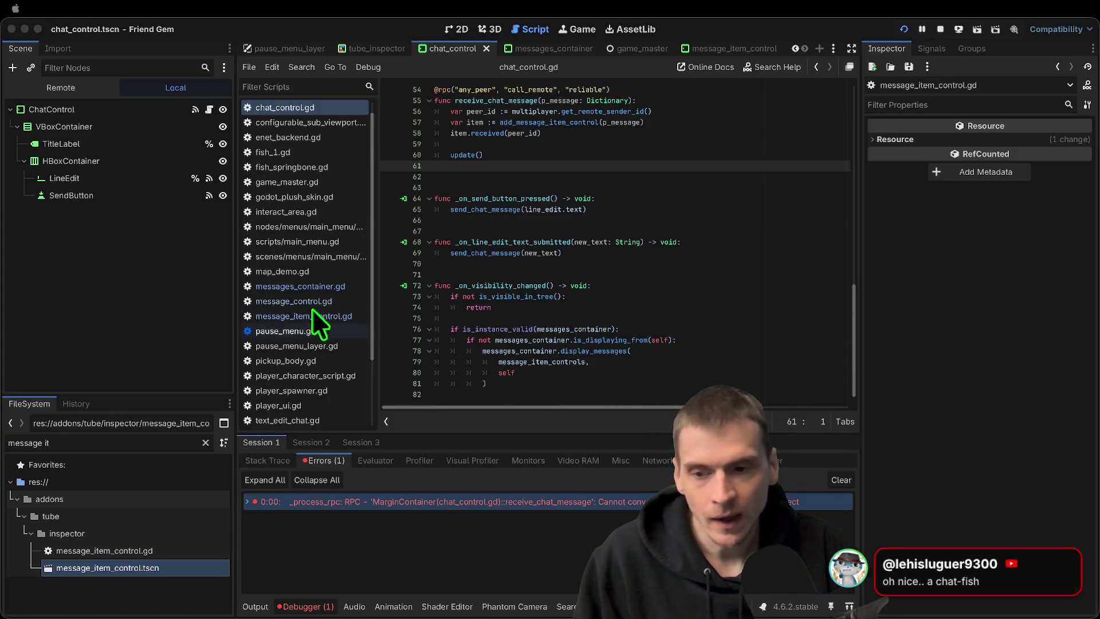
In the messages_container script, delete the blank line above the clipboard function
left_click(571, 50)
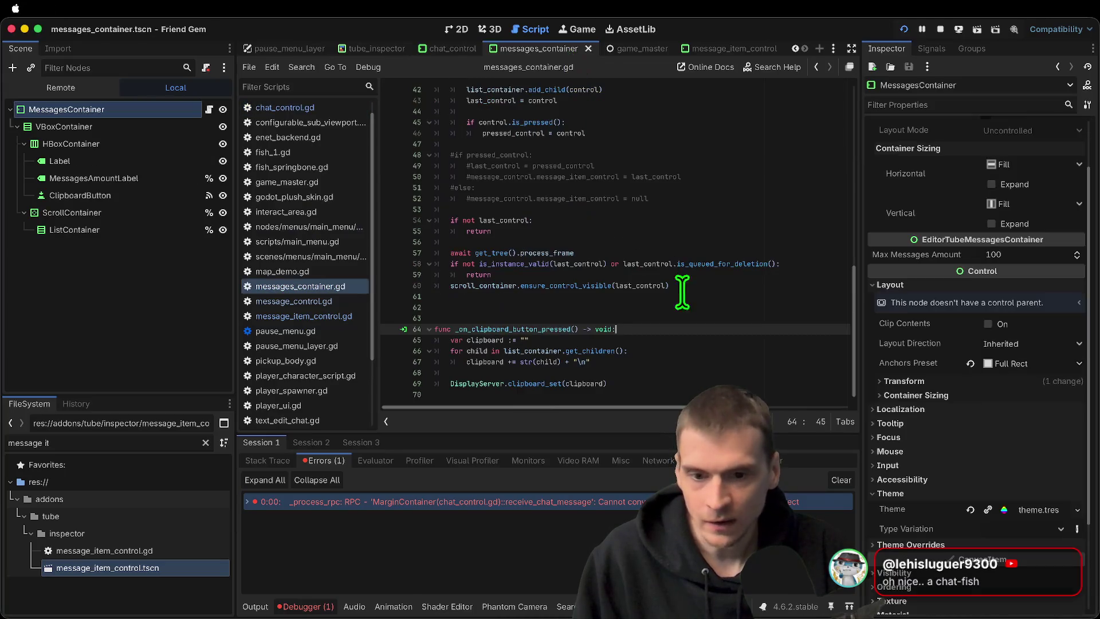
left_click(728, 318)
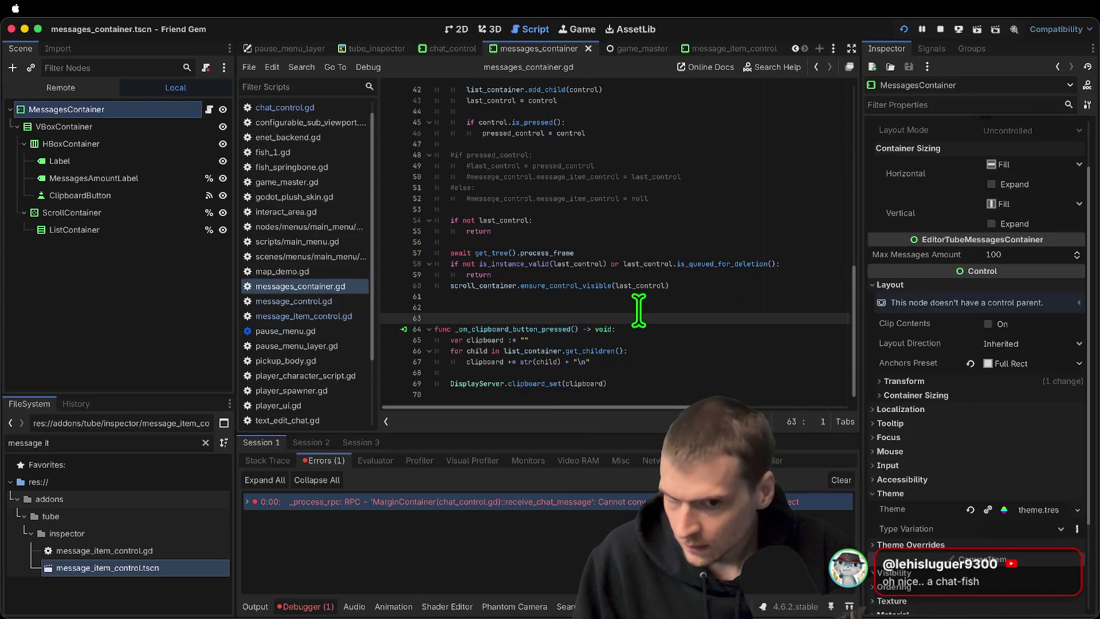
key("BackSpace")
left_click(660, 379)
scroll(659, 376, "up", 7)
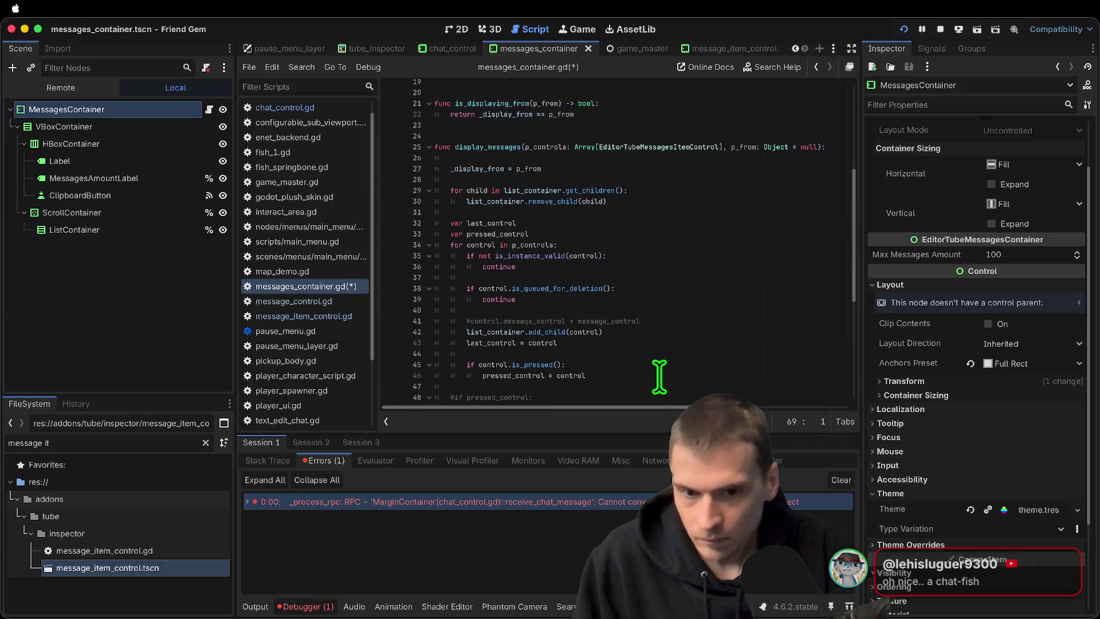
scroll(657, 376, "down", 6)
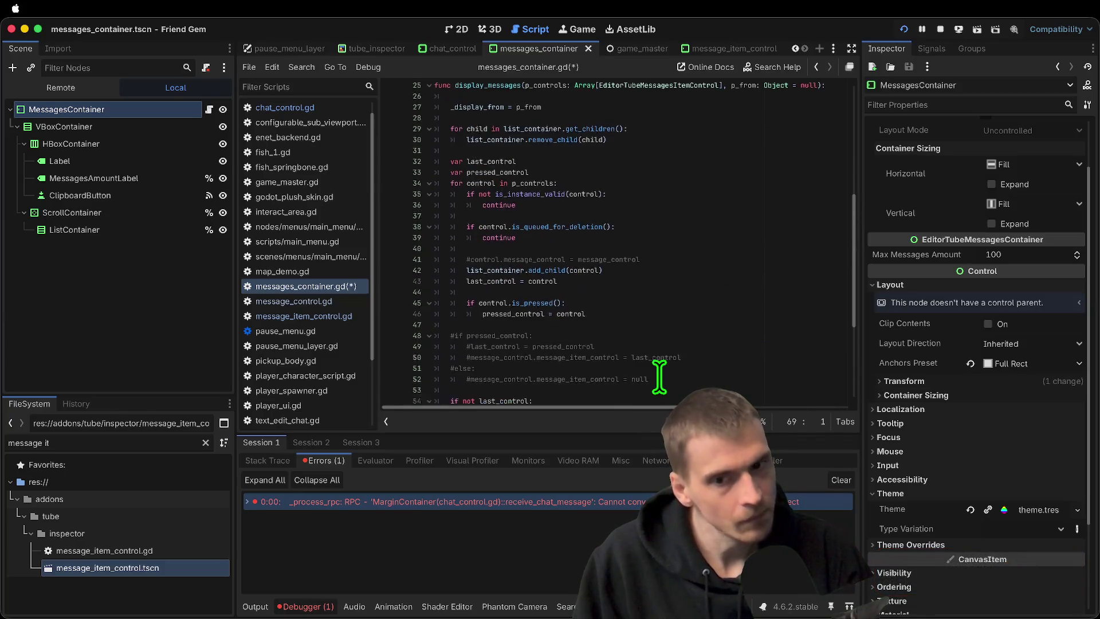
Search message_control.gd for 'color' and inspect the colors lookup on line 16
left_click(348, 303)
scroll(665, 331, "down", 3)
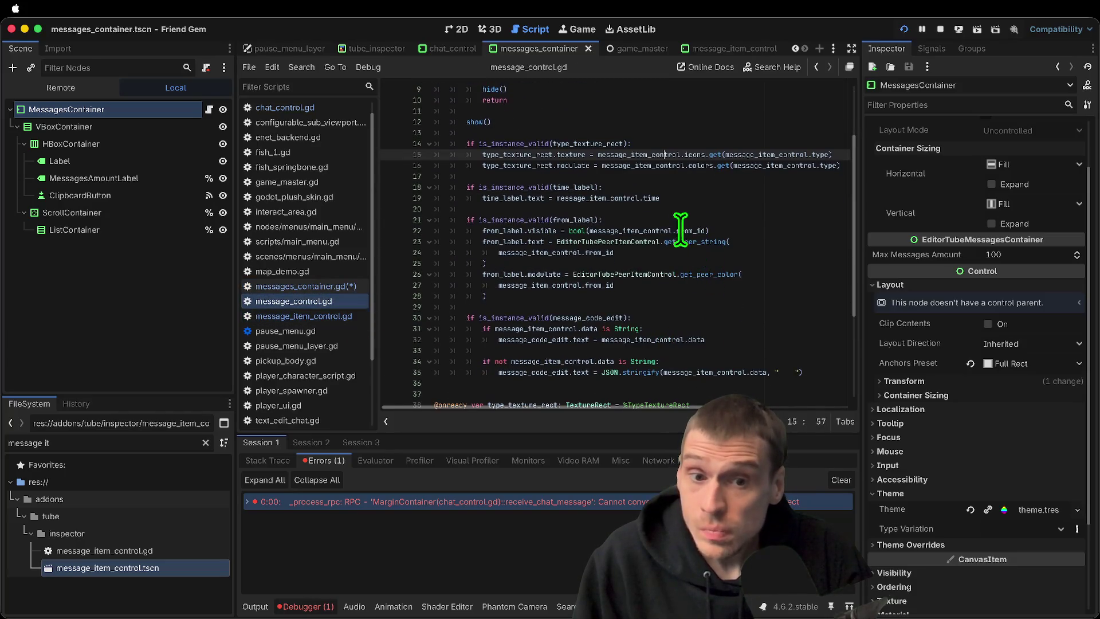
key("ctrl+f")
type("color")
key("Return")
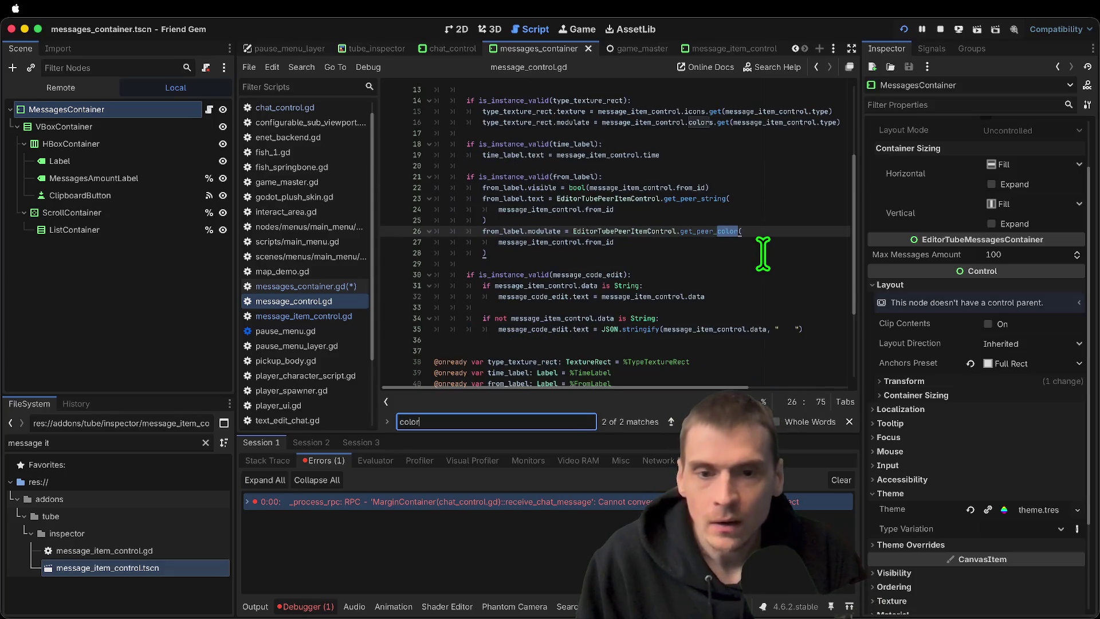
key("Return")
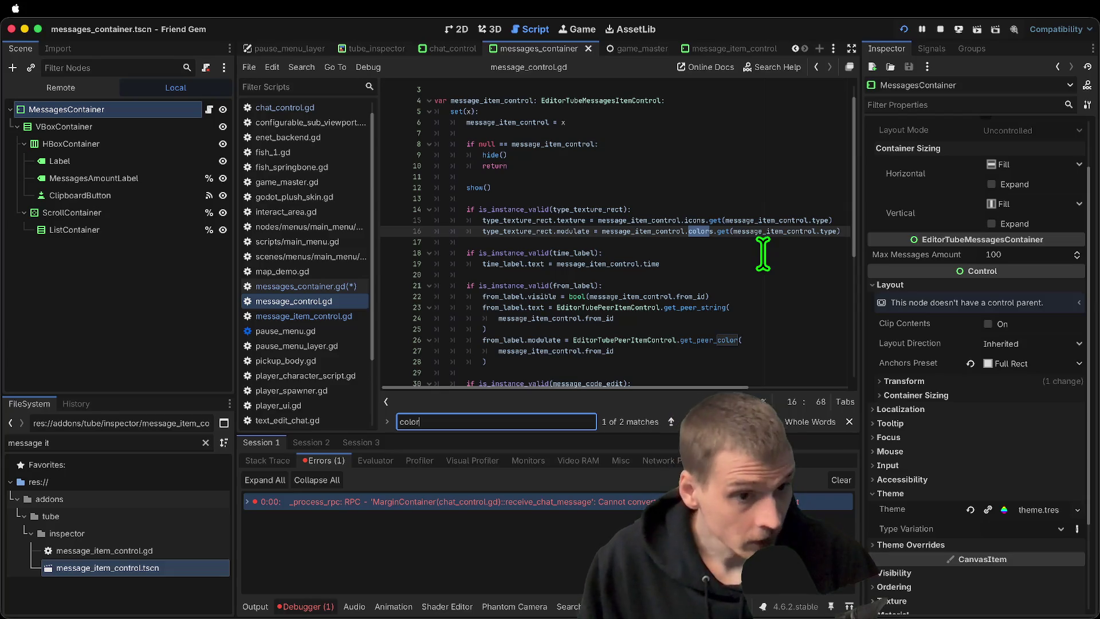
key("Return")
key("Return")
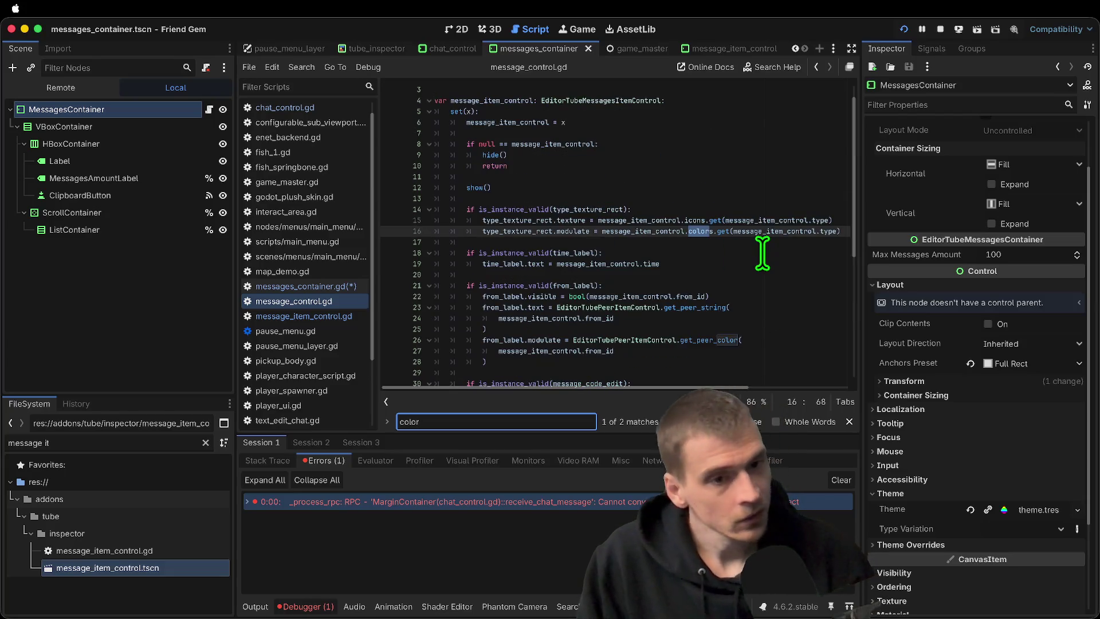
double_click(777, 231)
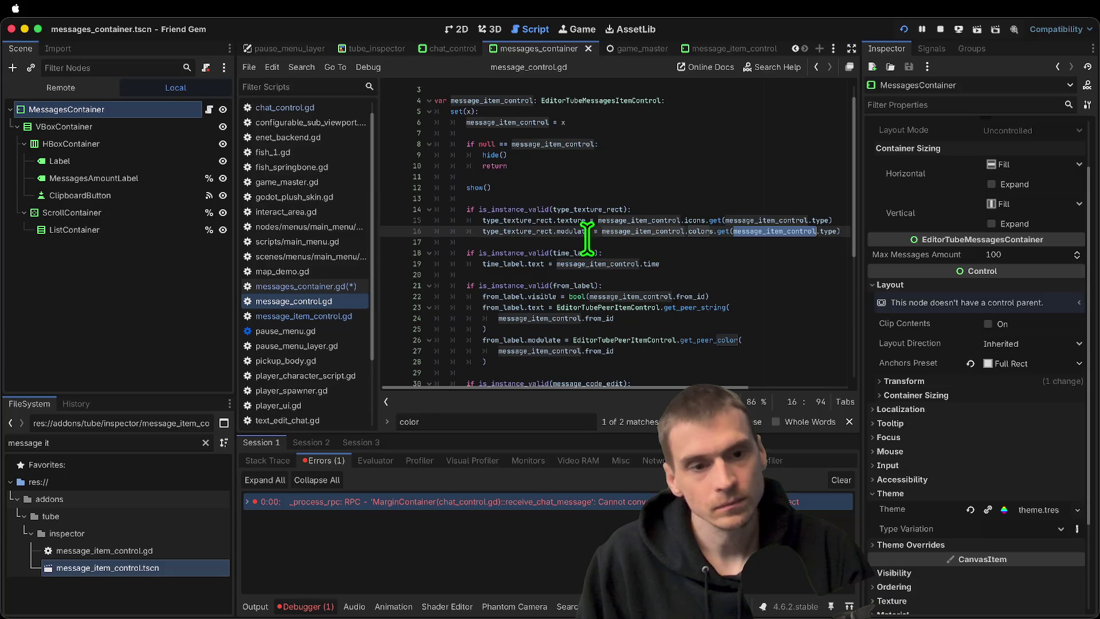
double_click(695, 232)
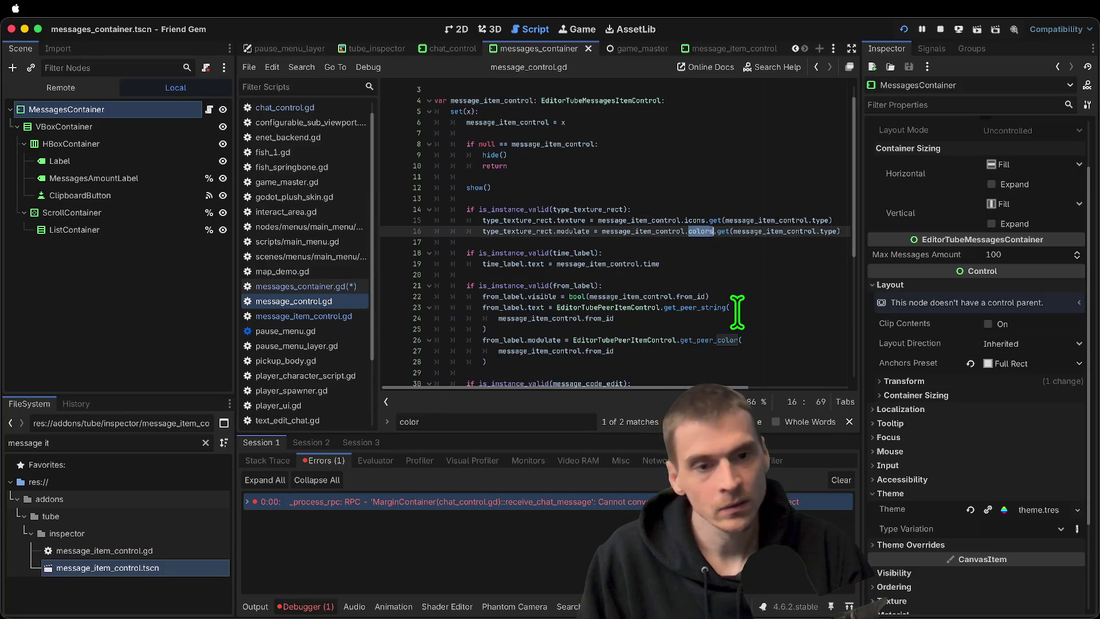
double_click(658, 232)
key("Escape")
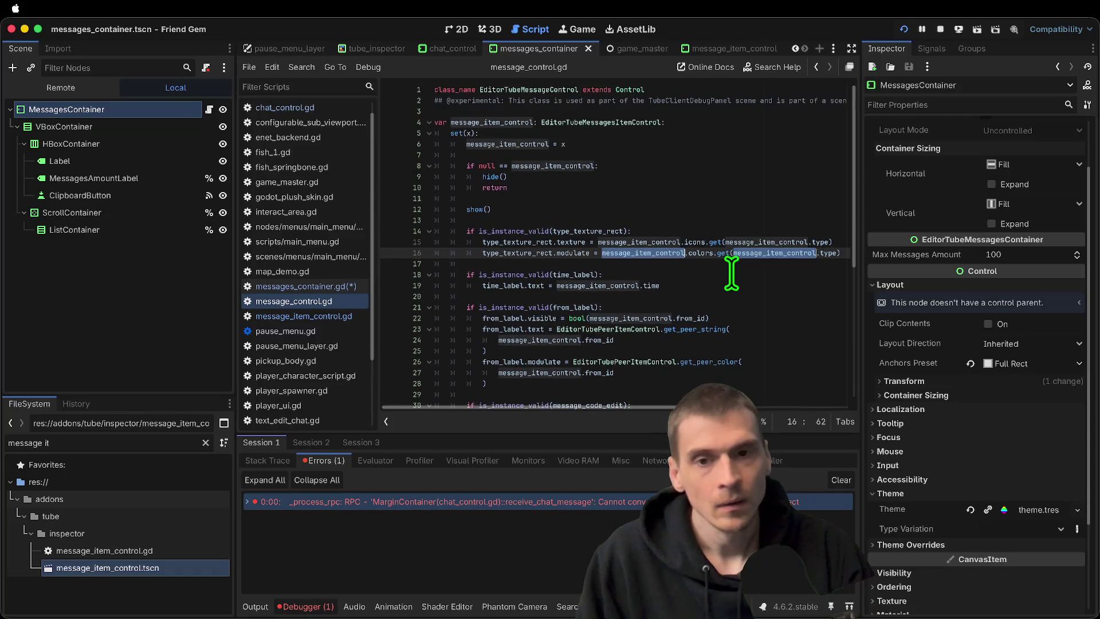
Review the message_item_control and type_texture_rect references, then open message_item_control.tscn
scroll(722, 258, "up", 2)
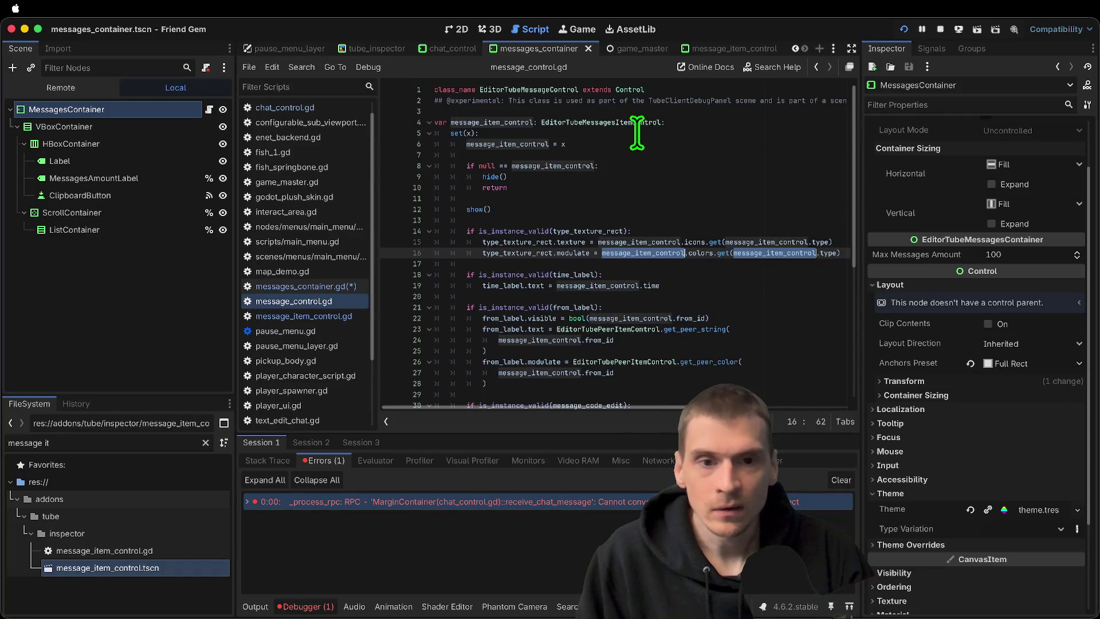
double_click(467, 123)
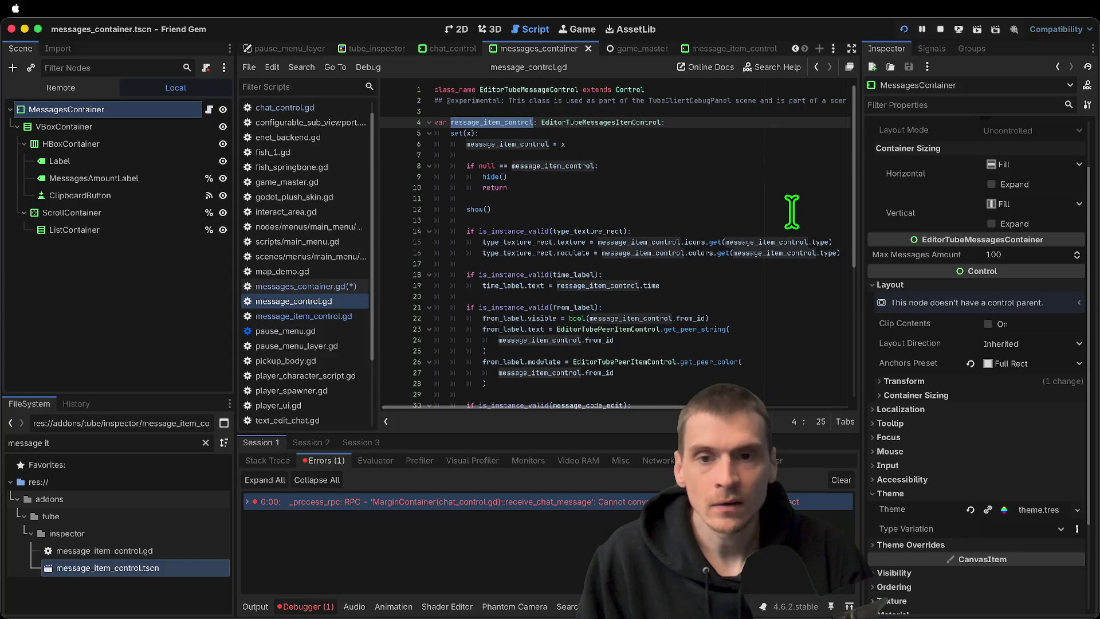
double_click(479, 144)
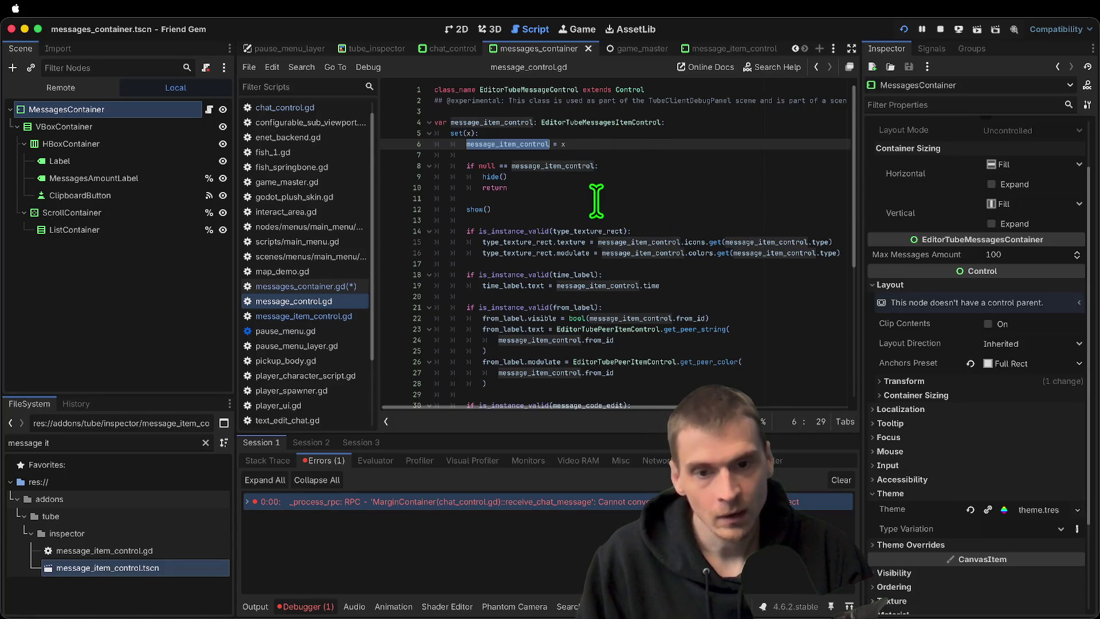
double_click(551, 231)
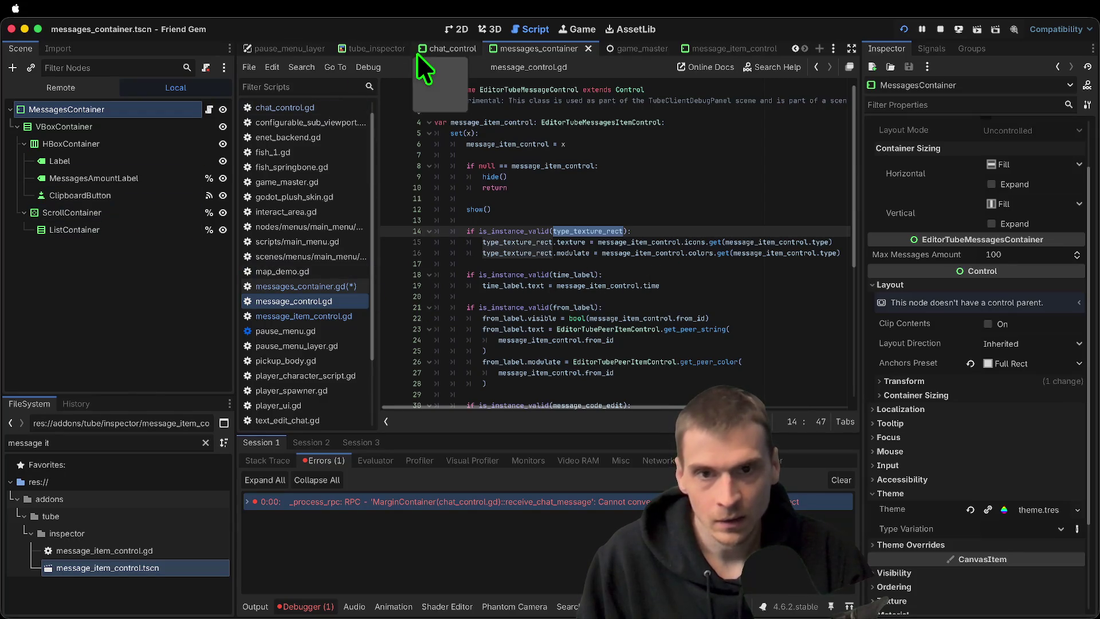
left_click(461, 29)
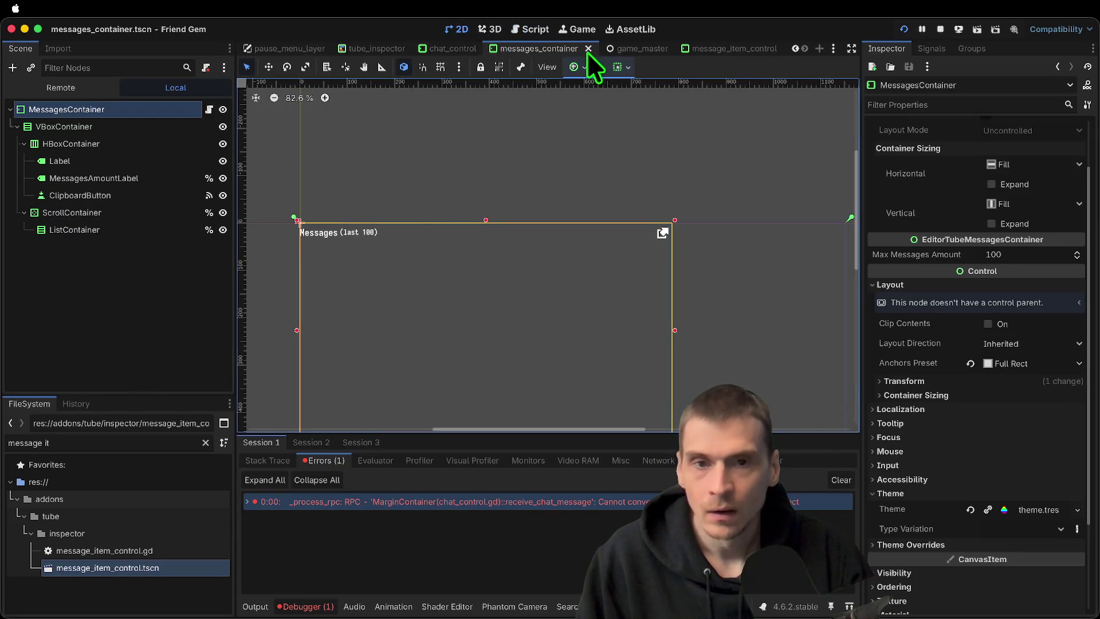
left_click(522, 33)
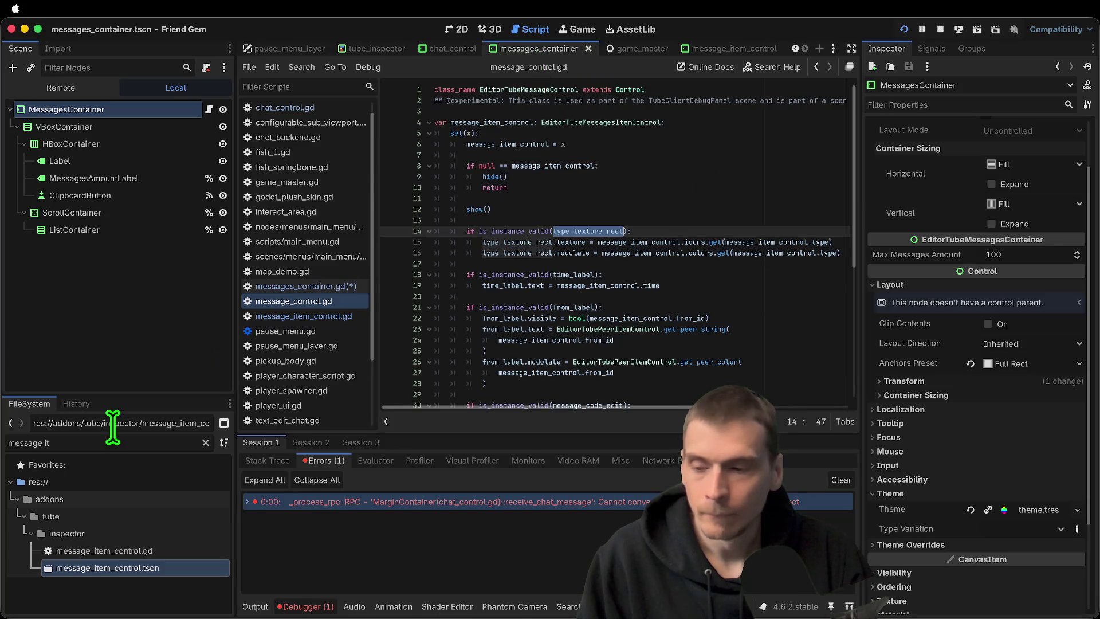
double_click(155, 564)
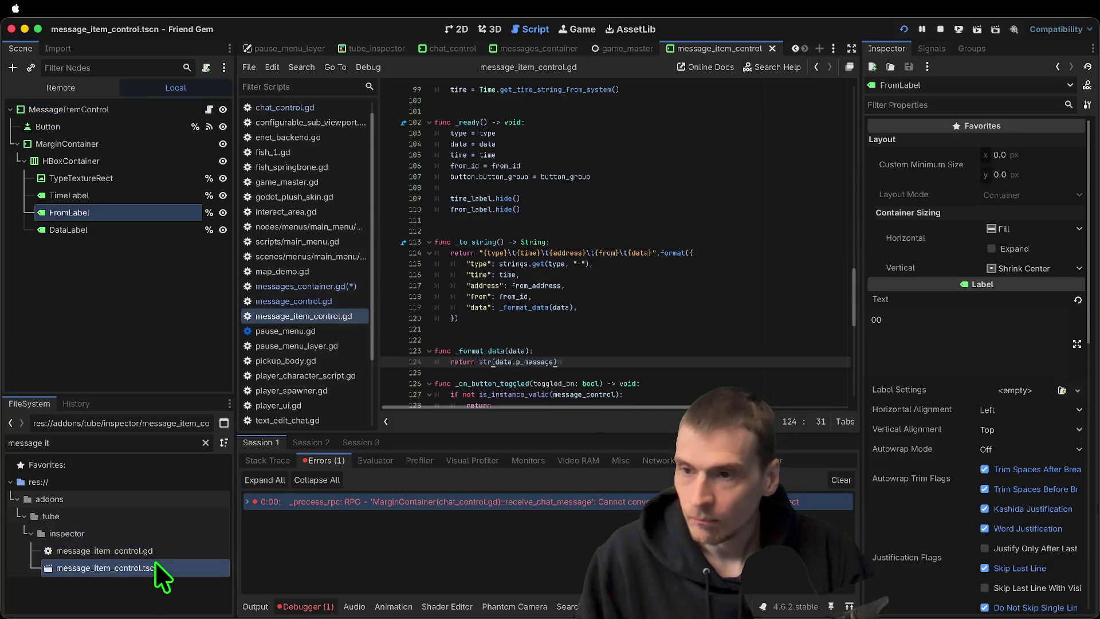
Review message_item_control.gd, checking the from_id declaration on line 62 and its assignment in _ready
scroll(706, 184, "down", 2)
scroll(708, 181, "up", 3)
scroll(708, 182, "up", 20)
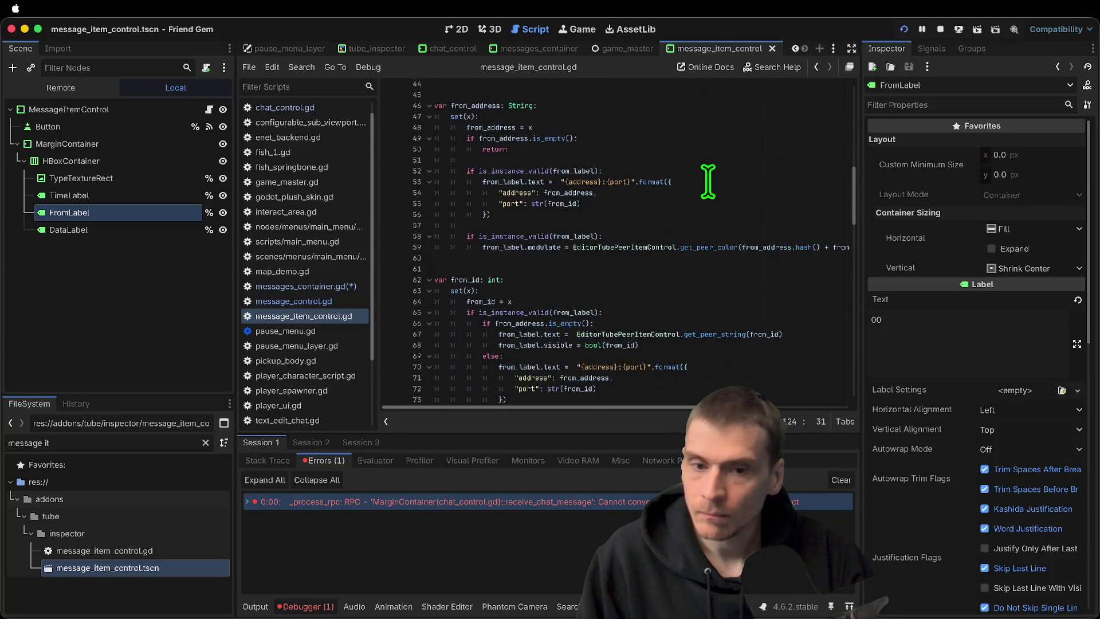
scroll(708, 181, "up", 2)
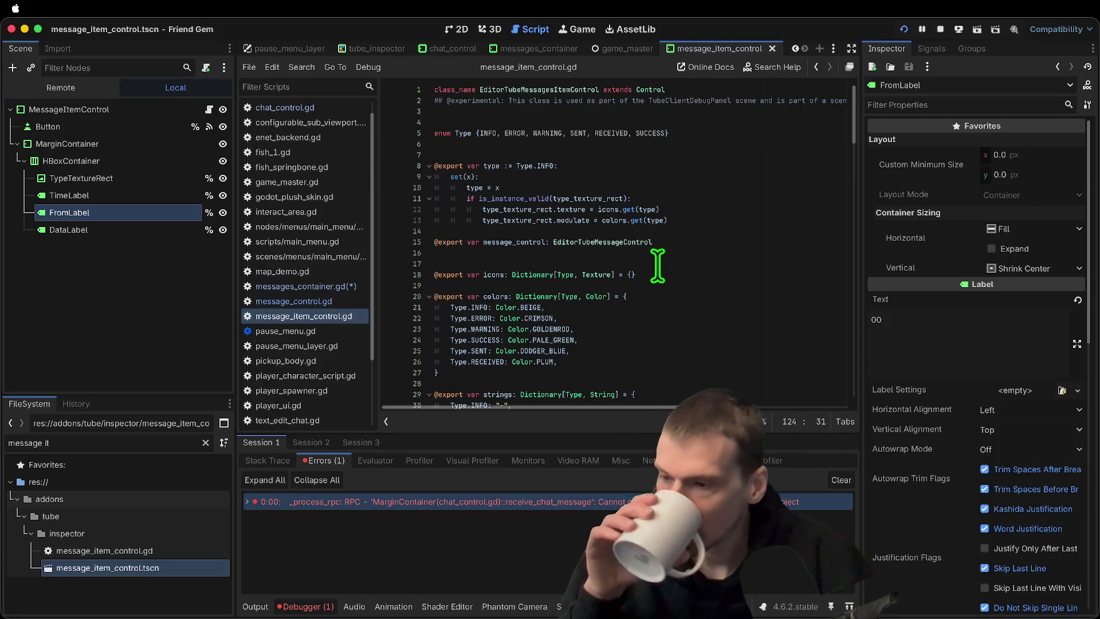
scroll(665, 295, "down", 2)
scroll(664, 295, "down", 15)
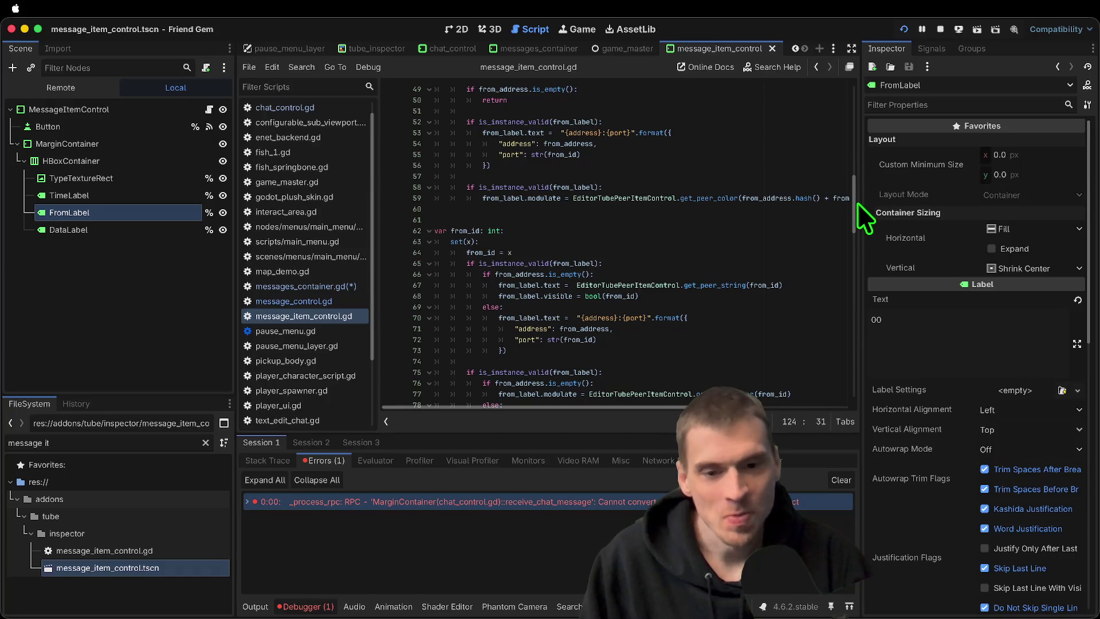
mouse_move(853, 208)
left_mouse_down()
mouse_move(849, 190)
mouse_move(830, 253)
mouse_move(833, 205)
left_mouse_up()
double_click(478, 253)
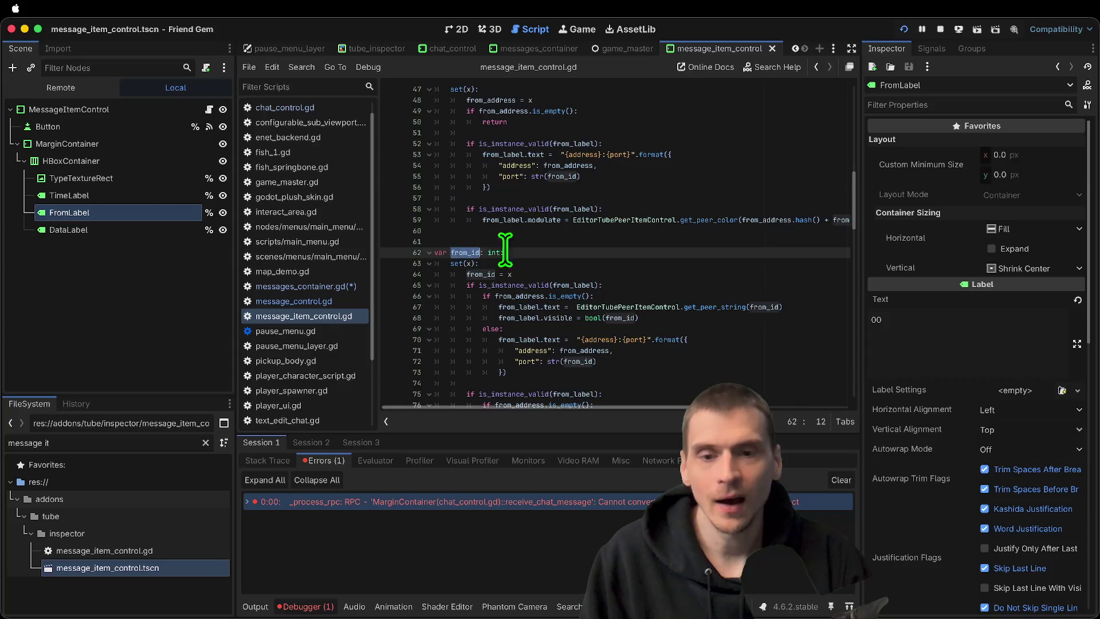
scroll(575, 252, "down", 5)
scroll(574, 252, "up", 19)
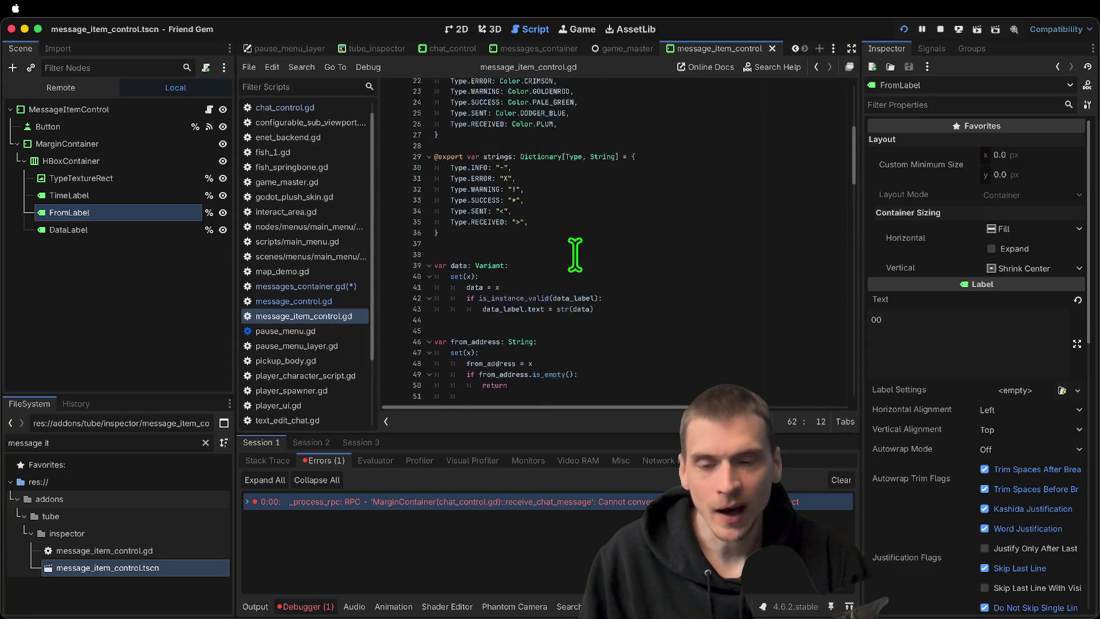
scroll(574, 255, "down", 3)
scroll(575, 252, "down", 20)
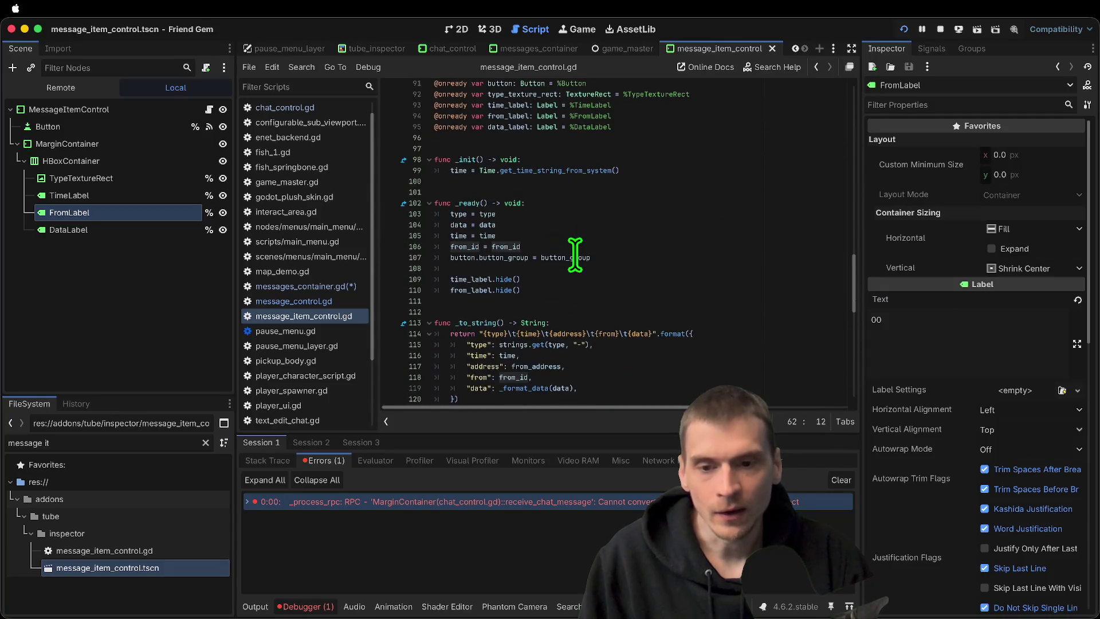
double_click(583, 245)
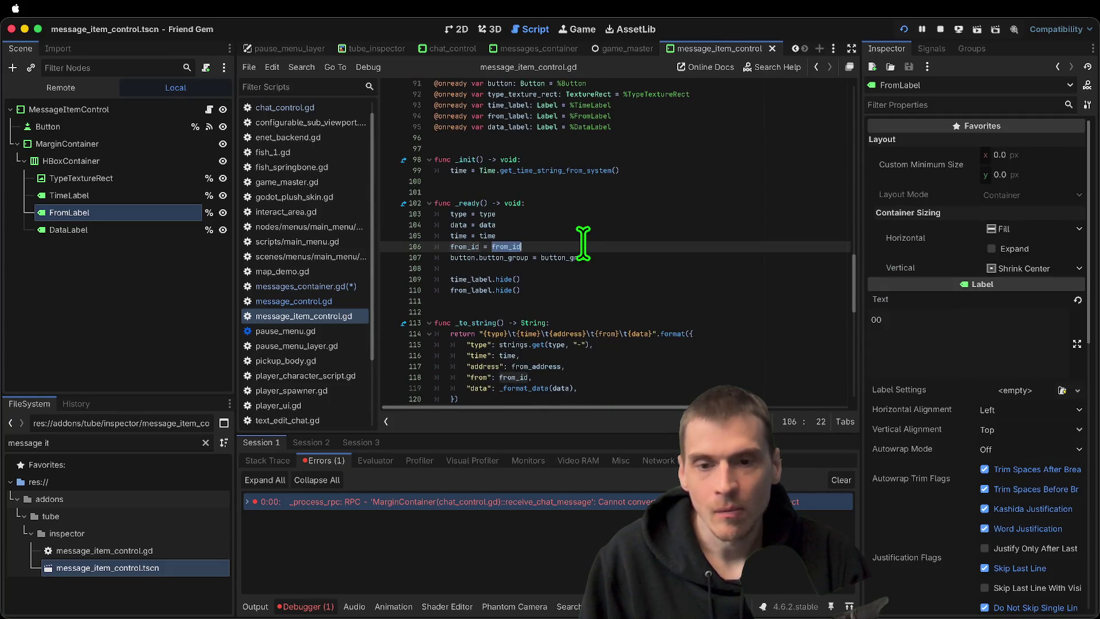
Trace how _format_data and its p_message argument are used by _to_string
scroll(715, 218, "up", 15)
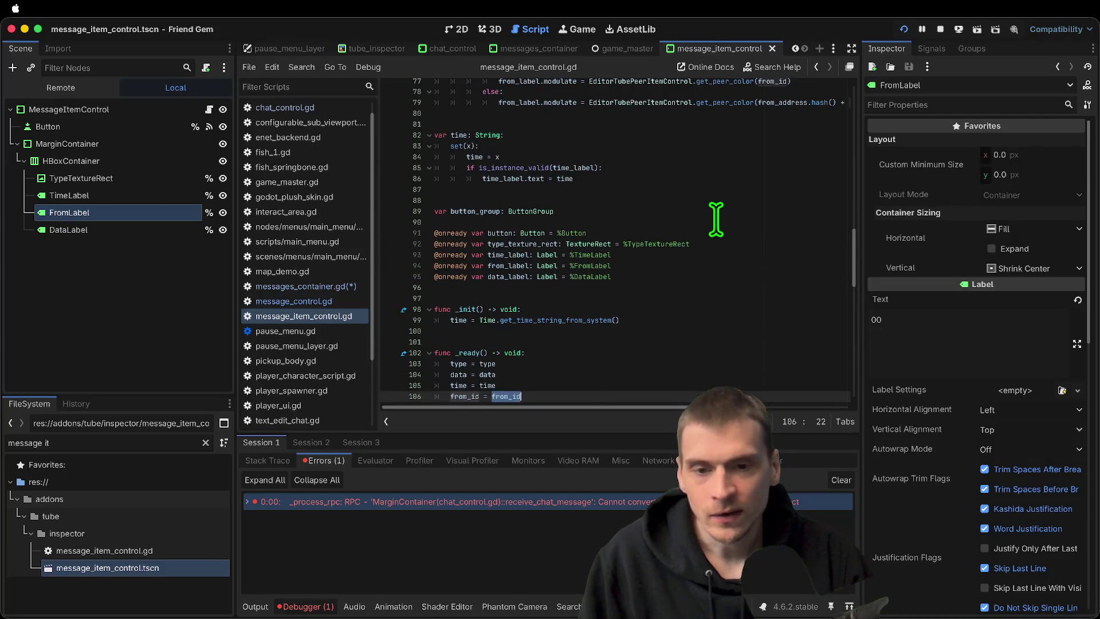
scroll(682, 216, "down", 1)
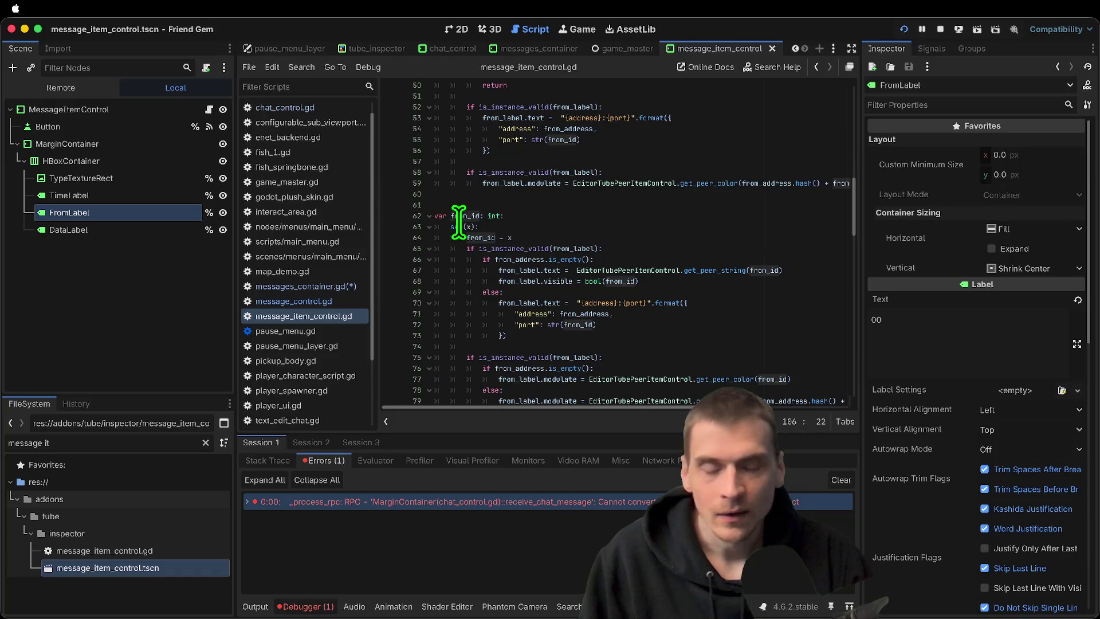
scroll(566, 249, "down", 11)
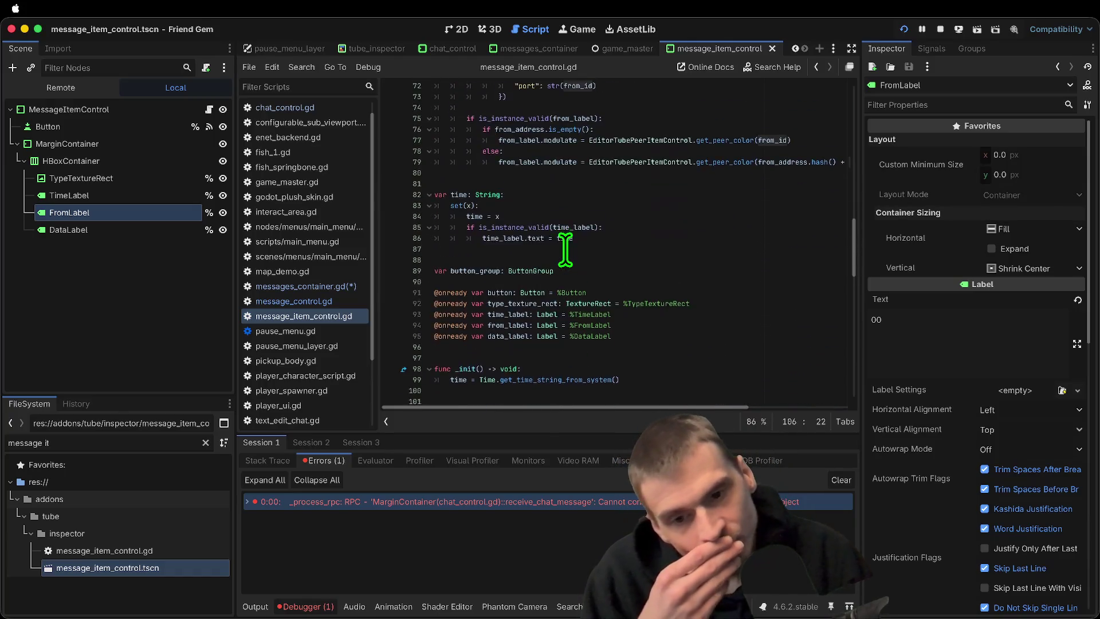
scroll(570, 395, "down", 1)
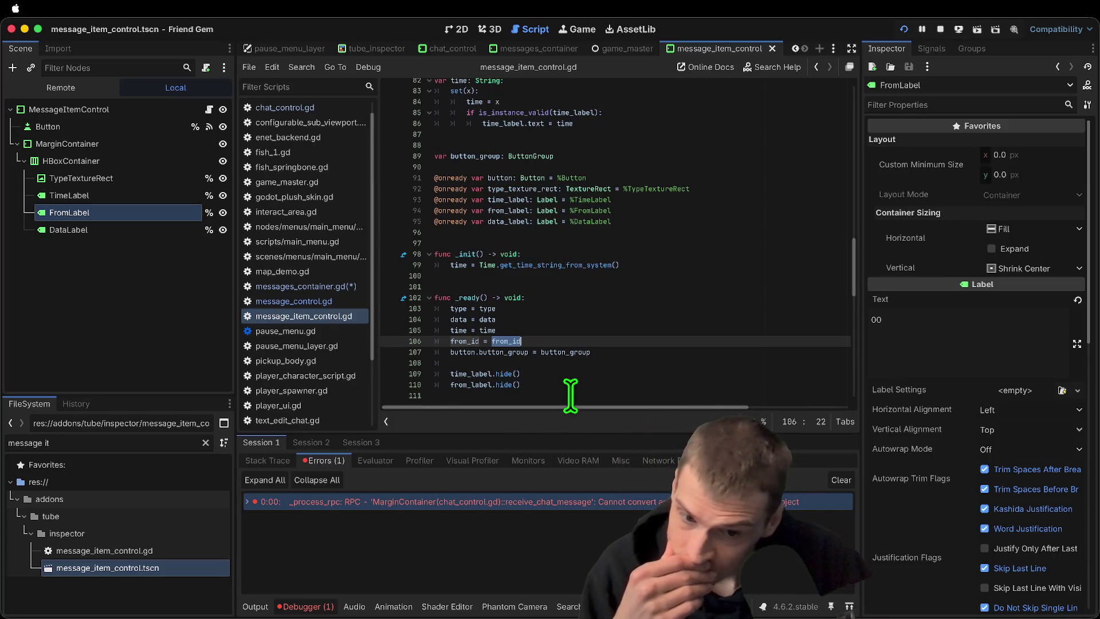
scroll(567, 389, "down", 3)
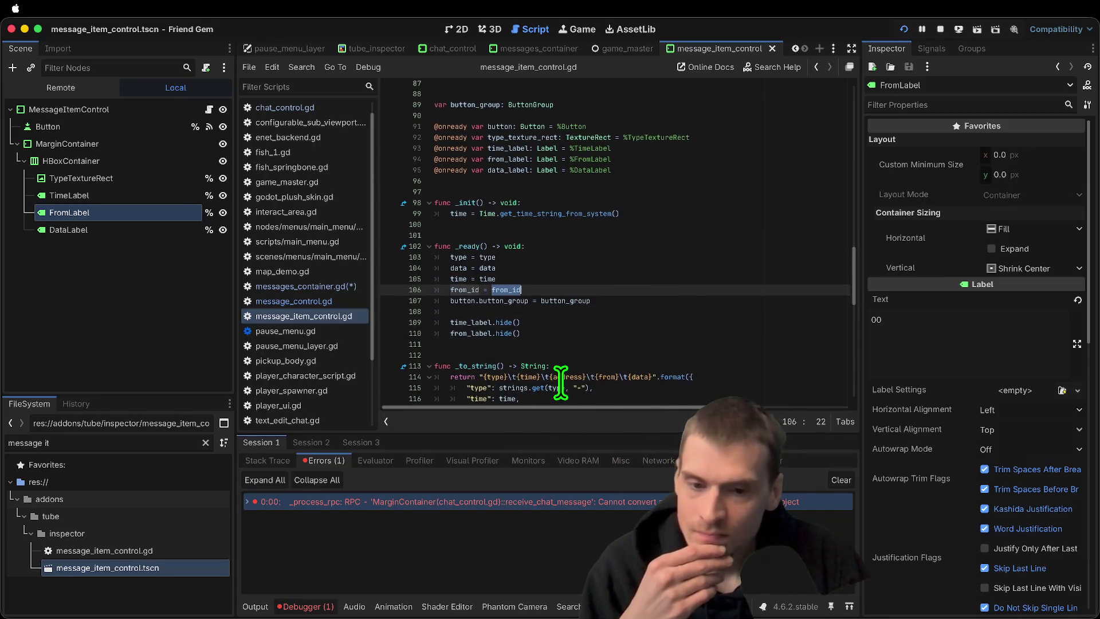
scroll(563, 358, "down", 4)
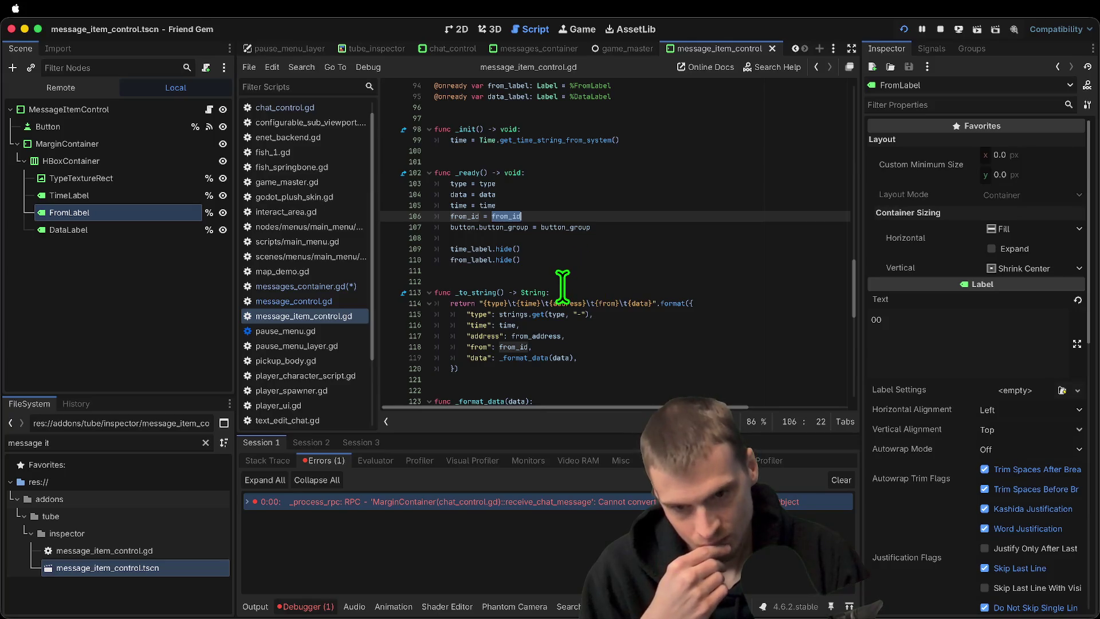
scroll(476, 328, "down", 2)
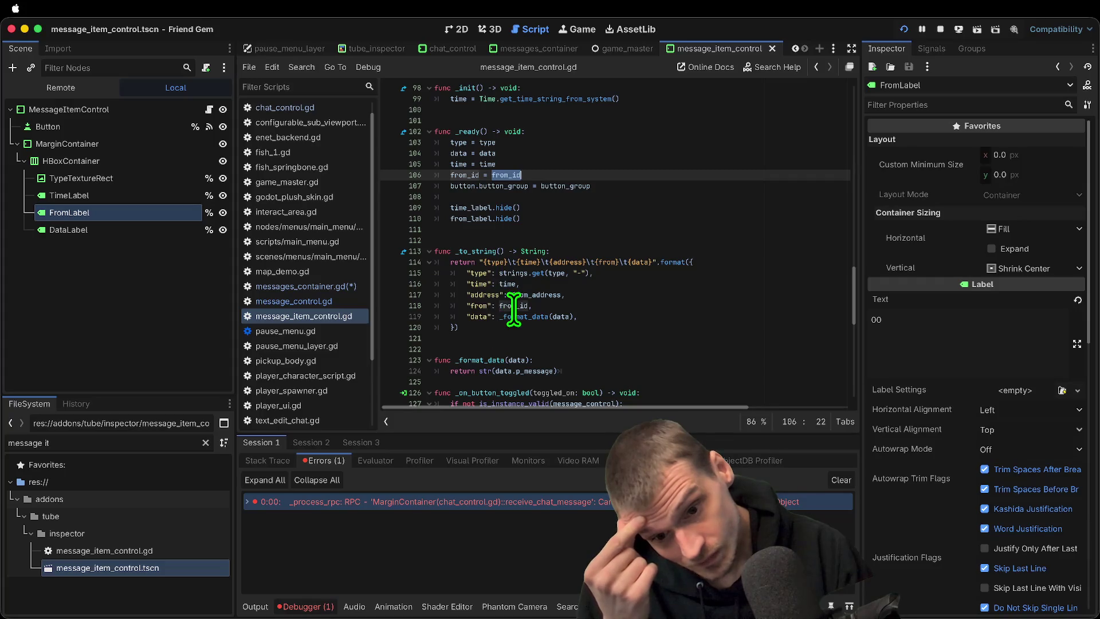
mouse_move(514, 309)
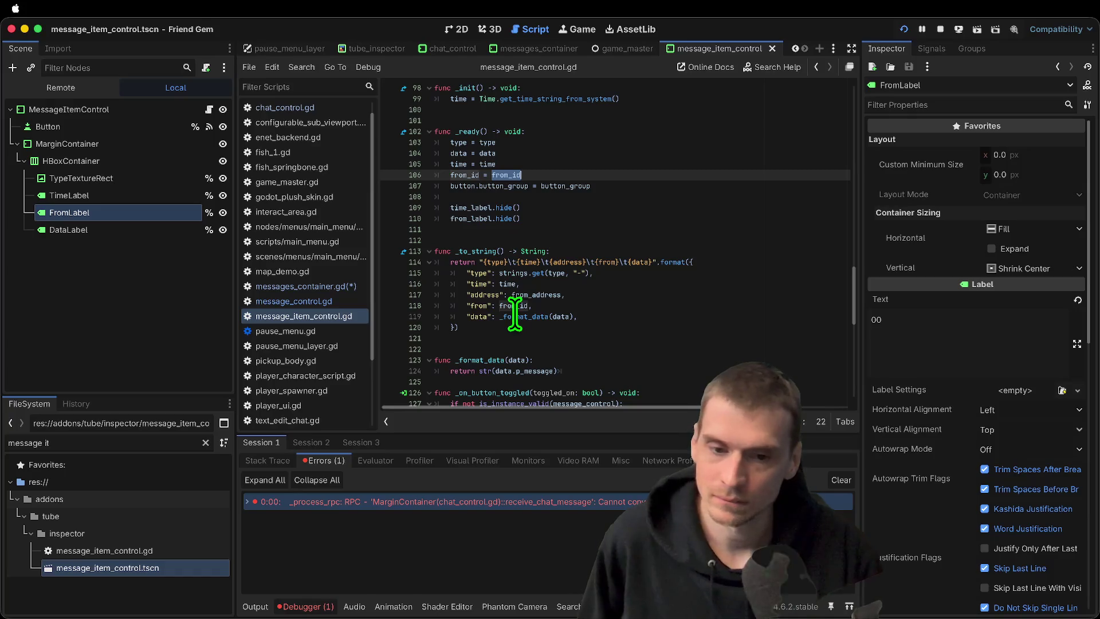
double_click(536, 370)
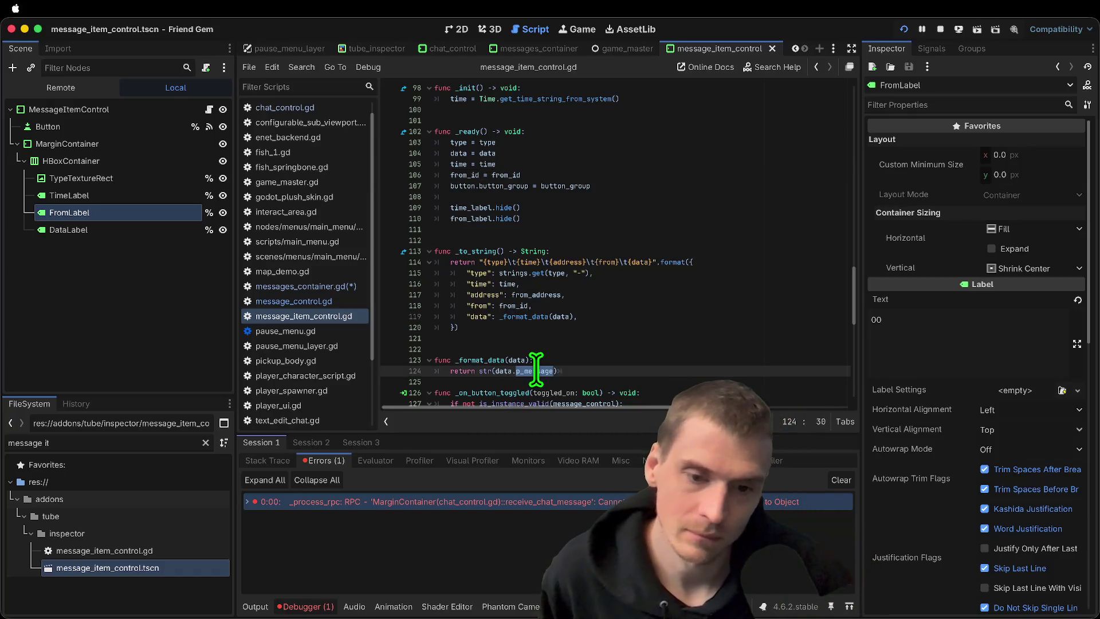
double_click(560, 317)
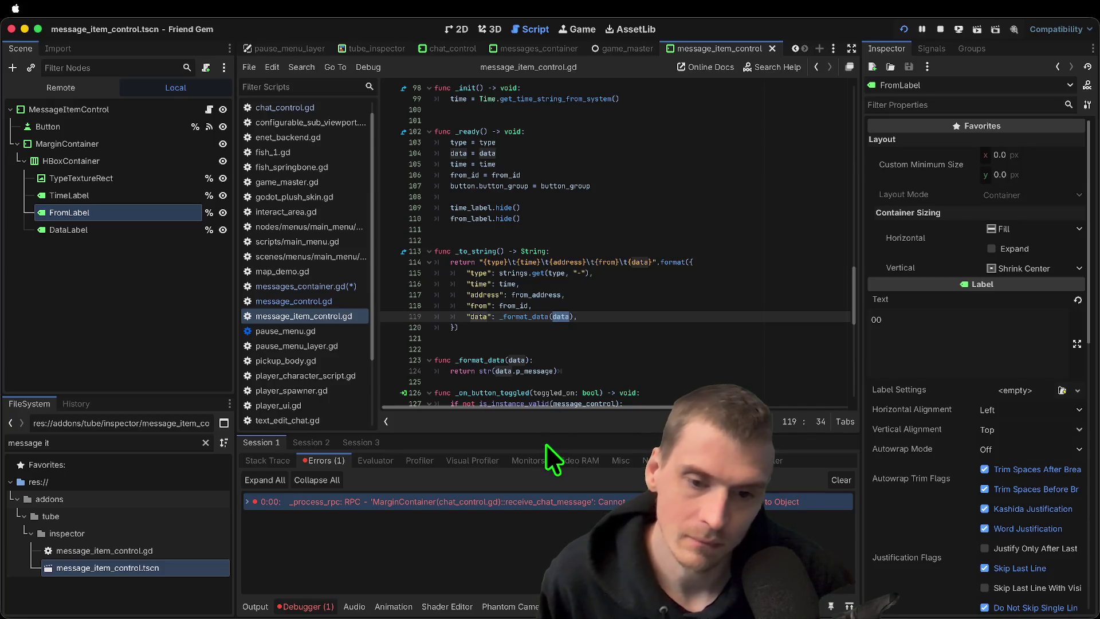
double_click(494, 360)
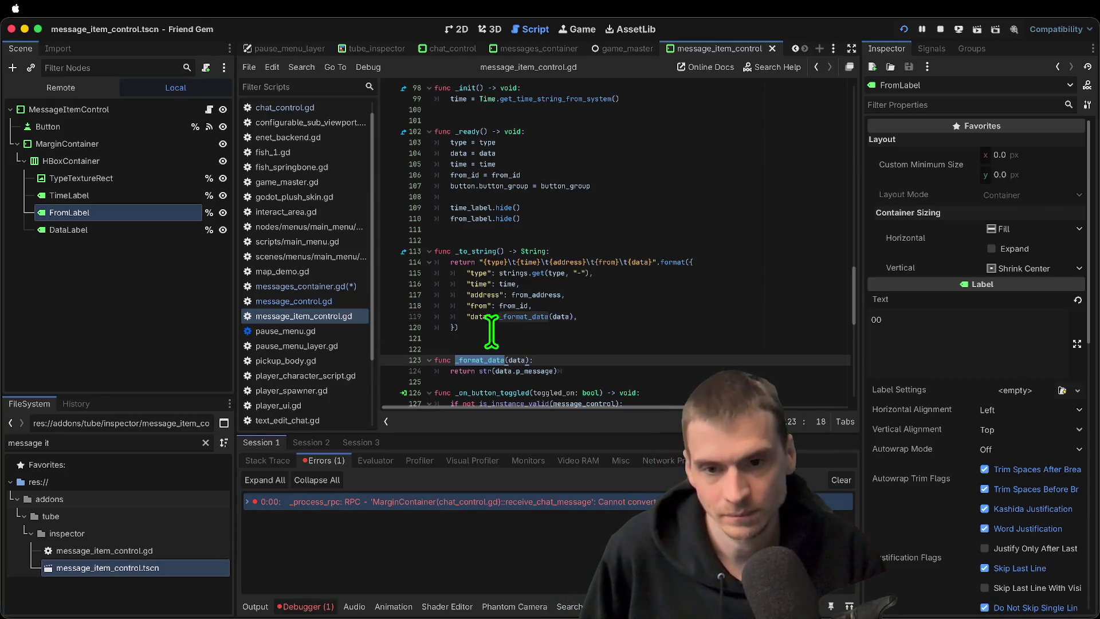
left_click(606, 142)
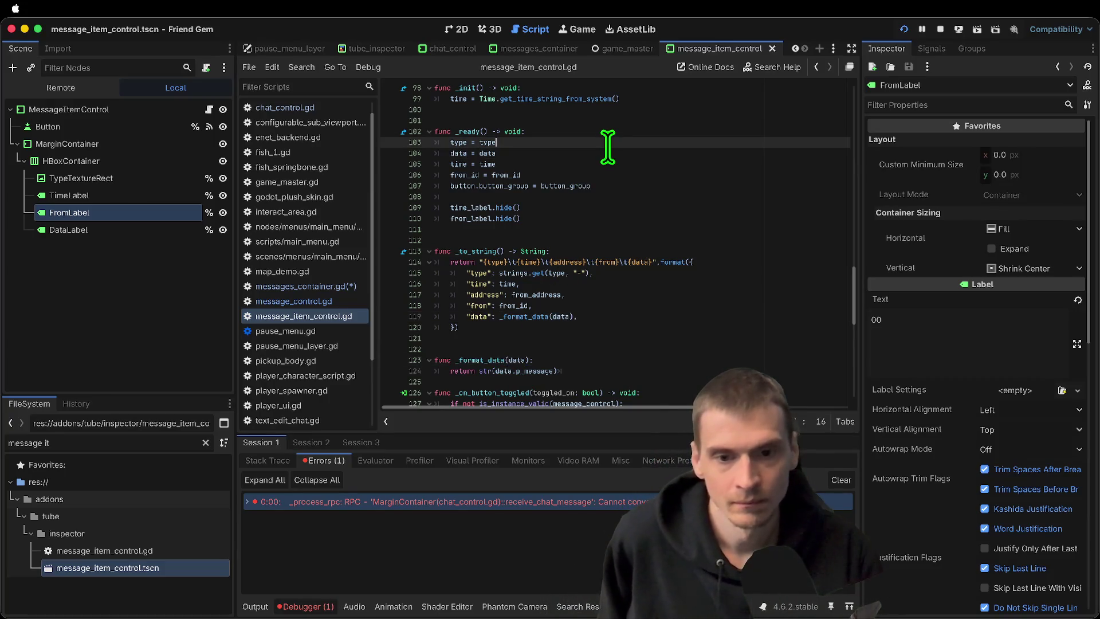
left_click(607, 150)
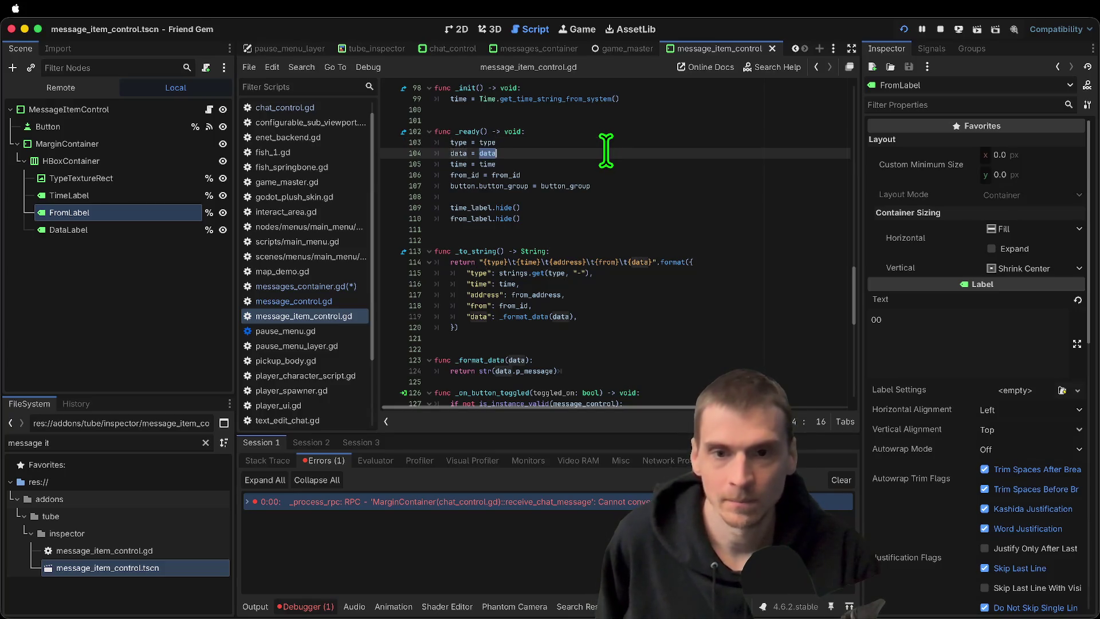
Delete the _format_data helper, change "data": _format_data(data) to "data": data, save, and run
left_click_drag(627, 373, 393, 350)
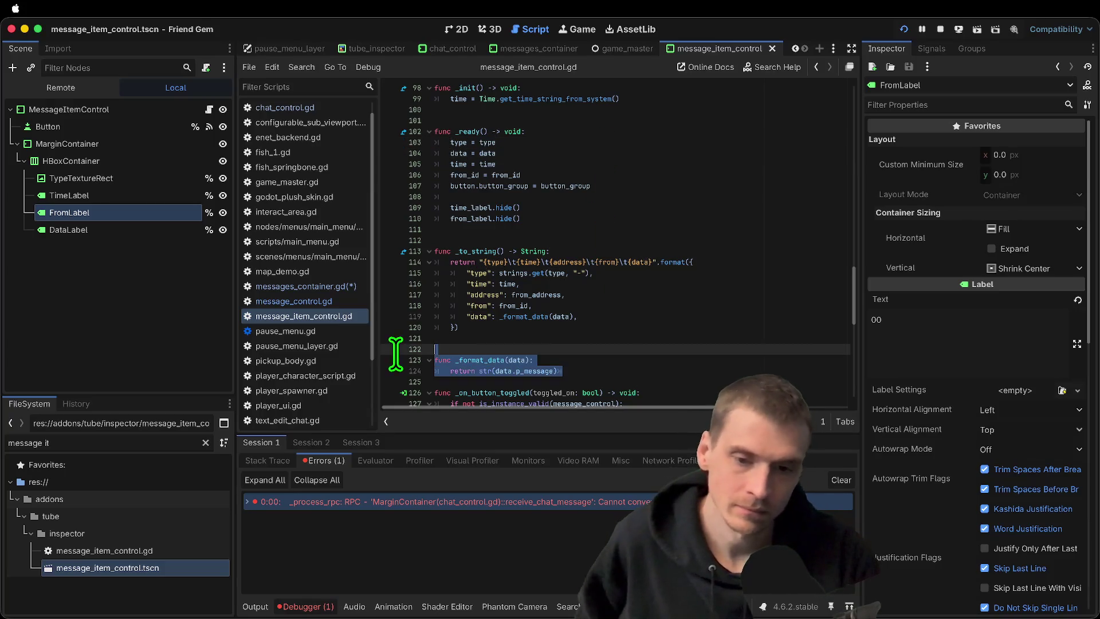
key("BackSpace")
double_click(535, 317)
key("BackSpace")
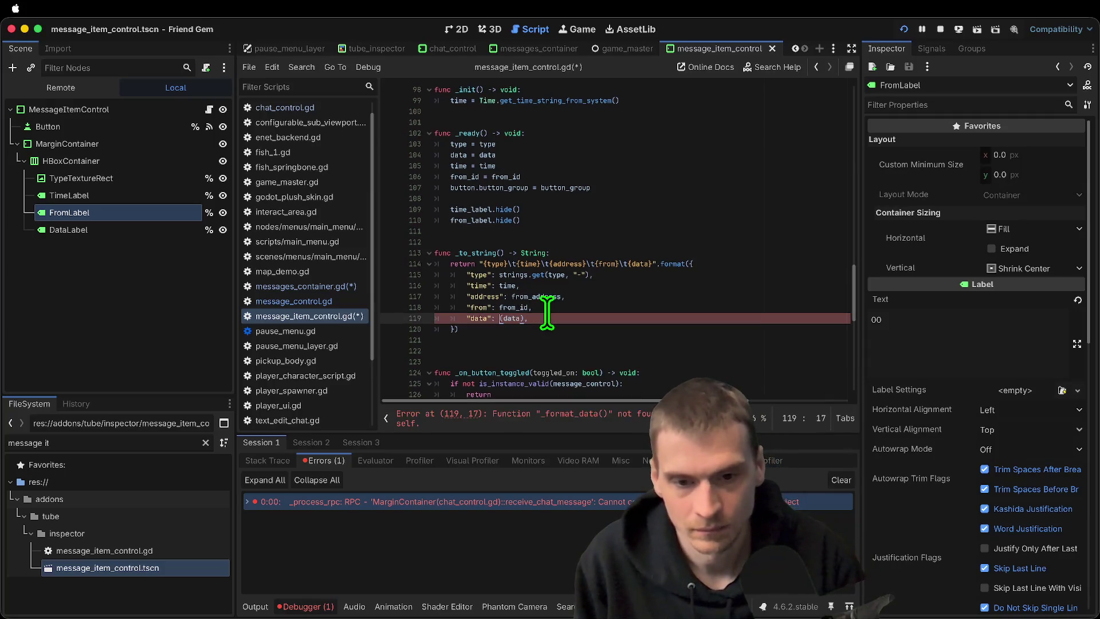
key("BackSpace")
key("Right")
key("Right")
key("Right")
key("Delete")
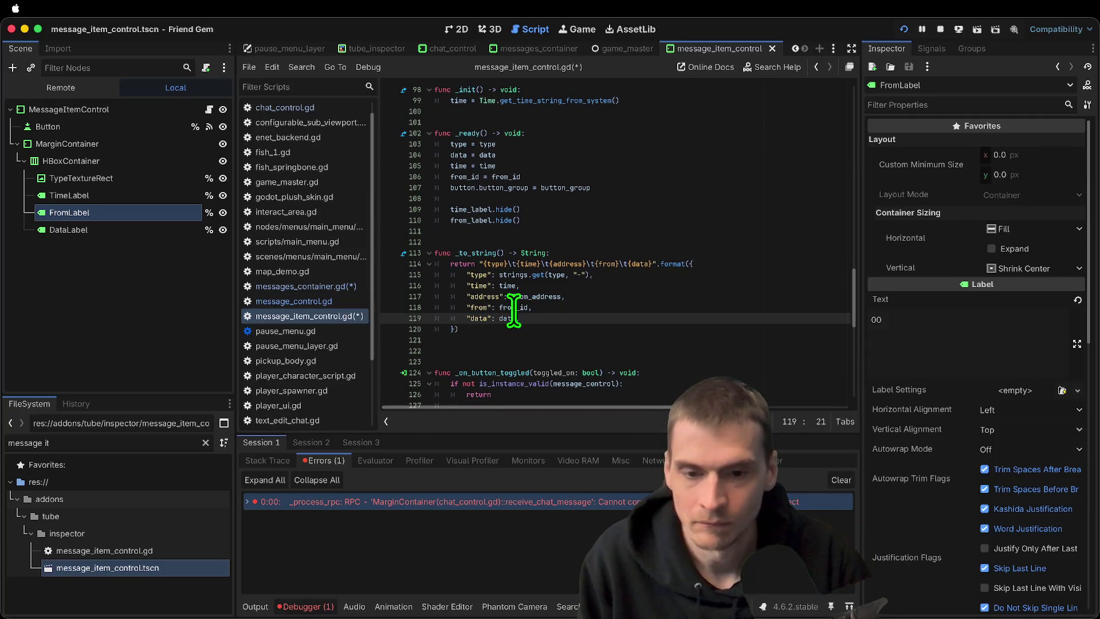
key("Down")
key("End")
key("Down")
key("Down")
key("Delete")
key("ctrl+s")
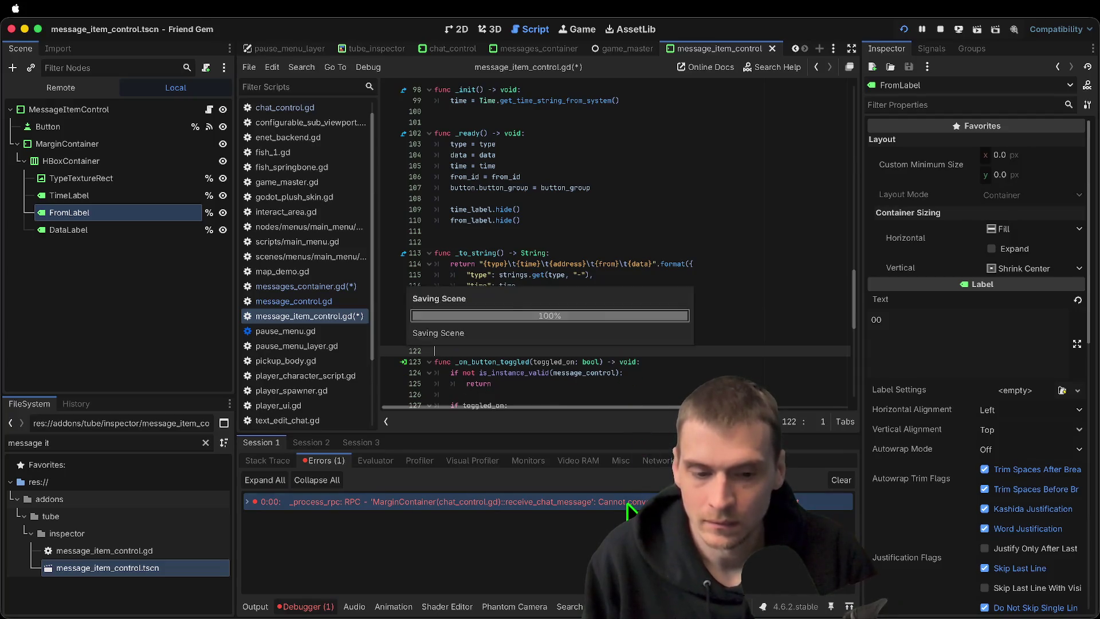
key("ctrl+b")
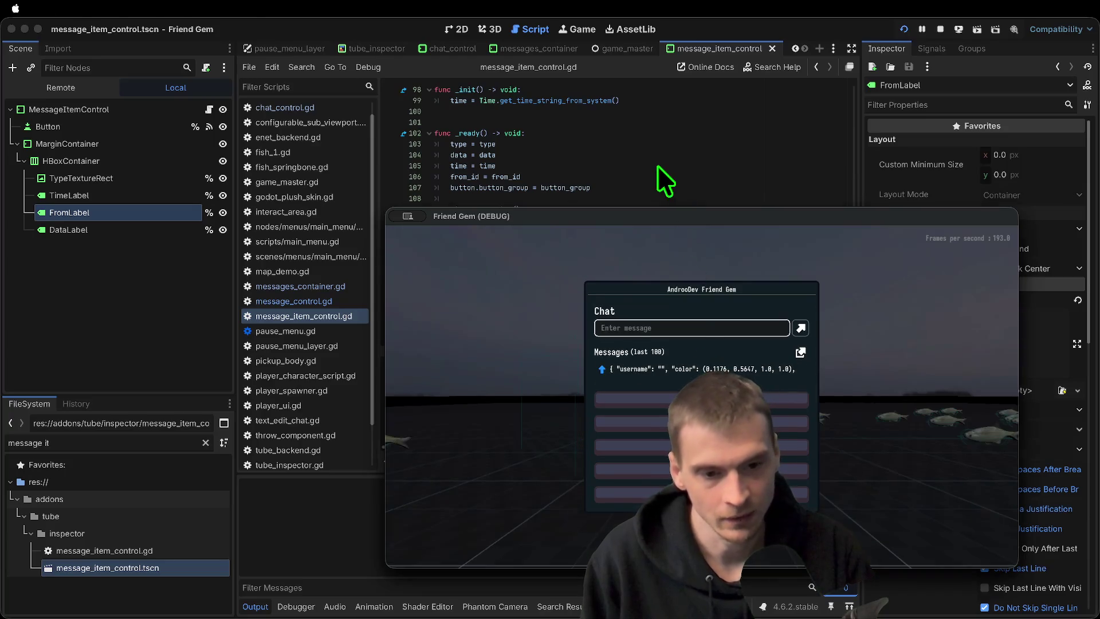
Bring message_item_control.gd back in front of the game, caret on the blank line above _ready
left_click(657, 165)
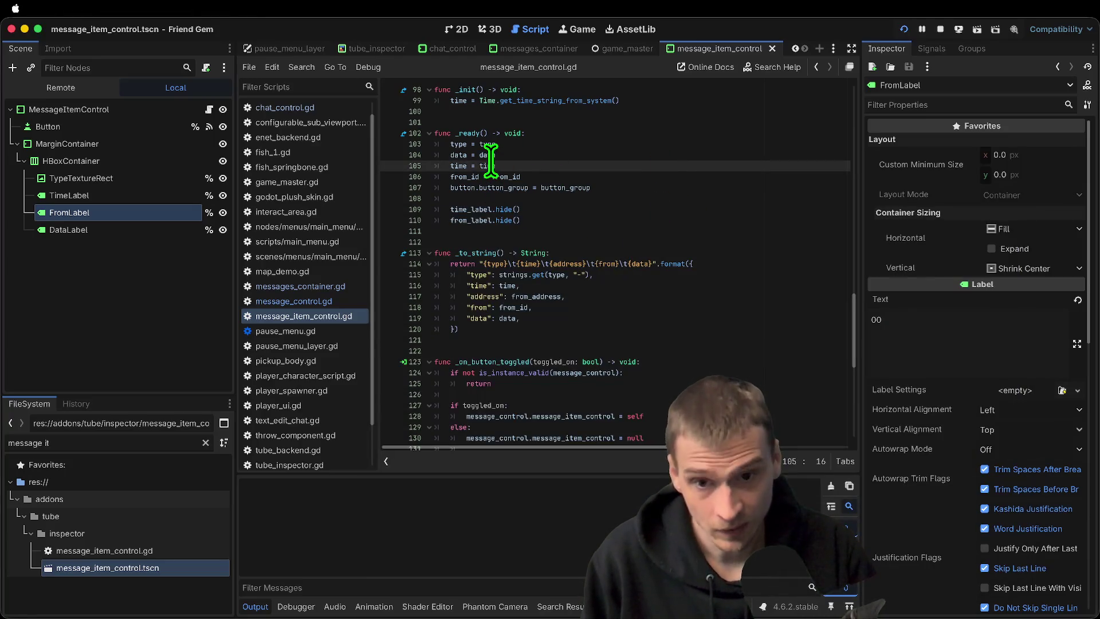
left_click(469, 123)
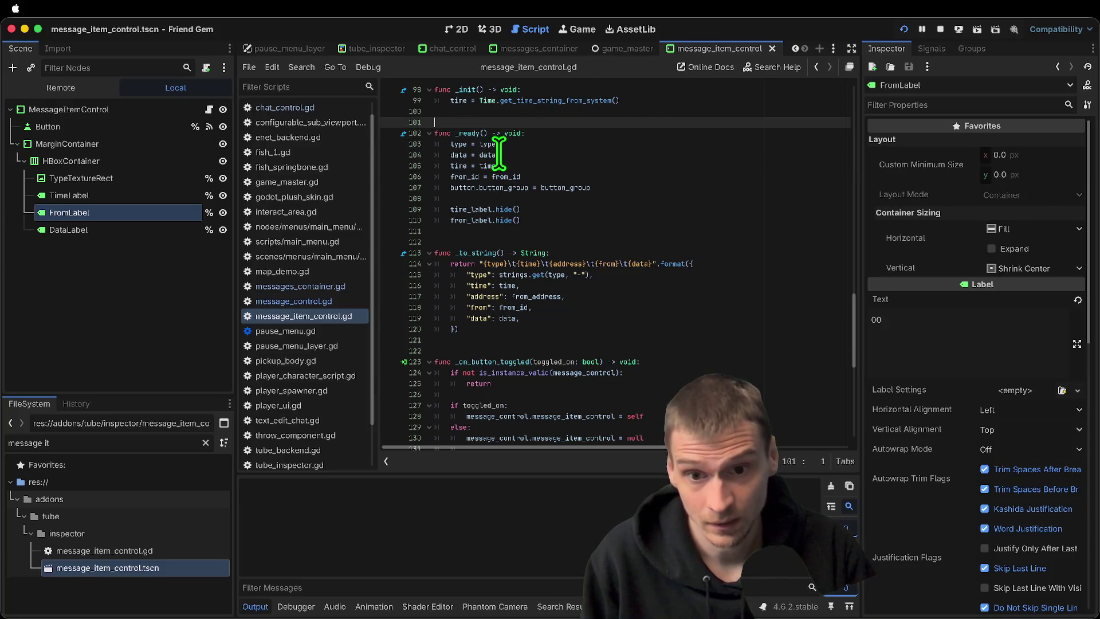
Try pasting data.username into the type assignment on line 103, then undo those edits
double_click(493, 154)
key("Down")
key("Down")
key("End")
key("ctrl+shift+Left")
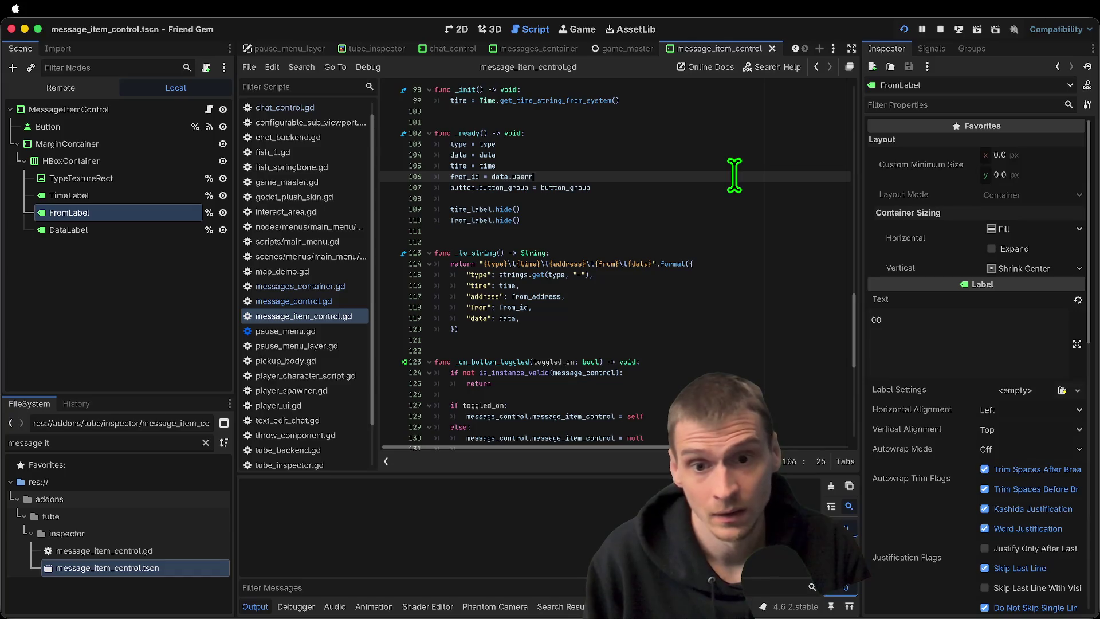
left_click_drag(492, 176, 544, 176)
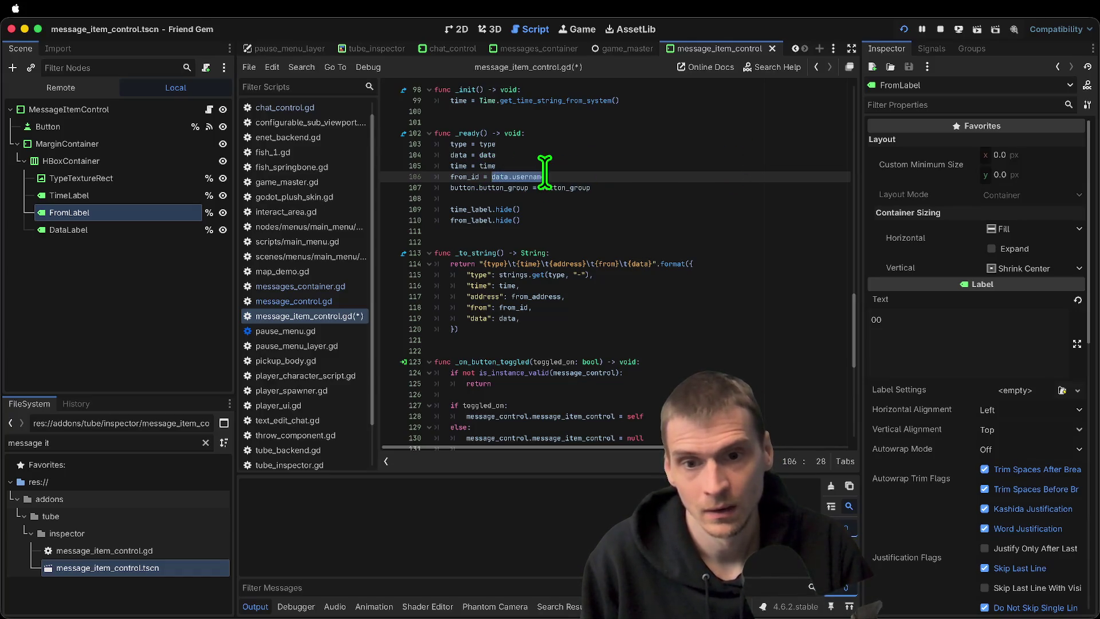
key("ctrl+c")
left_click(548, 145)
key("ctrl+shift+Left")
key("ctrl+v")
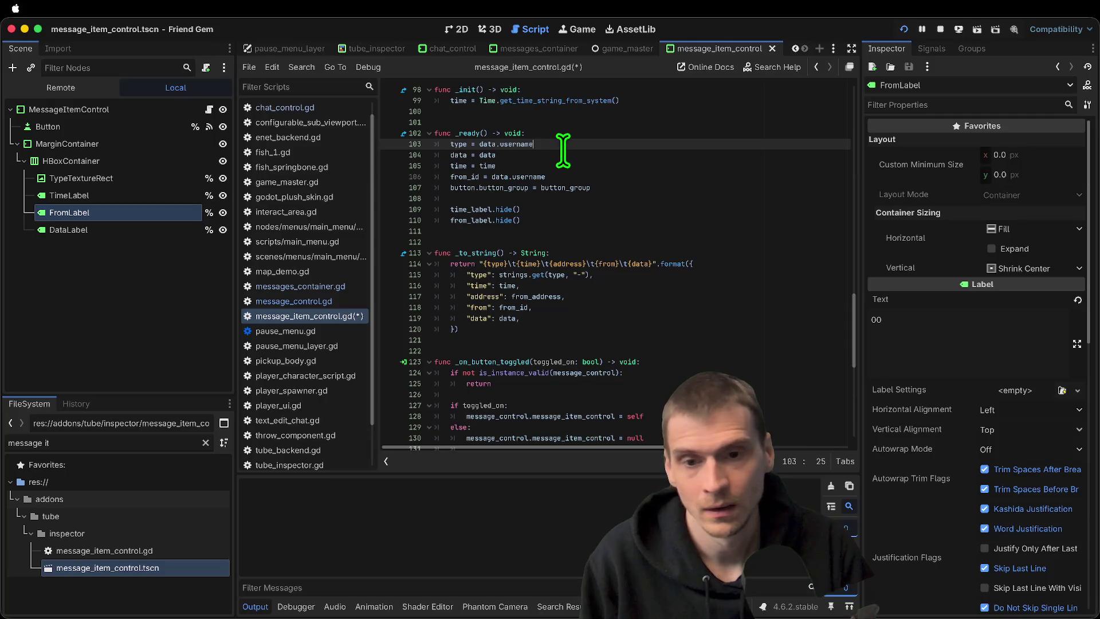
key("ctrl+z")
key("ctrl+z")
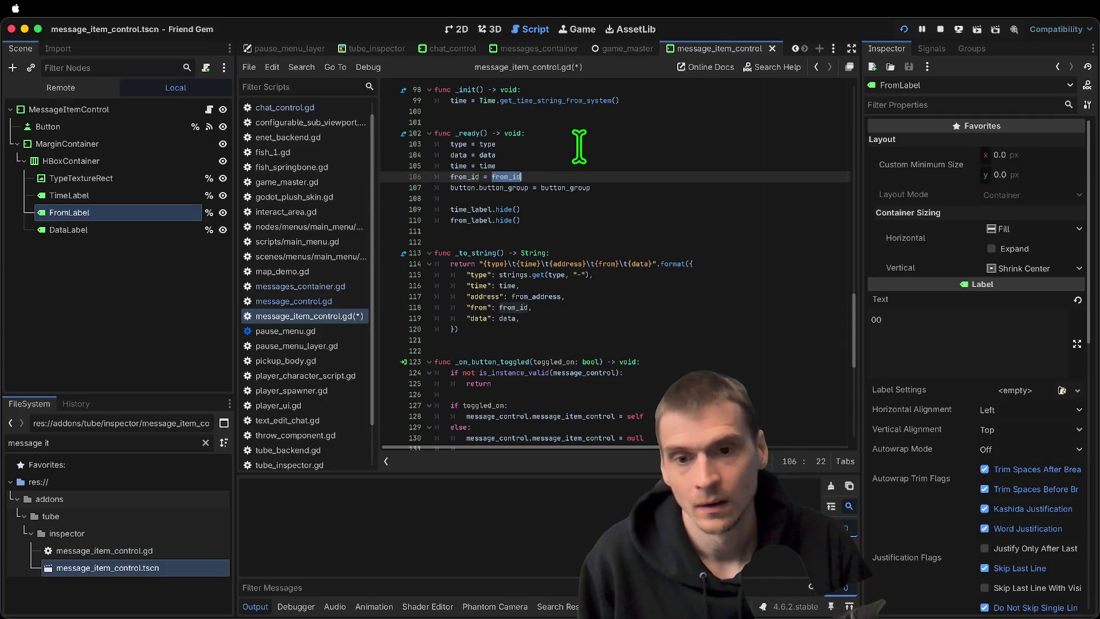
Add blank lines at the top of _ready and enter data.username, discarding an if data.username check
left_click(584, 138)
key("ctrl+s")
key("Return")
key("Return")
key("Return")
key("Up")
key("Up")
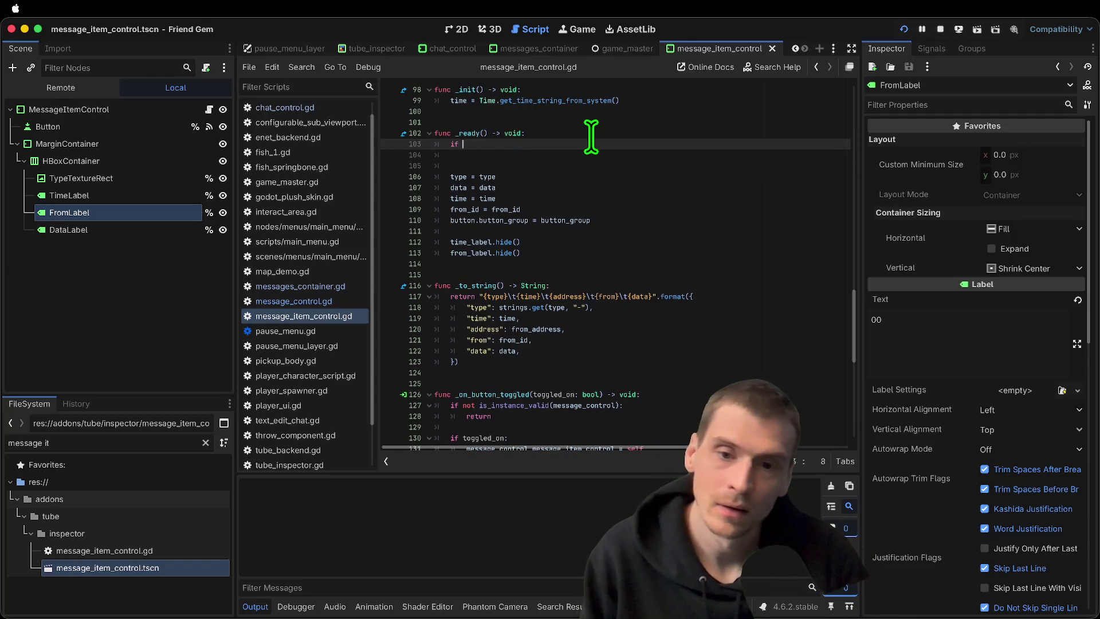
key("ctrl+z")
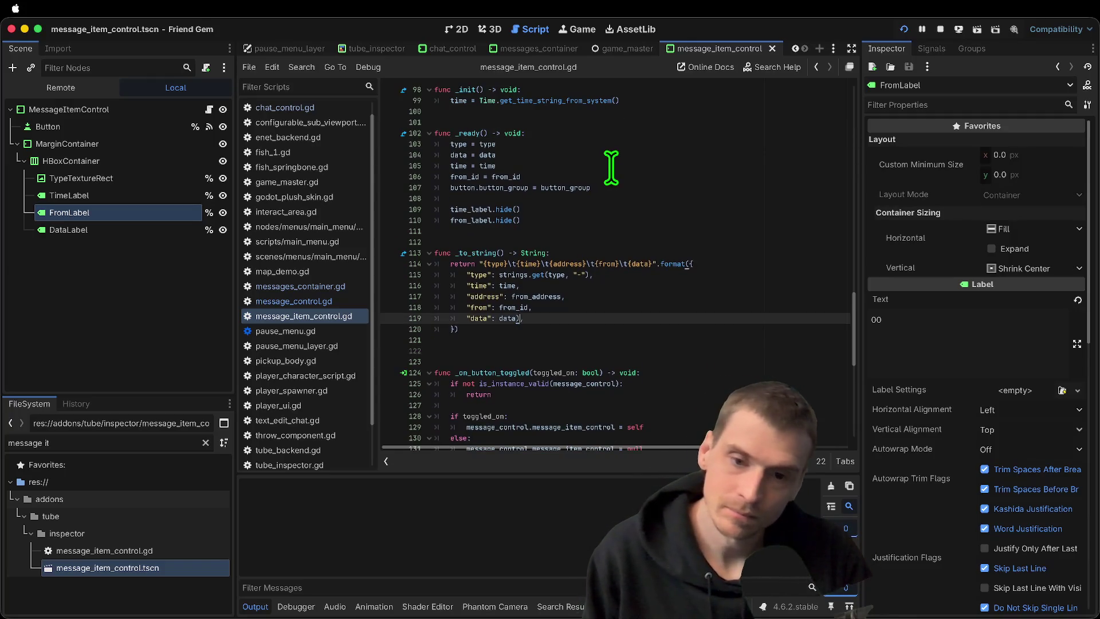
key("ctrl+shift+z")
type("if data.username")
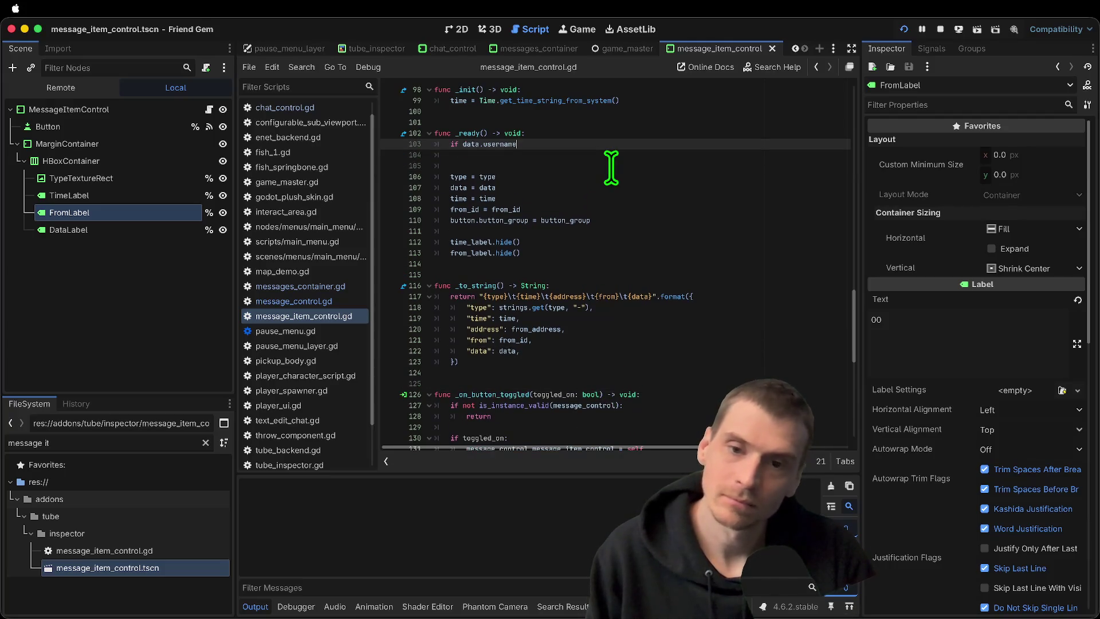
key("ctrl+z")
key("ctrl+z")
key("ctrl+z")
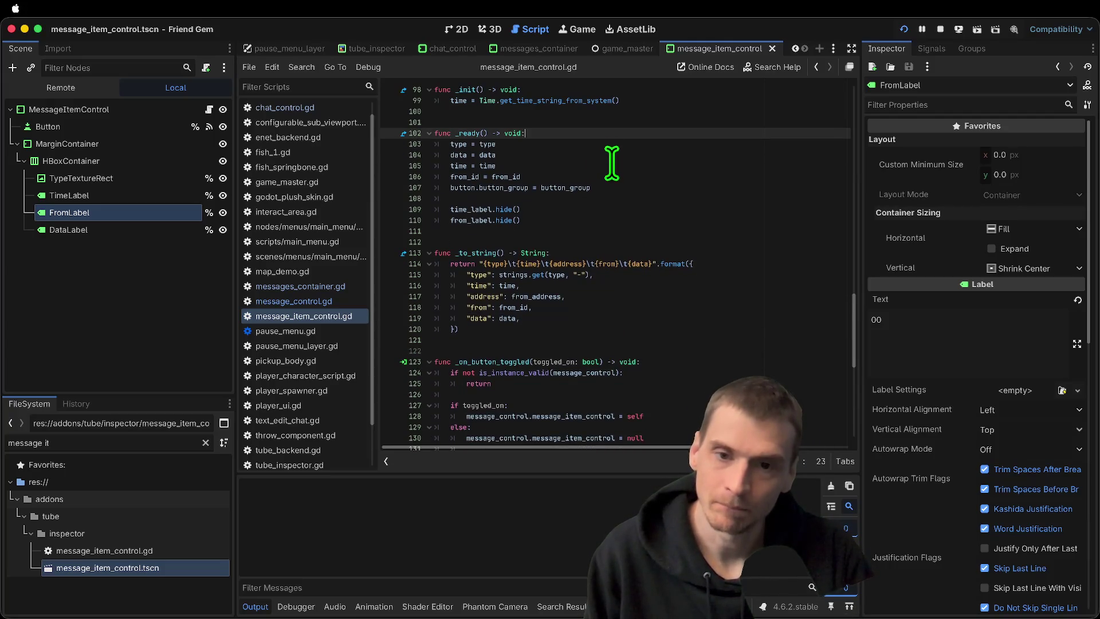
type("data.username")
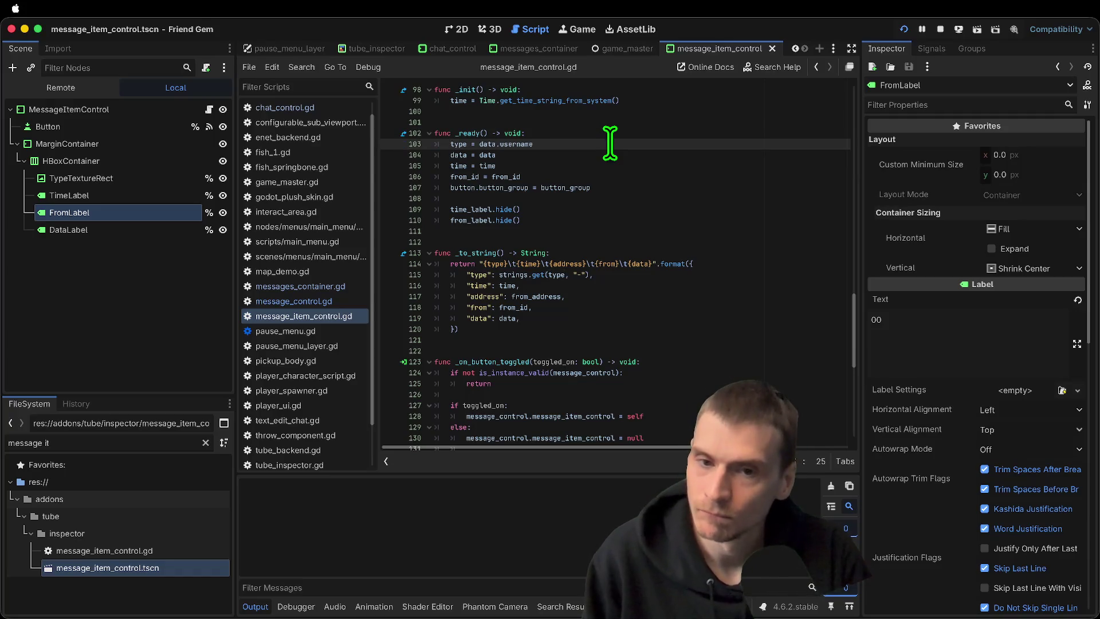
Set from_id to data.username and data to data.p_message, then jump to the data declaration
double_click(581, 176)
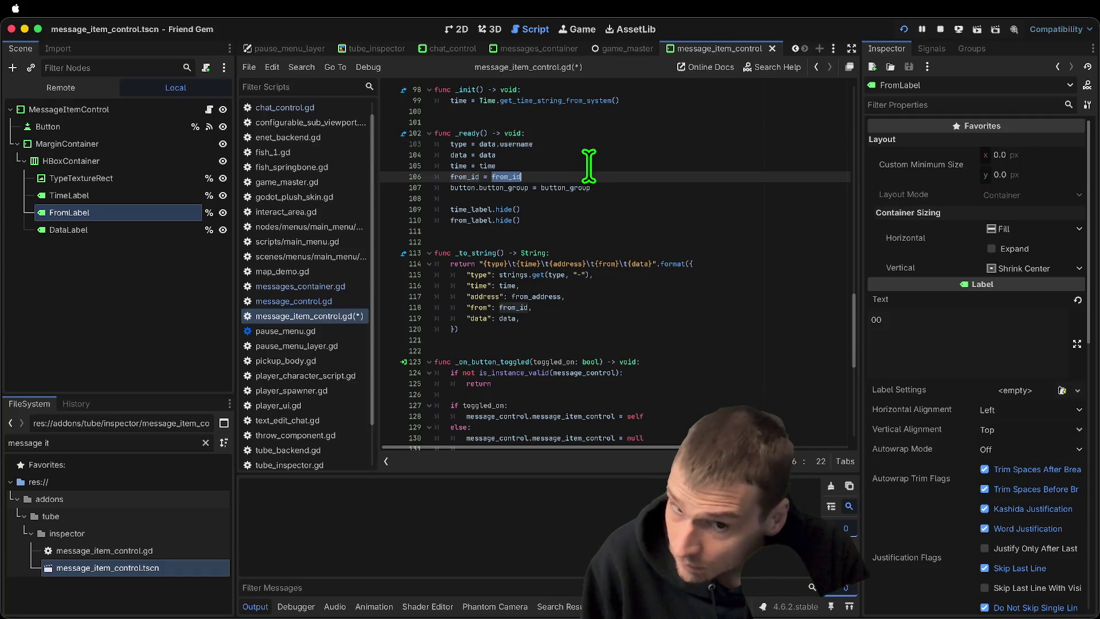
type("data.username")
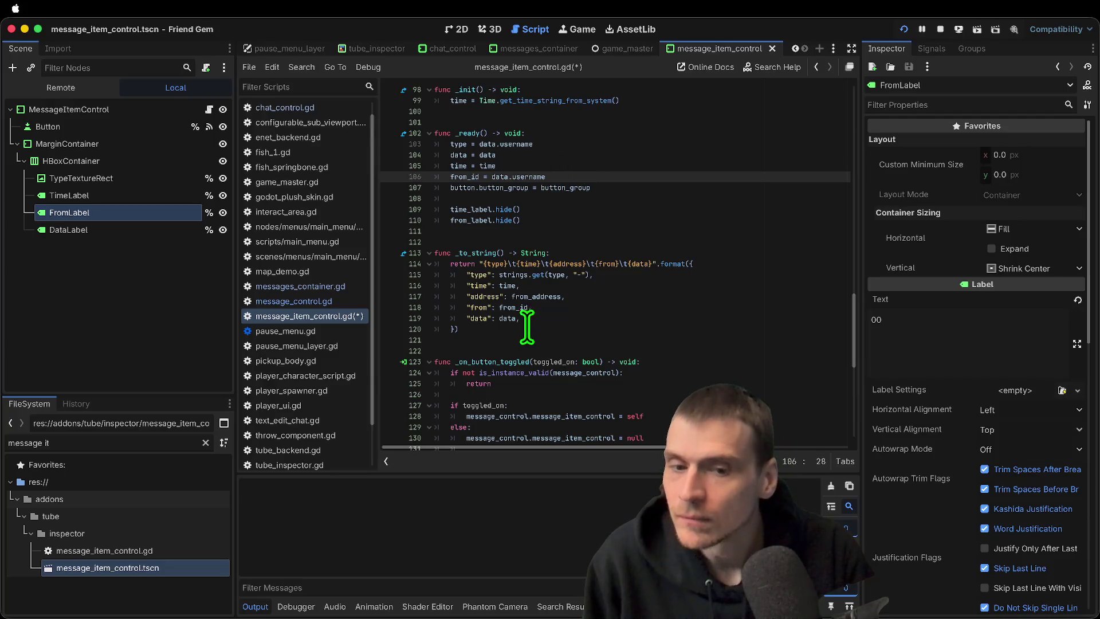
double_click(523, 308)
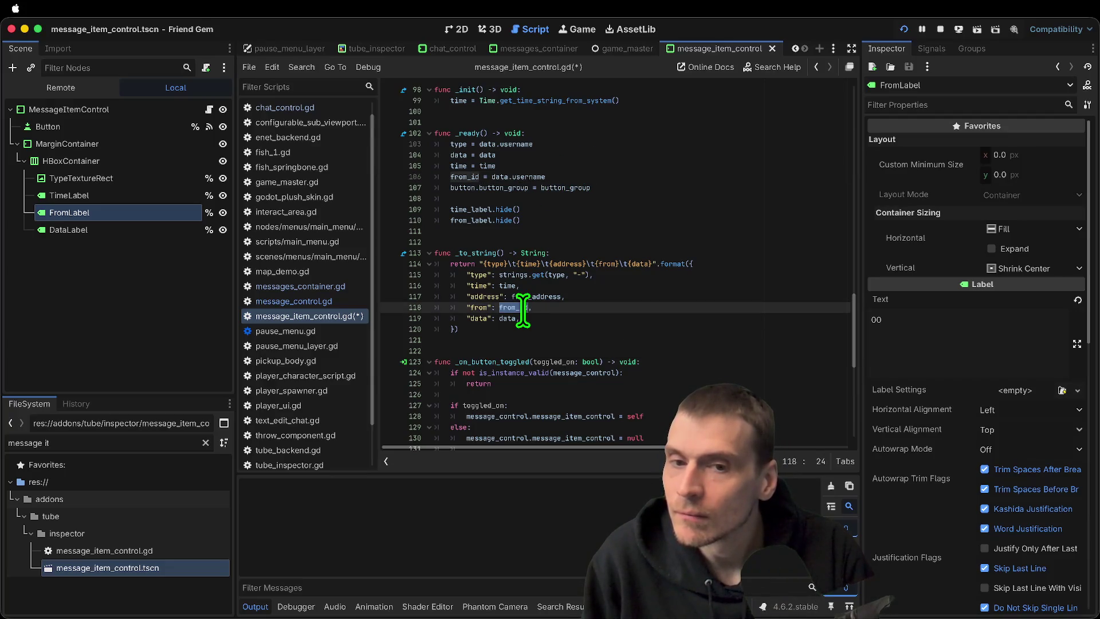
double_click(647, 176)
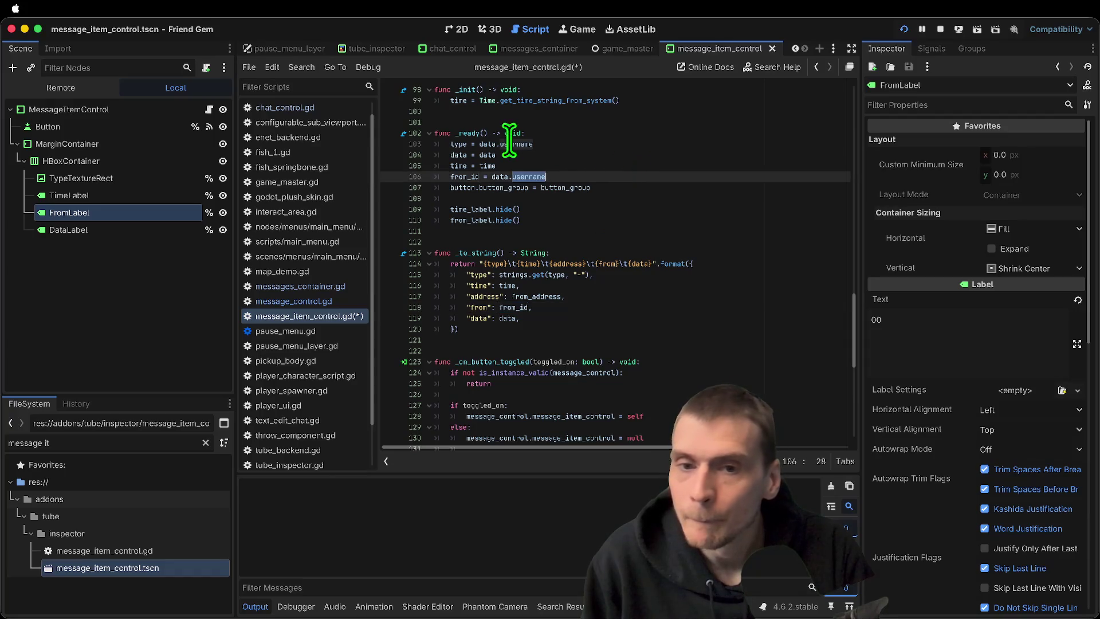
left_click(560, 152)
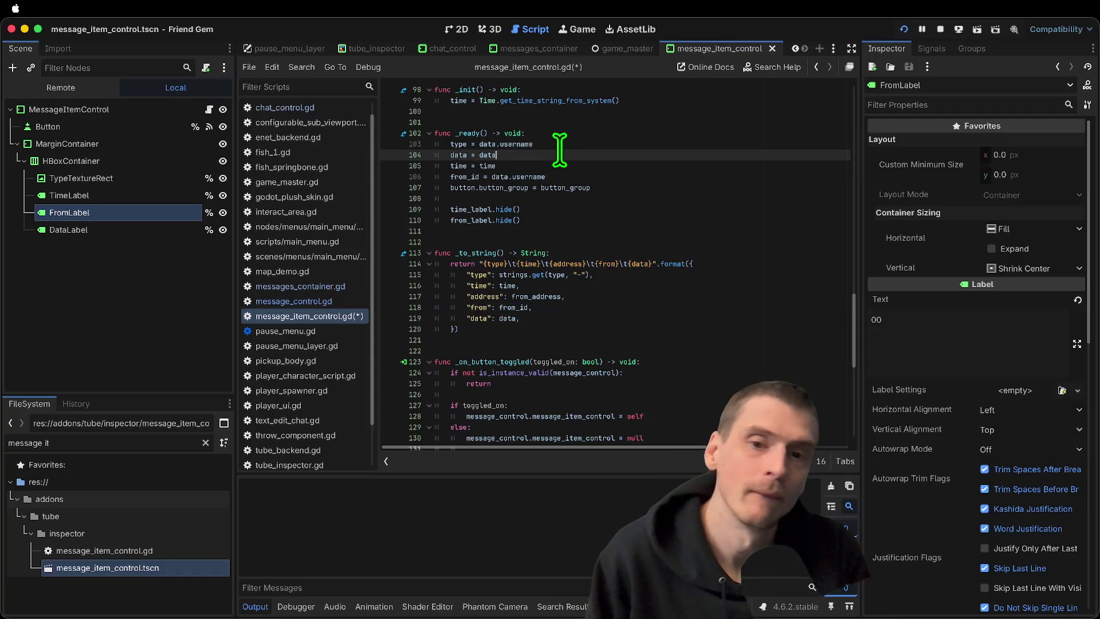
type(".p_me")
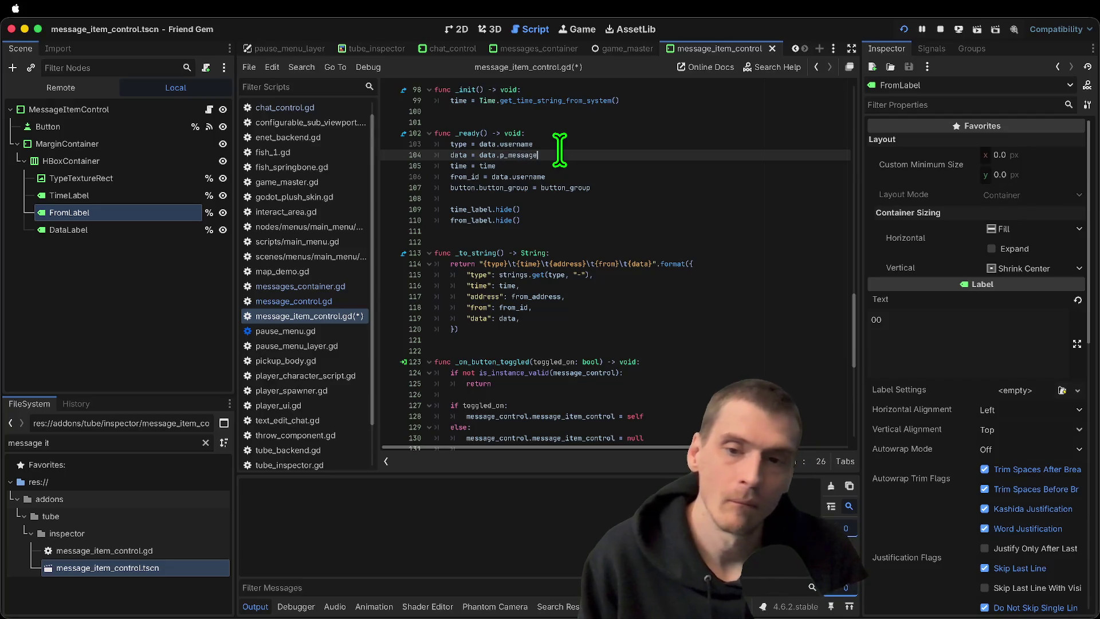
type("ssage")
left_click(593, 175)
left_click(452, 144)
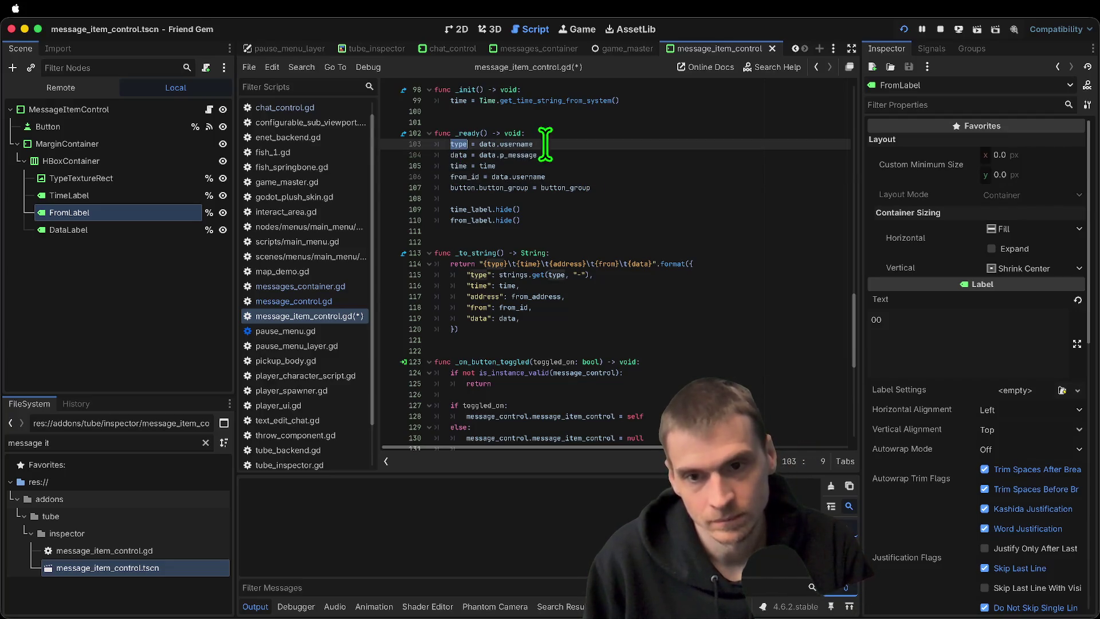
left_click(465, 154, "ctrl")
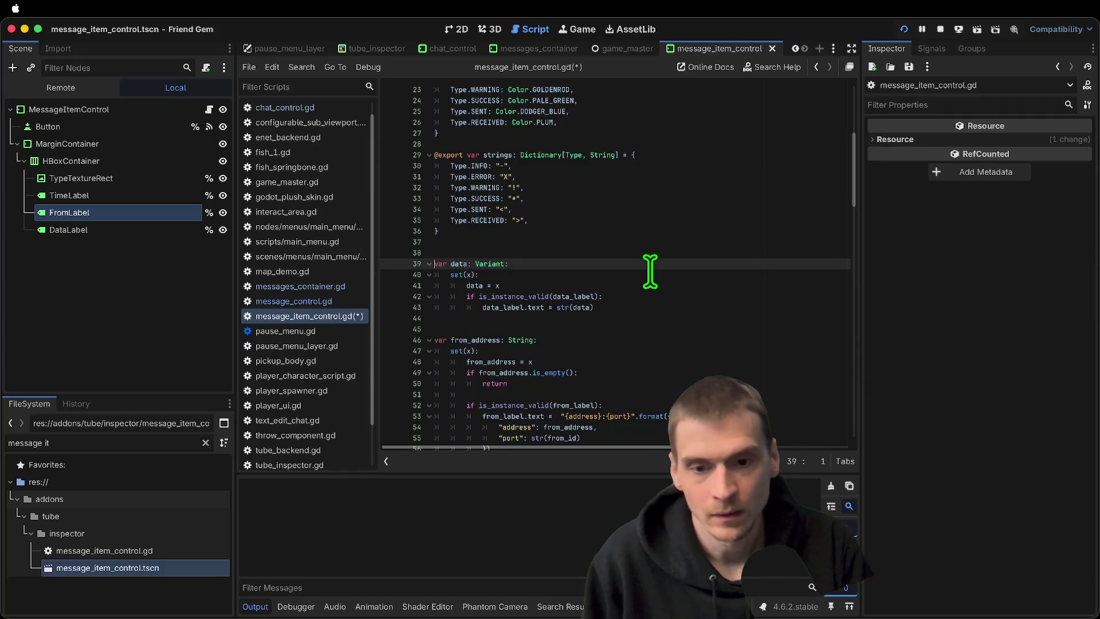
Move through the data and from_address setters, adding then undoing an empty line
left_click(684, 319)
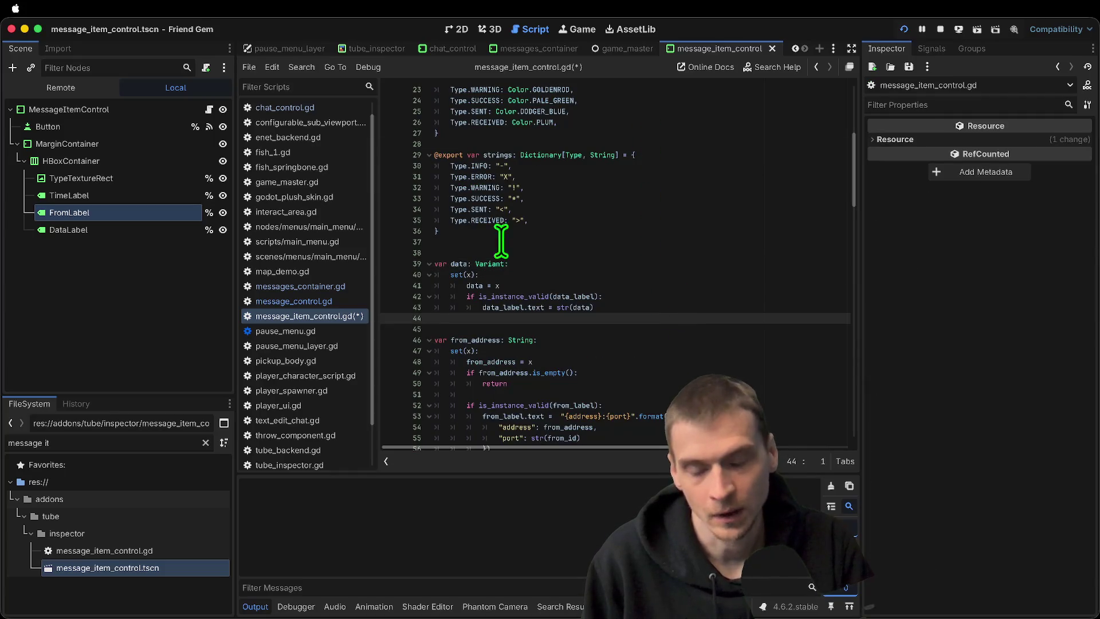
scroll(690, 272, "down", 5)
left_click(466, 177)
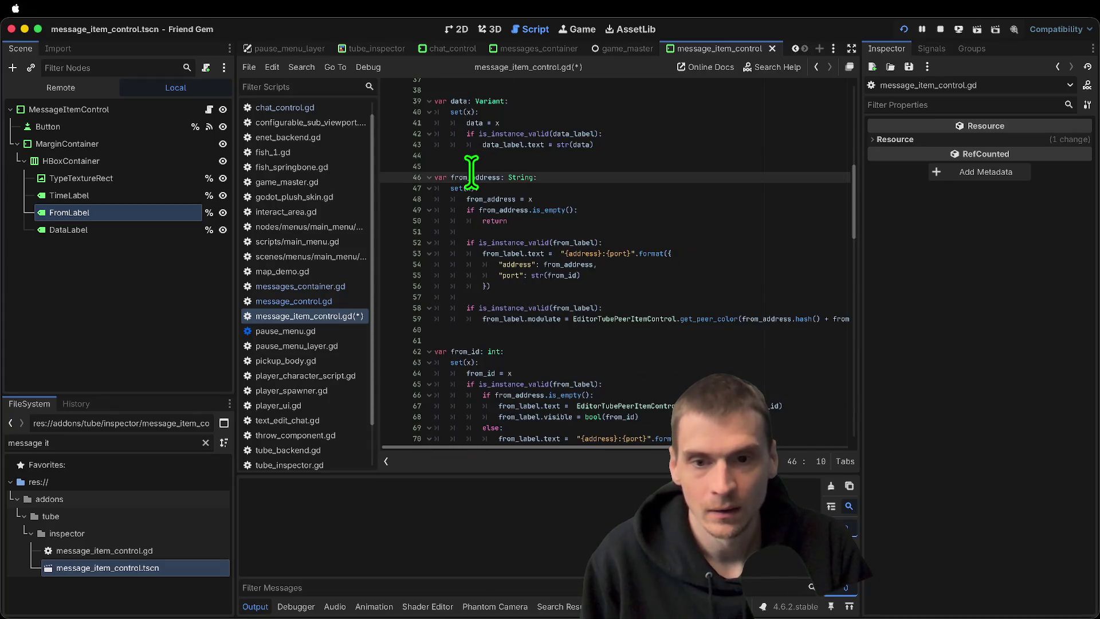
left_click(590, 189)
key("Return")
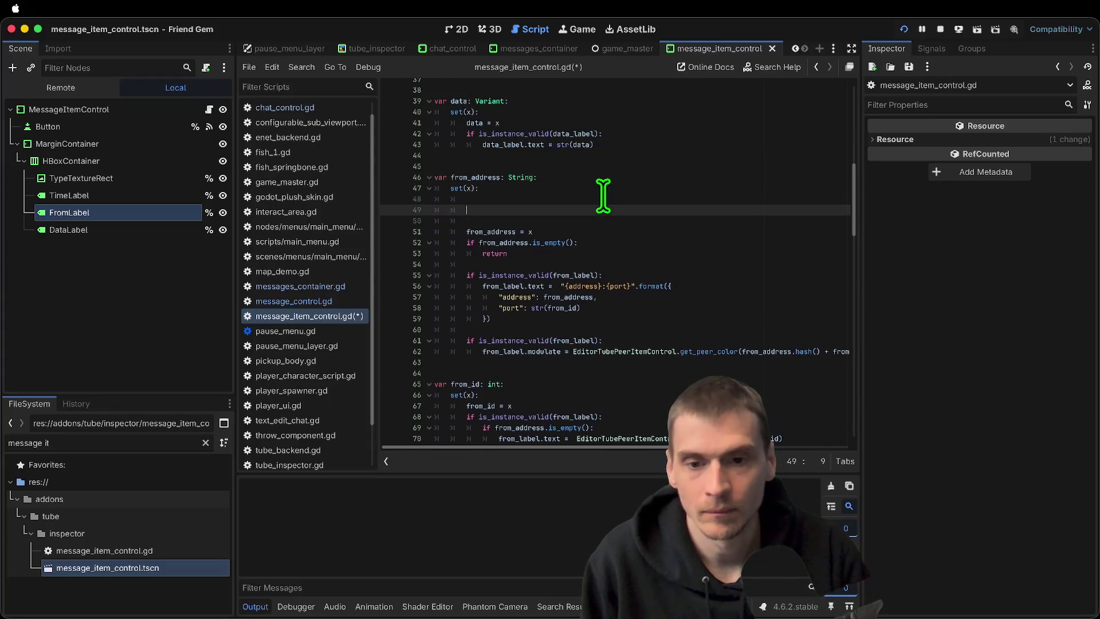
key("ctrl+z")
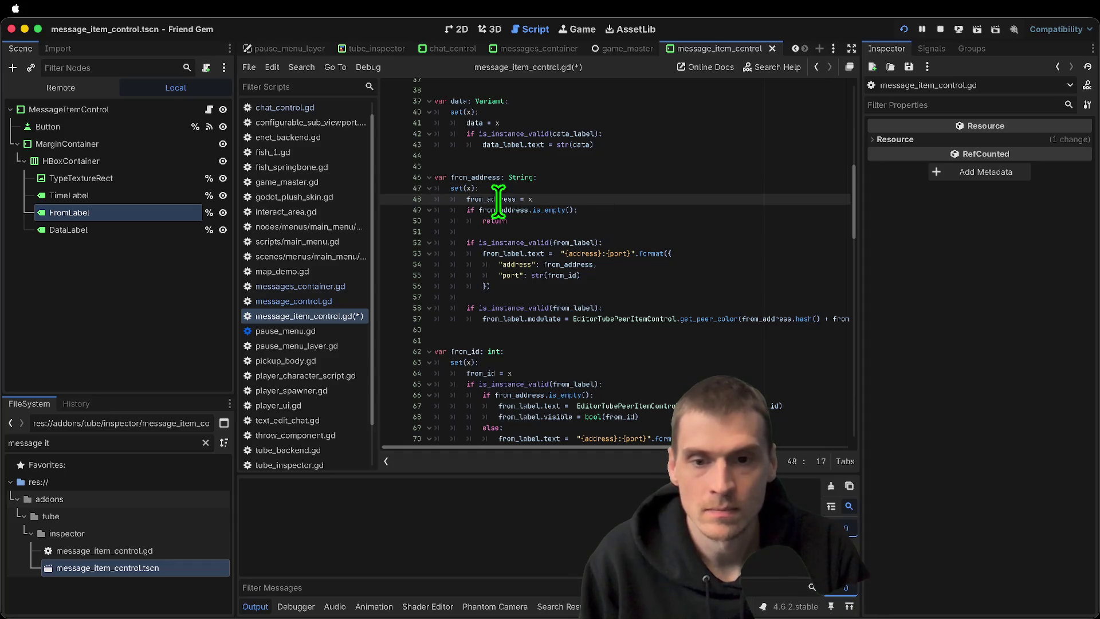
left_click(592, 230)
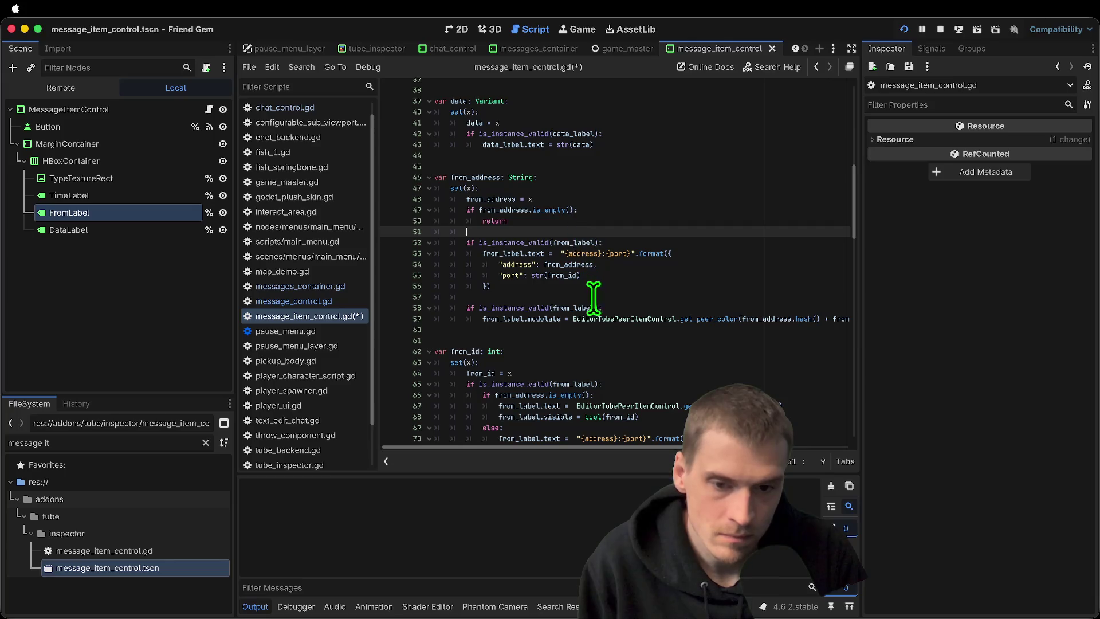
Comment out the from_label address:port block on lines 52–56 and select colour-tinting lines 58–59
mouse_move(670, 291)
left_mouse_down()
mouse_move(327, 251)
mouse_move(327, 241)
left_mouse_up()
key("ctrl+k")
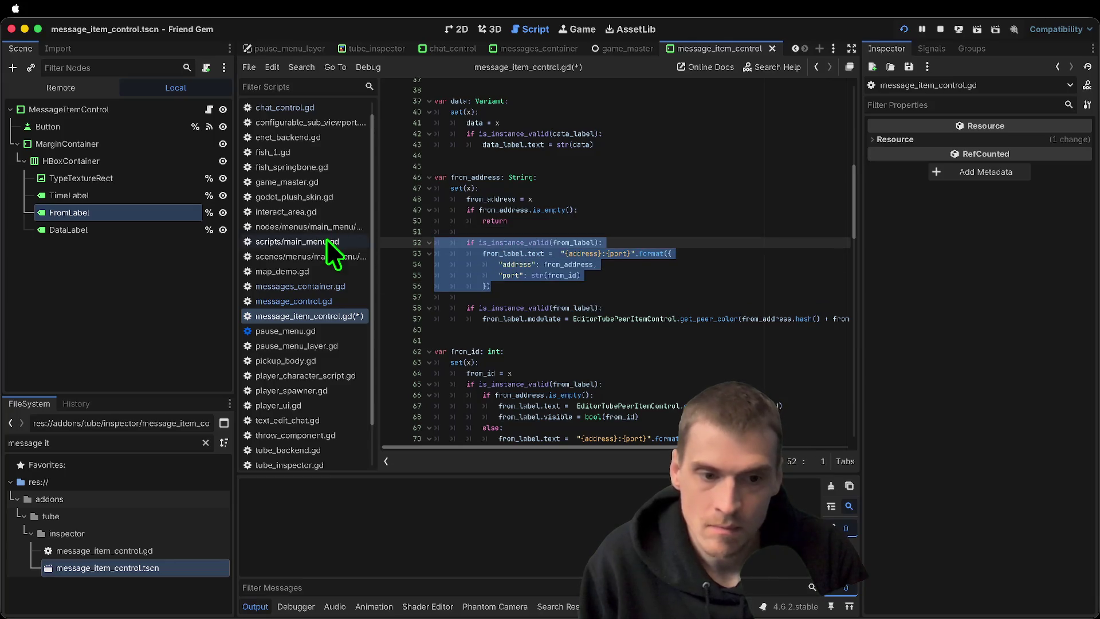
left_click(702, 338)
double_click(775, 319)
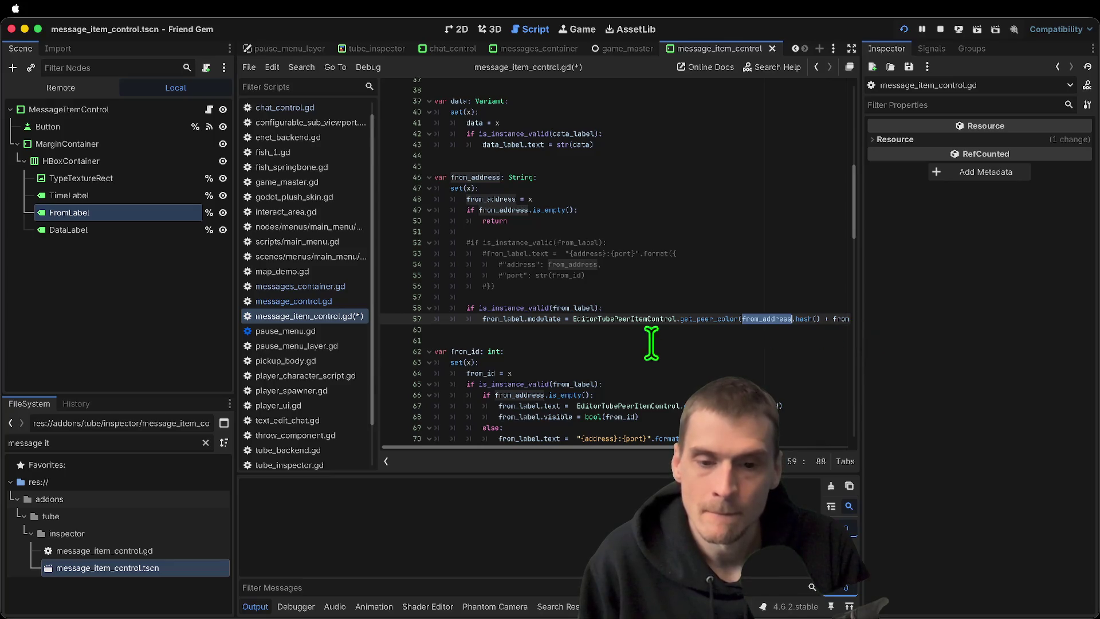
triple_click(627, 316)
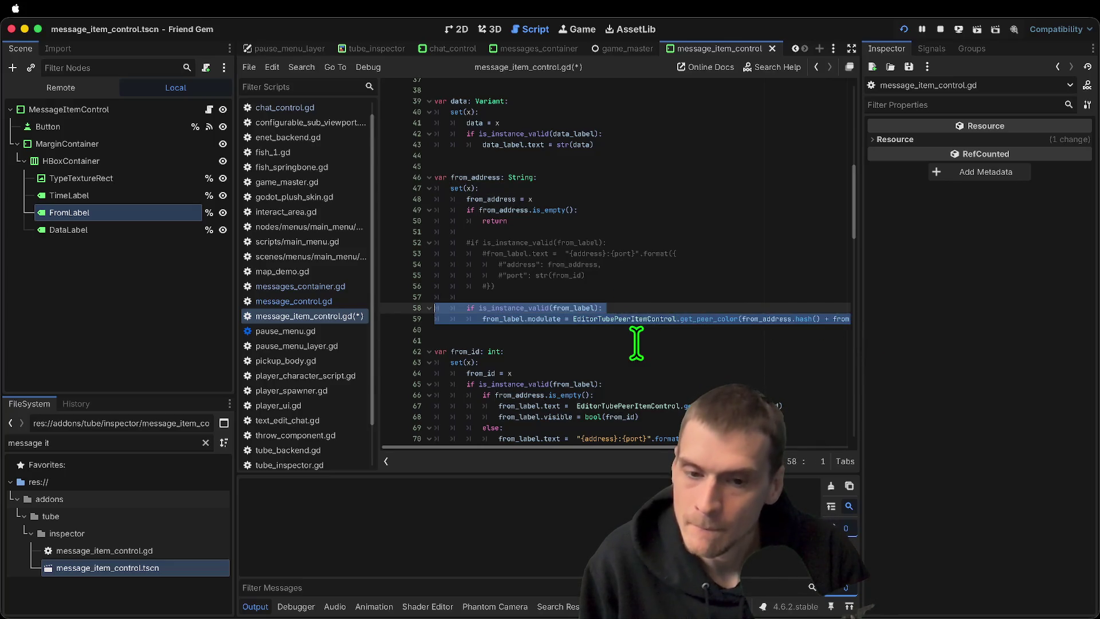
key("super+b")
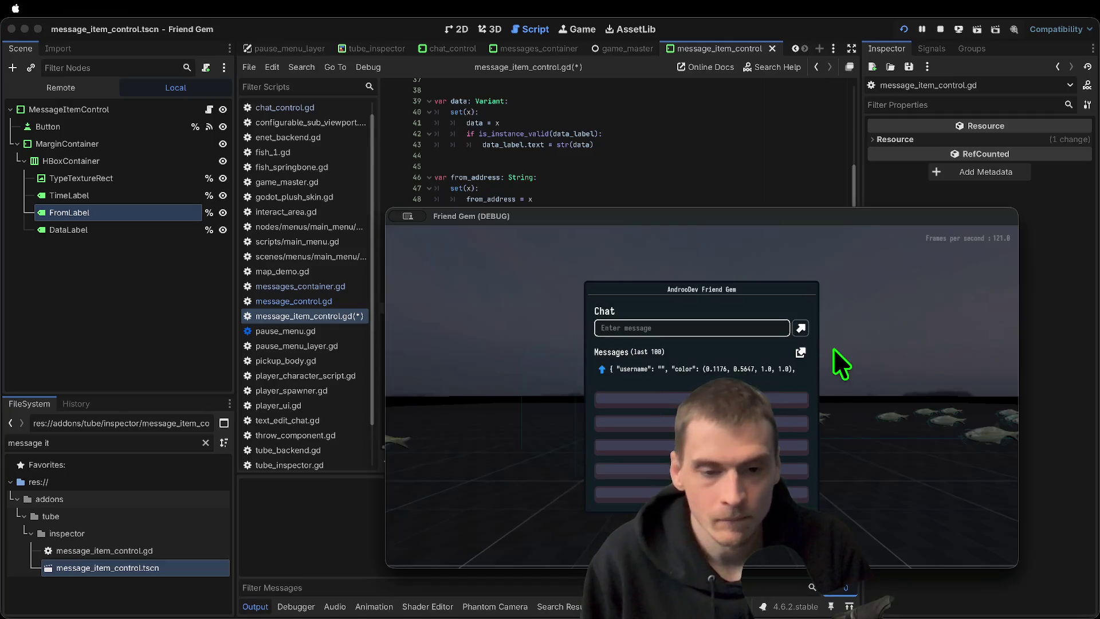
left_click(637, 375)
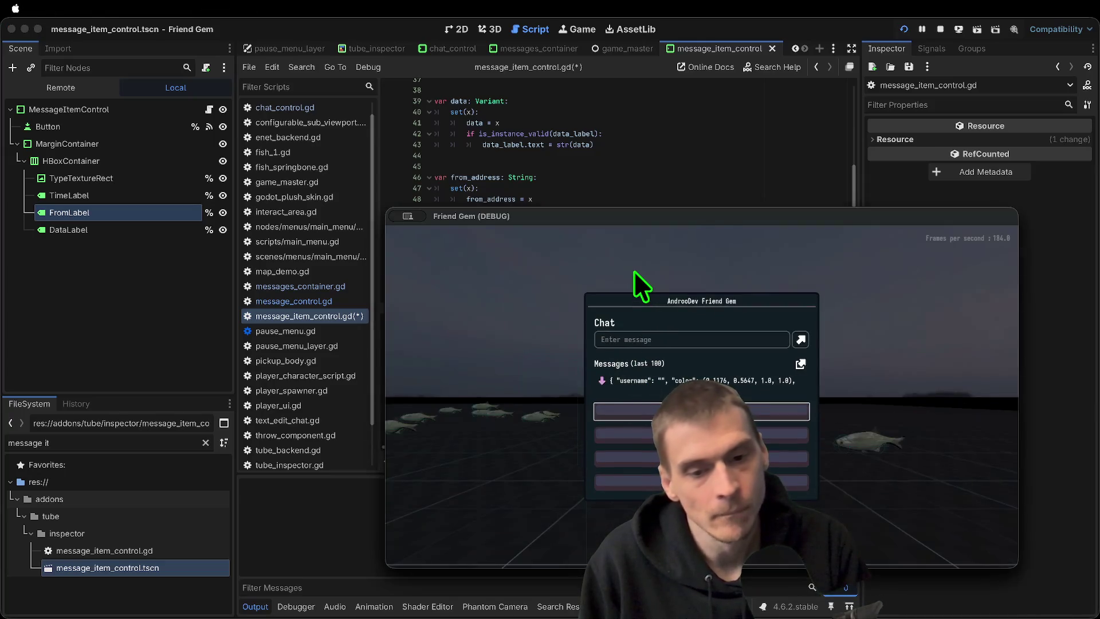
key("super+period")
left_click(695, 286)
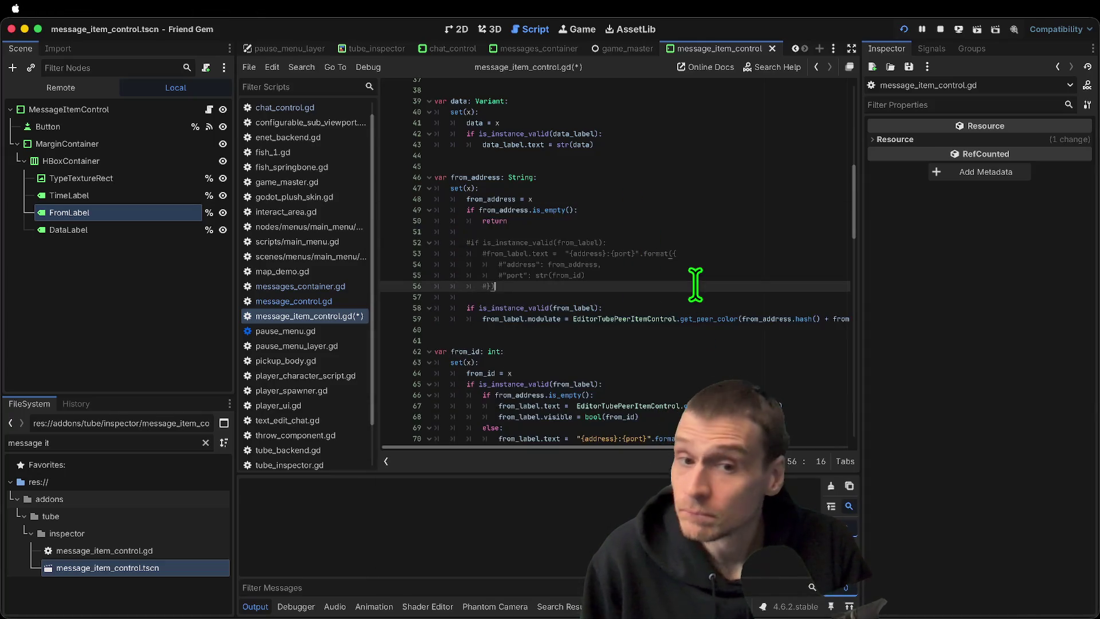
Uncomment the from_label formatting block on lines 52–56 of the from_address setter
key("shift+Up")
key("shift+Up")
key("shift+Up")
key("ctrl+k")
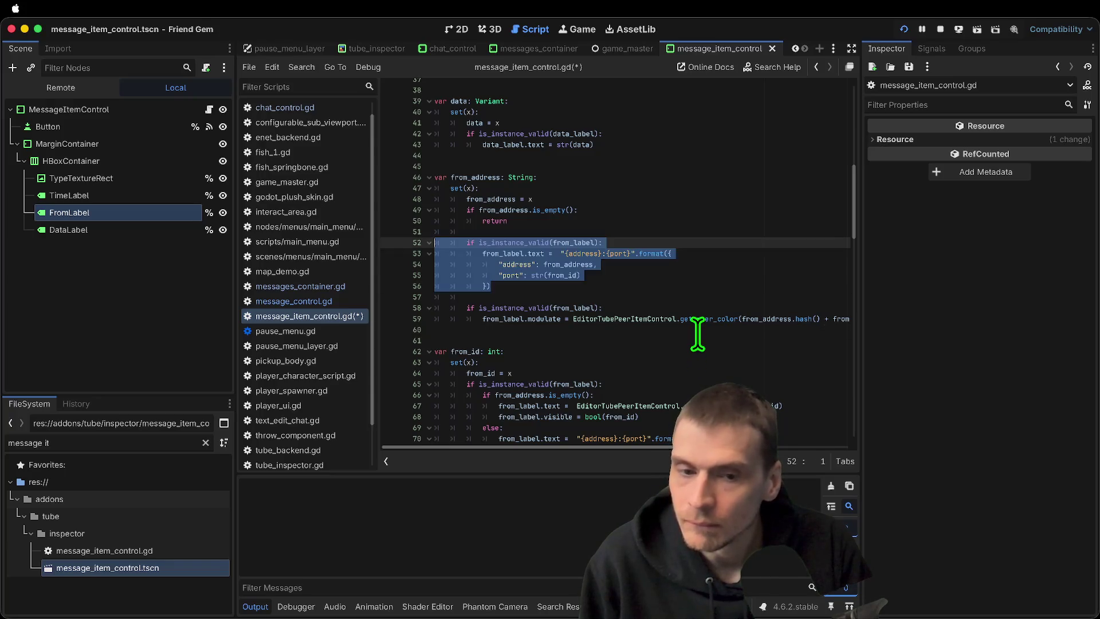
left_click(490, 261)
double_click(490, 253)
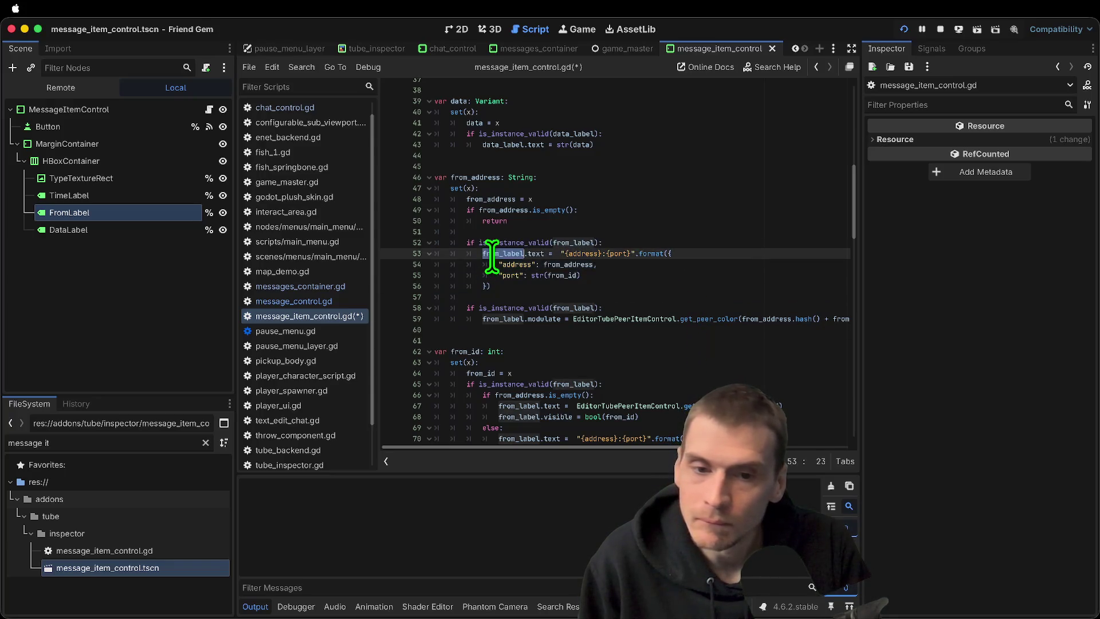
Insert new lines after the early return on line 50 and adjust their indentation
left_click(590, 224)
key("Return")
key("Return")
type("return")
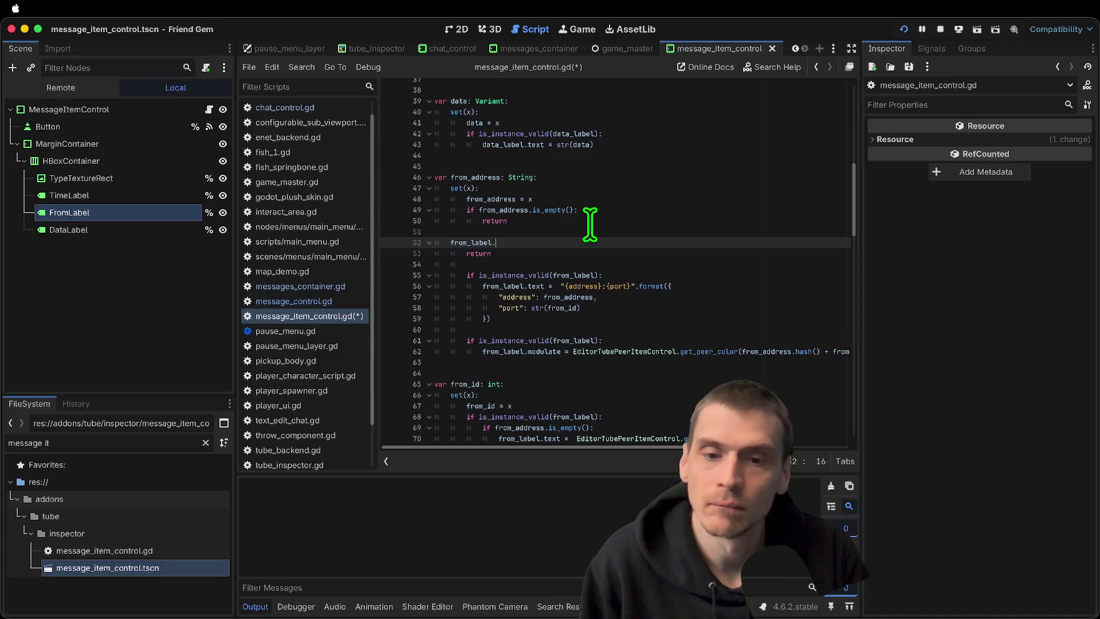
key("Down")
key("Up")
key("Home")
key("Tab")
key("Down")
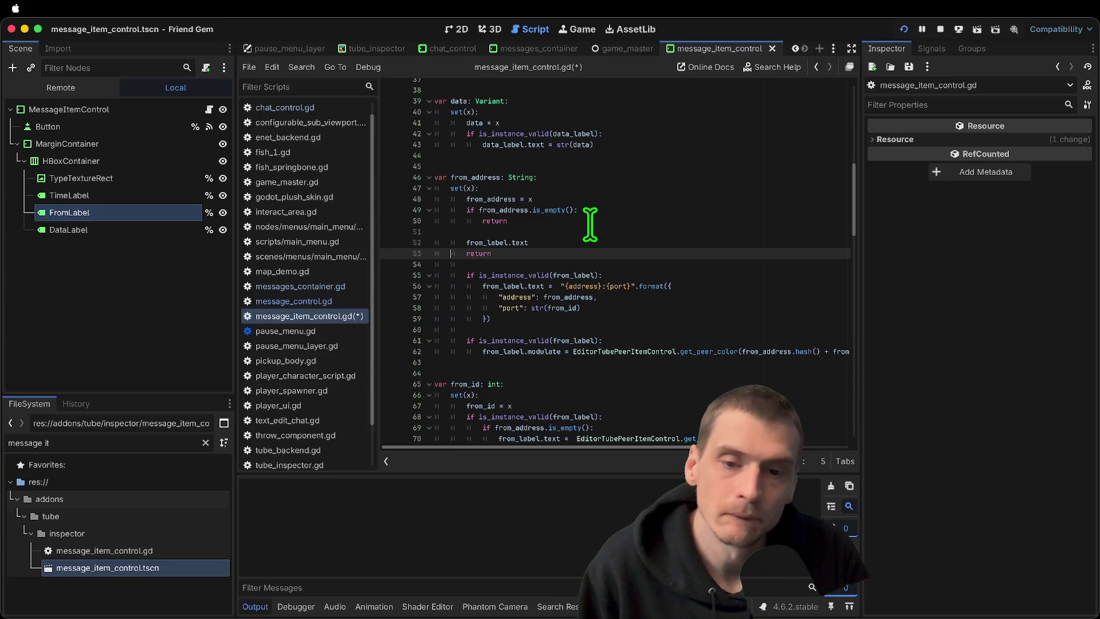
key("shift+Tab")
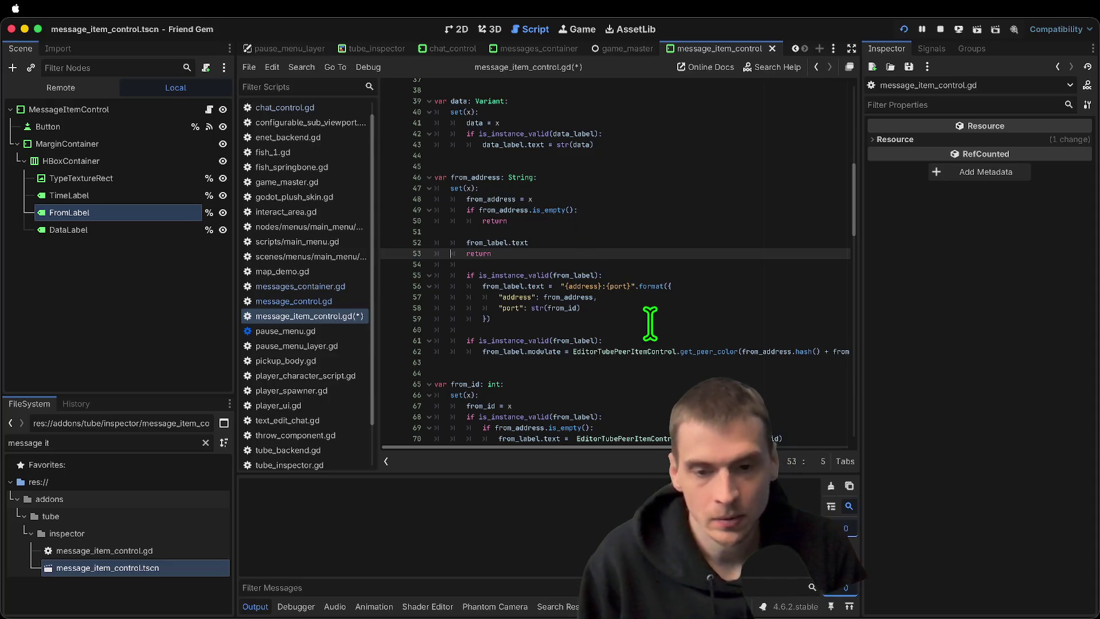
key("Up")
key("shift+Tab")
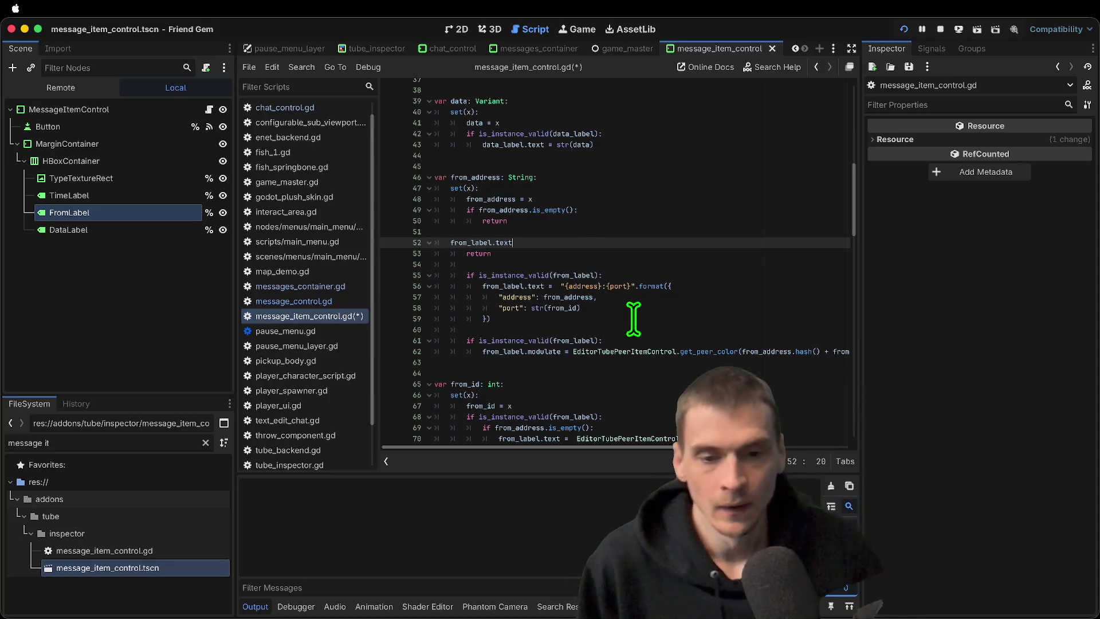
Delete the unfinished line and extra return, then check the is_instance_valid documentation
key("super+BackSpace")
key("super+shift+k")
key("super+shift+k")
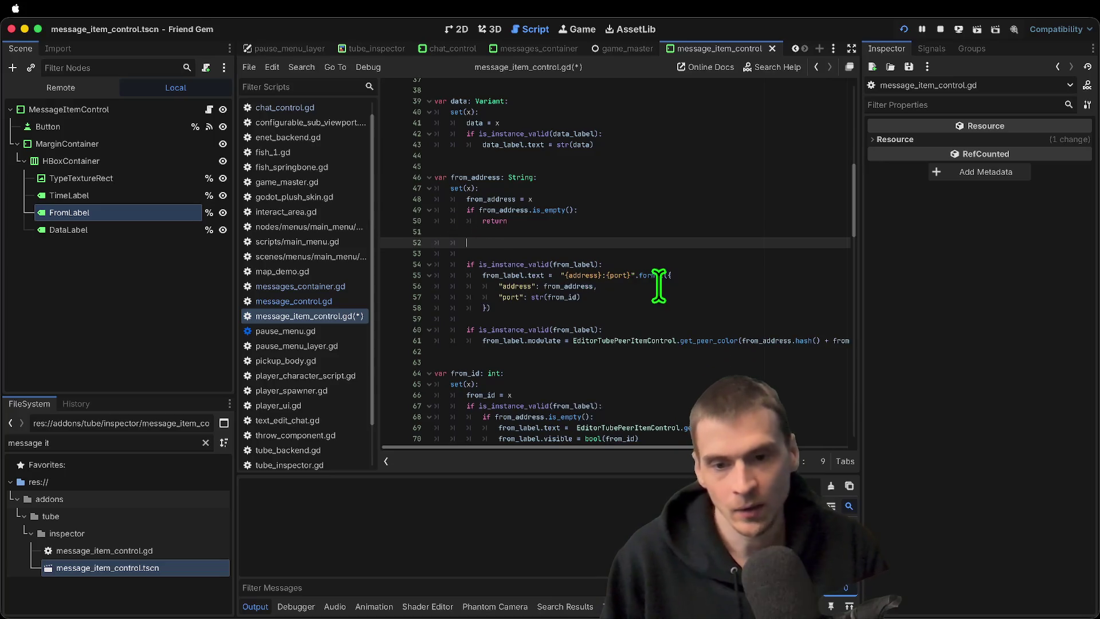
left_click(519, 247, "super")
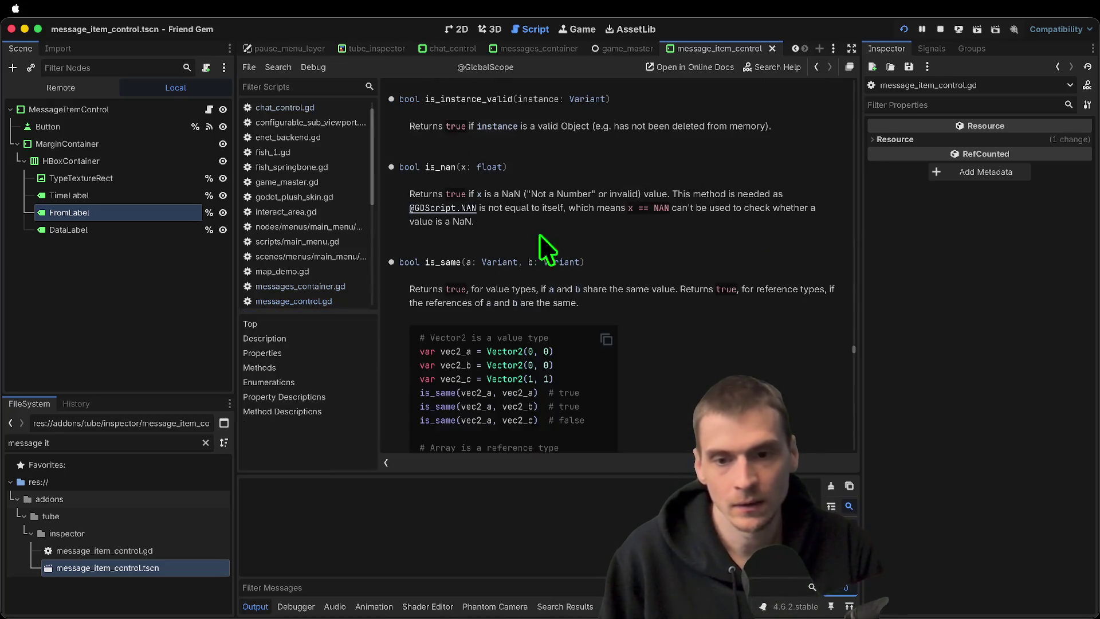
key("alt+Left")
Comment out the old label format and colour lines 53–59, adding blank lines above them
left_click_drag(810, 329, 813, 256)
key("super+k")
key("Return")
key("Return")
key("Return")
key("Up")
key("Up")
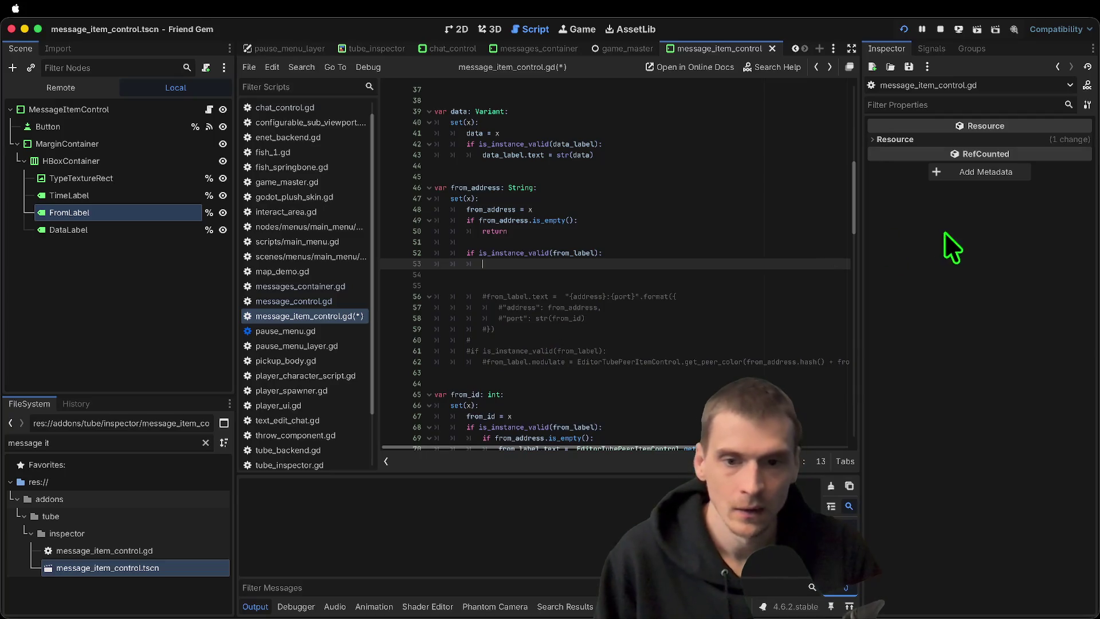
Write from_label.text = from_address in the setter and save the script
double_click(520, 220)
left_click(546, 263)
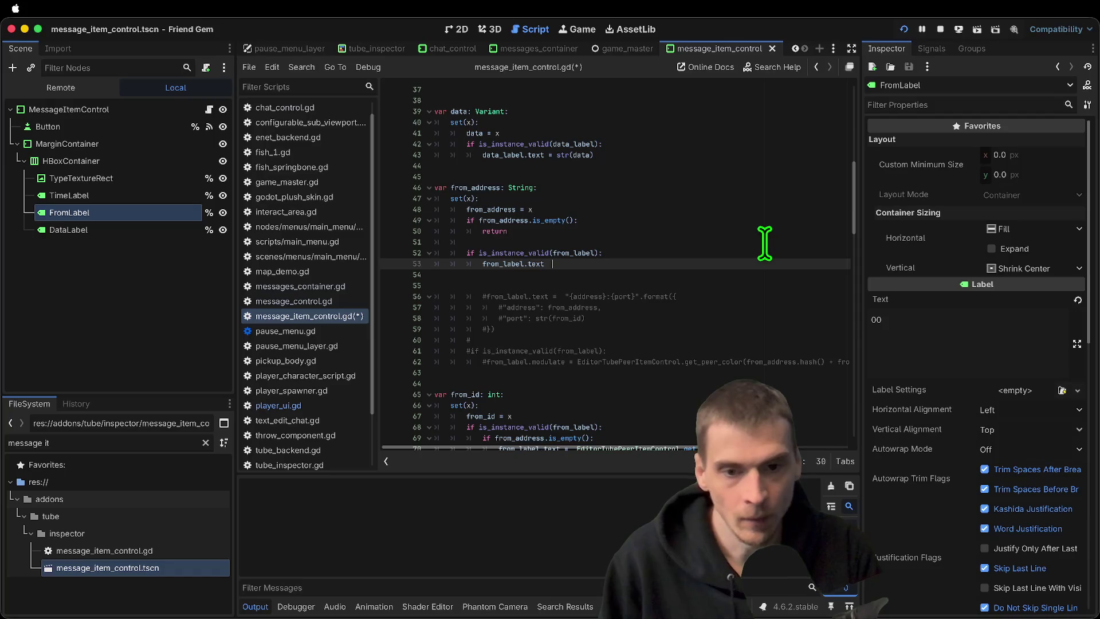
type("= from_address")
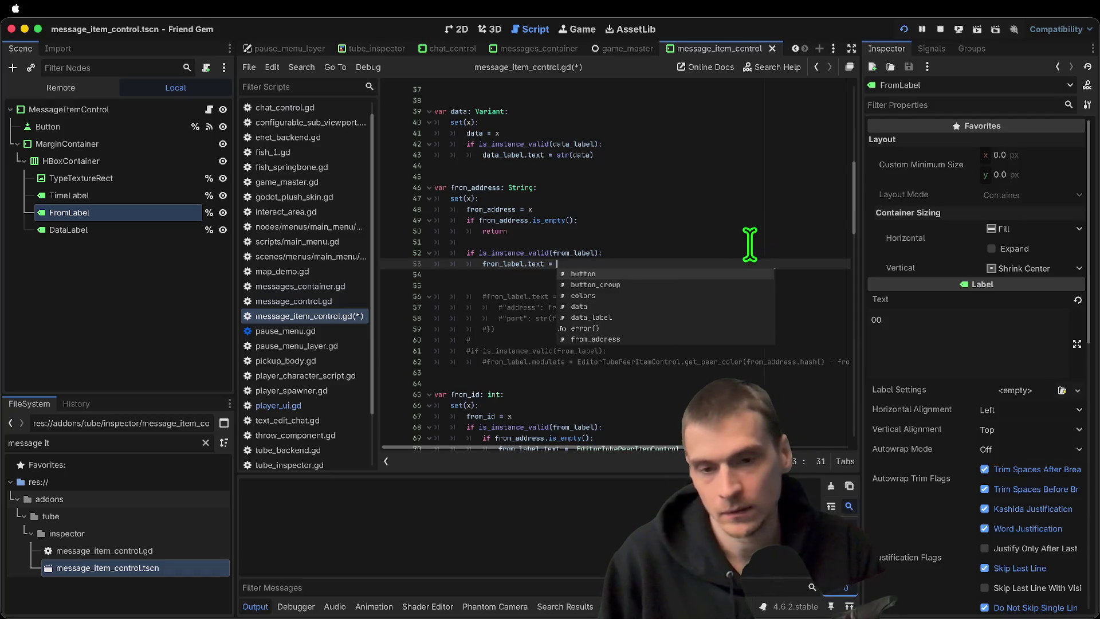
key("Down")
key("Delete")
left_click(609, 220)
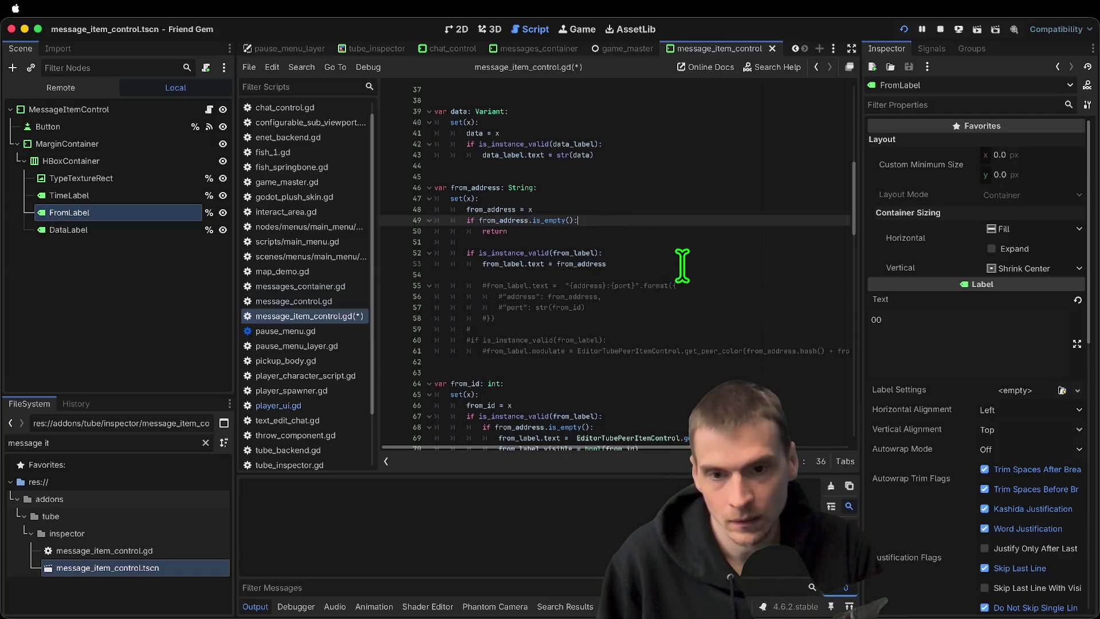
left_click(695, 252)
left_click(725, 242)
key("ctrl+s")
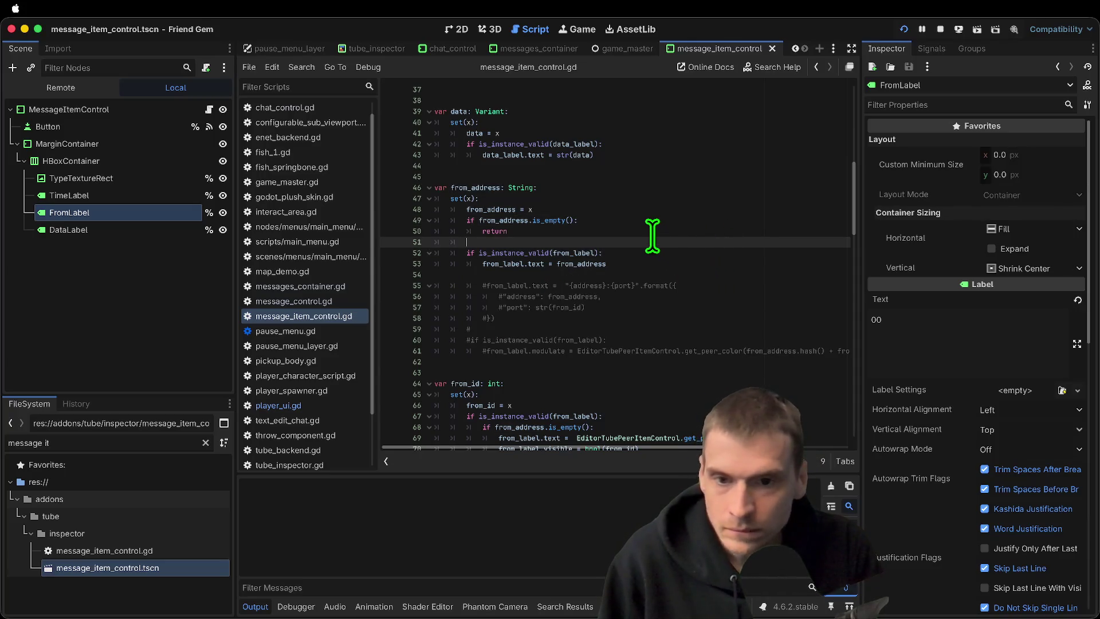
Trace the from_id occurrences and the received function's p_from_id in message_item_control.gd
scroll(653, 235, "down", 1)
scroll(651, 234, "down", 10)
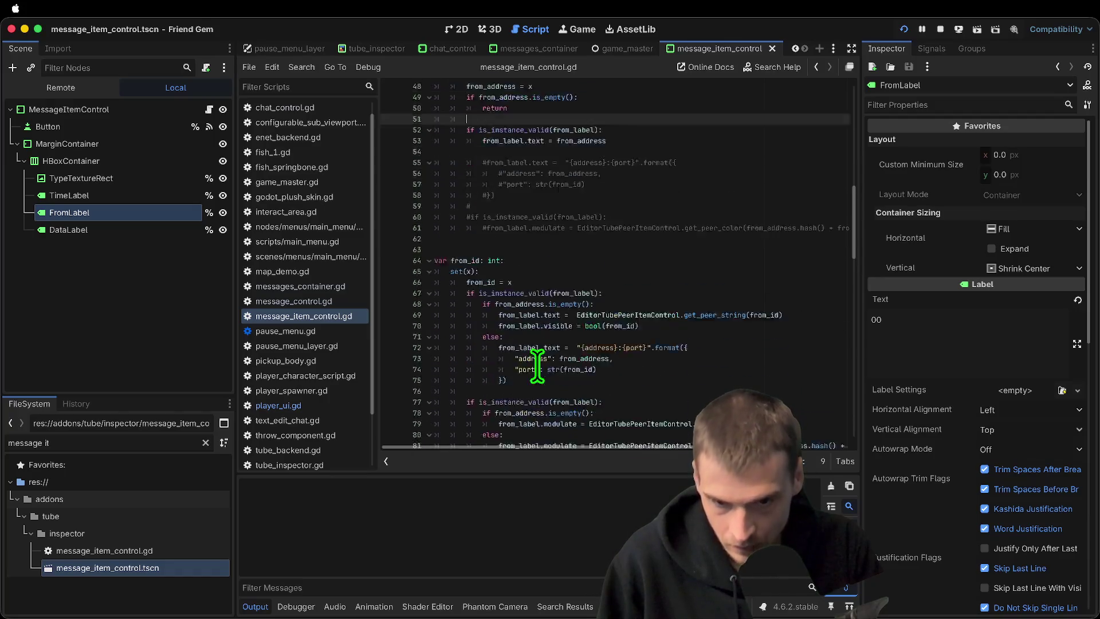
scroll(537, 367, "down", 5)
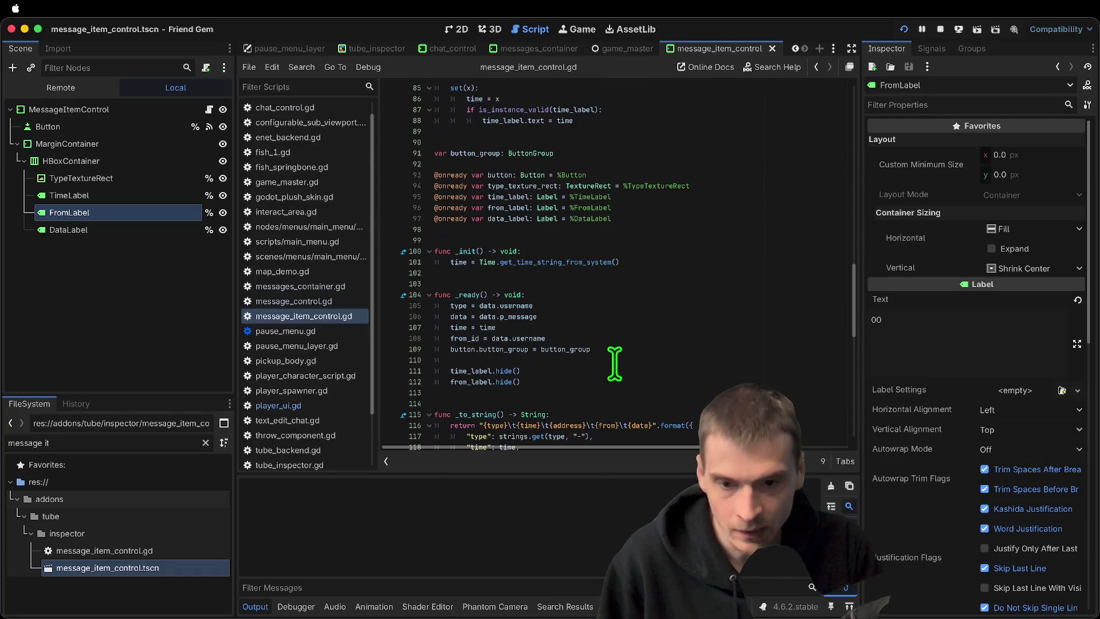
double_click(466, 338)
double_click(532, 327)
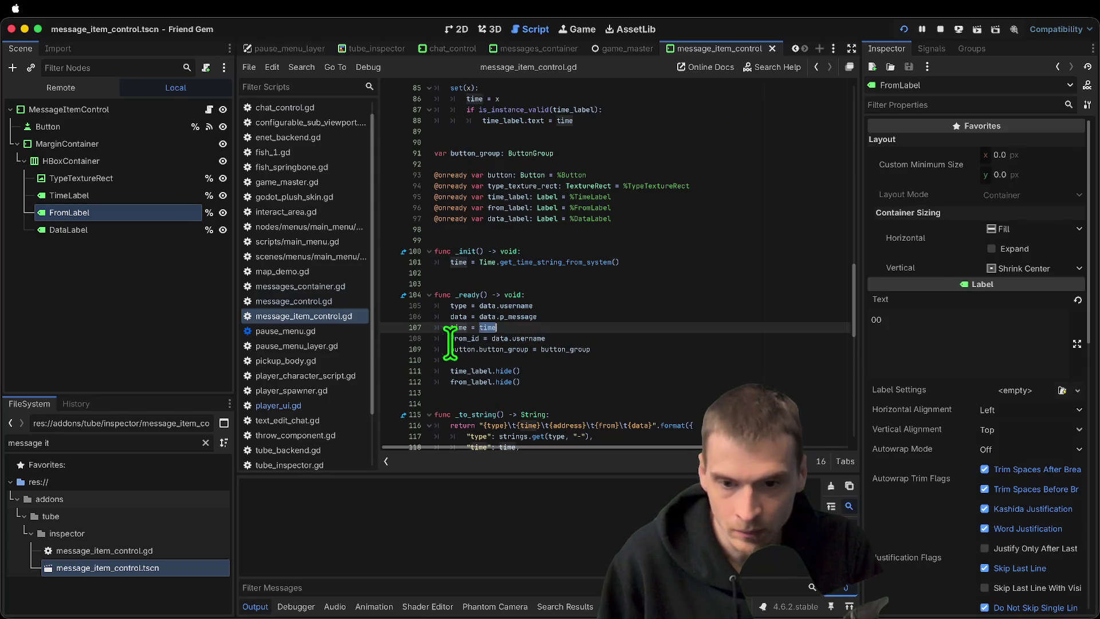
double_click(464, 338)
scroll(609, 313, "down", 1)
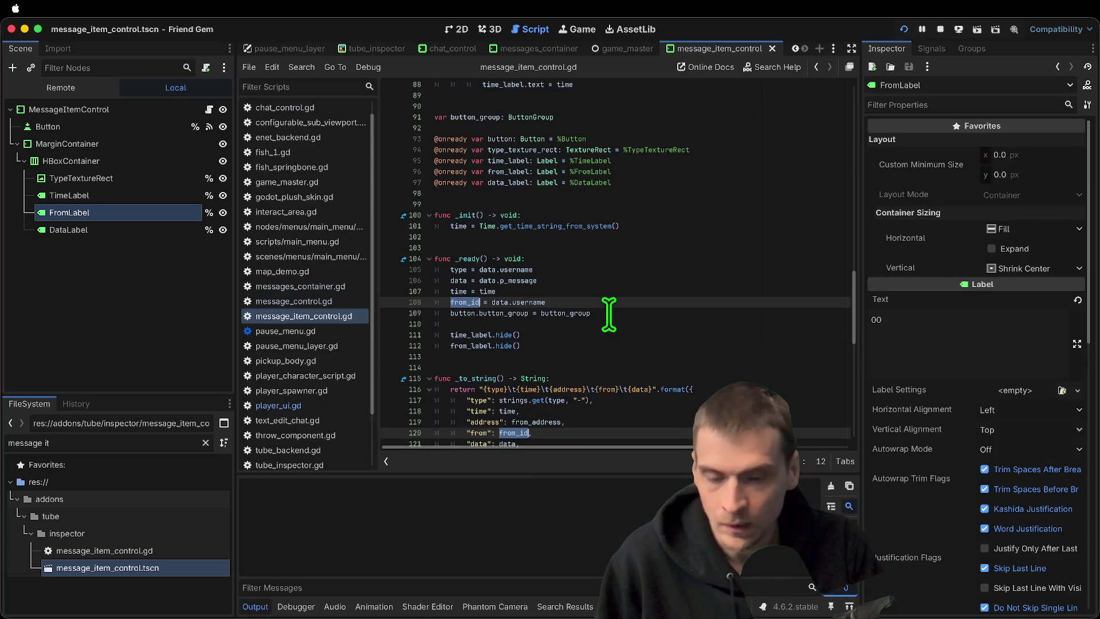
key("ctrl+d")
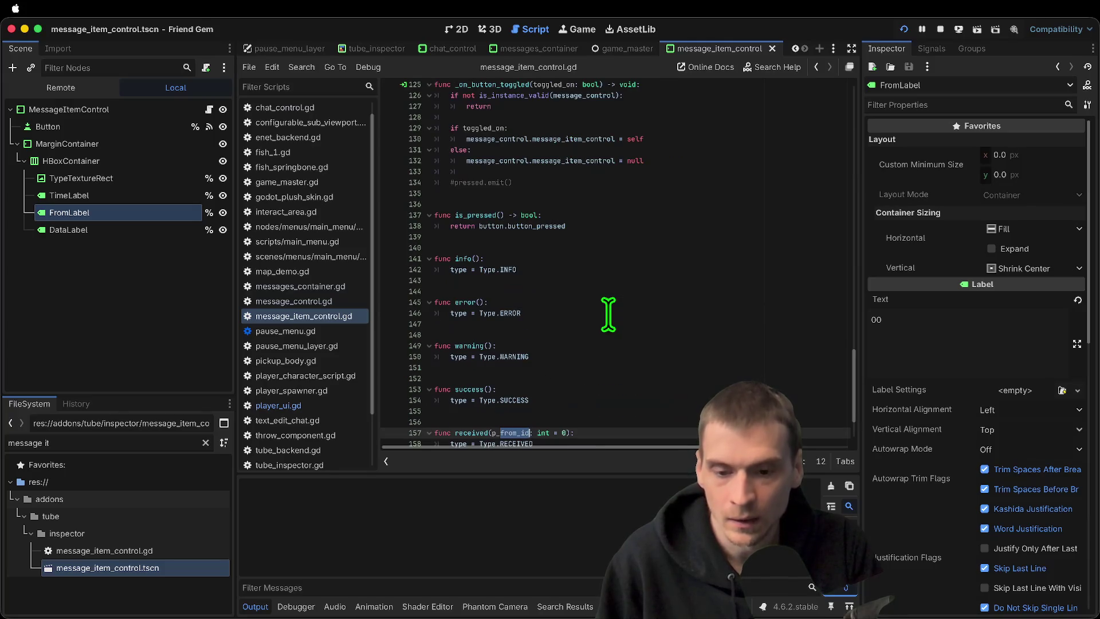
key("ctrl+d")
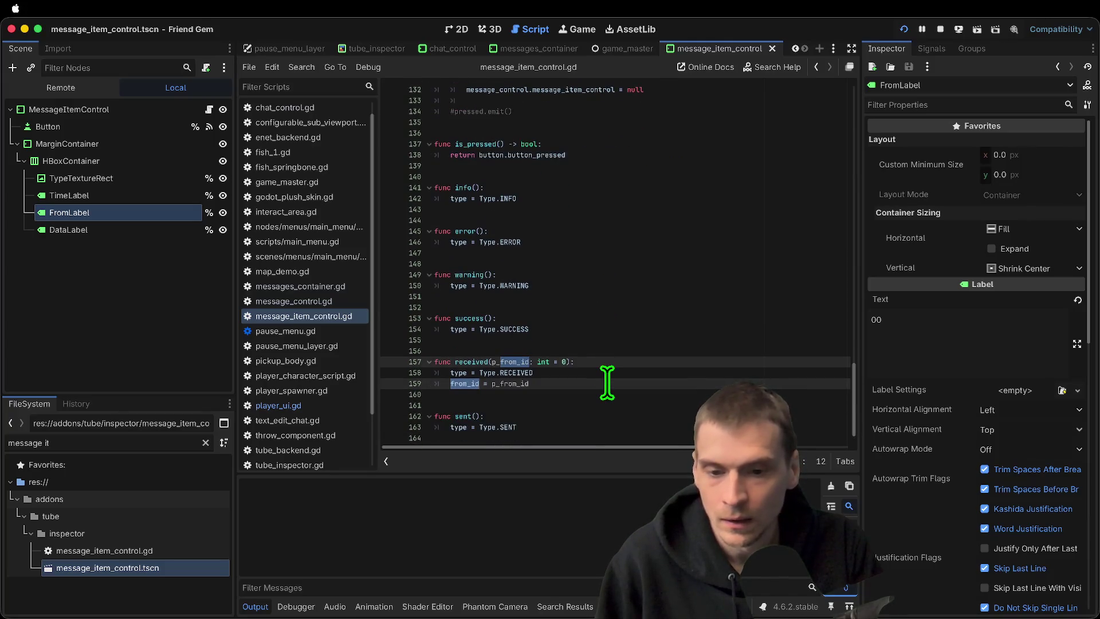
double_click(462, 362)
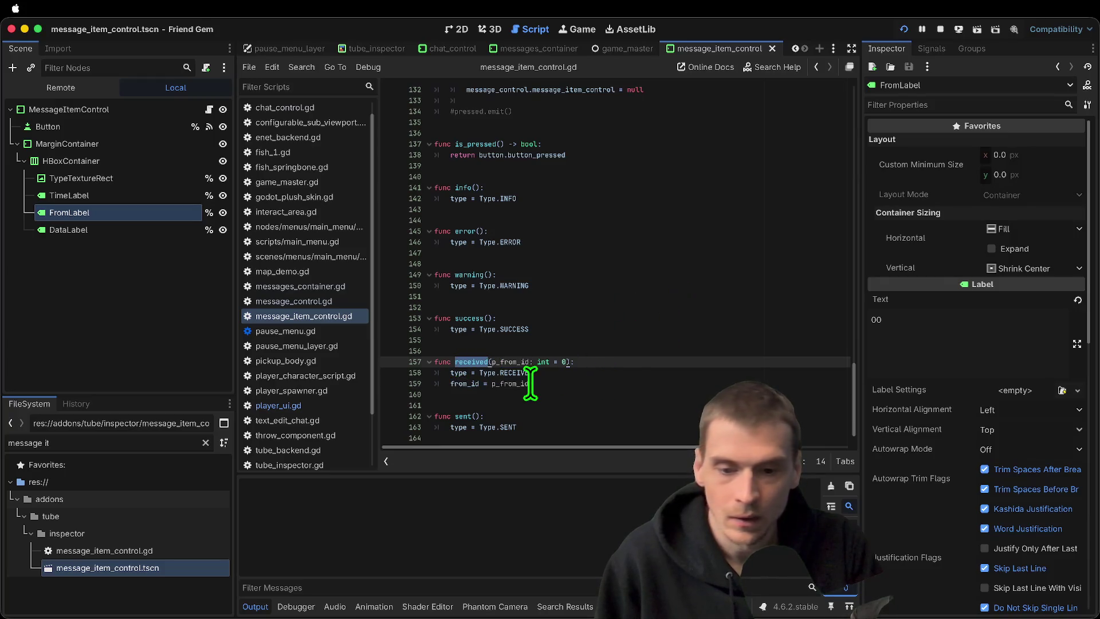
double_click(518, 383)
double_click(481, 361)
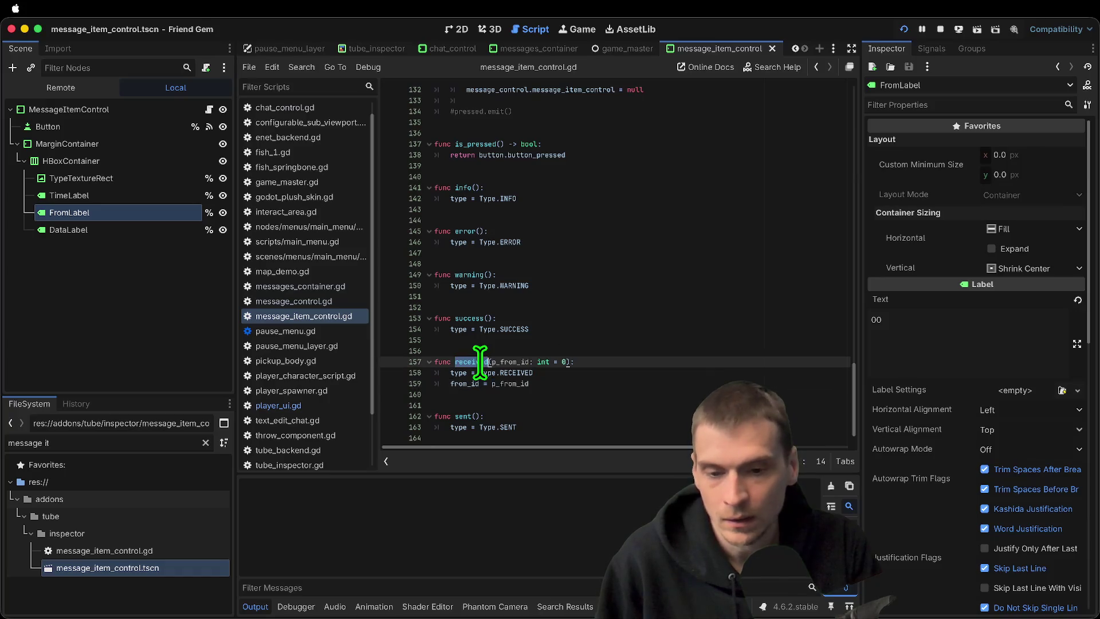
scroll(490, 362, "up", 6)
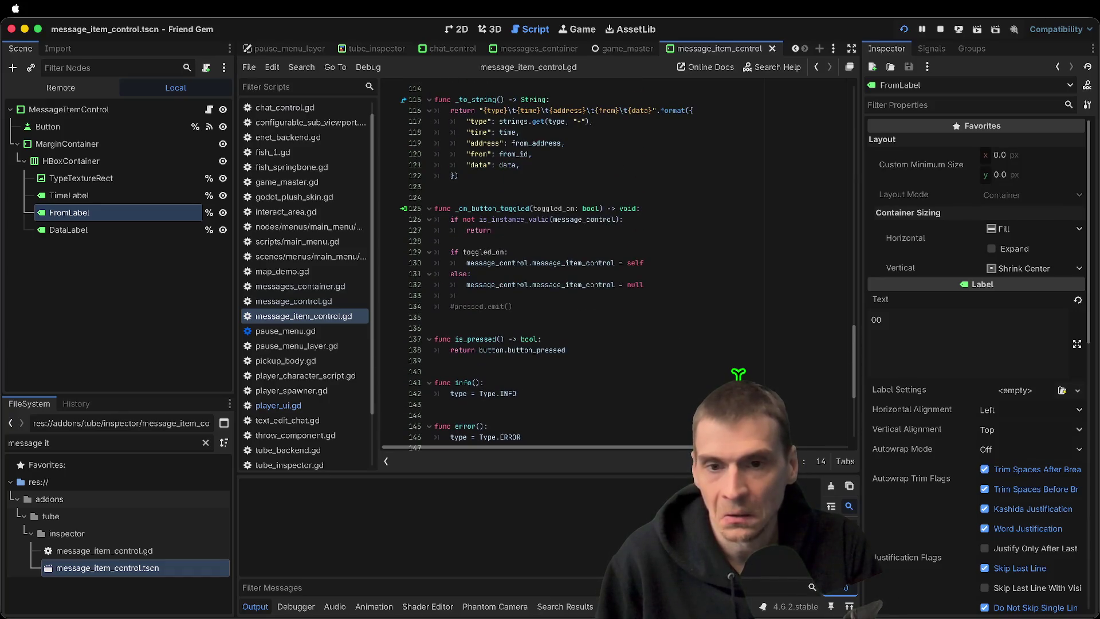
scroll(703, 305, "up", 5)
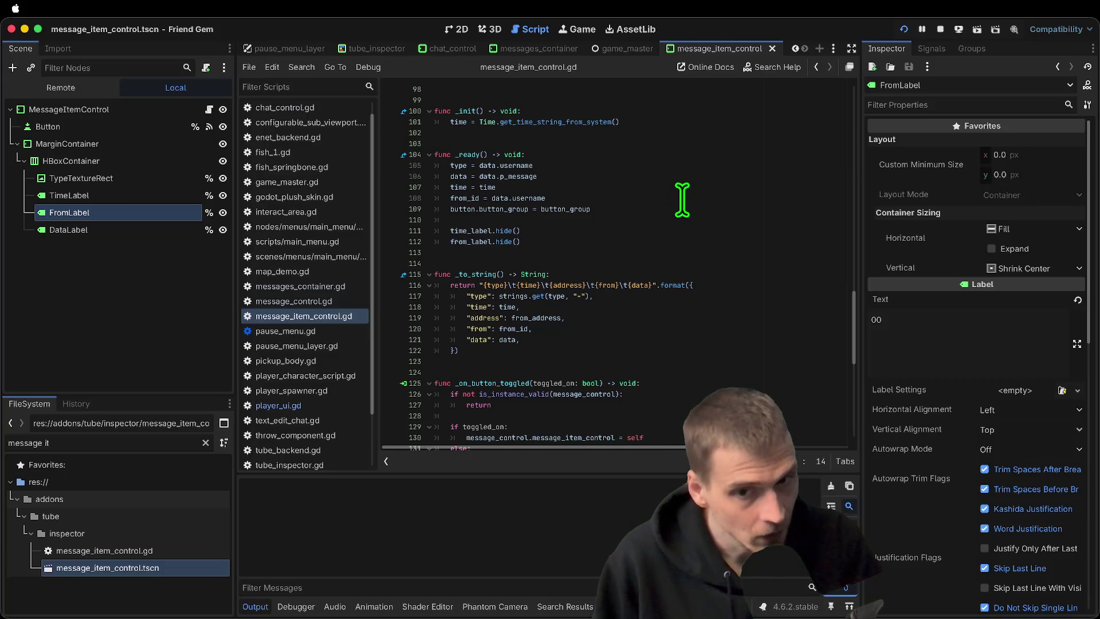
Delete .username from the type assignment on line 105 in _ready
left_click(682, 200)
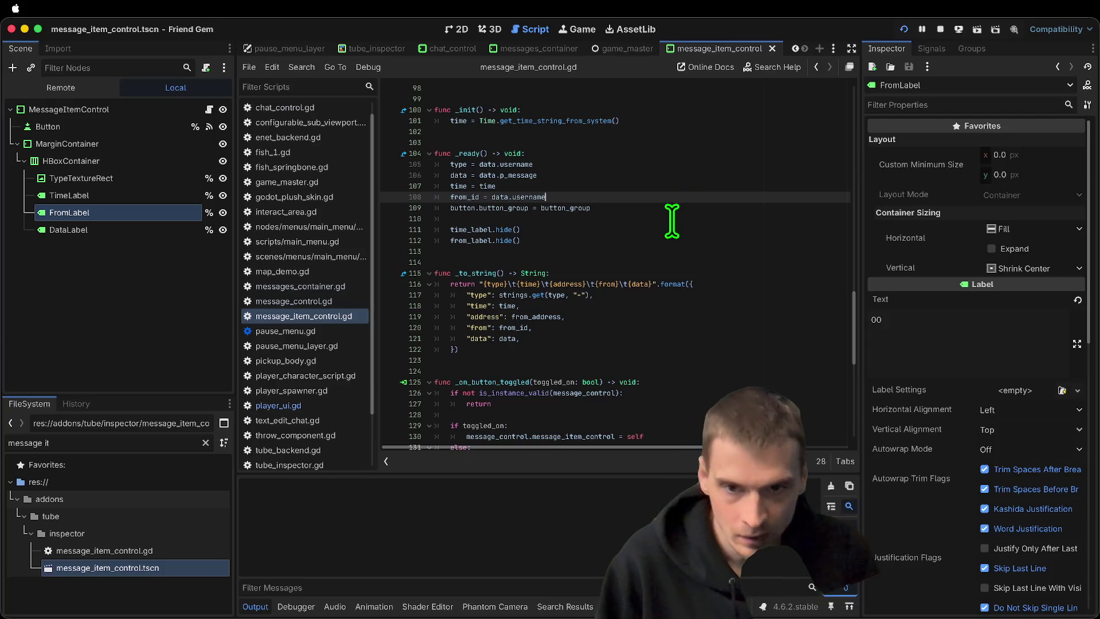
scroll(684, 201, "up", 1)
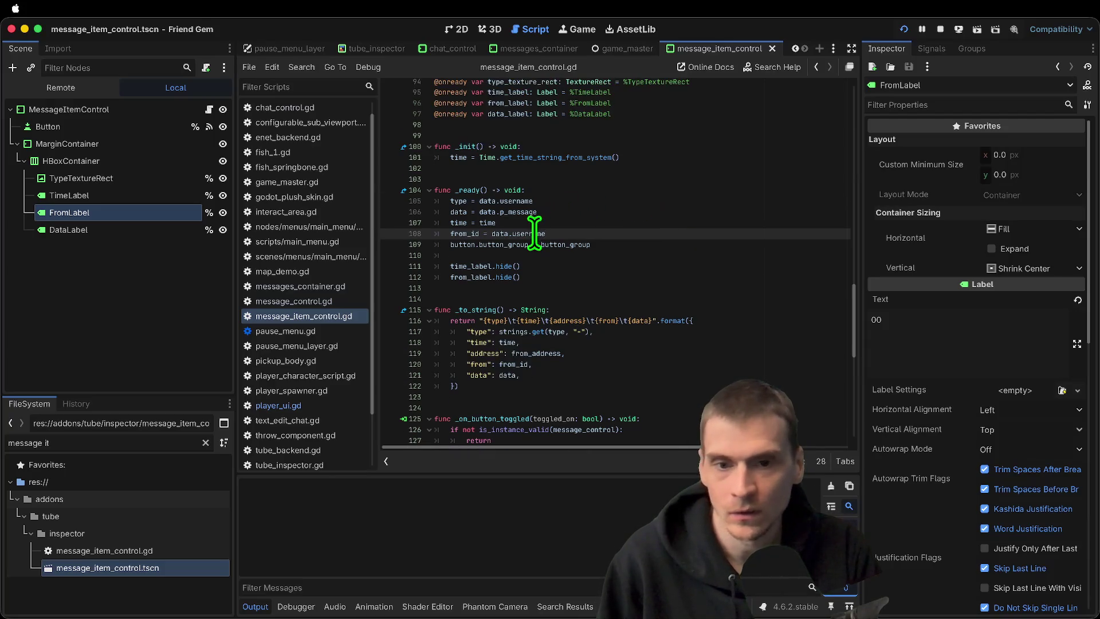
left_click(514, 201)
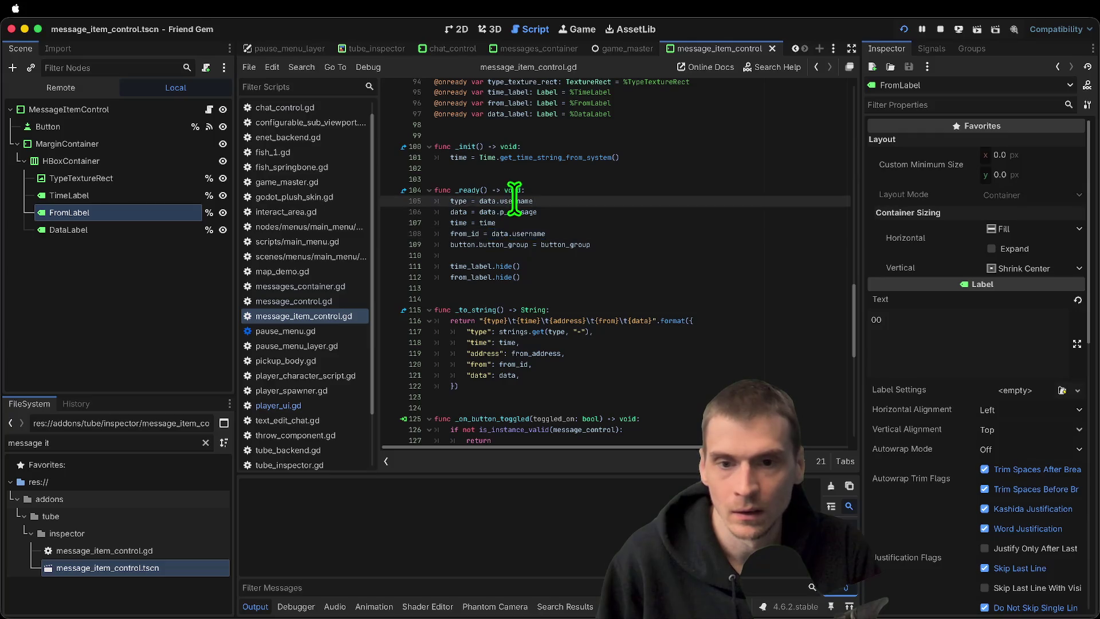
key("BackSpace")
key("BackSpace")
type("colo")
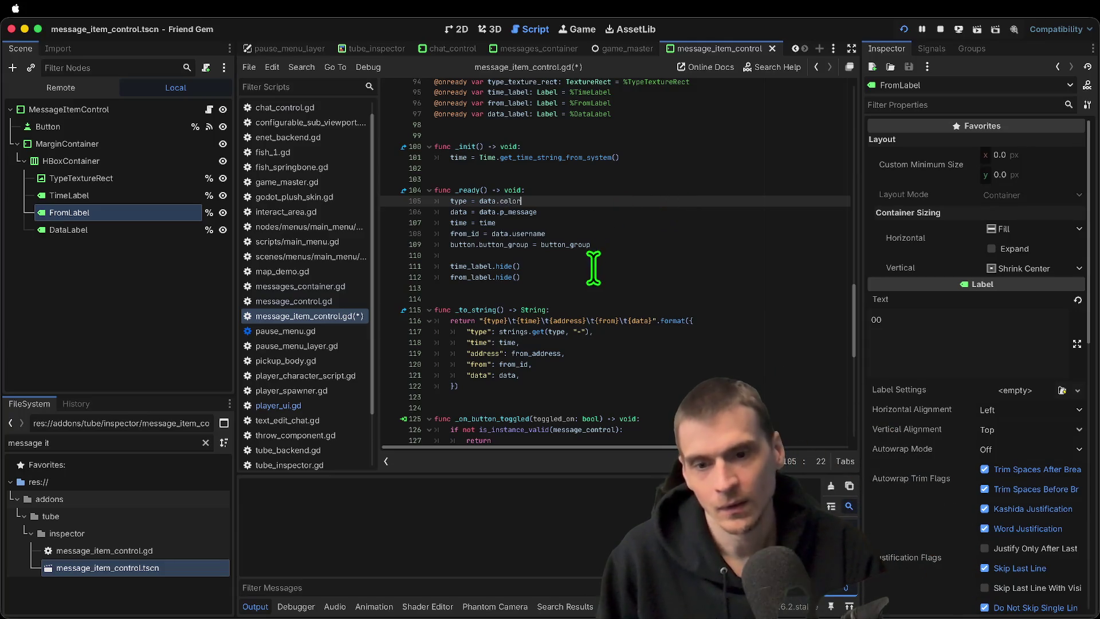
scroll(616, 287, "down", 10)
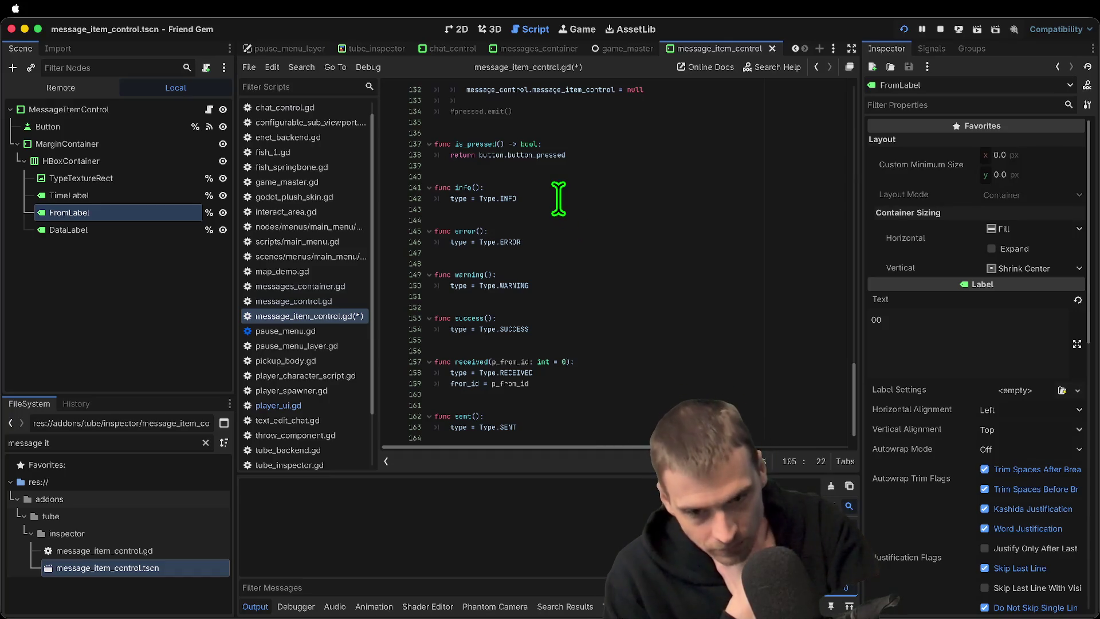
left_click(650, 340)
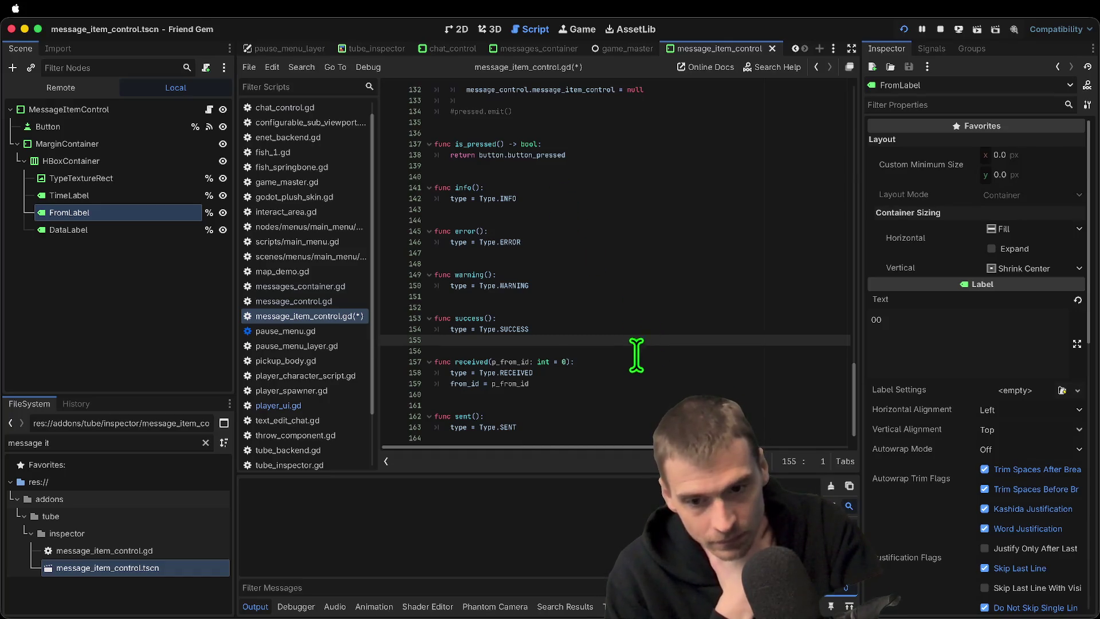
double_click(458, 330)
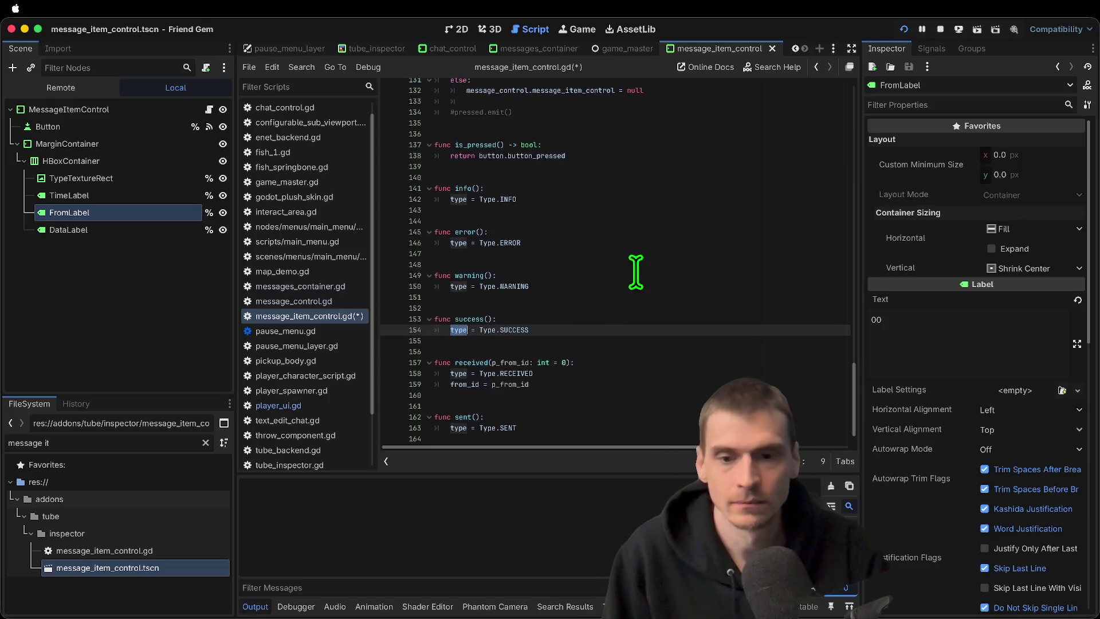
scroll(635, 272, "up", 5)
scroll(582, 315, "up", 1)
scroll(582, 315, "up", 15)
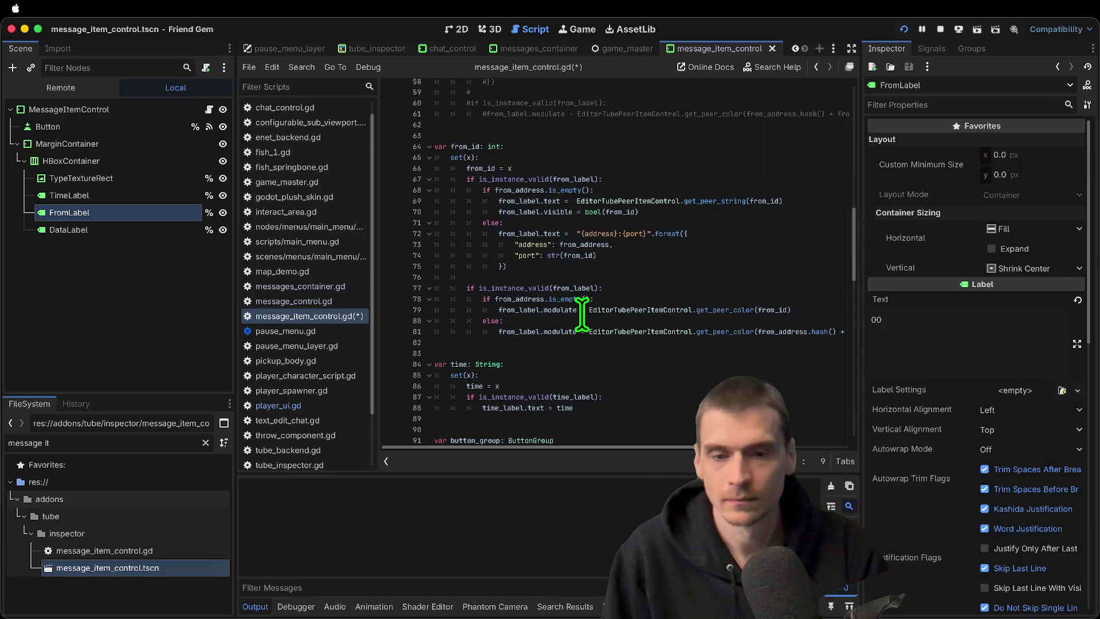
scroll(581, 313, "up", 10)
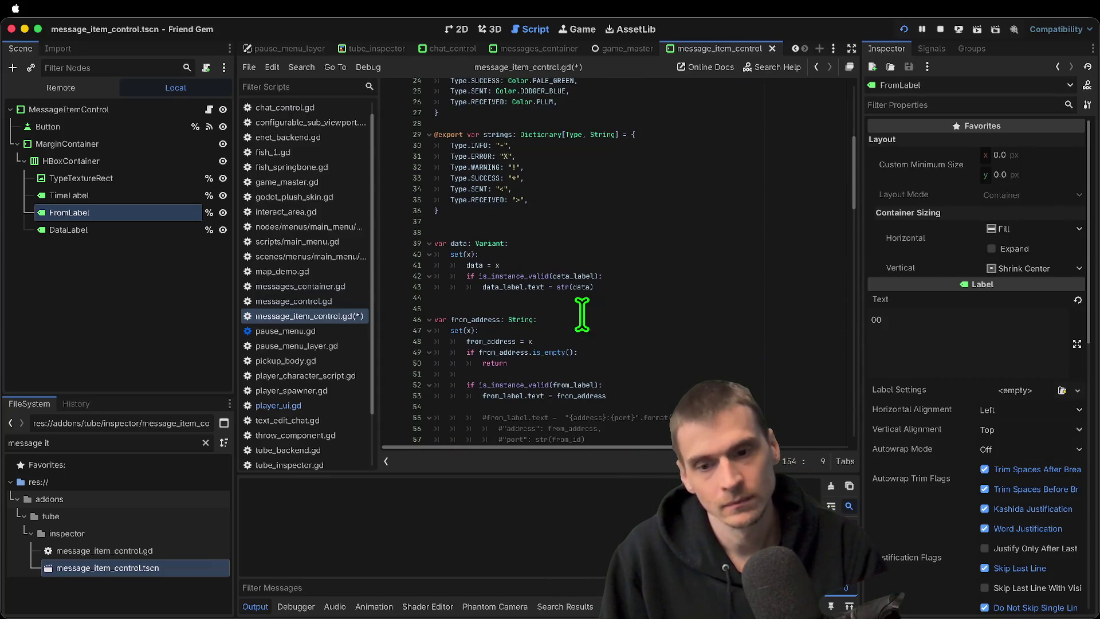
scroll(617, 309, "up", 6)
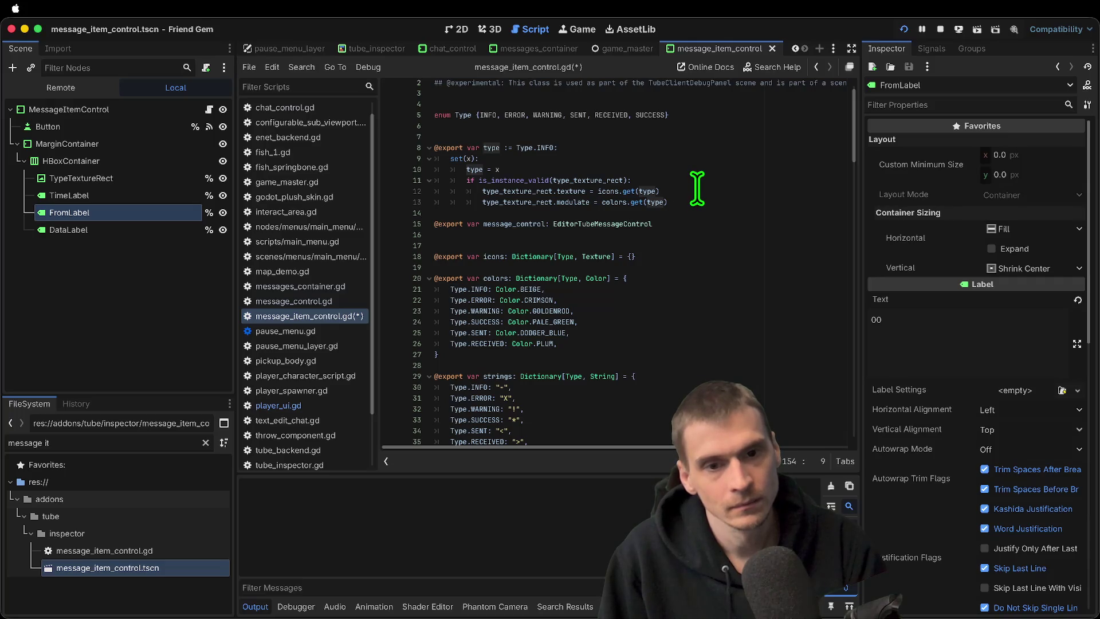
left_click(688, 202)
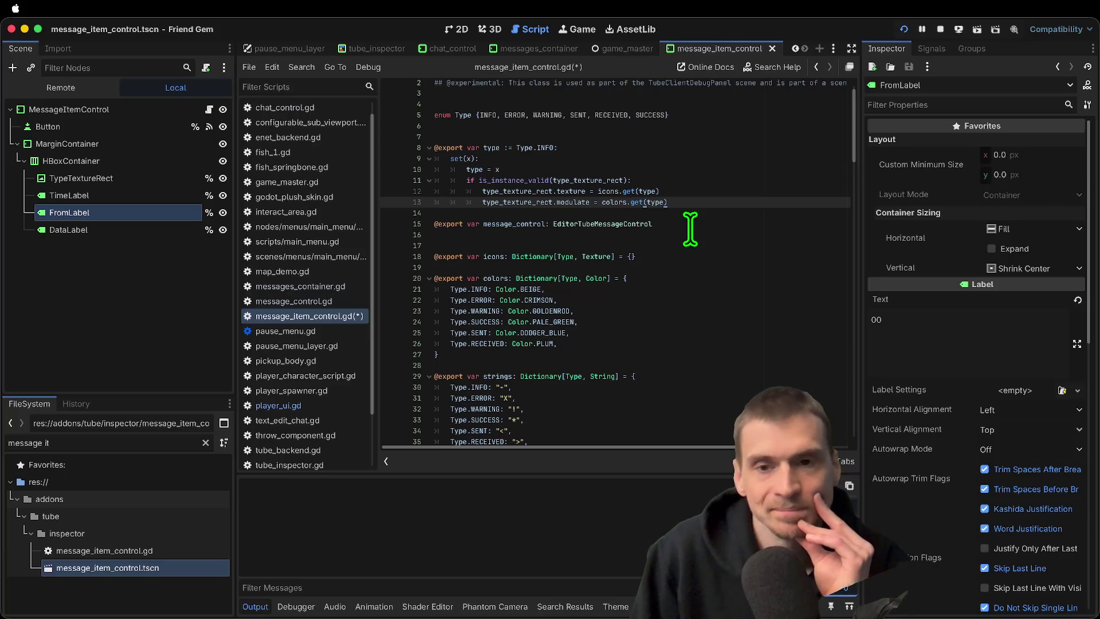
key("ctrl+z")
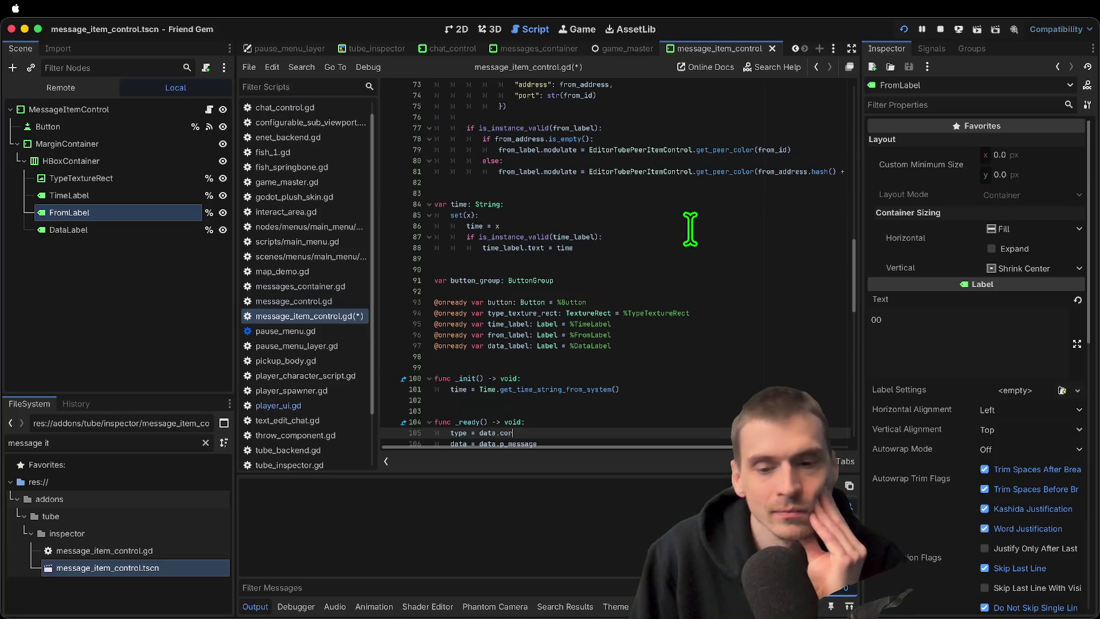
Undo the _ready edits back to the original plain assignments and save the script
key("ctrl+z")
key("ctrl+z")
key("ctrl+z")
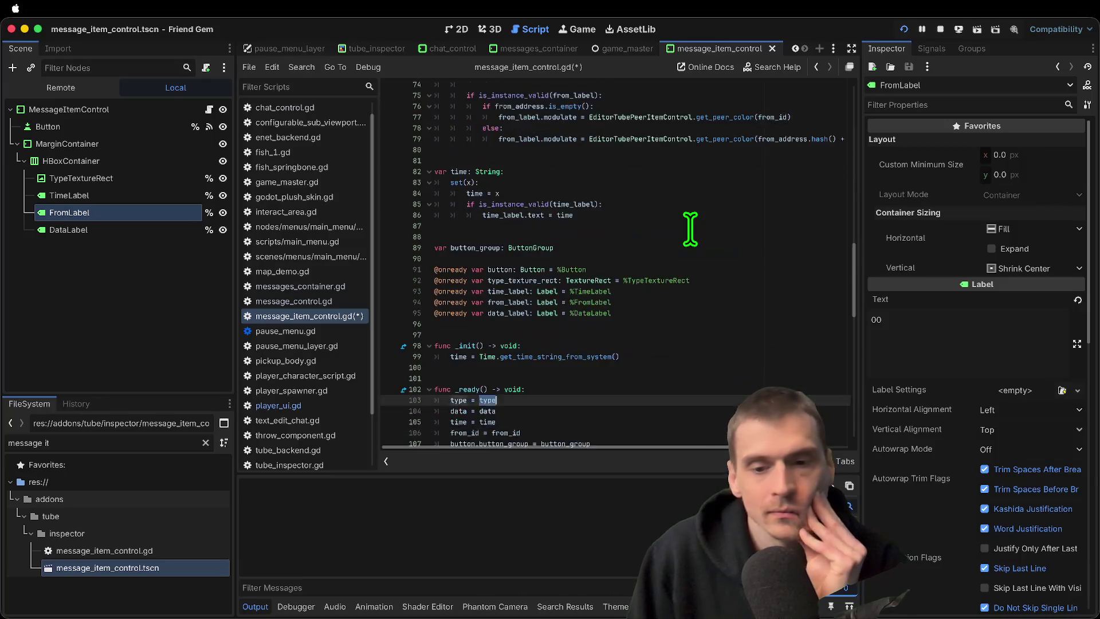
key("ctrl+z")
key("ctrl+z")
key("ctrl+z")
key("ctrl+z")
key("ctrl+z")
key("ctrl+z")
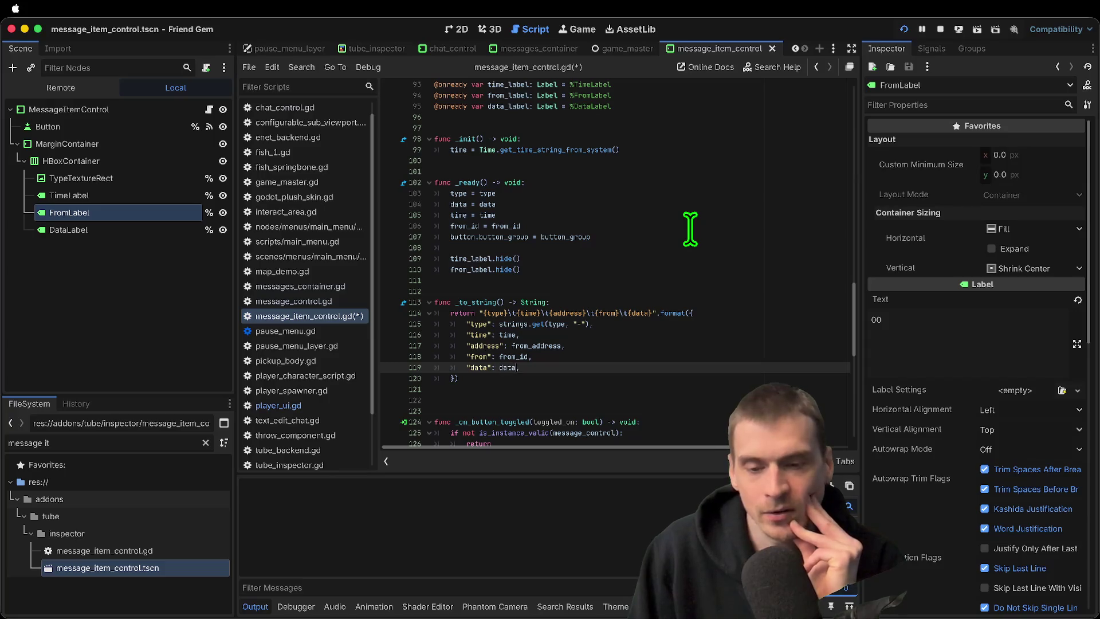
key("ctrl+z")
key("ctrl+z")
key("ctrl+shift+z")
key("ctrl+z")
key("ctrl+z")
key("ctrl+shift+z")
key("ctrl+shift+z")
key("ctrl+shift+z")
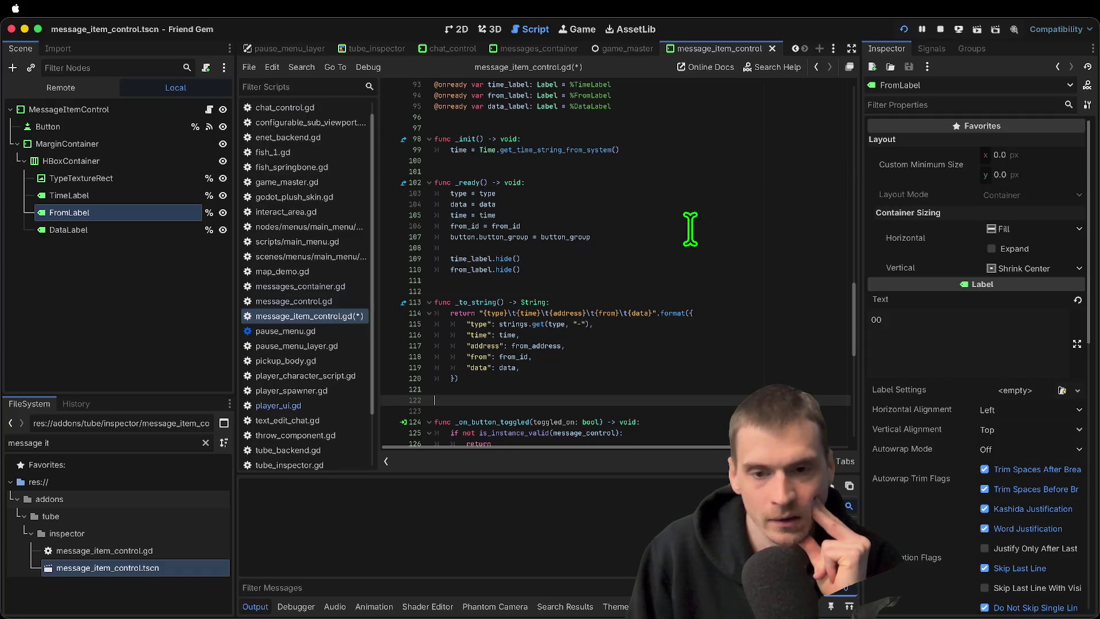
key("ctrl+z")
key("ctrl+z")
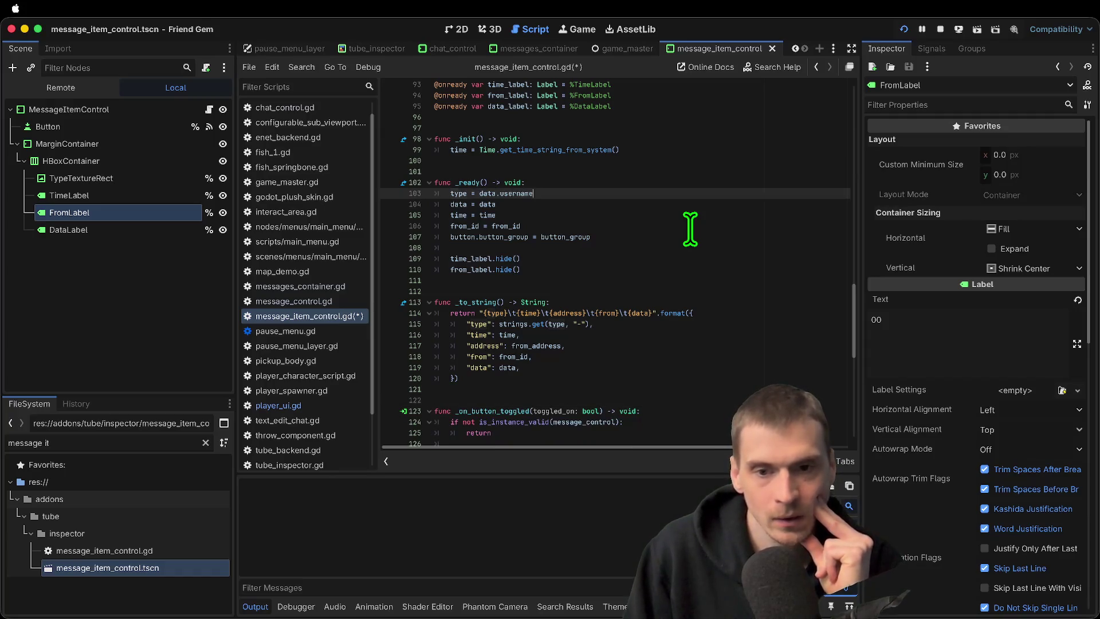
double_click(488, 205)
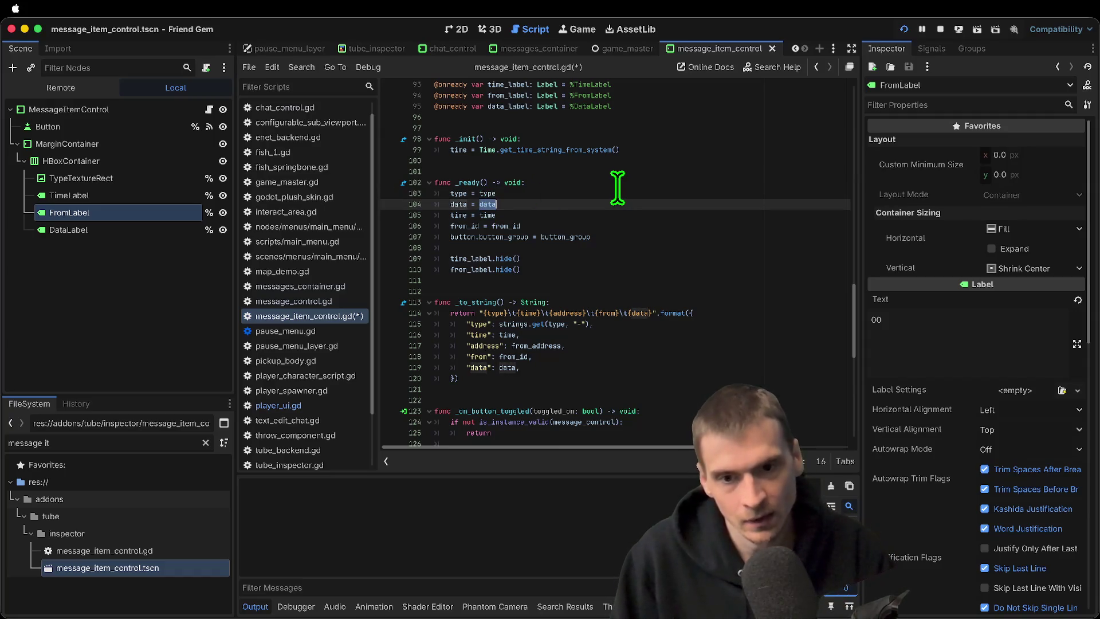
left_click(565, 390)
key("ctrl+s")
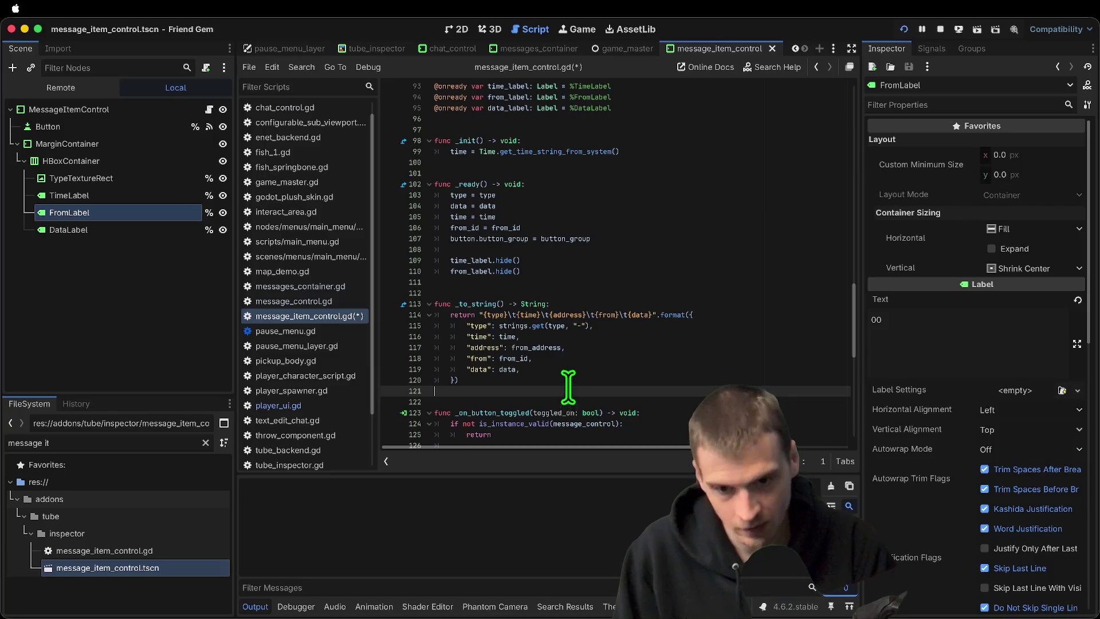
Change the data label text to str(data.p_message) on line 43, save and run the game
scroll(626, 212, "up", 7)
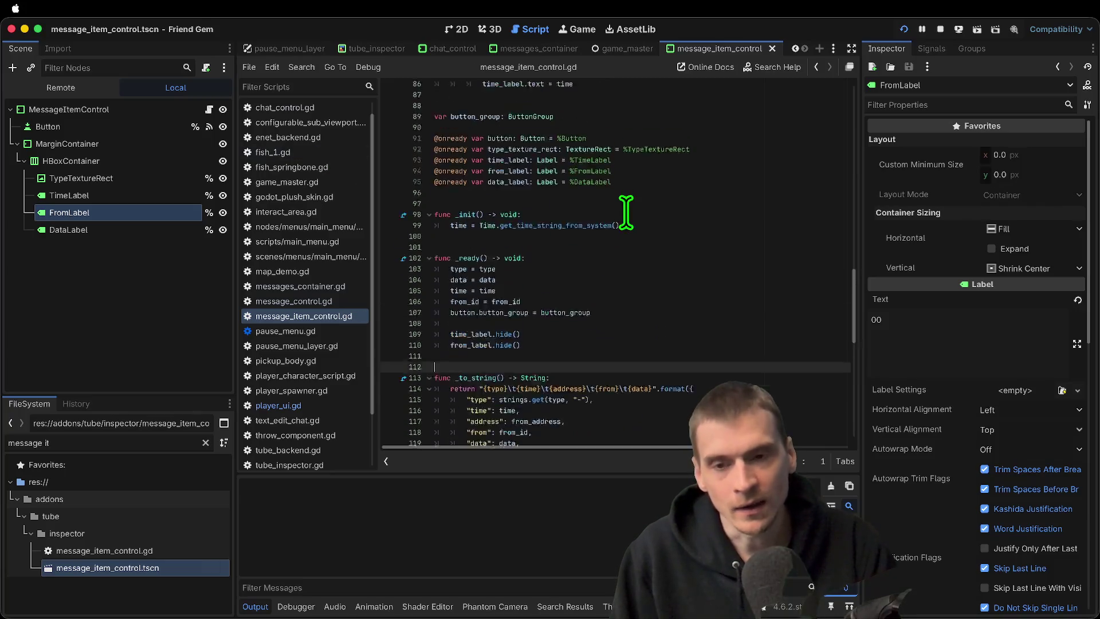
scroll(627, 212, "up", 17)
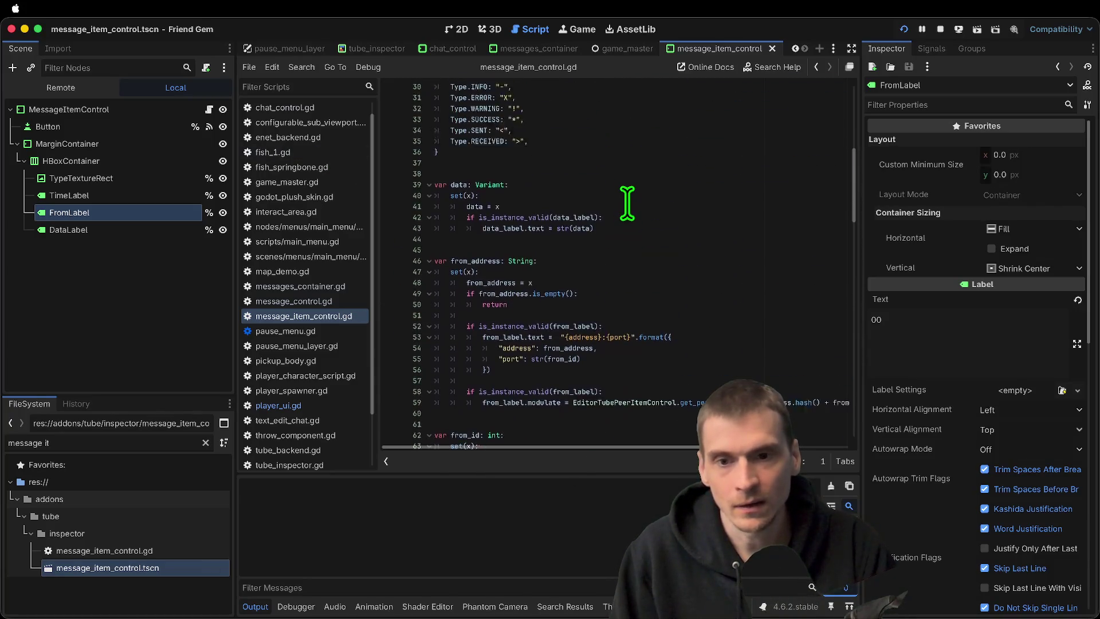
scroll(629, 197, "up", 5)
scroll(630, 197, "down", 7)
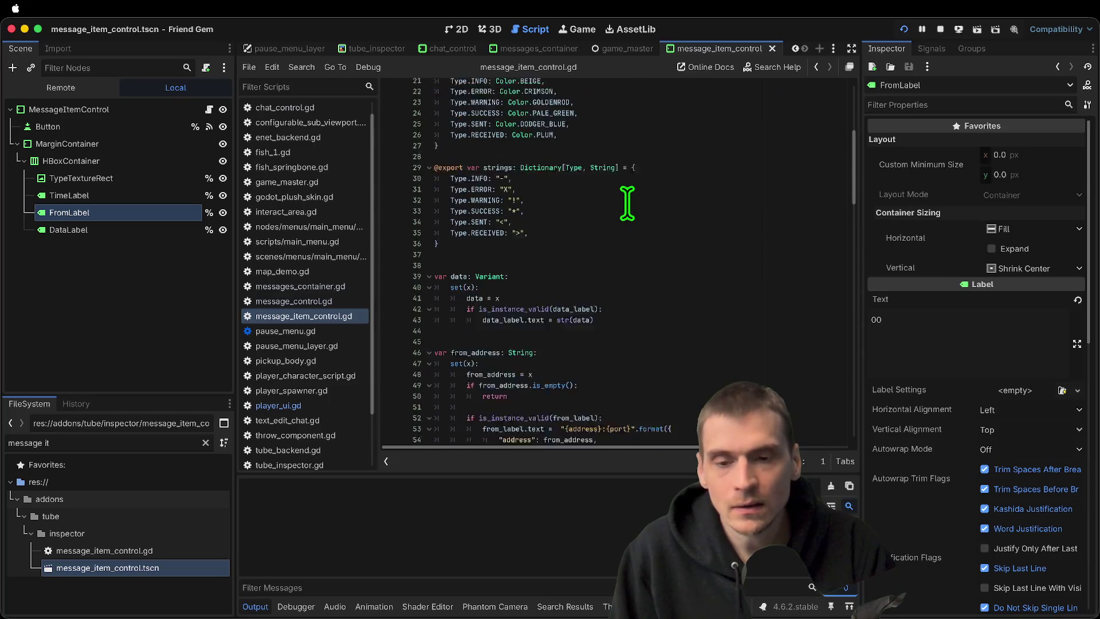
left_click(658, 280)
double_click(584, 282)
key("Right")
type("._")
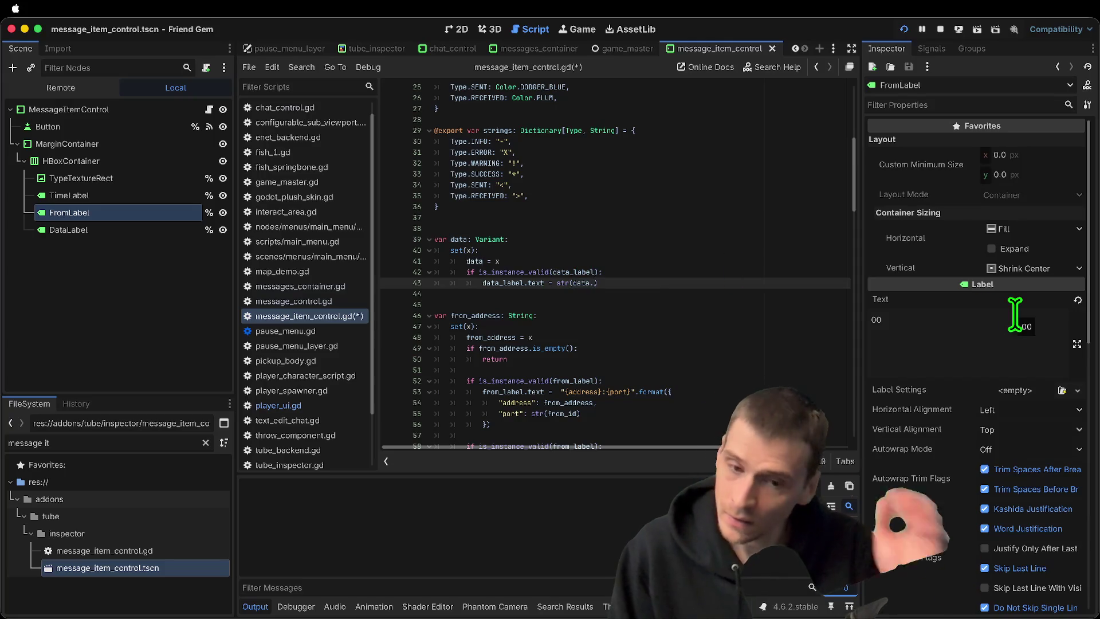
type("p_messa")
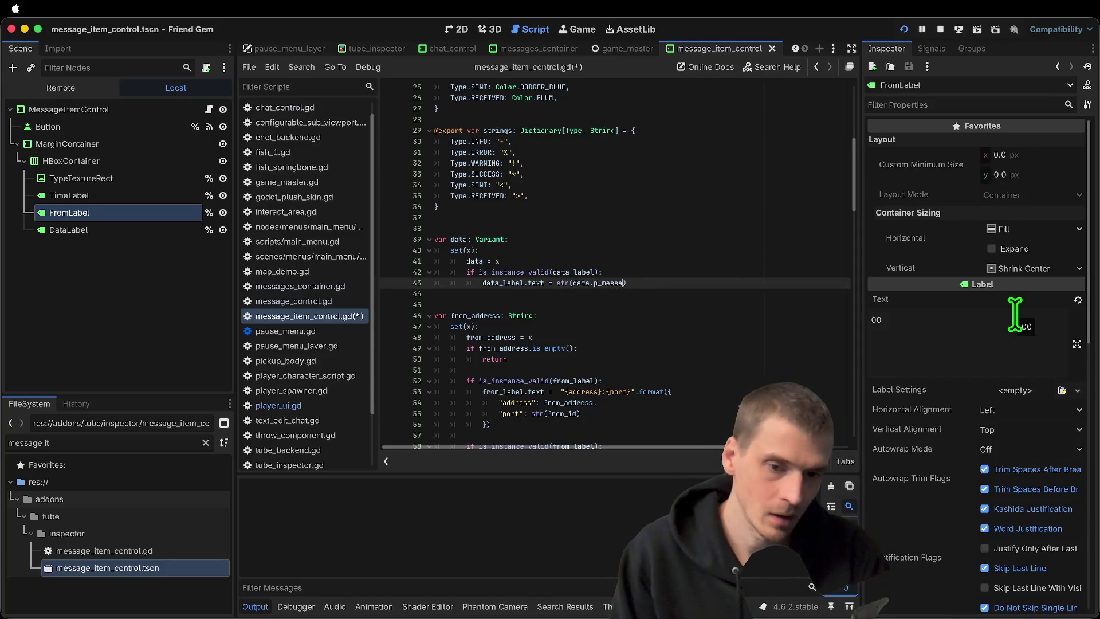
type("ge")
key("super+b")
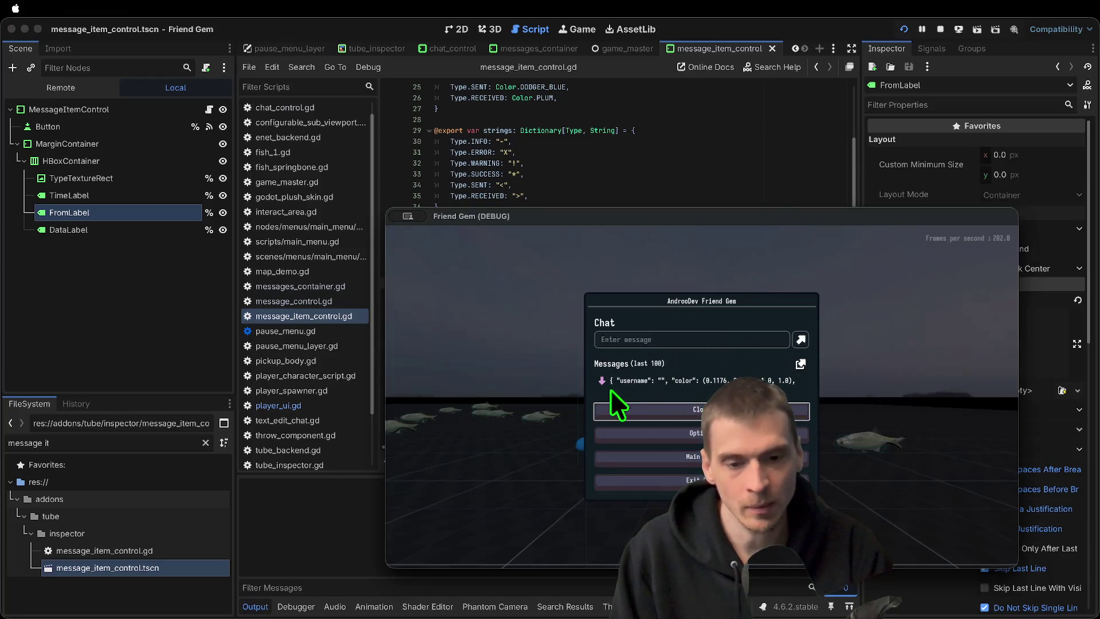
Send the test messages 'asfeaf' and 'aefaef' in the Friend Gem chat field
left_click(659, 338)
type("asfeaf")
key("Return")
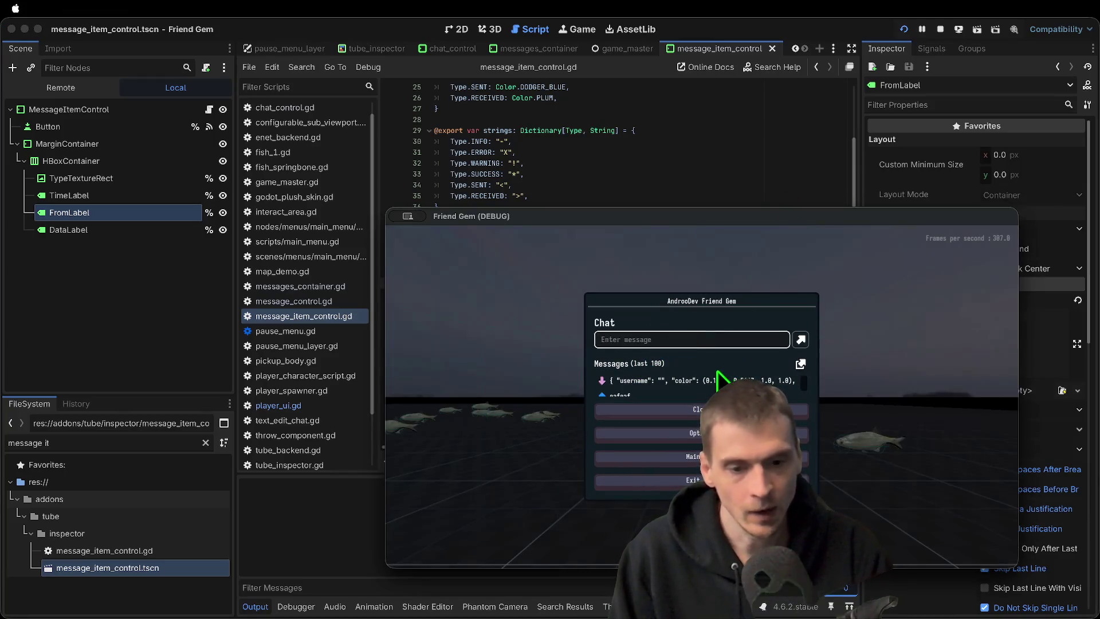
left_click(645, 325)
type("a")
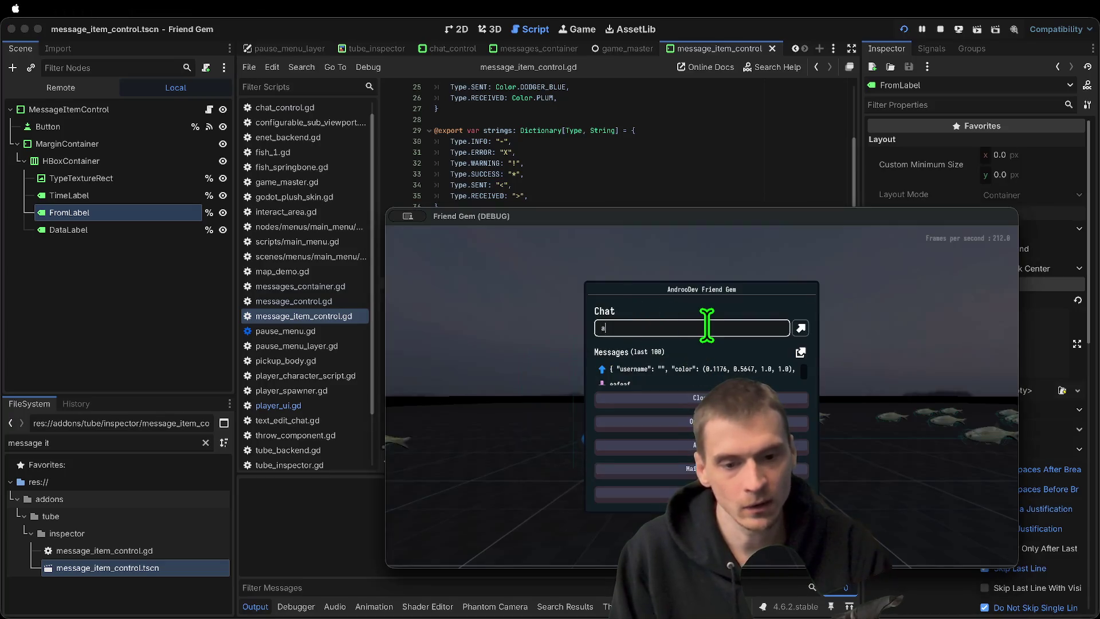
type("efaef")
key("Return")
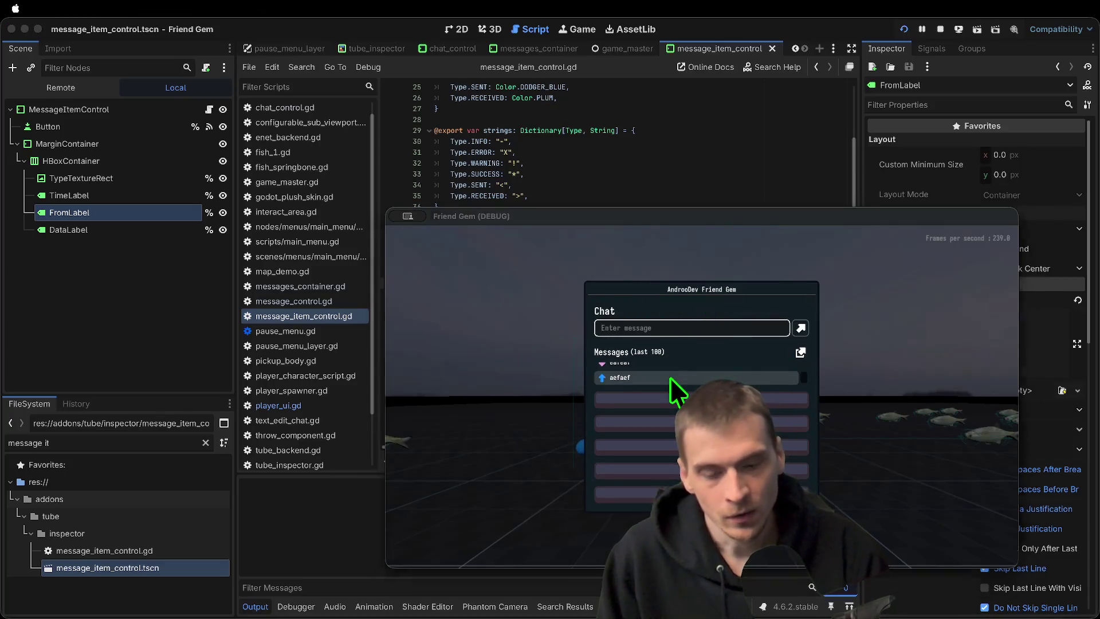
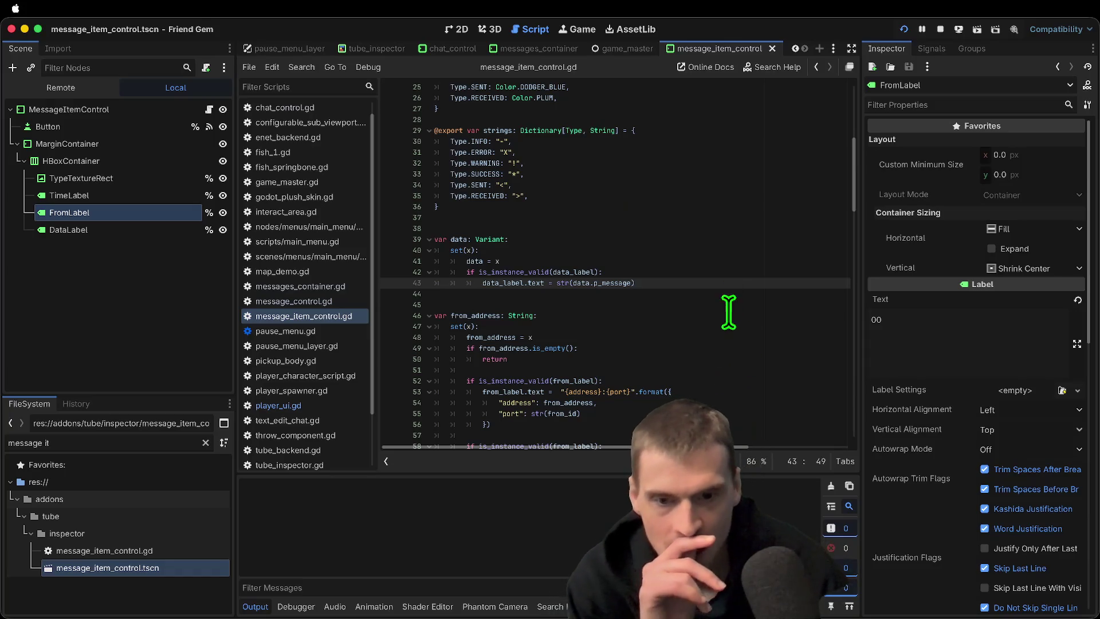
Inspect the TypeTextureRect and FromLabel nodes' properties in the scene tree
left_click_drag(856, 191, 856, 258)
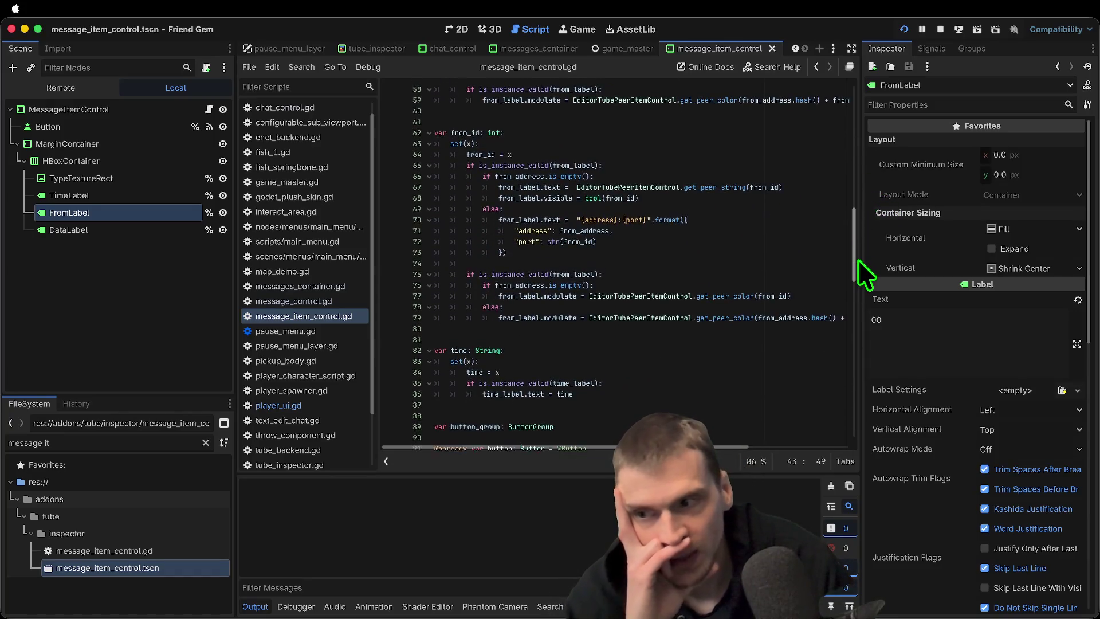
left_click(177, 182)
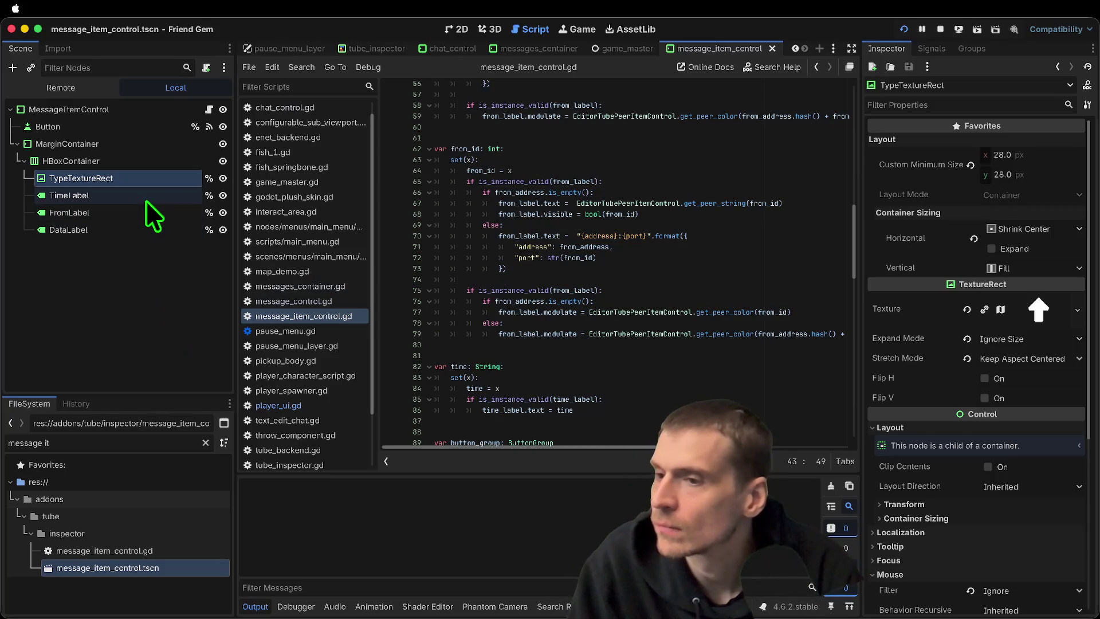
left_click(126, 216)
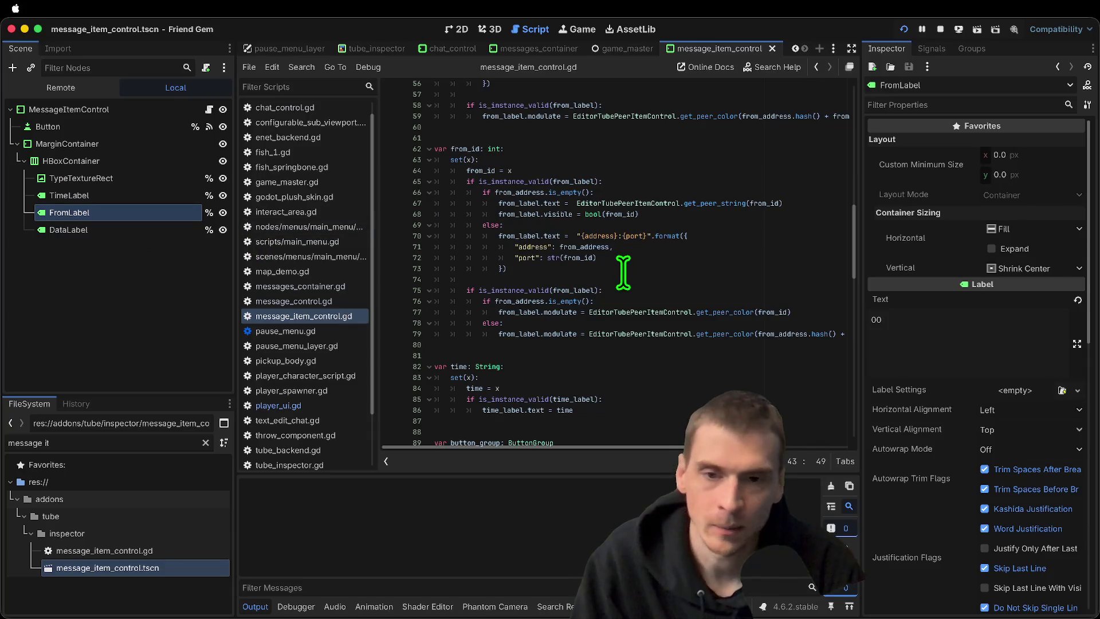
scroll(622, 275, "down", 1)
Search message_item_control.gd for from_label and delete the from_label.hide() line in _ready()
key("ctrl+f")
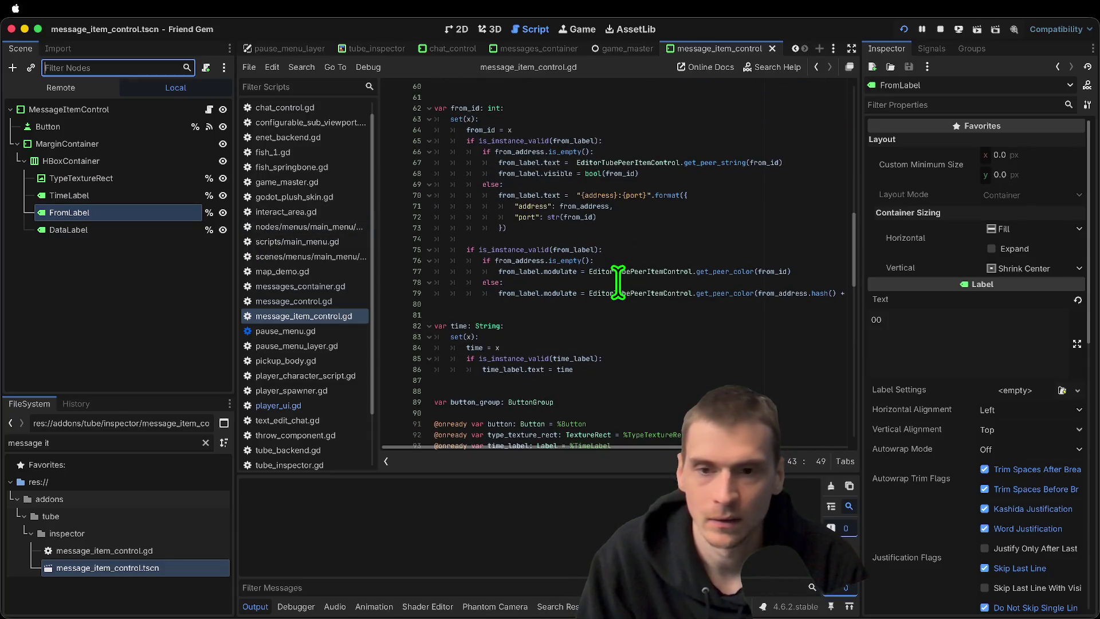
left_click(675, 356)
key("ctrl+f")
type("from")
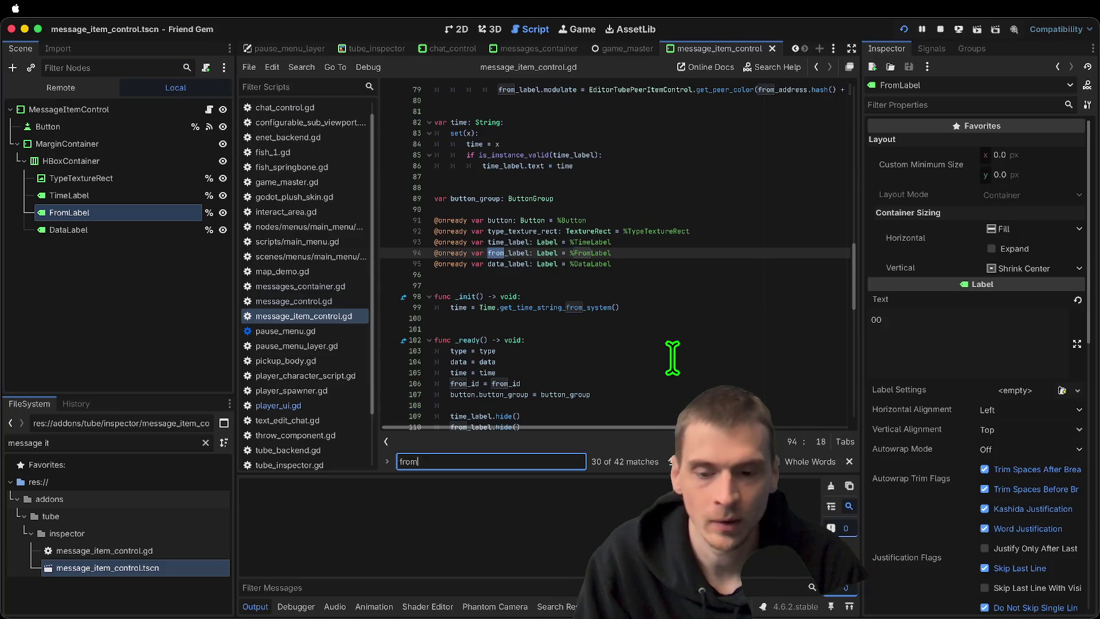
type("_label")
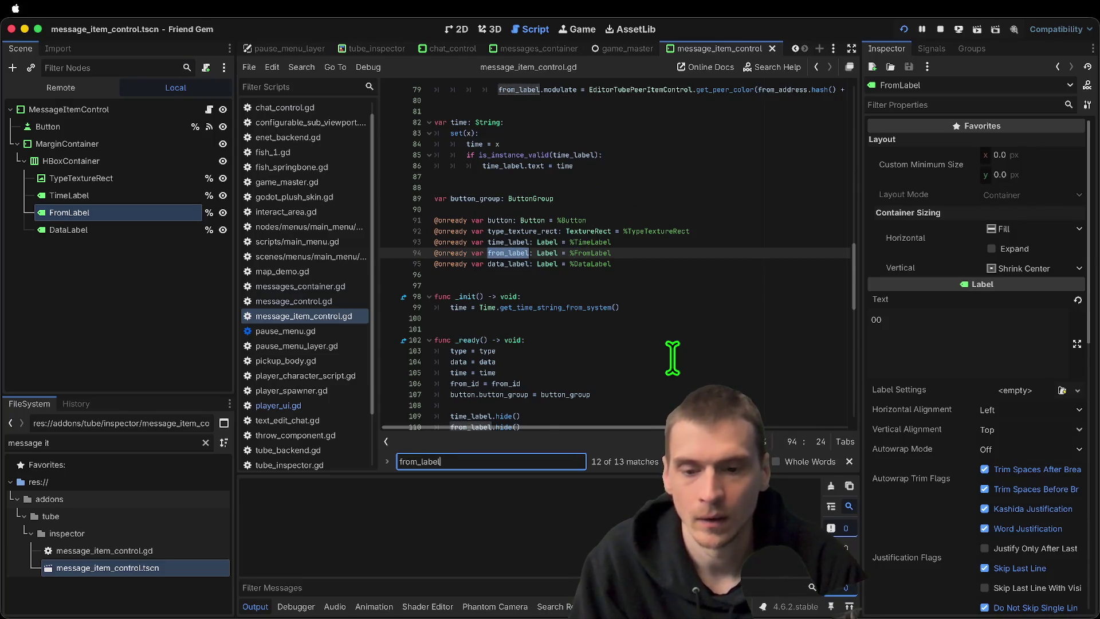
key("Return")
key("Escape")
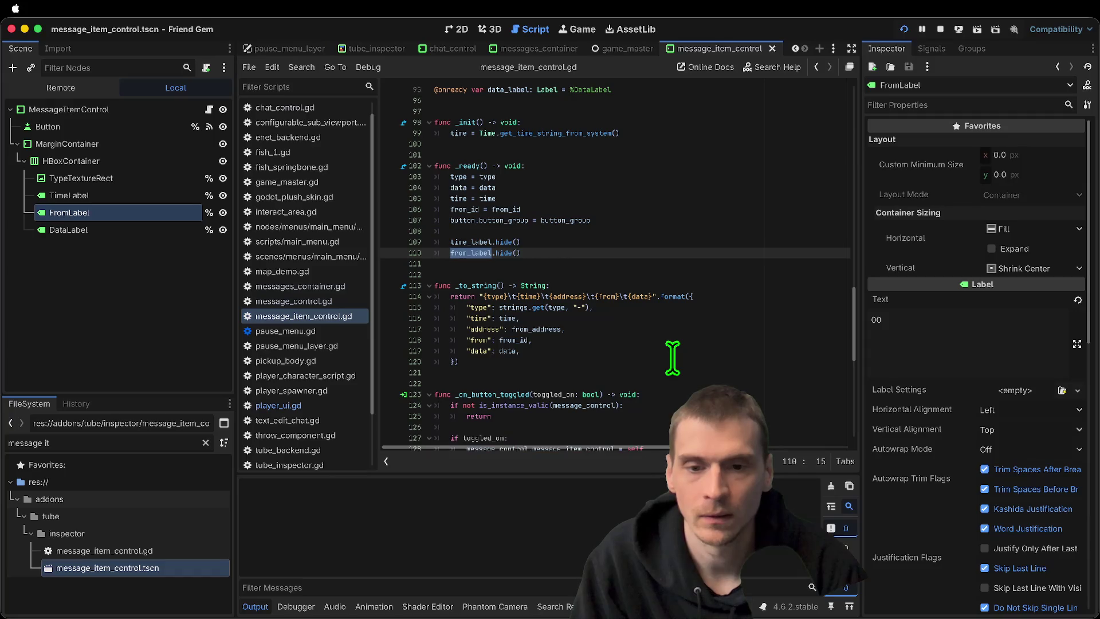
key("super+shift+k")
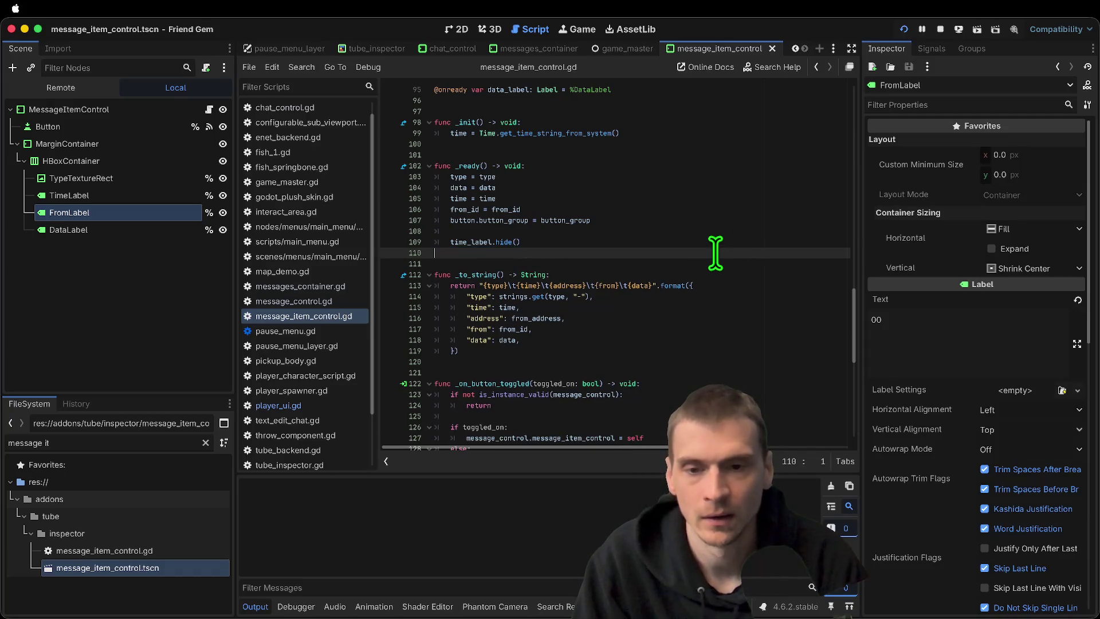
key("super+f")
key("Return")
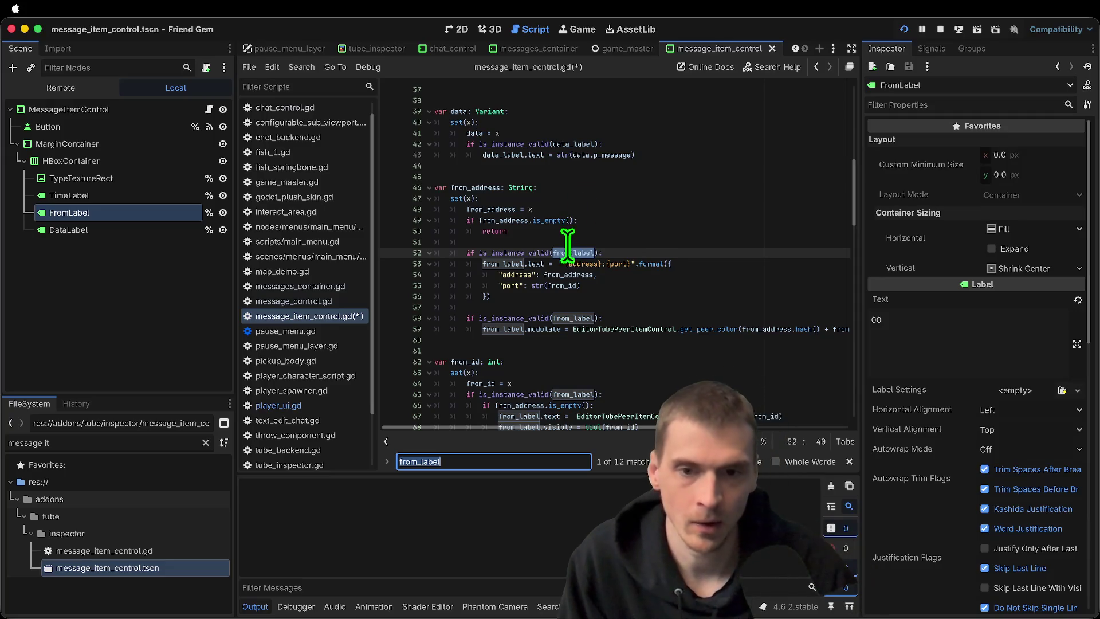
double_click(475, 188)
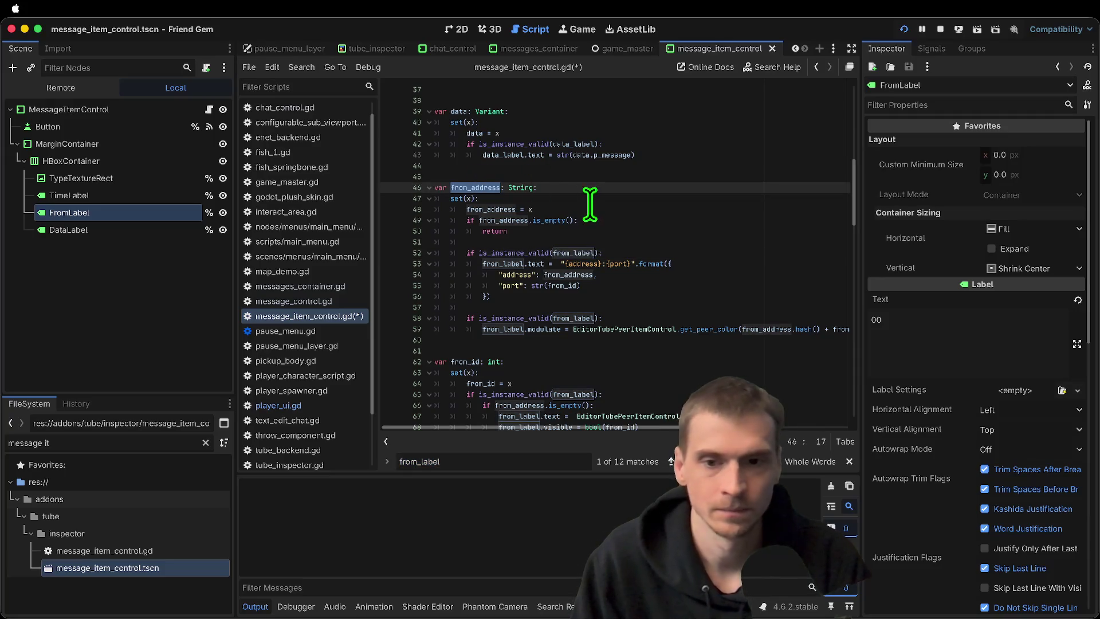
double_click(485, 209)
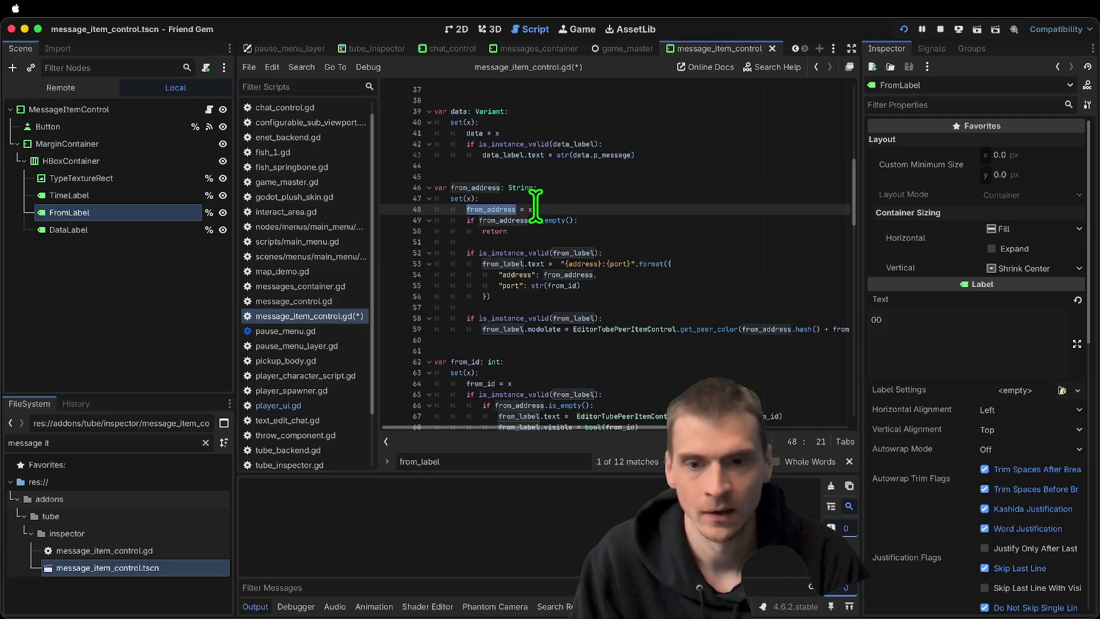
double_click(471, 188)
key("ctrl+f")
key("Return")
key("Return")
key("Return")
key("Return")
key("Return")
key("Return")
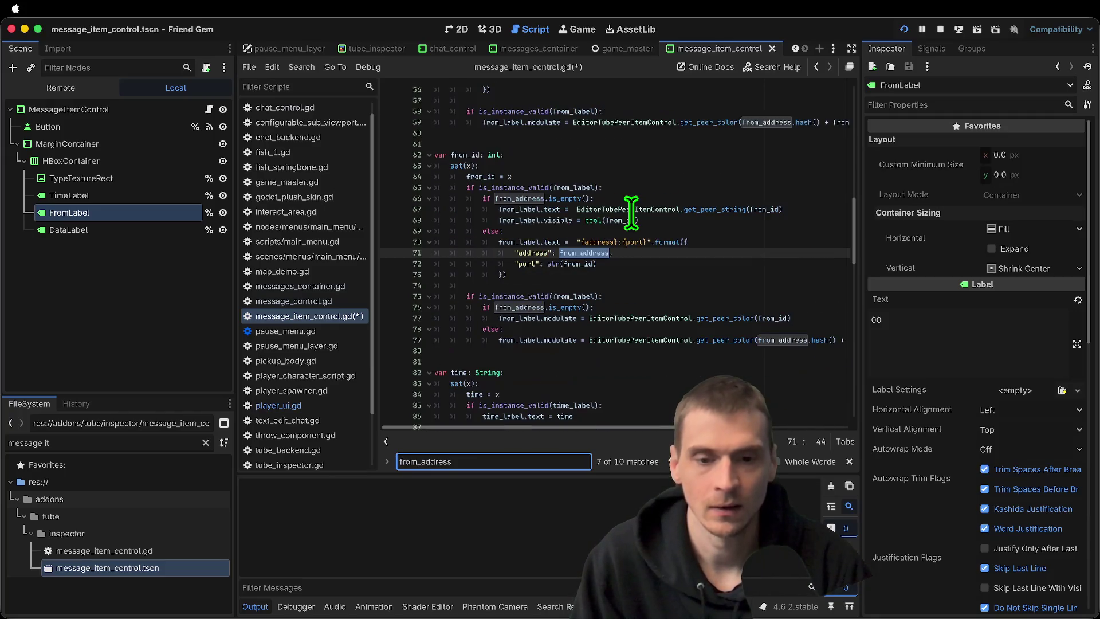
key("shift+Return")
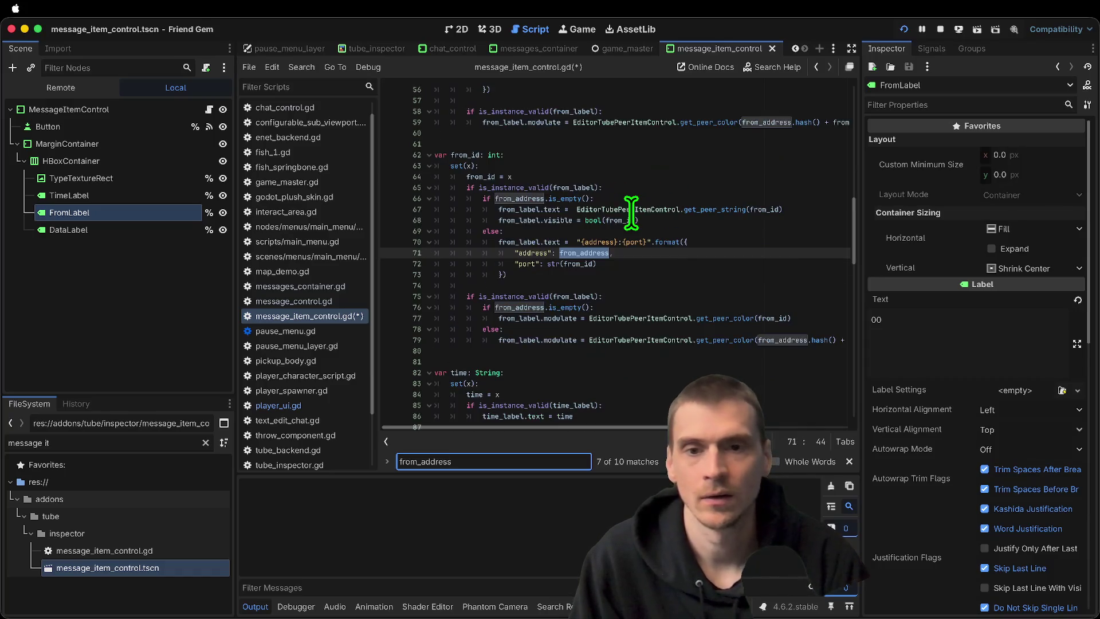
key("Return")
key("Return")
key("Return")
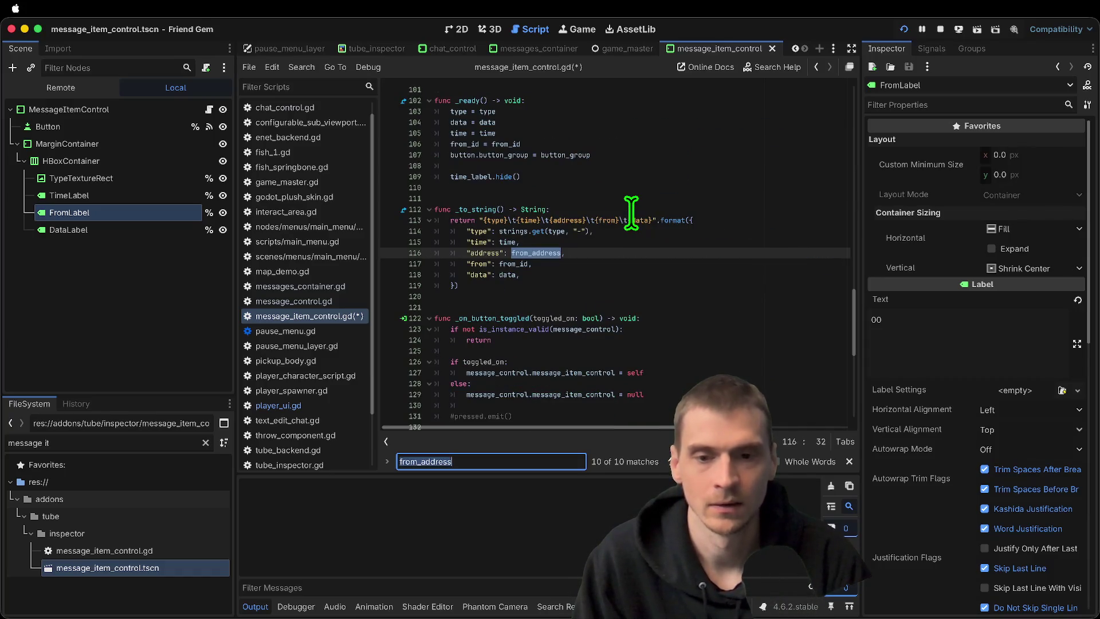
type("from_id")
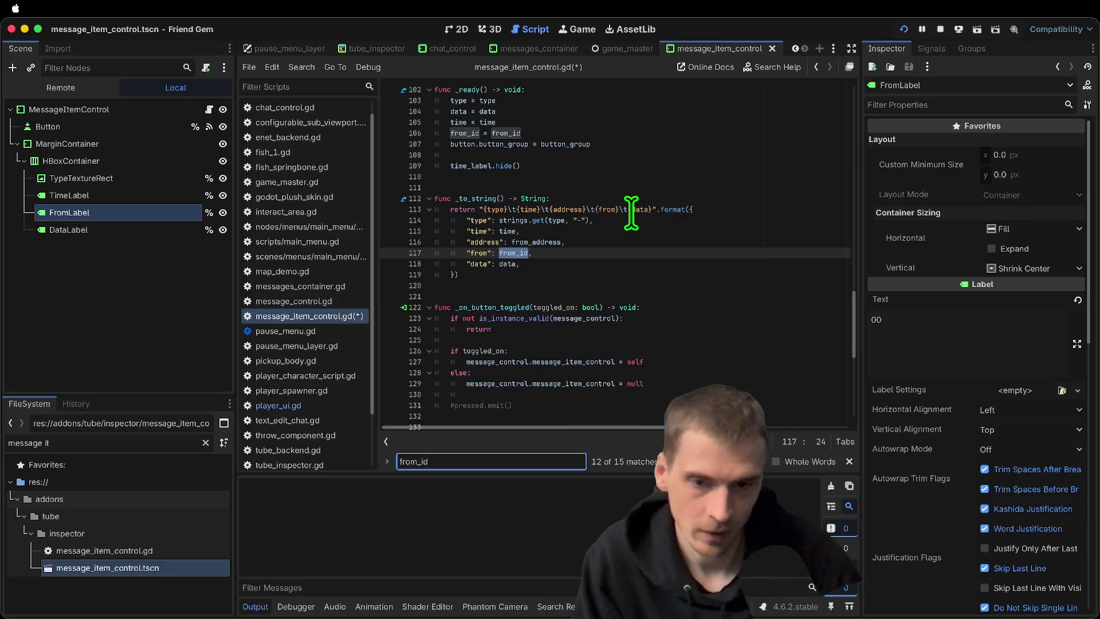
key("Return")
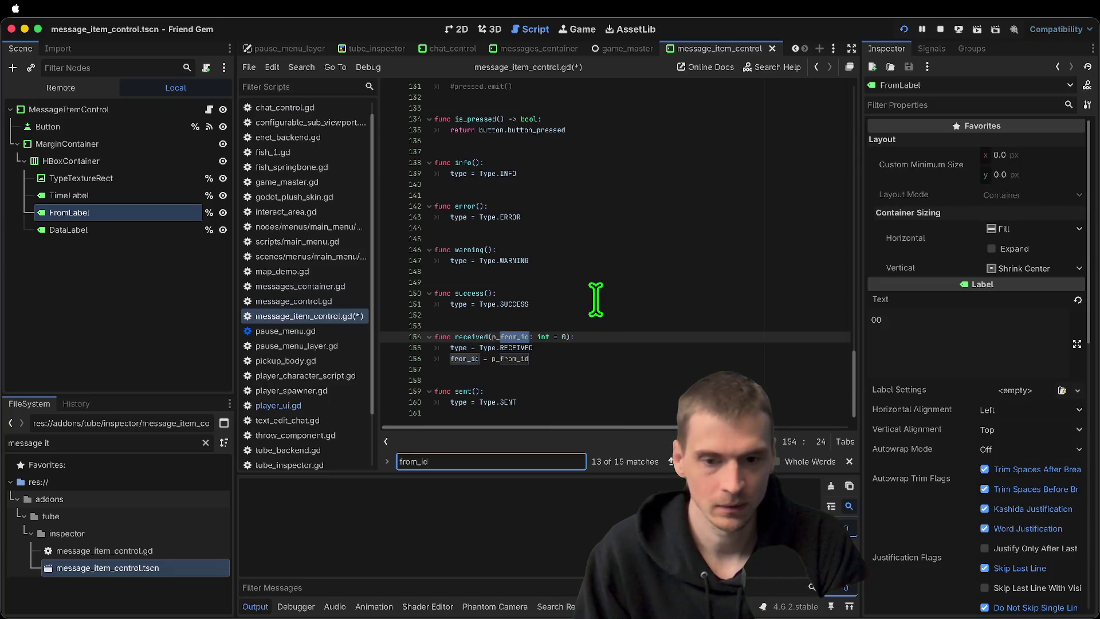
left_click(596, 346)
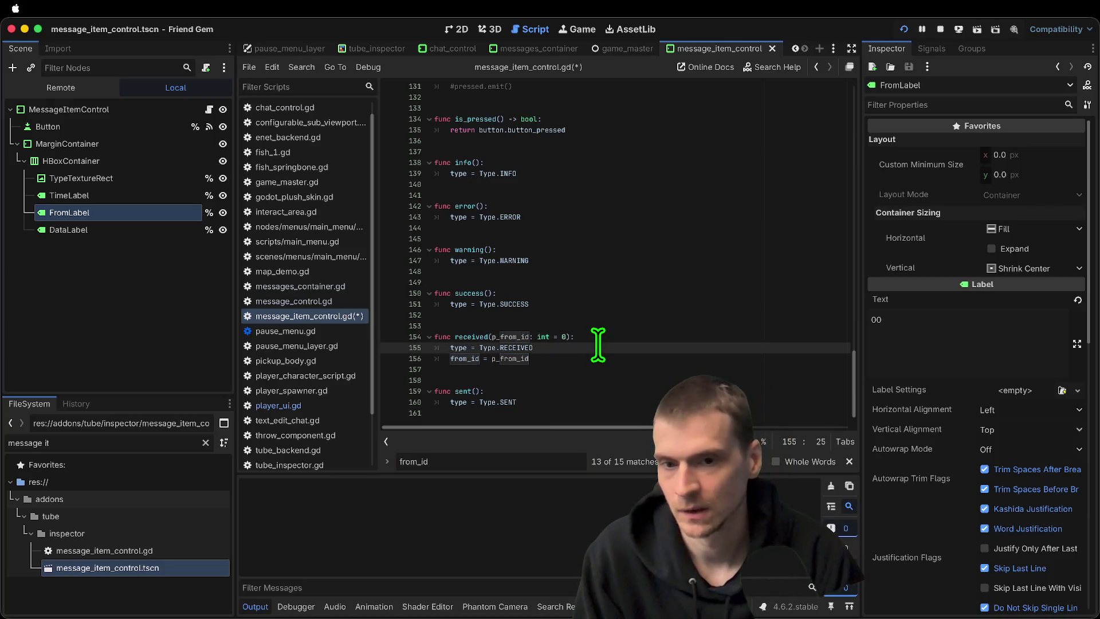
key("Return")
type("custom_colr =")
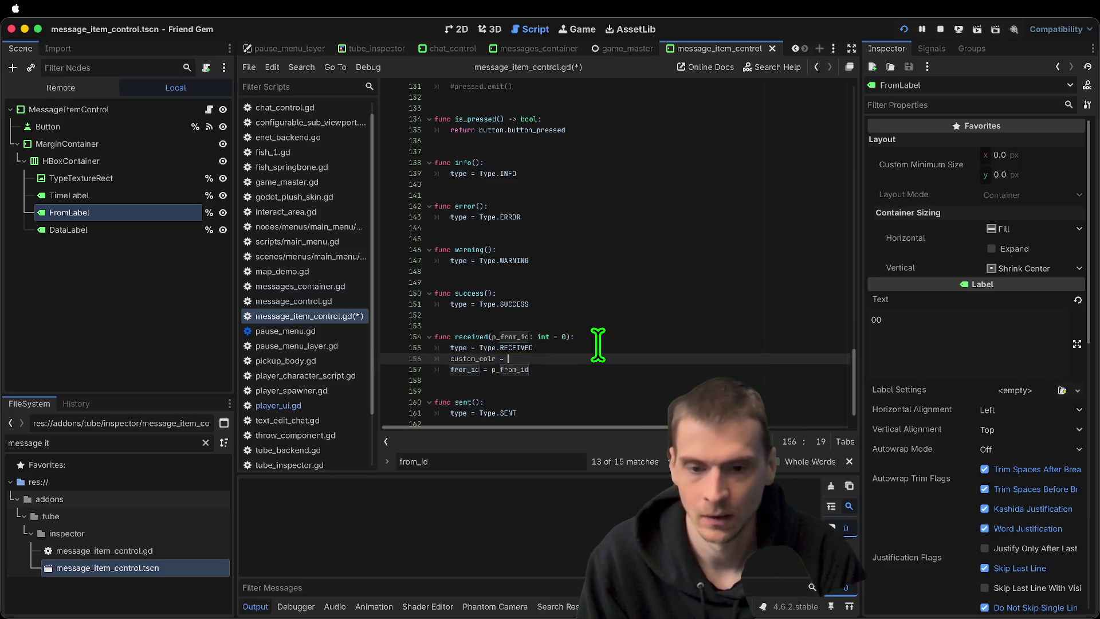
key("Escape")
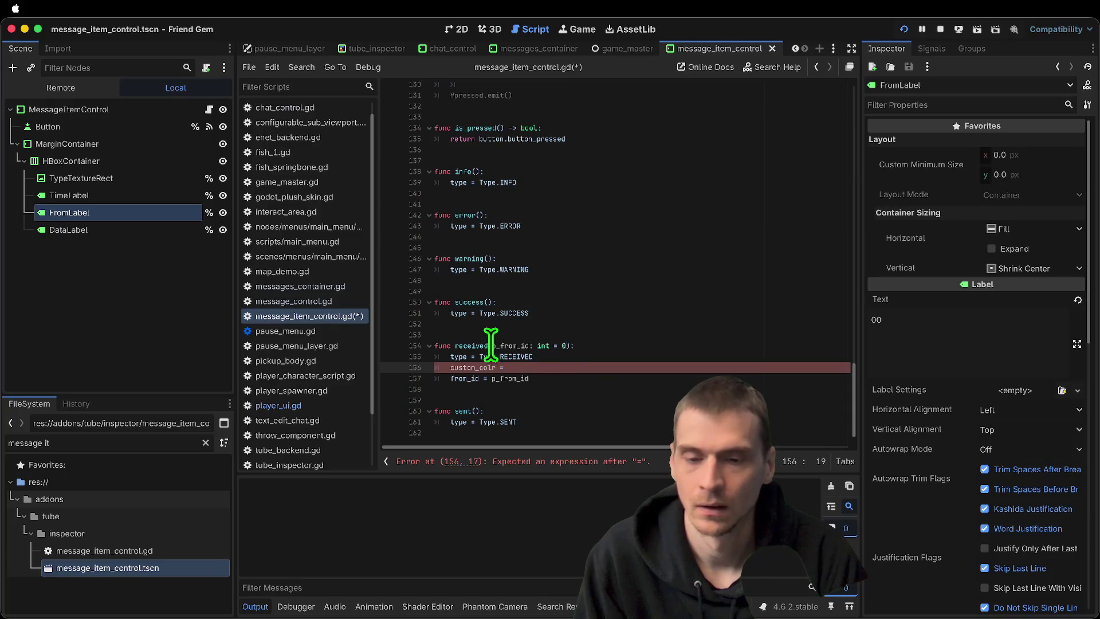
key("ctrl+x")
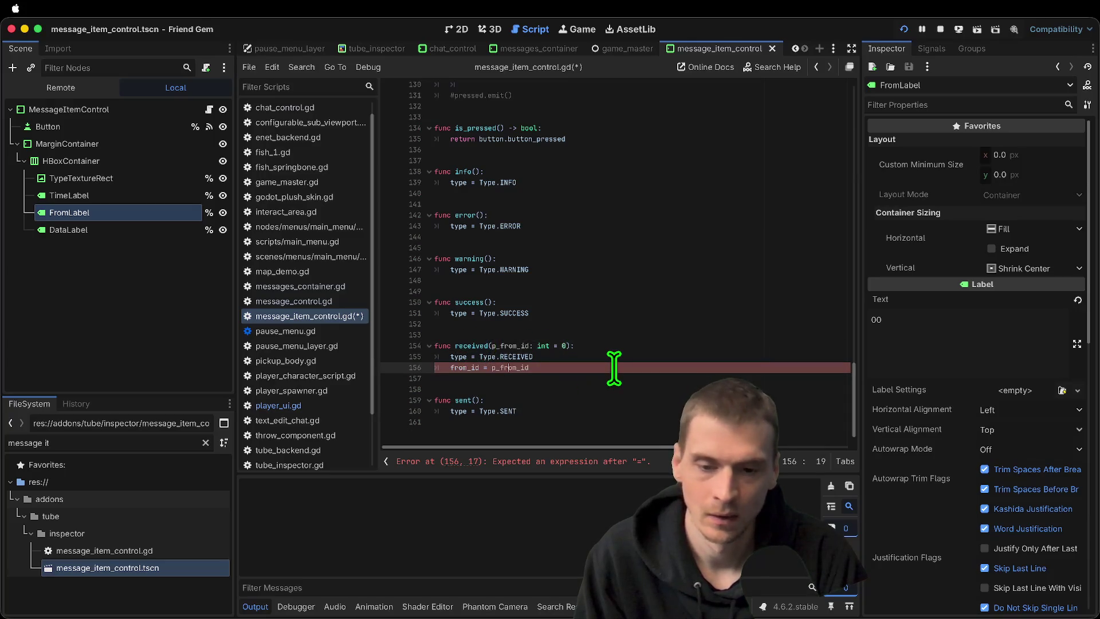
left_click(521, 377)
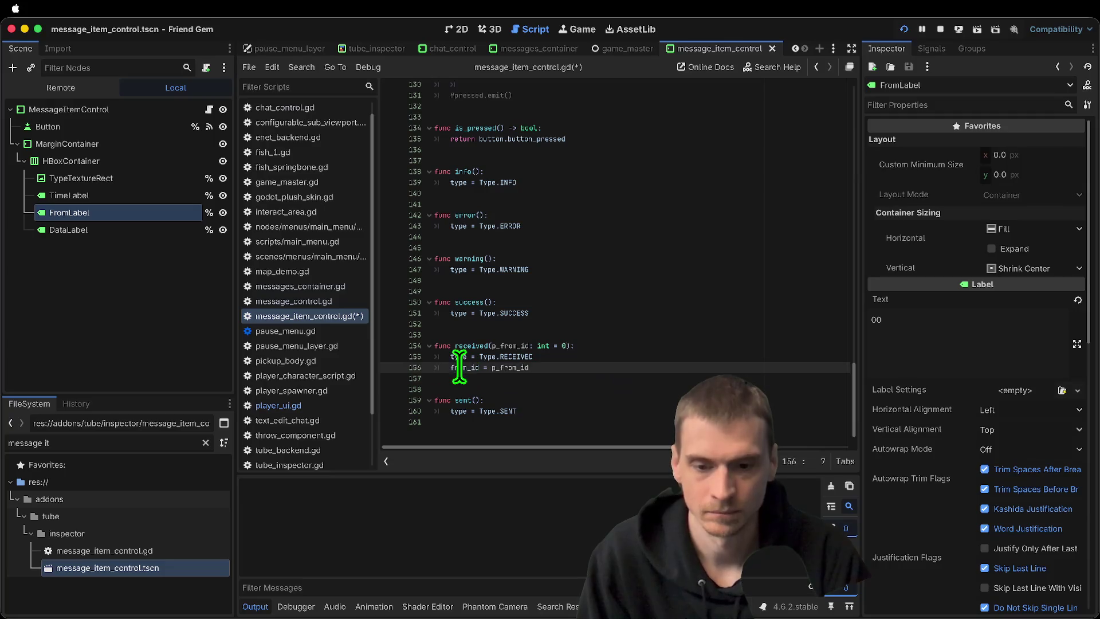
double_click(470, 345)
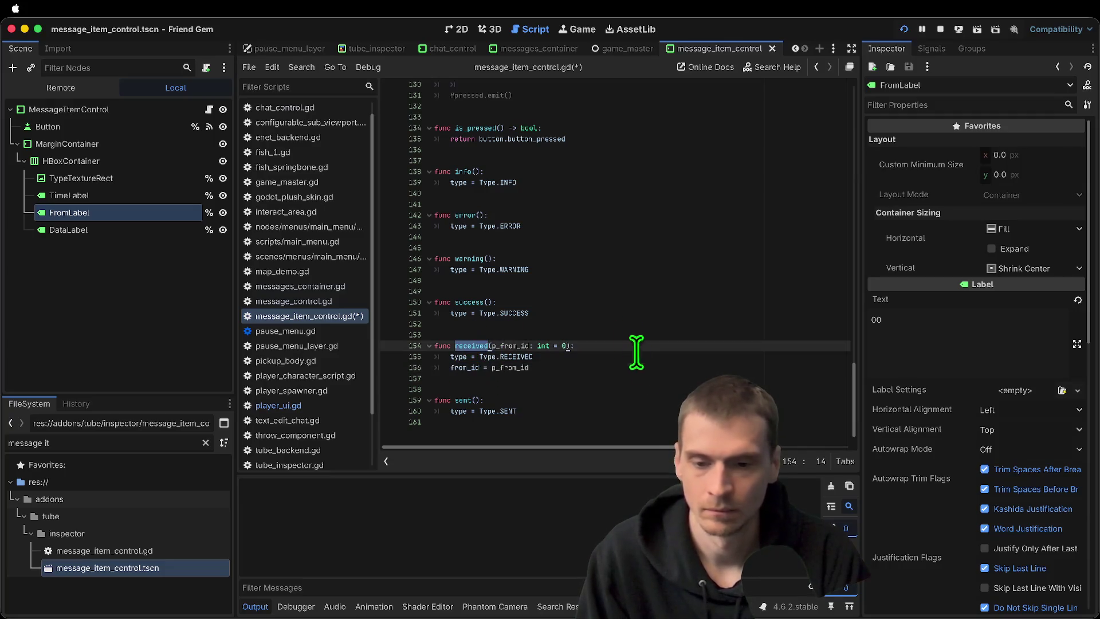
key("Down")
key("Down")
key("Down")
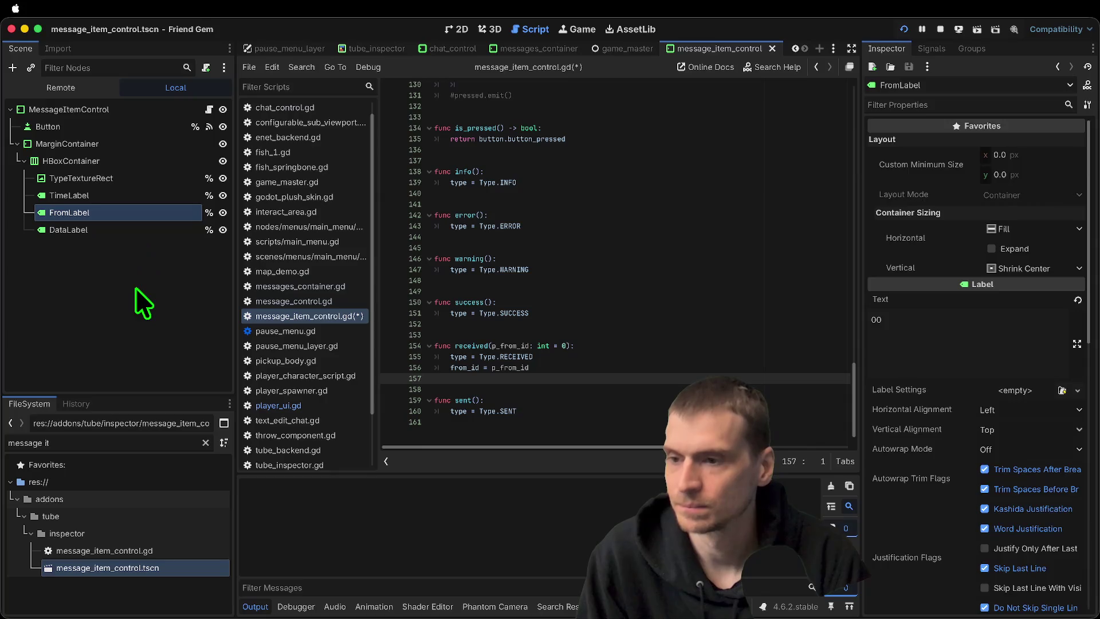
left_click(135, 287)
left_click(628, 280)
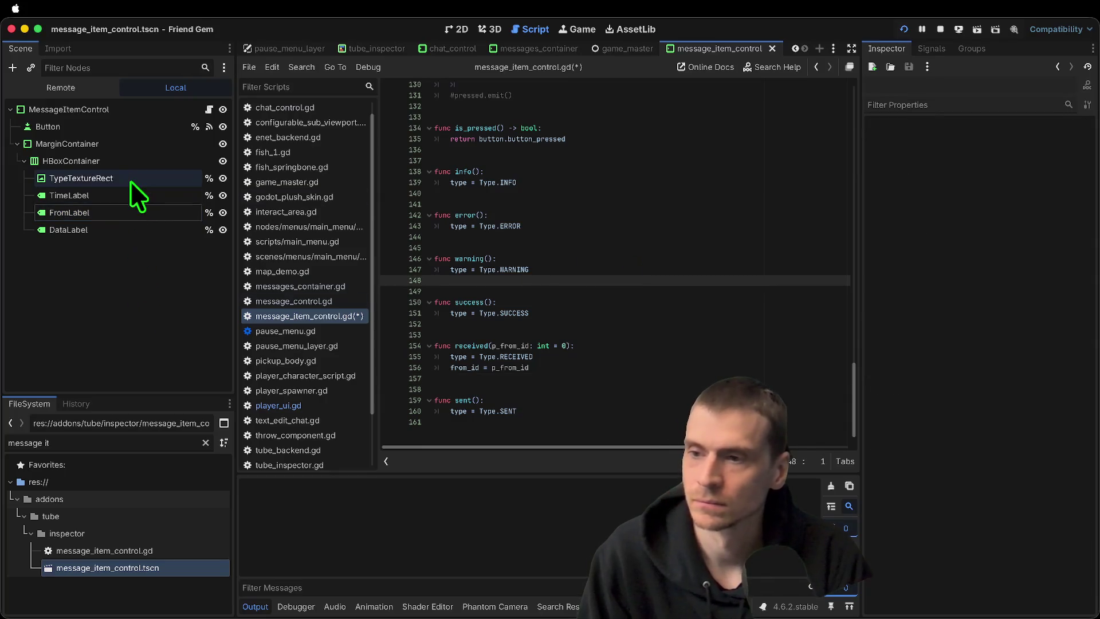
left_click(132, 158)
key("ctrl+a")
type("label")
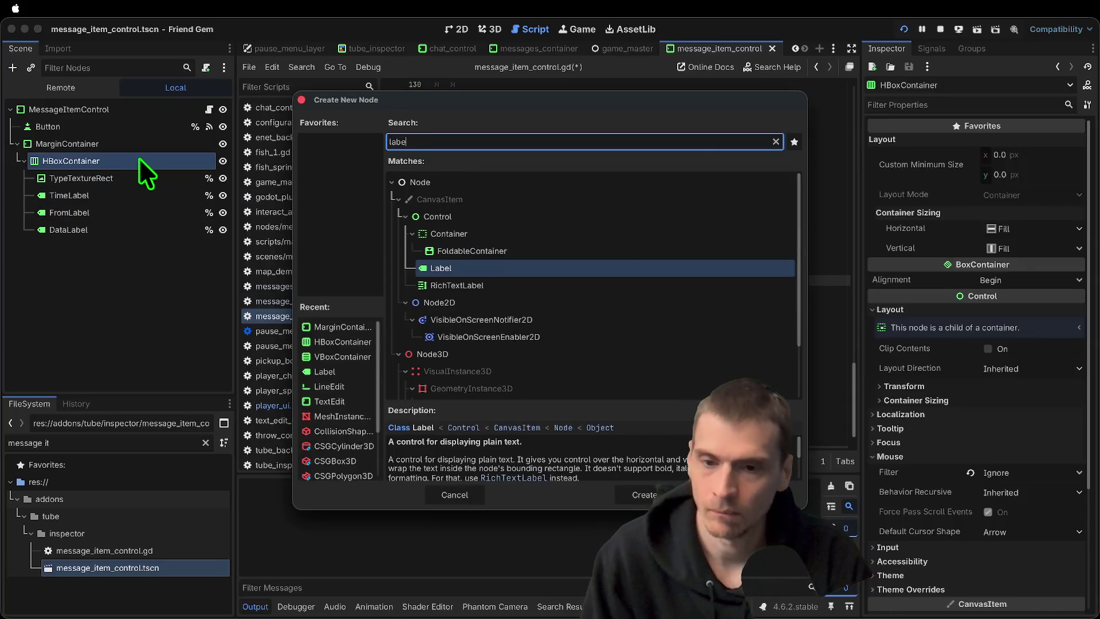
key("Return")
double_click(80, 247)
type("UsernameLabel")
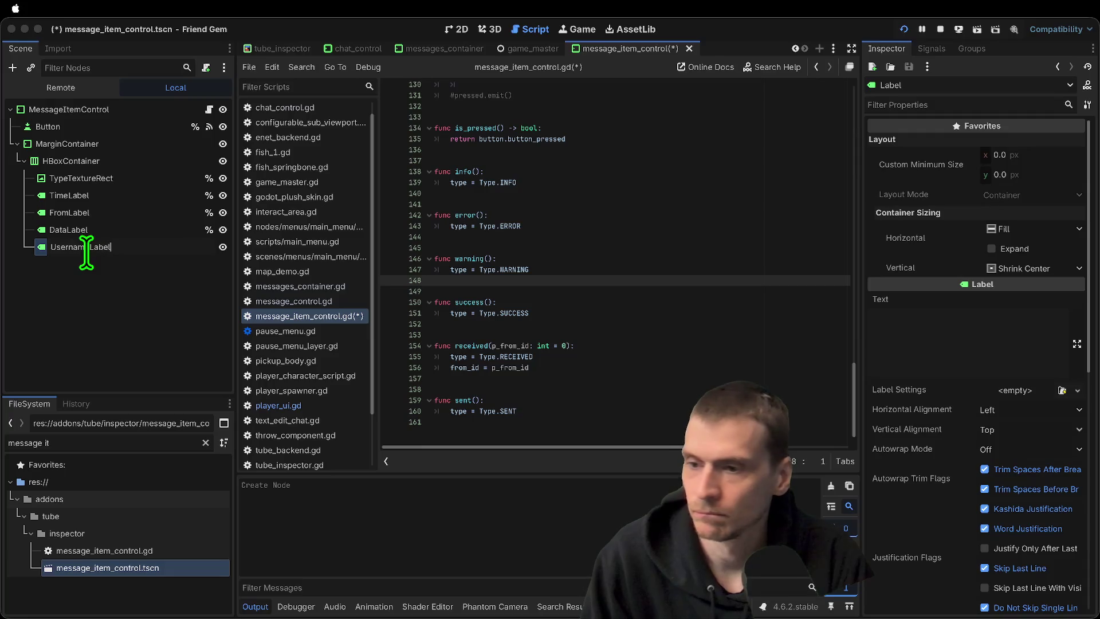
key("Return")
right_click(84, 248)
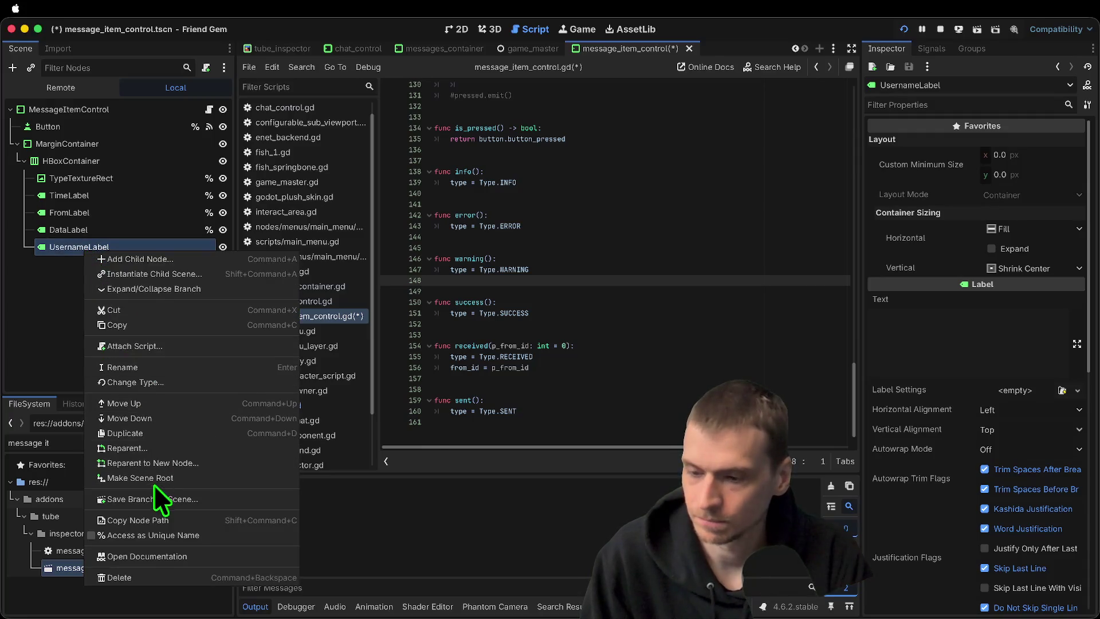
left_click(153, 534)
left_click_drag(115, 248, 116, 222)
left_click(802, 248)
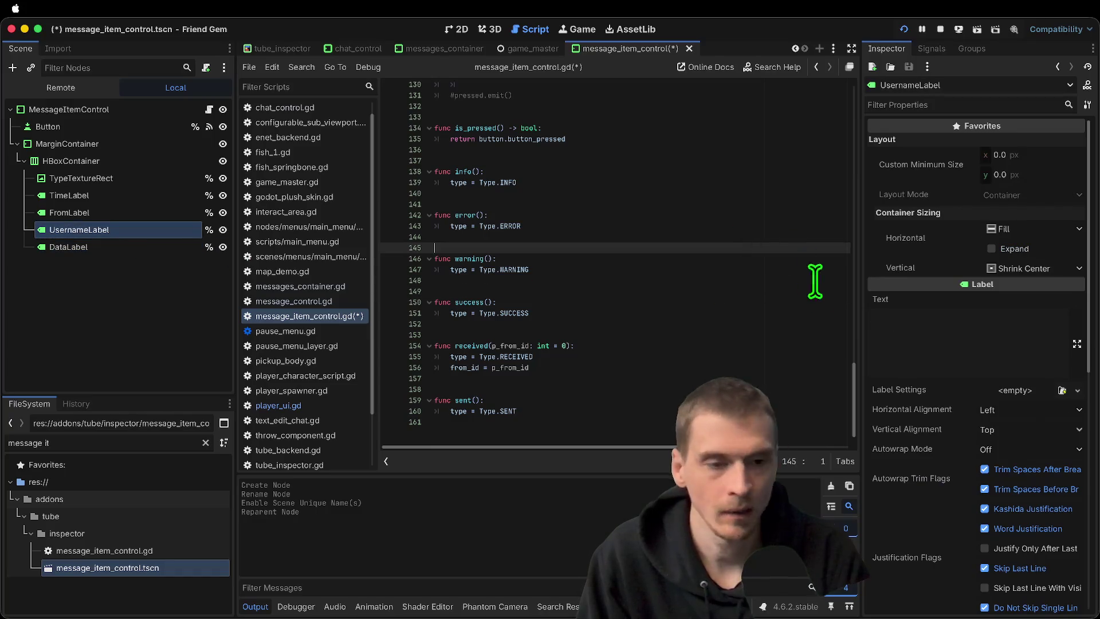
scroll(853, 401, "up", 20)
scroll(816, 135, "down", 5)
scroll(758, 137, "down", 13)
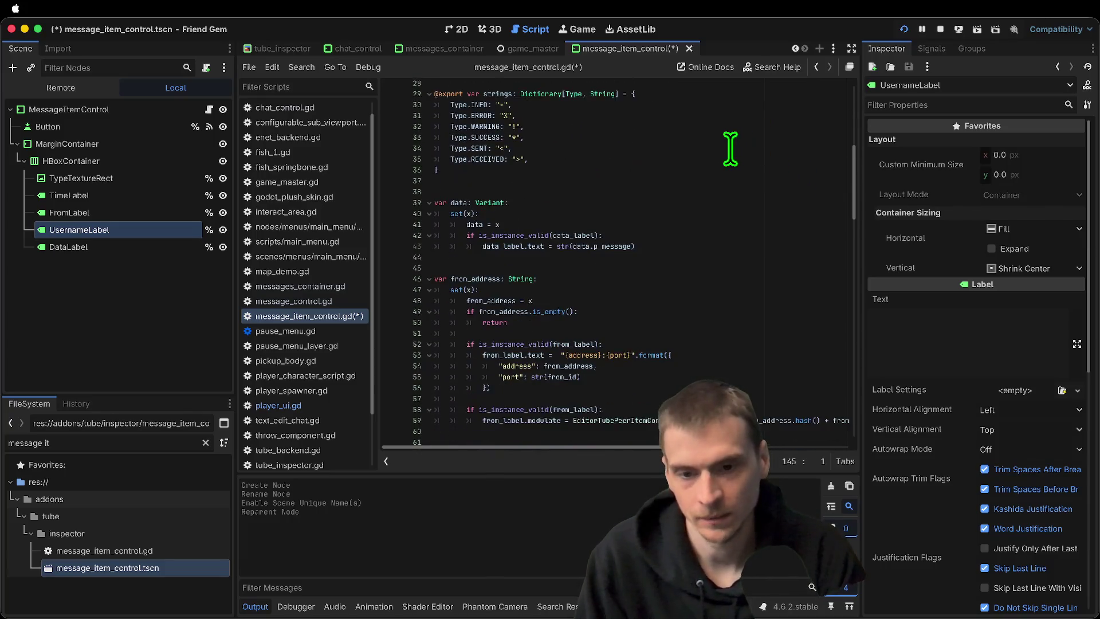
scroll(694, 207, "down", 6)
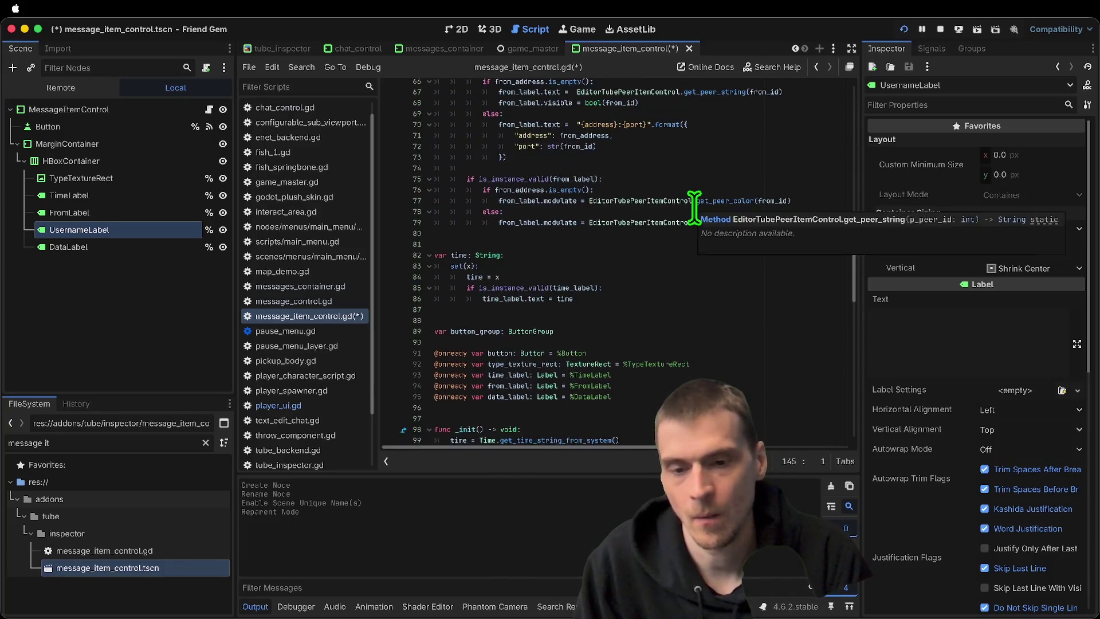
triple_click(676, 294)
key("ctrl+c")
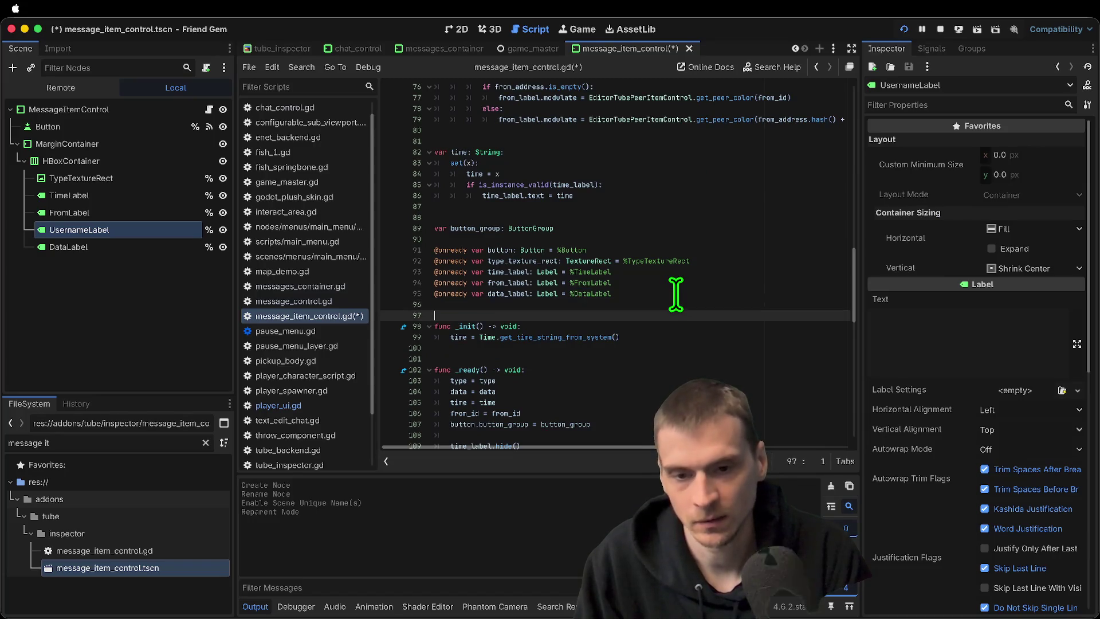
key("Right")
key("ctrl+v")
left_click(167, 300)
double_click(504, 304)
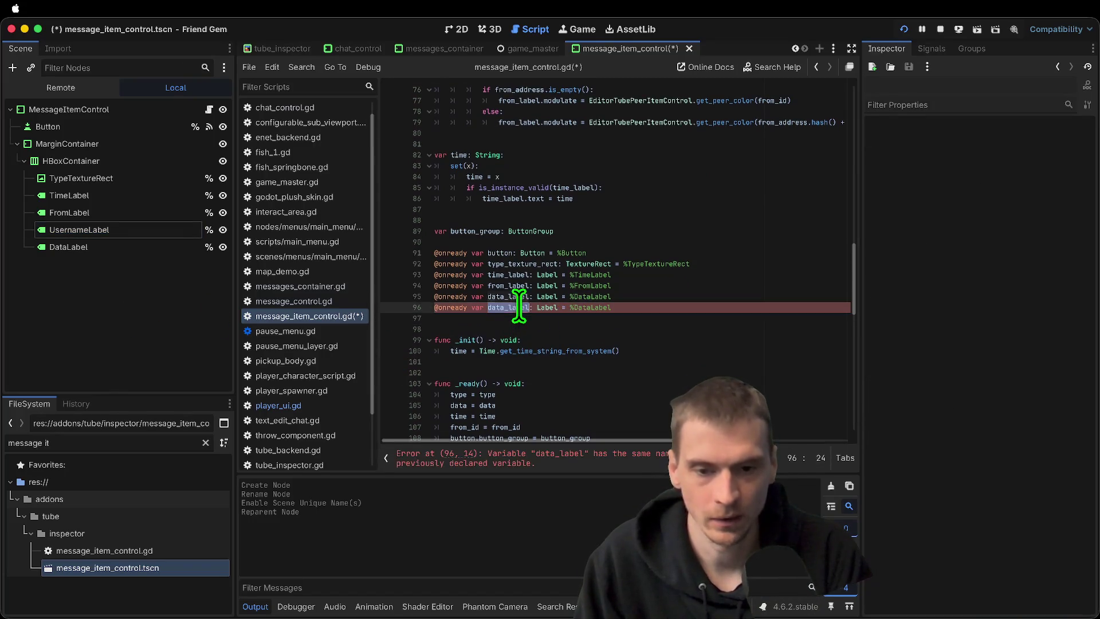
type("username")
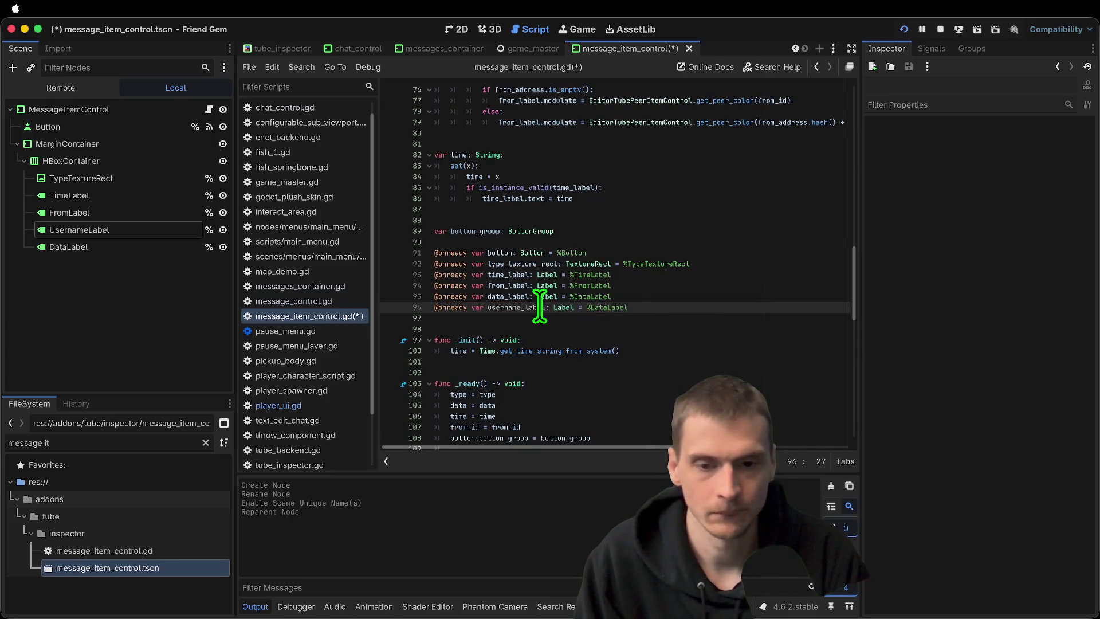
double_click(632, 308)
type("%")
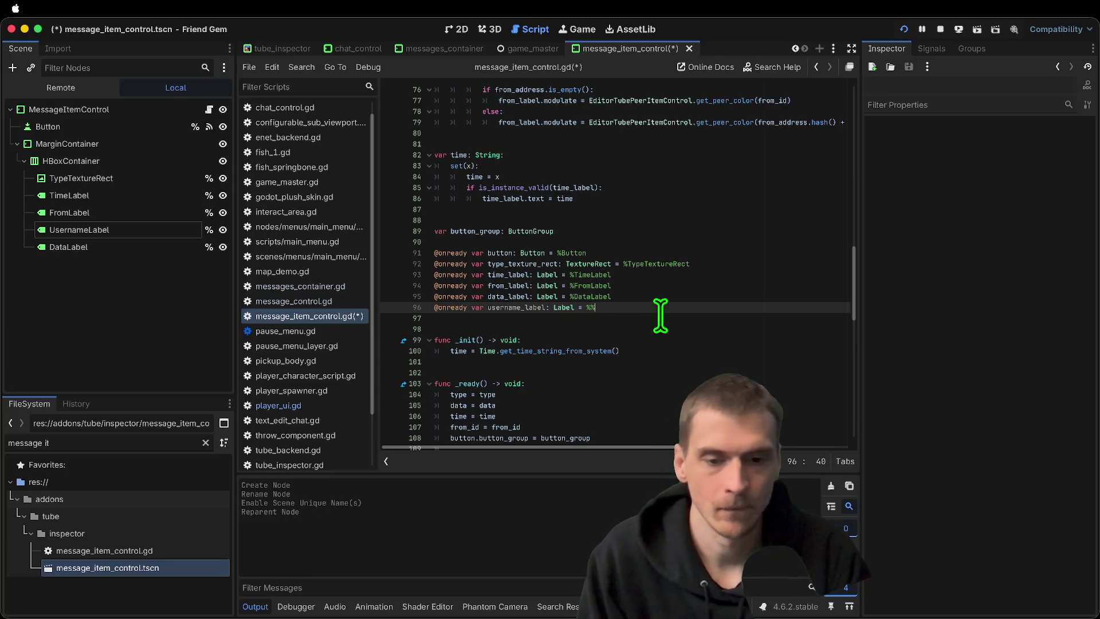
key("Return")
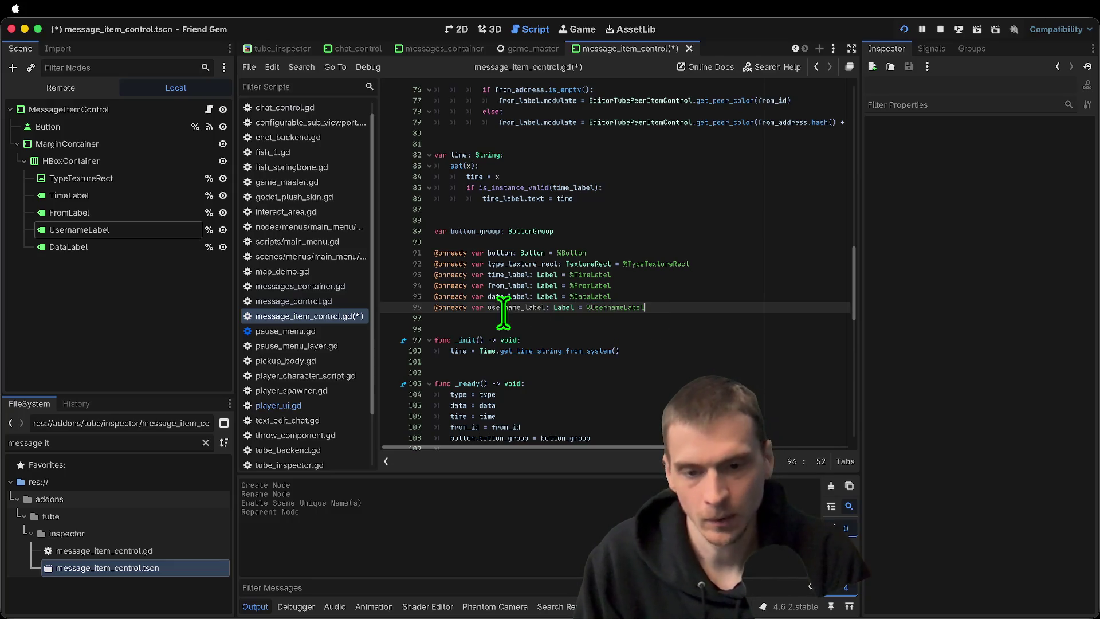
left_click(512, 318)
key("Delete")
Add from_label.hide() inside _ready() and remove the unfinished username_label statement
scroll(588, 380, "down", 3)
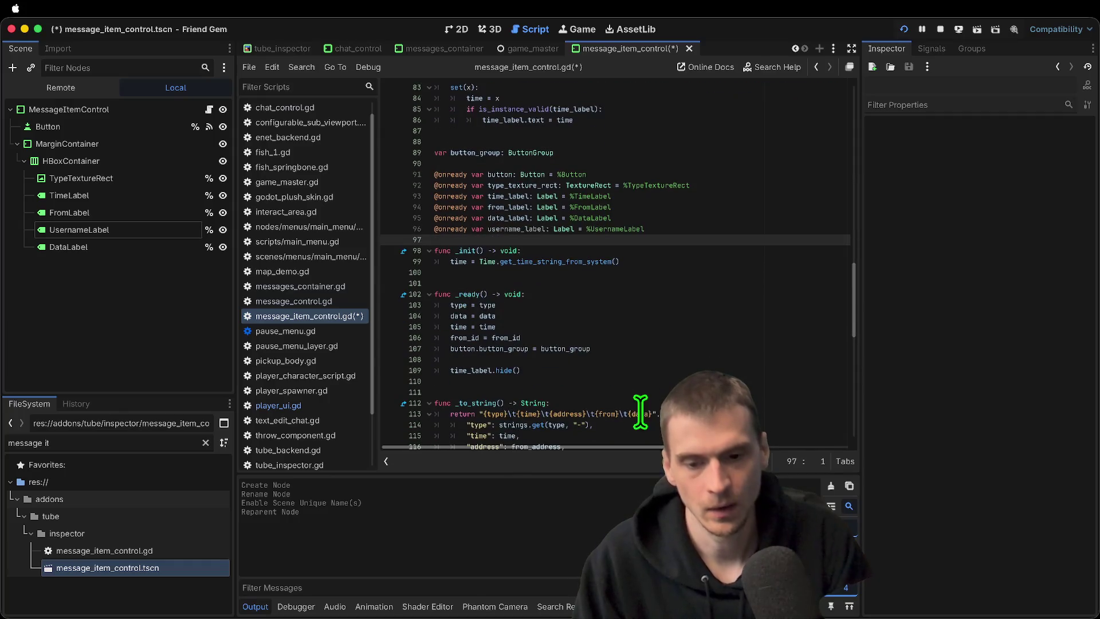
left_click(718, 347)
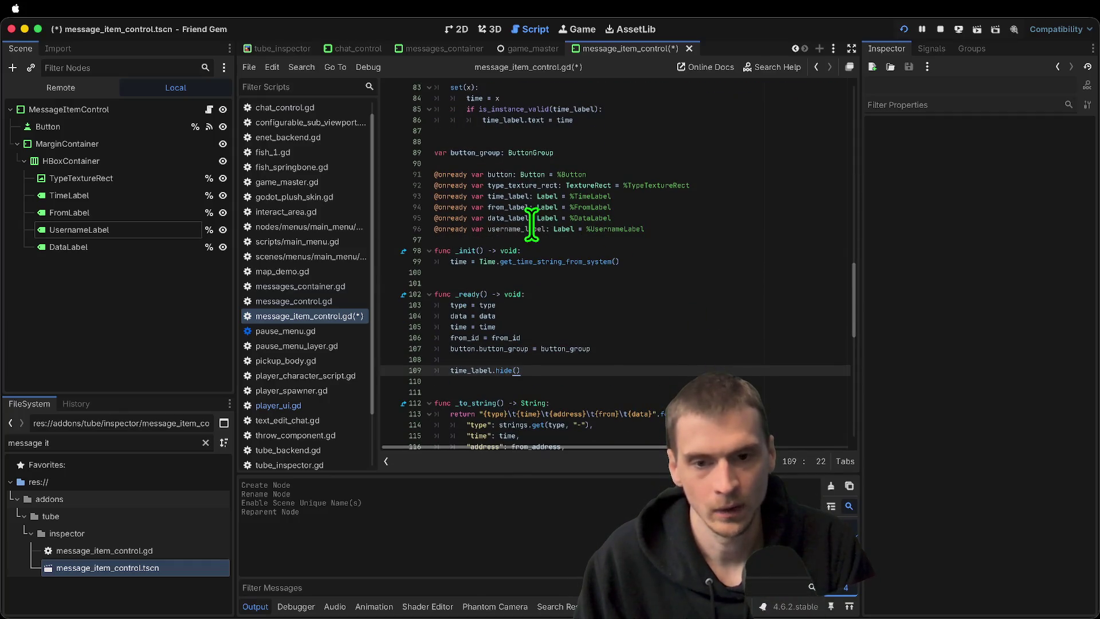
left_click(612, 367)
key("Return")
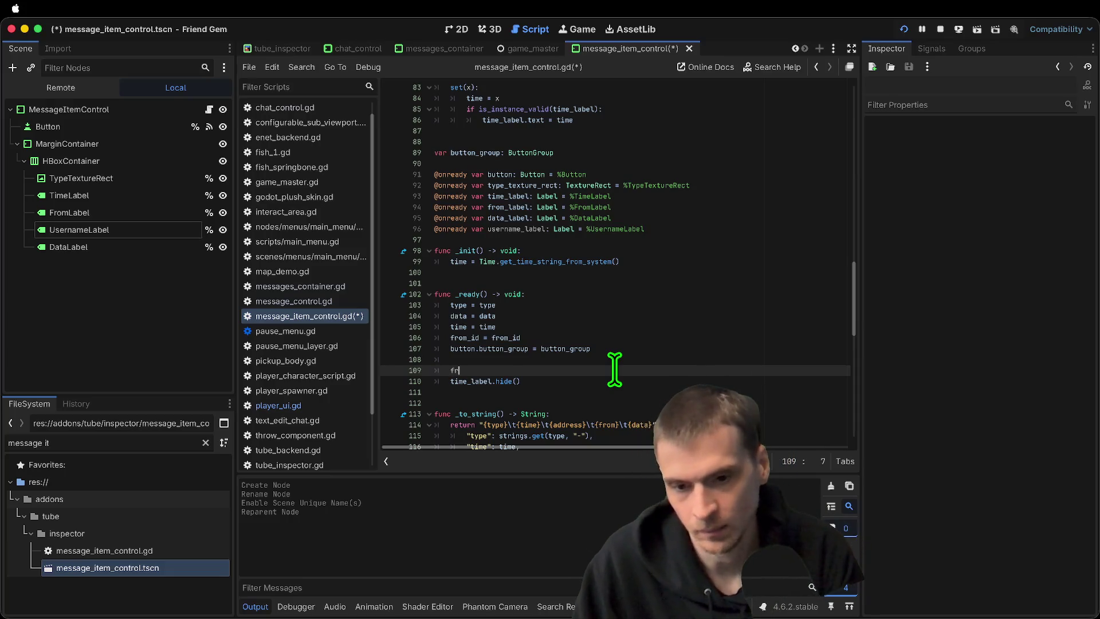
type("from_label.hide")
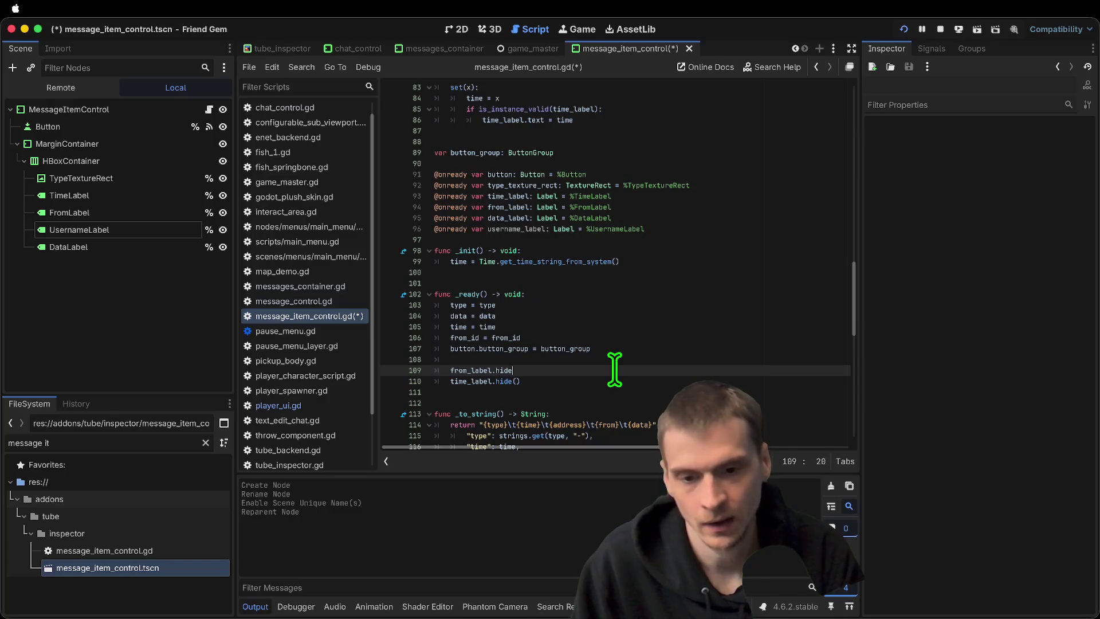
key("Return")
left_click(617, 363)
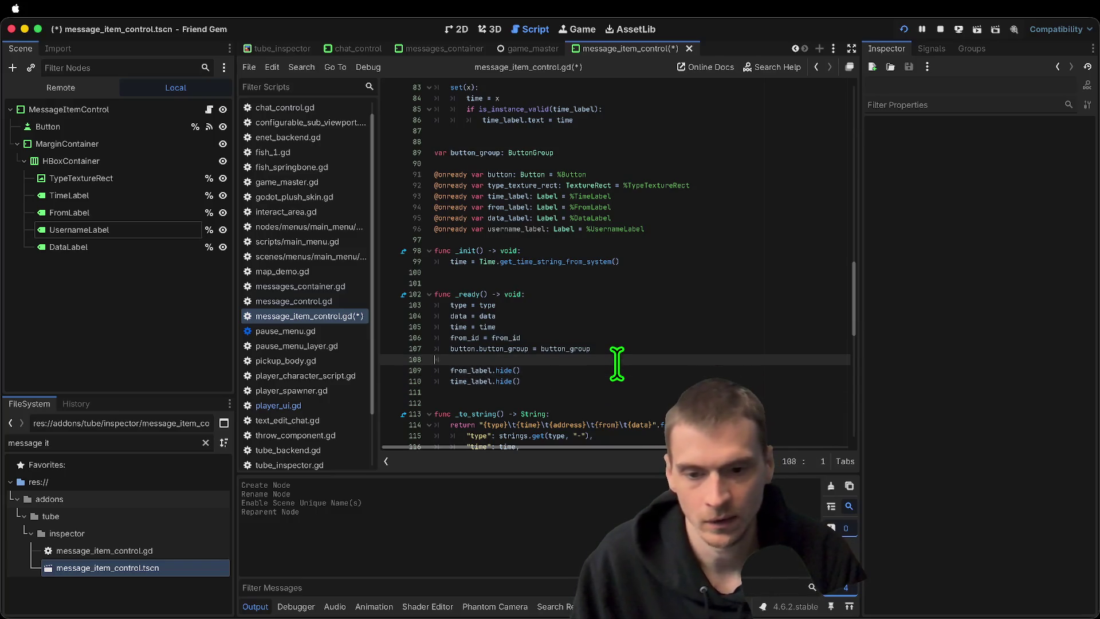
key("Return")
key("Return")
key("Up")
type("user")
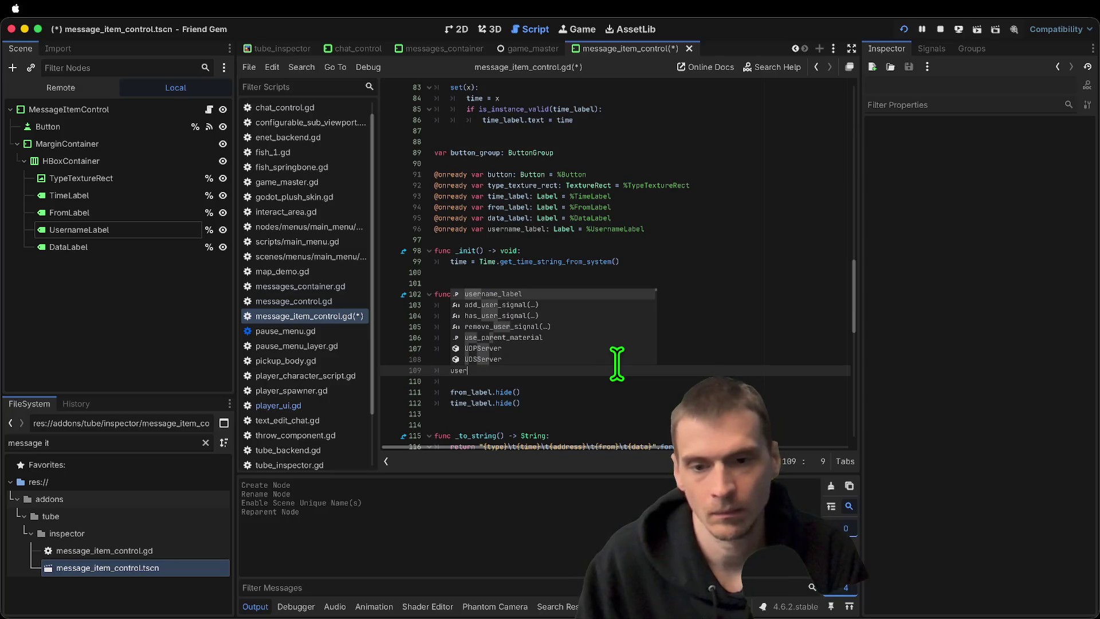
key("Return")
key("BackSpace")
key("BackSpace")
key("BackSpace")
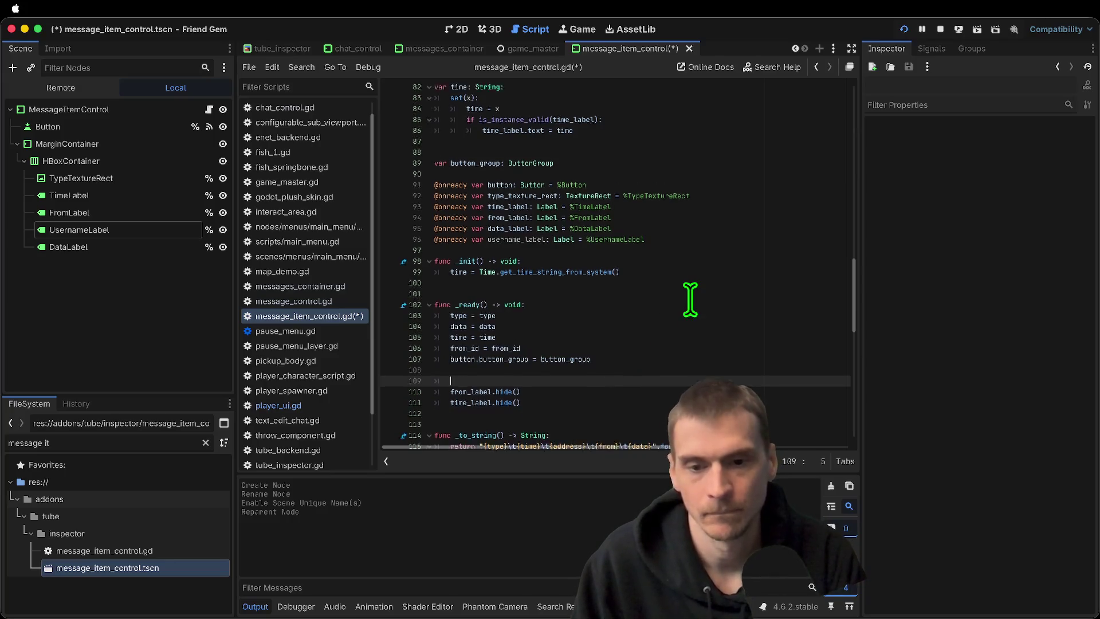
scroll(642, 269, "up", 15)
left_click(671, 163)
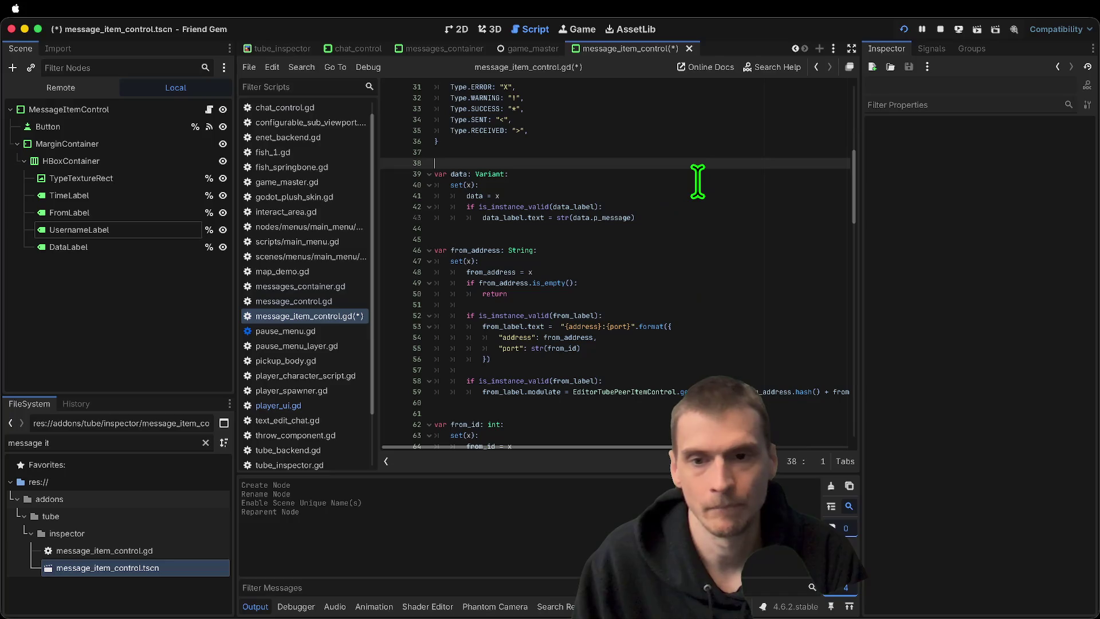
Declare a user_name Variant property whose setter stores x
key("Down")
key("Down")
key("Down")
key("Return")
key("Return")
key("Up")
type("v")
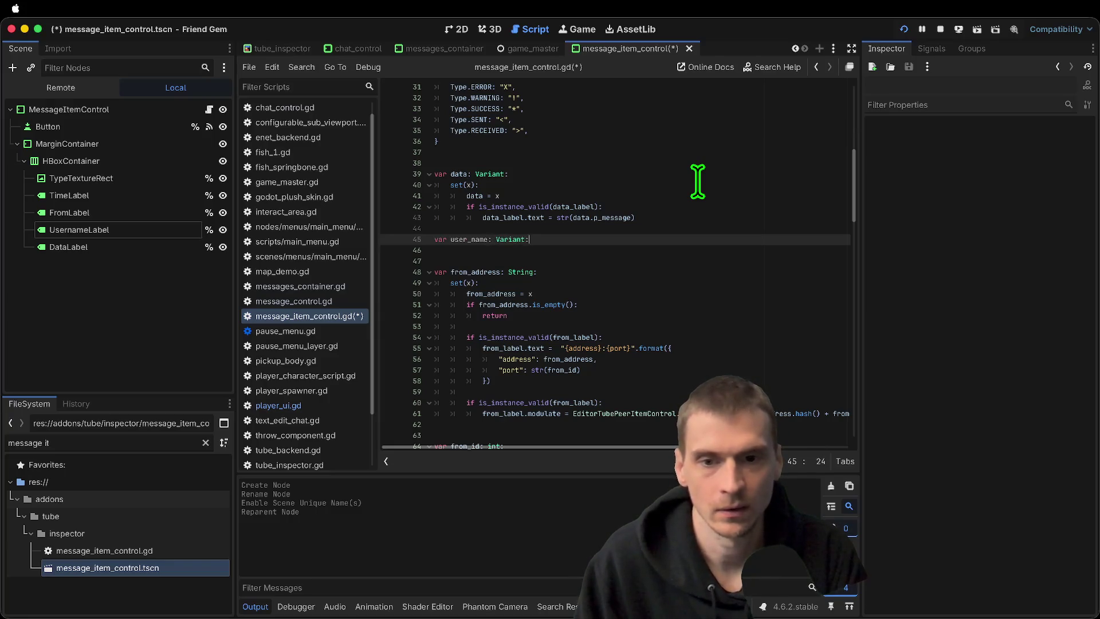
key("Return")
type("set(x):")
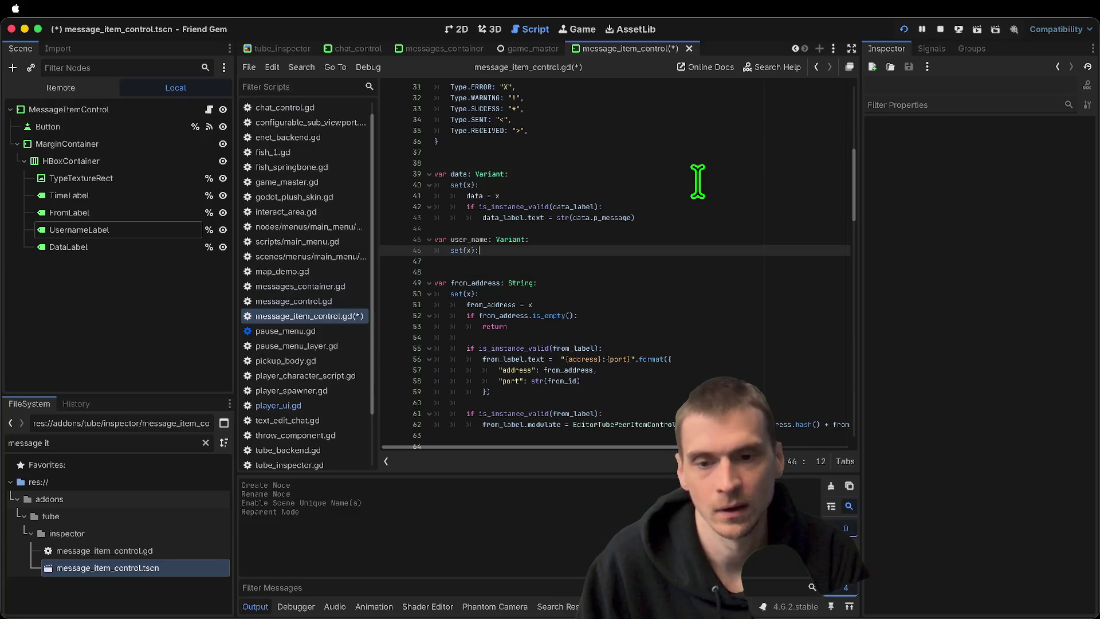
key("Return")
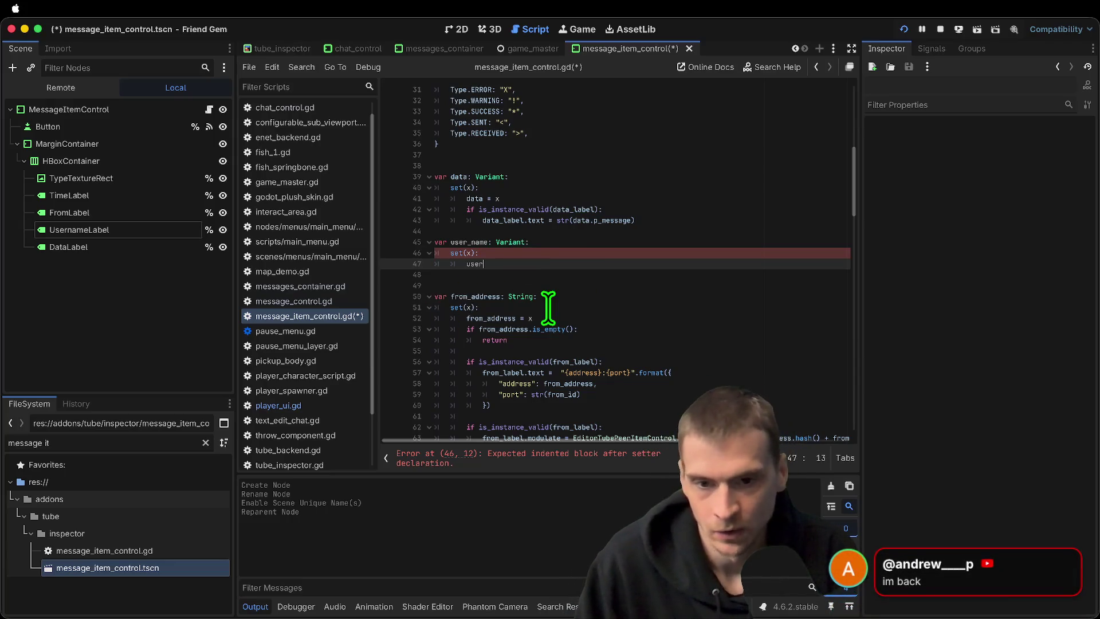
type("_name")
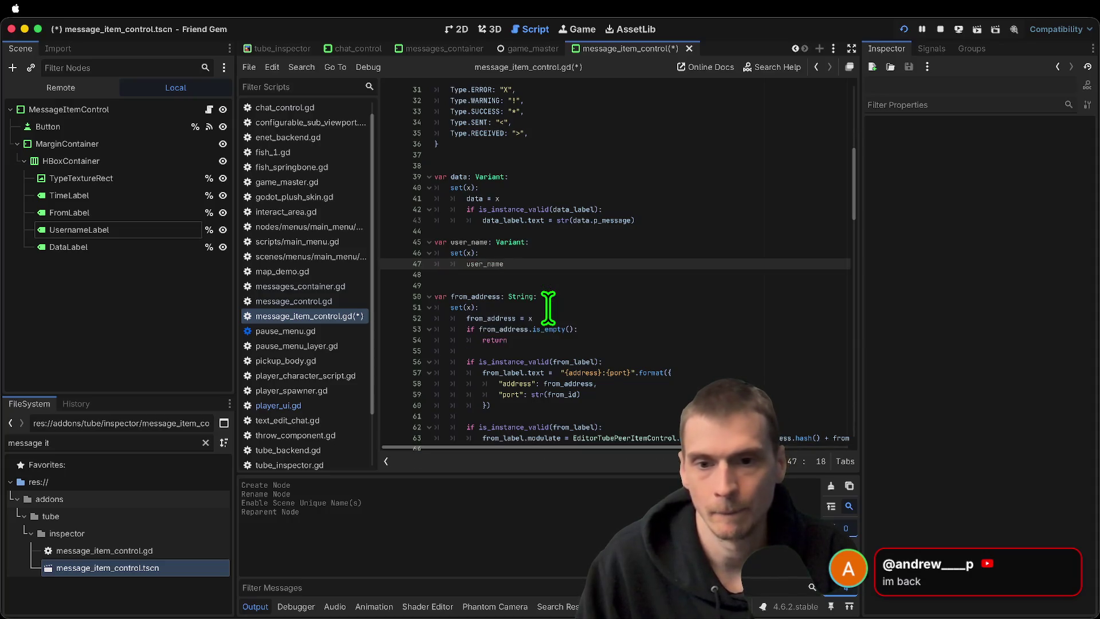
type(" = x")
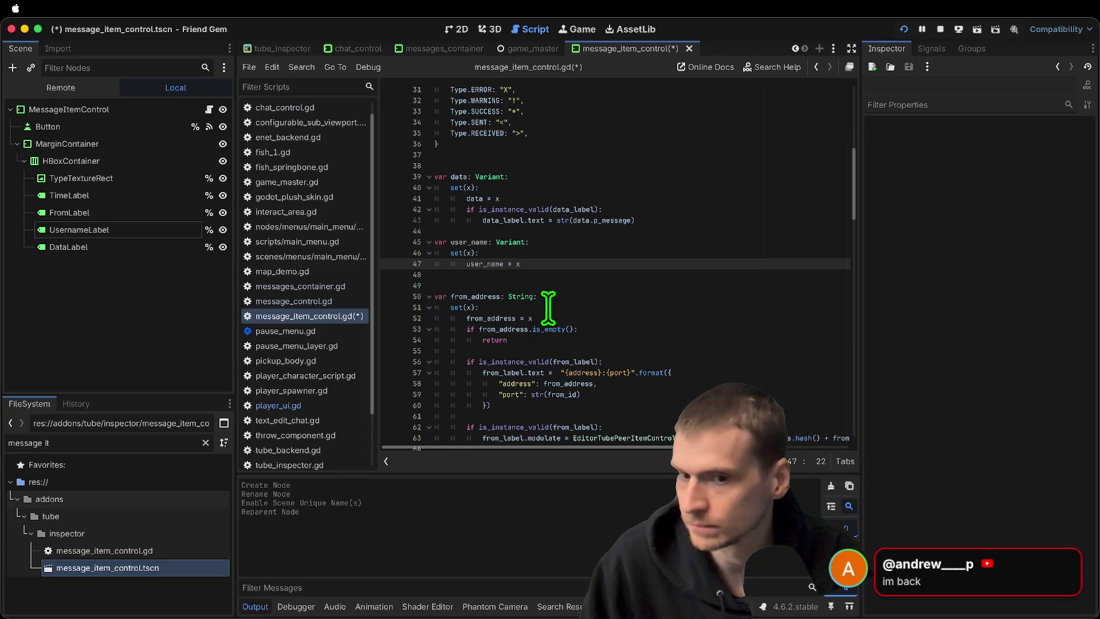
key("Return")
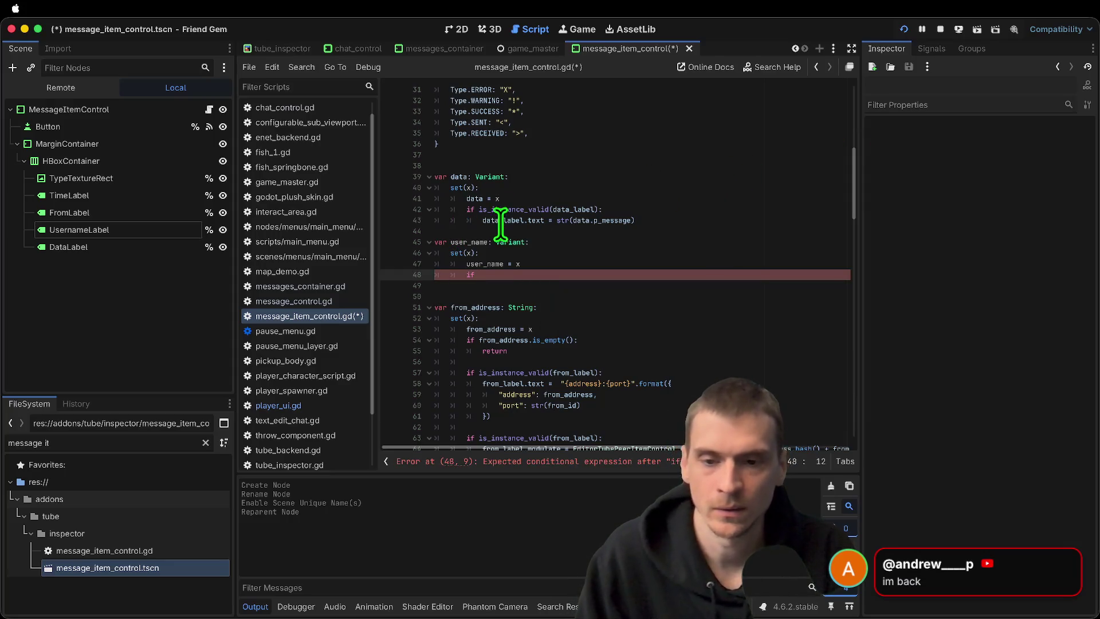
Rename the property user_name to username and begin an if x.color check
double_click(475, 242)
scroll(657, 252, "down", 5)
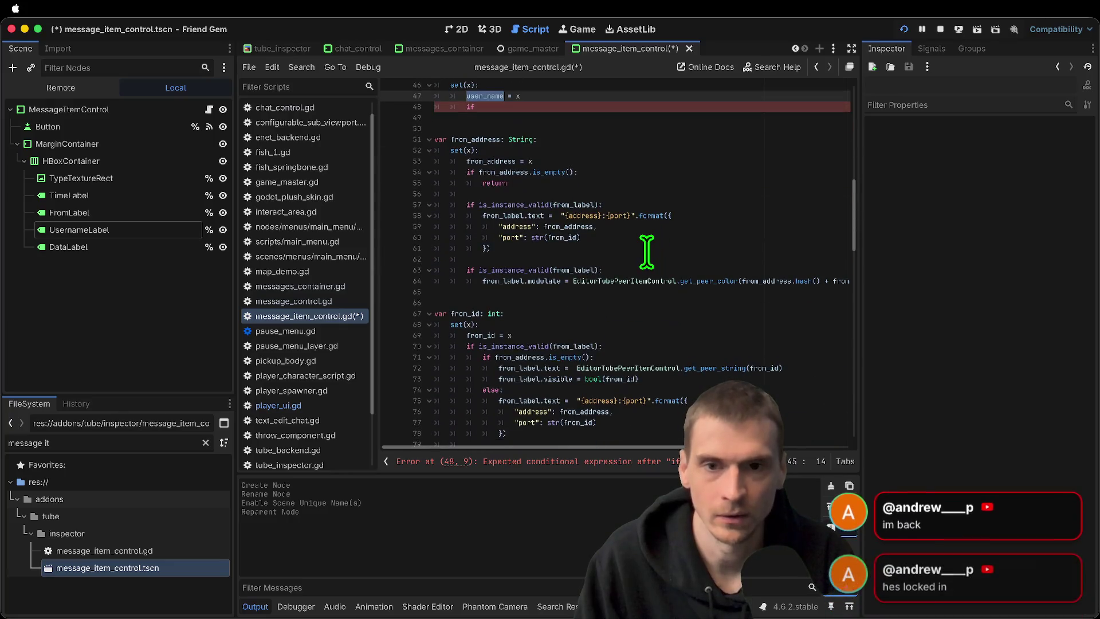
key("BackSpace")
key("BackSpace")
key("BackSpace")
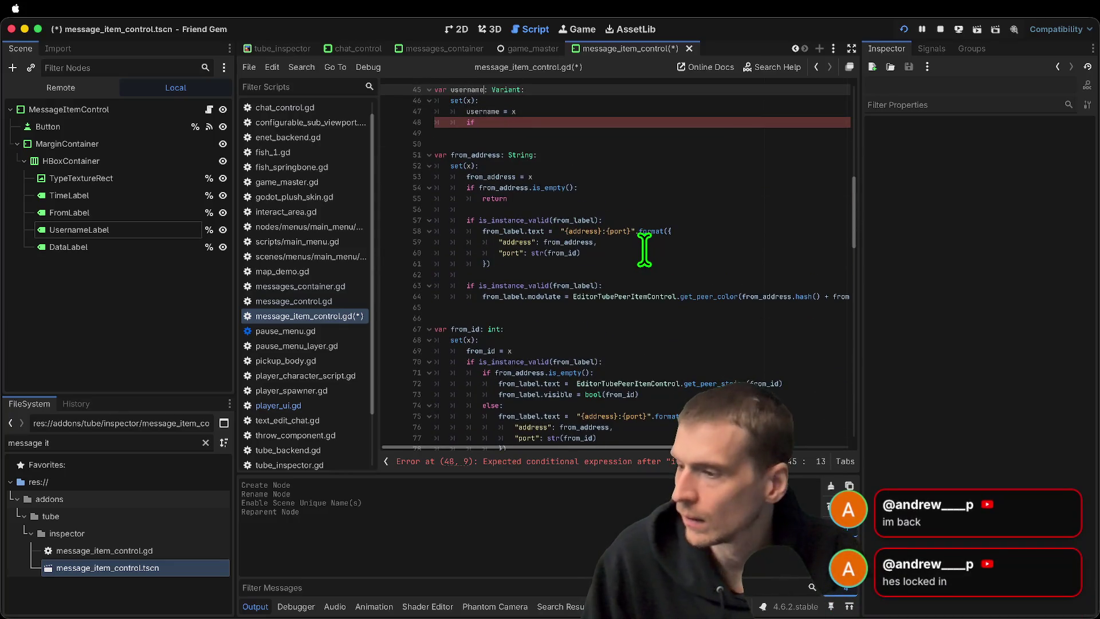
scroll(662, 164, "up", 1)
scroll(665, 171, "up", 3)
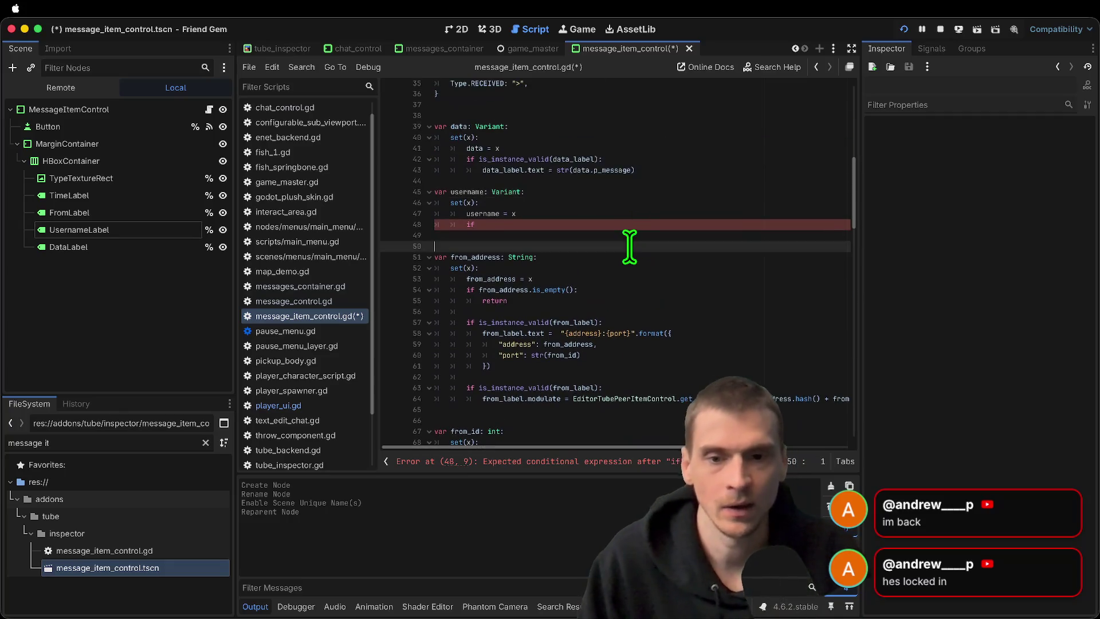
left_click(673, 226)
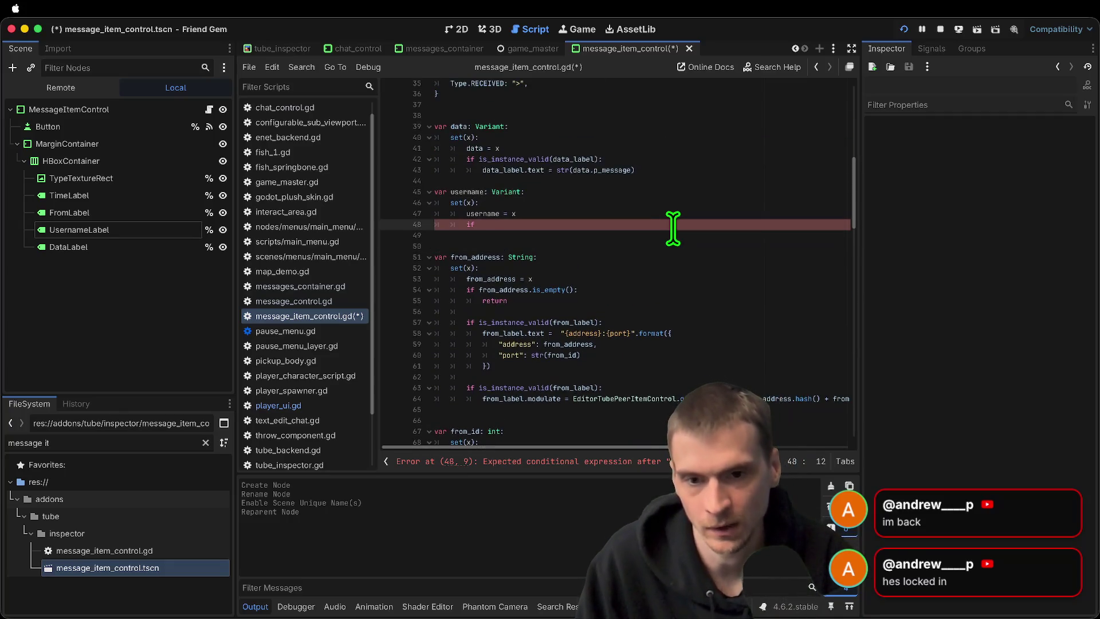
type("x.color")
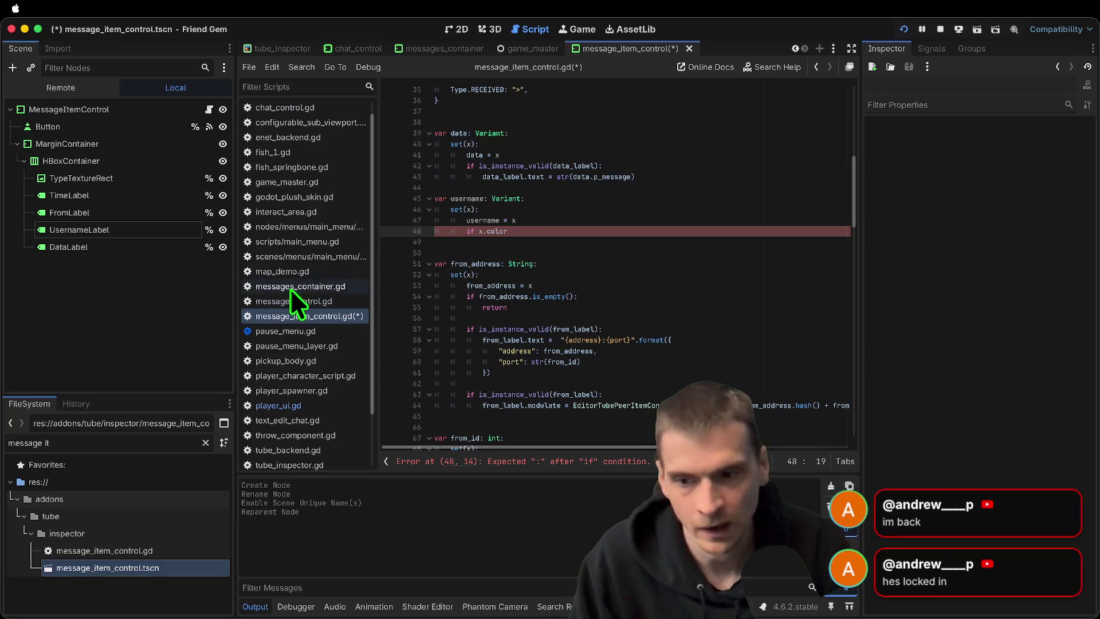
Compare the code in message_control.gd and messages_container.gd with the message item script
left_click(303, 302)
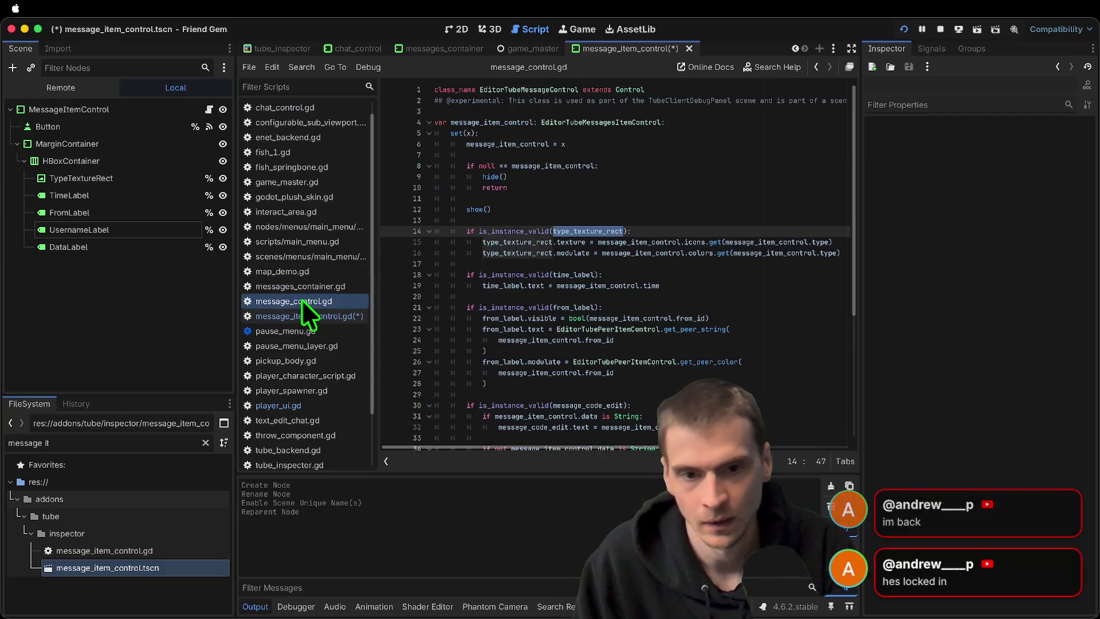
scroll(502, 210, "down", 6)
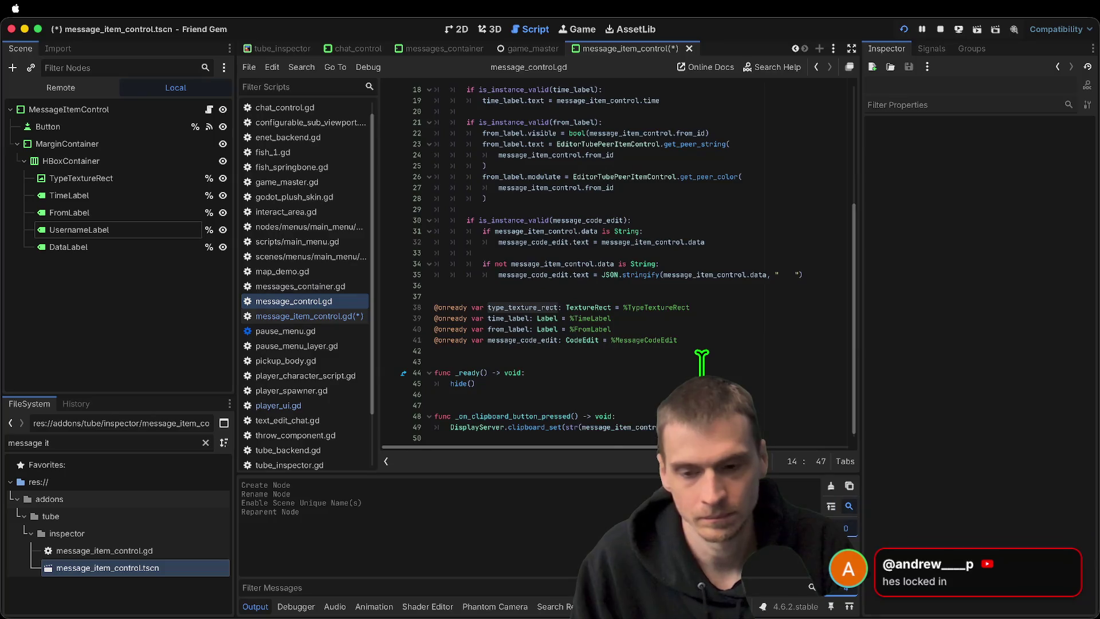
scroll(702, 361, "up", 6)
left_click(339, 319)
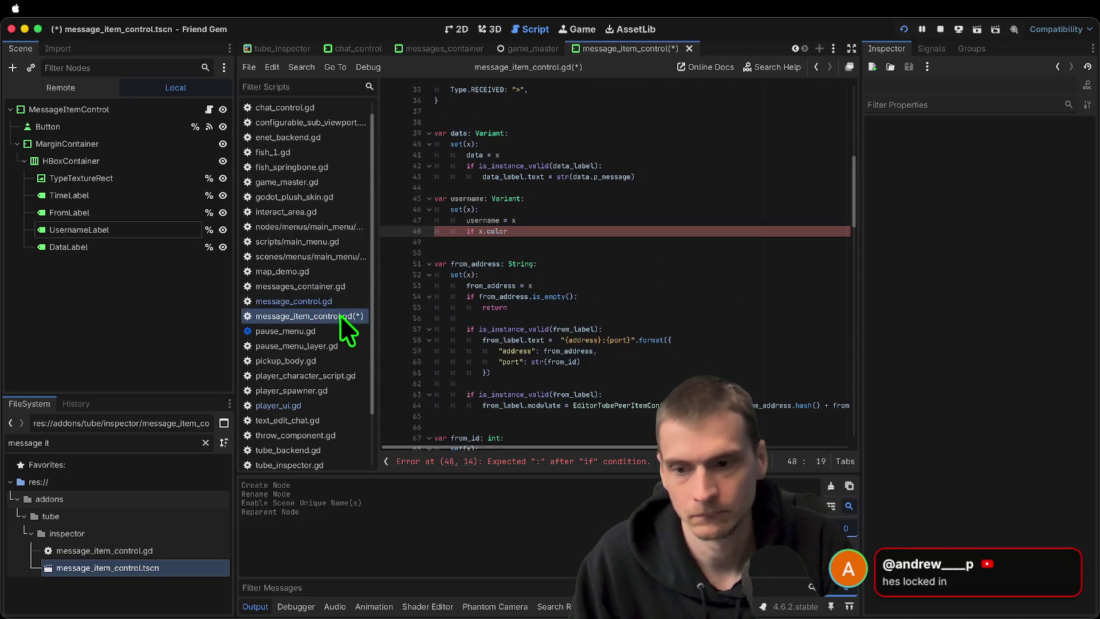
left_click(345, 286)
scroll(639, 290, "up", 3)
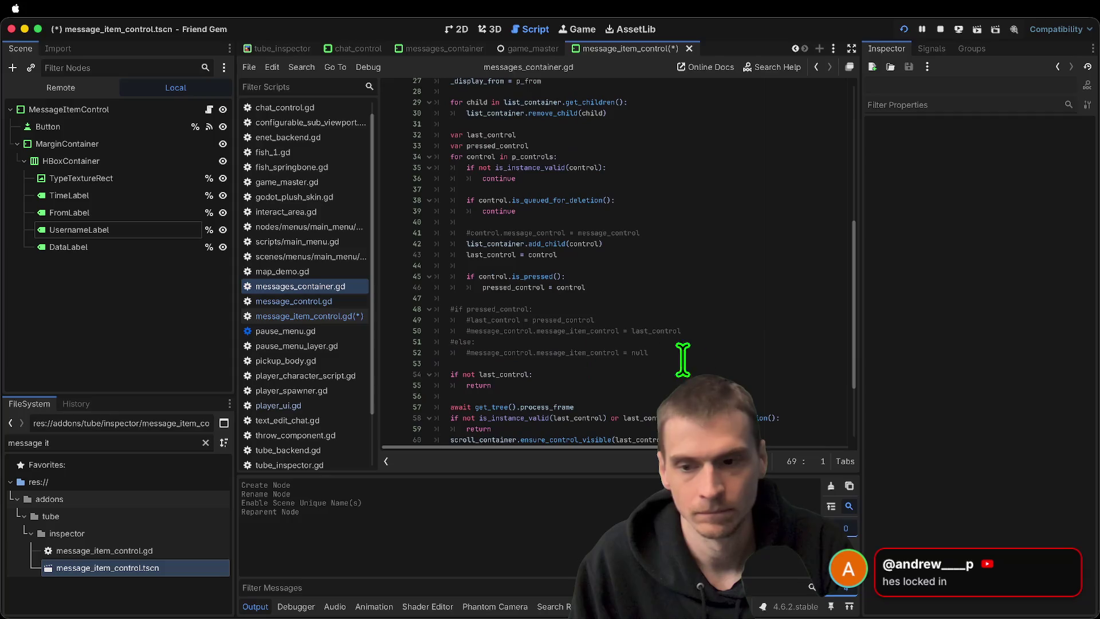
left_click(255, 316)
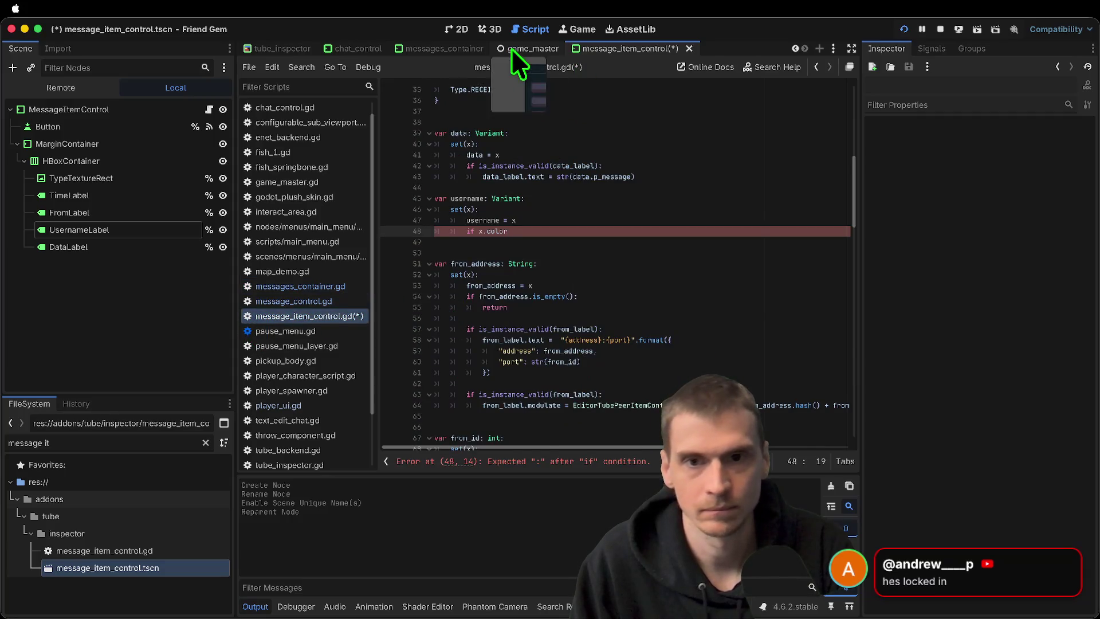
Confirm chat_control's custom_message has username and color keys, then return to the if x.color line
left_click(441, 50)
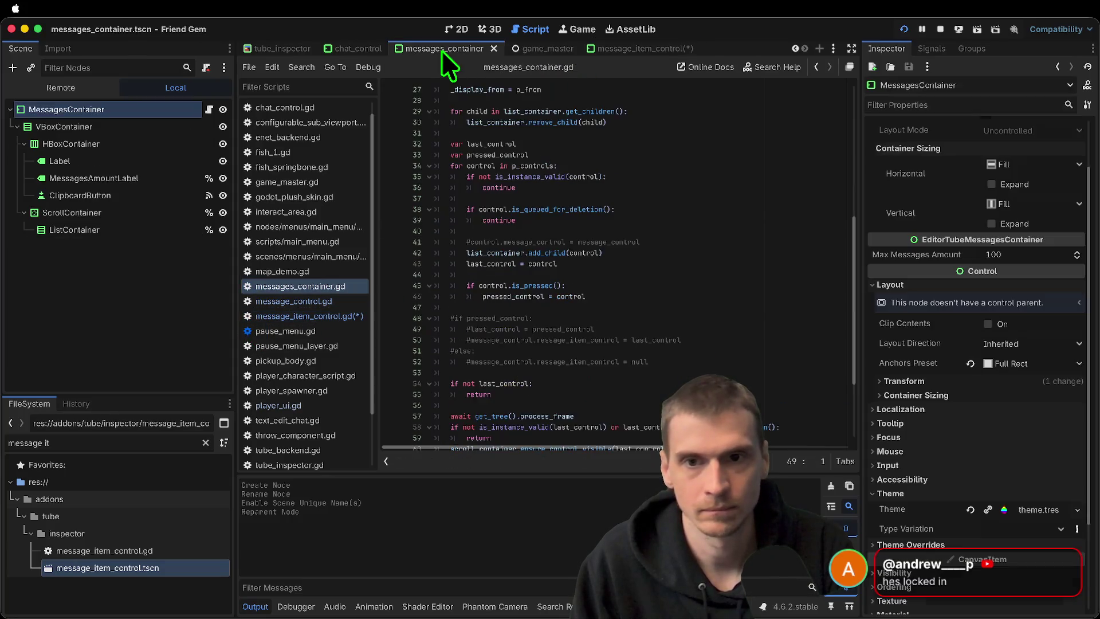
left_click(365, 49)
scroll(672, 375, "up", 8)
scroll(675, 343, "down", 1)
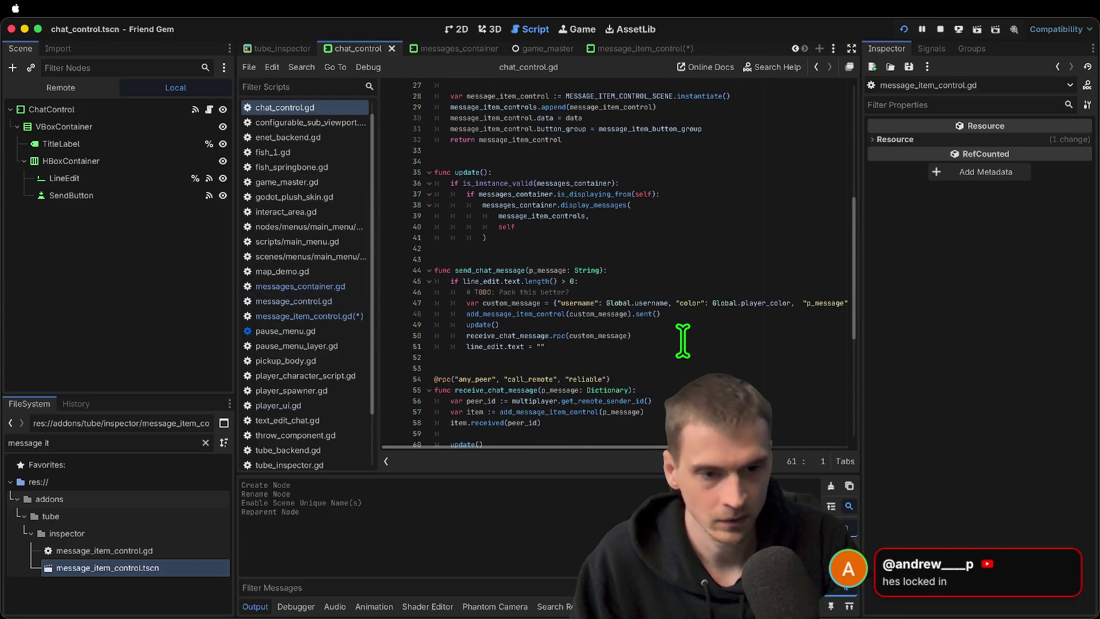
left_click(688, 303)
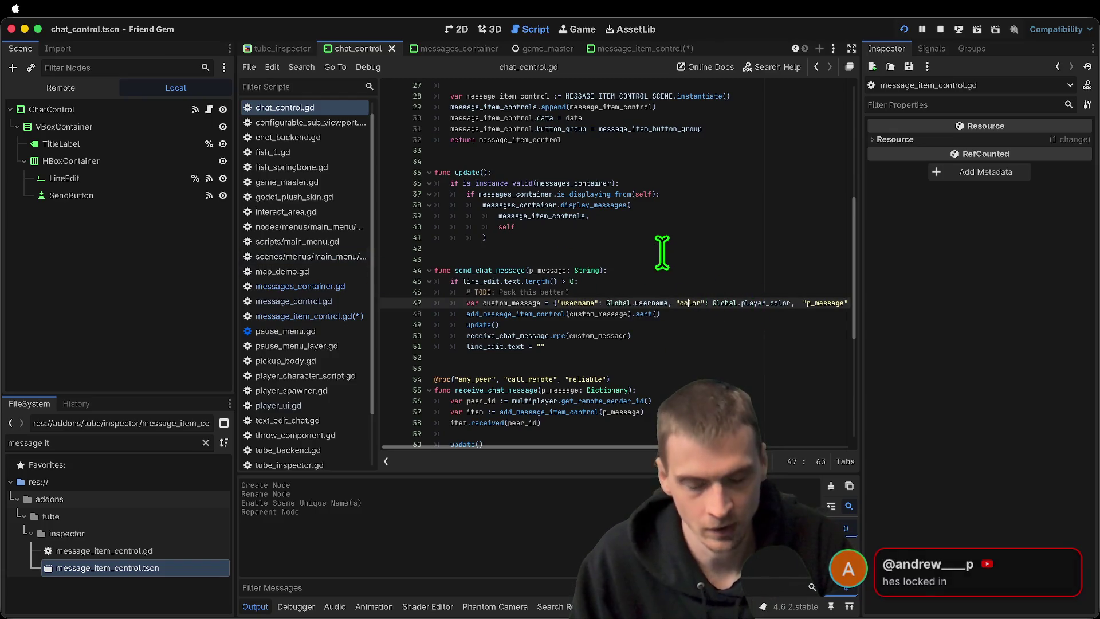
left_click(567, 302)
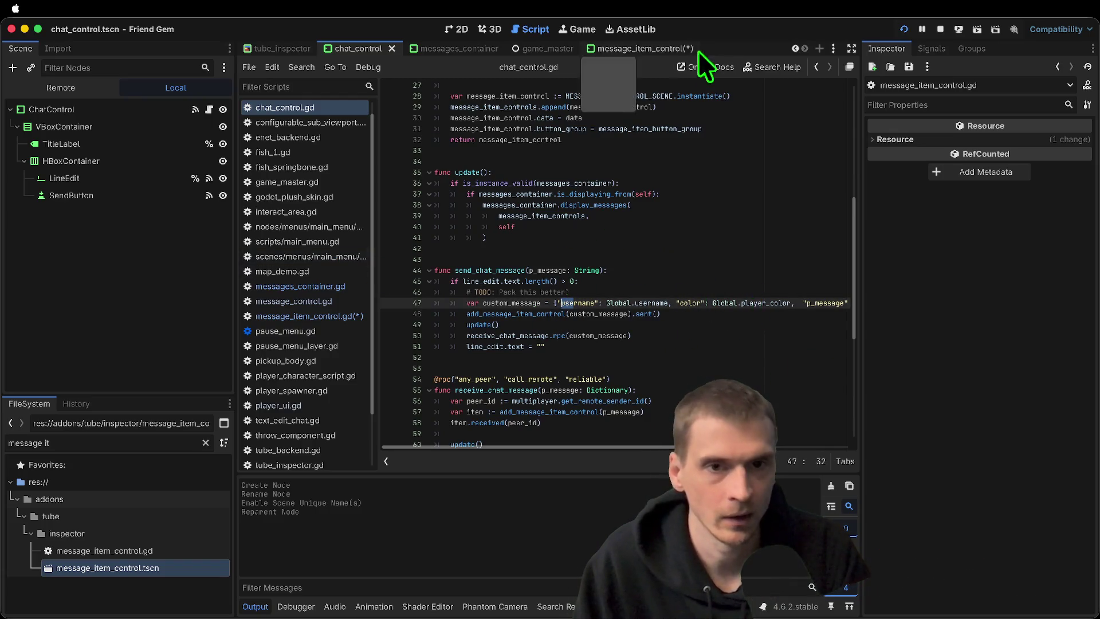
left_click(647, 48)
left_click(747, 240)
left_click(706, 234)
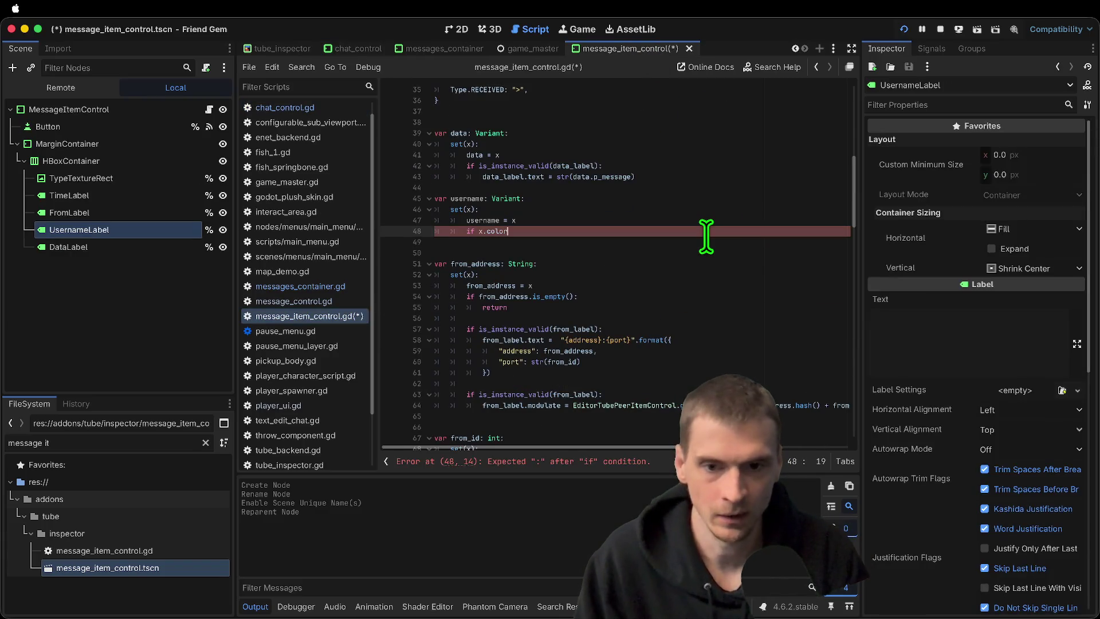
Complete if x.color: with username_label.add_theme_color_override("font_color", x.color) and begin an if x.username line
type(":")
key("Return")
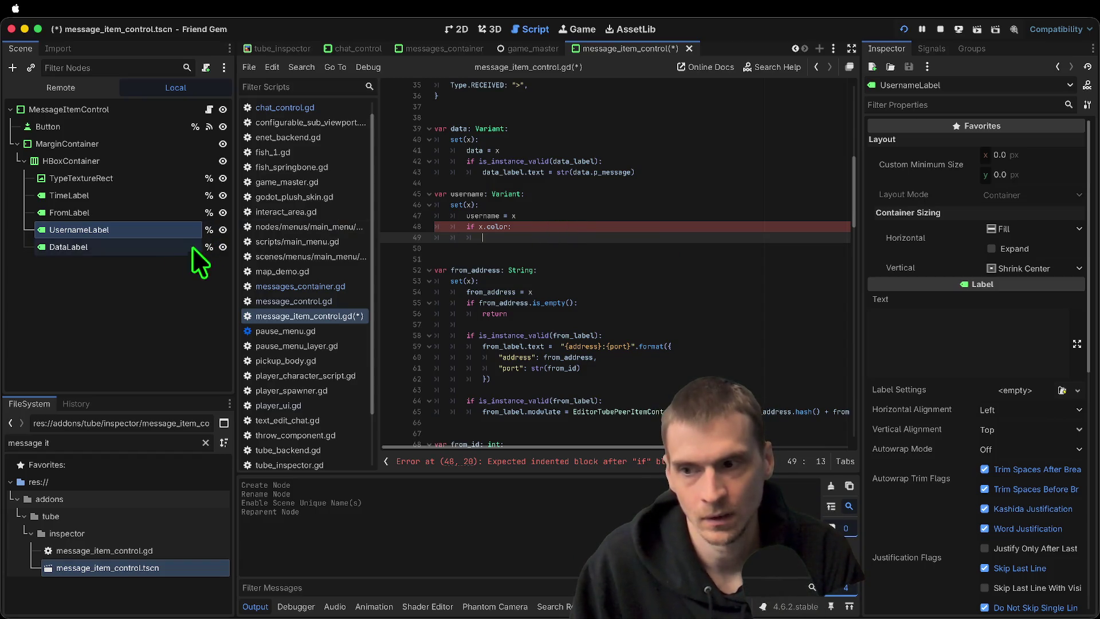
left_click(141, 322)
left_click(136, 231)
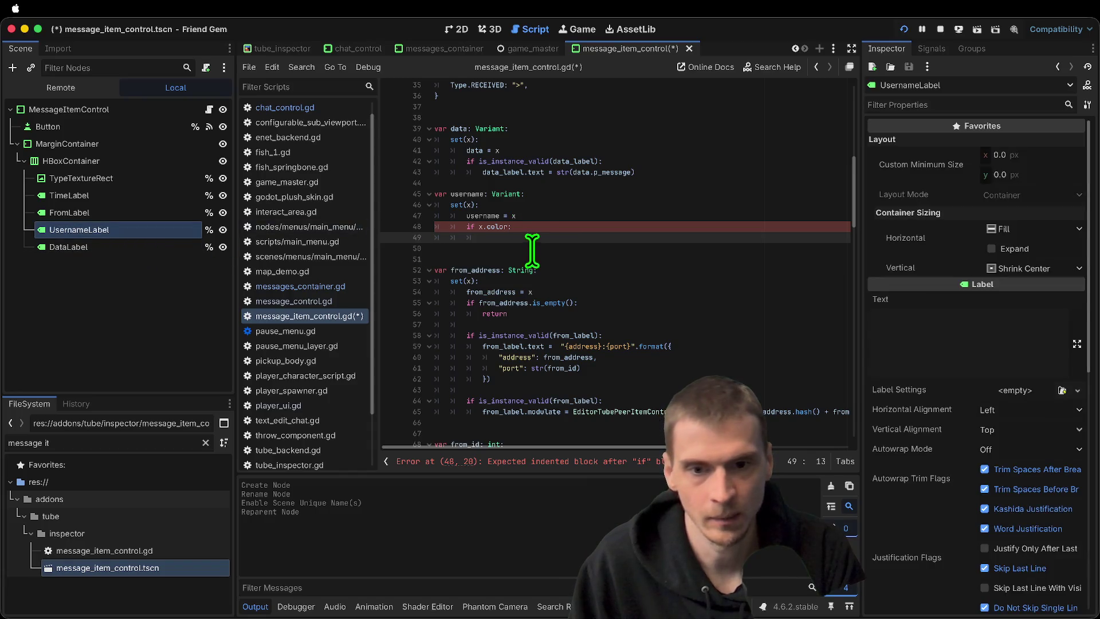
type("username_label.")
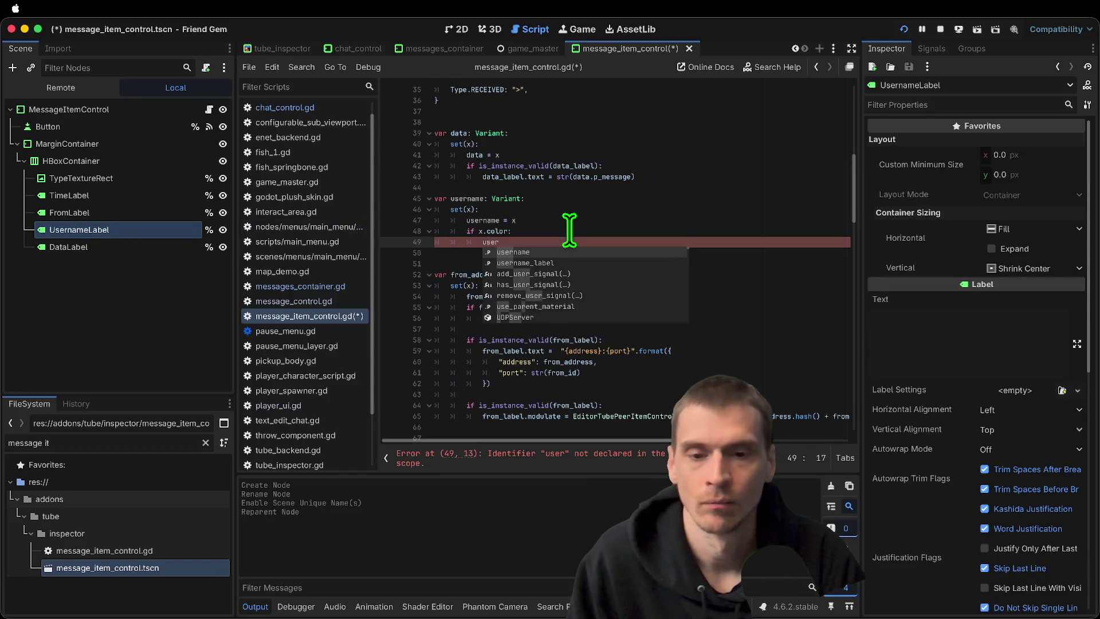
type("c")
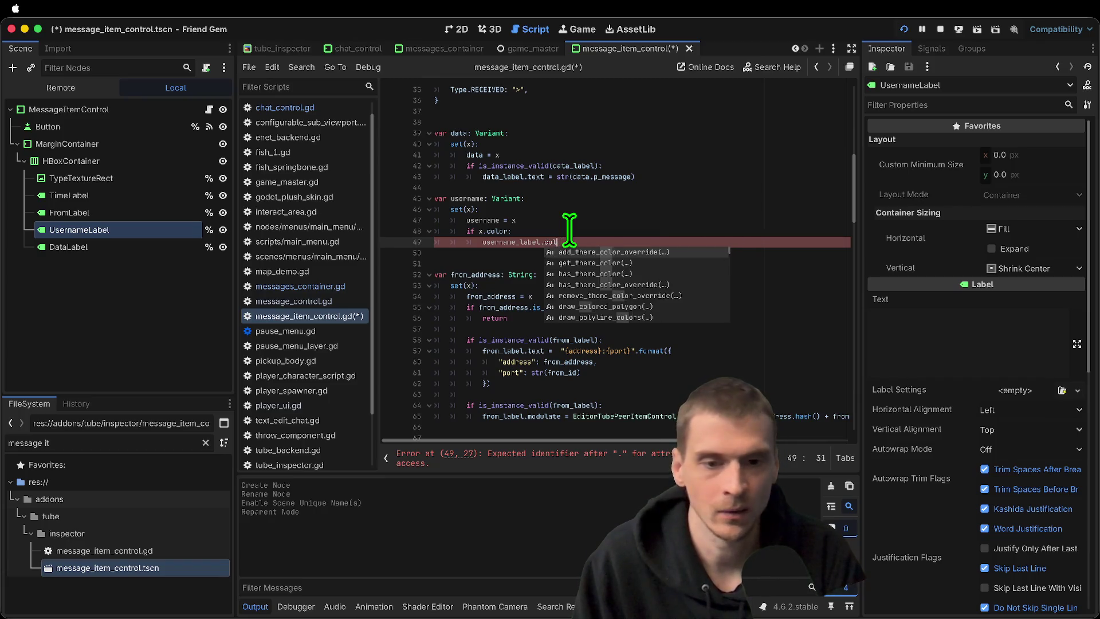
type("ol")
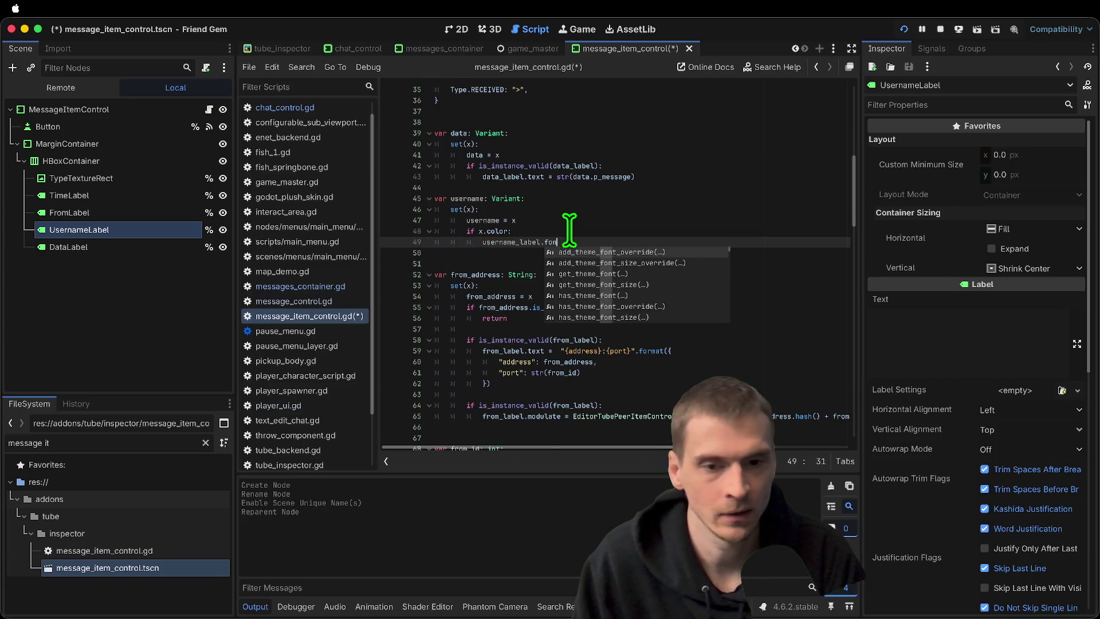
type("or")
key("Down")
key("Down")
key("Down")
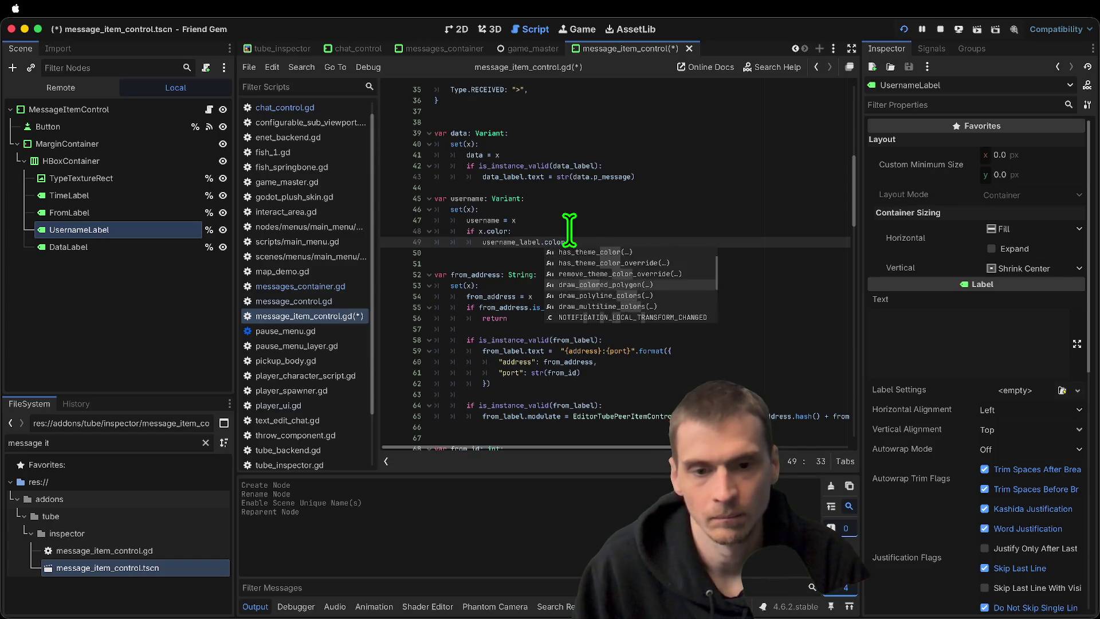
key("Up")
key("Up")
key("Up")
key("Return")
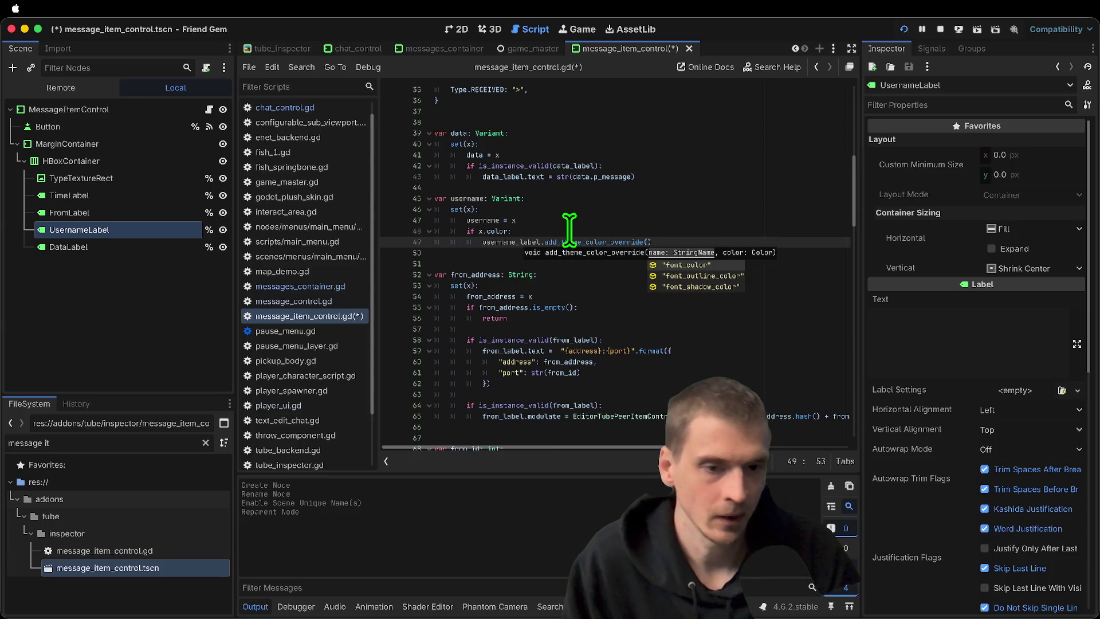
key("Return")
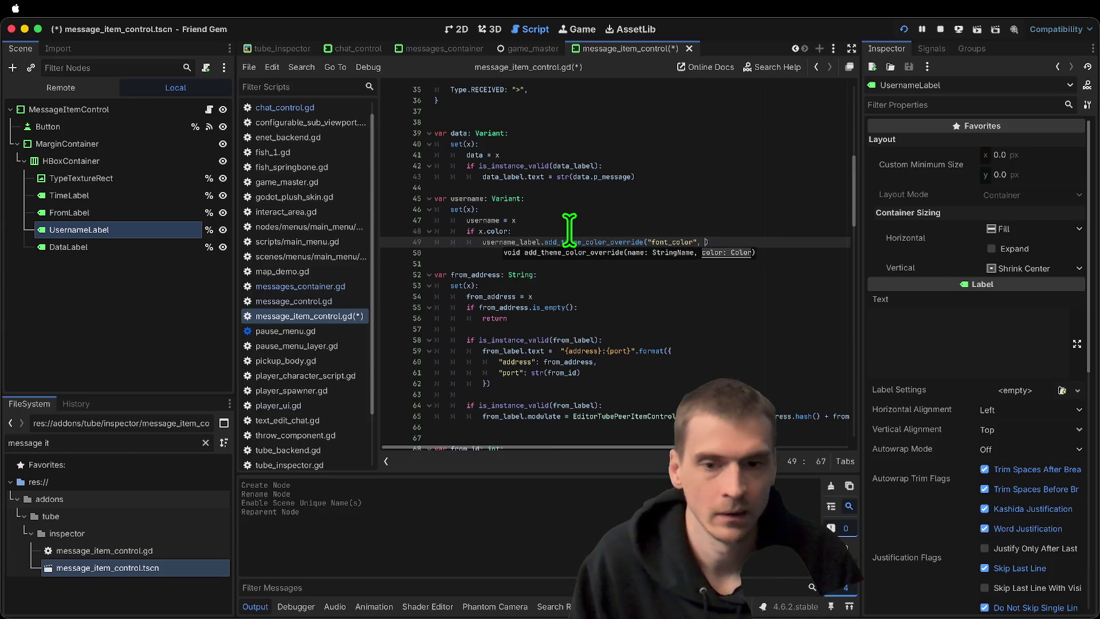
type("x.corl")
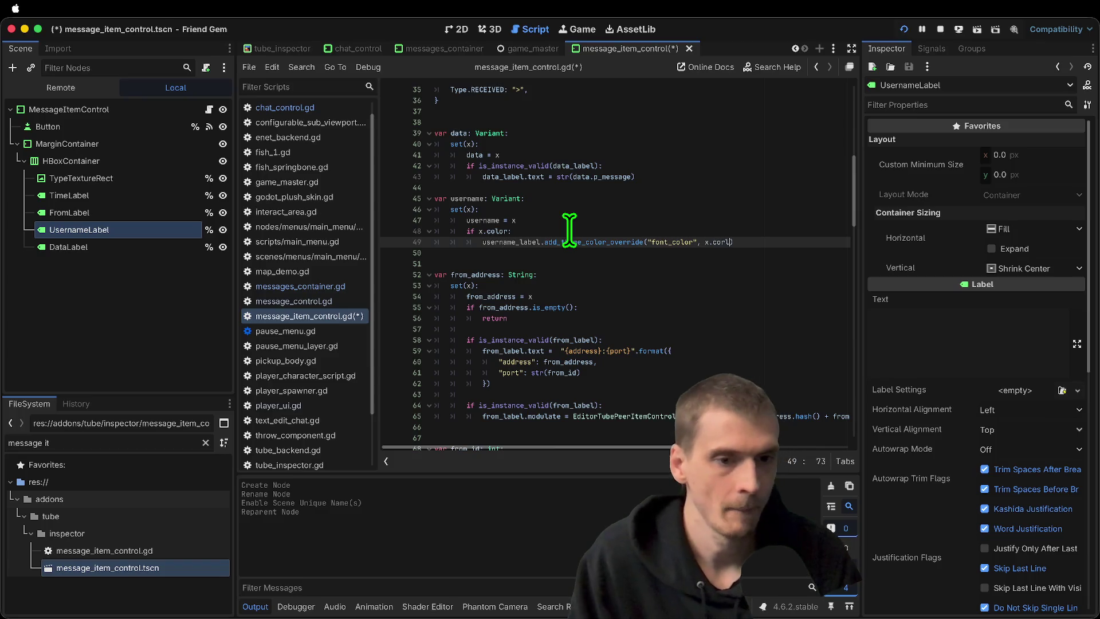
type("or")
key("Down")
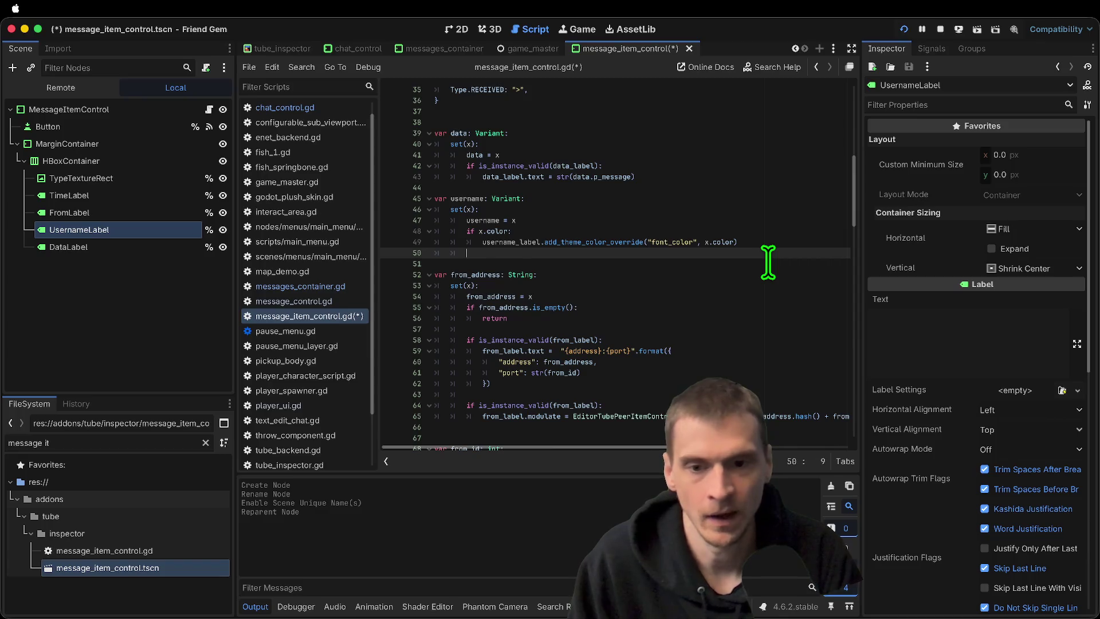
key("Return")
type("if x.username")
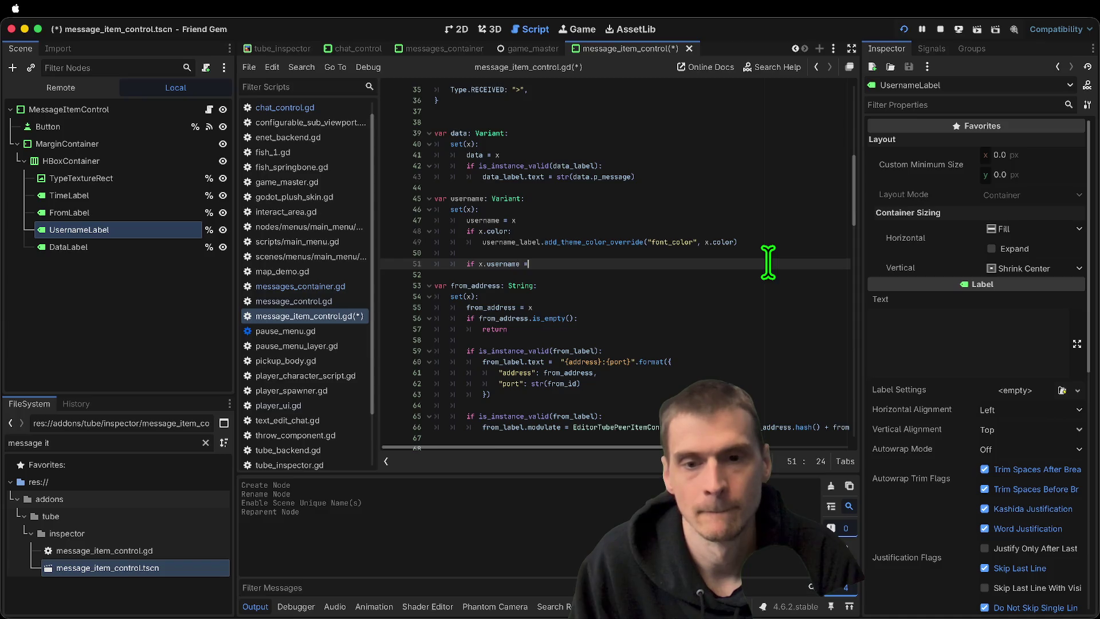
type(" = x")
Under the if x.username check, set username_label.text = x.username
key("Return")
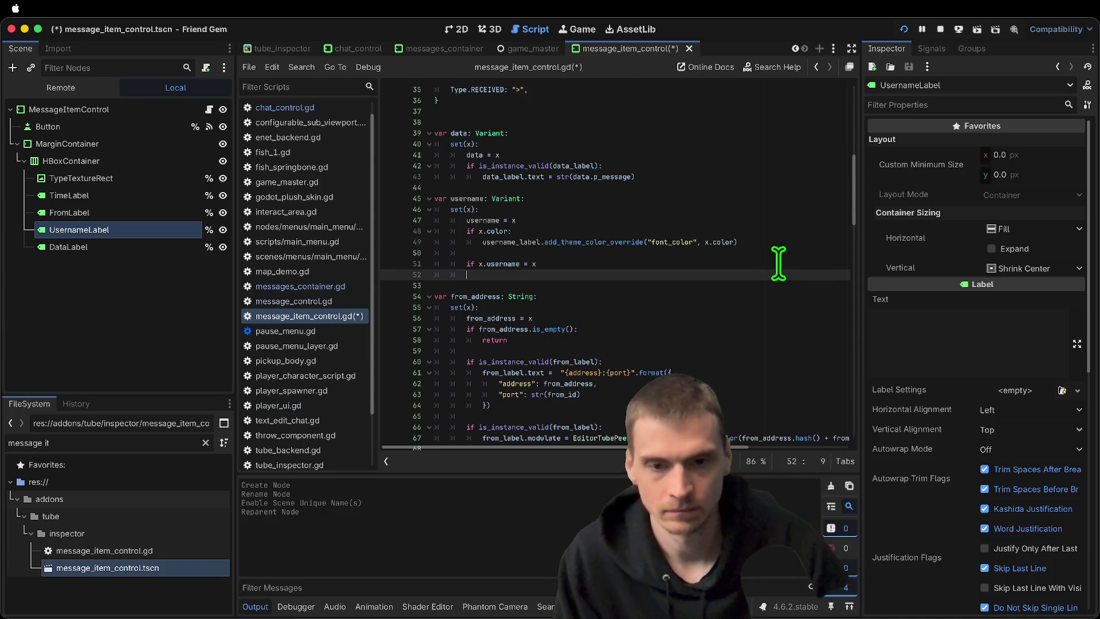
key("BackSpace")
key("BackSpace")
key("BackSpace")
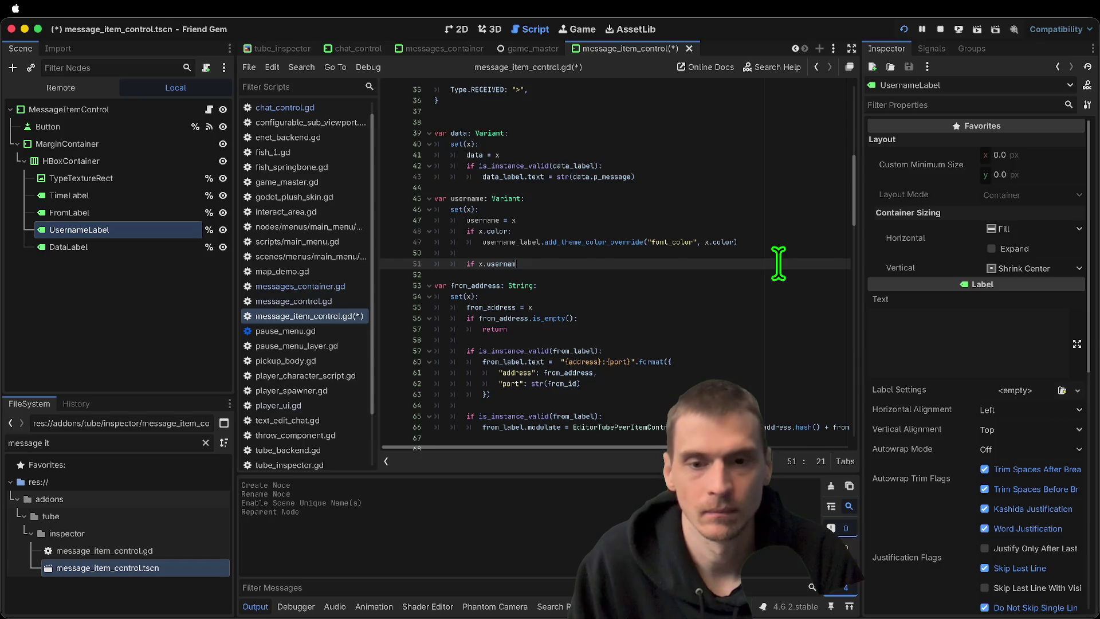
key("Return")
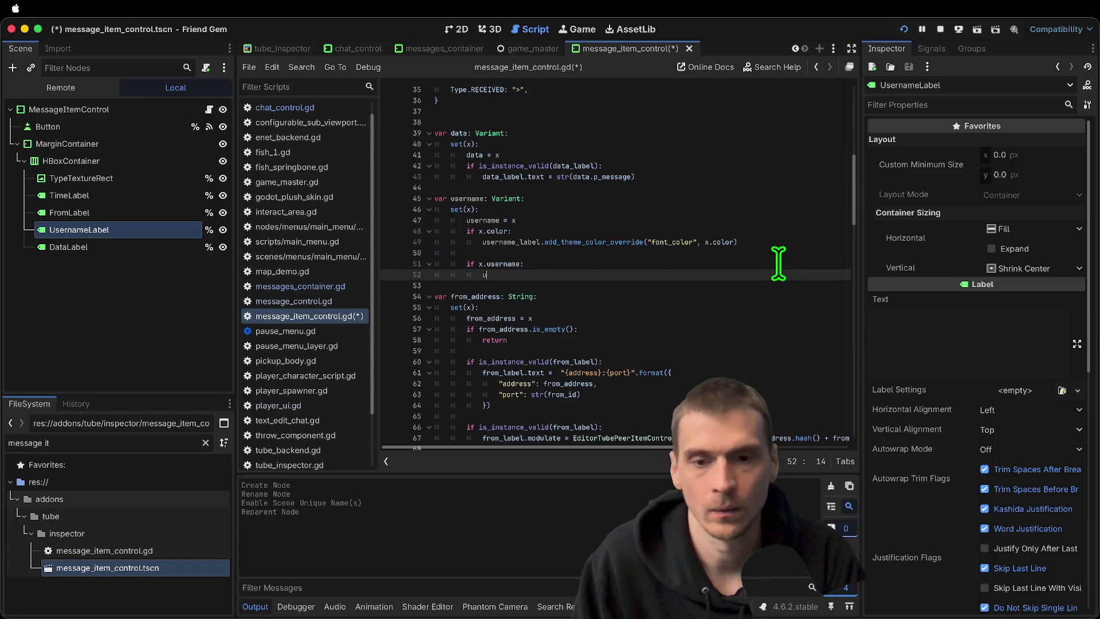
type("ser")
key("Down")
key("Return")
type(".te")
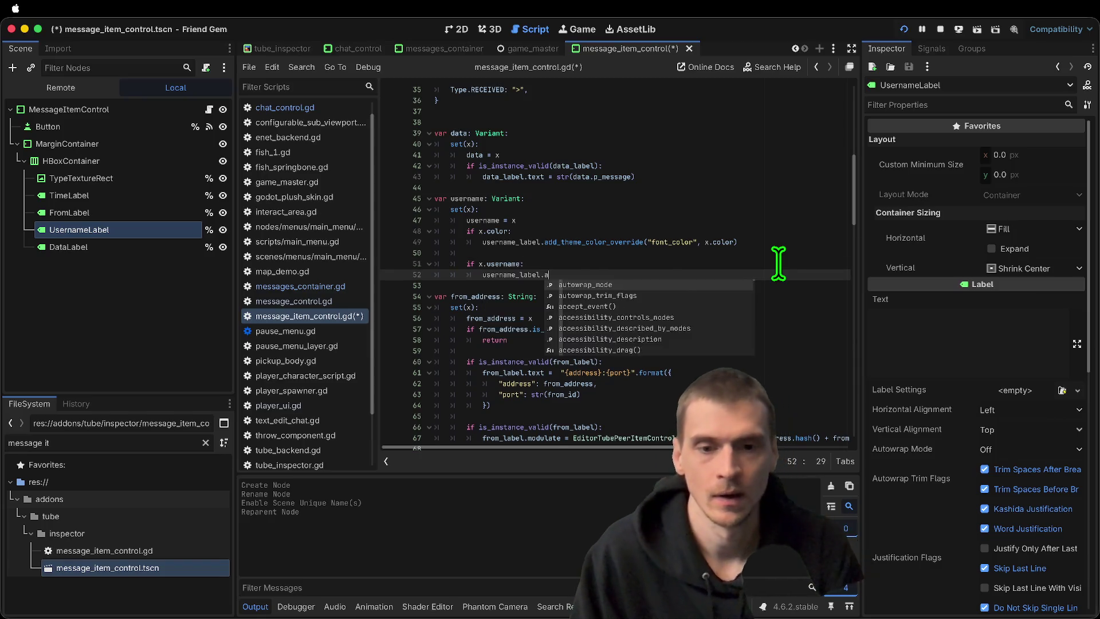
type("xt = ")
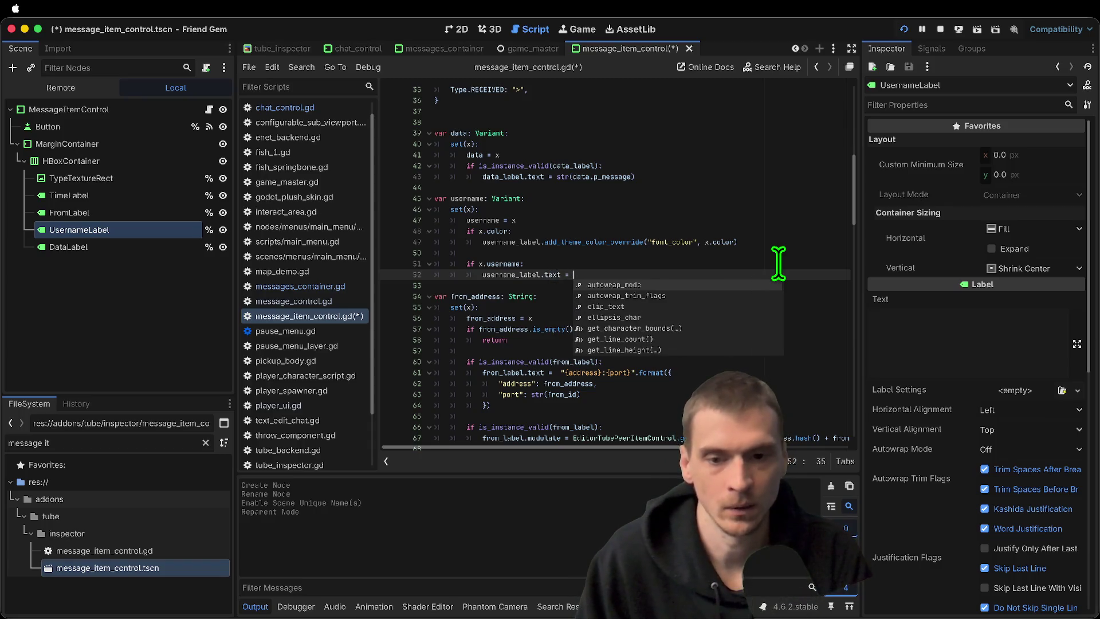
type("x.user")
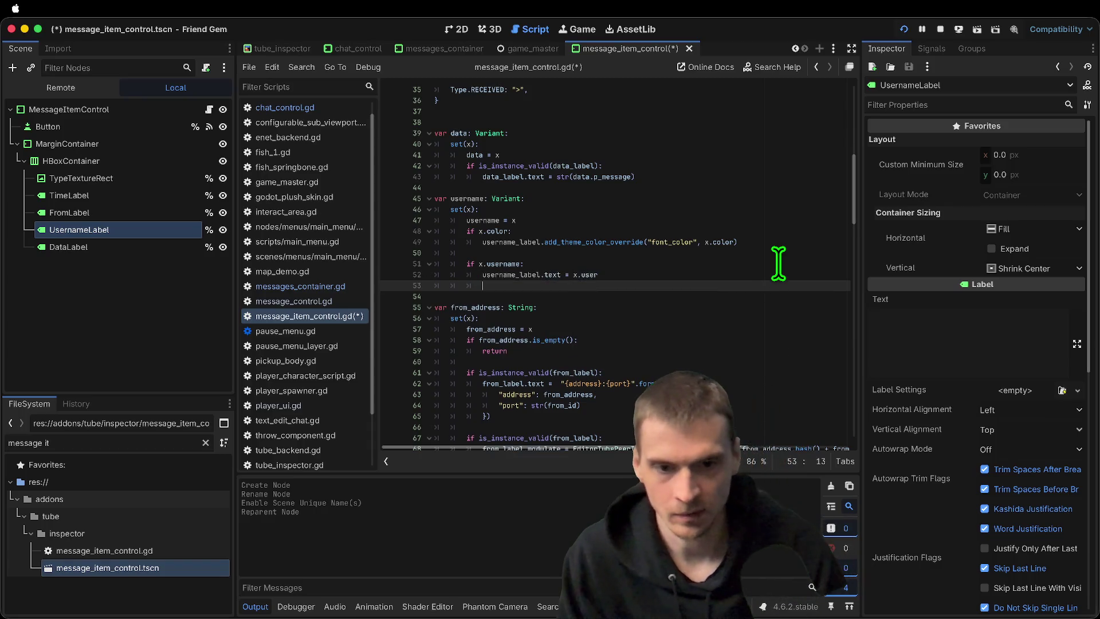
type("name")
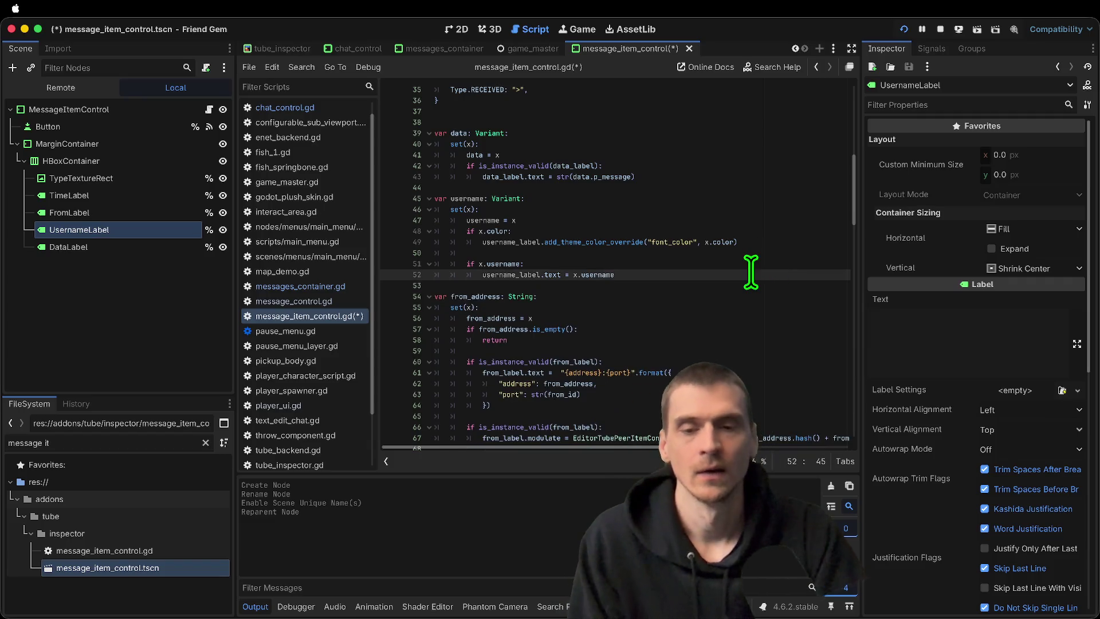
key("Return")
Add an else branch setting username_label.text = from_address
key("Return")
key("Up")
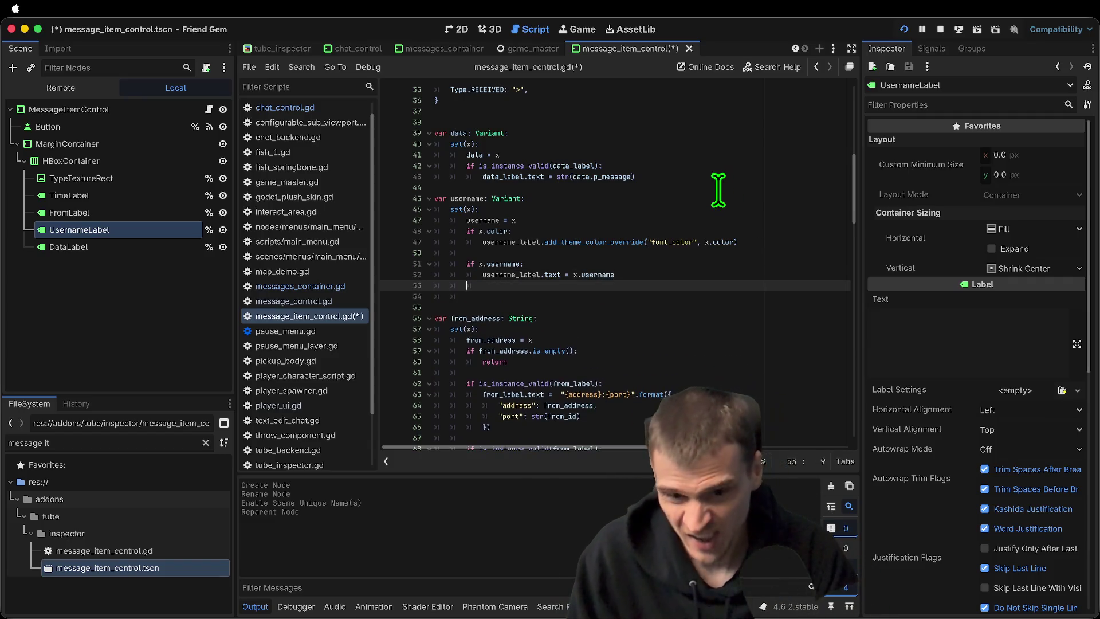
type("else:")
key("Return")
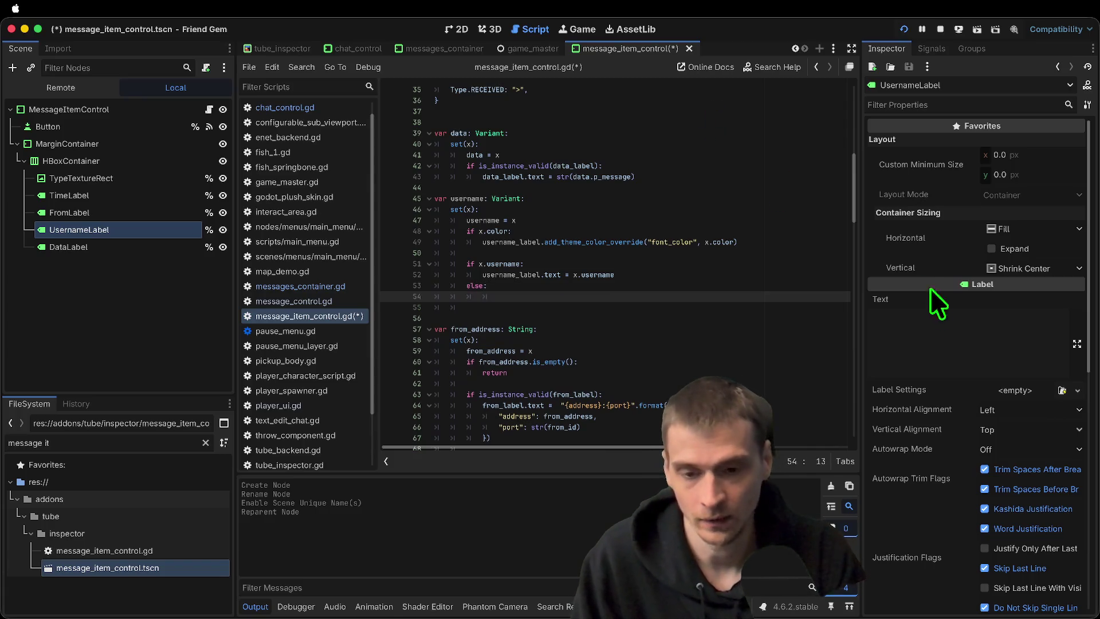
scroll(693, 298, "up", 3)
scroll(682, 275, "down", 5)
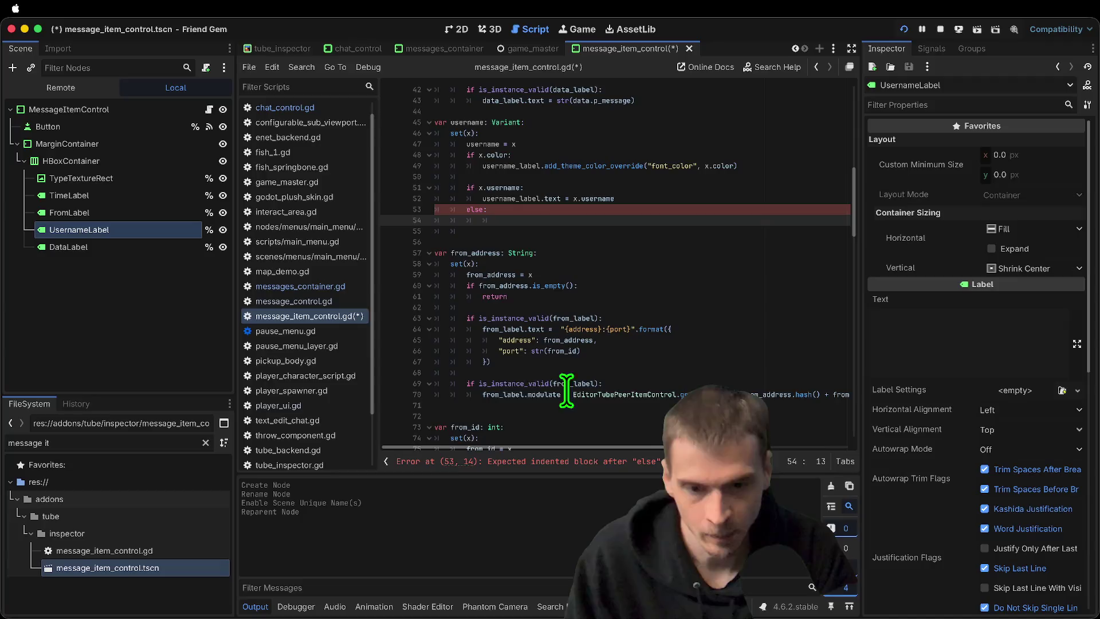
double_click(510, 351)
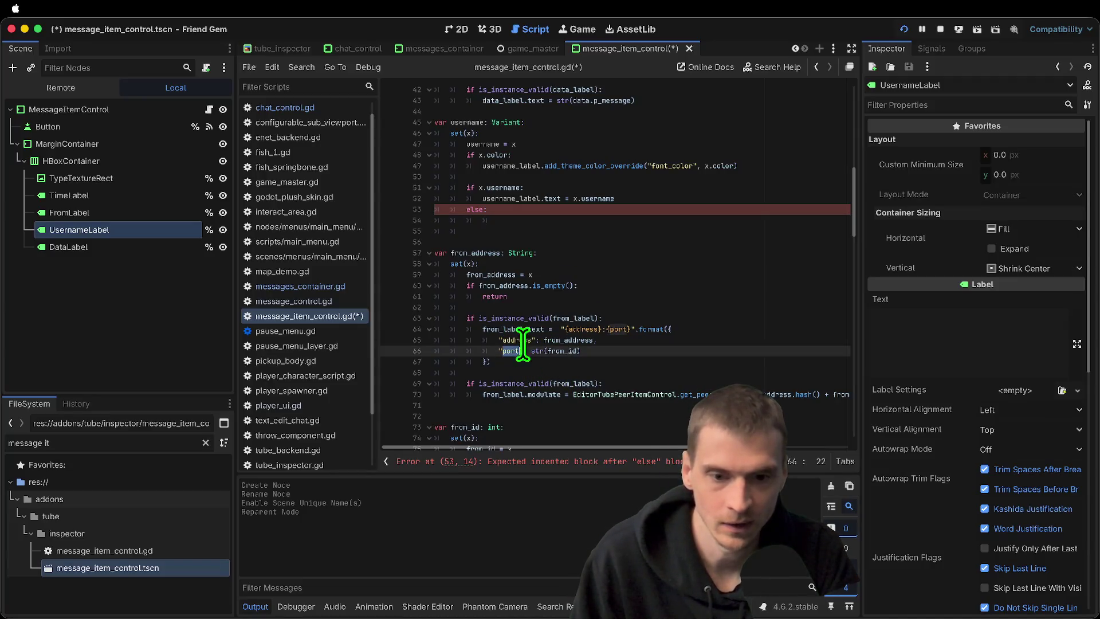
double_click(567, 340)
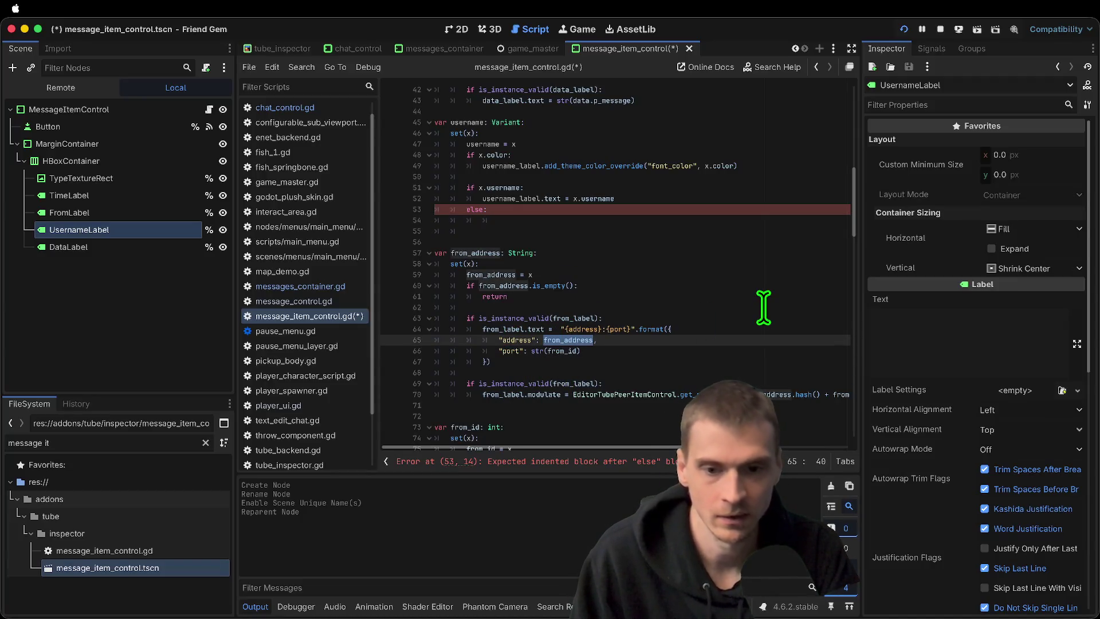
left_click(503, 328)
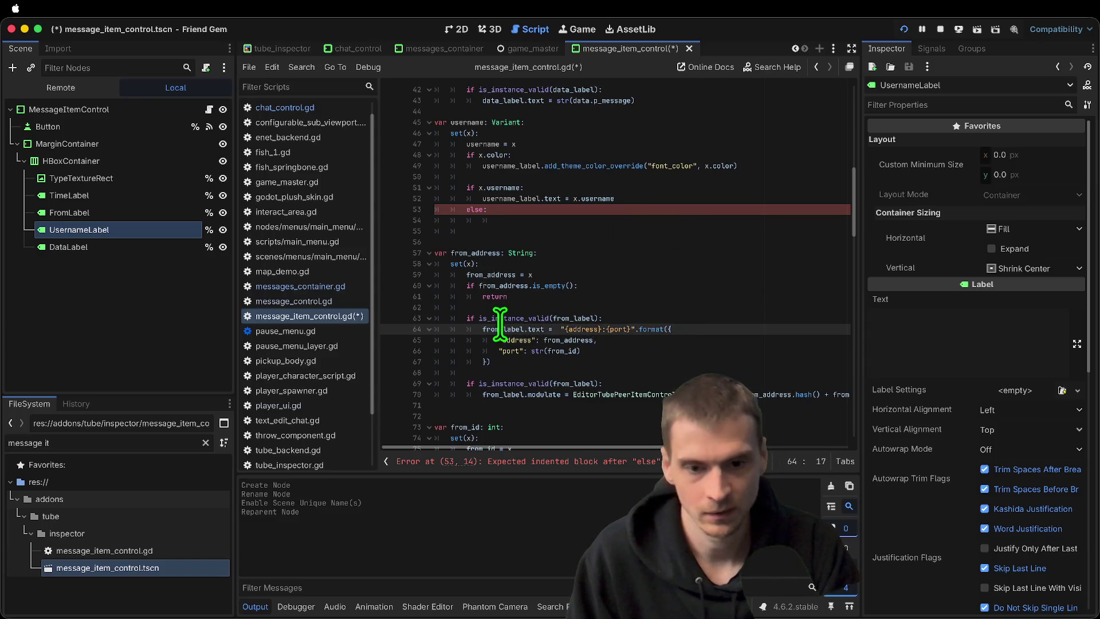
left_click(693, 209)
key("Down")
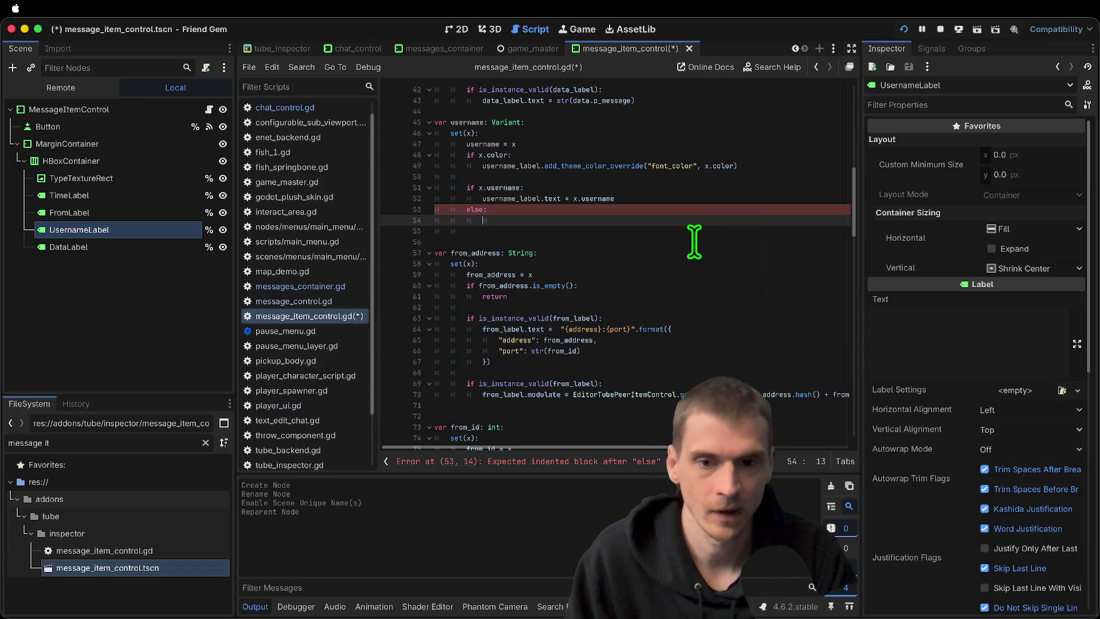
type("username_label.")
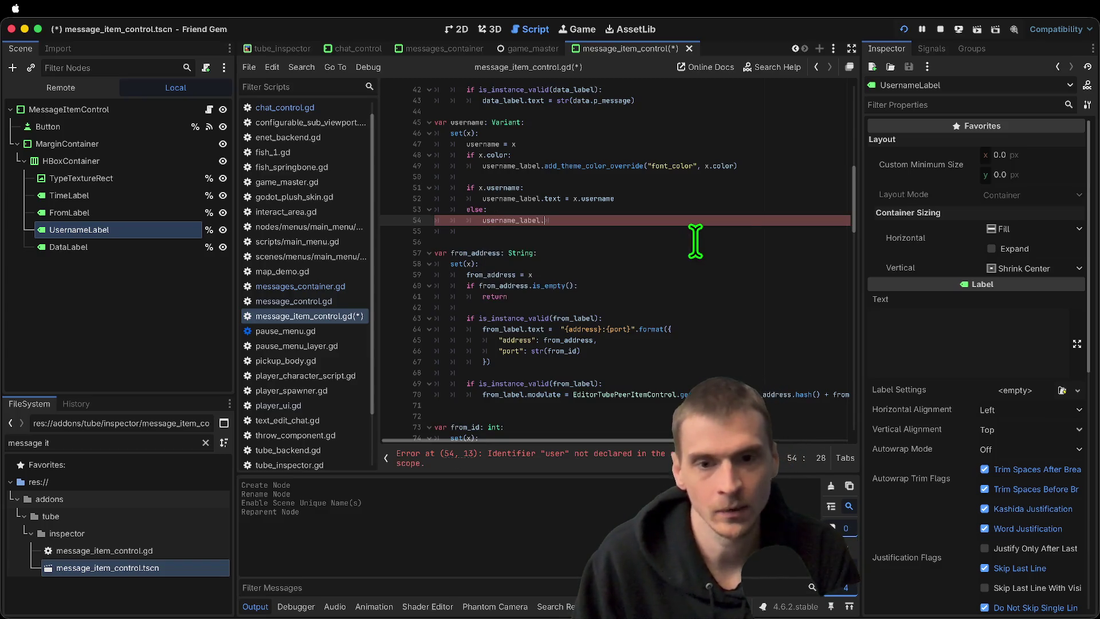
type("from_")
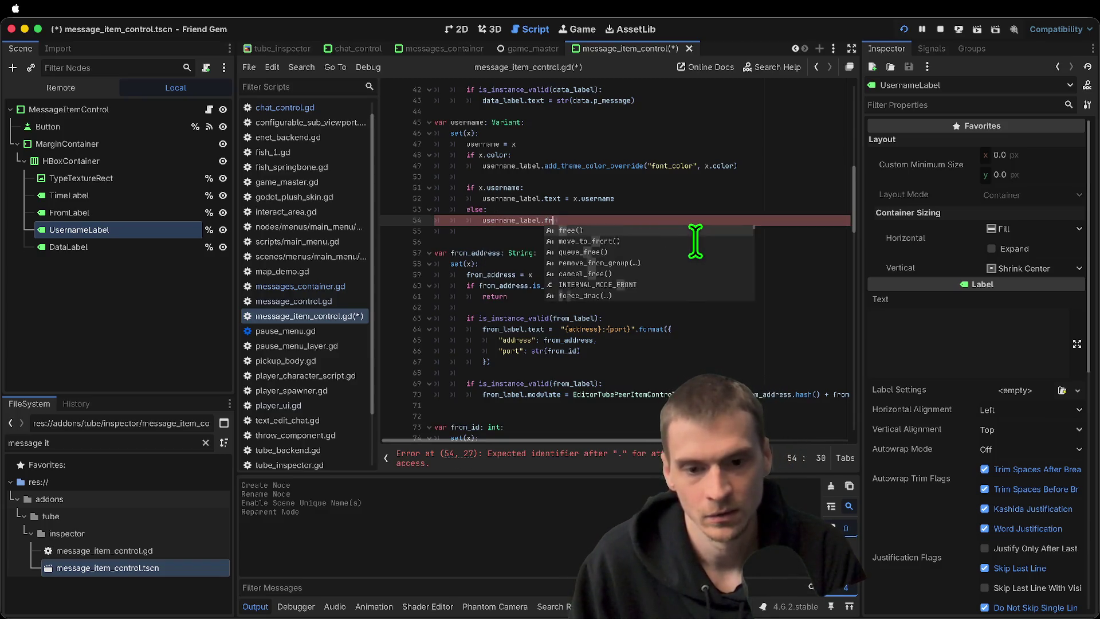
key("Escape")
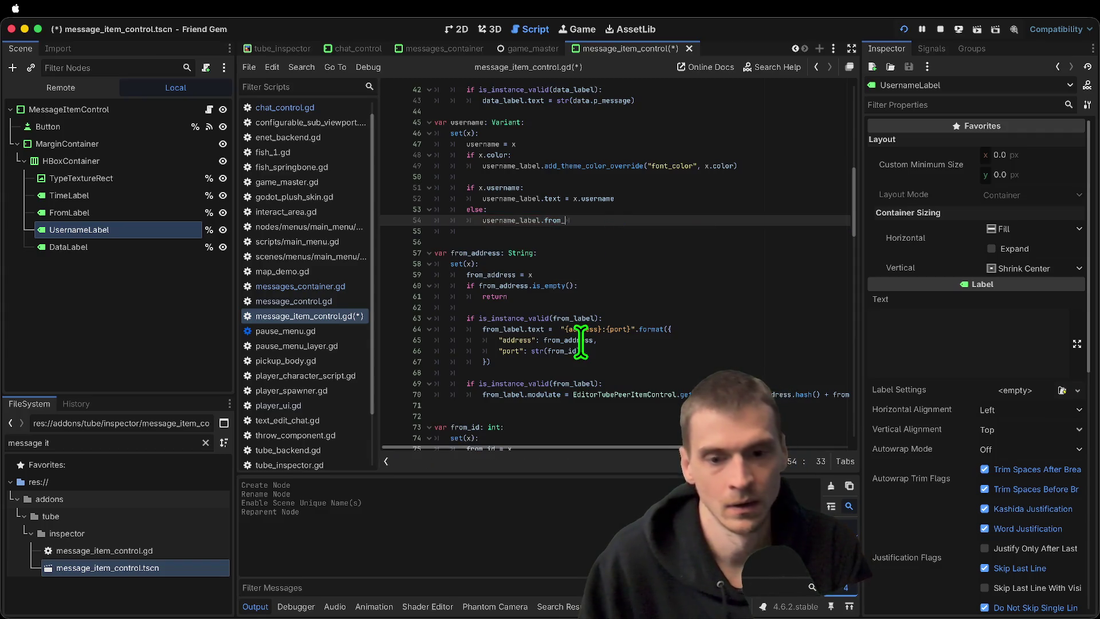
left_click(682, 231)
key("Left")
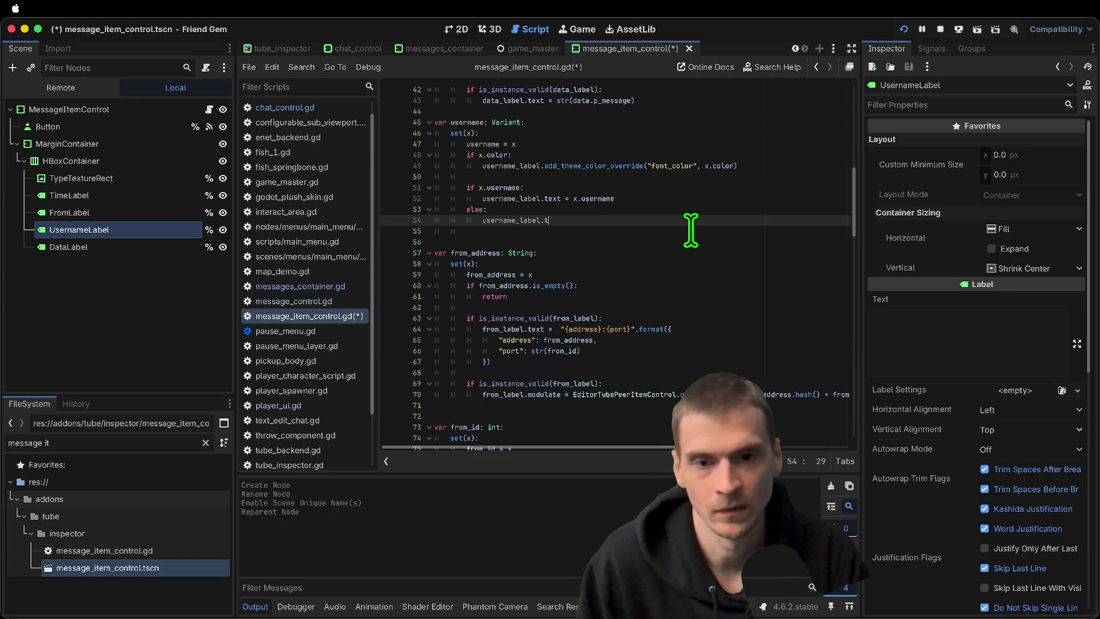
type("ext = from_address")
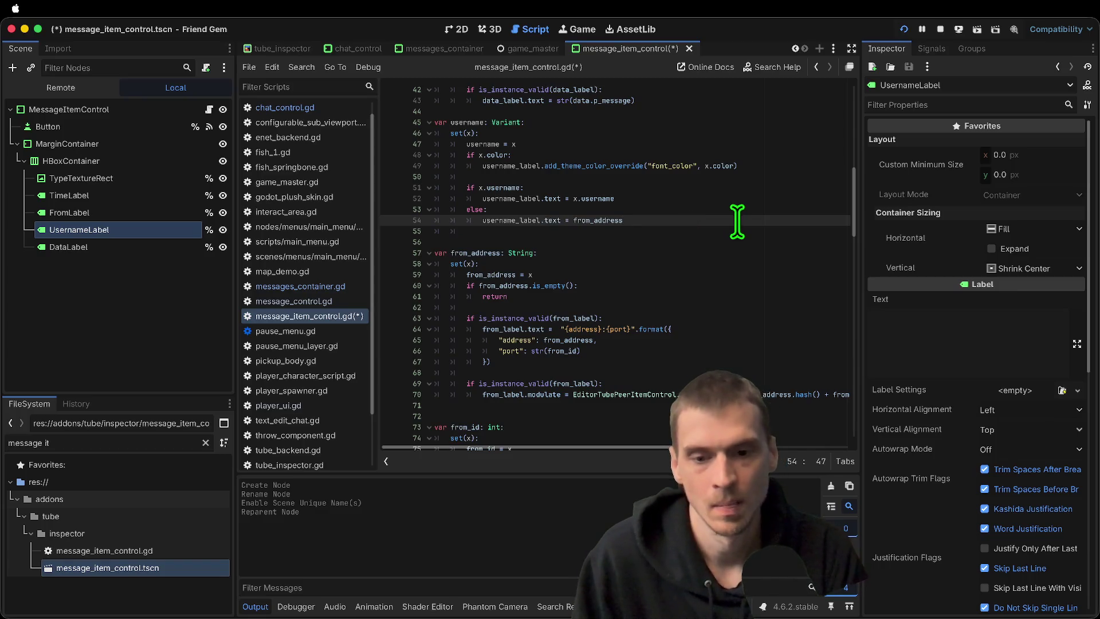
Check the from_address variable name and save message_item_control.gd
double_click(503, 329)
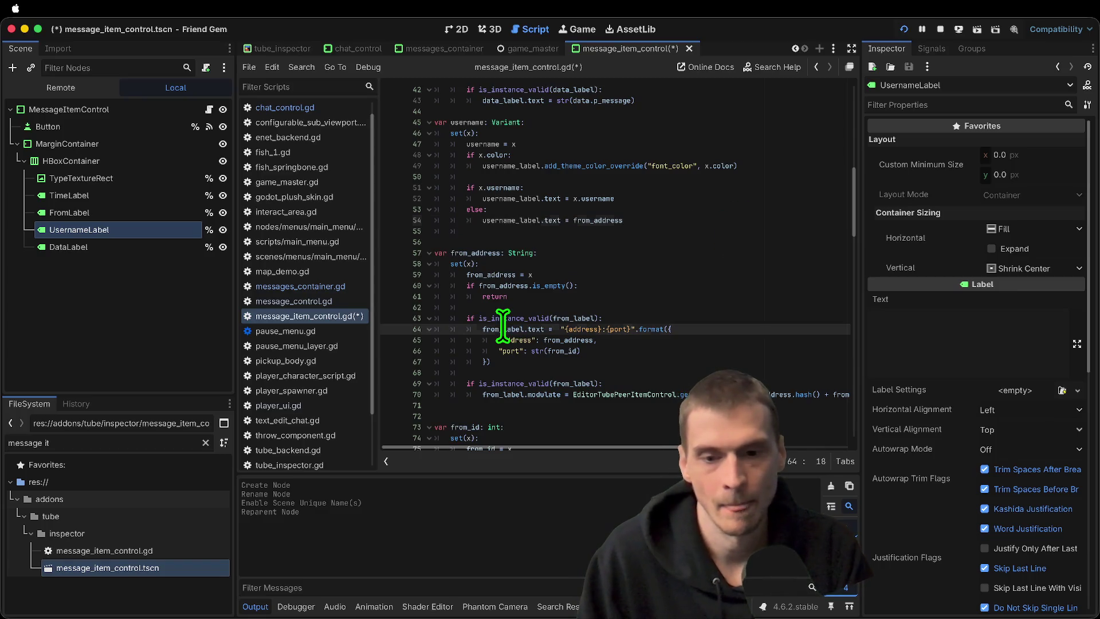
double_click(476, 253)
left_click(622, 230)
key("ctrl+s")
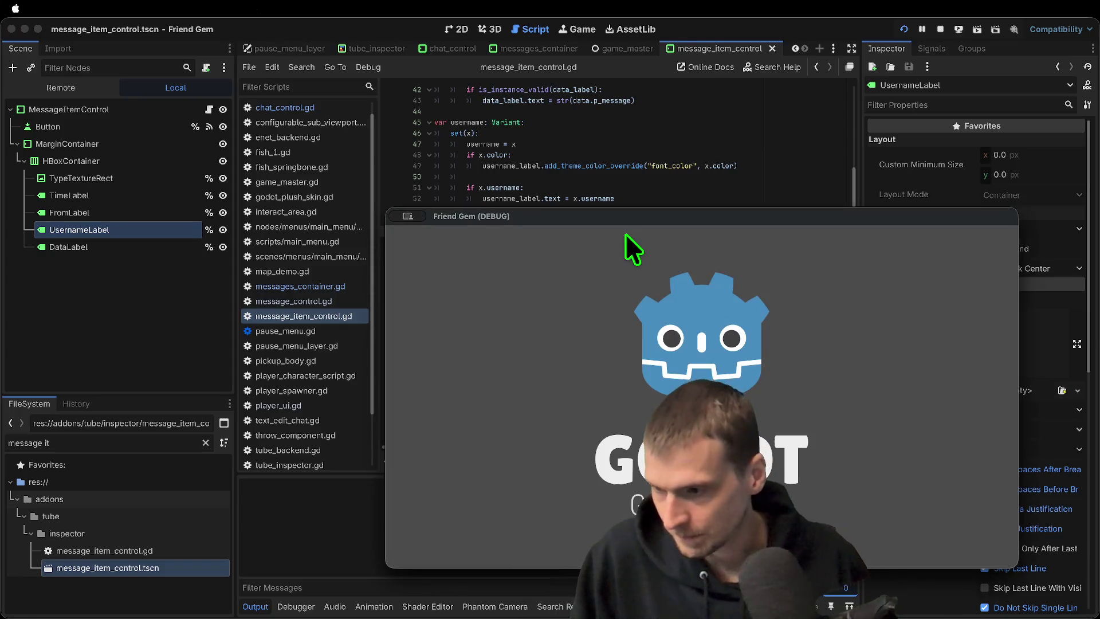
Host a game, then stop it and relaunch the project
mouse_move(688, 217)
left_mouse_down()
mouse_move(369, 150)
mouse_move(350, 97)
left_mouse_up()
left_click(390, 226)
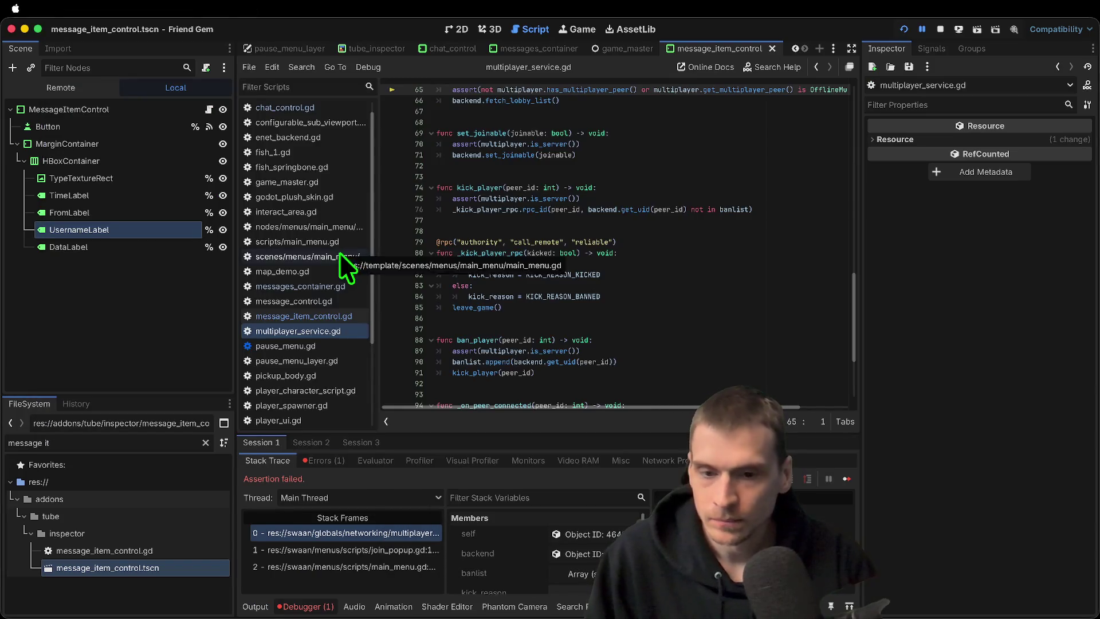
left_click(940, 29)
left_click(752, 175)
key("super+b")
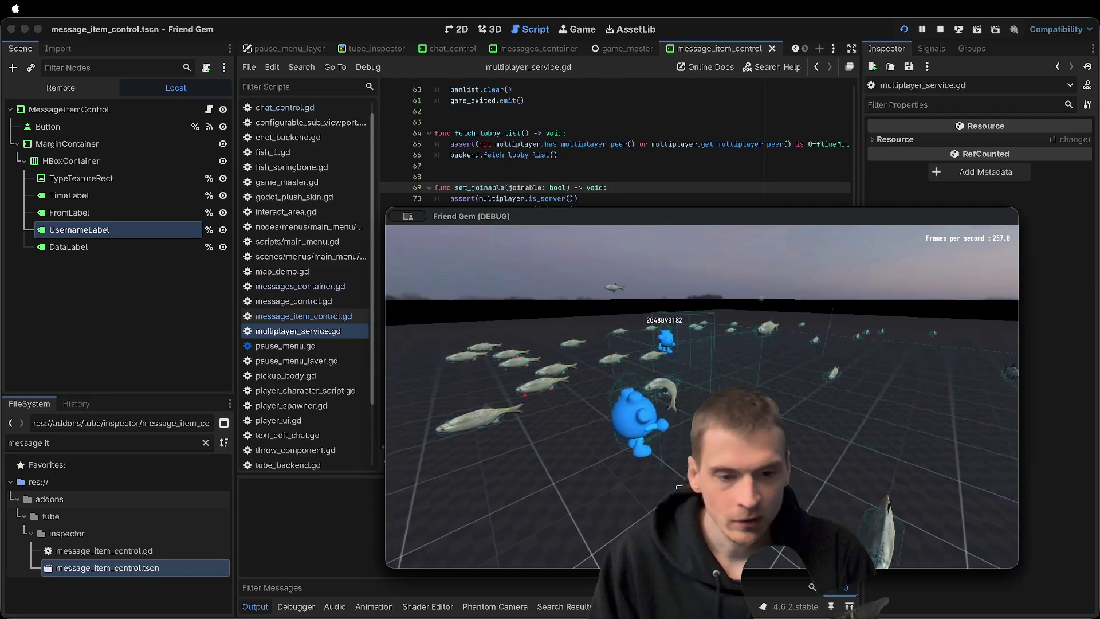
Post a chat message in-game, then return to the editor and select the UsernameLabel node
key("t")
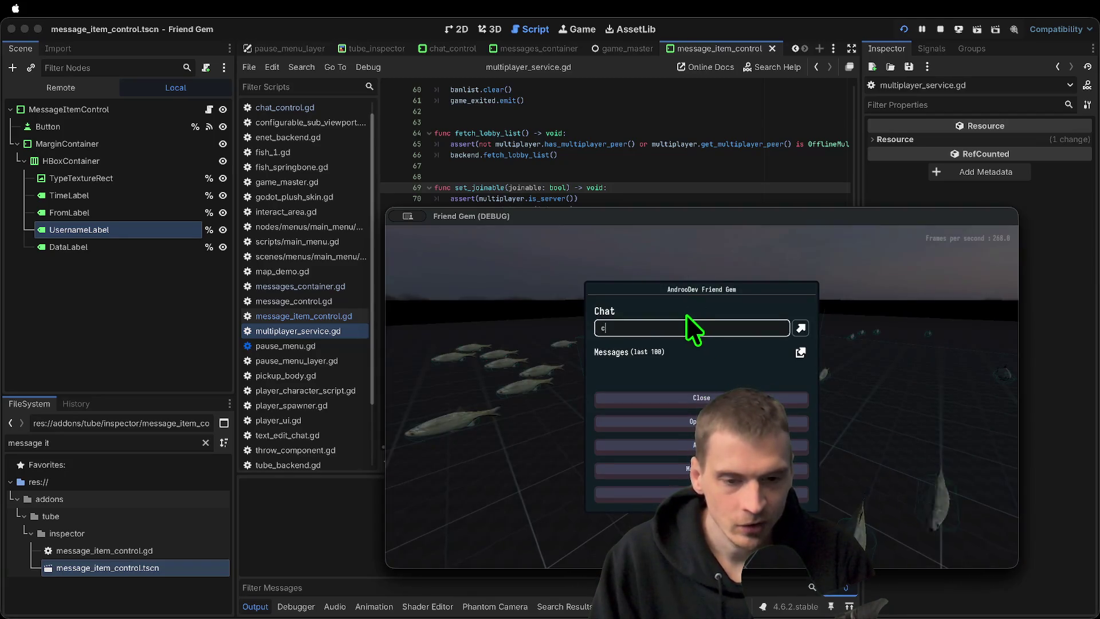
key("Escape")
key("t")
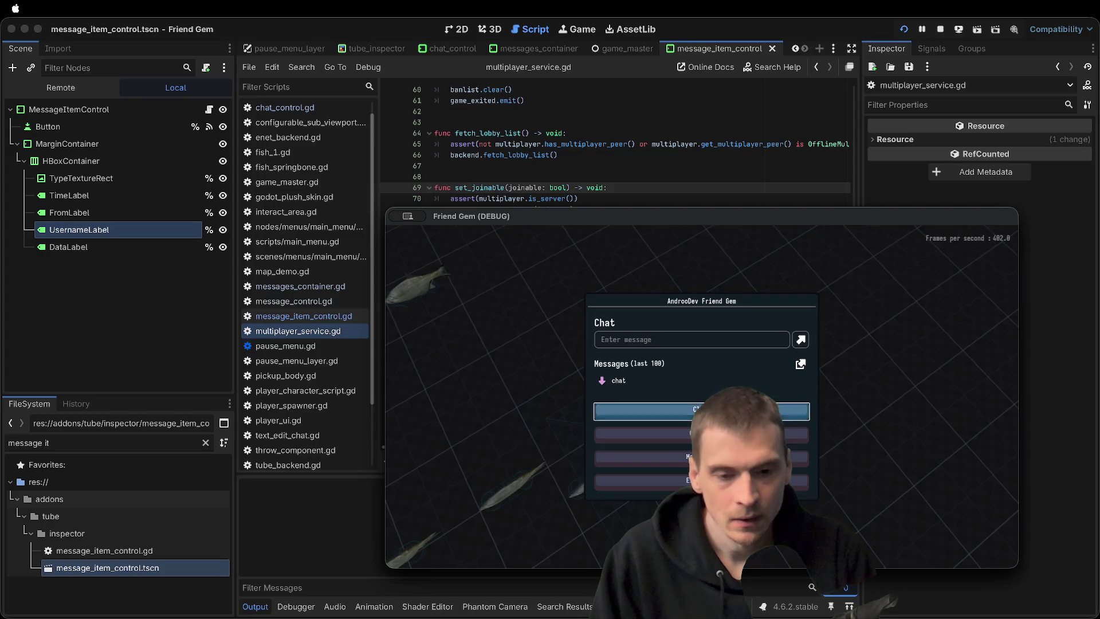
left_click(633, 122)
left_click(116, 230)
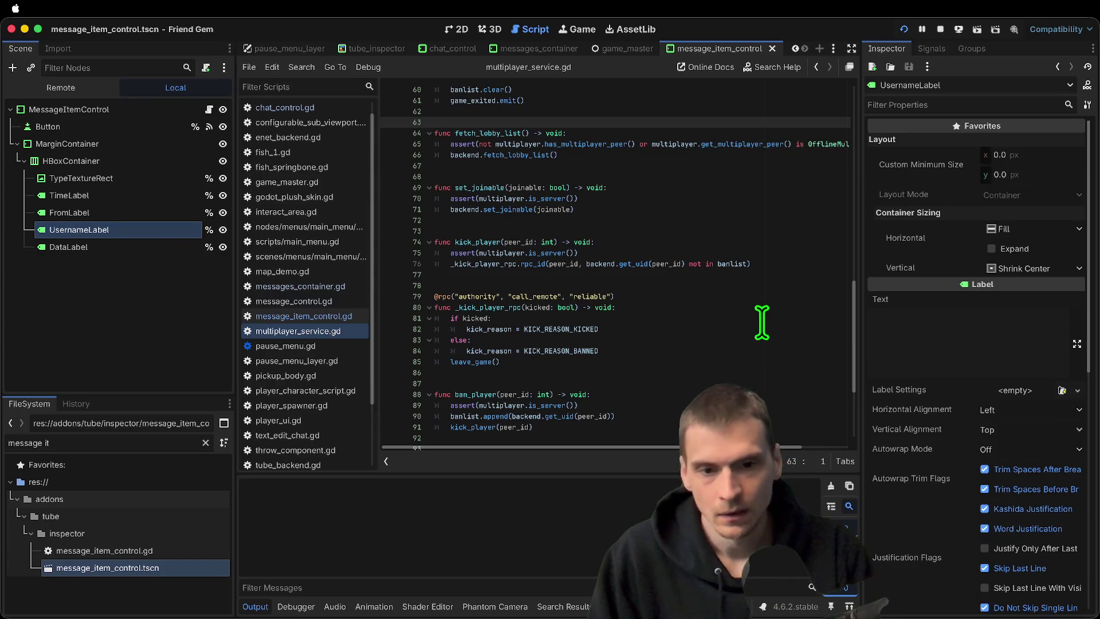
In message_item_control.gd, add 'username = data' at the end of _ready()
scroll(774, 251, "down", 5)
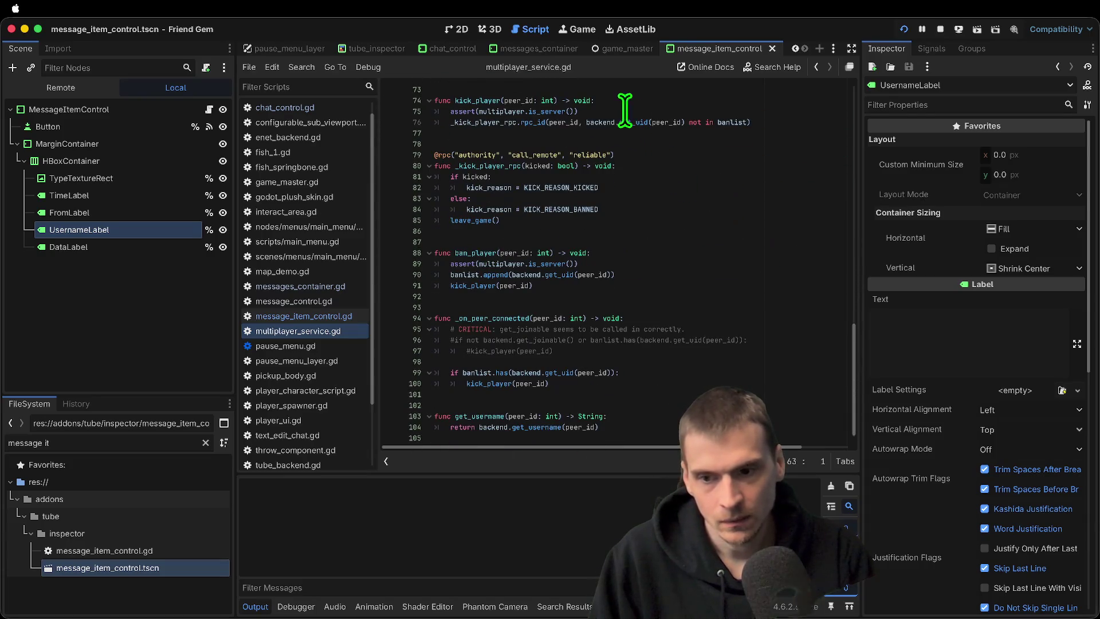
left_click(334, 317)
scroll(403, 386, "down", 3)
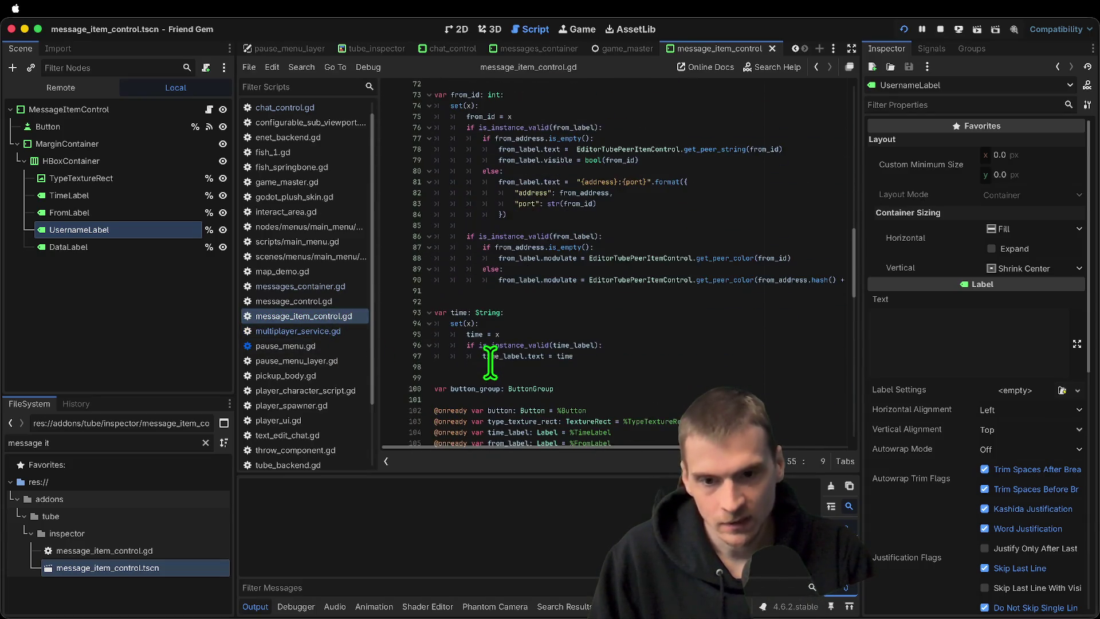
scroll(766, 302, "down", 5)
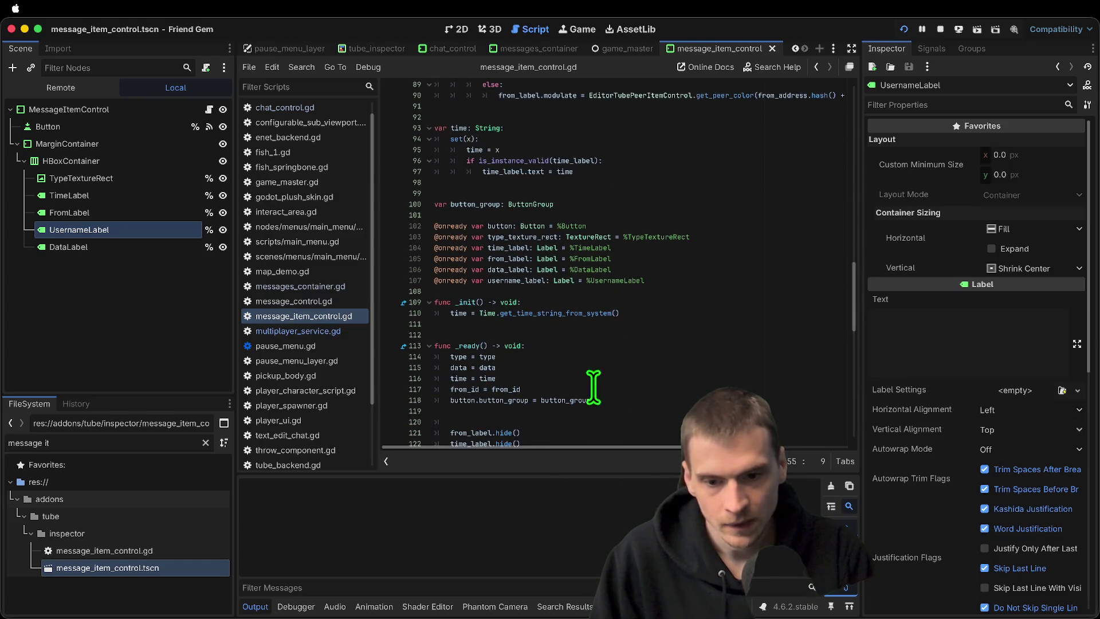
left_click(606, 414)
scroll(689, 399, "down", 1)
scroll(689, 398, "down", 1)
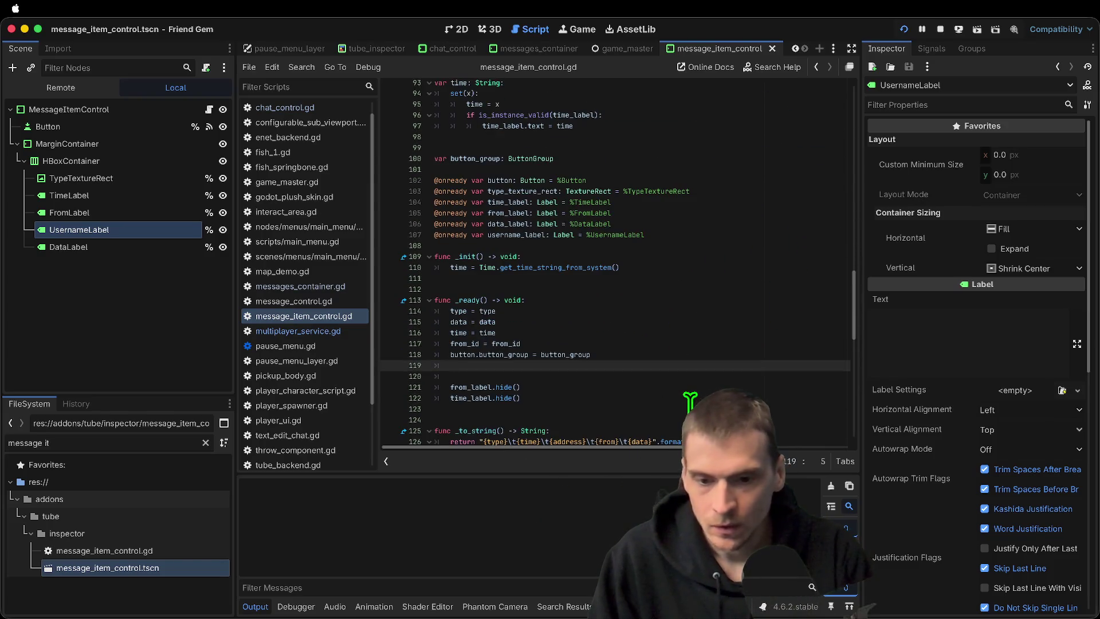
type("username =")
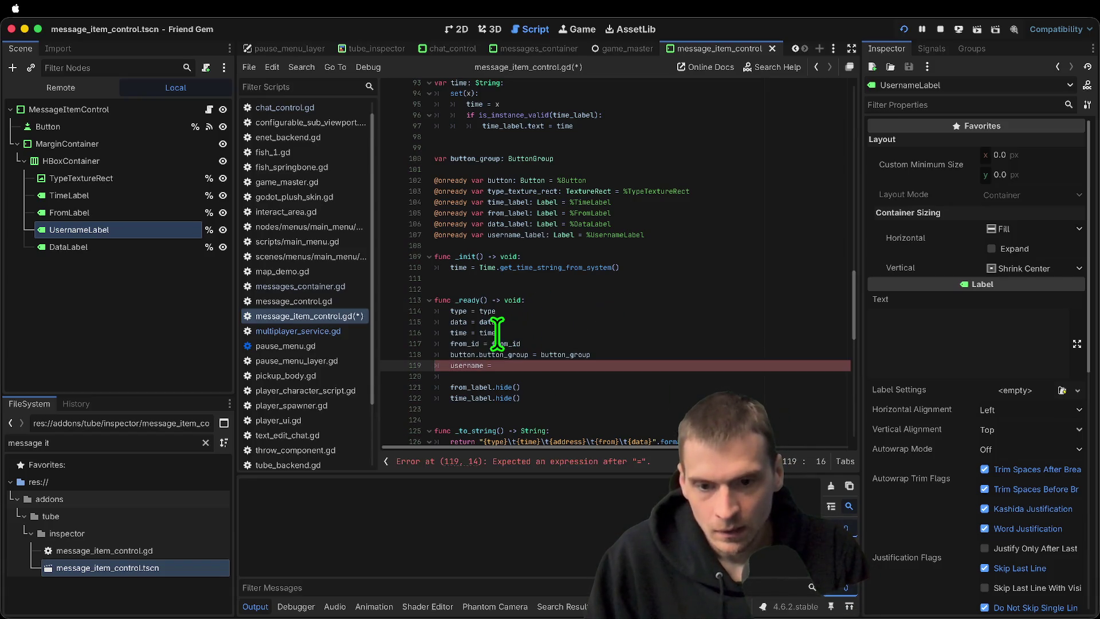
left_click(493, 321)
scroll(573, 344, "down", 1)
left_click(694, 368)
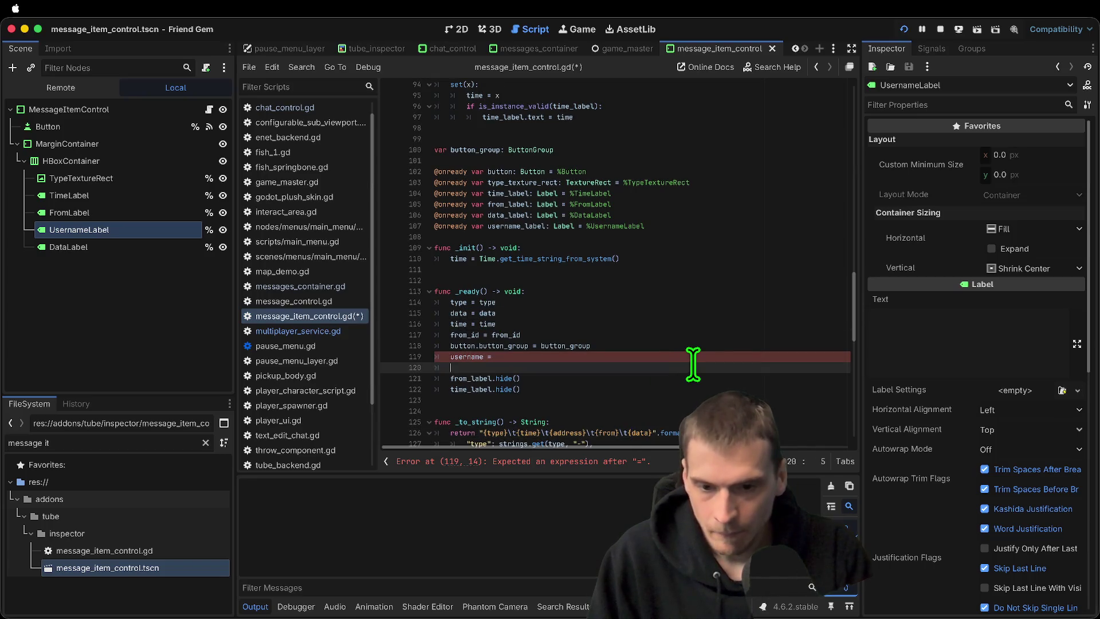
key("Up")
type("da")
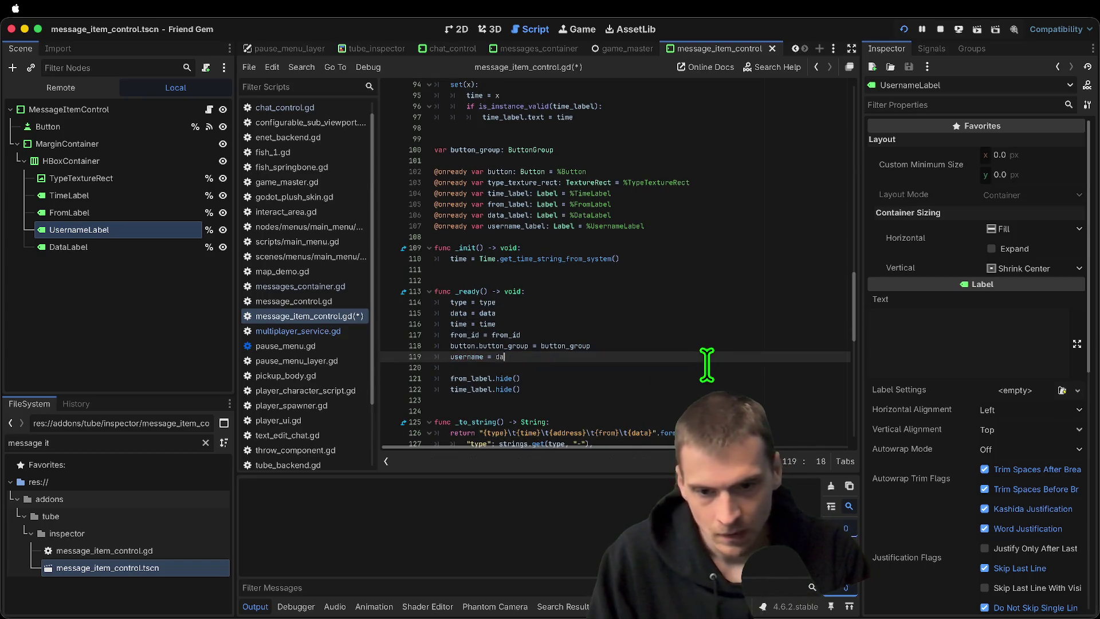
Save, run the game and send 'test' in the chat
key("super+b")
left_click(731, 338)
type("test")
key("Return")
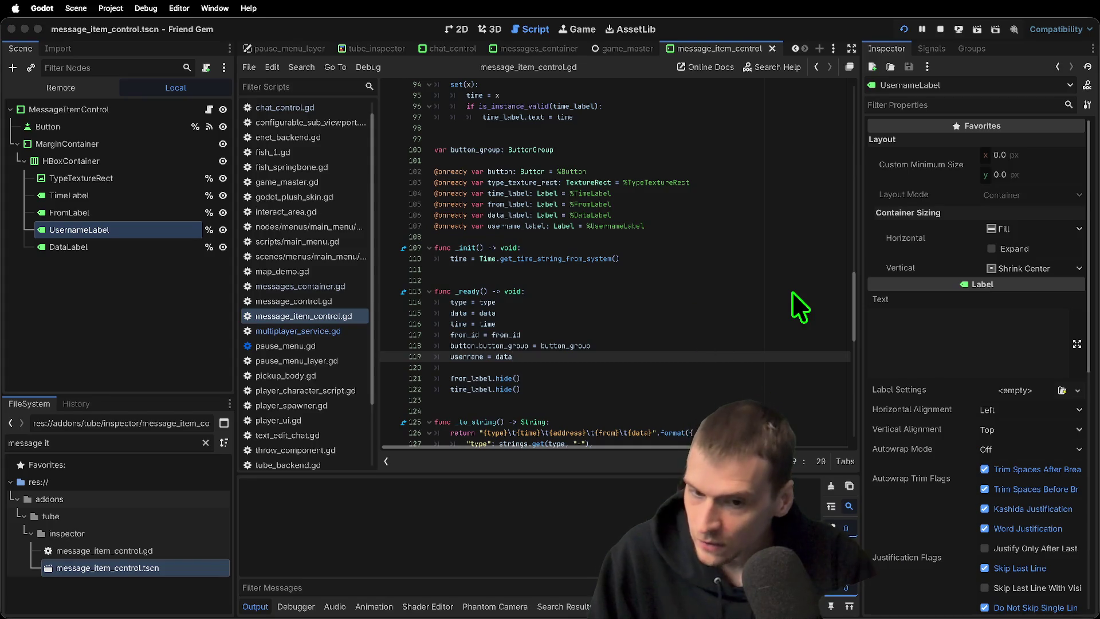
Relaunch the game, review the lines that hide the labels, and run it again
key("super+b")
left_click(589, 115)
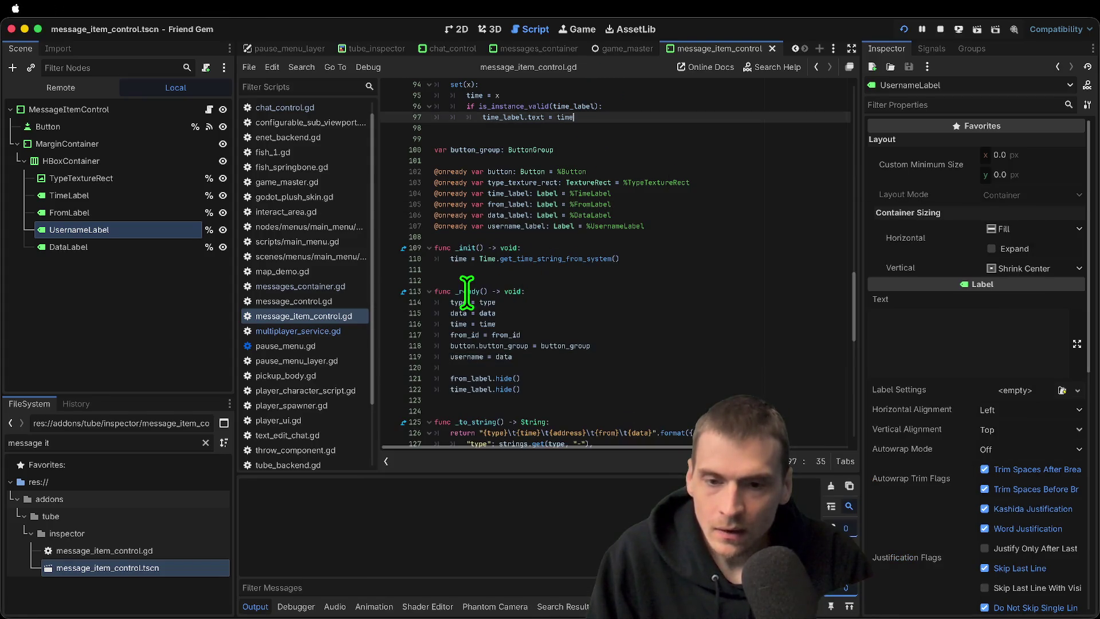
left_click(611, 367)
left_click_drag(626, 351, 700, 386)
left_click(709, 352)
key("super+b")
Send the message 'zzz' in the running game's chat
left_click(684, 326)
left_click(695, 396)
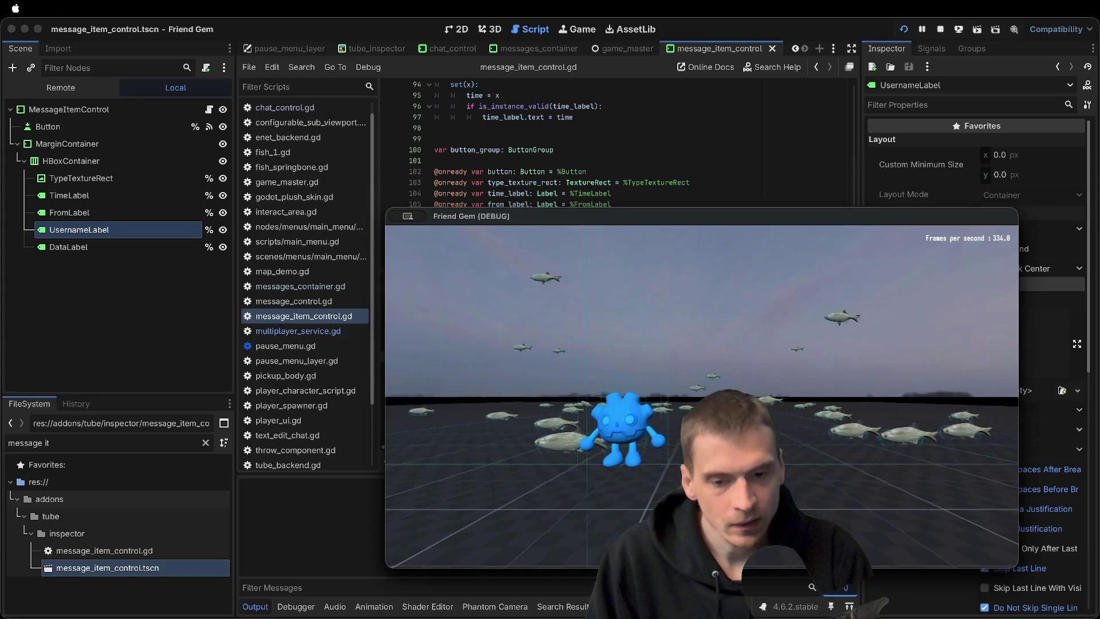
left_click(727, 325)
type("zzz")
key("Return")
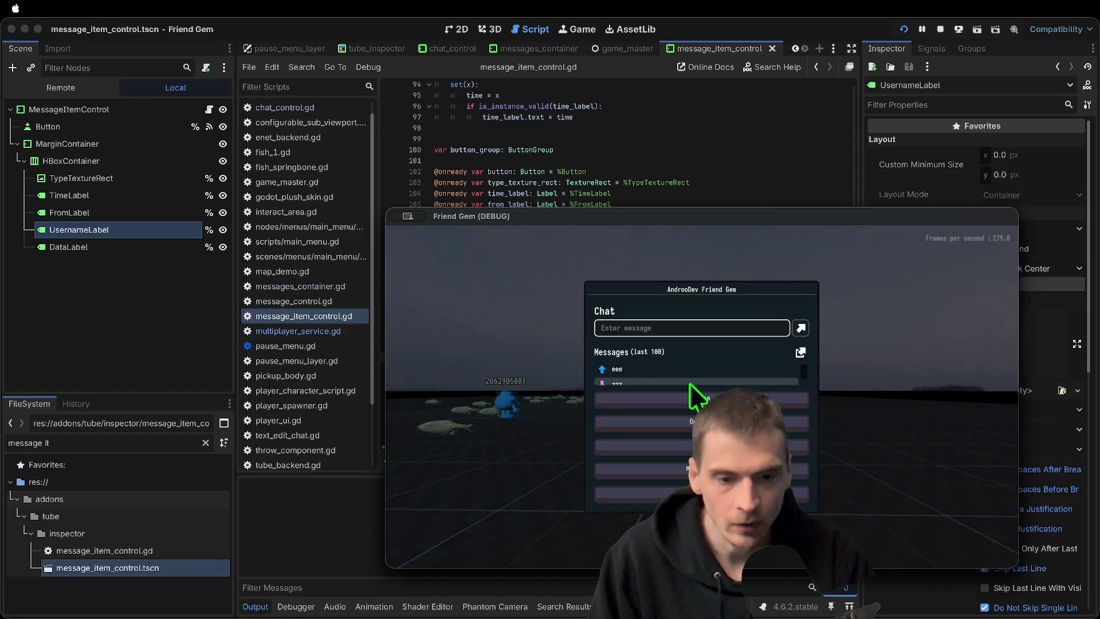
Switch back to message_item_control.gd in the script editor
key("super+period")
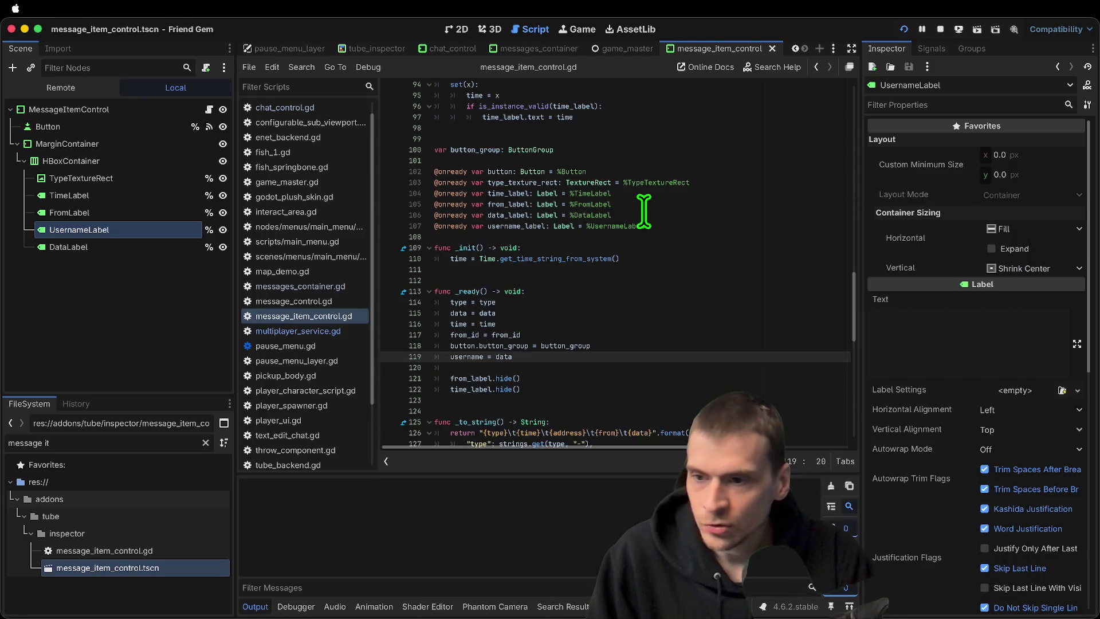
key("super+Tab")
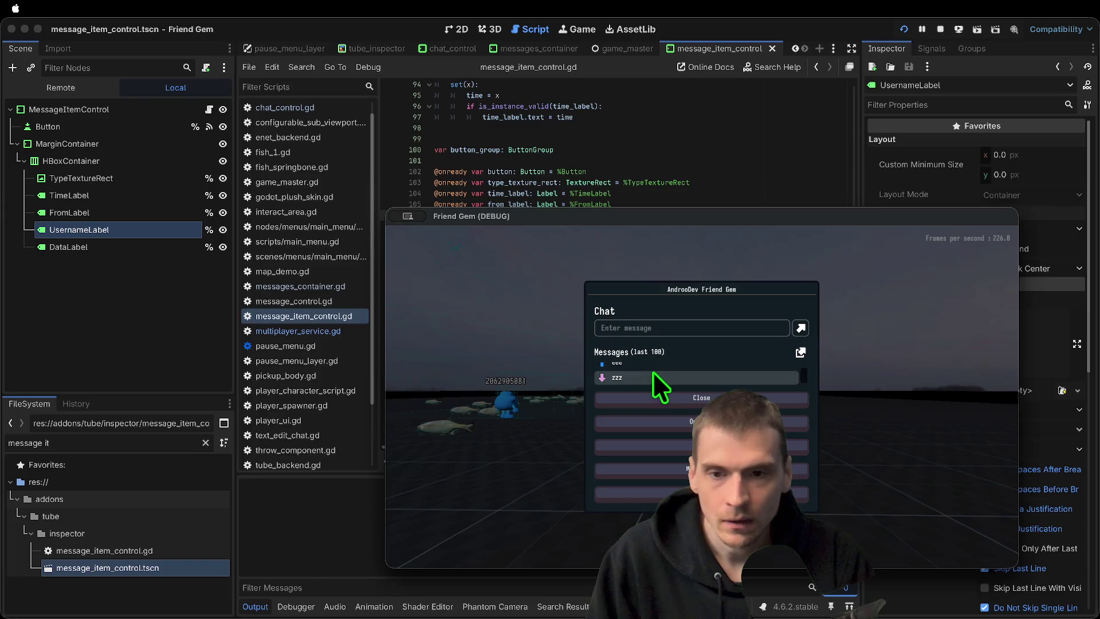
left_click(564, 165)
scroll(436, 366, "down", 1)
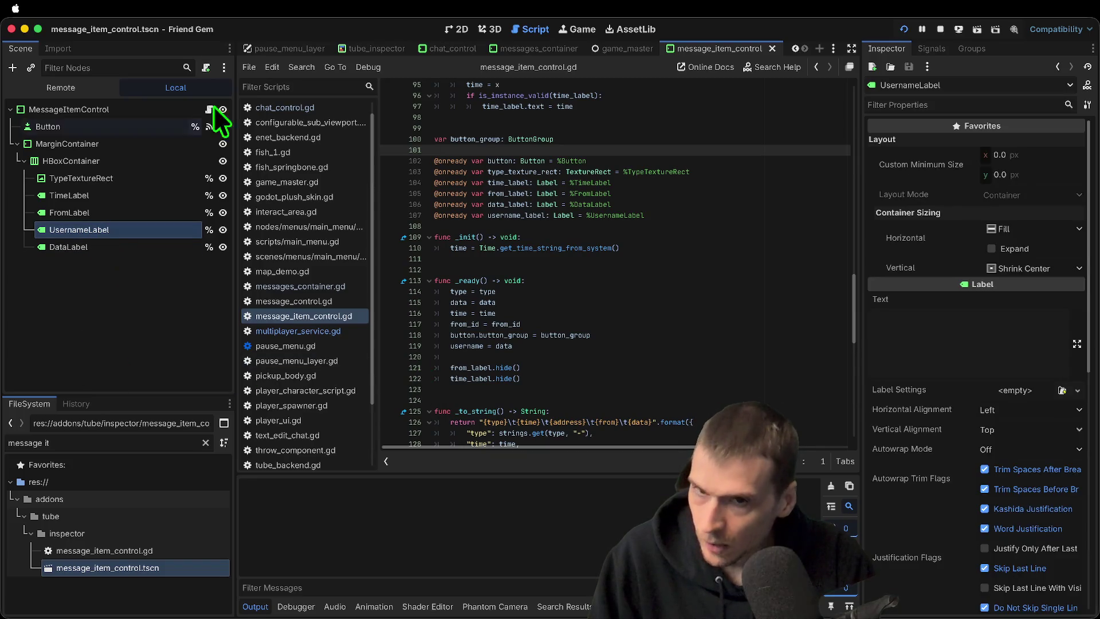
Switch to the message item scene and start editing UsernameLabel's Text property
left_click(461, 28)
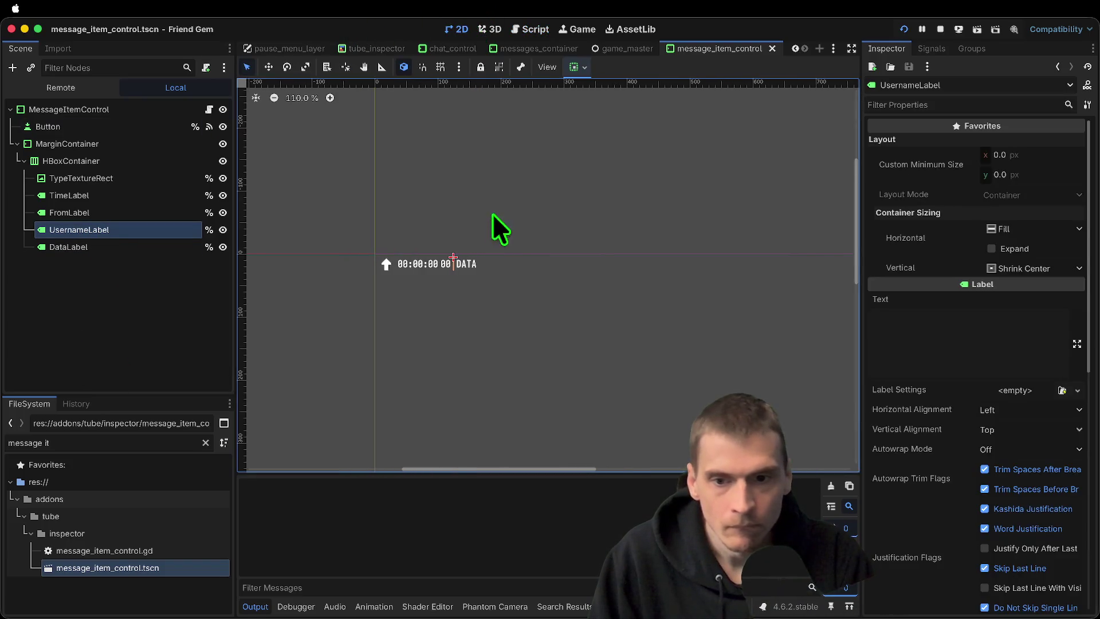
left_click(1015, 342)
type("eref")
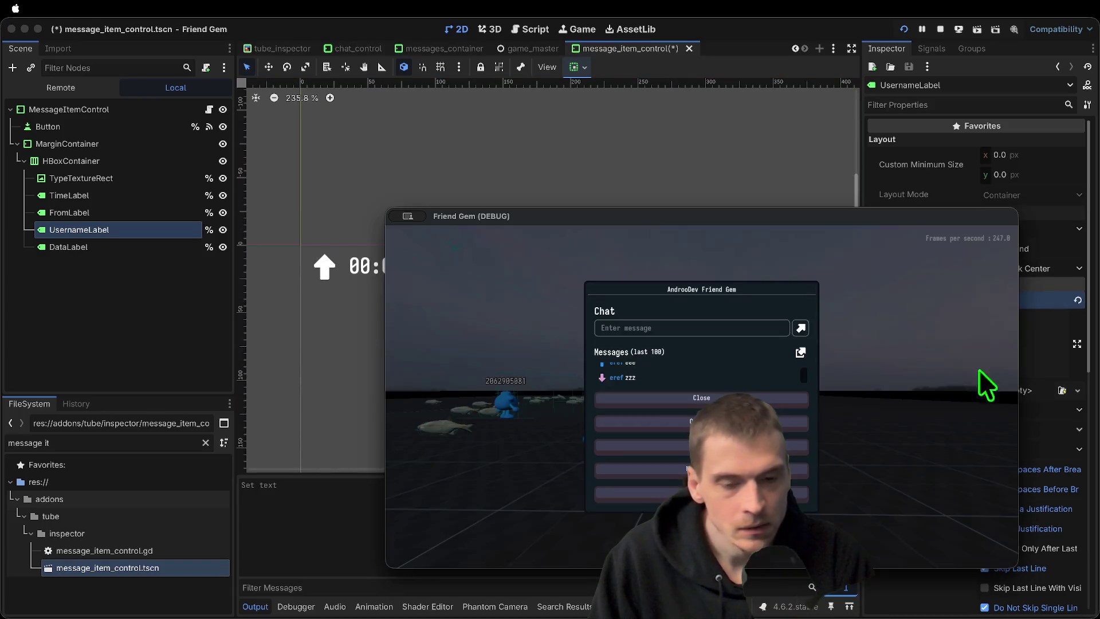
scroll(676, 378, "up", 1)
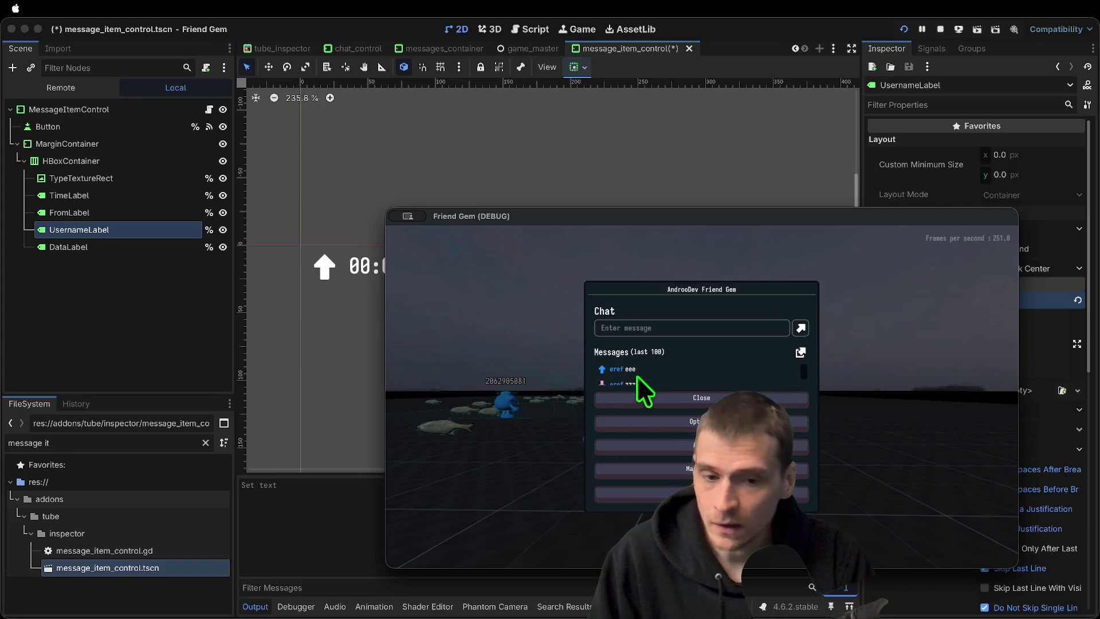
scroll(636, 381, "down", 1)
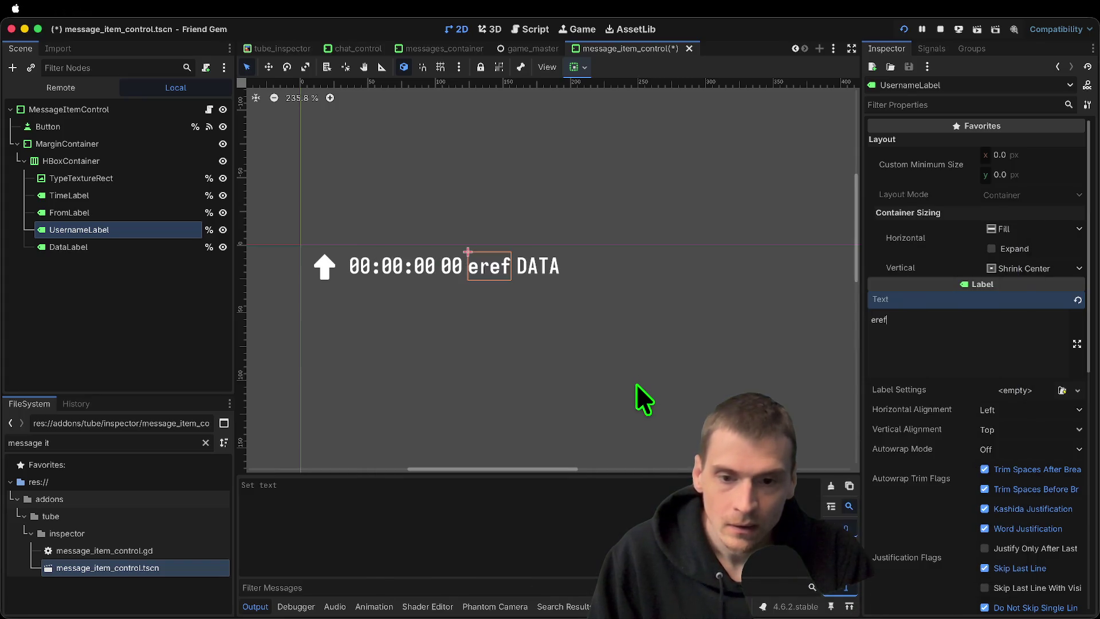
Close the game's chat panel and return to the editor
left_click(638, 397)
key("Escape")
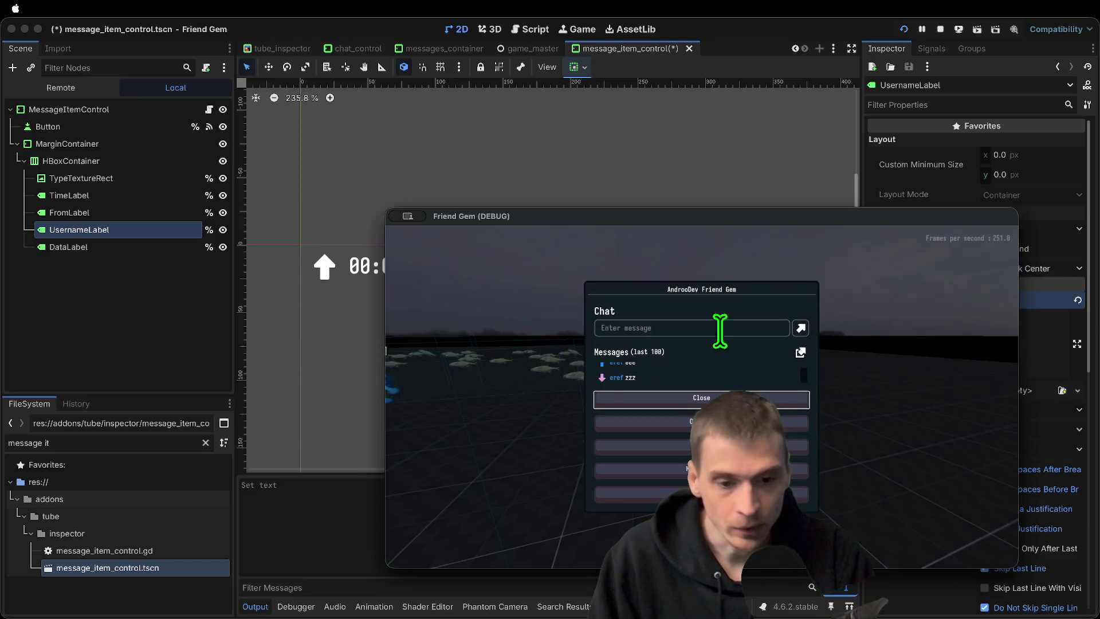
key("Escape")
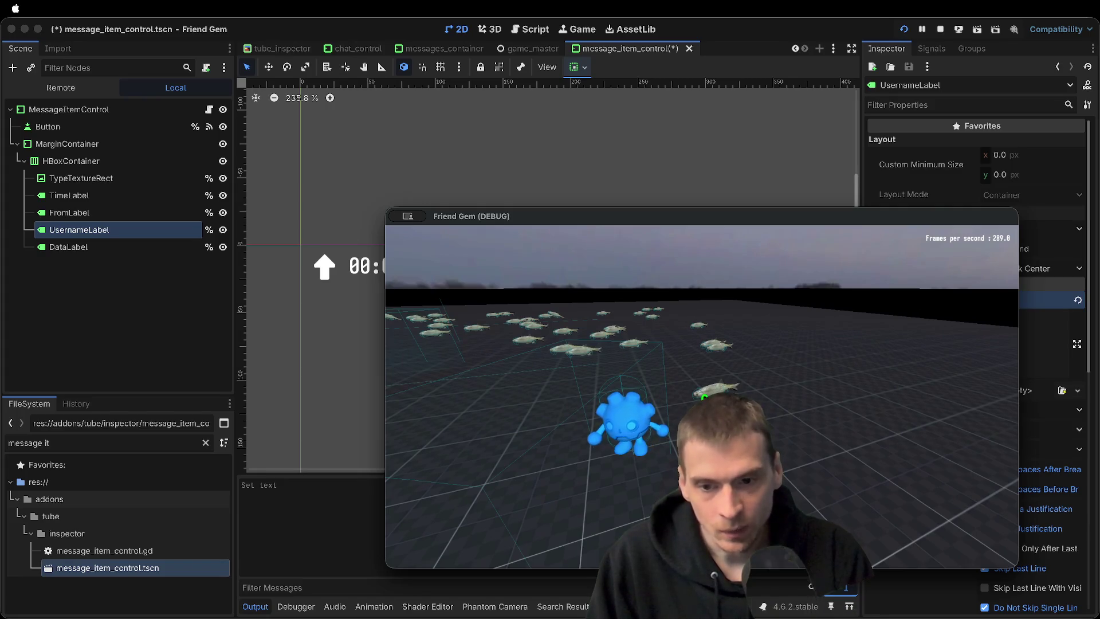
key("Escape")
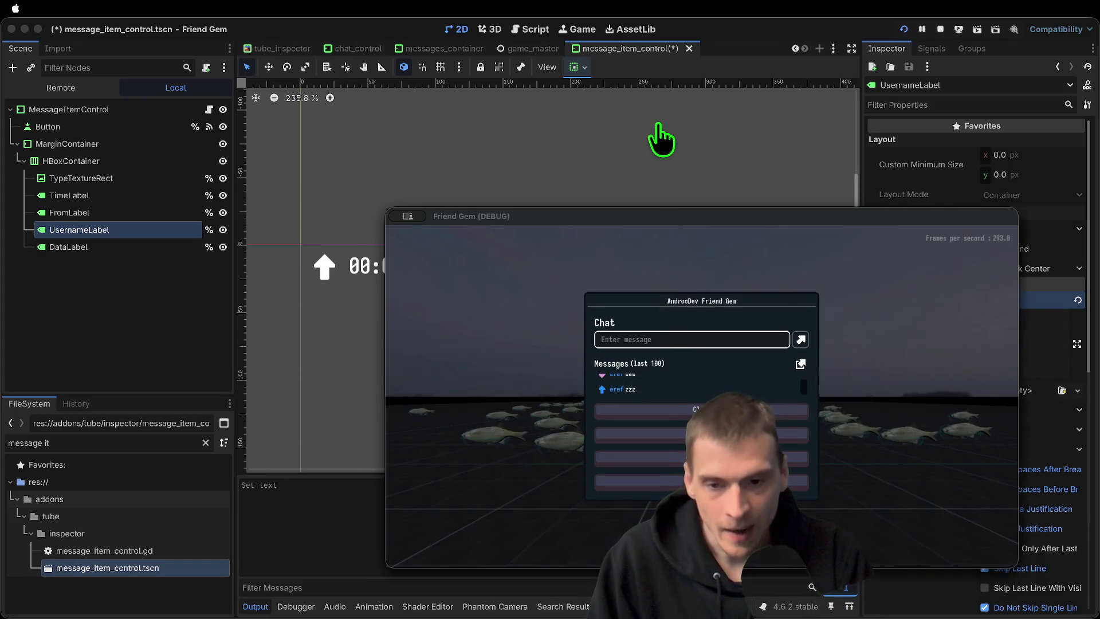
left_click(662, 140)
key("super+Tab")
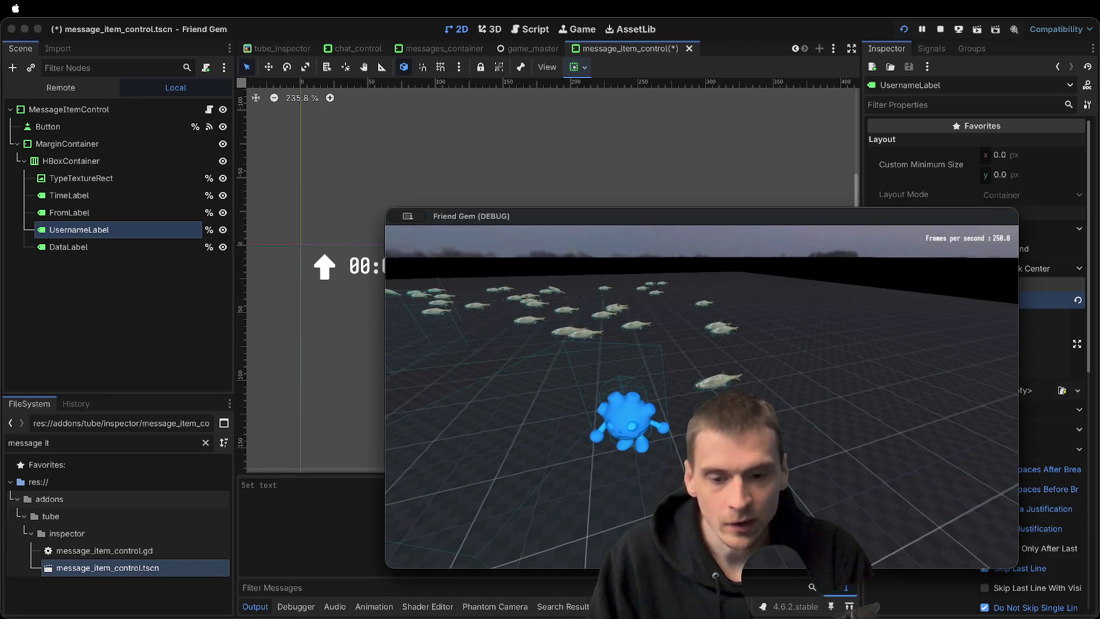
key("super+Tab")
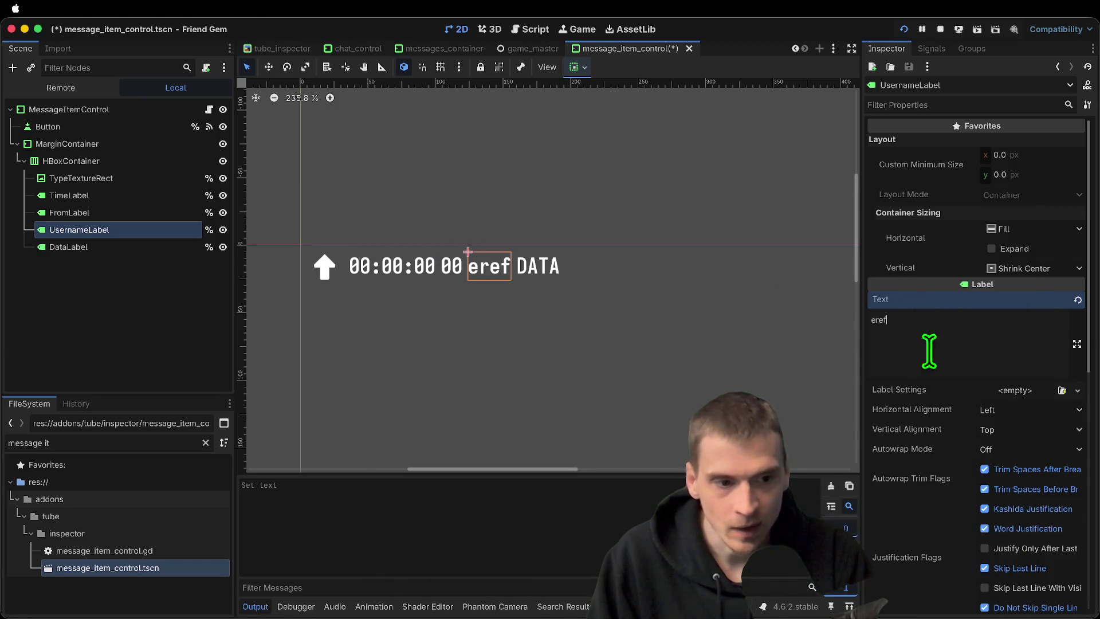
Set UsernameLabel's text to USERNAME and save the scene
key("BackSpace")
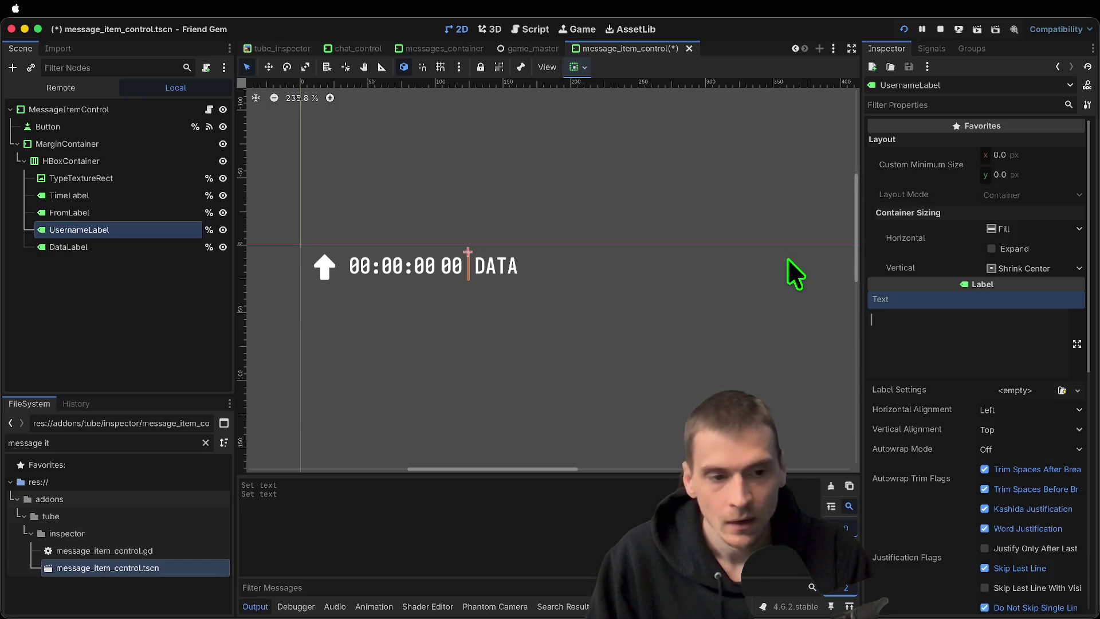
type("N")
key("BackSpace")
type("USERNAME")
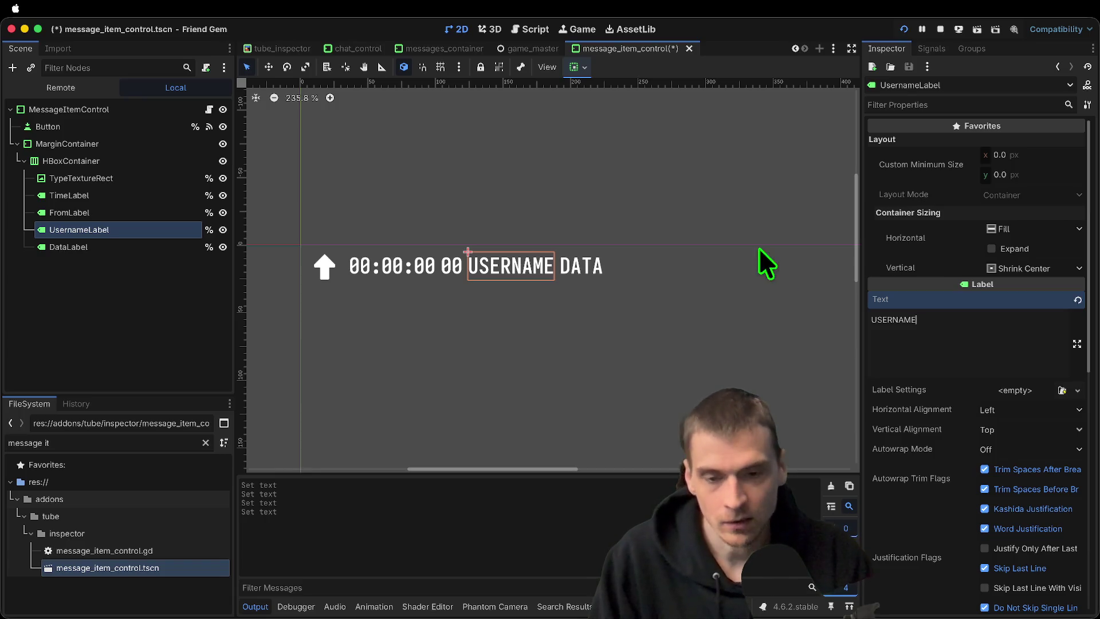
key("super+s")
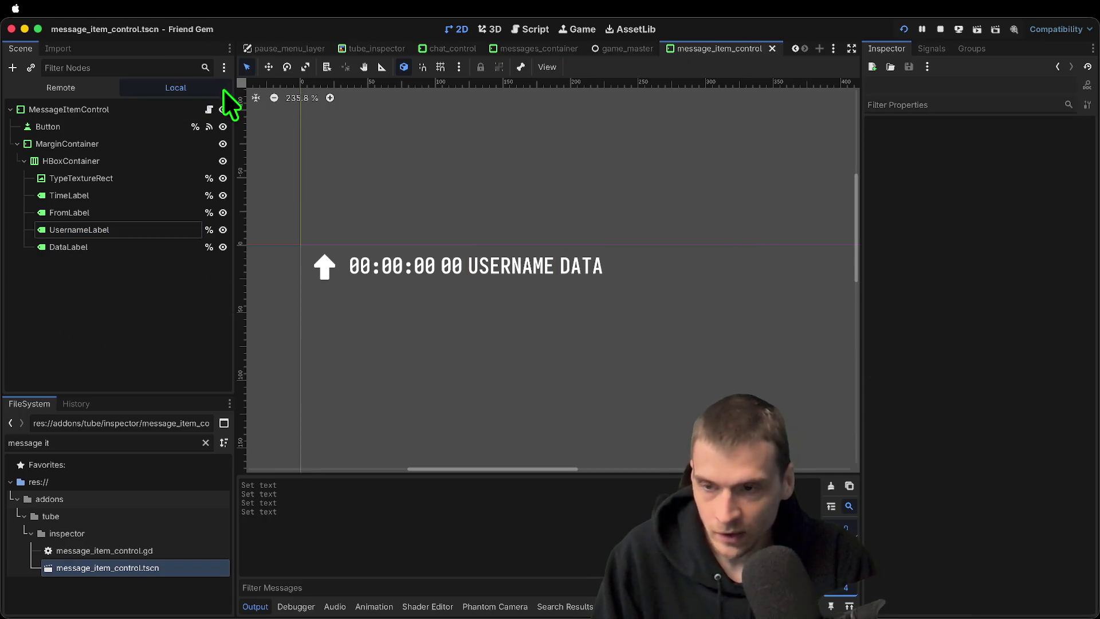
key("super+b")
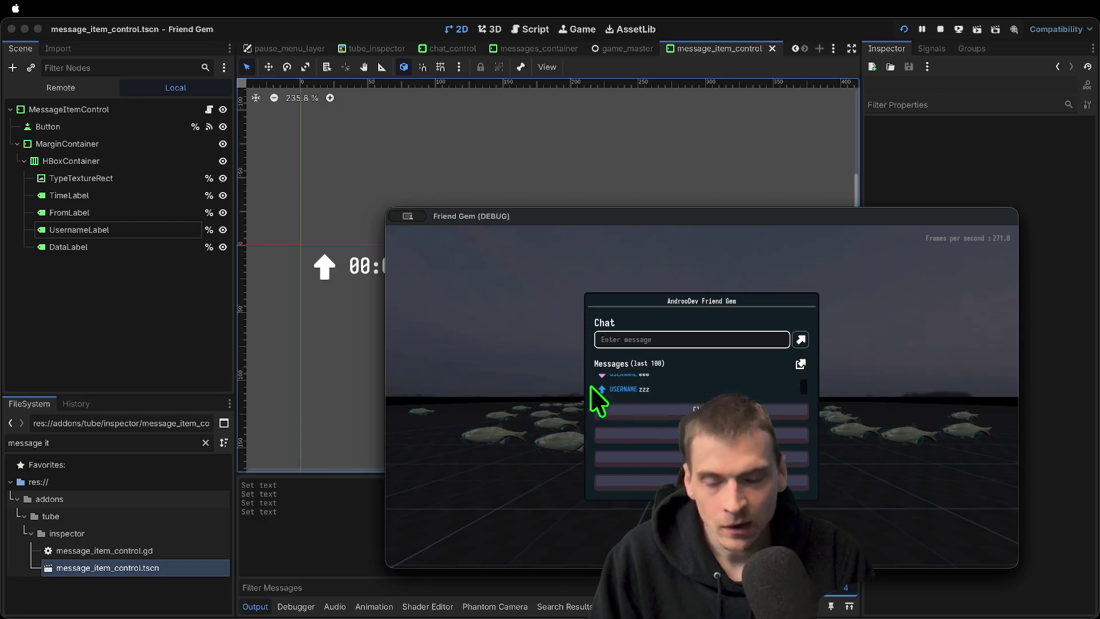
key("super+period")
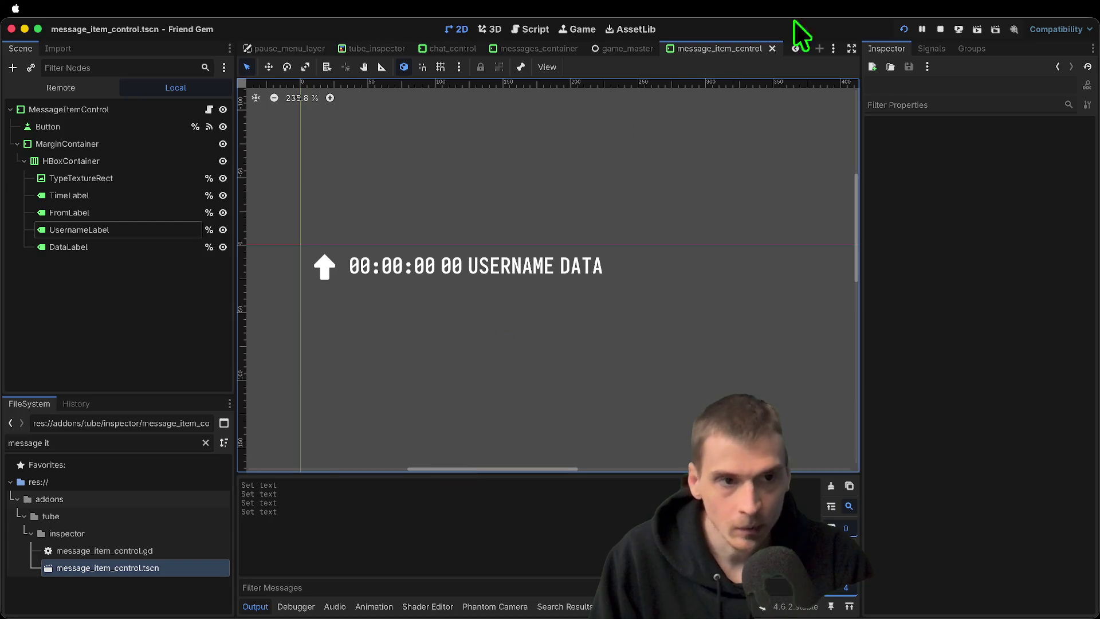
Open the message item script and review the username setter's code
left_click(533, 30)
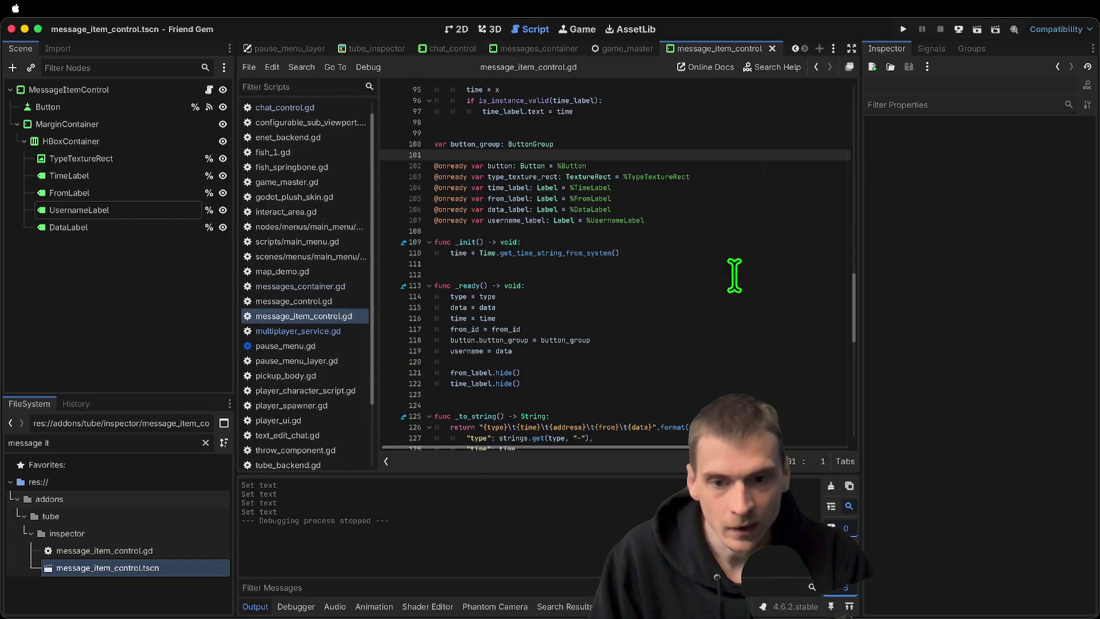
mouse_move(852, 321)
left_mouse_down()
mouse_move(858, 119)
mouse_move(851, 191)
left_mouse_up()
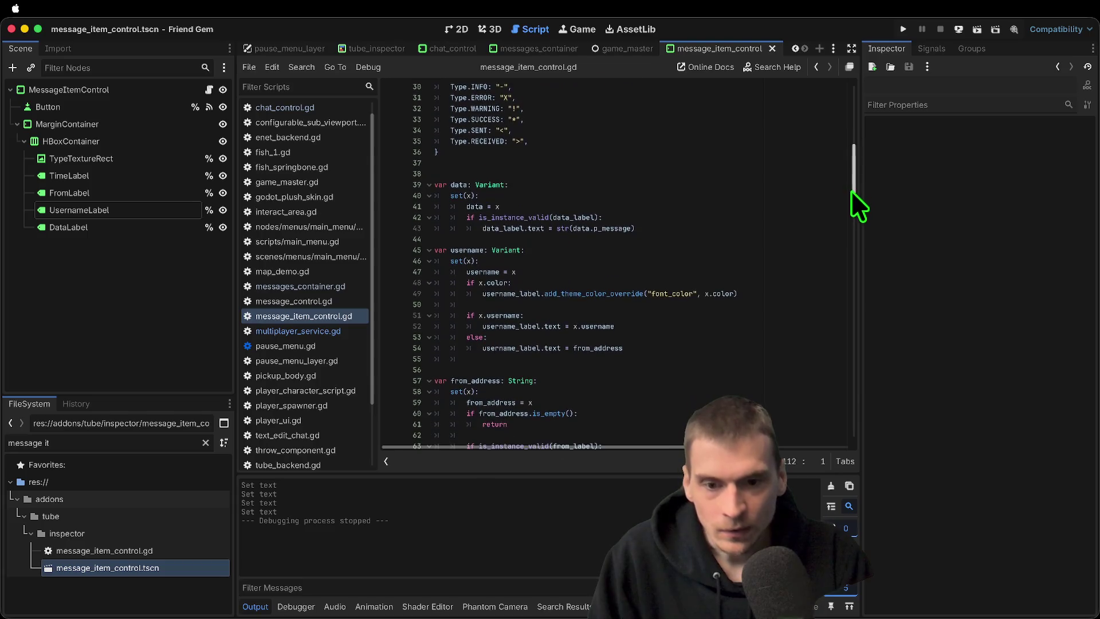
double_click(490, 272)
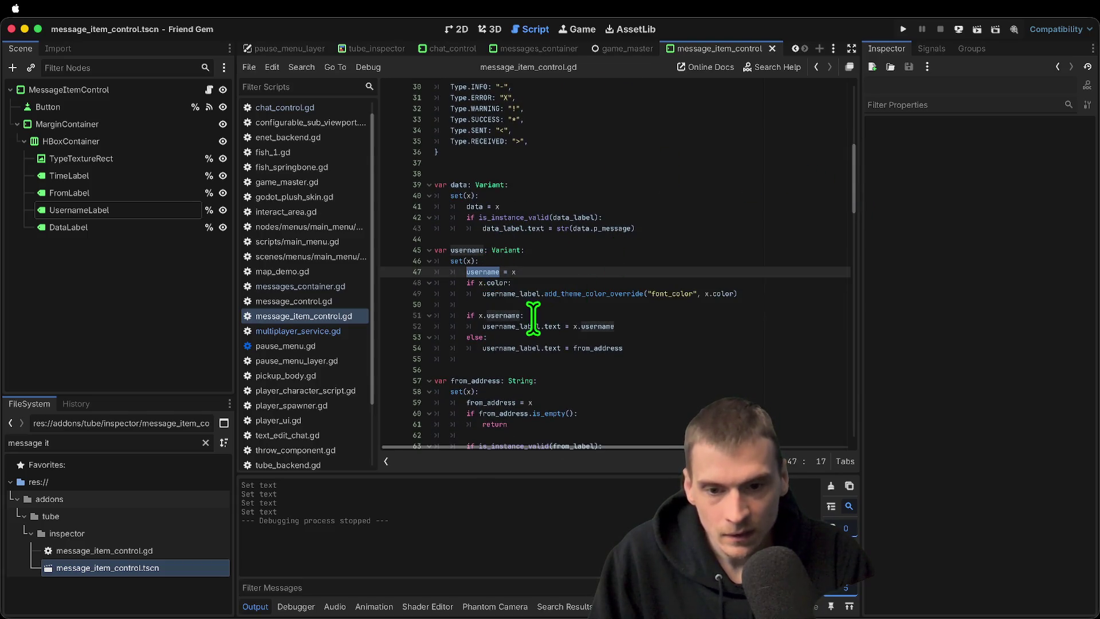
left_click_drag(739, 294, 410, 286)
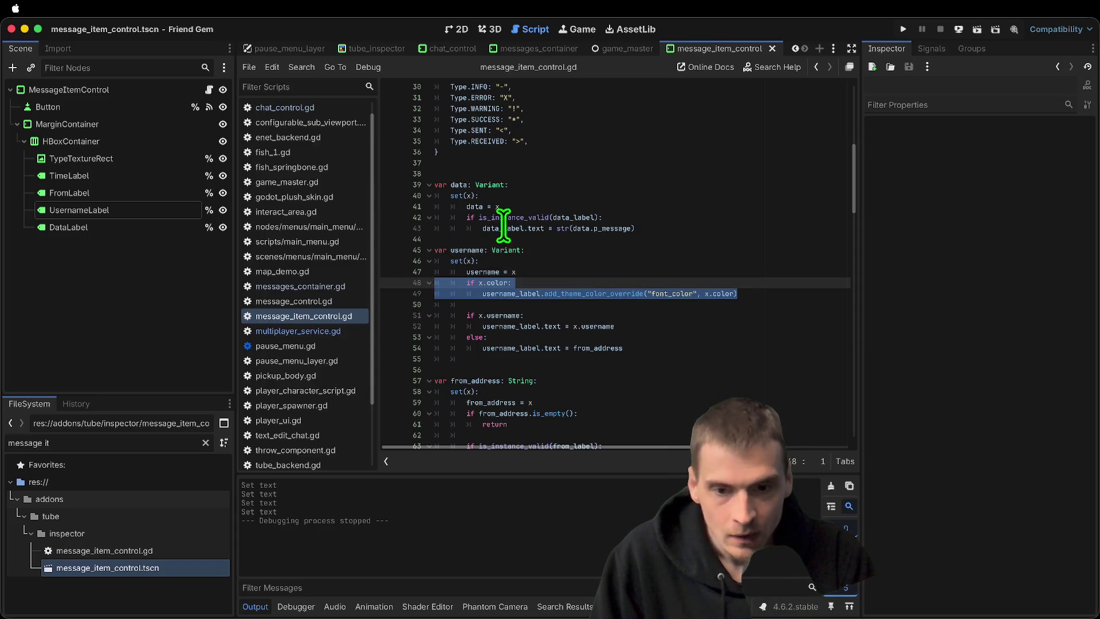
double_click(508, 327)
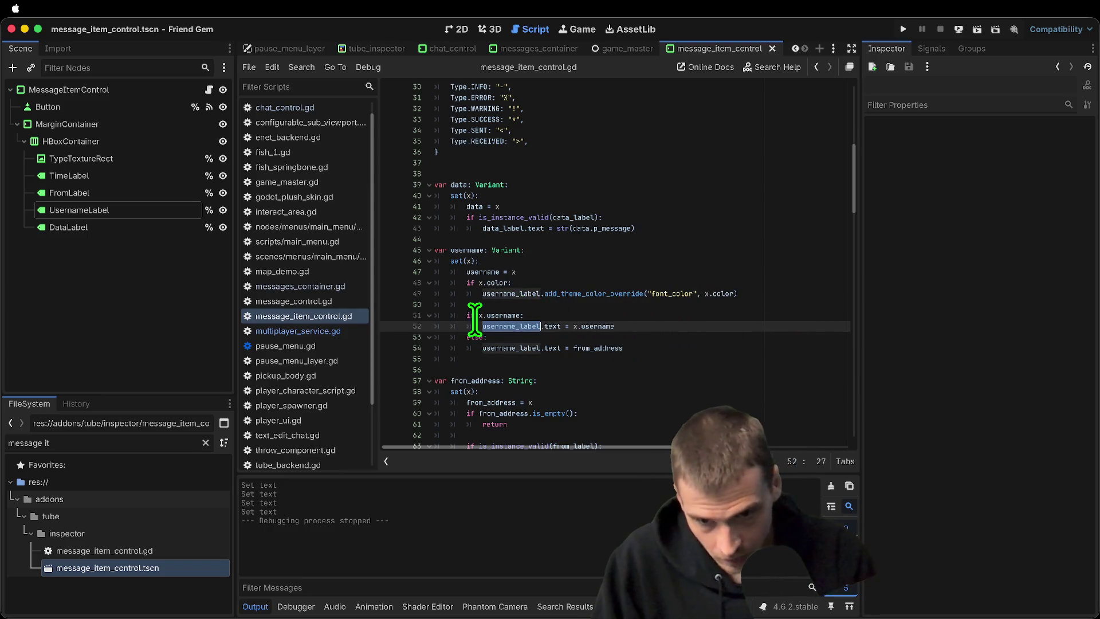
Add print(x) on a new line under set(x): in the username setter
left_click(633, 250)
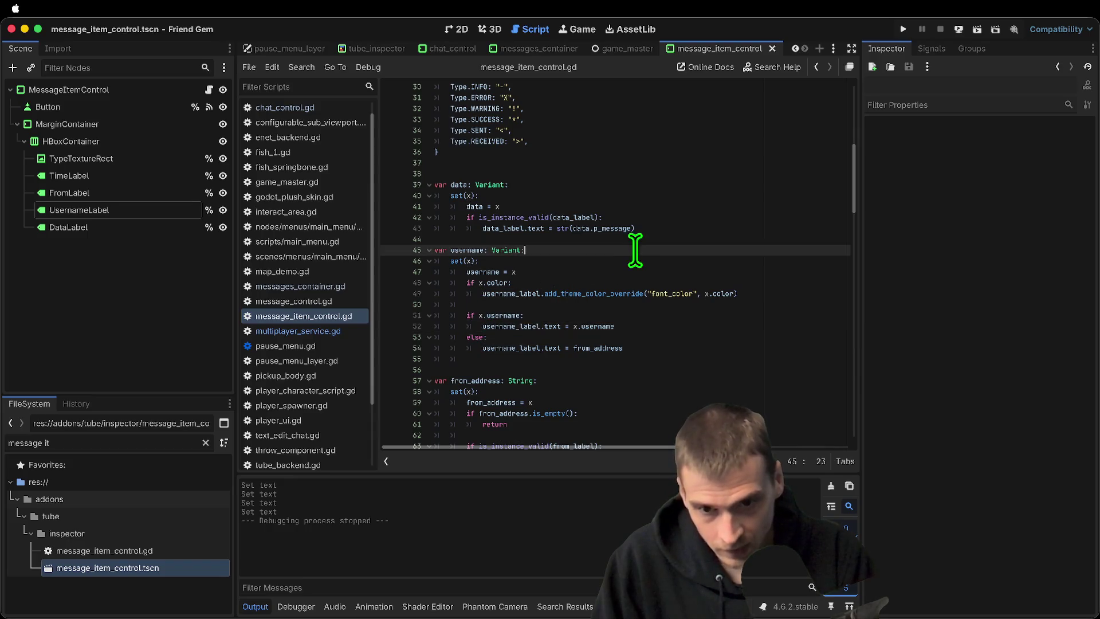
key("Down")
key("Return")
key("Return")
key("Up")
type("p")
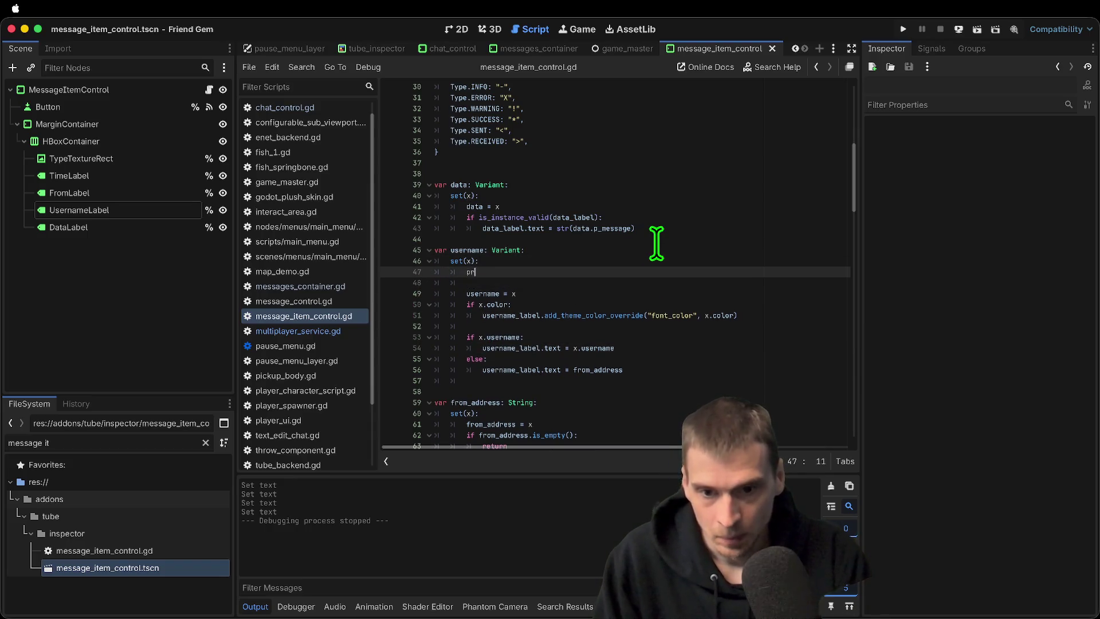
type("us")
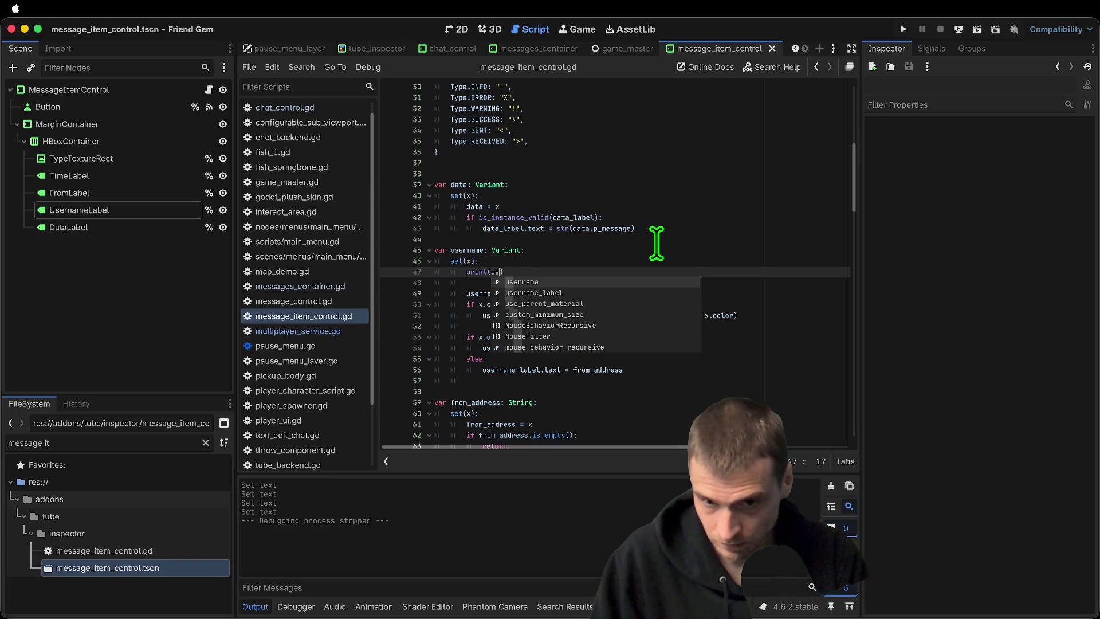
key("BackSpace")
key("BackSpace")
type("x")
key("Down")
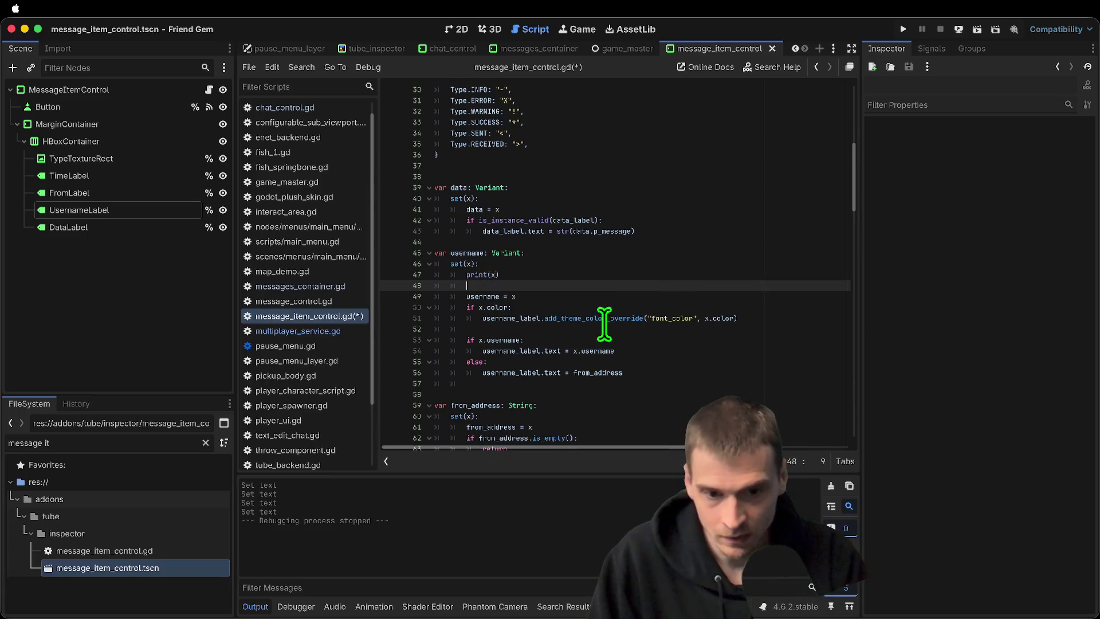
Review lines 53–56 of the username setter, including the from_address assignment
left_click(591, 372)
left_click(676, 368)
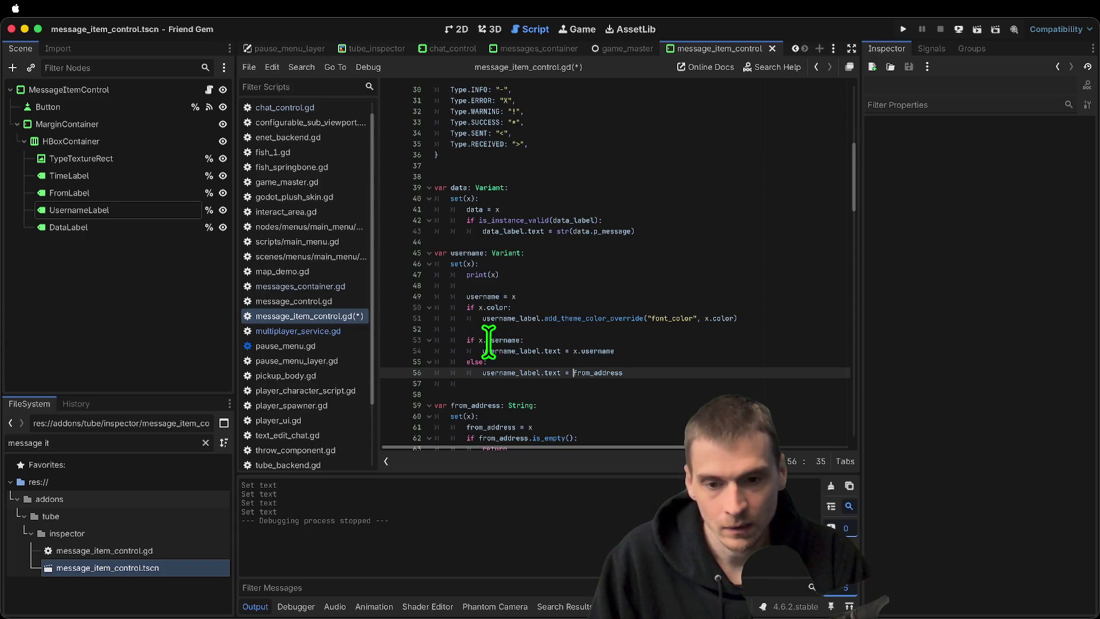
left_click(798, 340)
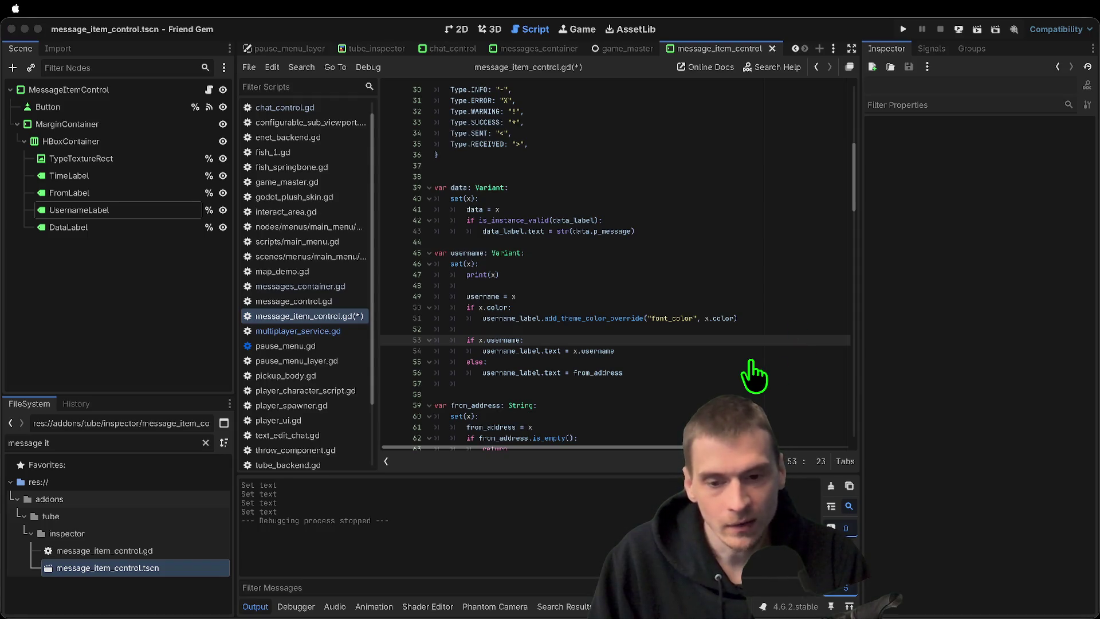
left_click(712, 350)
Run the game, send 'eef' in chat, and spot the empty username in the output log
key("super+b")
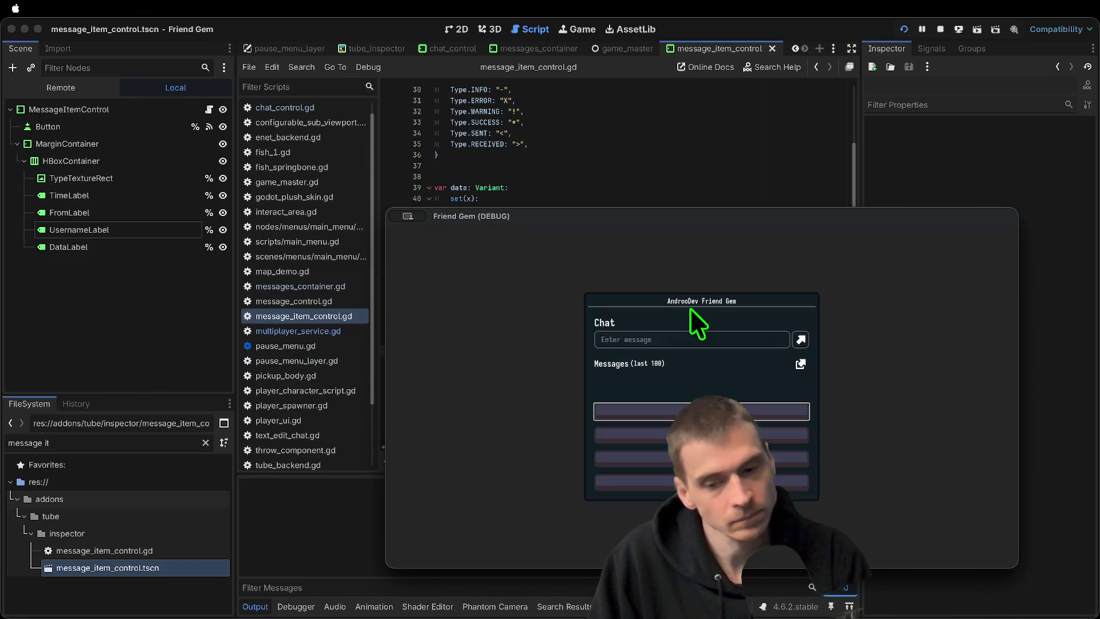
type("eef")
key("Return")
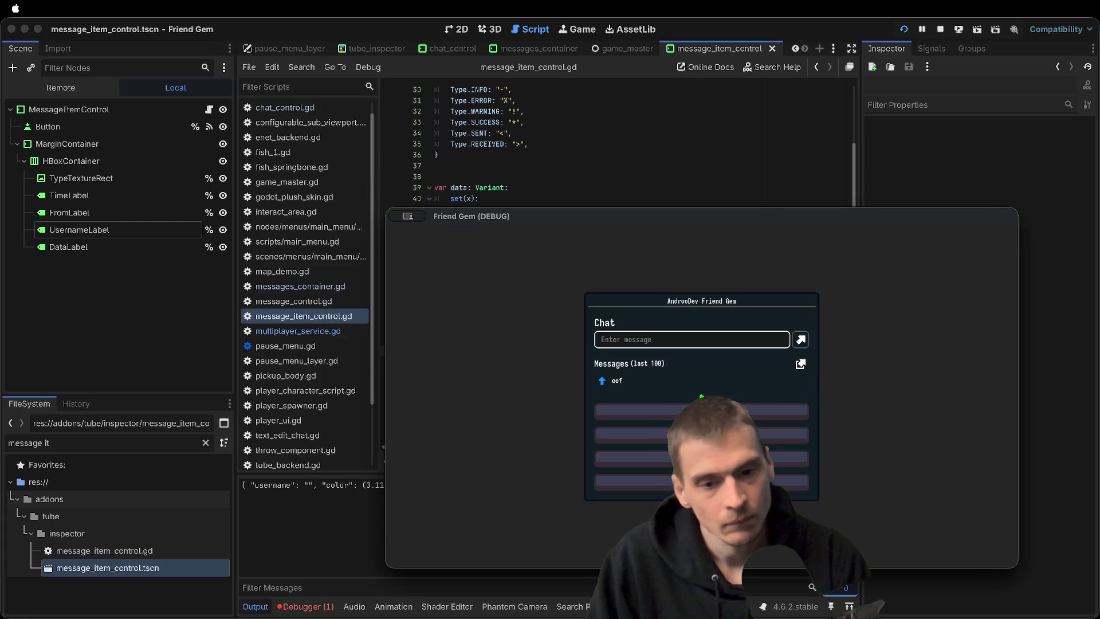
left_click(324, 555)
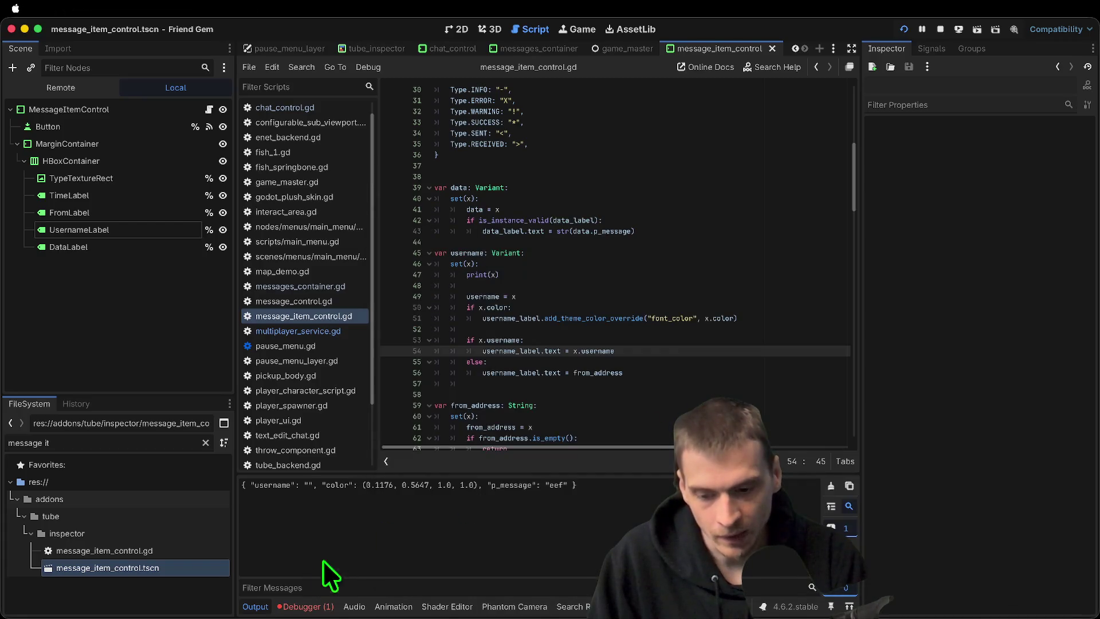
left_click_drag(294, 485, 303, 486)
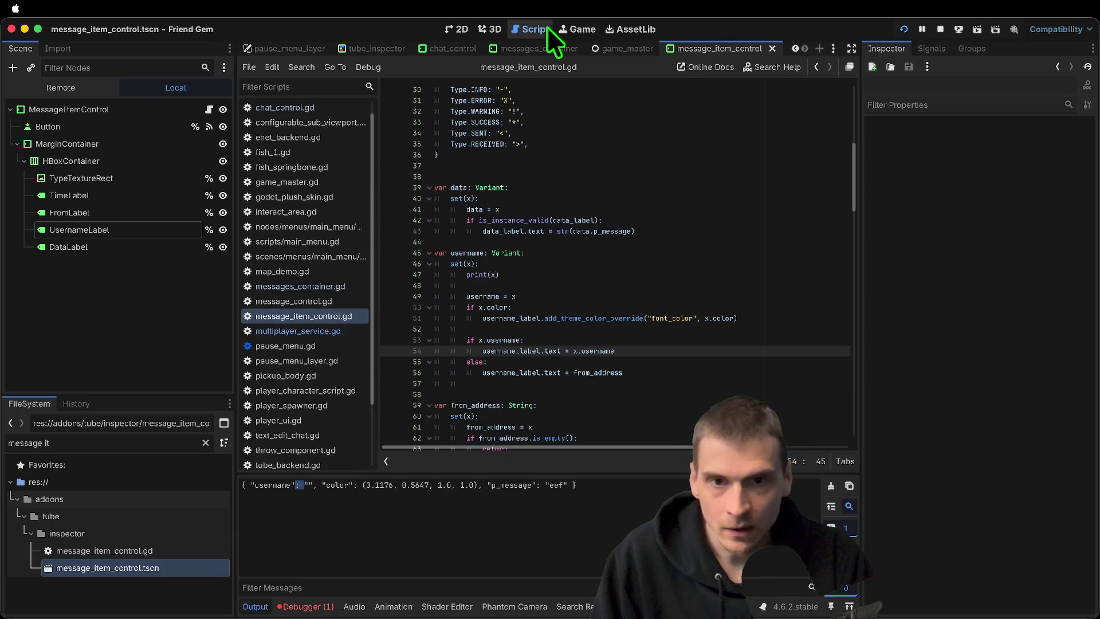
left_click(336, 290)
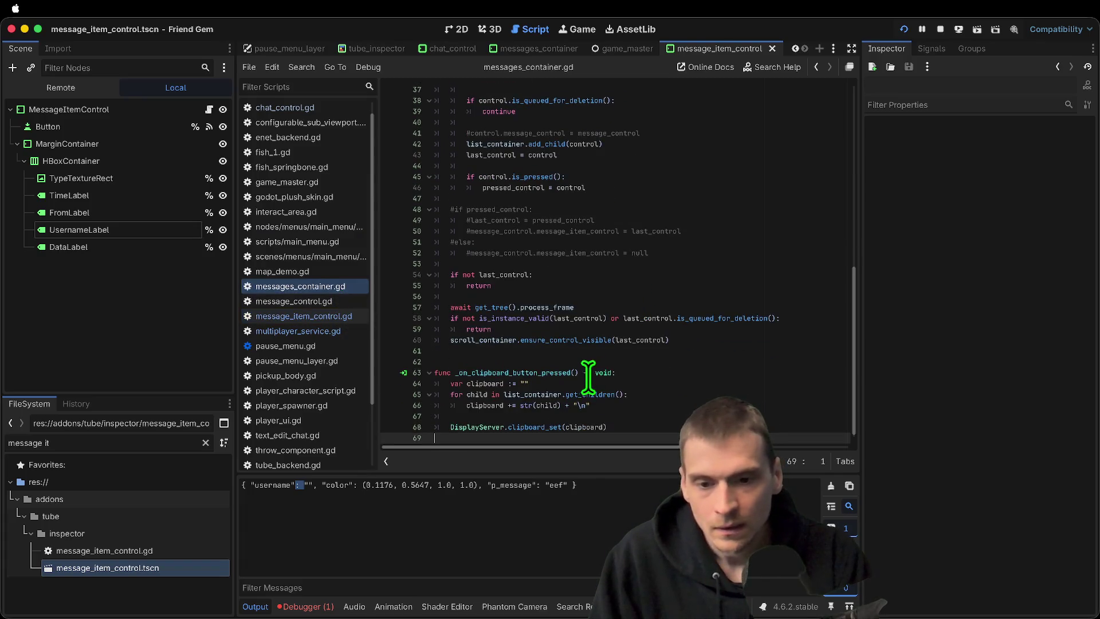
Switch through the message scripts to chat_control and widen the code area
left_click(331, 299)
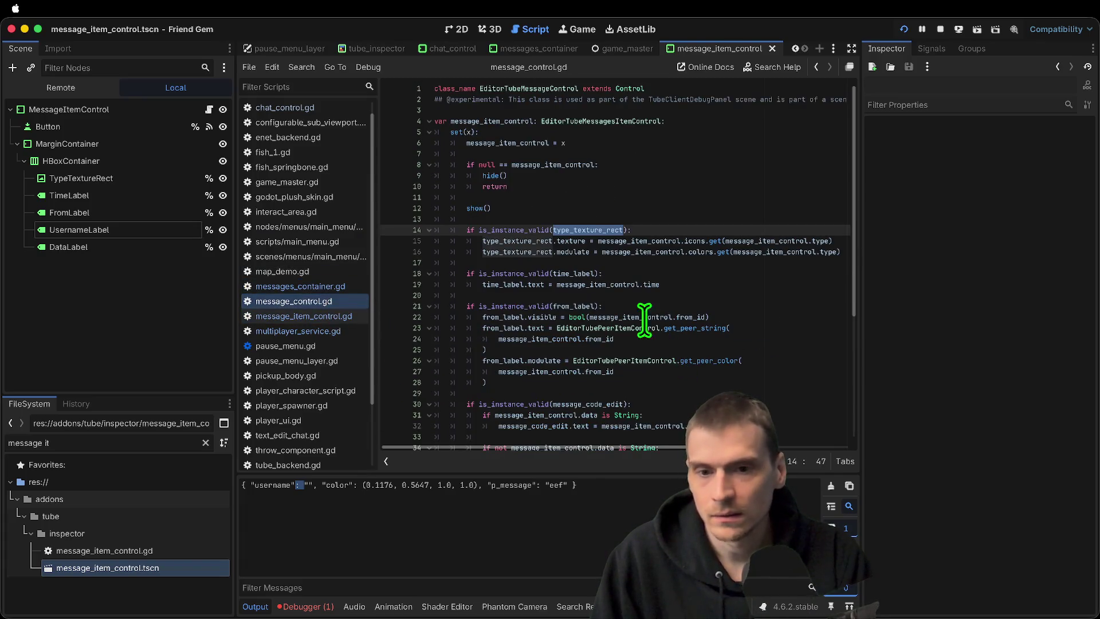
left_click(343, 288)
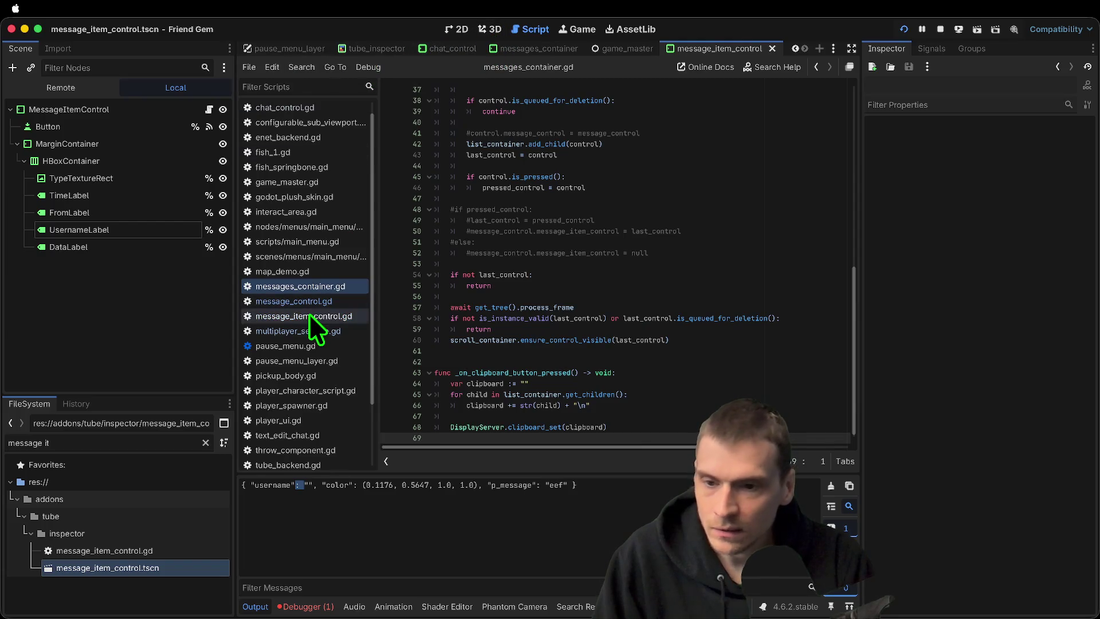
left_click(454, 49)
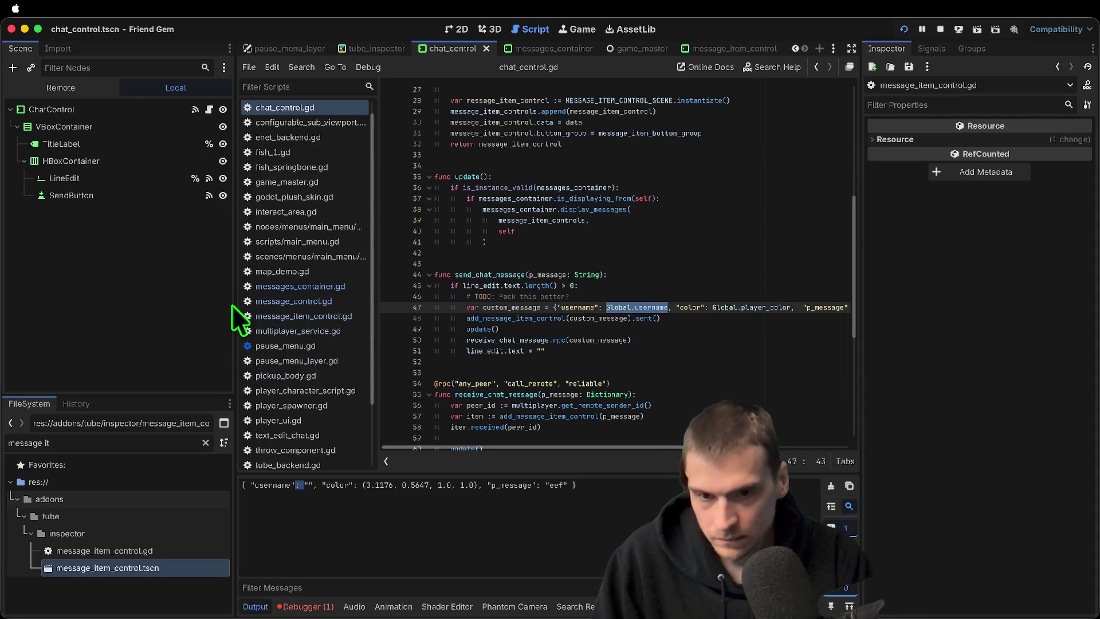
left_click_drag(235, 300, 102, 314)
Jump from Global.username on line 47 to its definition in global.gd, then launch the game
left_click(656, 338)
left_click(494, 310)
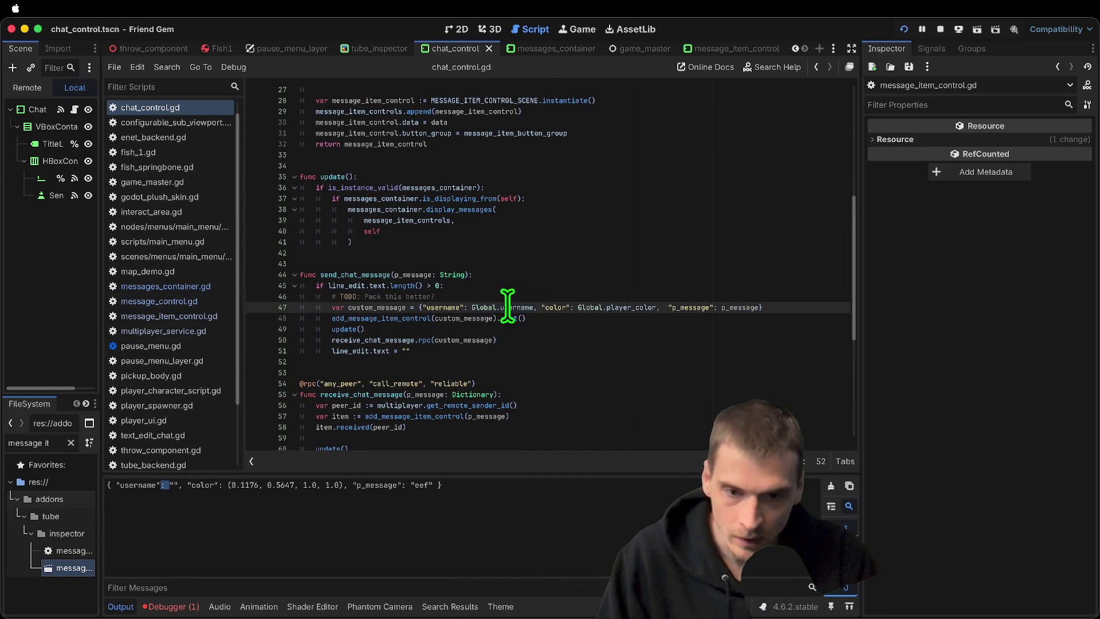
left_click(515, 307, "ctrl")
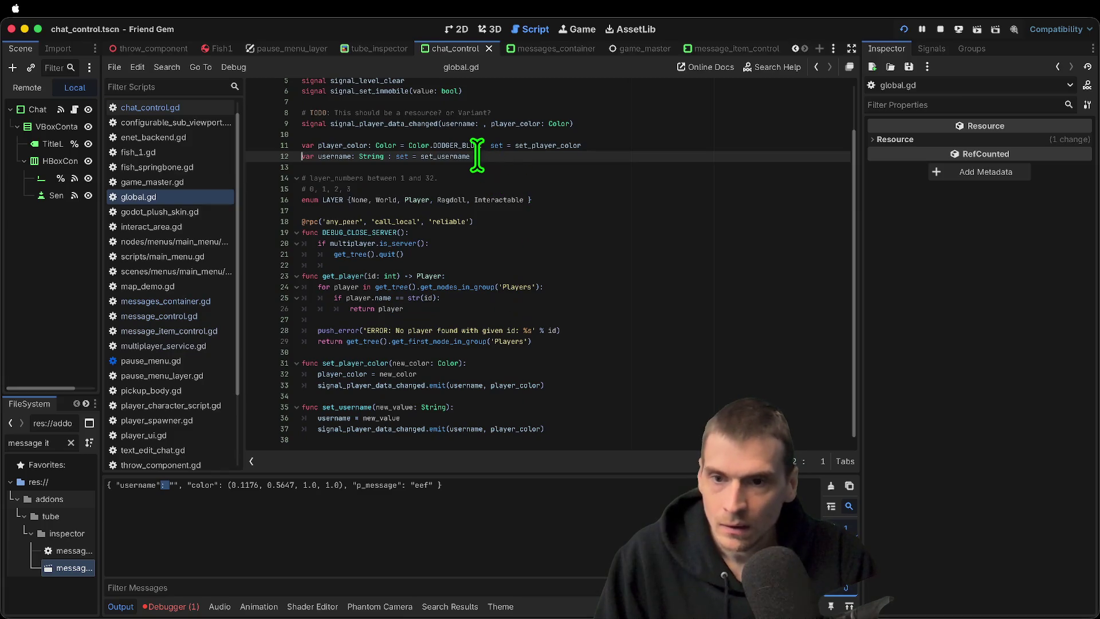
double_click(323, 156)
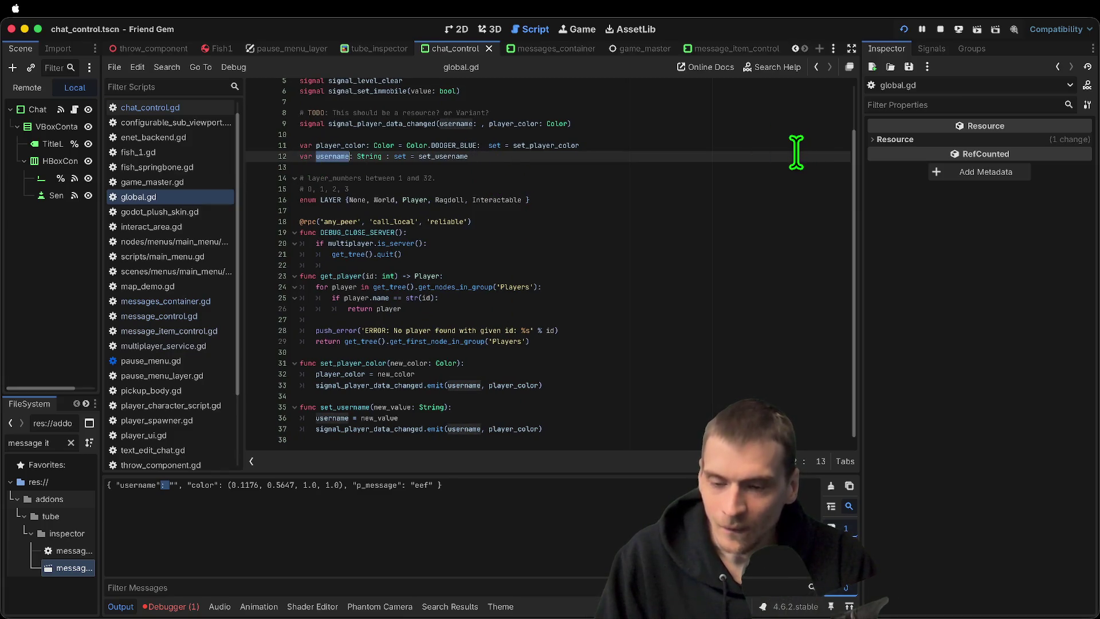
key("super+b")
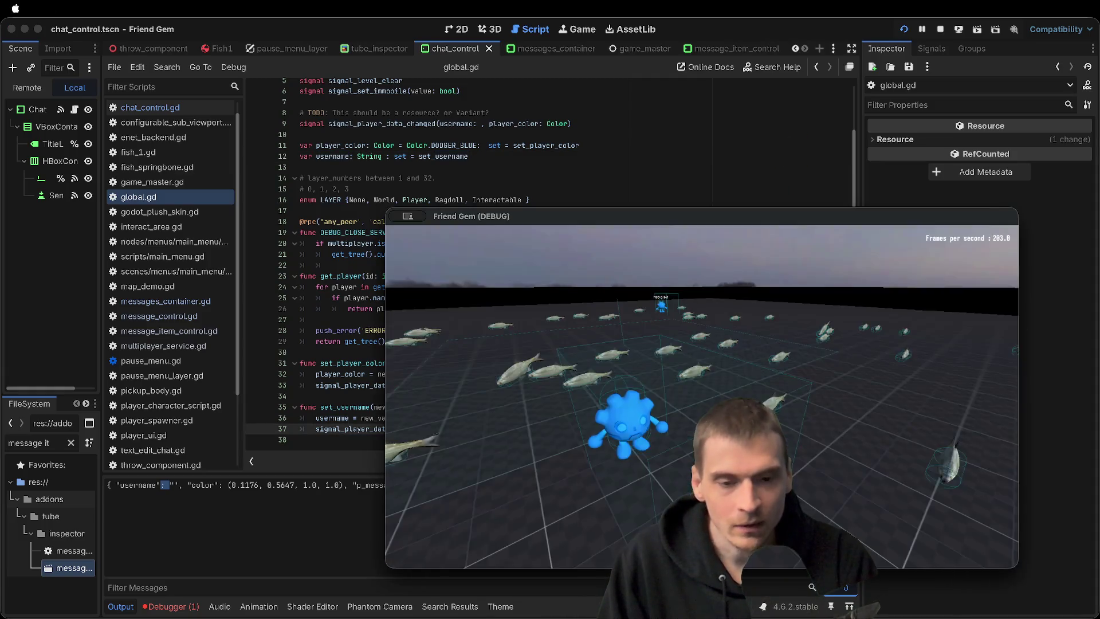
Enter a username under the game's Options > Customize and send chat messages
left_click(665, 422)
left_click(754, 312)
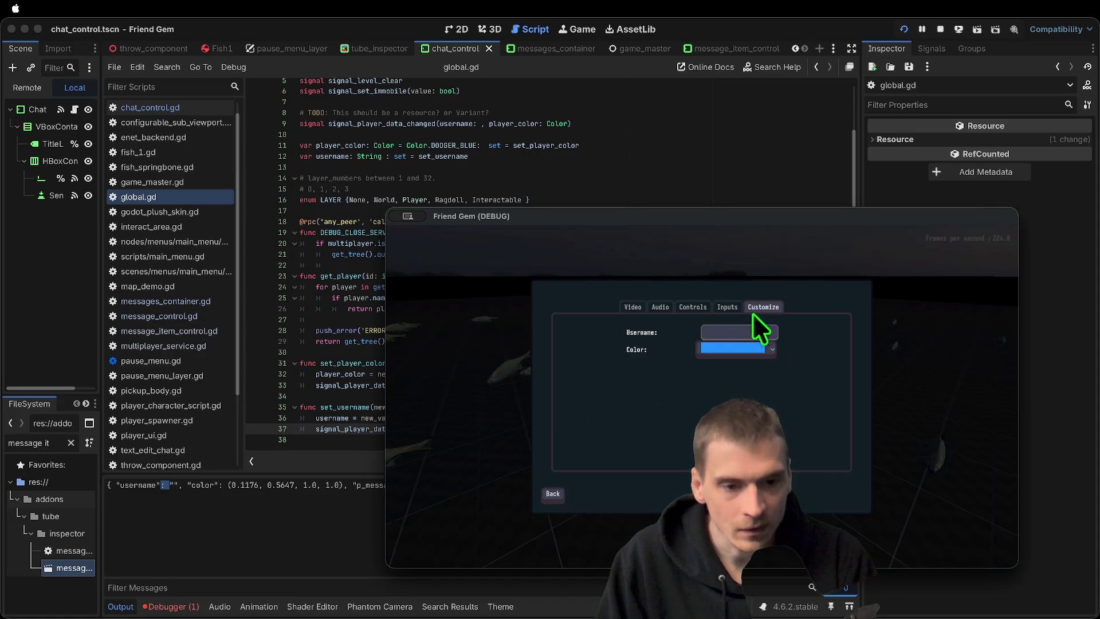
left_click(735, 334)
type("set")
key("Escape")
key("Escape")
key("Escape")
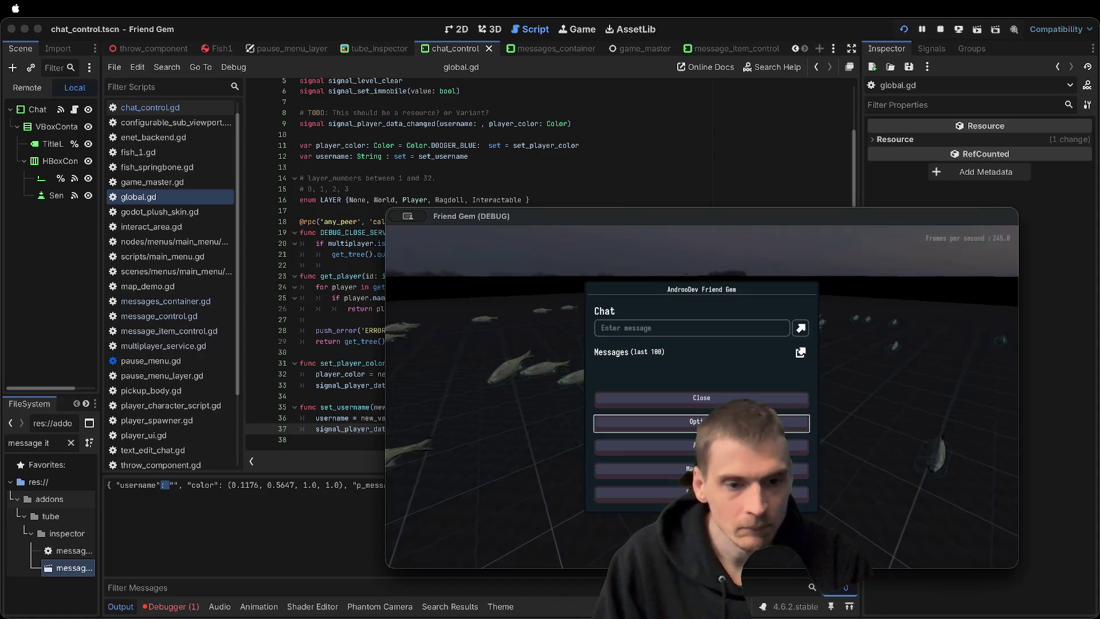
key("Escape")
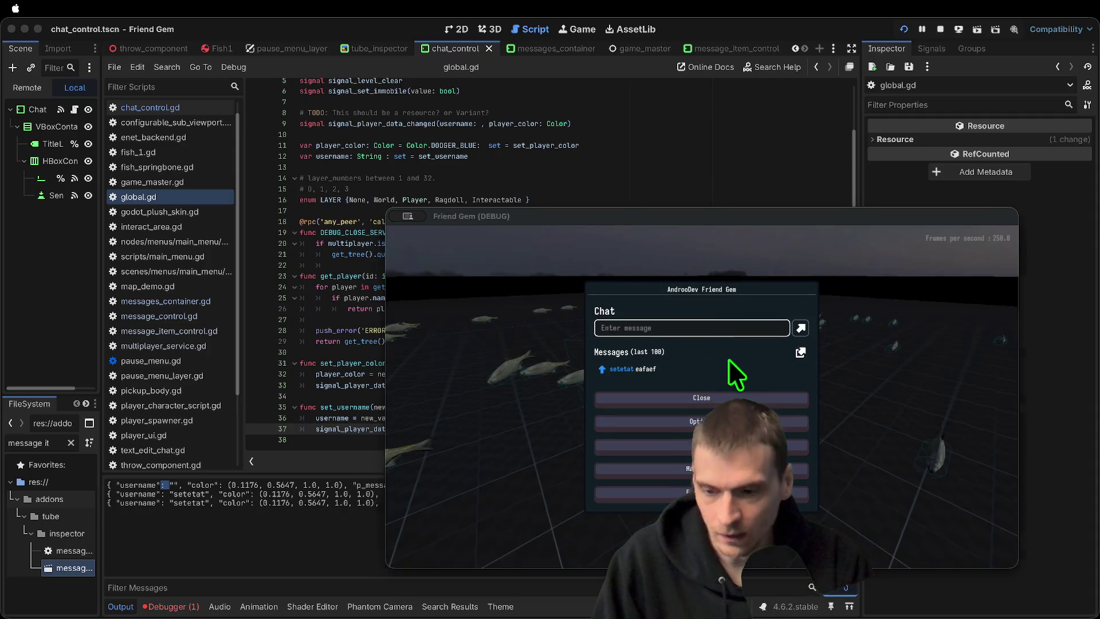
key("Escape")
key("Escape")
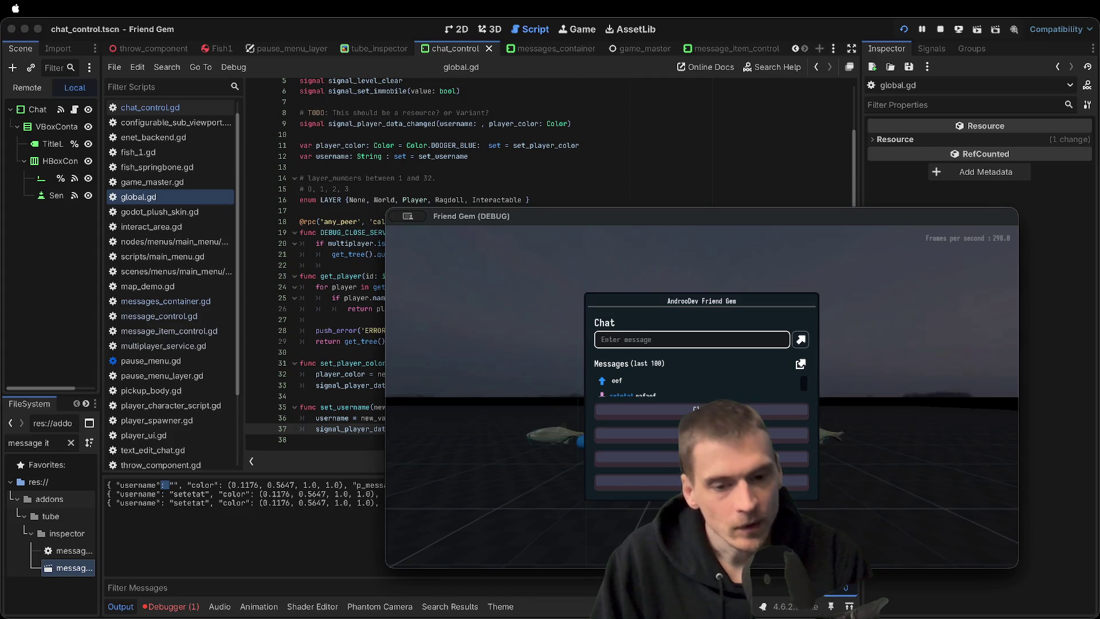
key("Escape")
key("Escape")
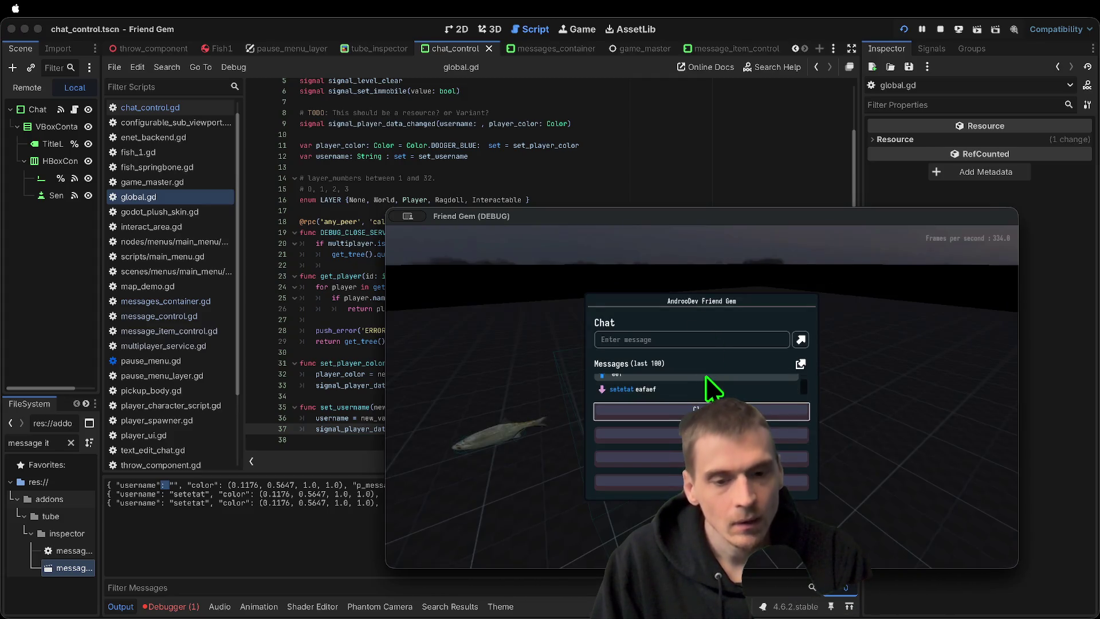
Compare the editor output with the game, then stop the running game
left_click(353, 407)
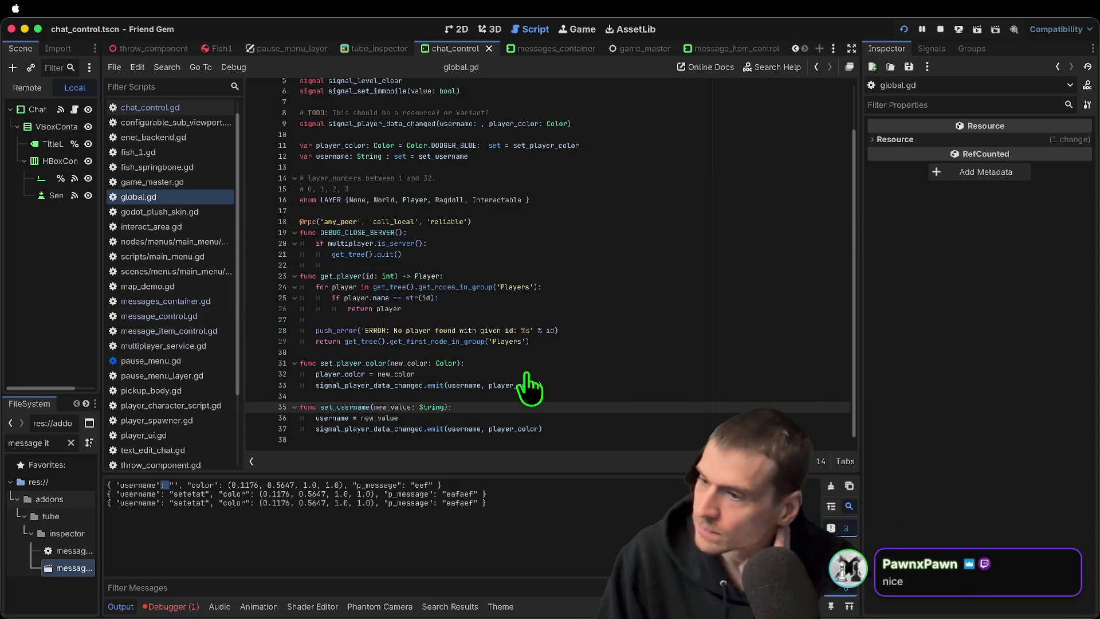
key("super+Tab")
left_click(685, 126)
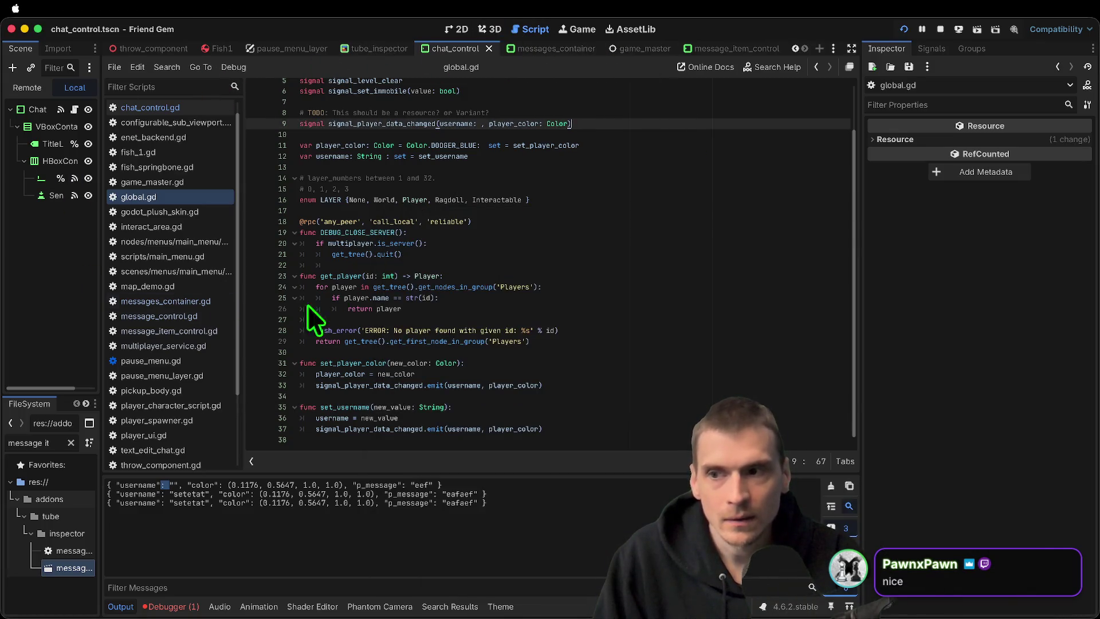
key("super+Tab")
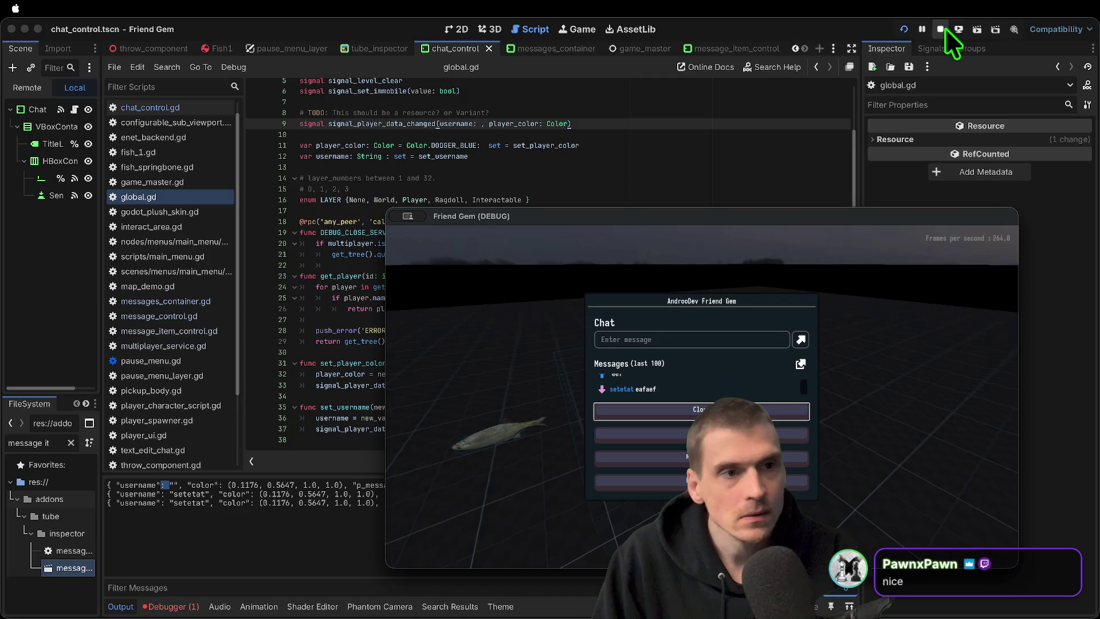
left_click(941, 28)
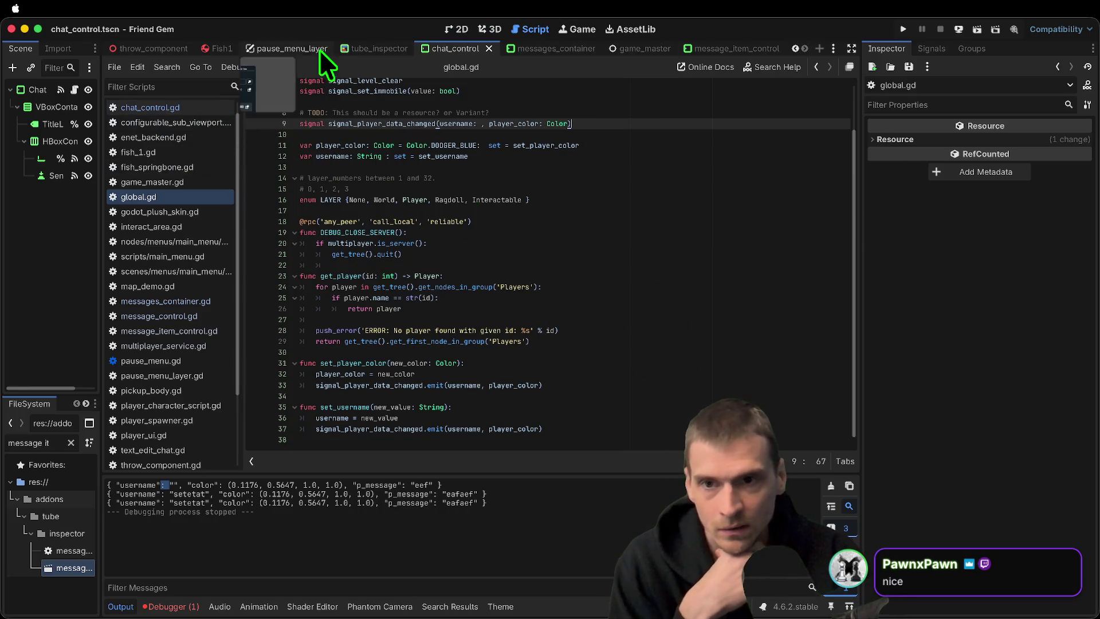
On line 47 of chat_control.gd, add a multiplayer.get_unique_id() fallback after Global.username
left_click(291, 50)
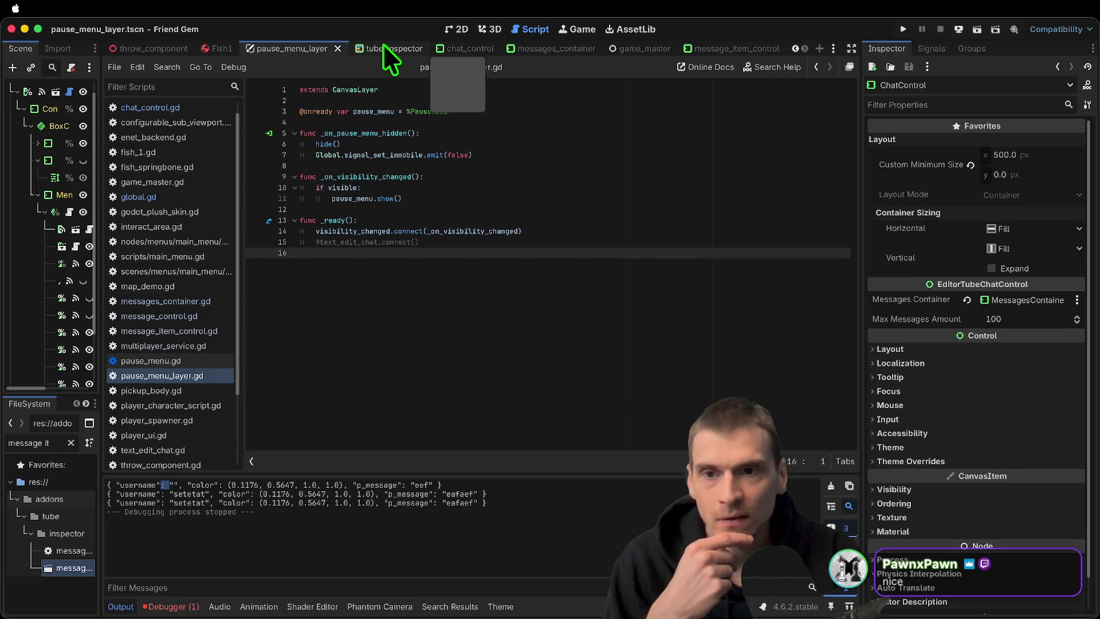
left_click(456, 49)
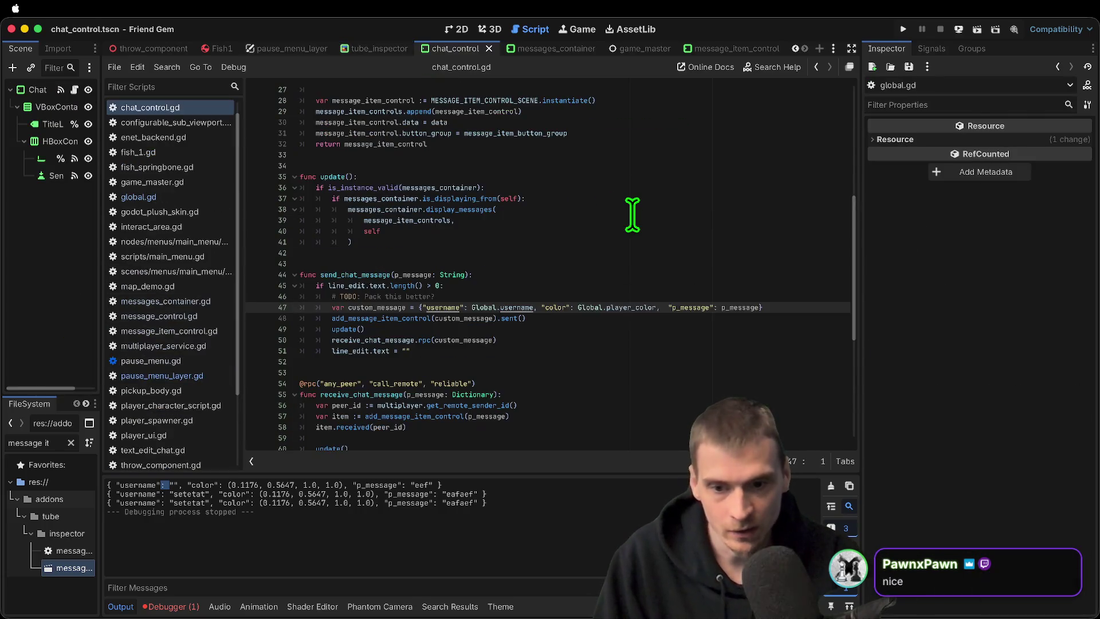
double_click(519, 307)
key("Right")
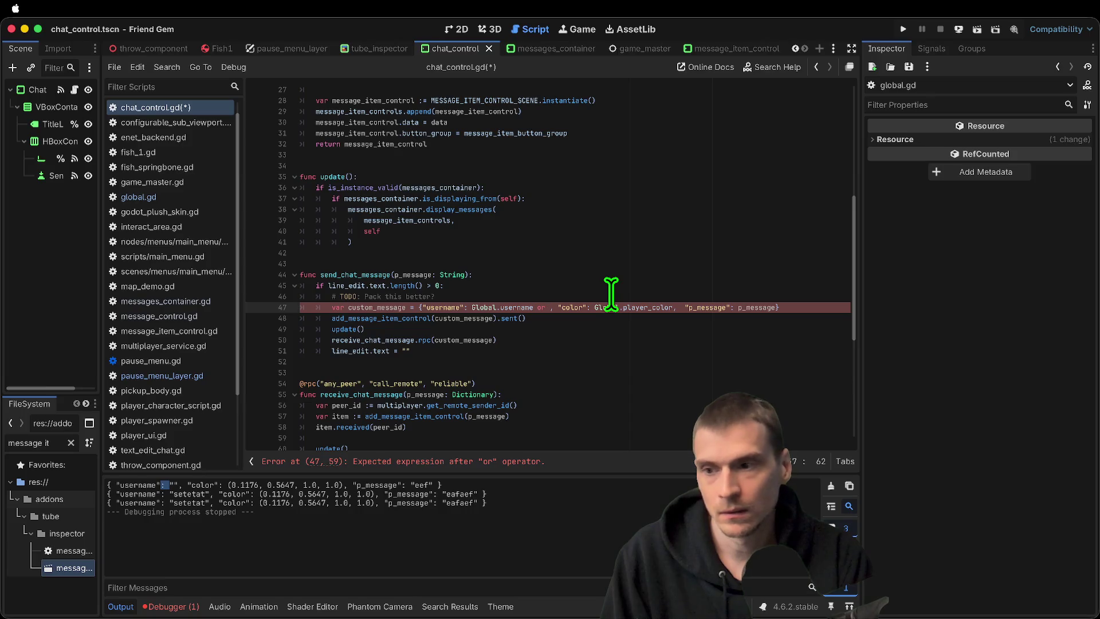
key("BackSpace")
key("BackSpace")
key("BackSpace")
type("multiplayer")
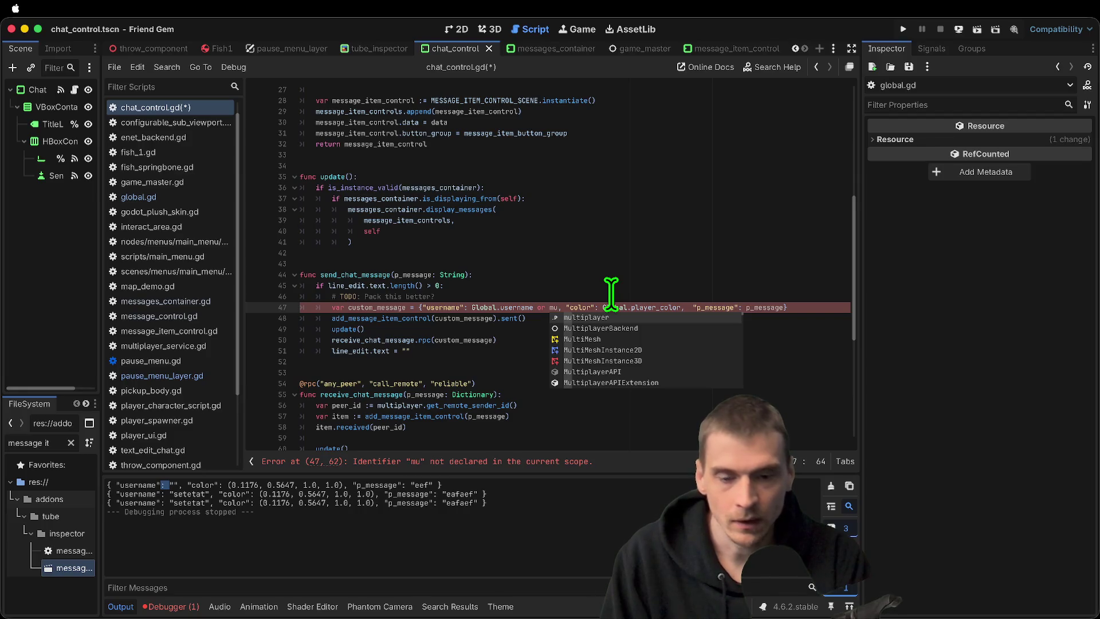
key("Return")
type(".get")
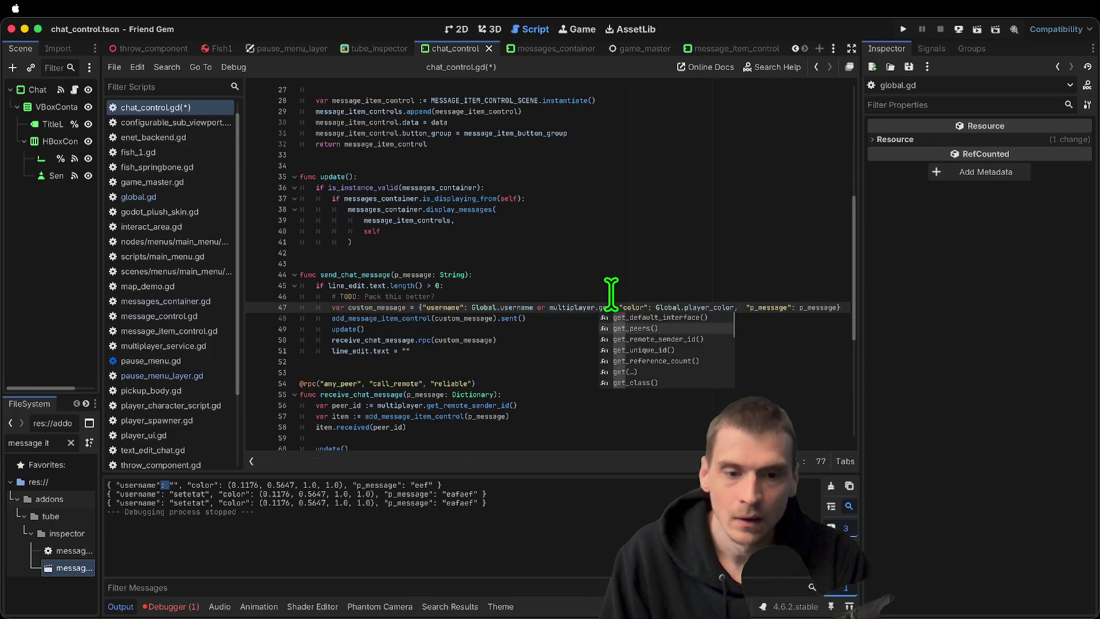
key("Escape")
type("_un")
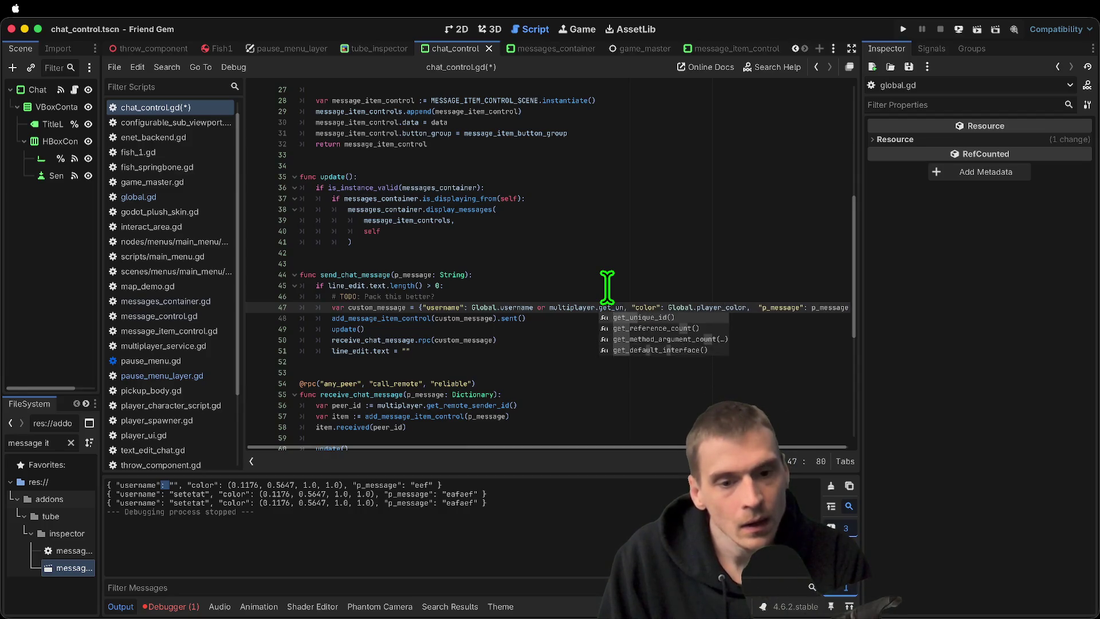
key("Return")
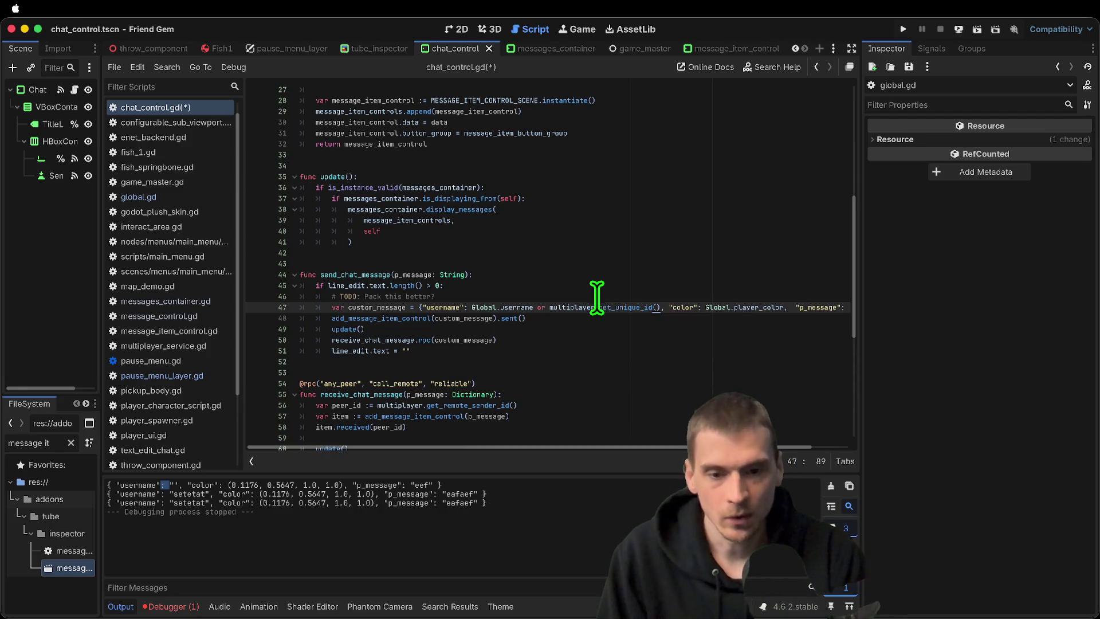
Wrap the unique ID call in str() and save the script
left_click(550, 308)
type("str(")
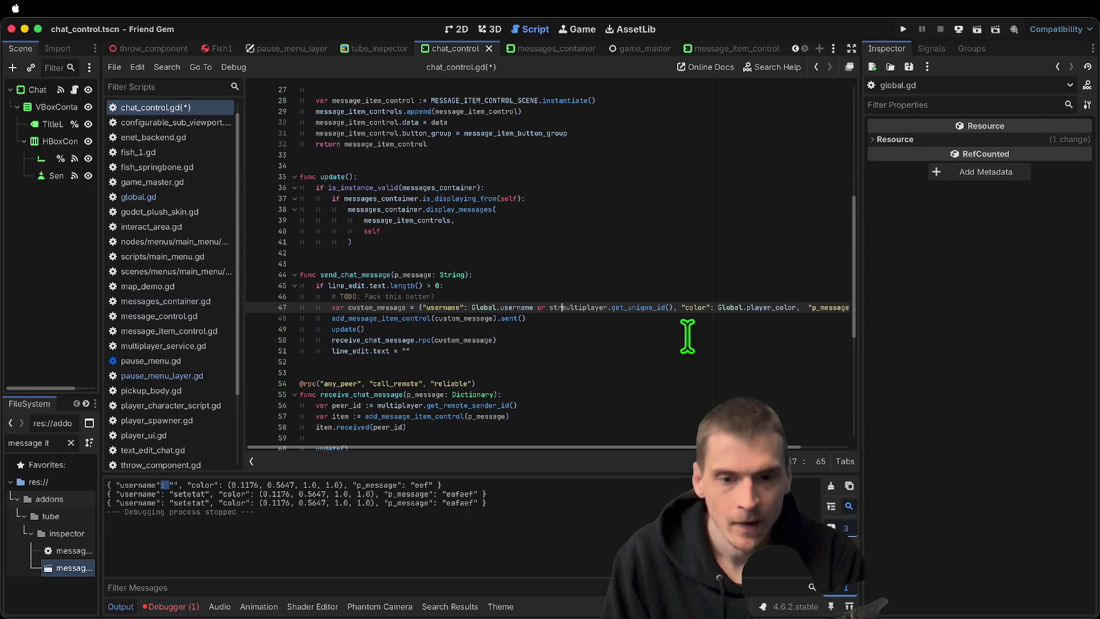
left_click(678, 308)
type(")")
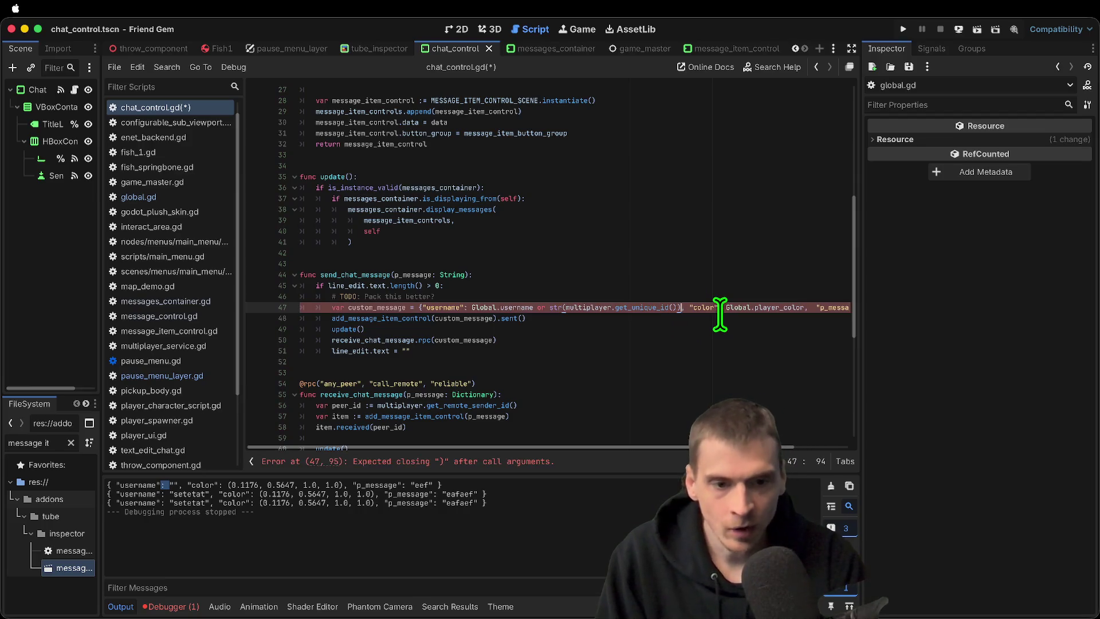
left_click_drag(436, 296, 548, 308)
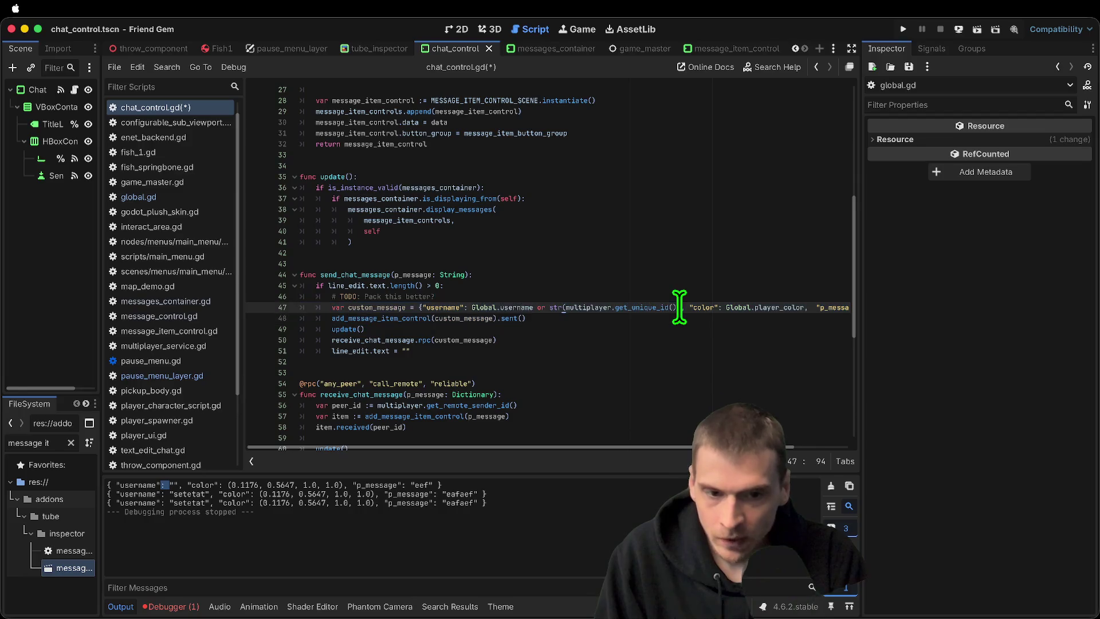
left_click(729, 378)
key("ctrl+s")
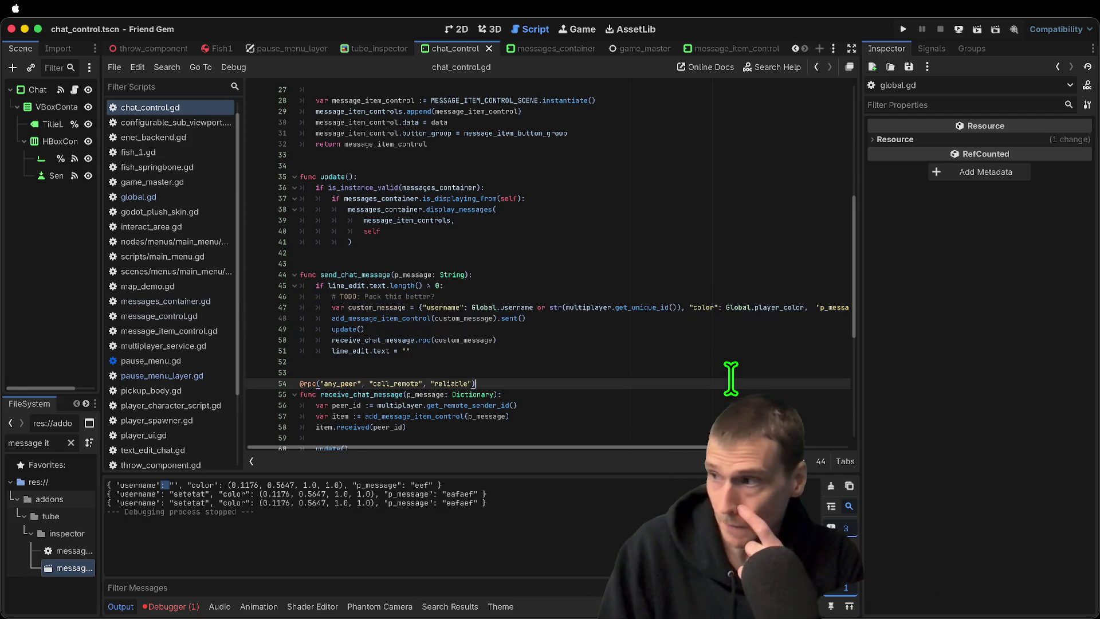
Run the game and send 'aefaef' in chat, hitting the type error at line 54
key("super+b")
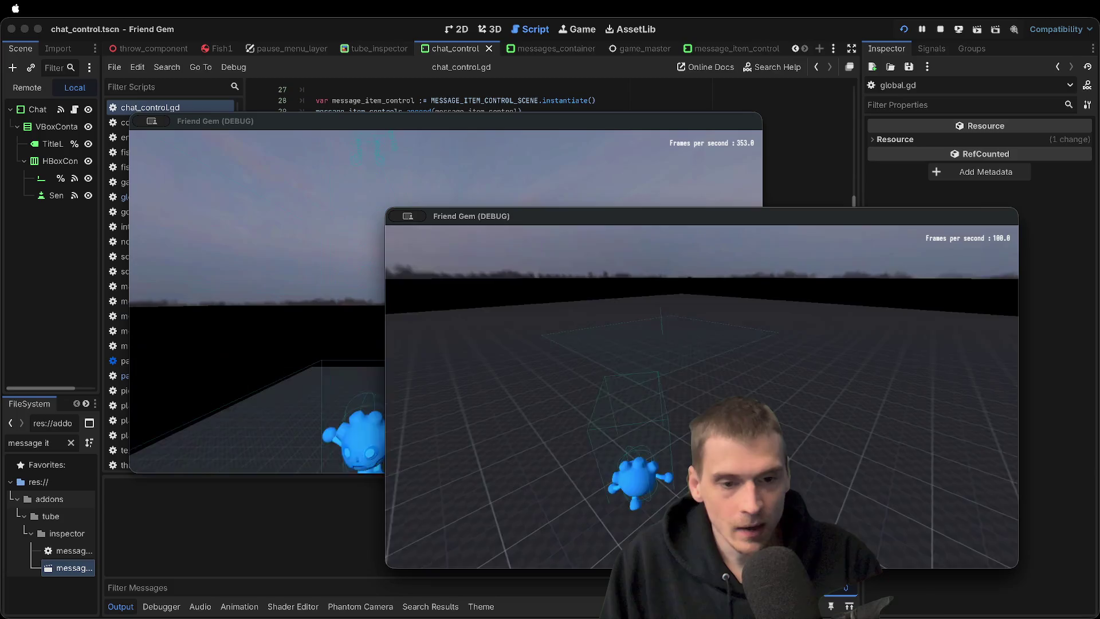
left_click(706, 329)
type("aefaef")
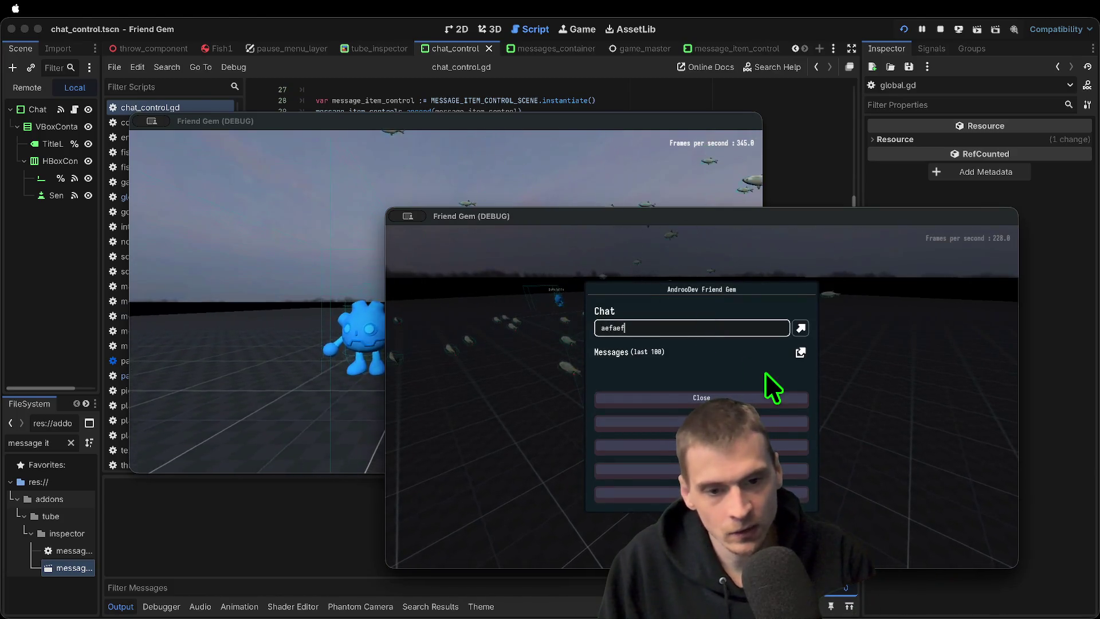
key("Return")
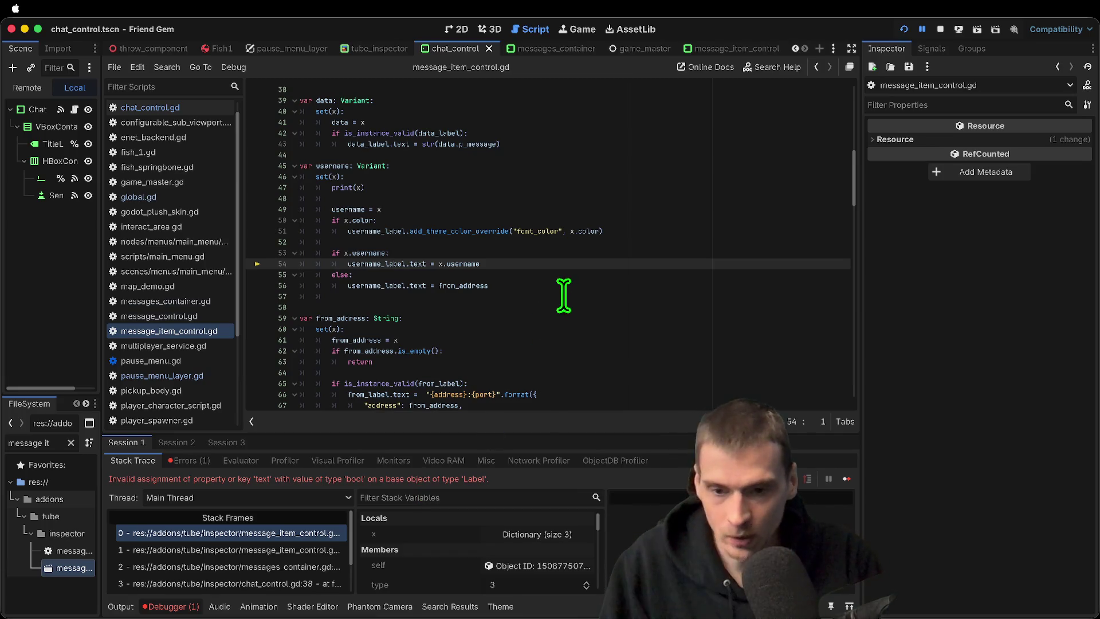
Stop the game and restore the else branch on lines 55–56 after deleting it
left_click_drag(562, 299, 226, 275)
key("BackSpace")
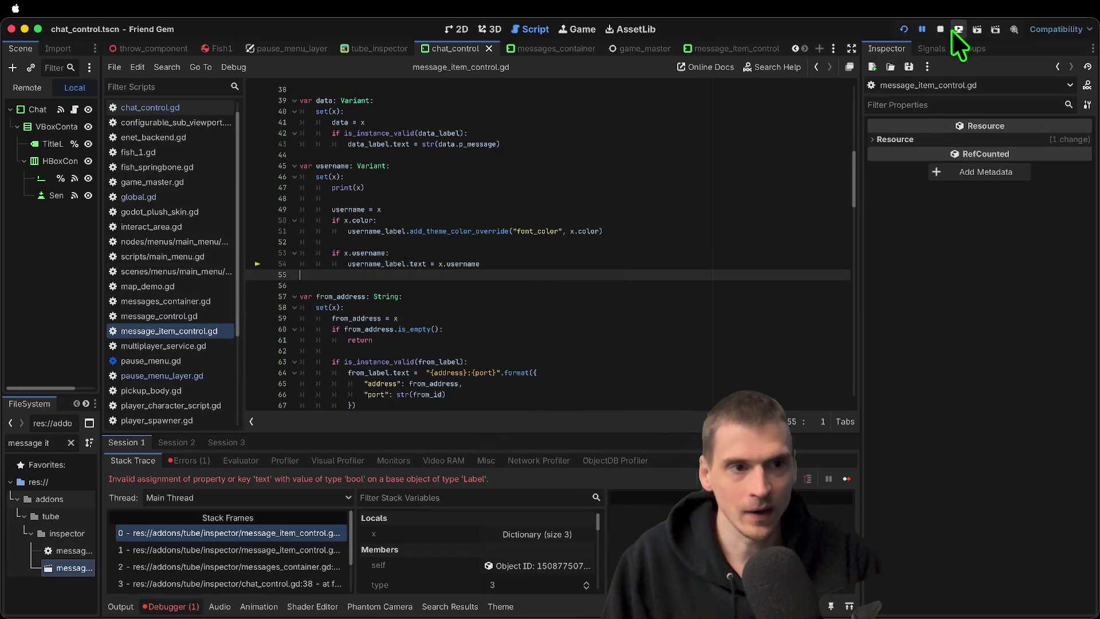
left_click(941, 29)
key("ctrl+z")
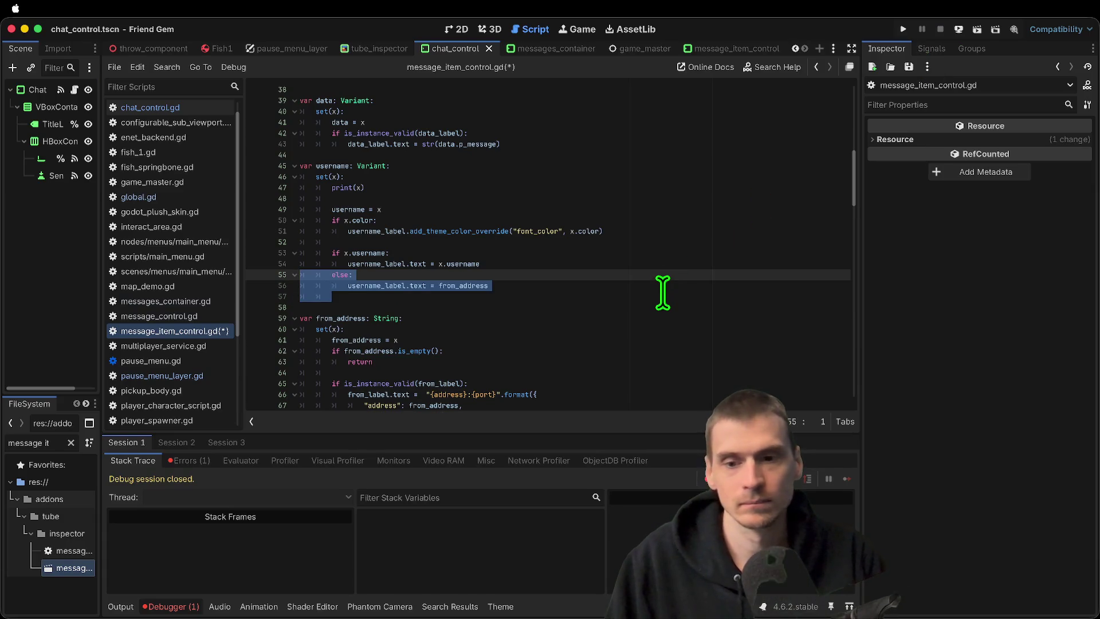
Replace from_address on line 56 with "N/A" as the label's fallback text
left_click(662, 288)
key("ctrl+s")
key("alt+BackSpace")
type("\"N.A")
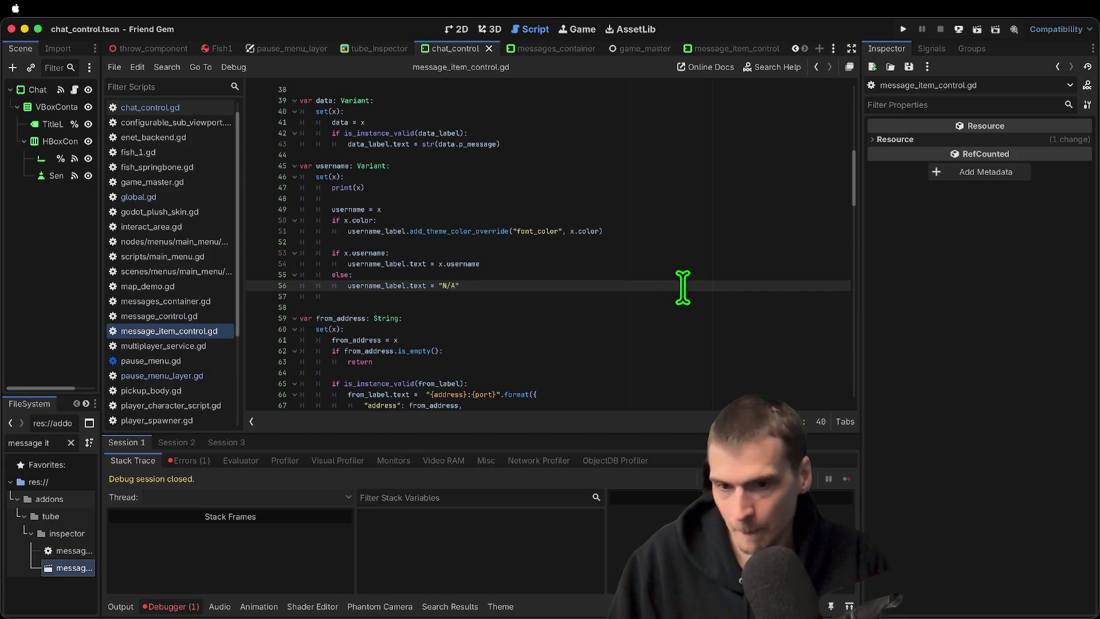
left_click(490, 30)
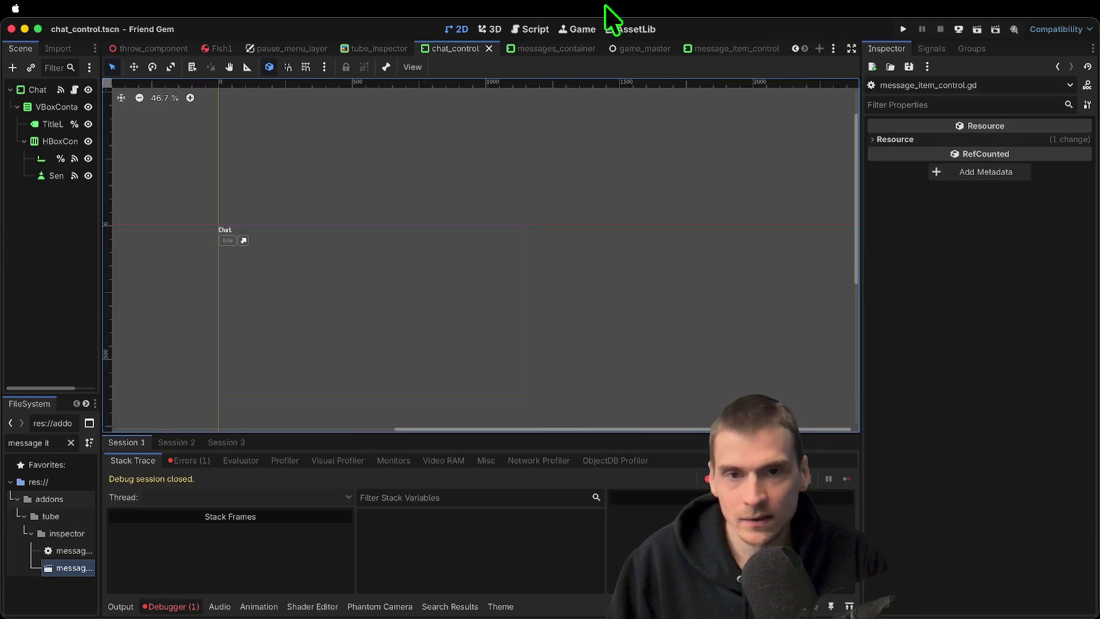
Rewrite line 47 of chat_control.gd as an if/else on Global.username instead of 'or'
left_click(537, 30)
left_click(549, 305)
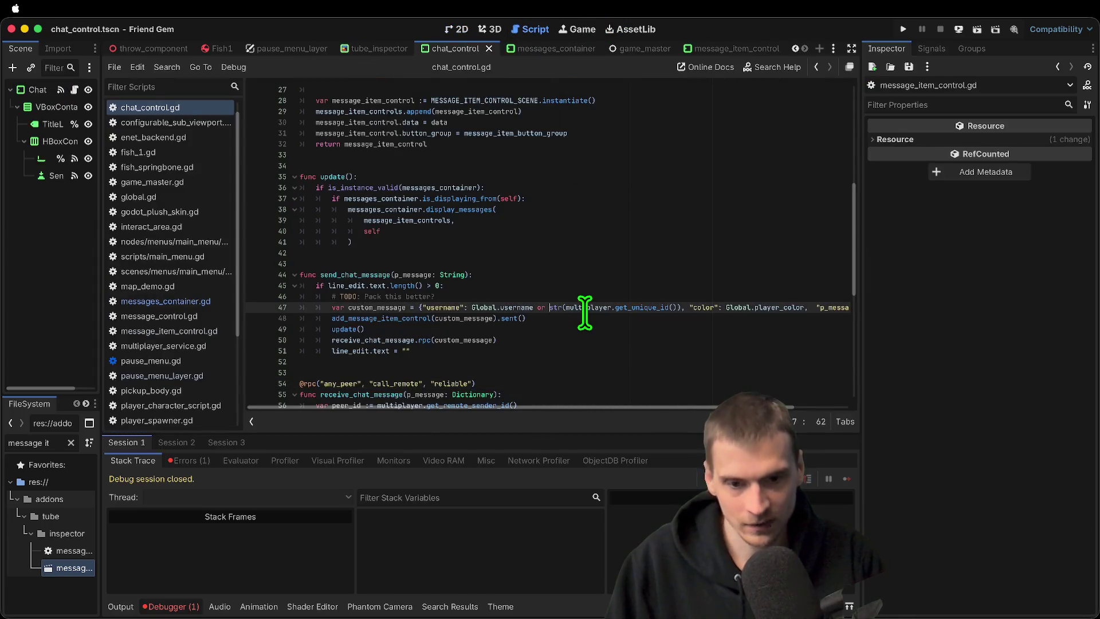
key("BackSpace")
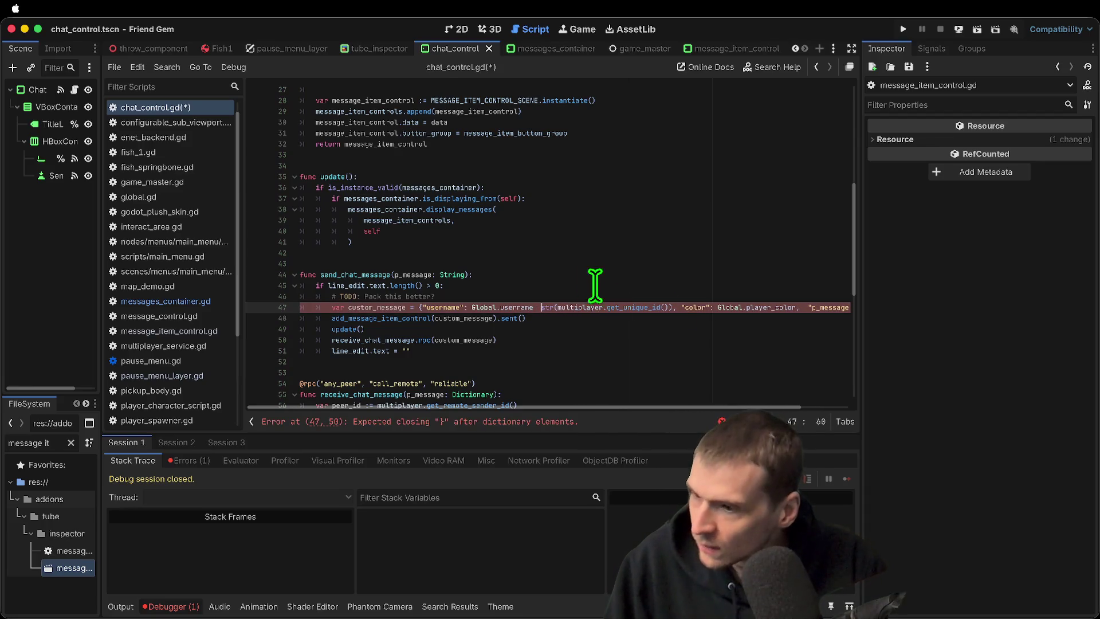
type("if")
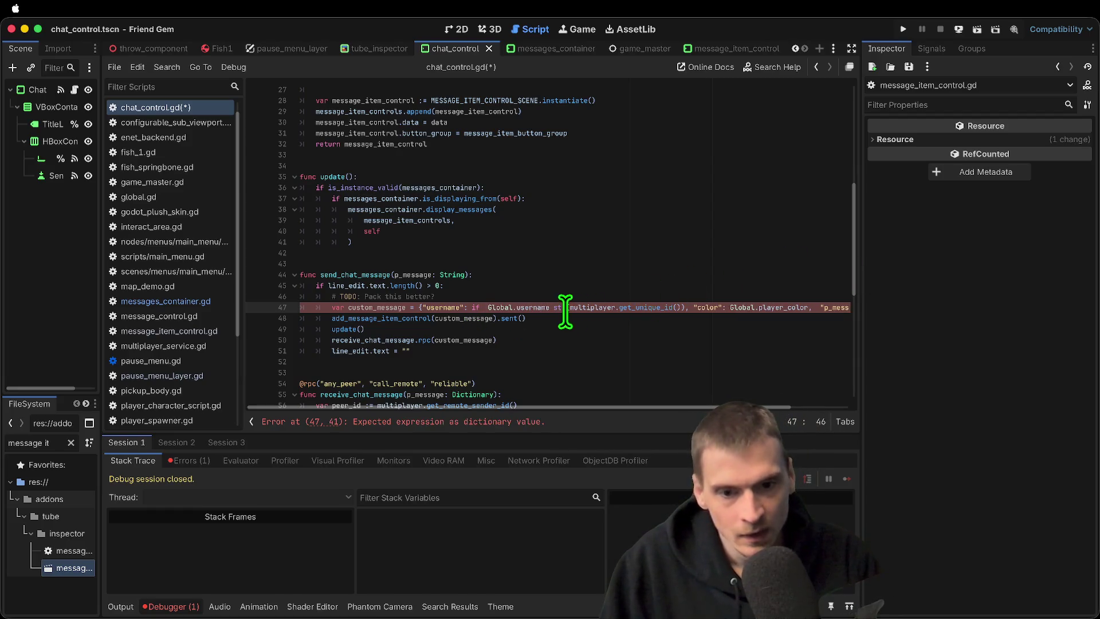
key("BackSpace")
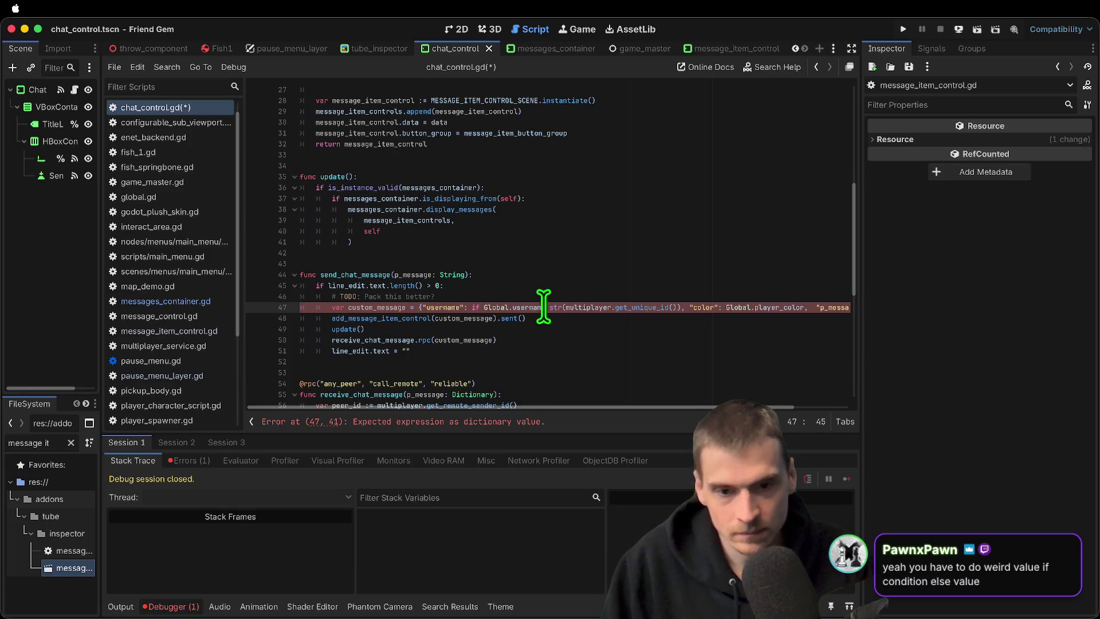
left_click(543, 307)
type("else")
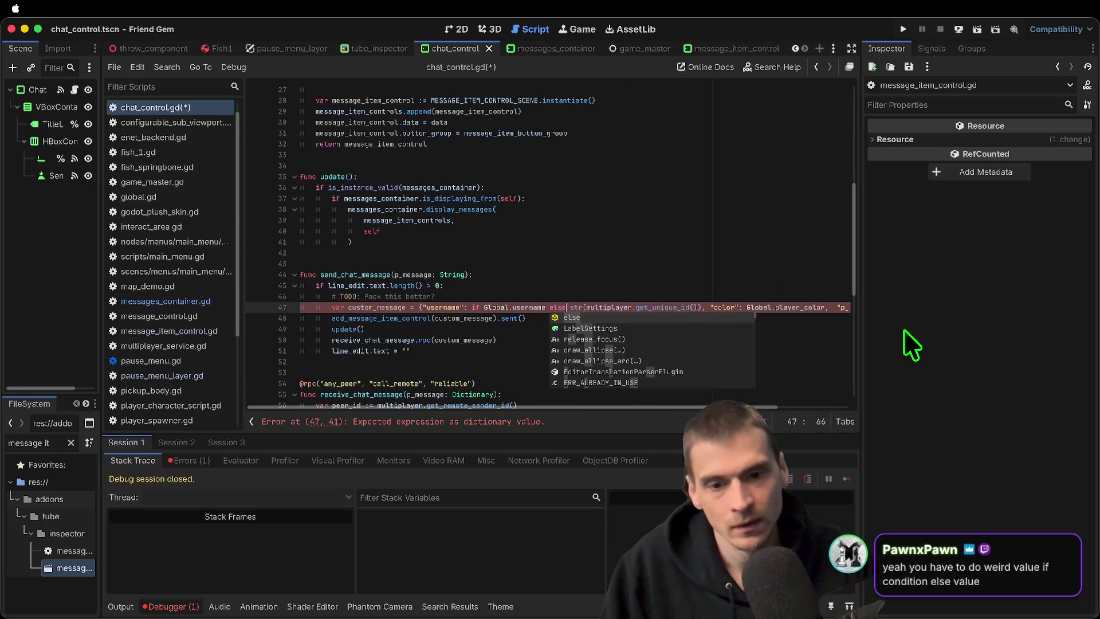
type(" :")
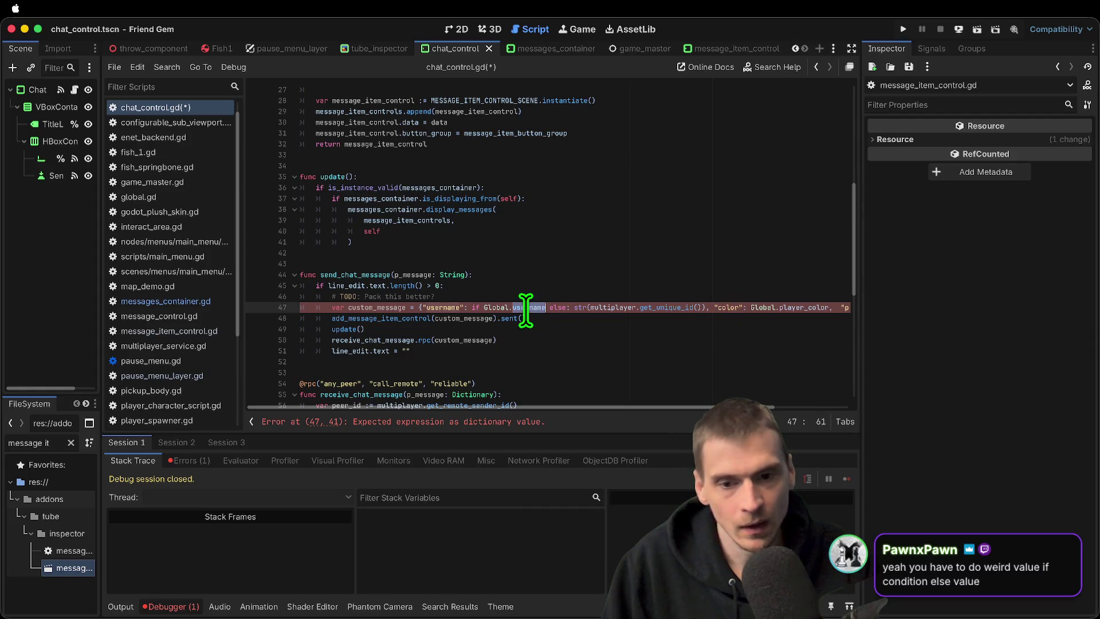
left_click(567, 307)
type("Global.username")
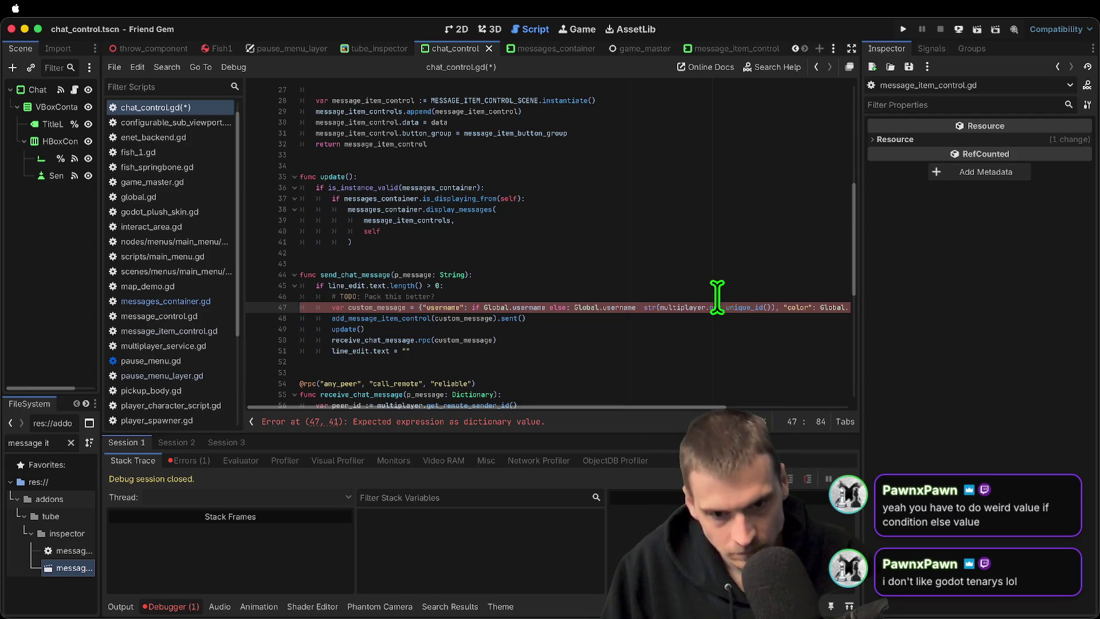
left_click_drag(630, 307, 579, 308)
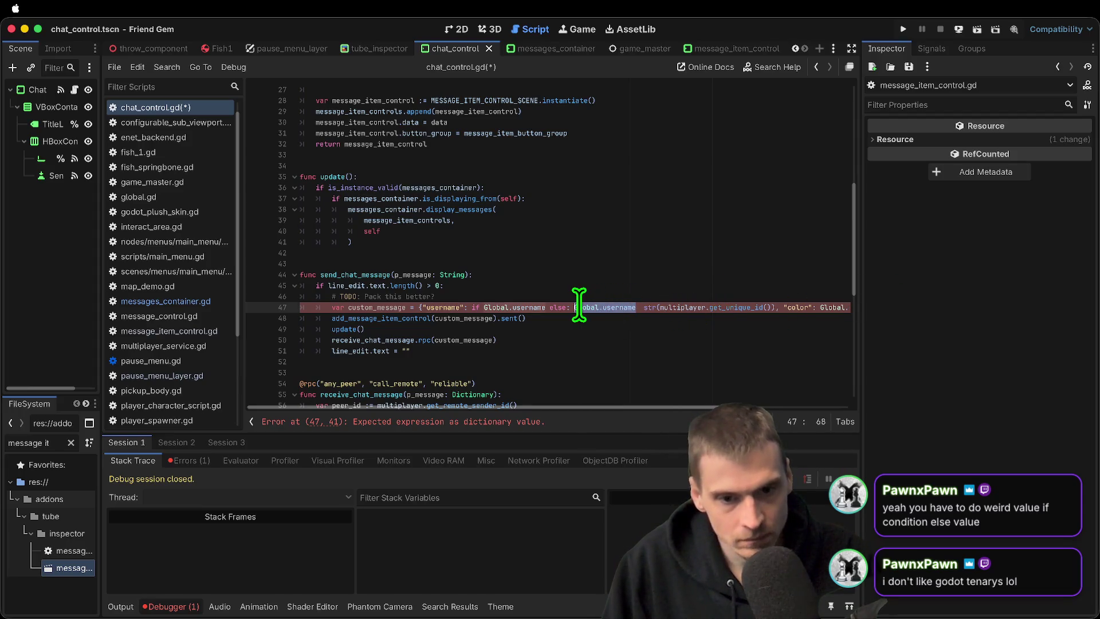
left_click(547, 307)
type("=")
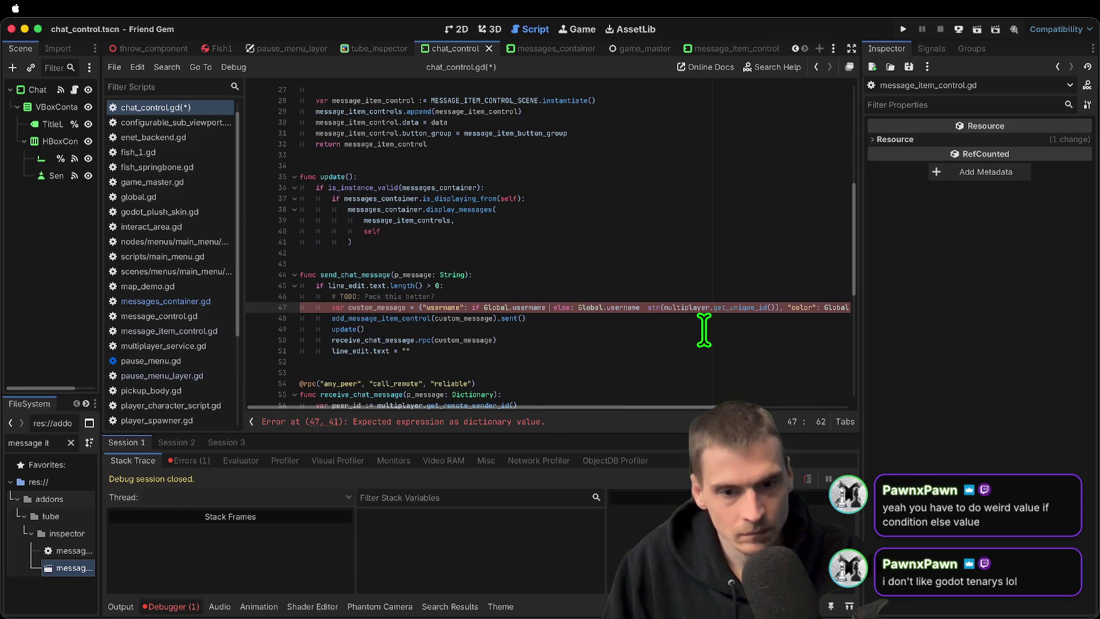
type(" Global.username =")
left_click(636, 308)
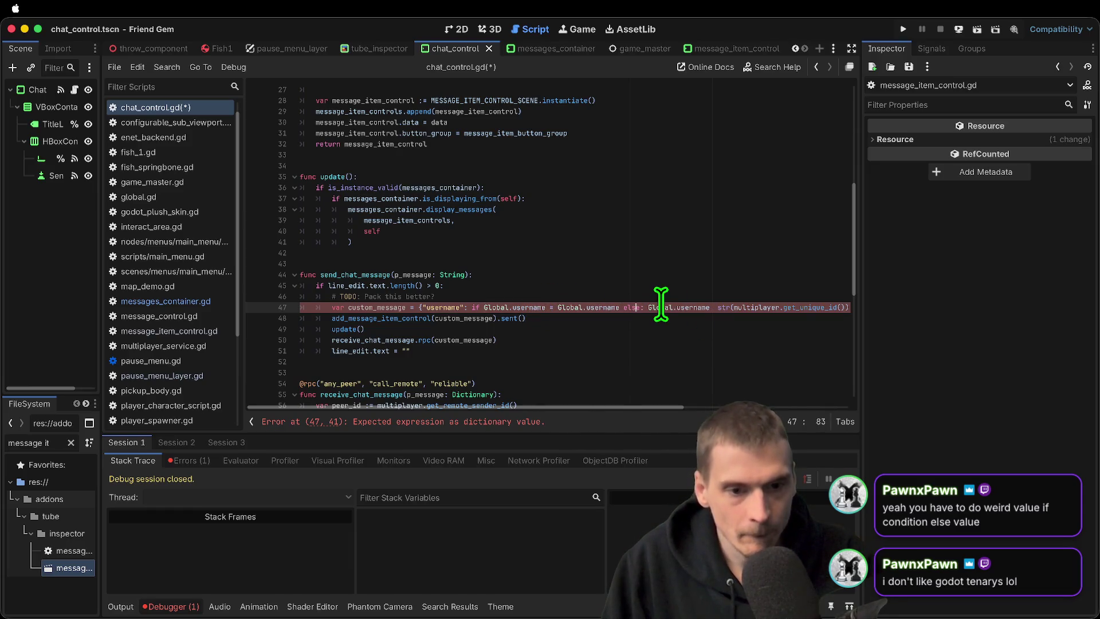
key("BackSpace")
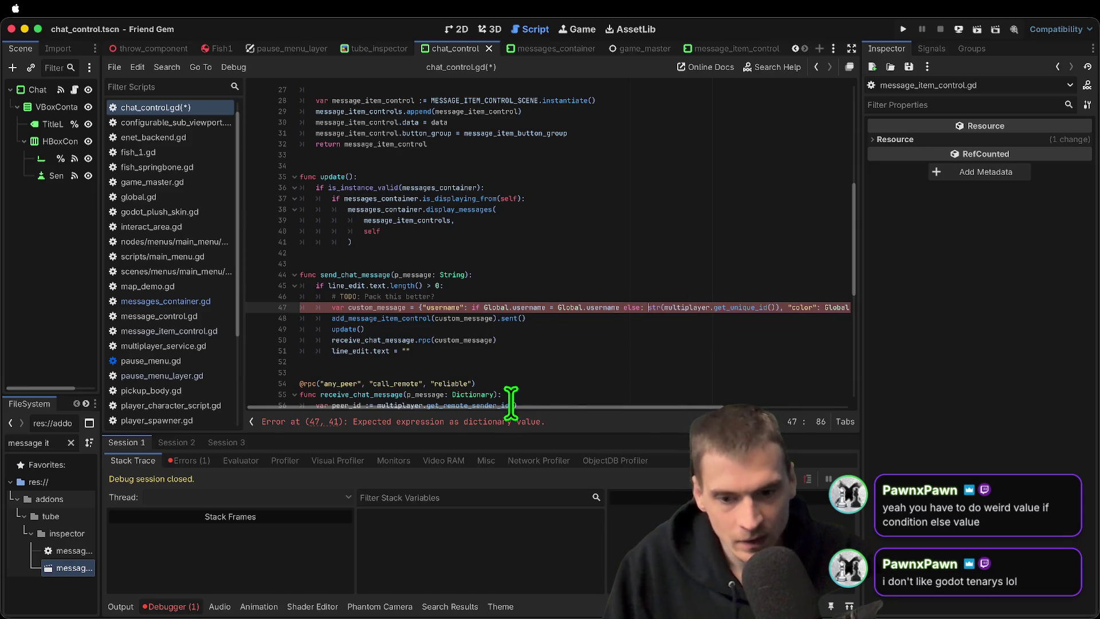
Fix line 47 to 'Global.username if Global.username else str(multiplayer.get_unique_id())', save, and run the project
left_click(471, 424)
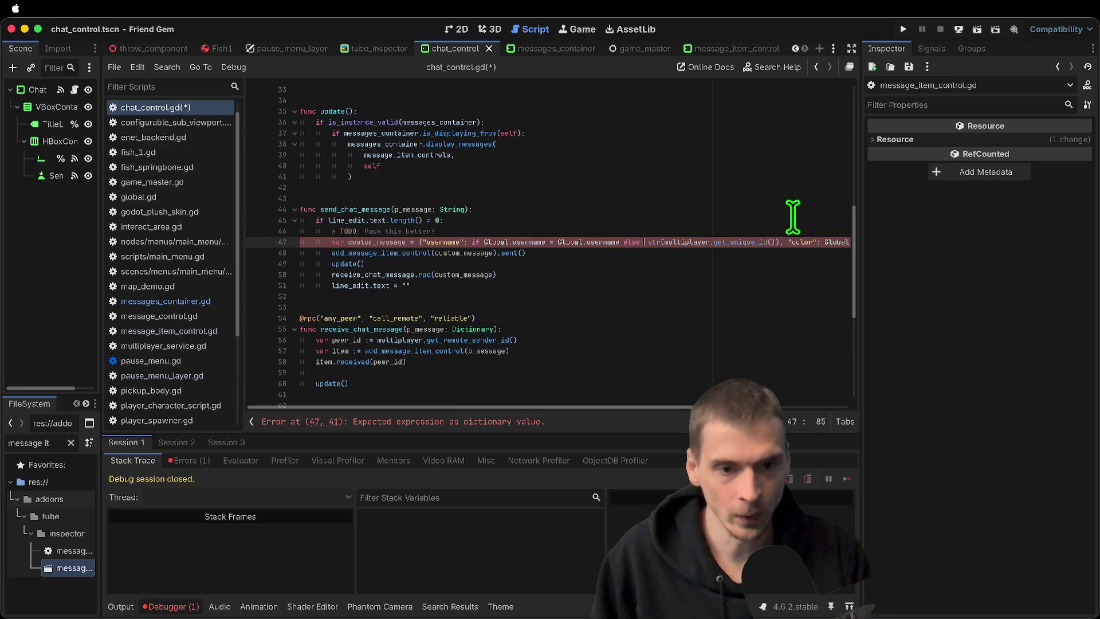
left_click(477, 241)
key("BackSpace")
key("BackSpace")
left_click(549, 240)
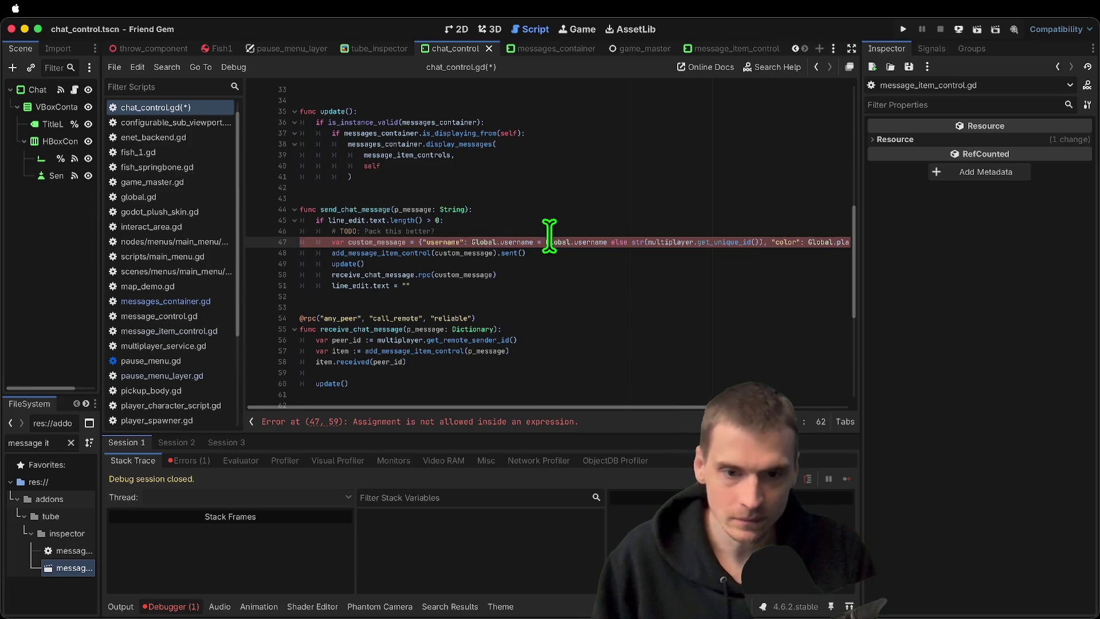
key("BackSpace")
type("if")
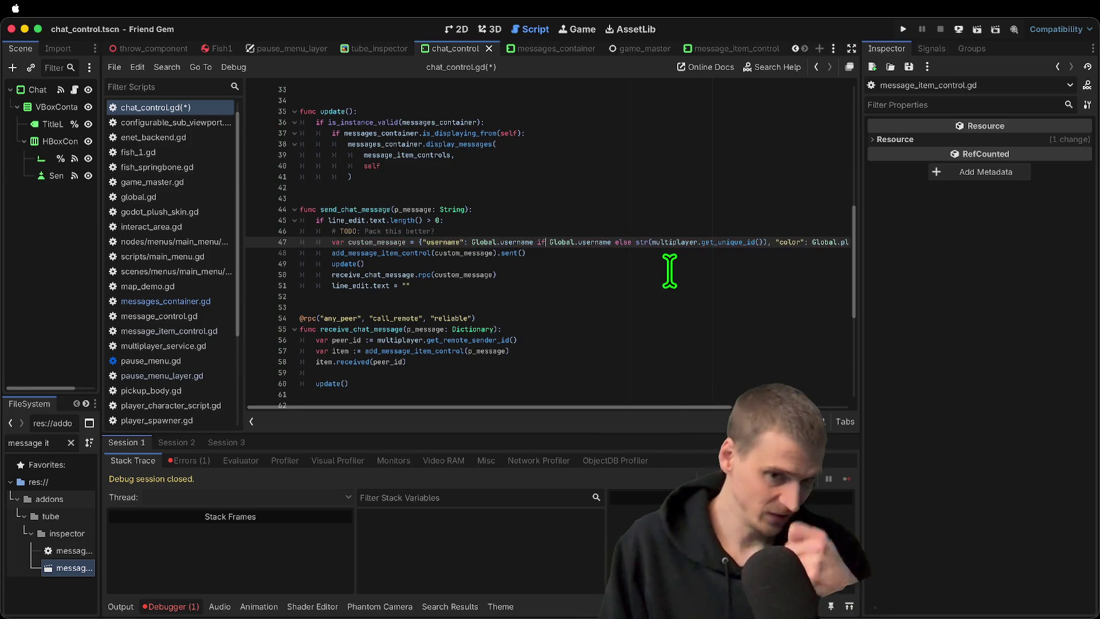
key("ctrl+s")
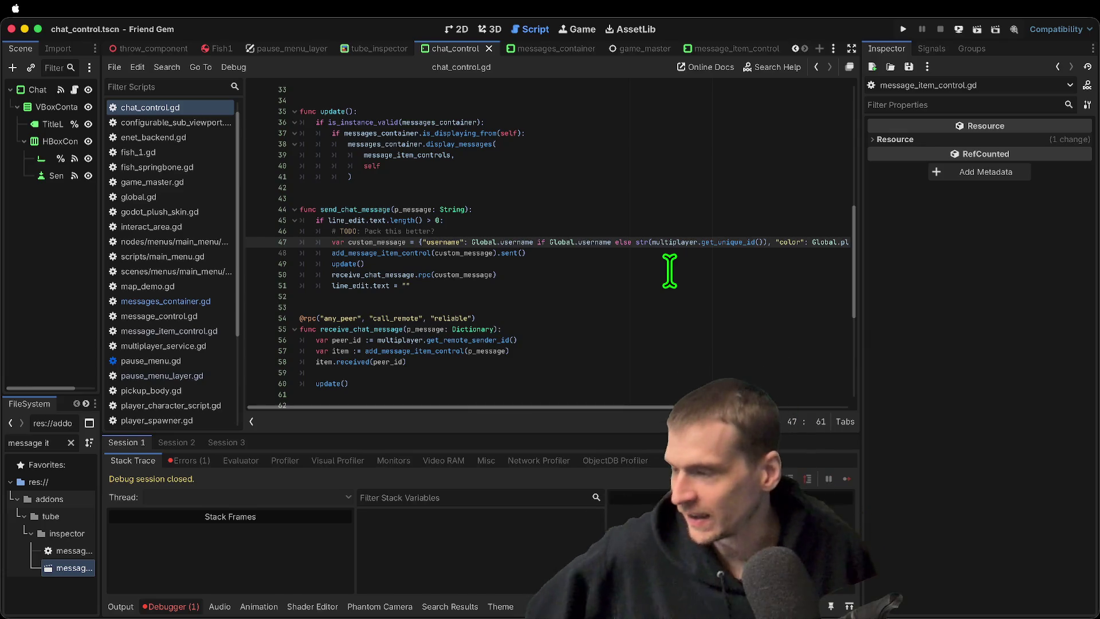
key("super+b")
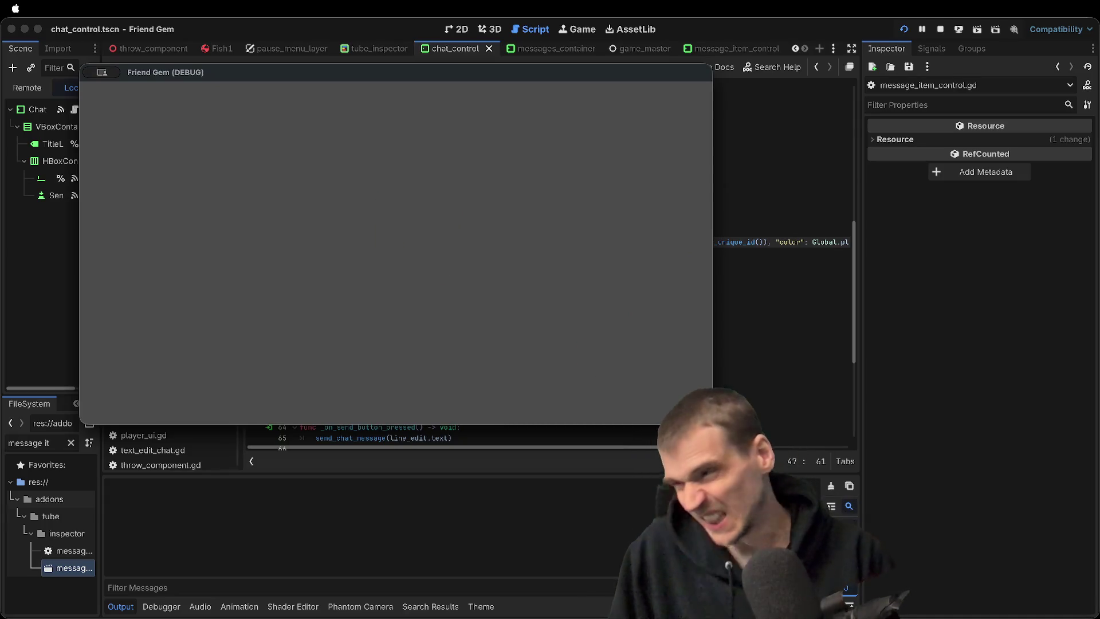
Send the chat message 'a' from the first game window's pause menu
key("Escape")
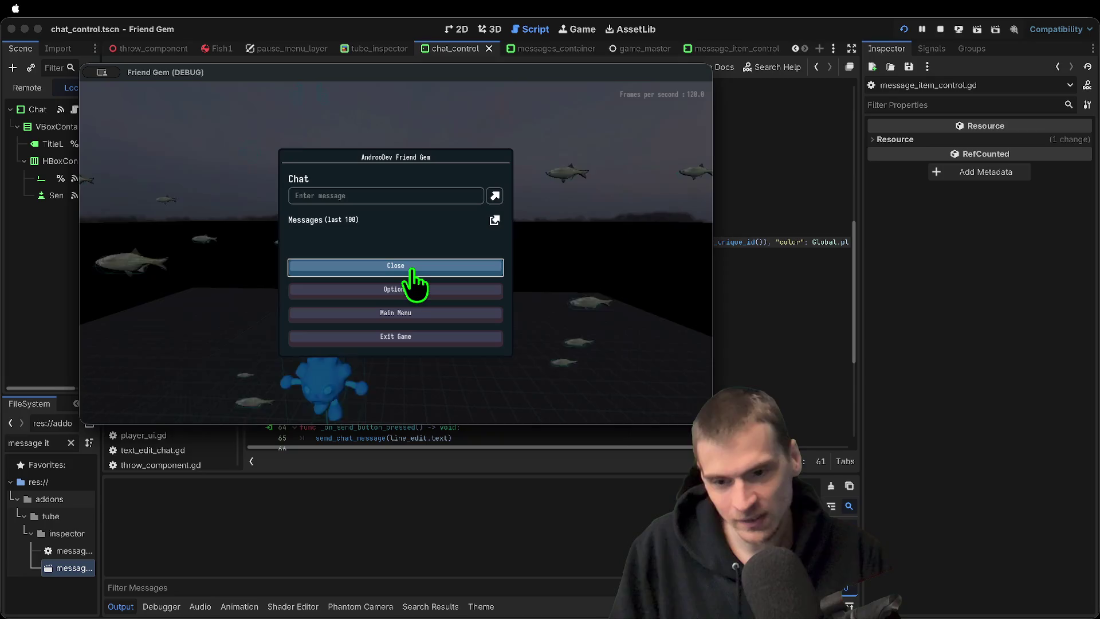
left_click(386, 196)
type("a")
key("Return")
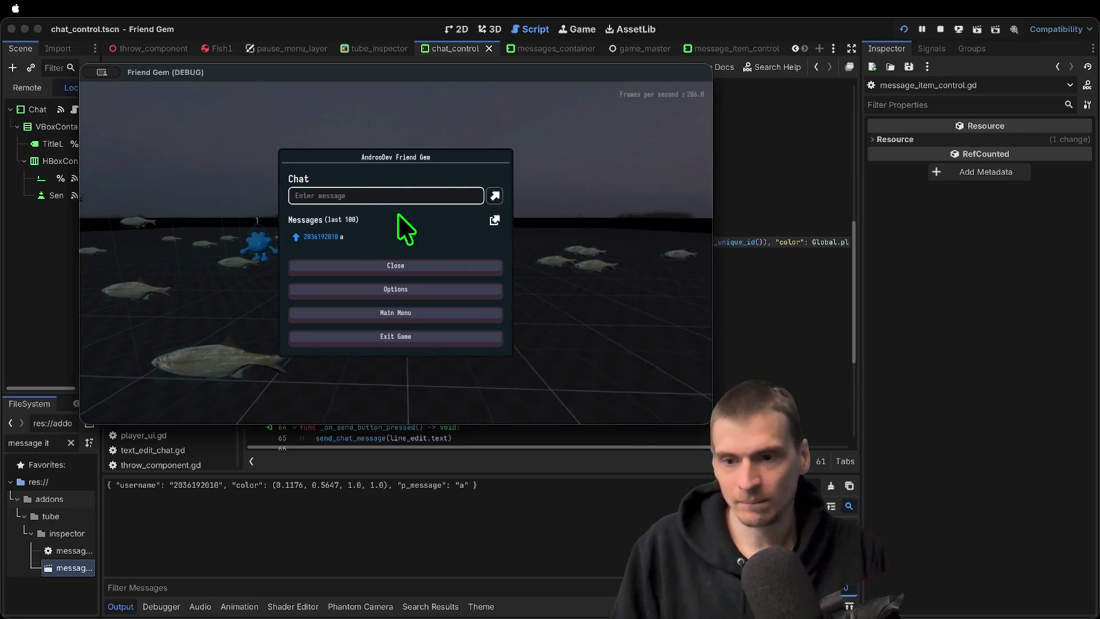
Send the chat message 'bbbb' from the second game window
key("Escape")
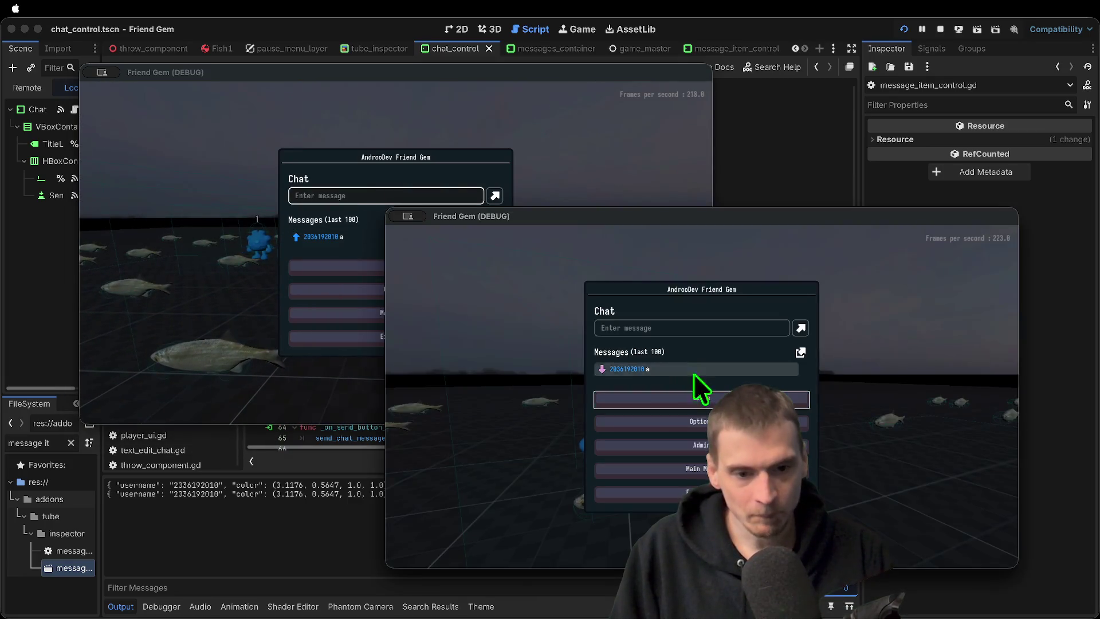
left_click(655, 328)
type("bbbb")
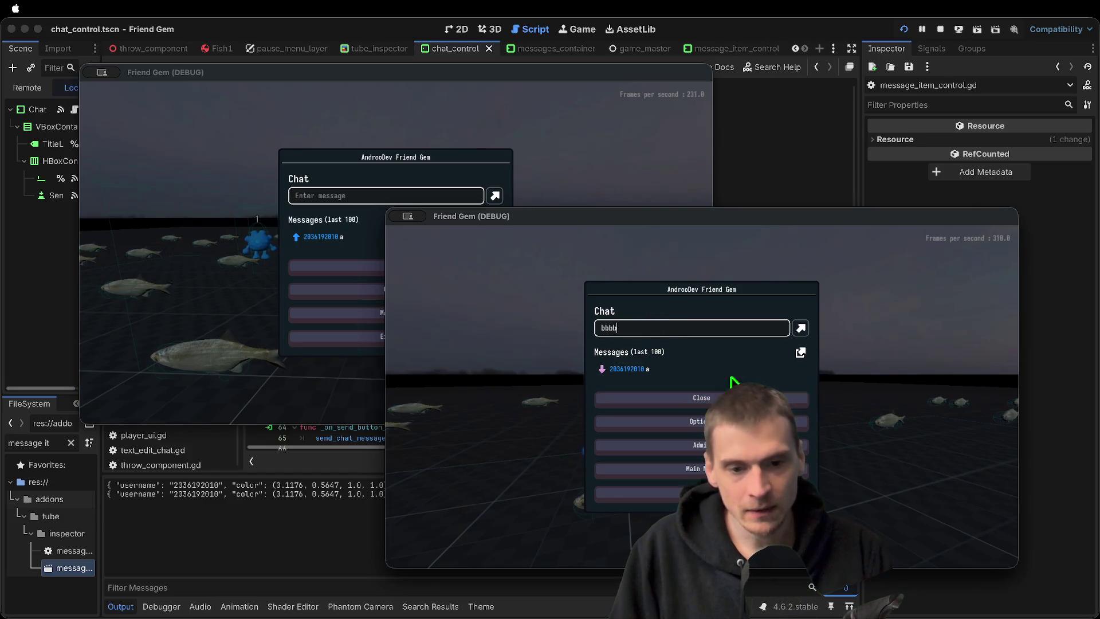
key("Return")
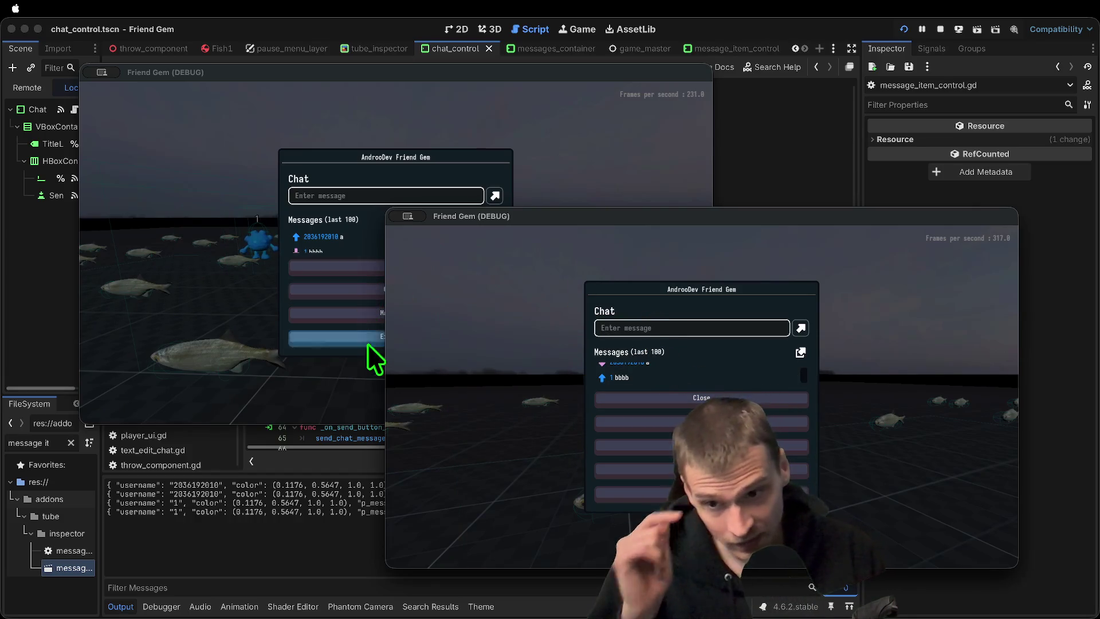
Reopen the pause menu and go to Options > Customize
key("Escape")
key("Escape")
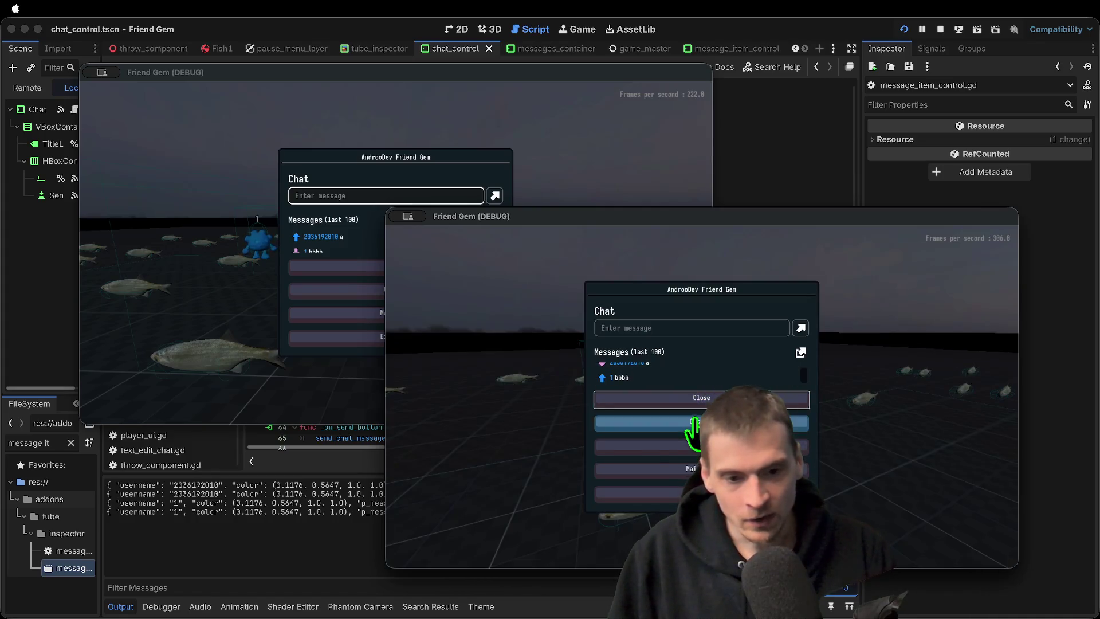
left_click(701, 422)
left_click(762, 307)
Choose pink as the player colour and enter a custom username in Customize
left_click(738, 349)
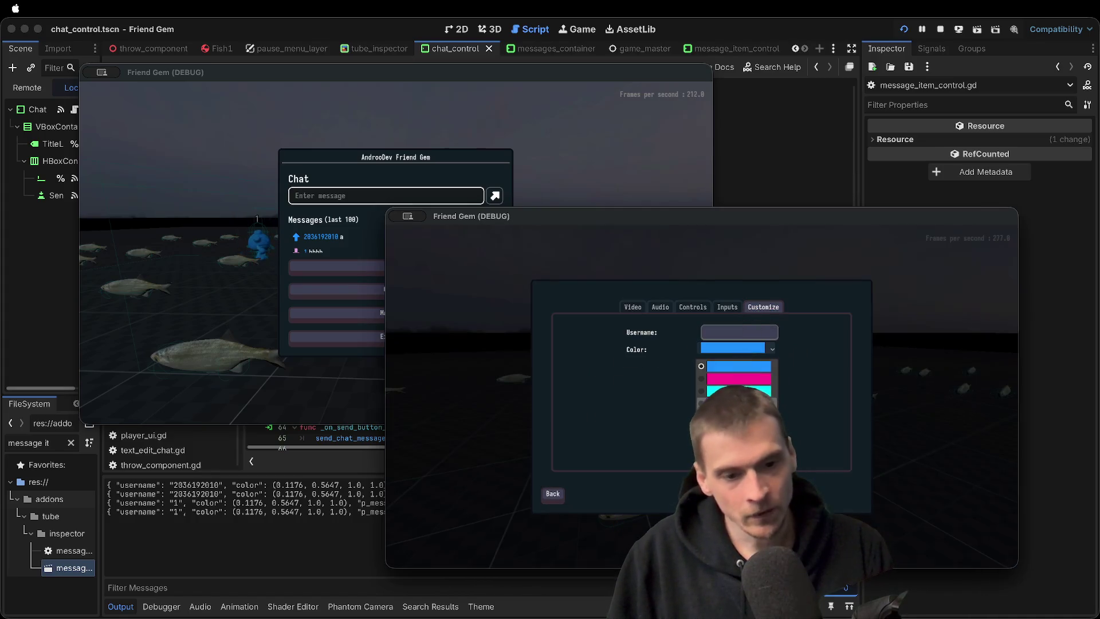
left_click(738, 374)
left_click(739, 331)
type("PawnxPawn")
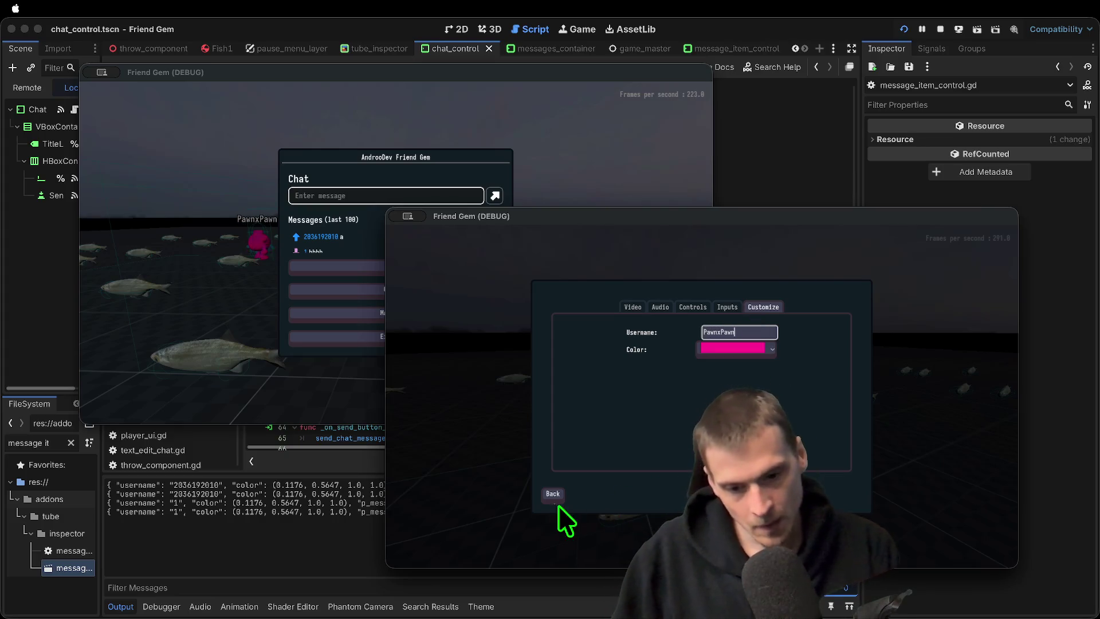
Go back to the chat and send the message 'e' from the other game window
left_click(554, 494)
left_click(690, 328)
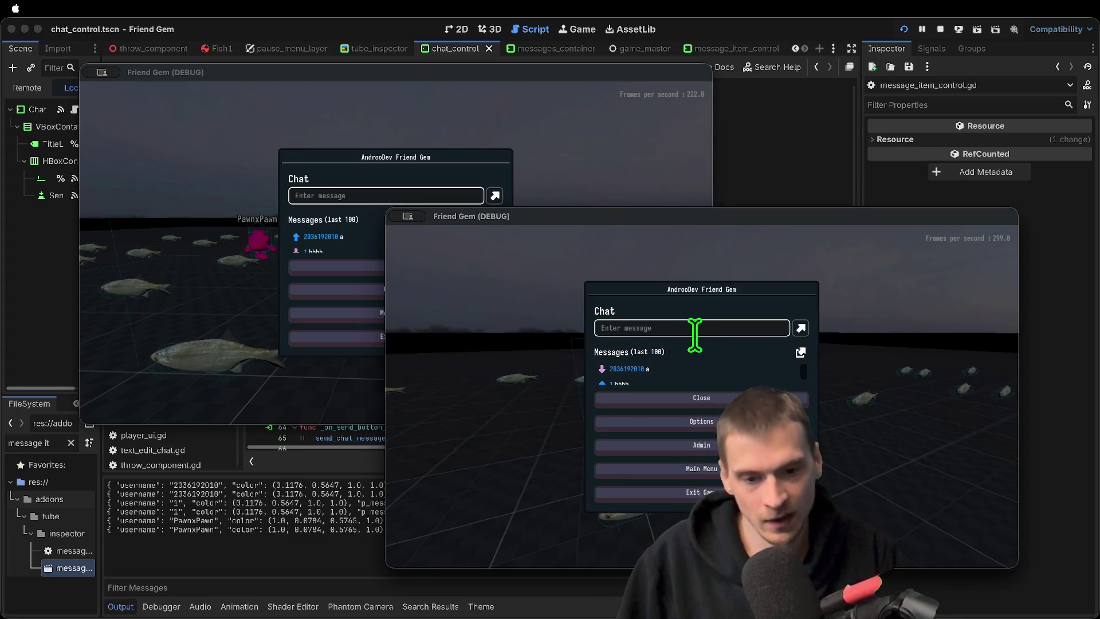
scroll(711, 374, "down", 2)
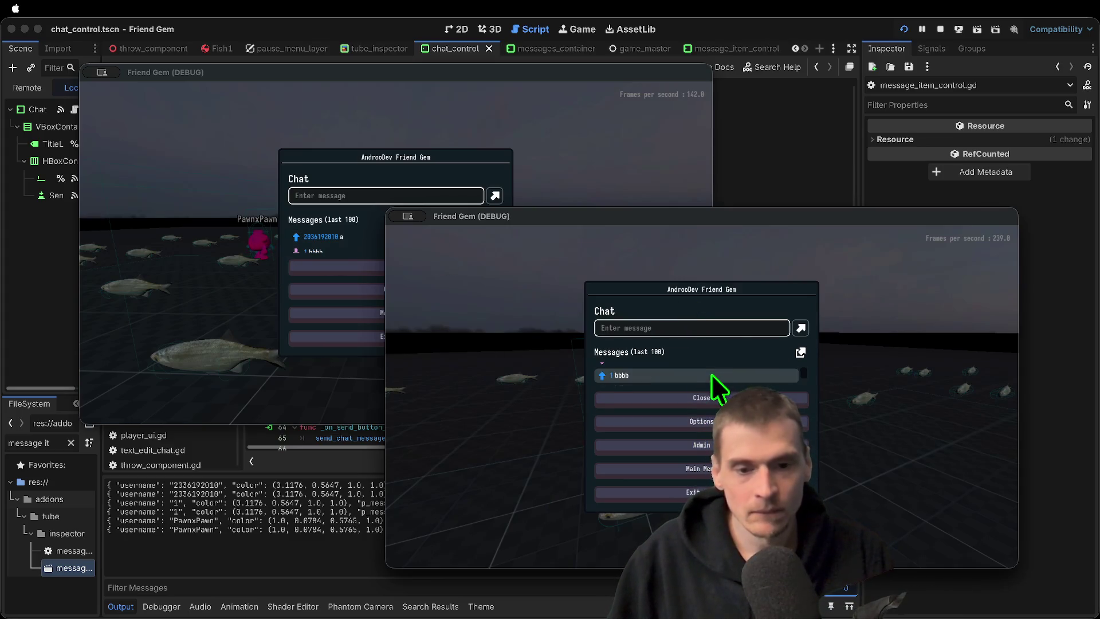
left_click(355, 232)
scroll(356, 233, "down", 2)
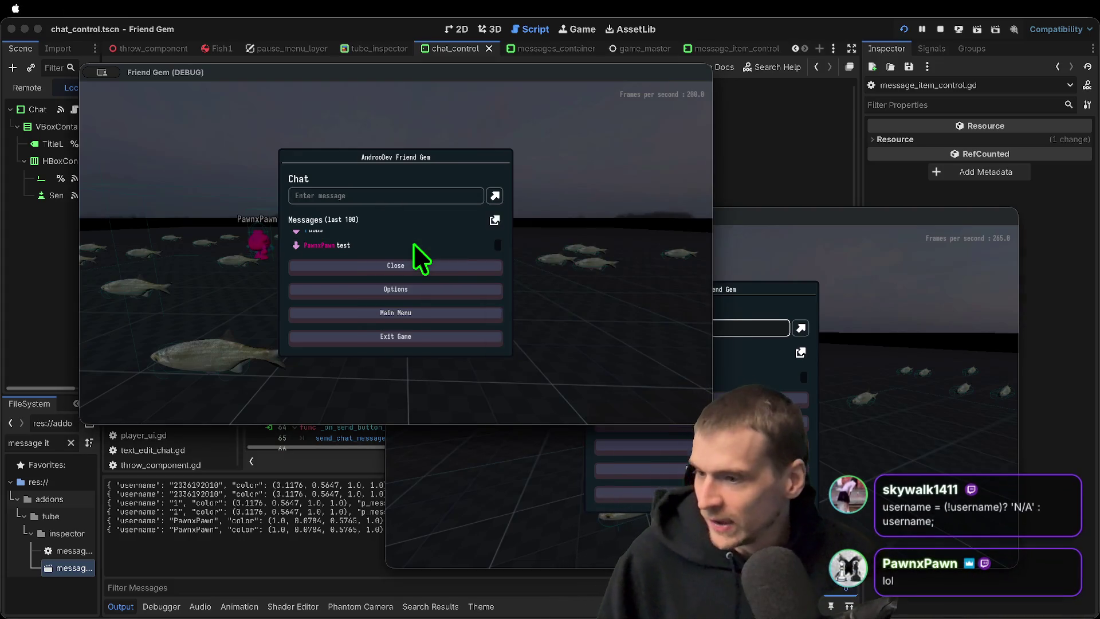
left_click(428, 196)
type("ee")
key("Return")
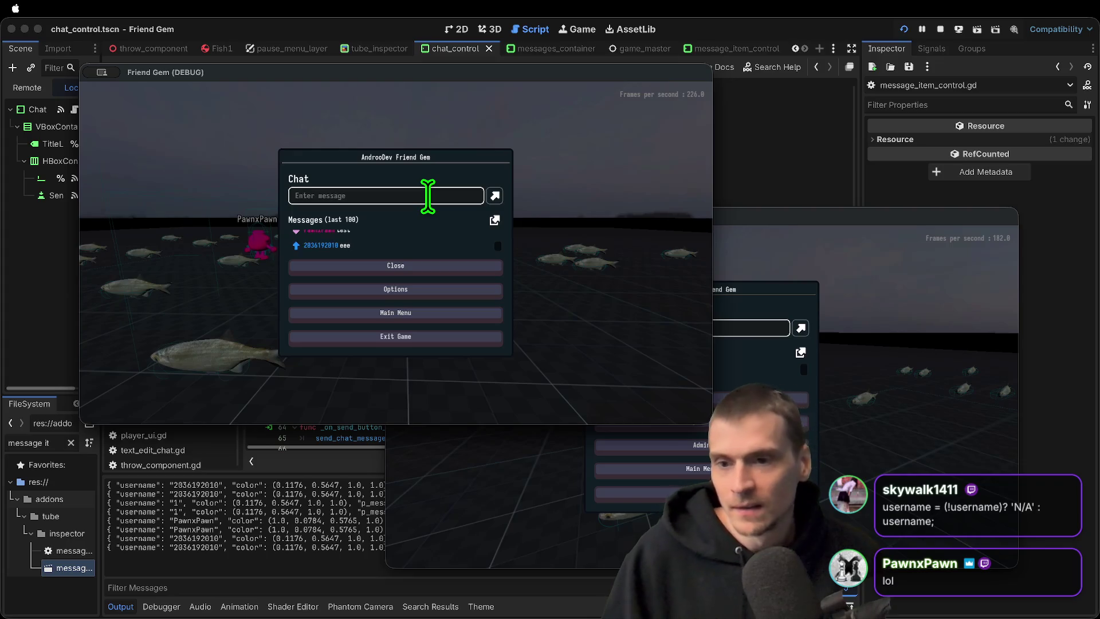
Compare the chat panels in both game windows, then stop the debug run
left_click(427, 263)
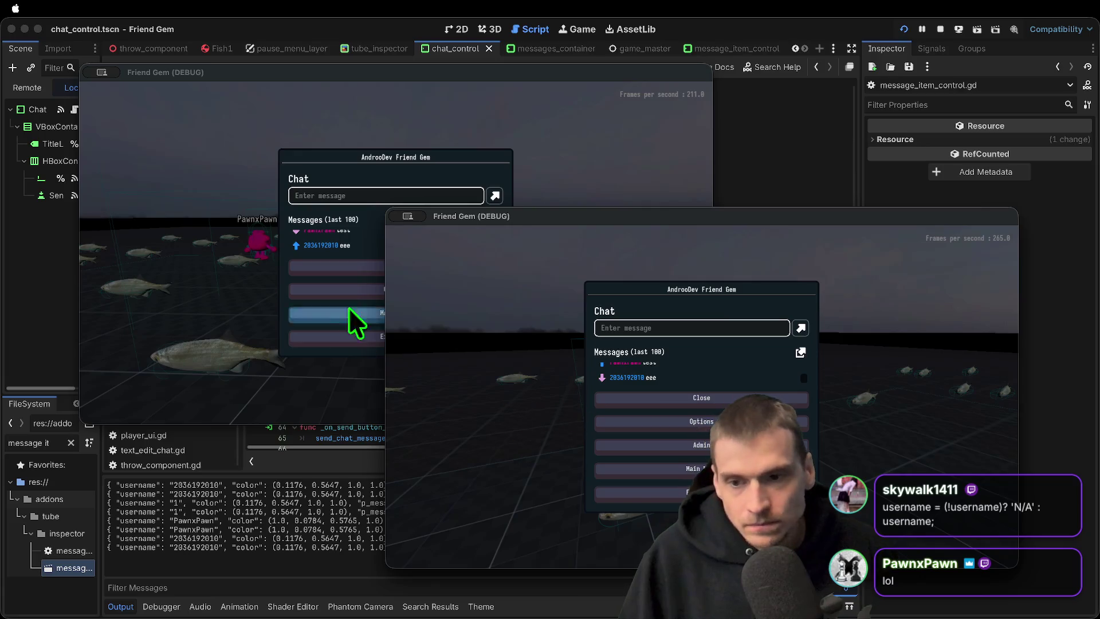
left_click(319, 252)
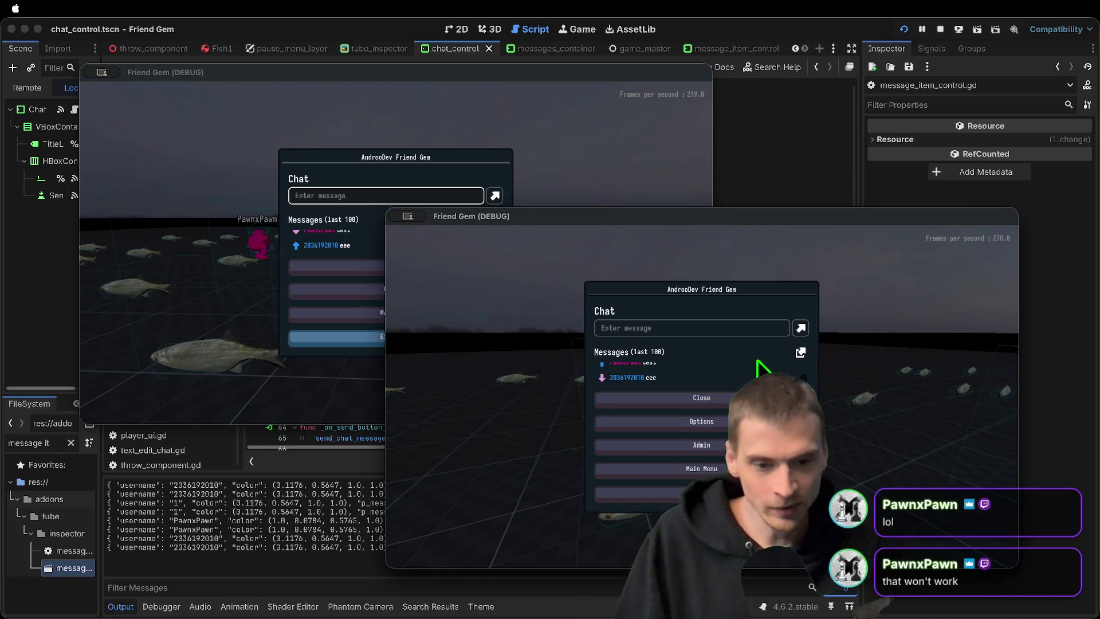
key("Escape")
key("Escape")
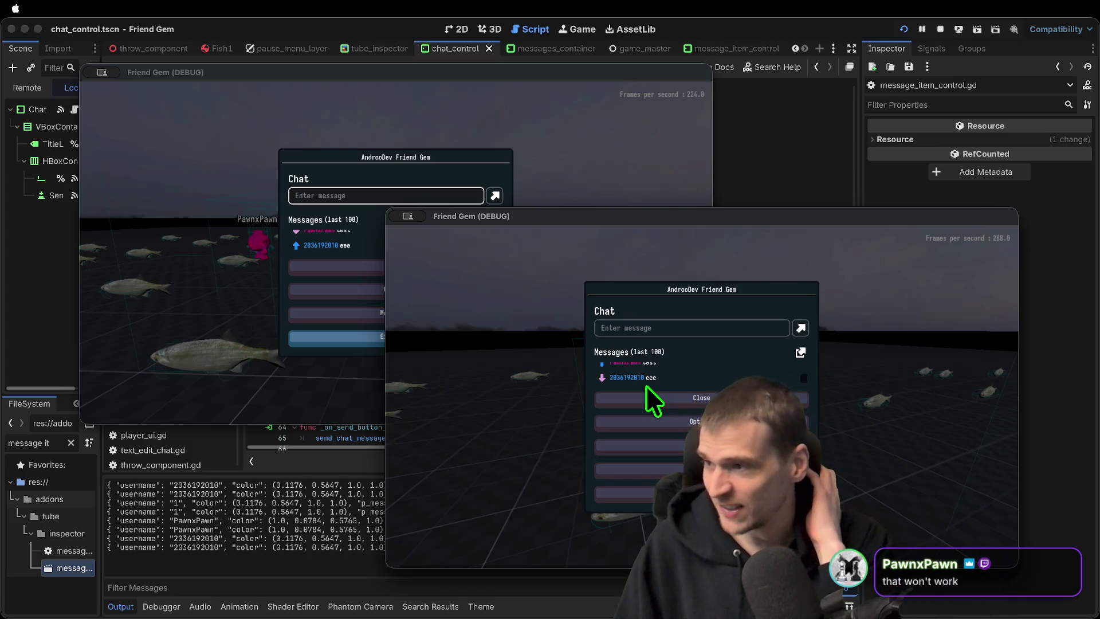
key("Escape")
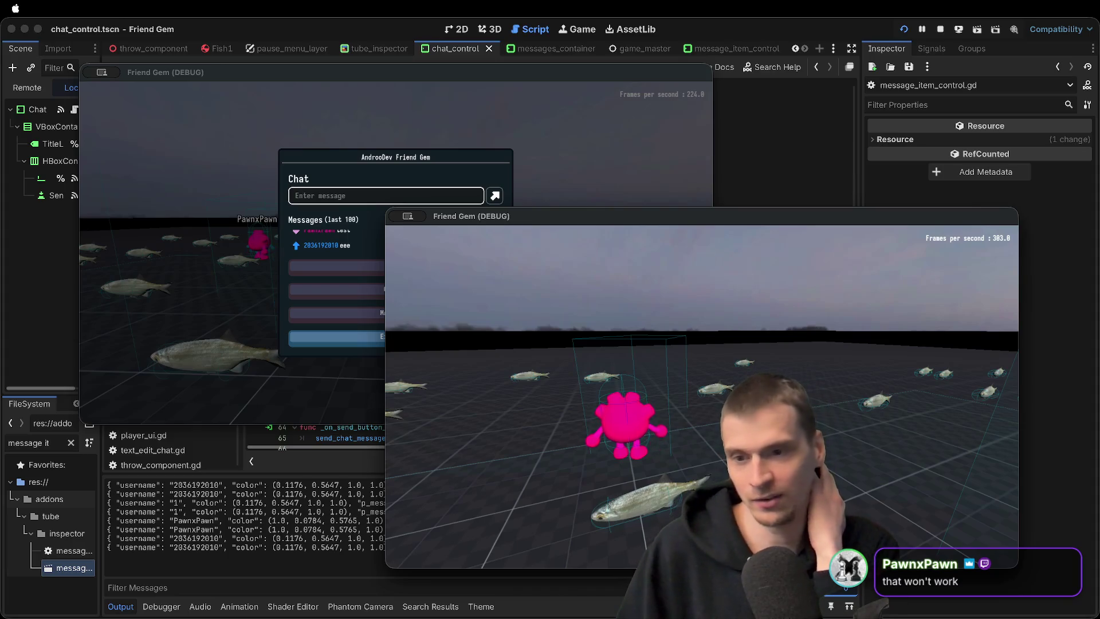
key("Escape")
key("Escape")
key("Escape")
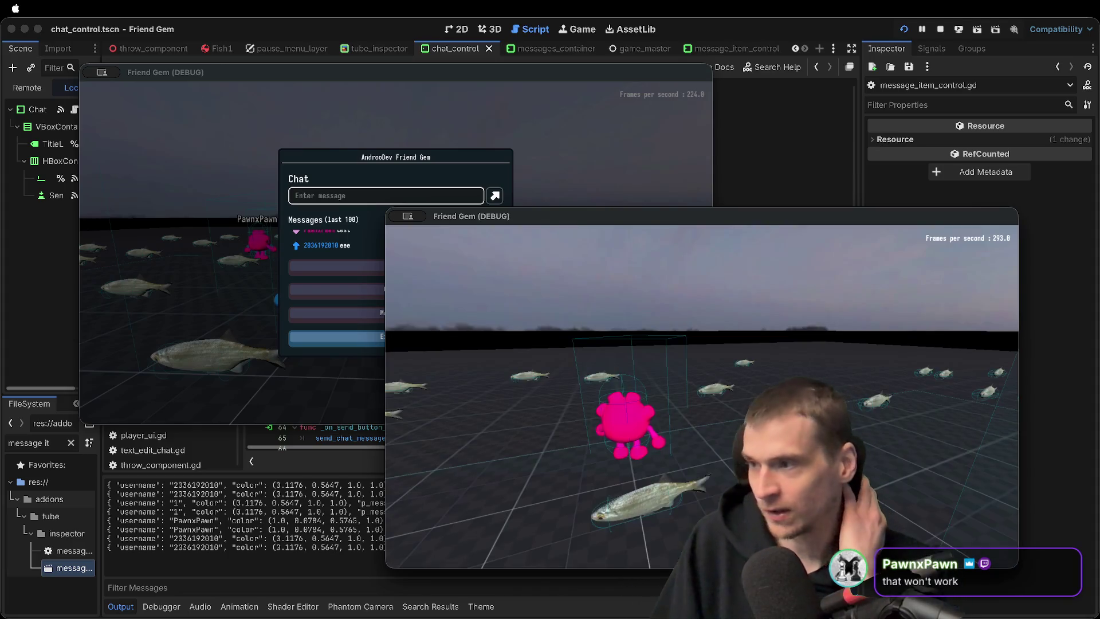
key("Escape")
key("super+period")
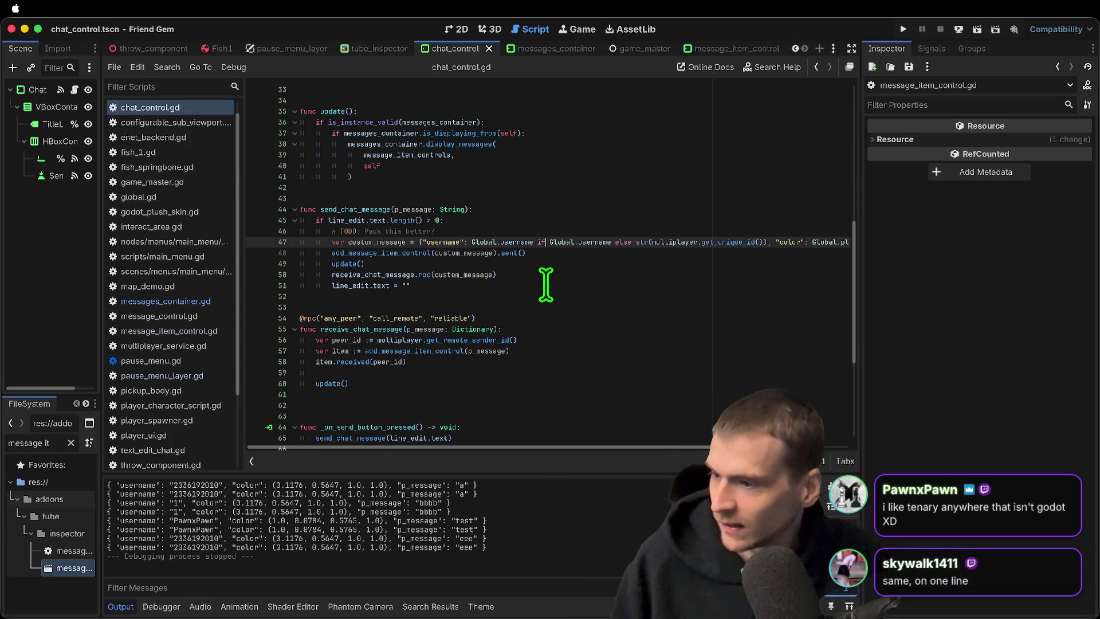
key("Down")
key("Home")
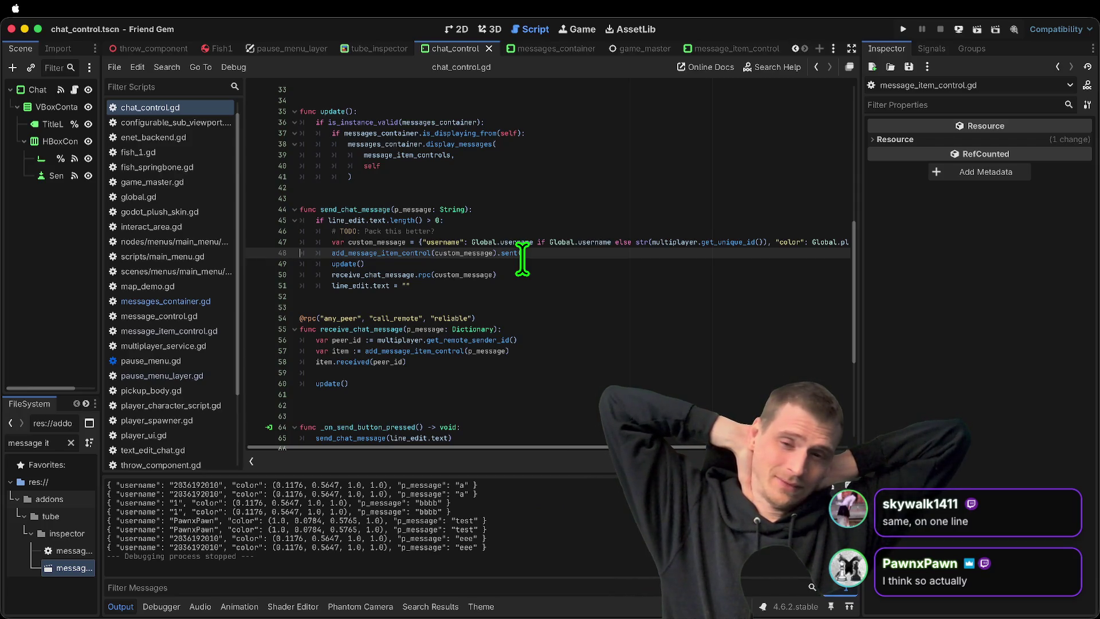
Open pause_menu_layer in 2D, enlarge the scene tree, and select MessagesContainer
scroll(441, 275, "down", 1)
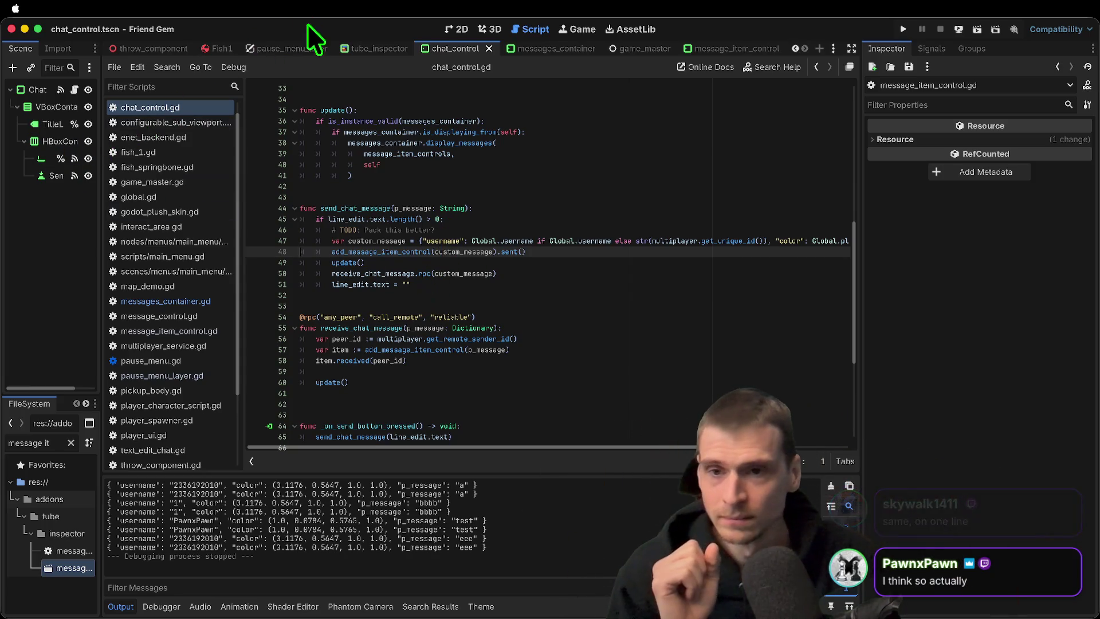
left_click(279, 49)
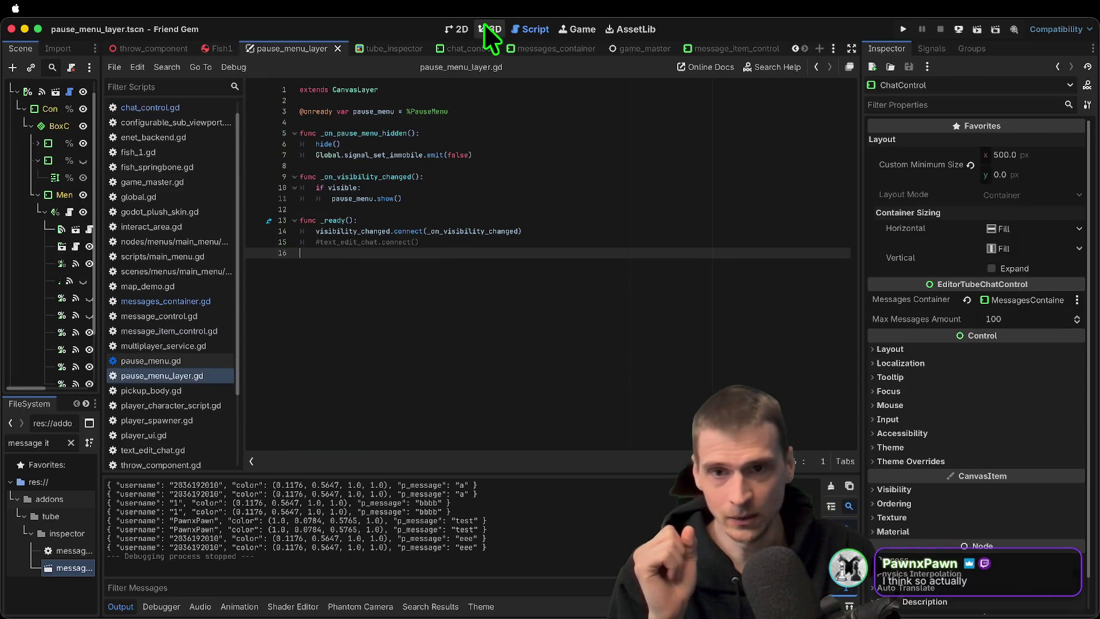
left_click(462, 28)
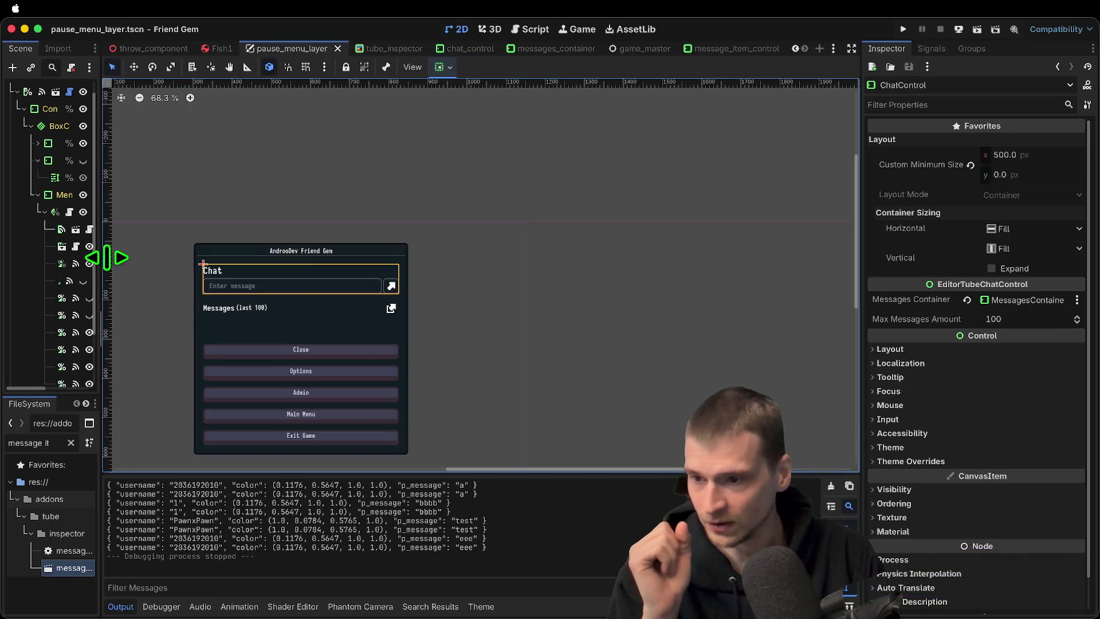
left_click_drag(106, 257, 341, 252)
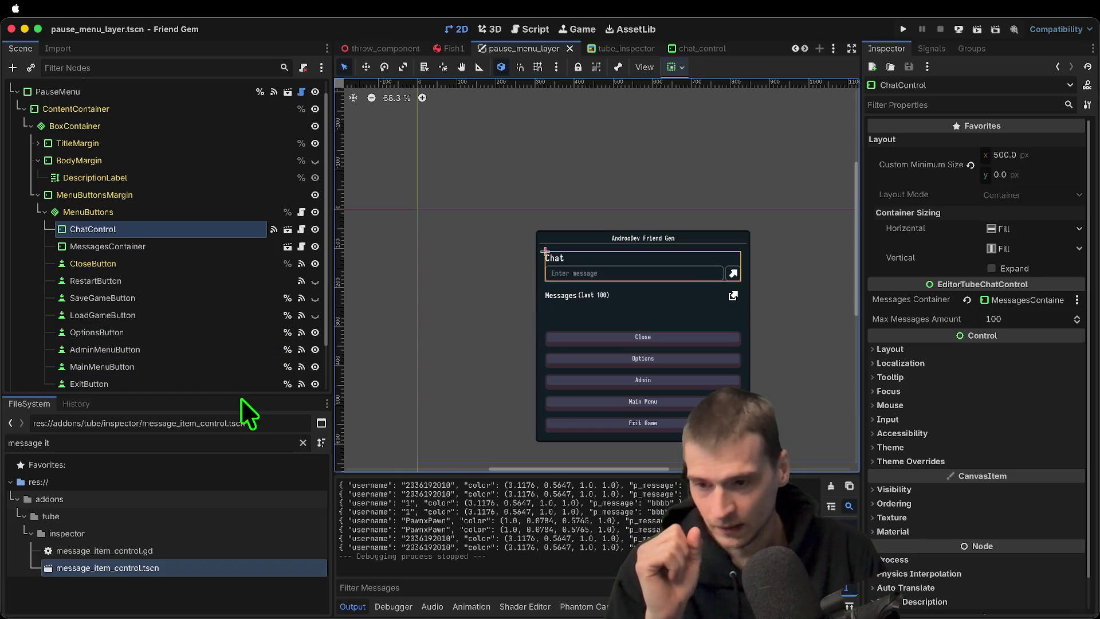
left_click_drag(239, 397, 230, 506)
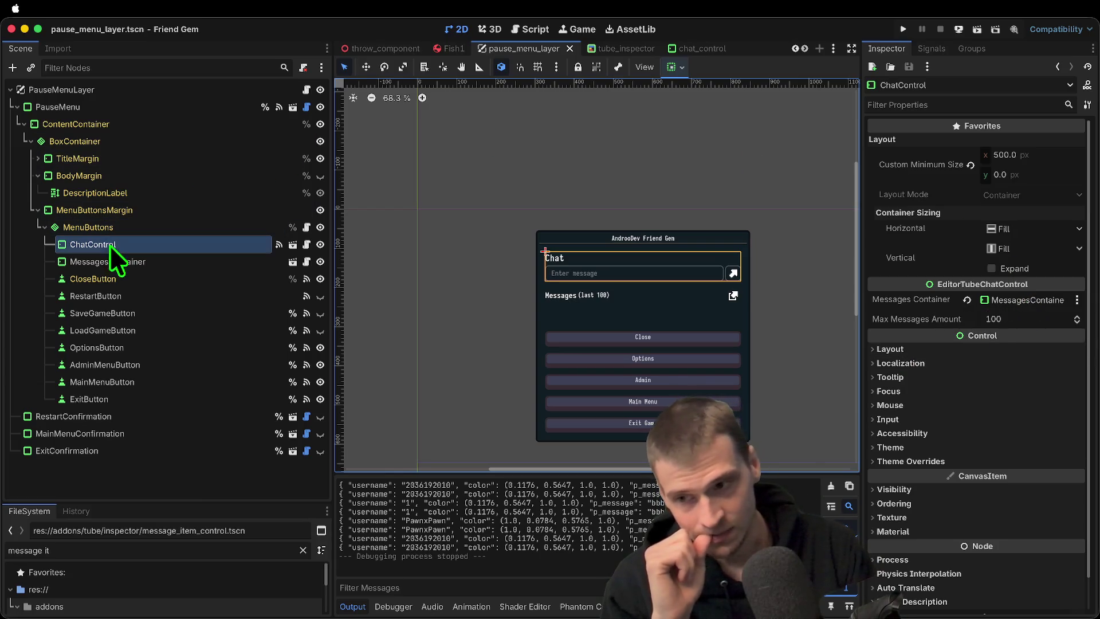
left_click(111, 260)
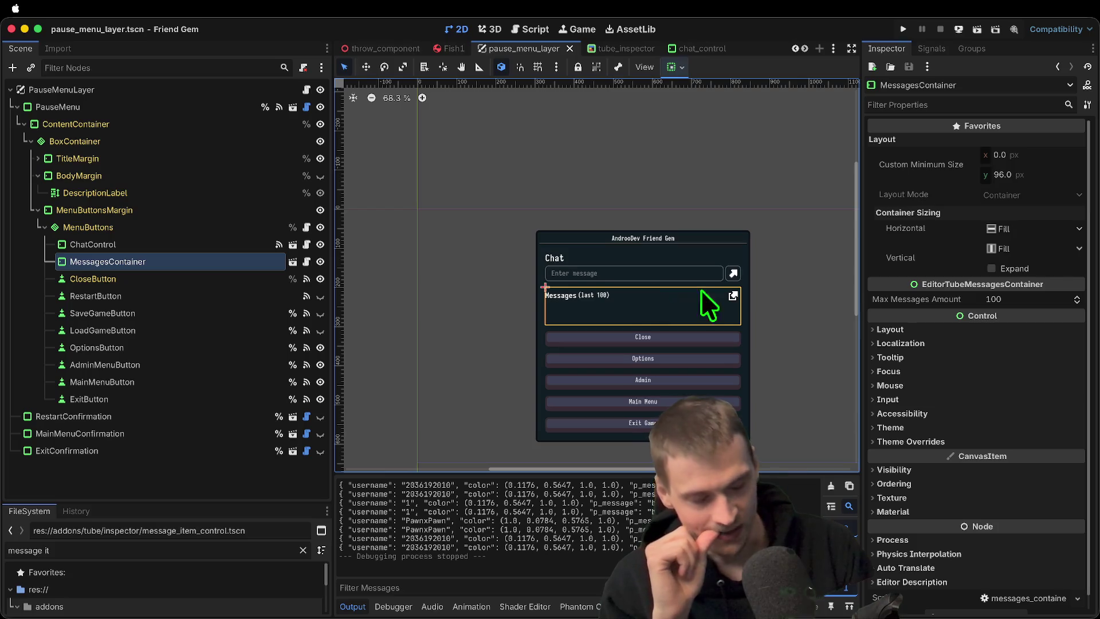
Open ChatControl's script and trace receive_chat_message to the exported messages_container variable
left_click(221, 249)
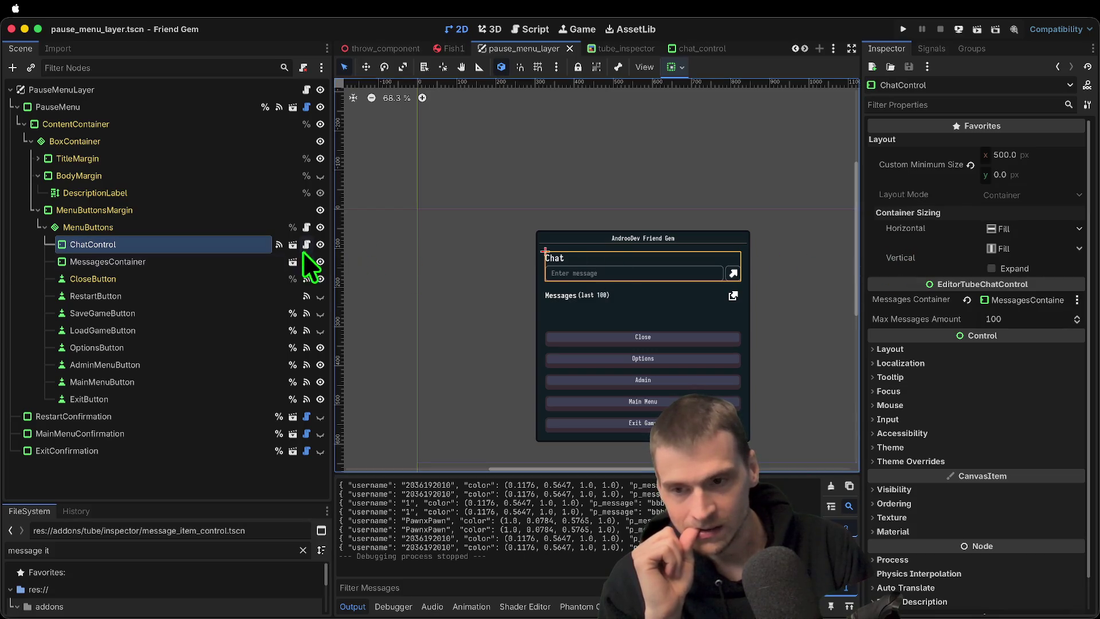
left_click(306, 246)
scroll(705, 287, "down", 5)
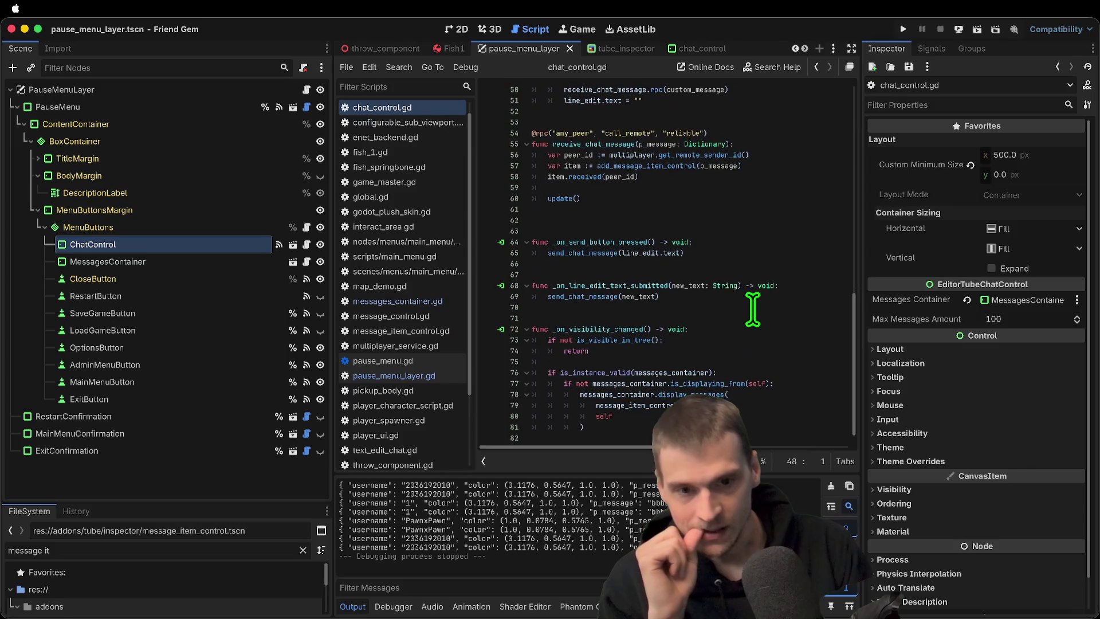
scroll(706, 286, "up", 1)
double_click(625, 238)
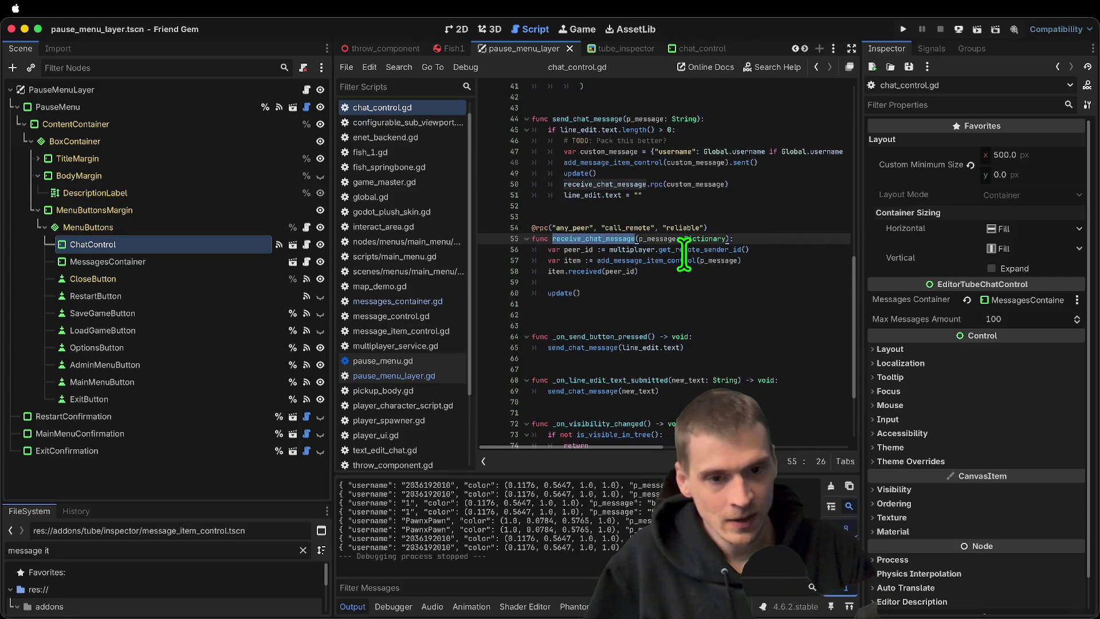
left_click(668, 261, "ctrl")
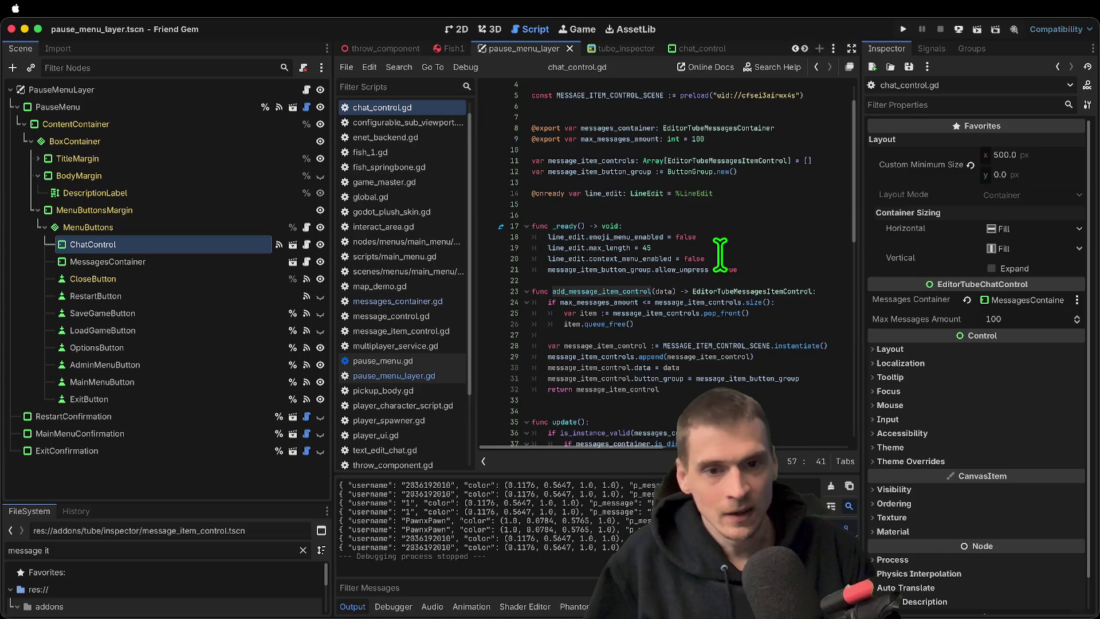
double_click(638, 153)
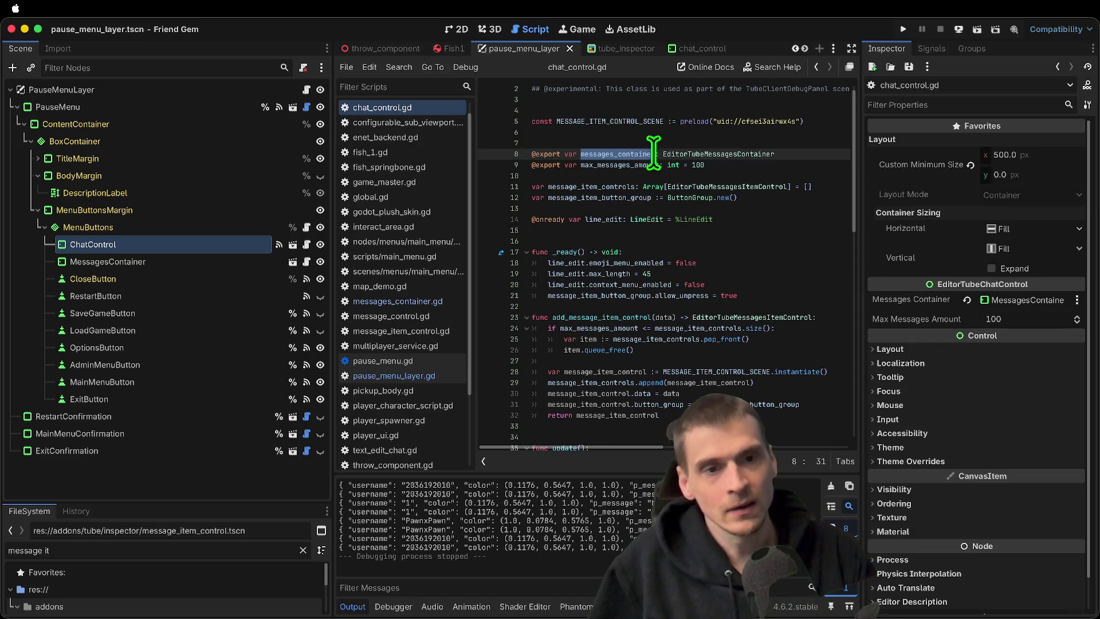
right_click(170, 266)
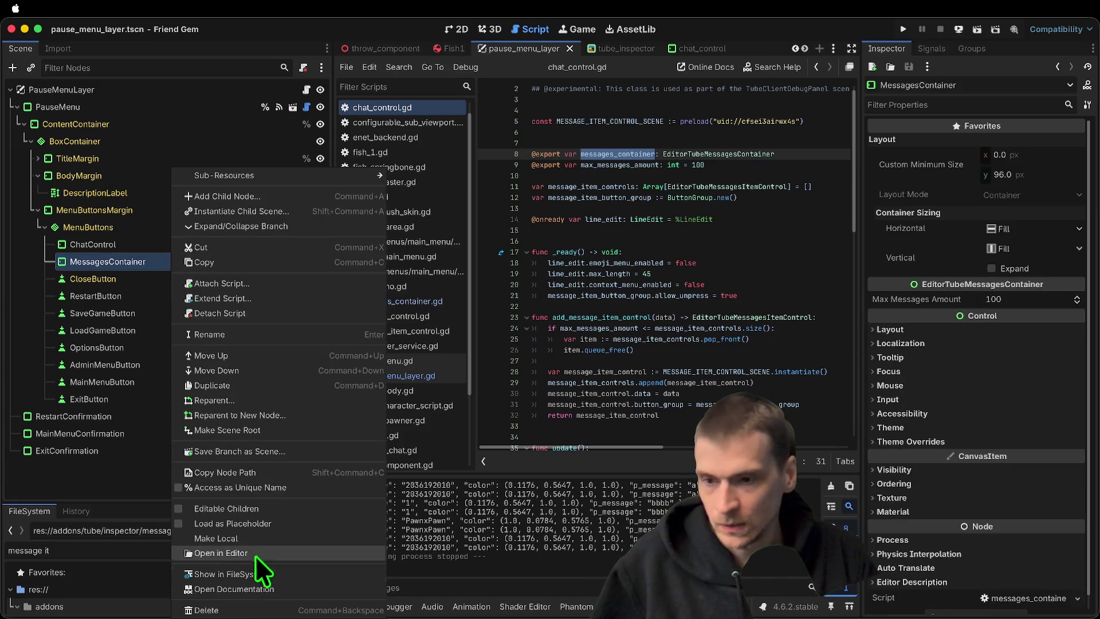
Cut MessagesContainer from the pause menu and open the PlayerUI scene via the 'player' filter
left_click(288, 250)
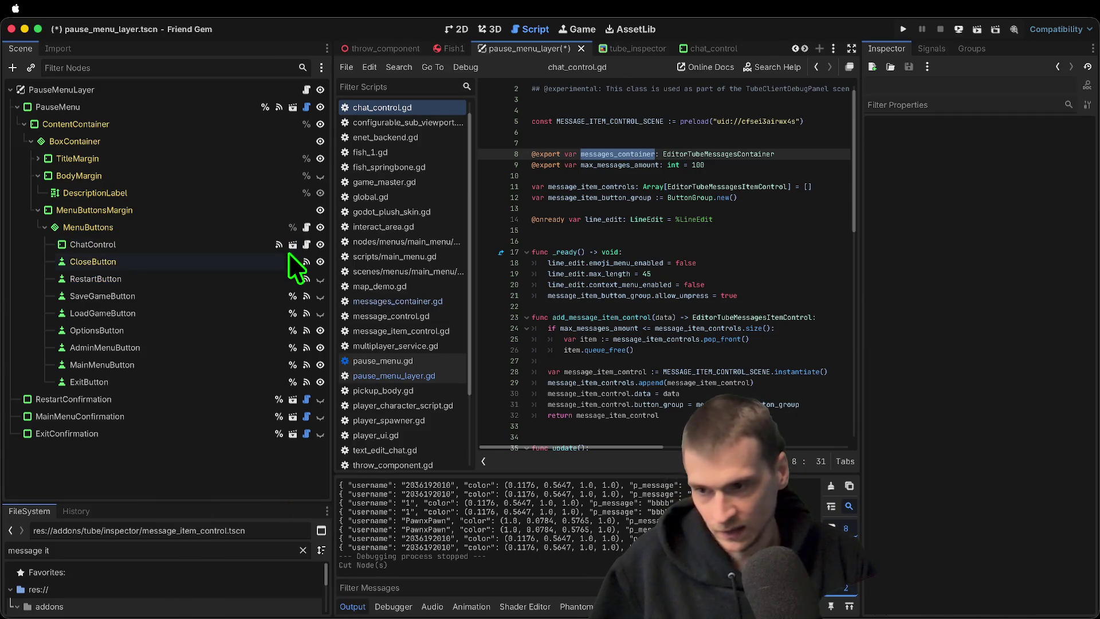
left_click(109, 549)
type("player")
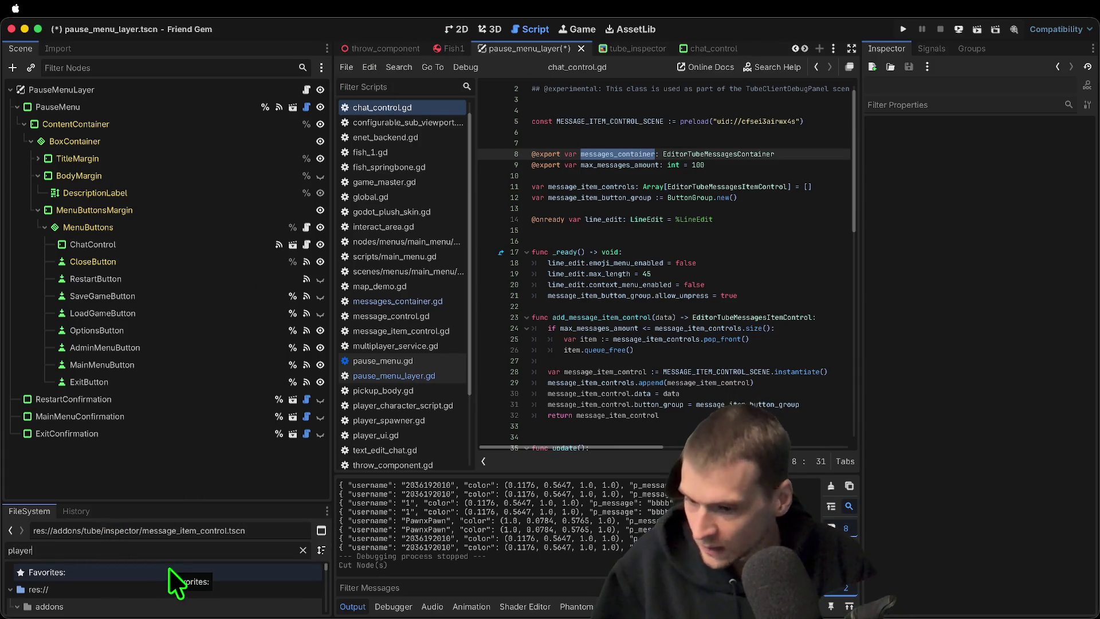
left_click_drag(193, 504, 193, 315)
scroll(137, 505, "down", 5)
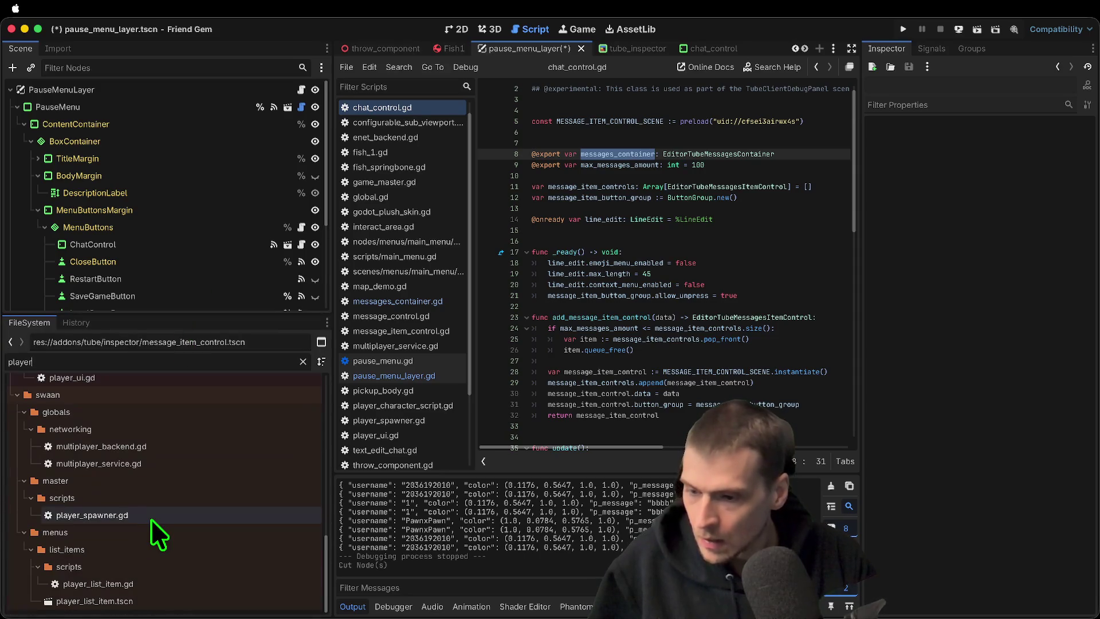
scroll(175, 487, "up", 5)
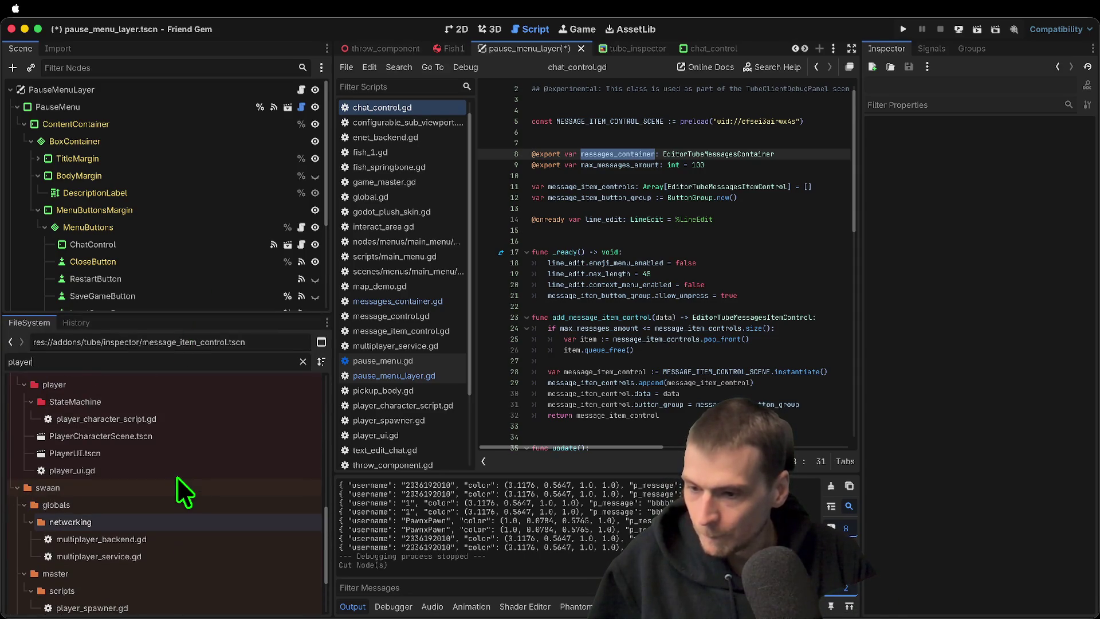
double_click(197, 454)
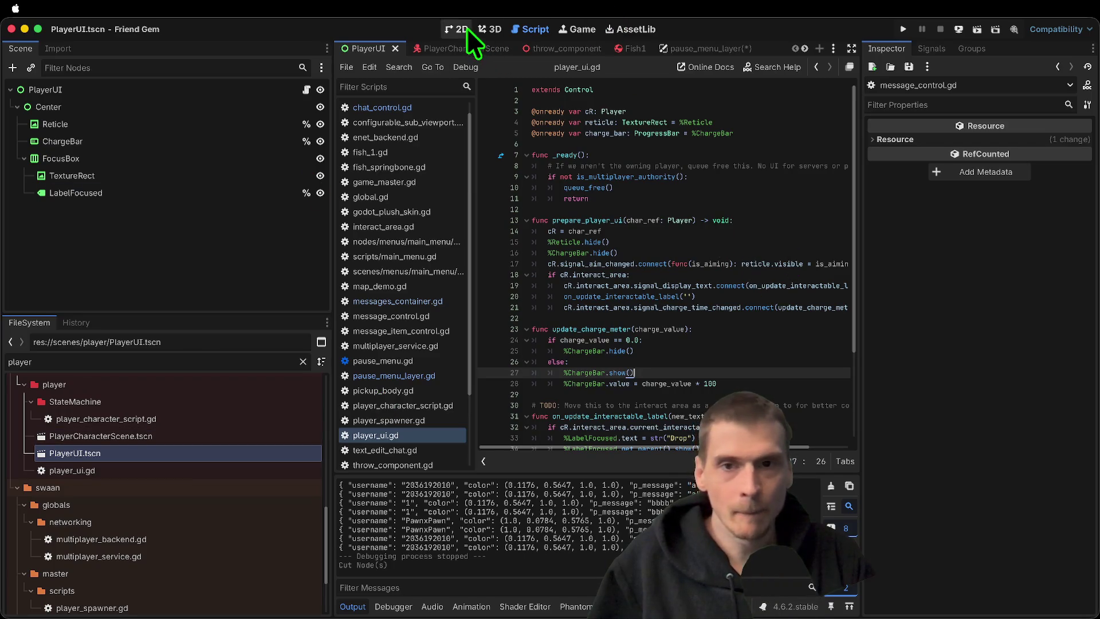
Paste MessagesContainer under PlayerUI in 2D view and save PlayerUI.tscn
left_click(461, 28)
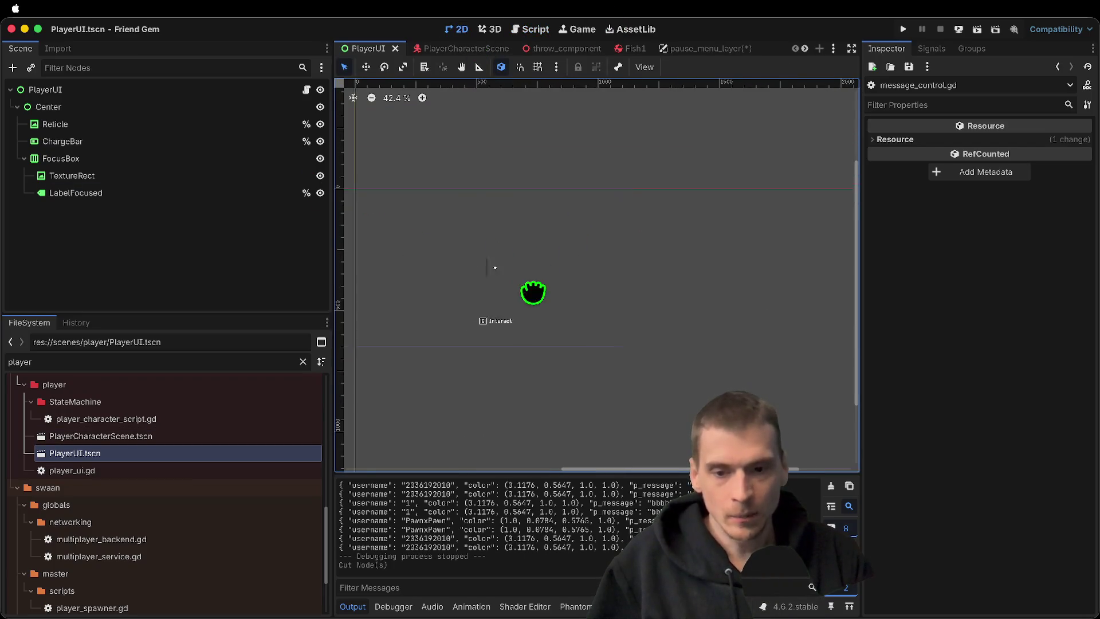
key("ctrl+v")
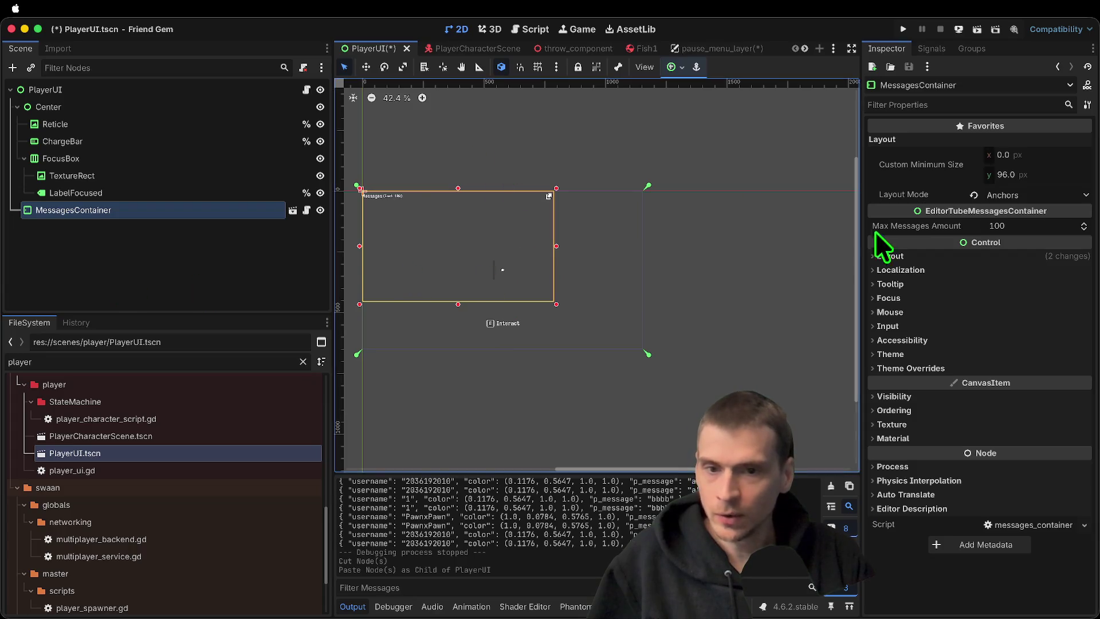
left_click(765, 243)
key("ctrl+s")
left_click(222, 210)
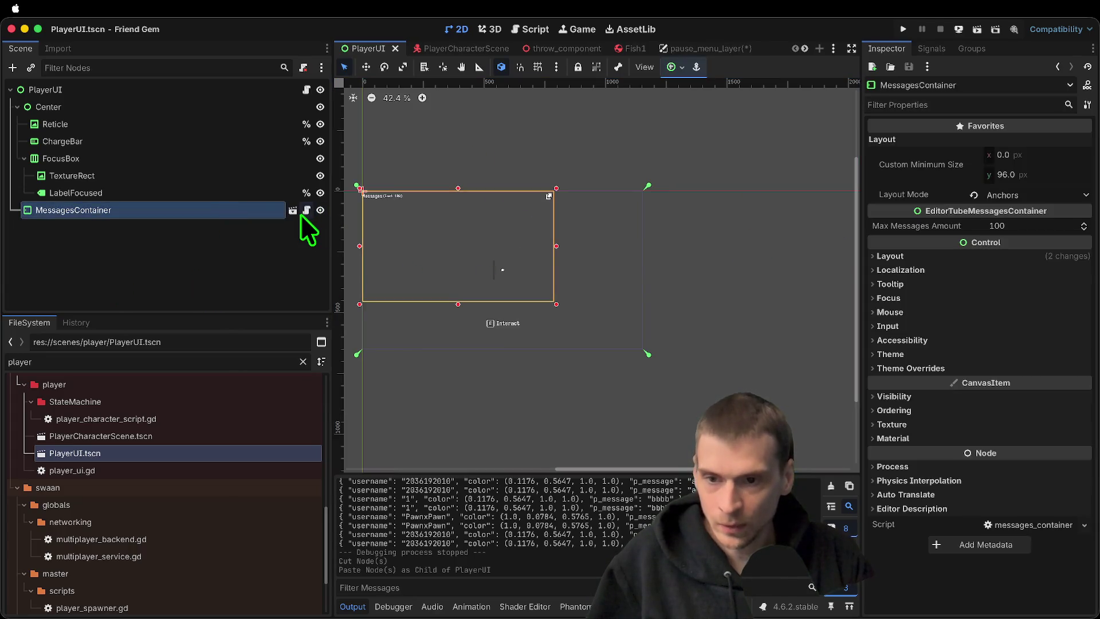
Add a _ready function to messages_container.gd that sets Global.messages_container = self
left_click(307, 210)
scroll(699, 209, "up", 10)
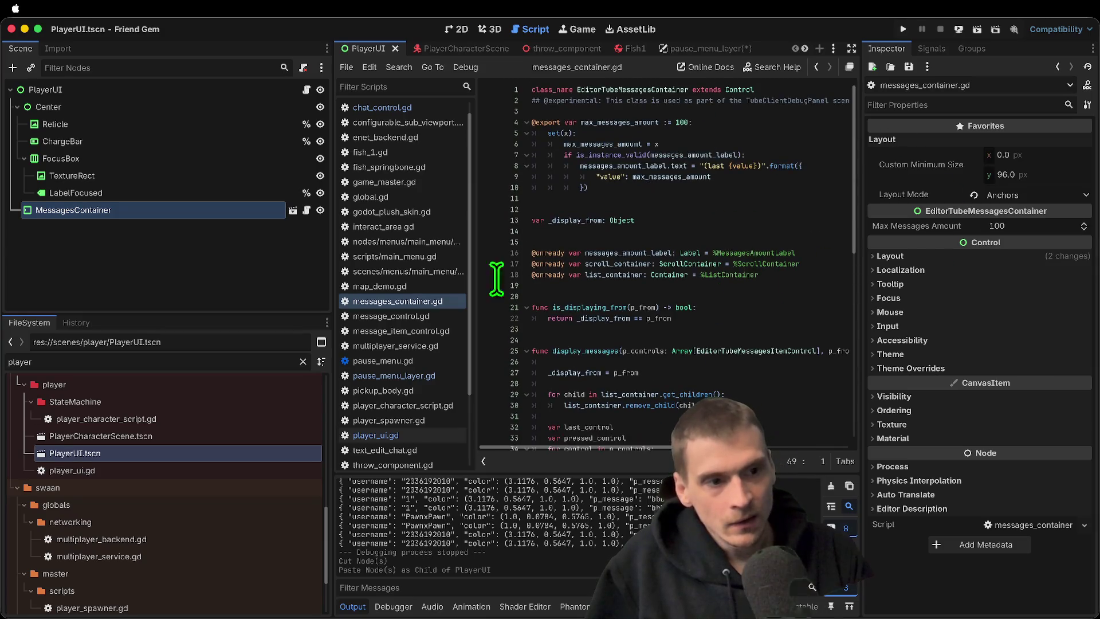
scroll(706, 279, "down", 10)
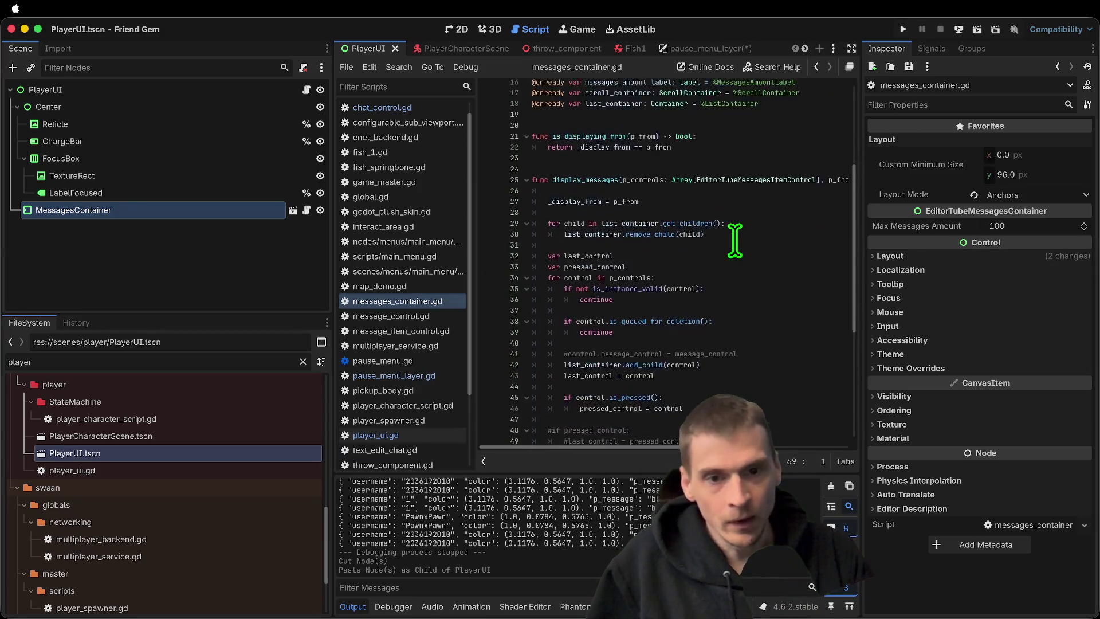
scroll(729, 248, "up", 10)
left_click(677, 286)
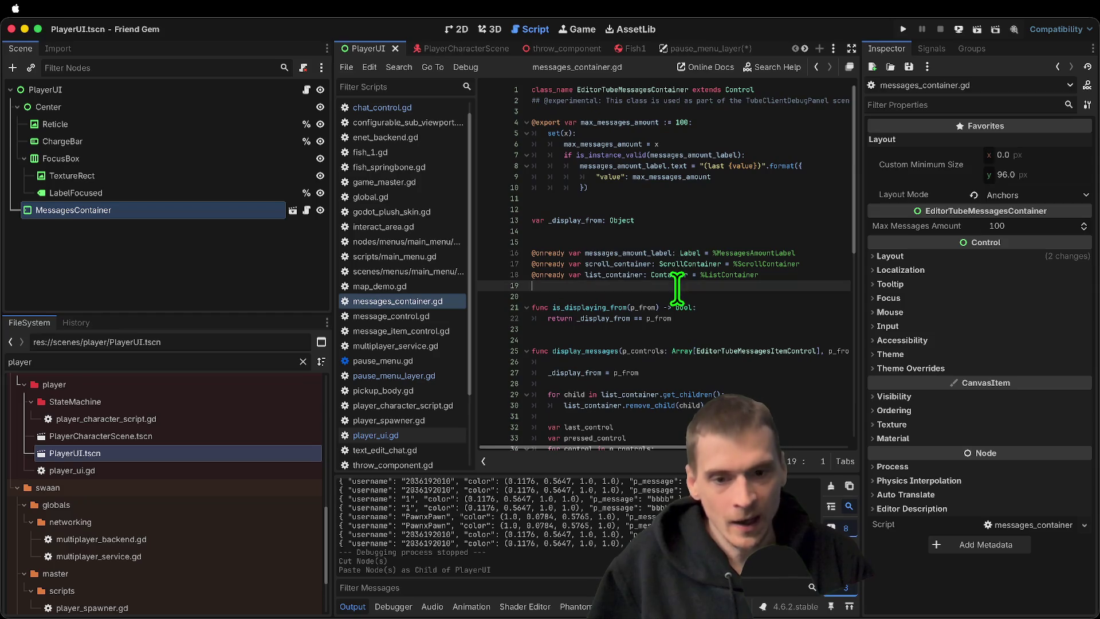
key("Return")
key("Return")
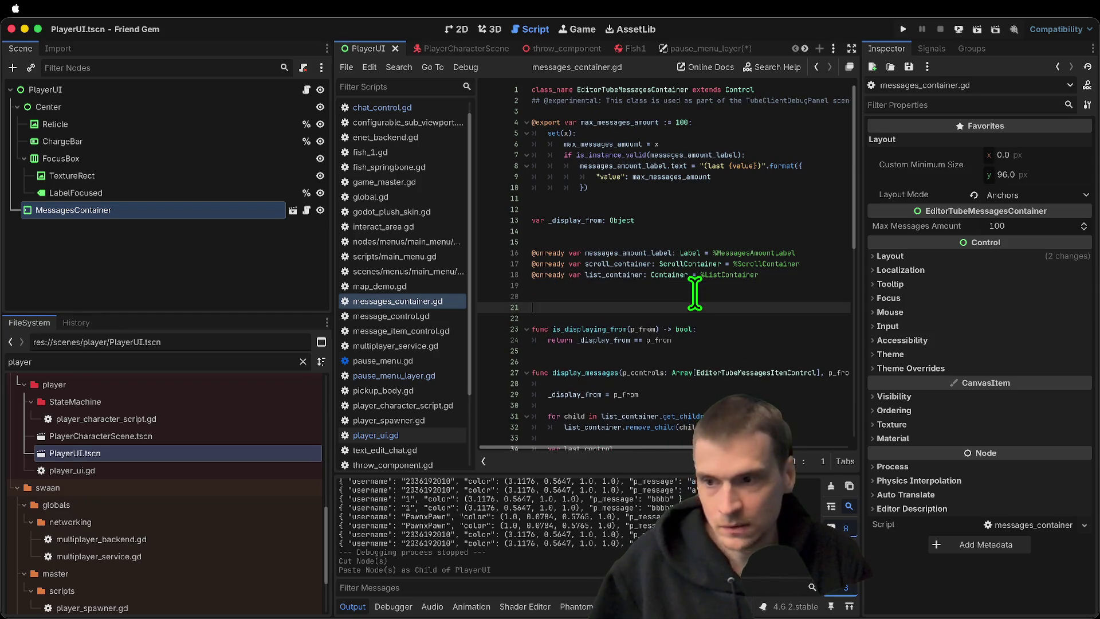
type("func _ready():")
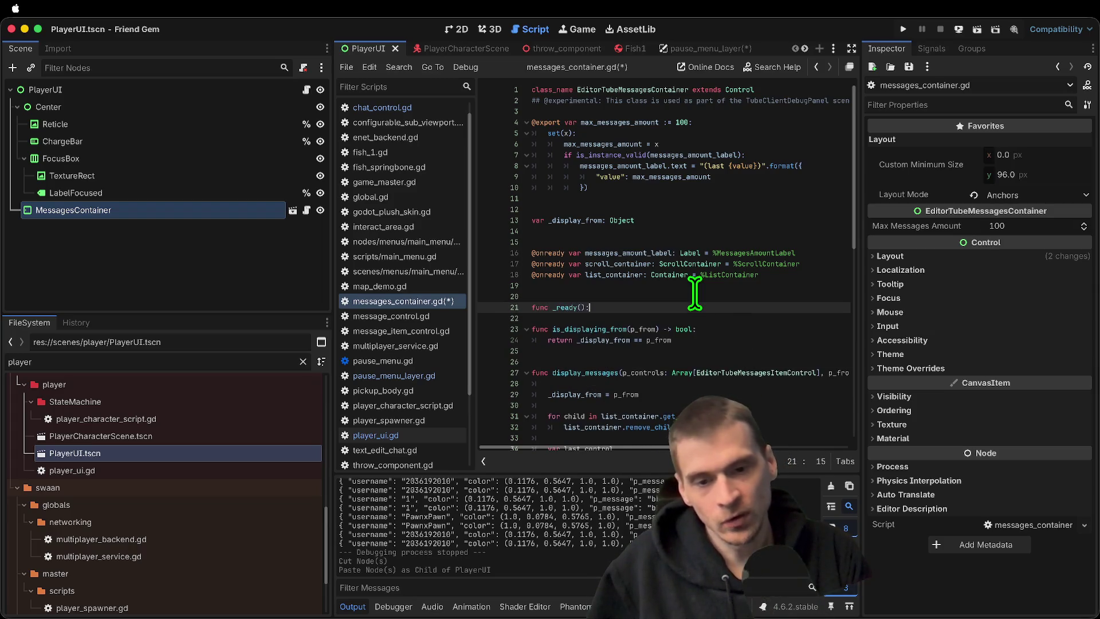
key("Return")
type("Global.")
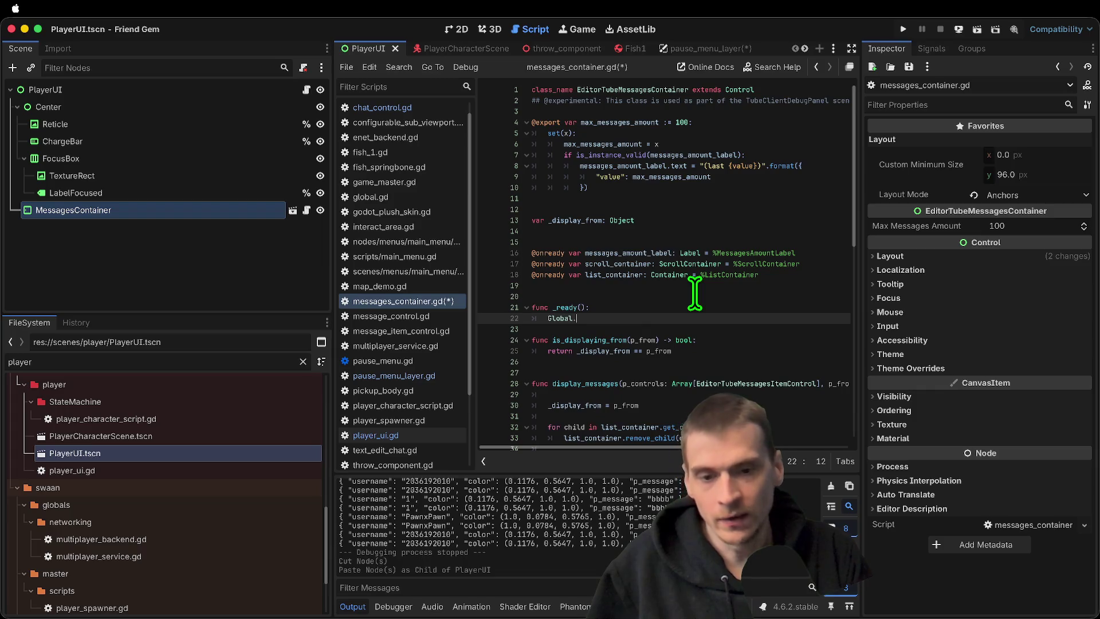
type("messages_container = self")
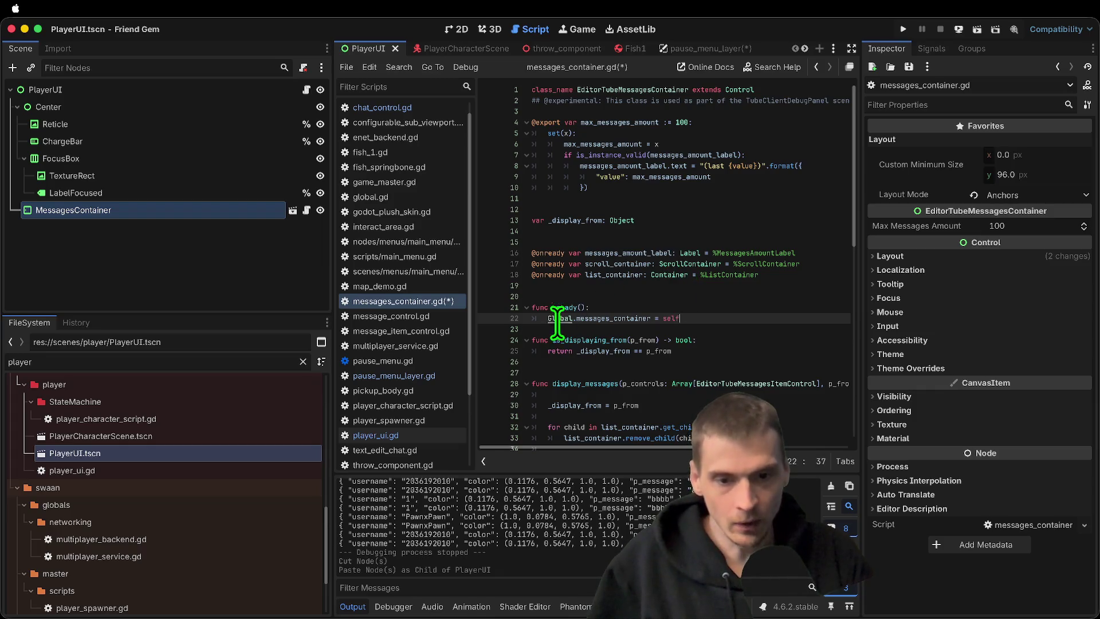
Declare 'var messages_container: EditorTubeMessagesContainer' in global.gd and save the scripts
left_click(557, 319, "super")
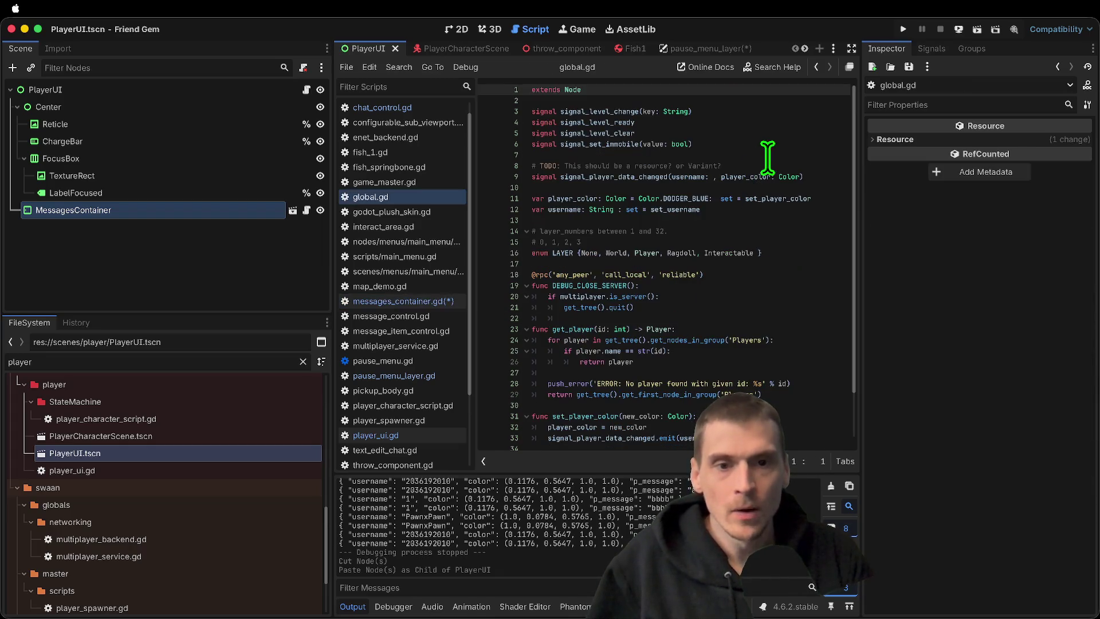
left_click(791, 210)
key("Return")
type("var me")
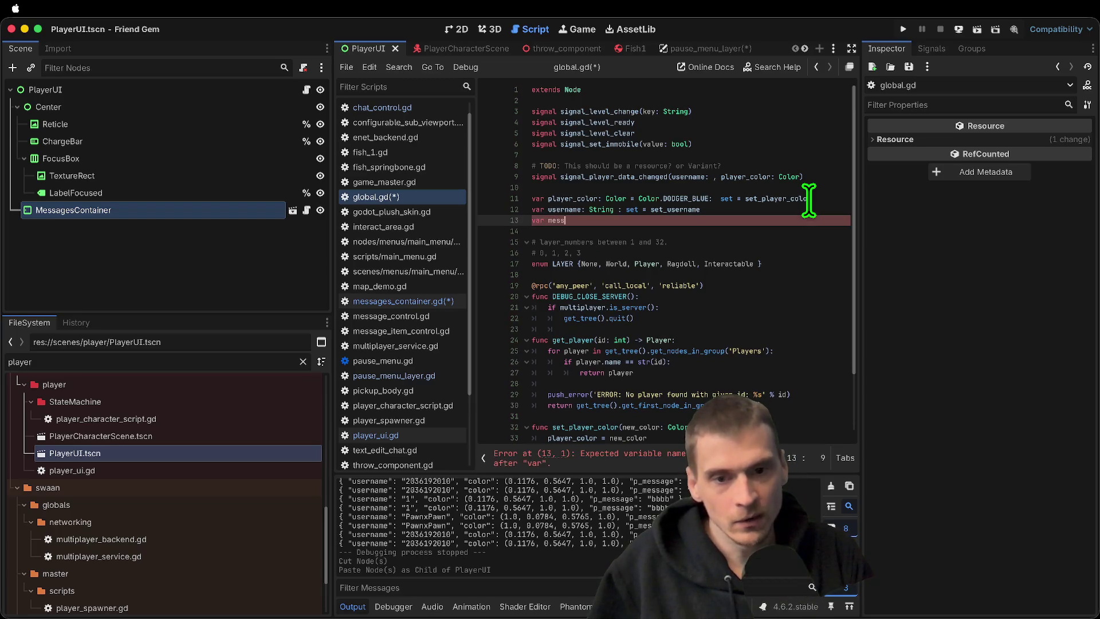
type("s_container: M")
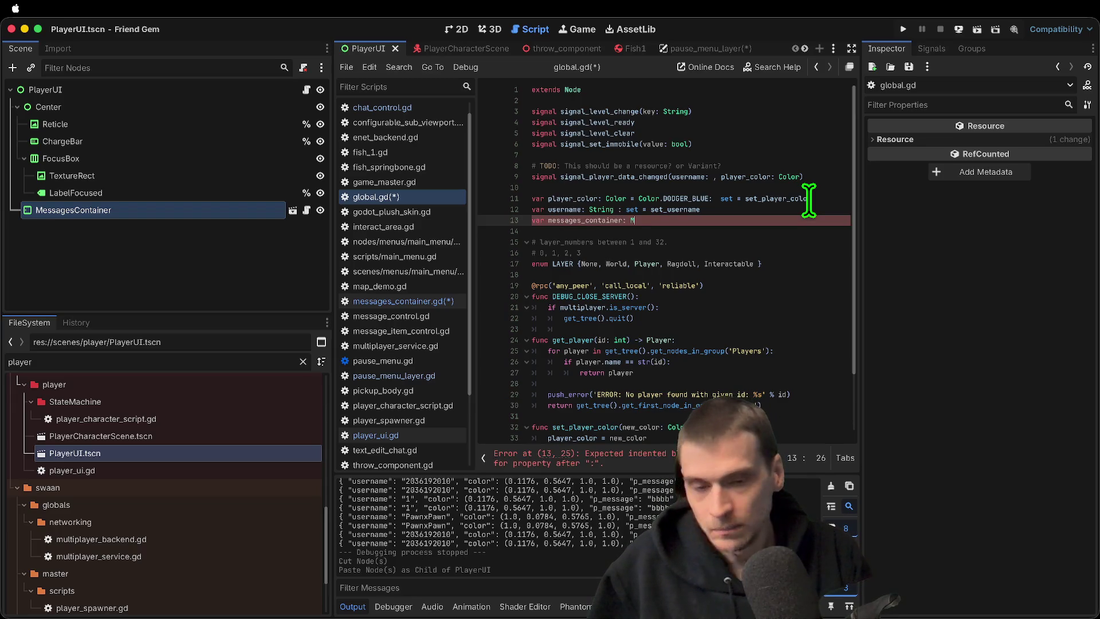
type("essages")
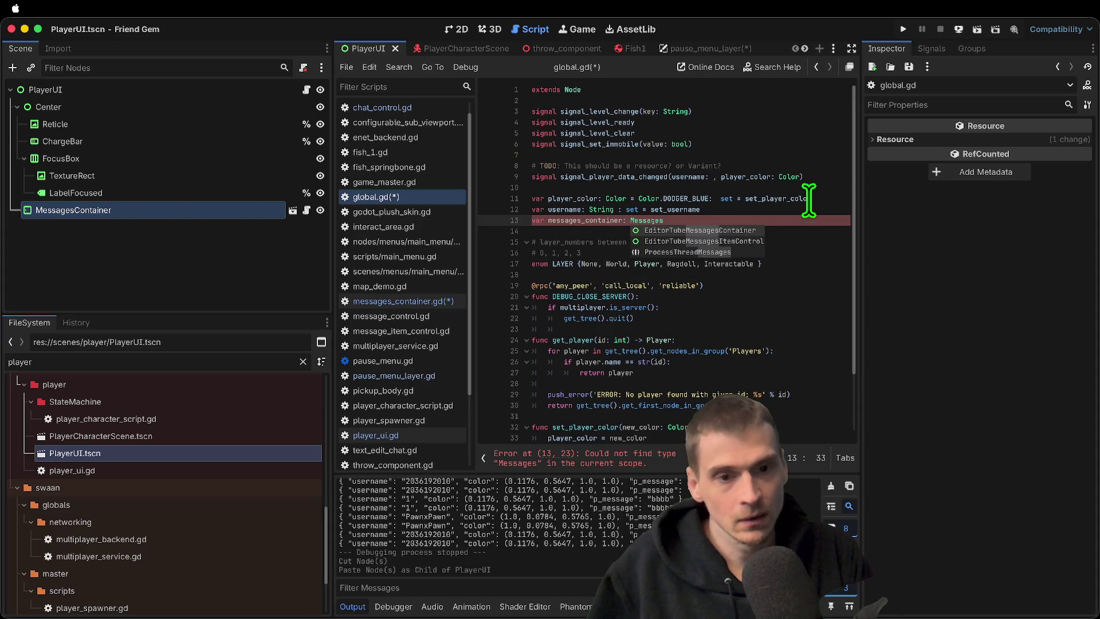
key("Return")
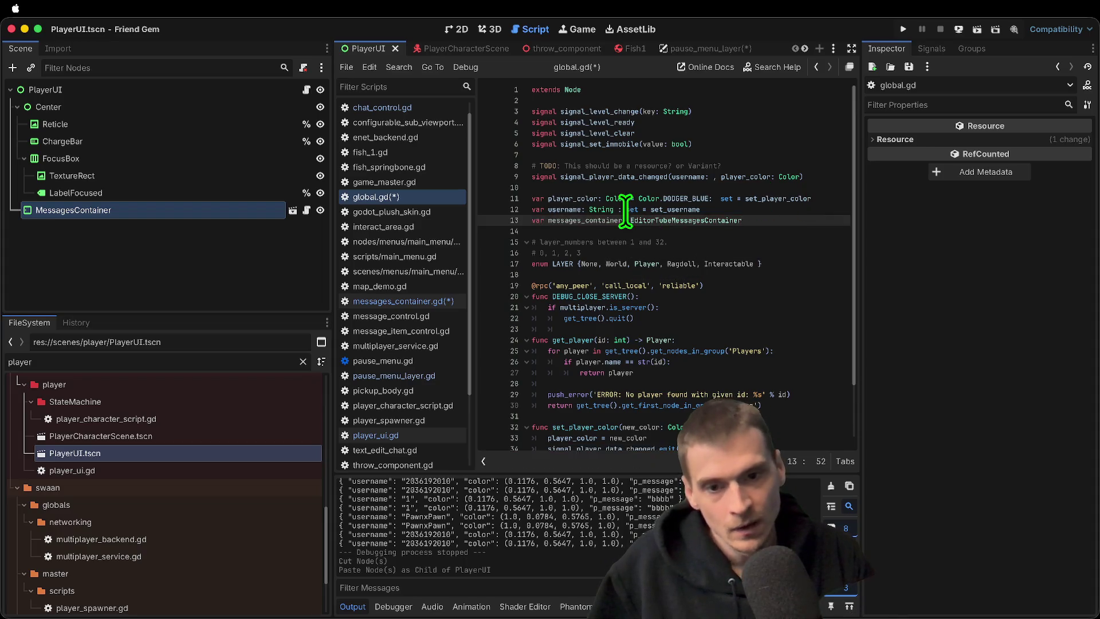
left_click(624, 274)
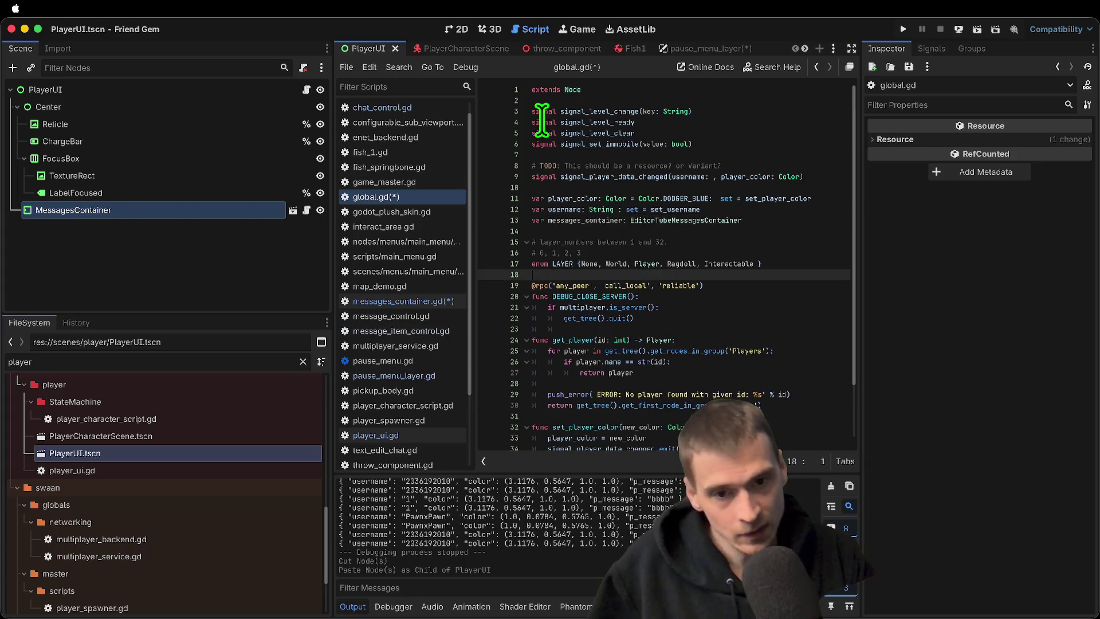
key("ctrl+s")
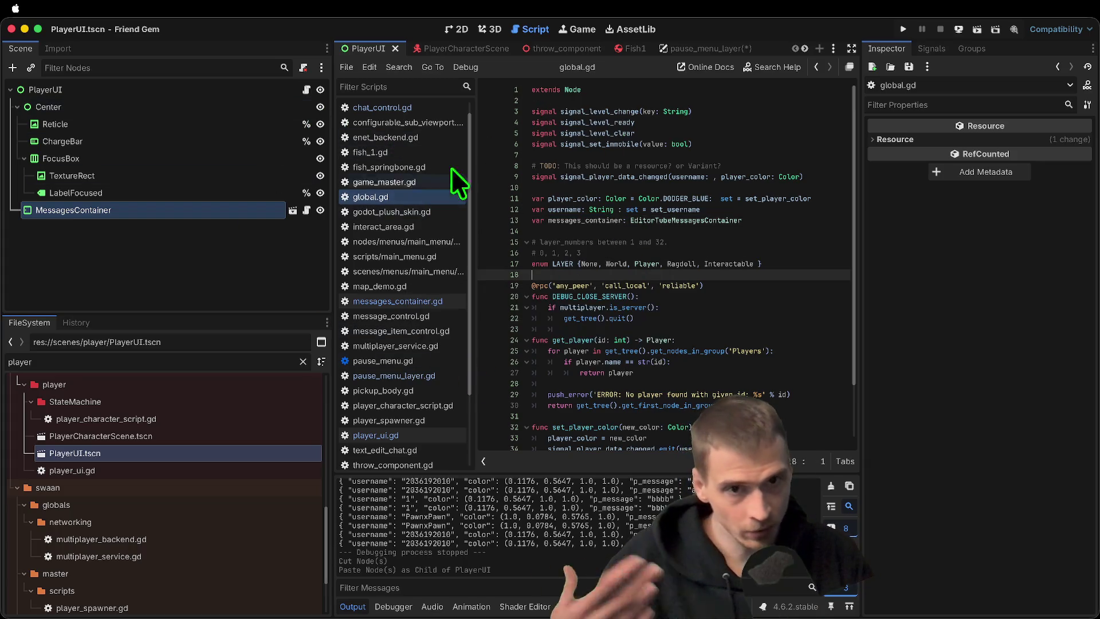
left_click(671, 50)
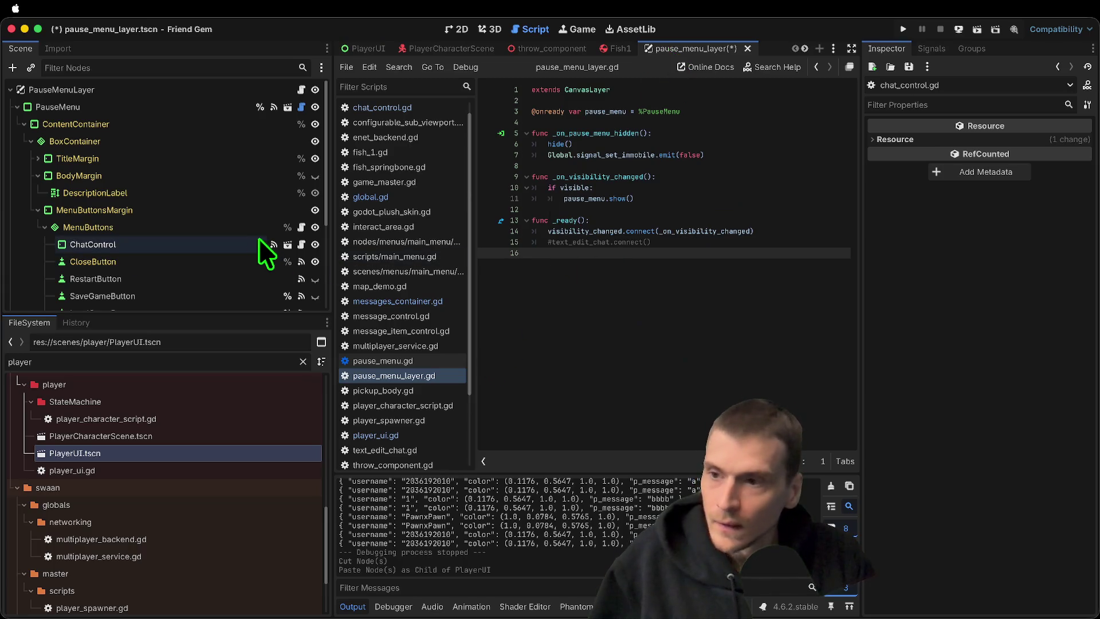
Clear the Messages Container assignment on ChatControl in pause_menu_layer
left_click(618, 49)
key("ctrl+shift+Tab")
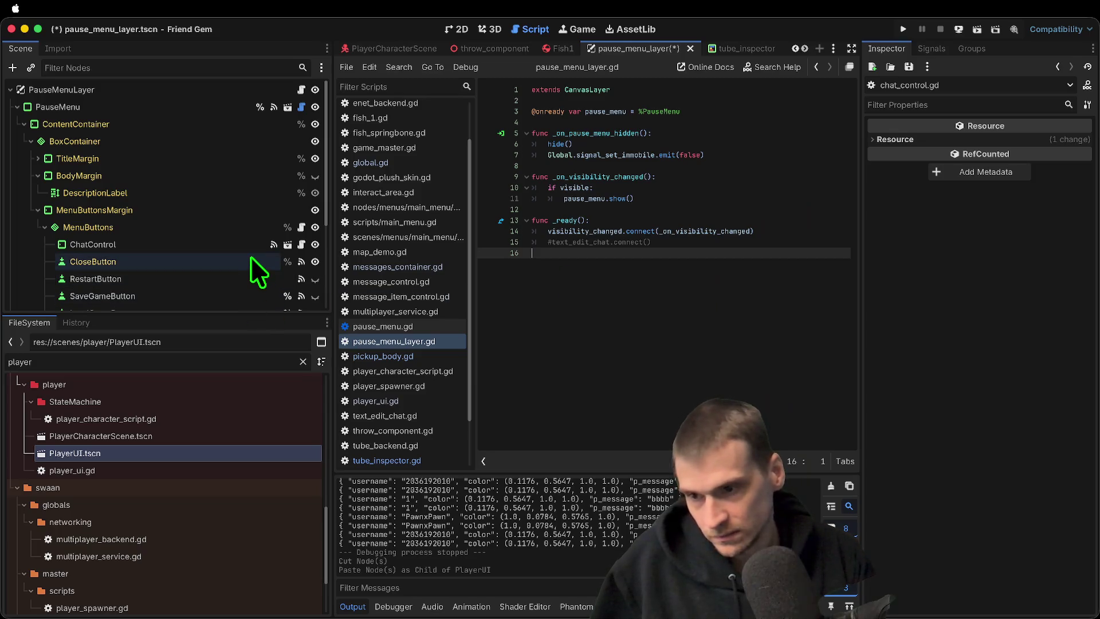
left_click(183, 244)
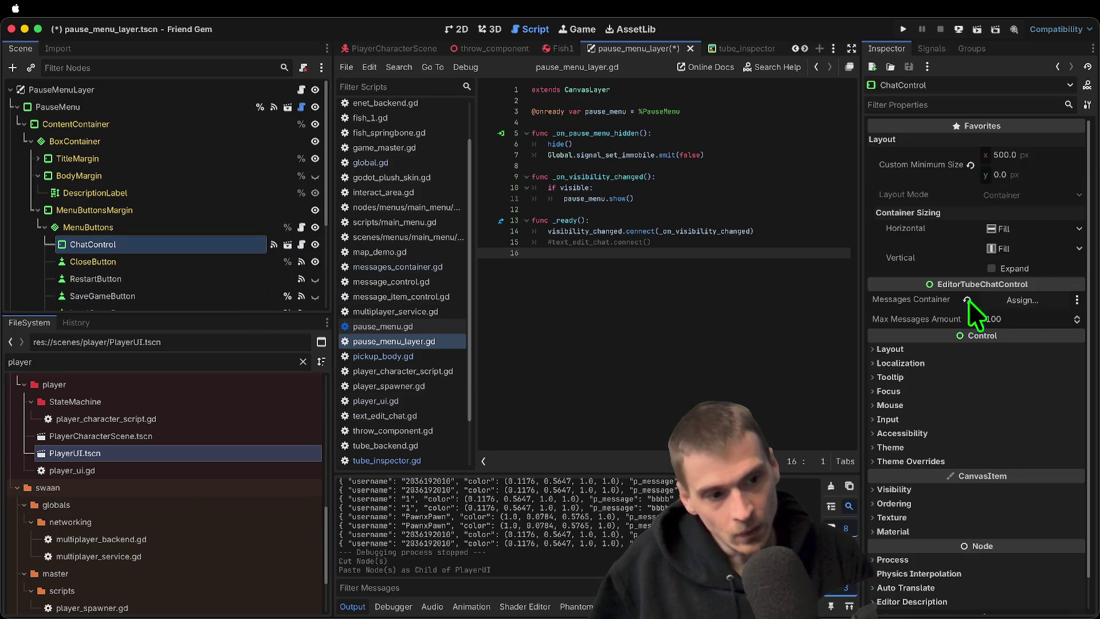
left_click(967, 300)
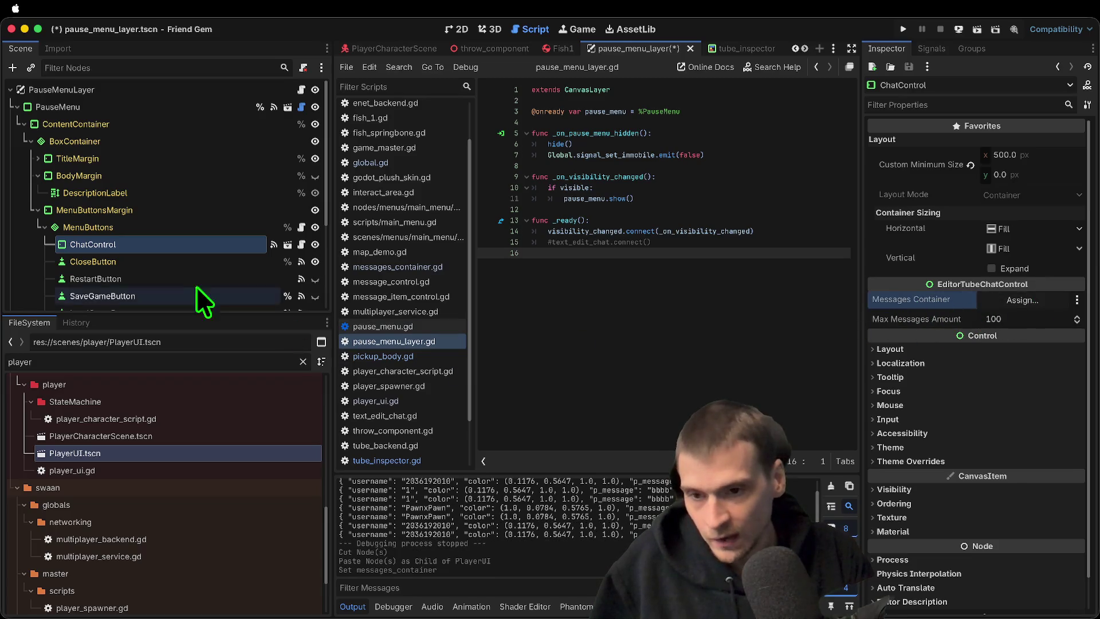
Open chat_control.gd and examine the exported messages_container declaration on line 8
left_click(300, 244)
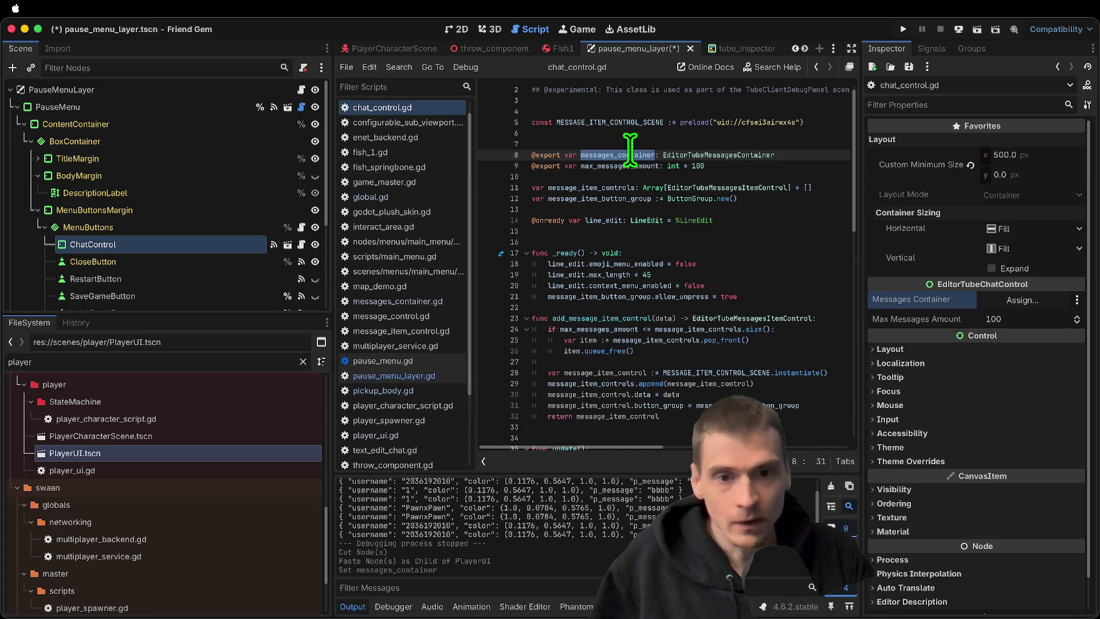
double_click(556, 155)
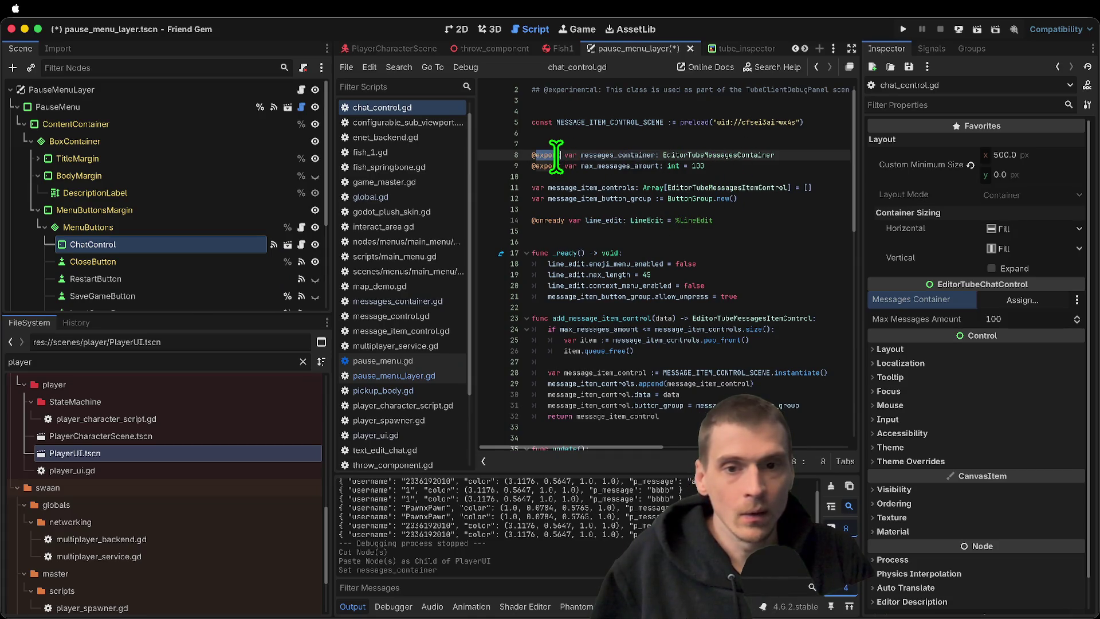
key("BackSpace")
key("ctrl+z")
double_click(596, 155)
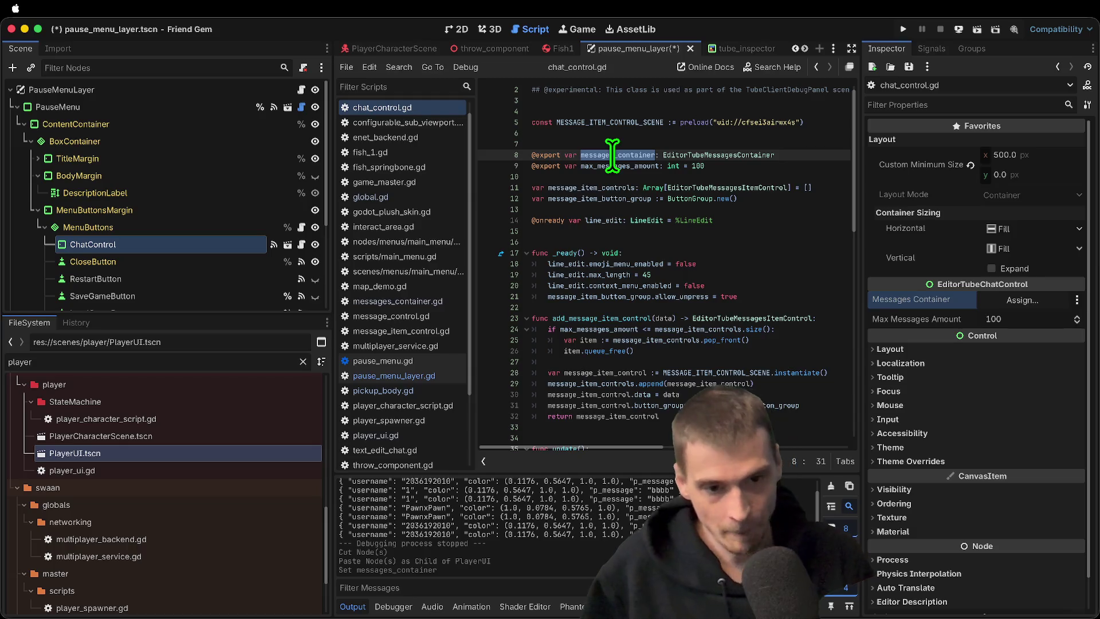
left_click(674, 252)
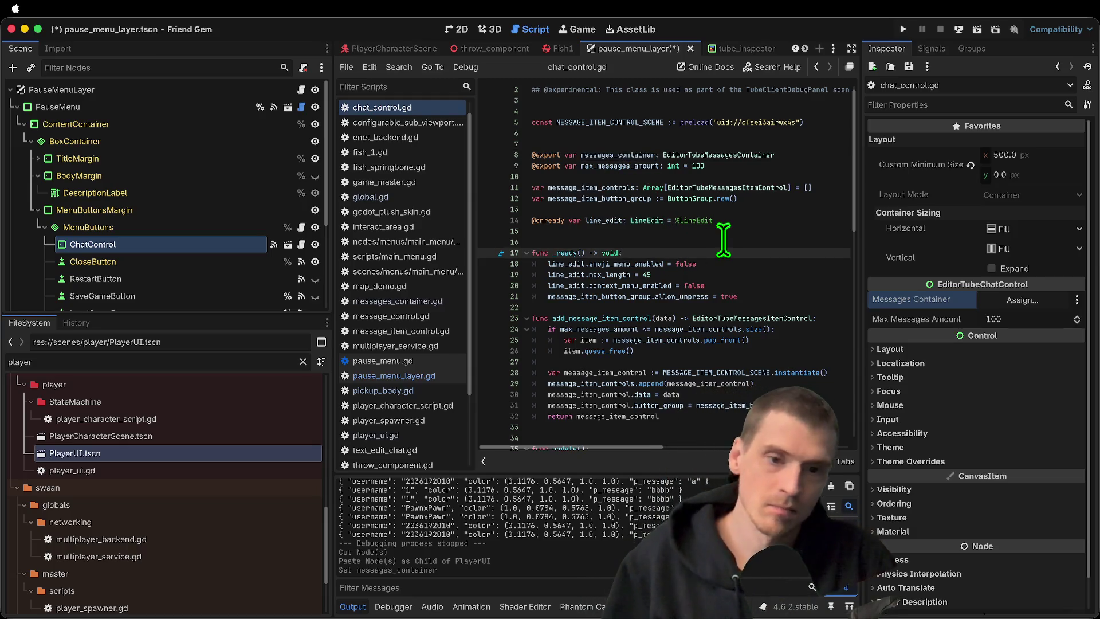
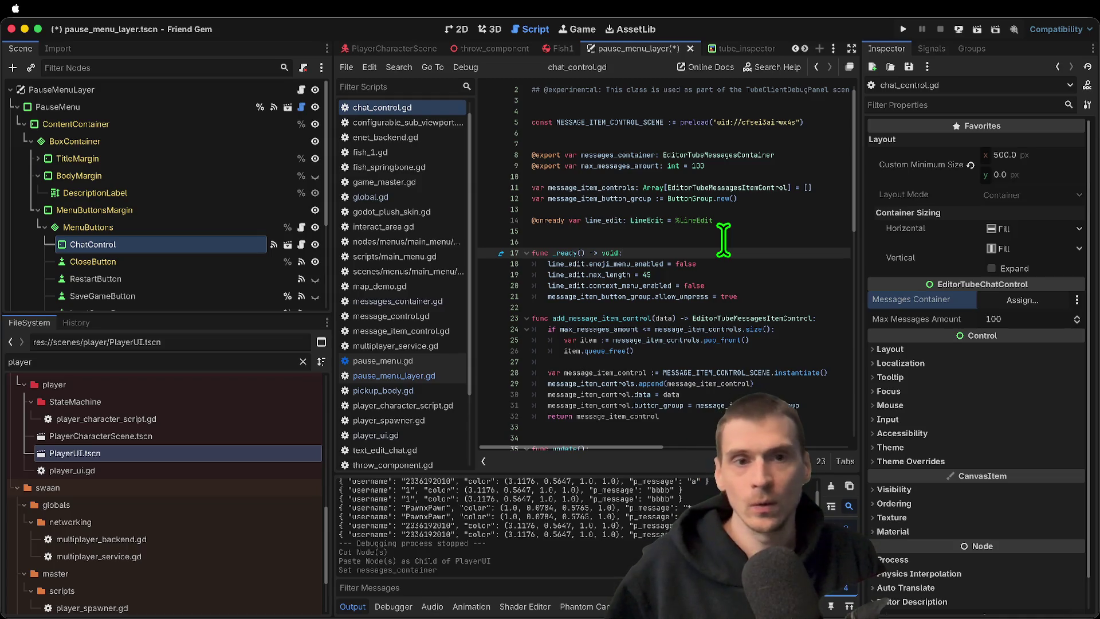
In _ready(), assign messages_container = Global.messages_container and save chat_control.gd
key("Return")
type("messages_container.")
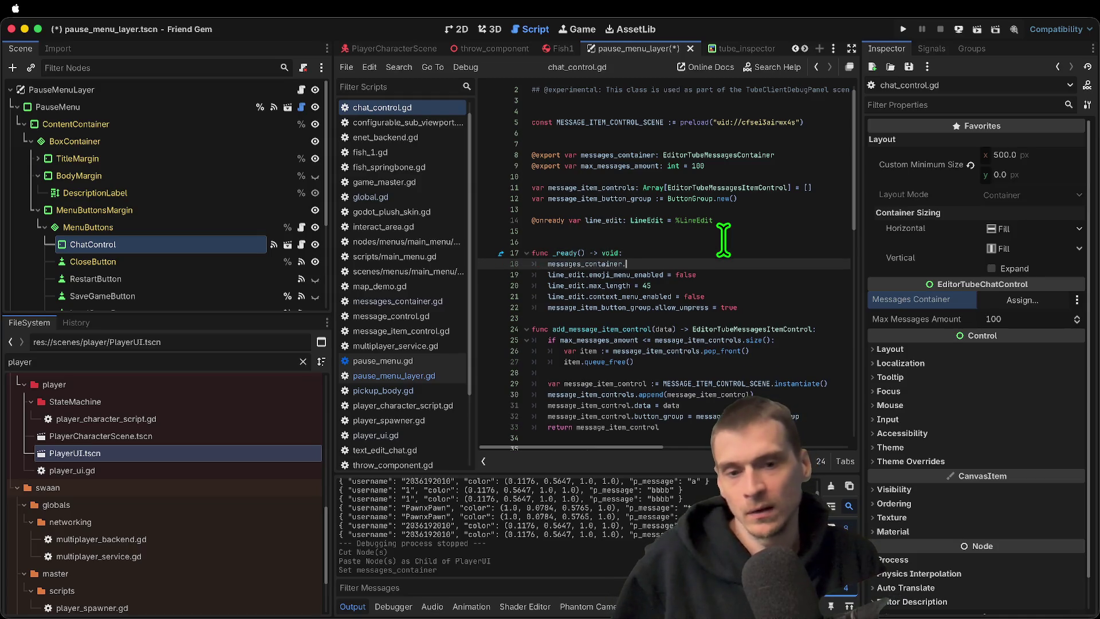
key("alt+BackSpace")
key("alt+BackSpace")
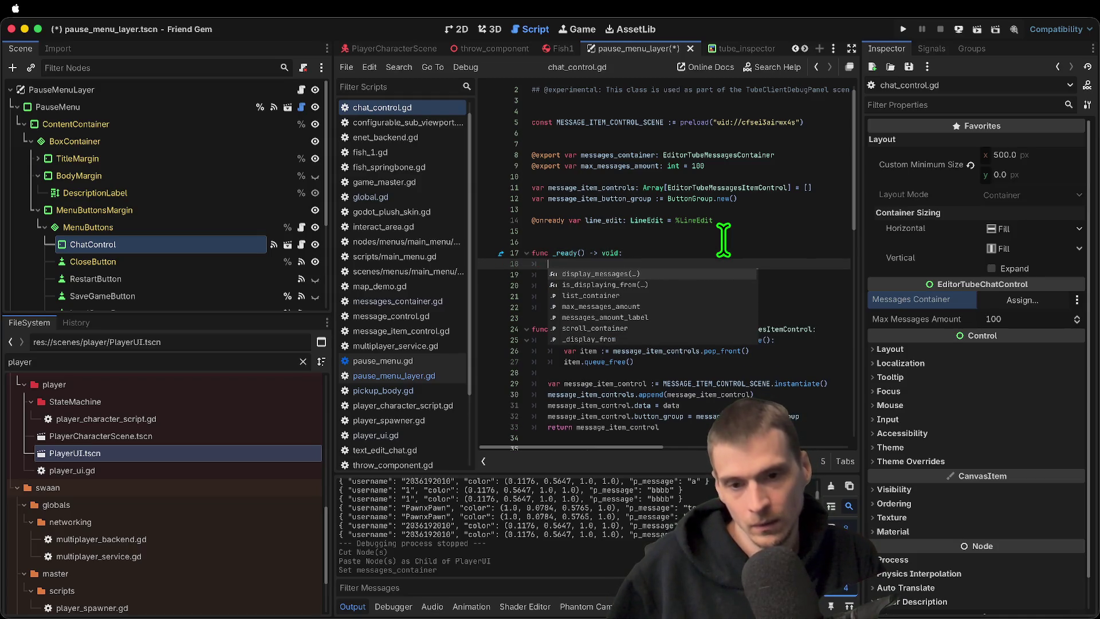
type("mess")
key("Return")
type("= Global.")
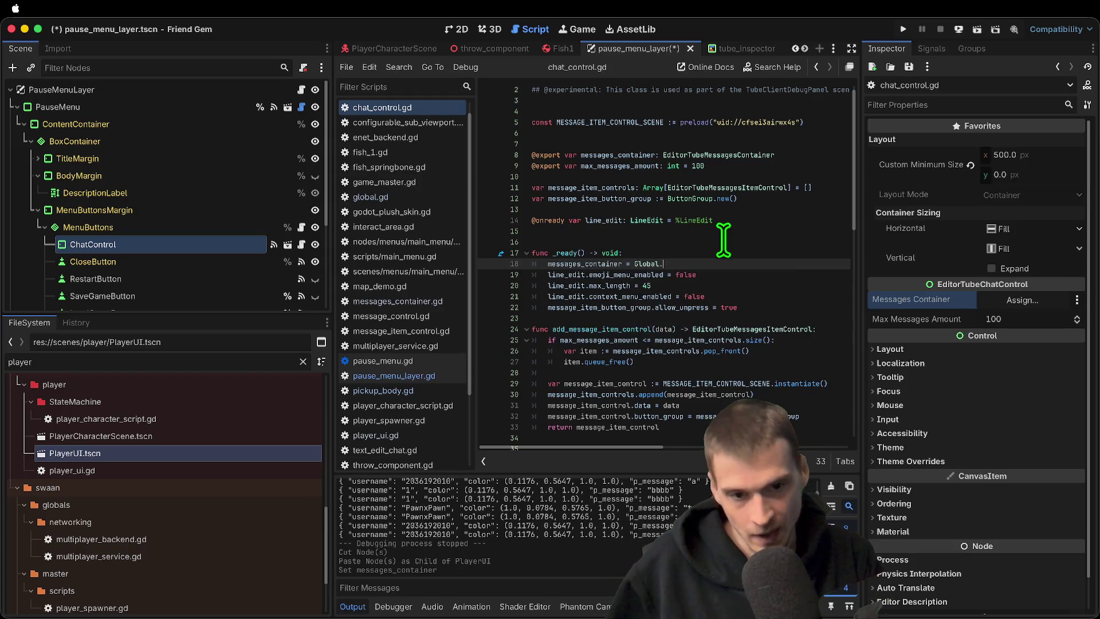
type("messages_container")
key("Return")
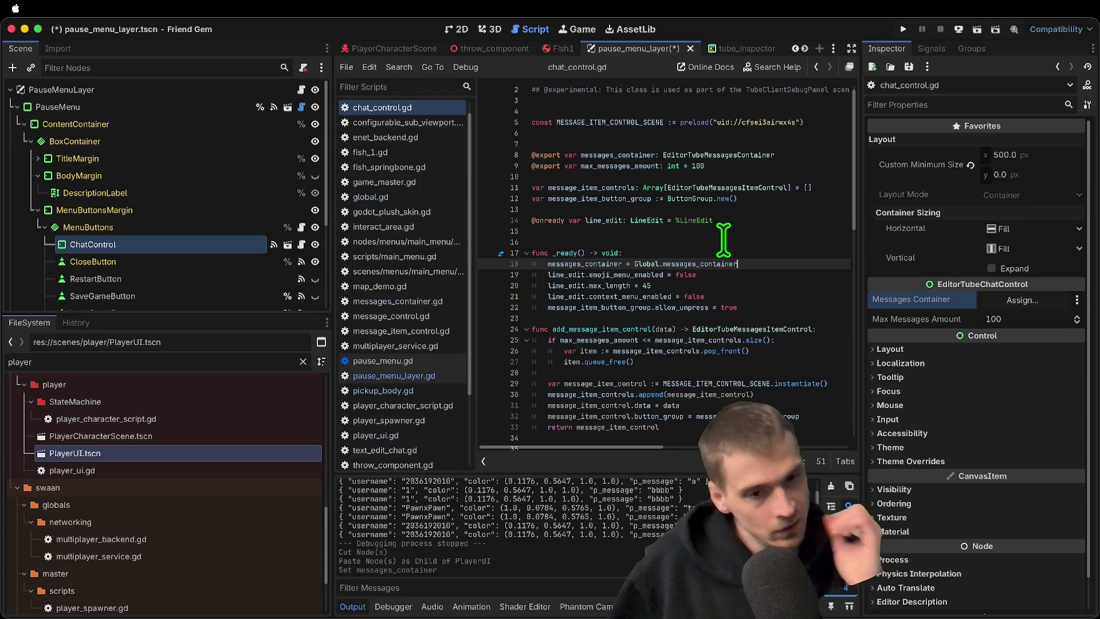
key("super+s")
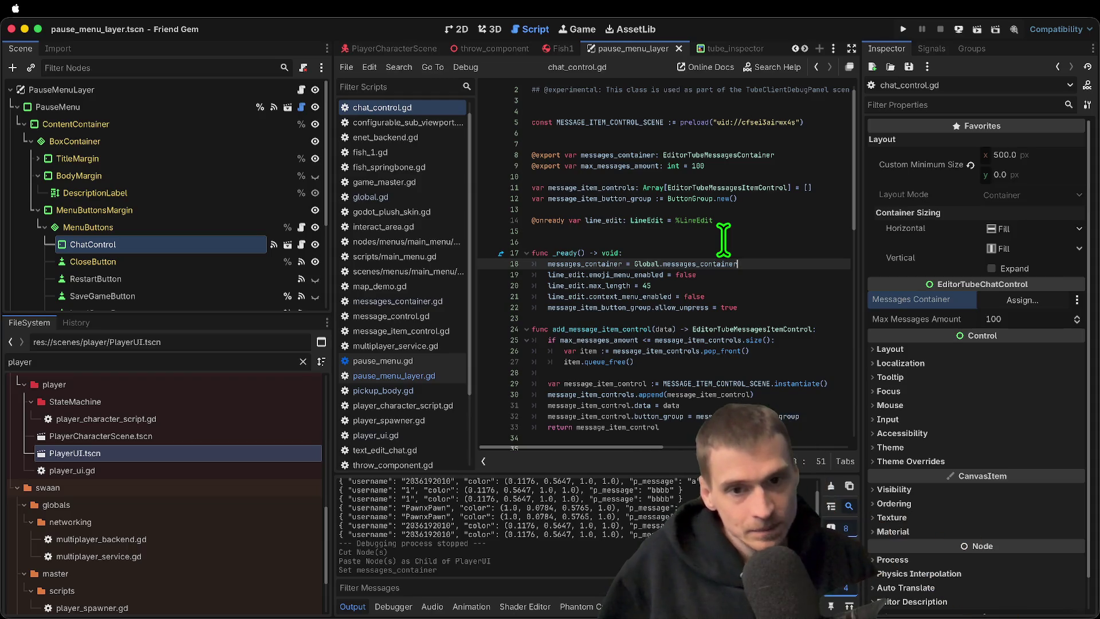
triple_click(616, 155)
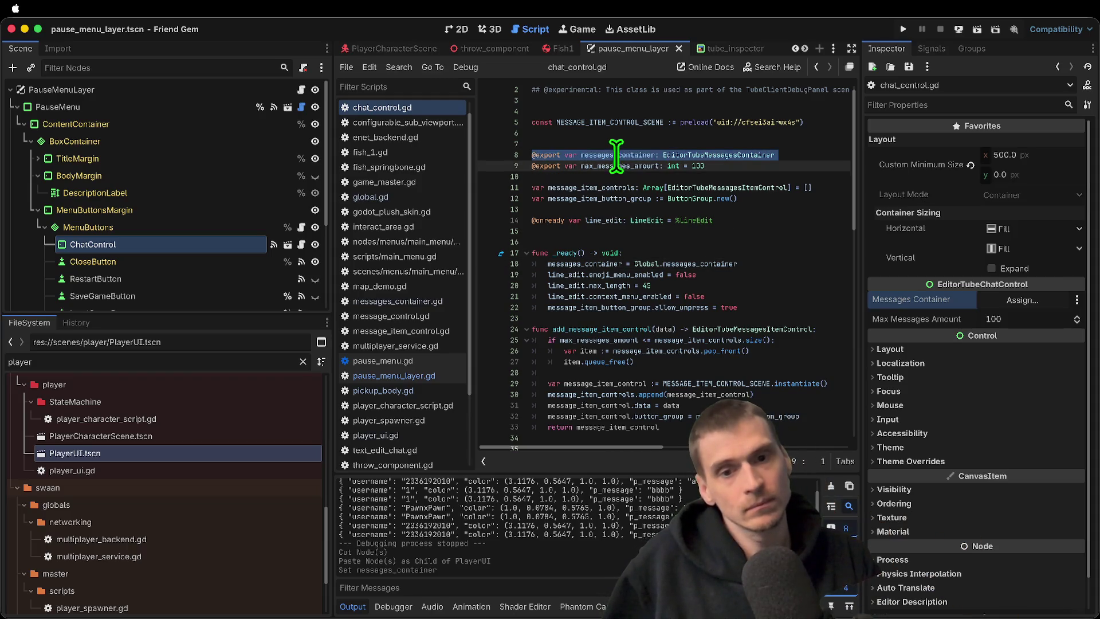
double_click(545, 155)
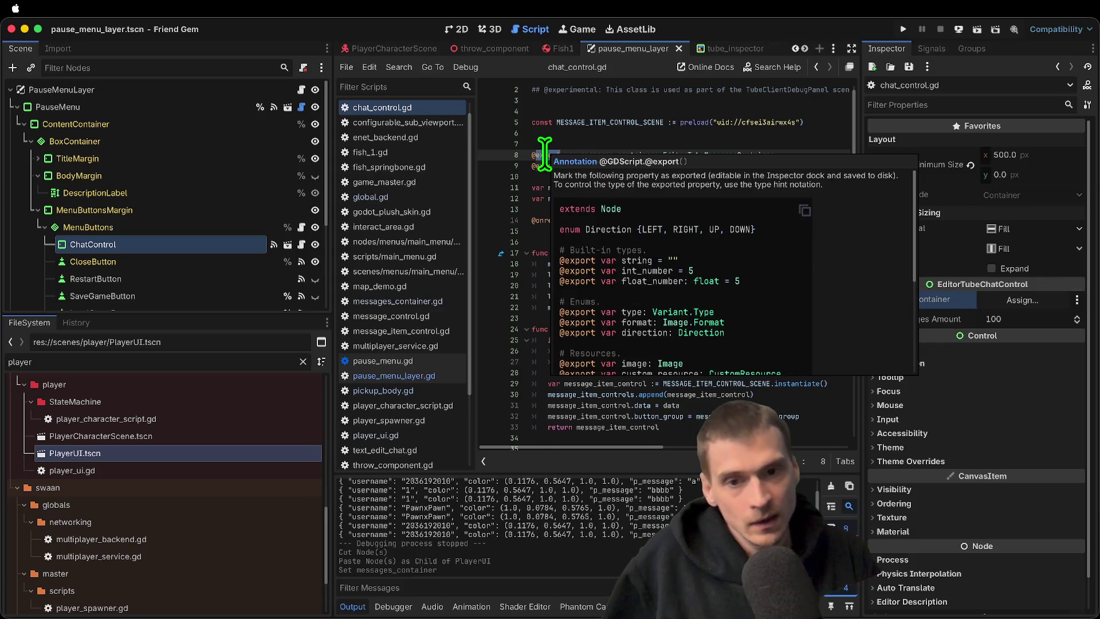
key("BackSpace")
key("Delete")
key("ctrl+s")
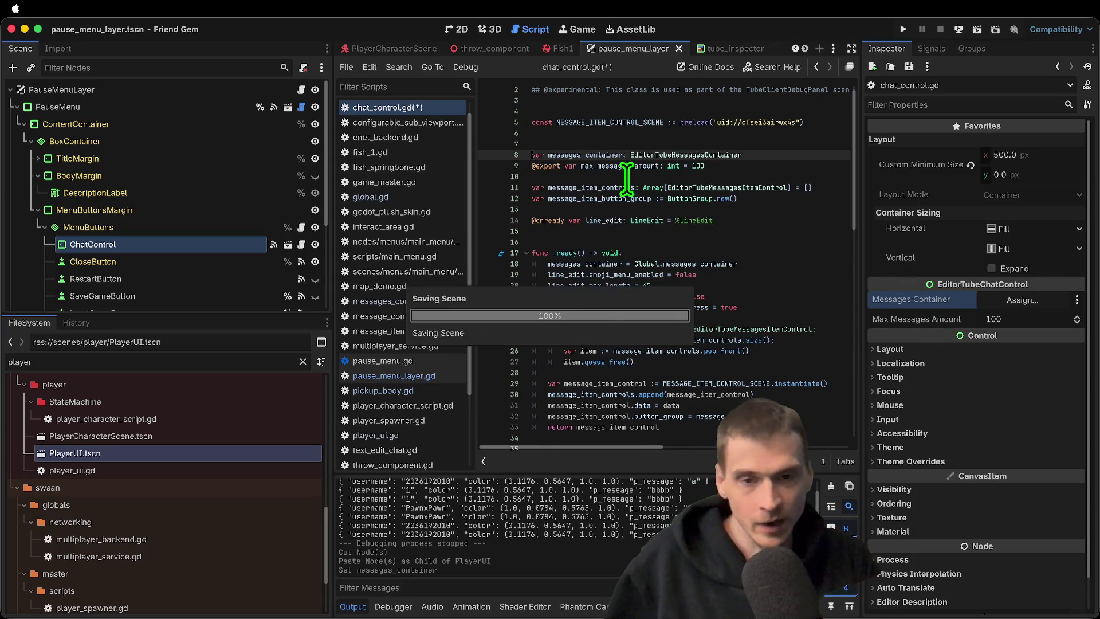
key("BackSpace")
left_click(662, 100)
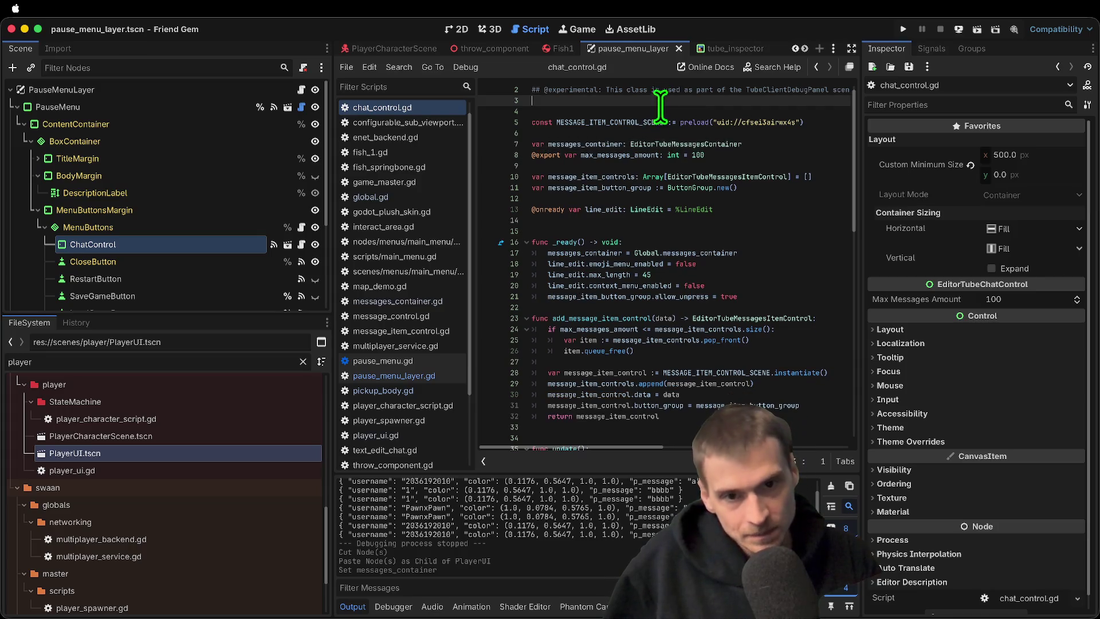
key("ctrl+s")
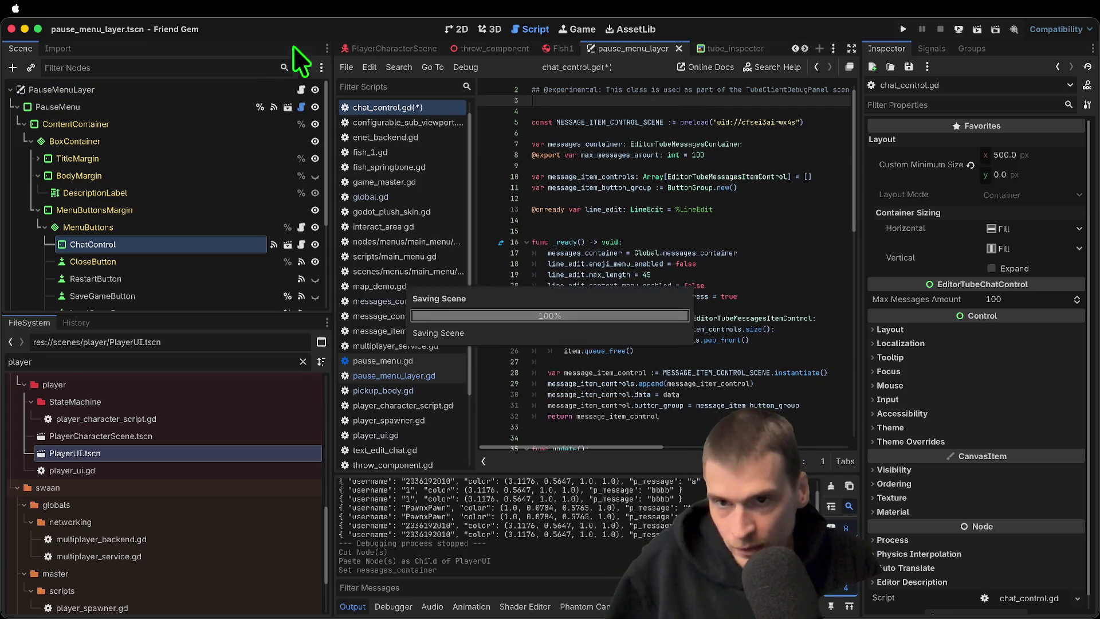
left_click(363, 48)
Cut the MessagesContainer node out of the PlayerUI scene
left_click(239, 89)
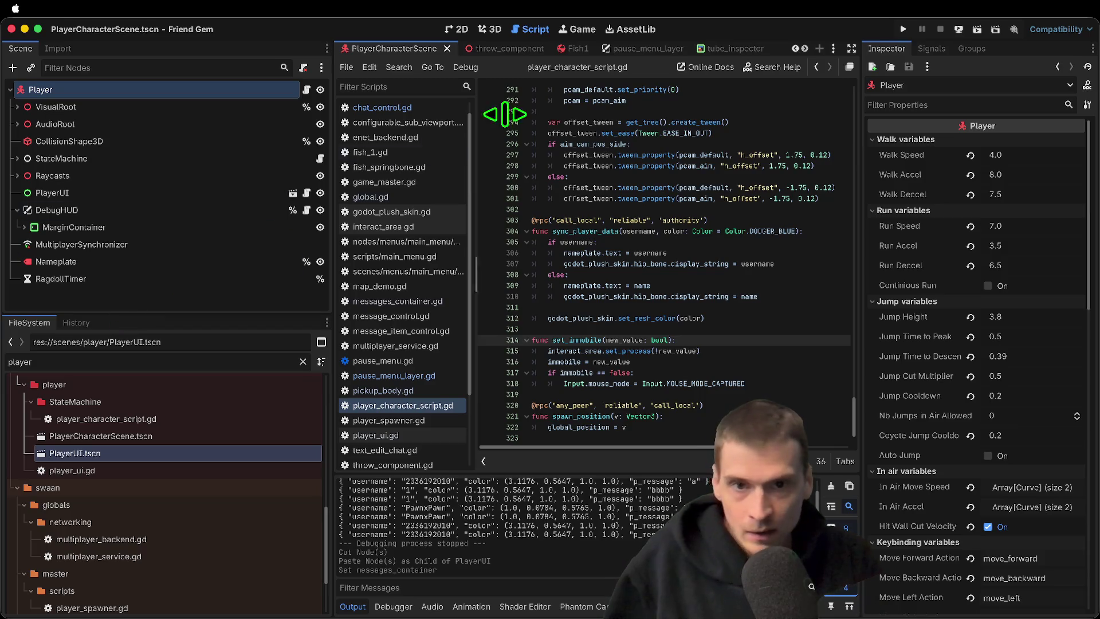
key("ctrl+shift+Tab")
key("ctrl+shift+Tab")
key("ctrl+Tab")
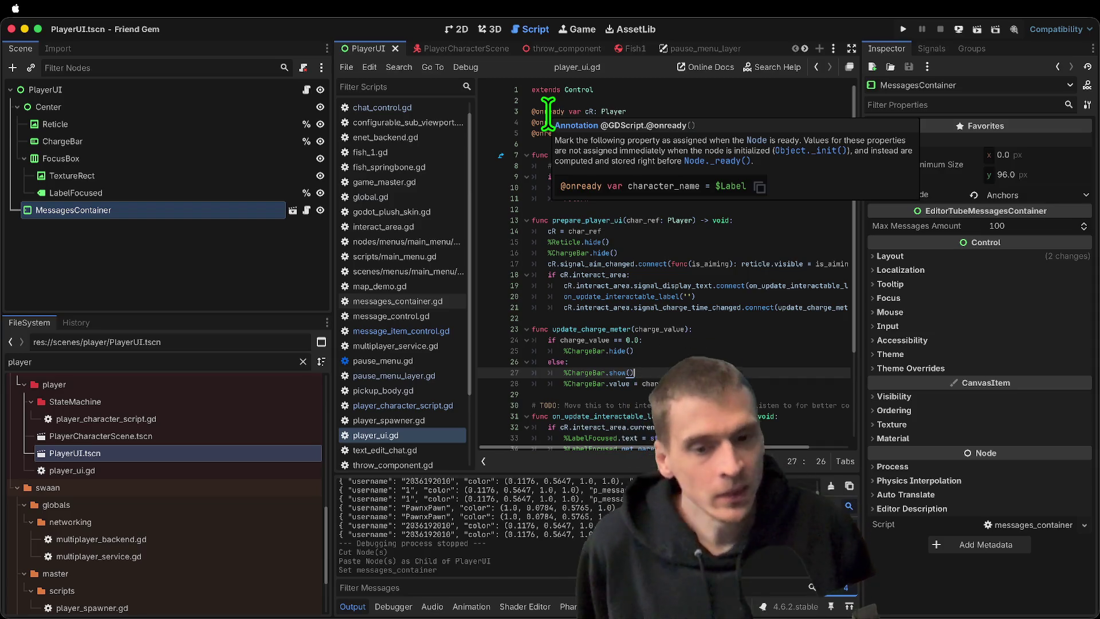
left_click(275, 235)
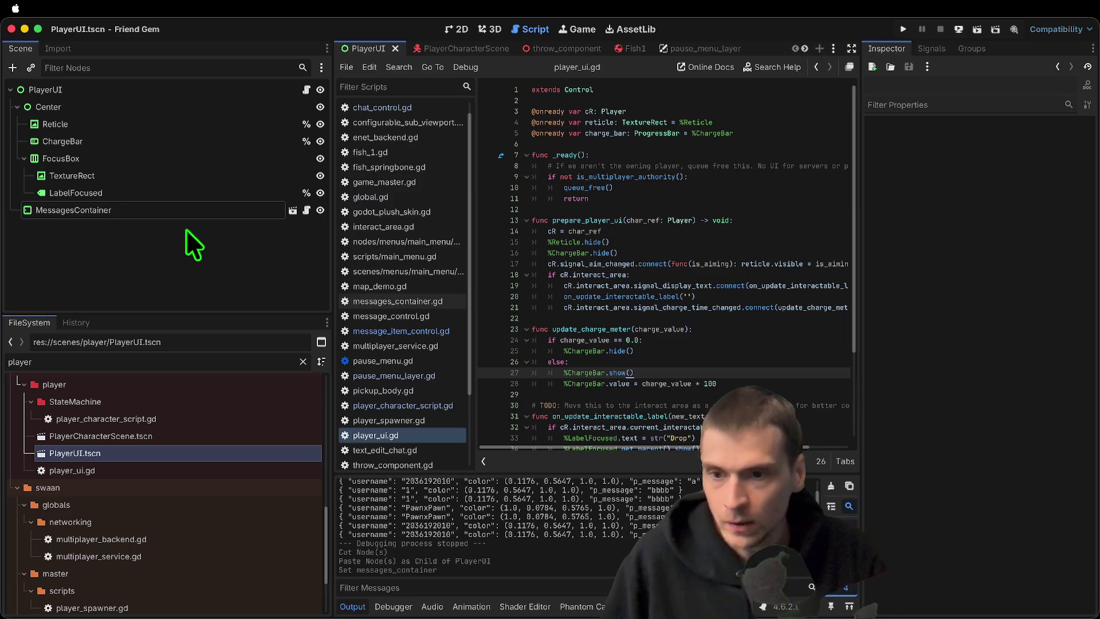
left_click(269, 211)
right_click(233, 210)
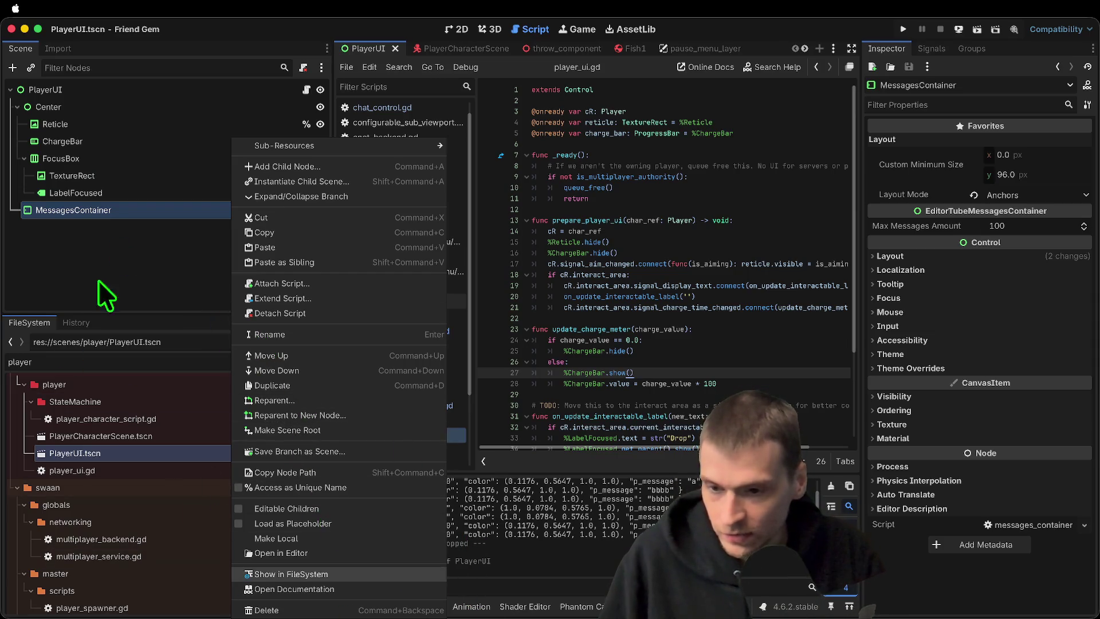
left_click(96, 233)
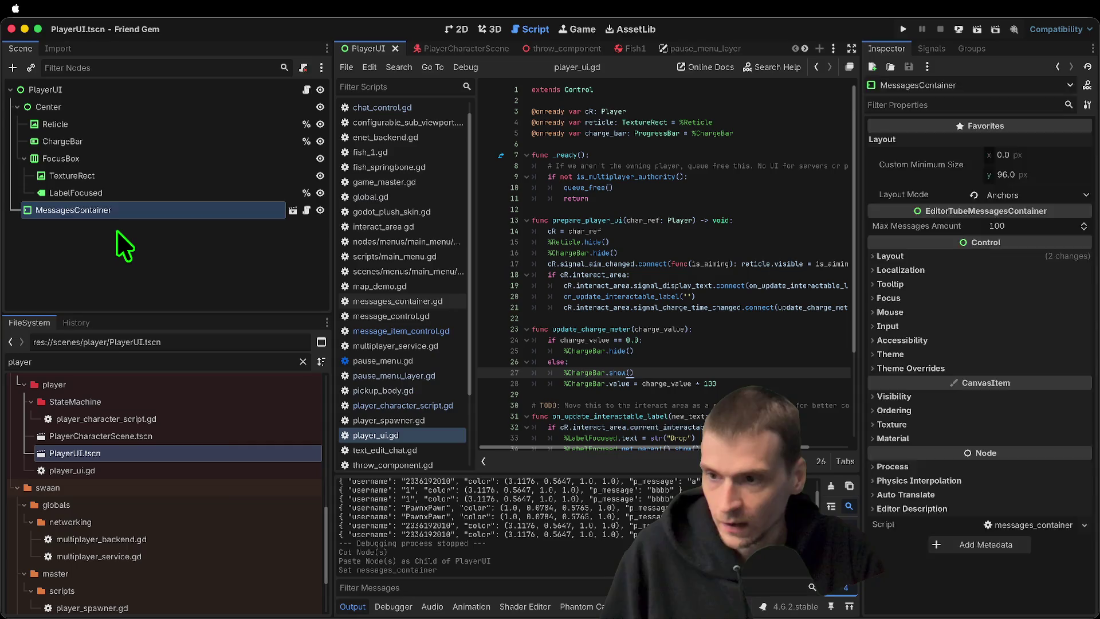
right_click(118, 209)
left_click(309, 217)
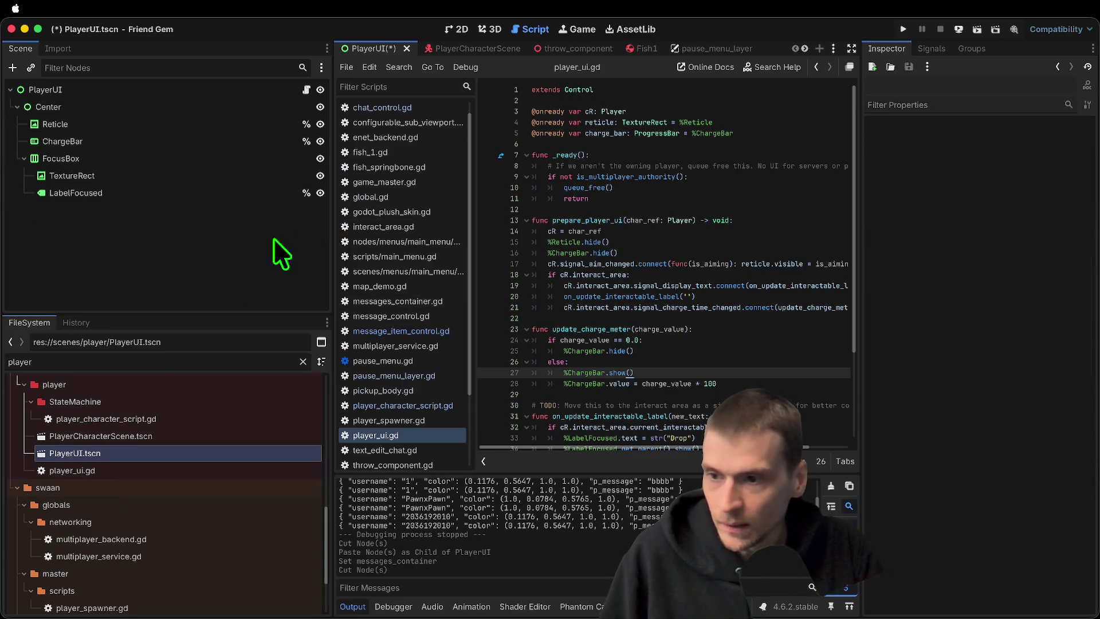
Open game_ui.tscn and paste MessagesContainer under GameUI, right after PauseMenuController
left_click_drag(197, 315, 217, 215)
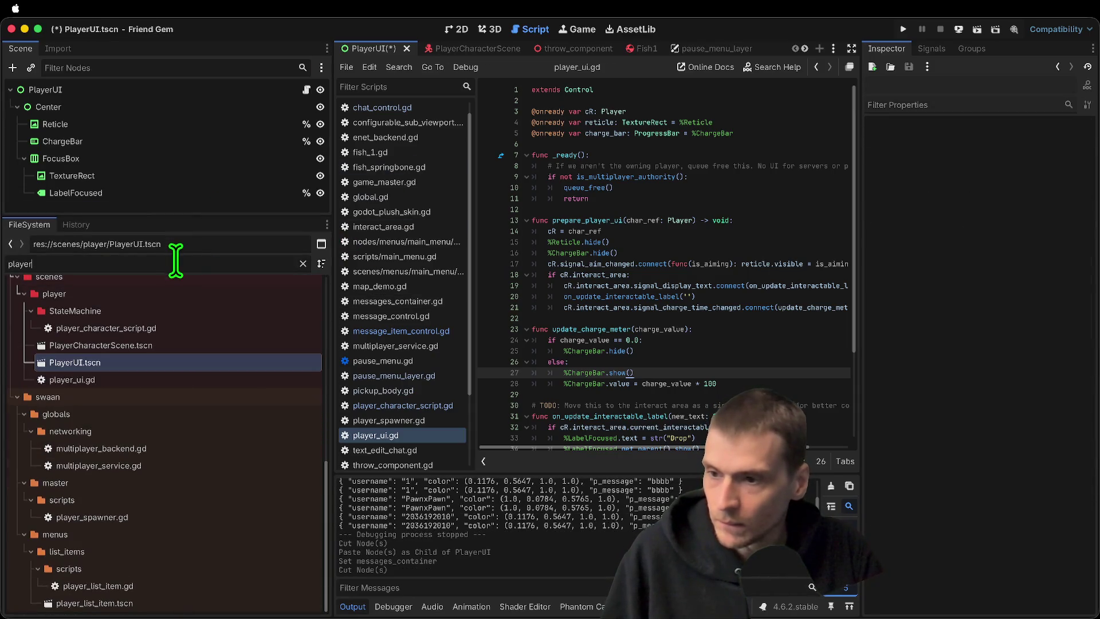
double_click(197, 264)
type("game")
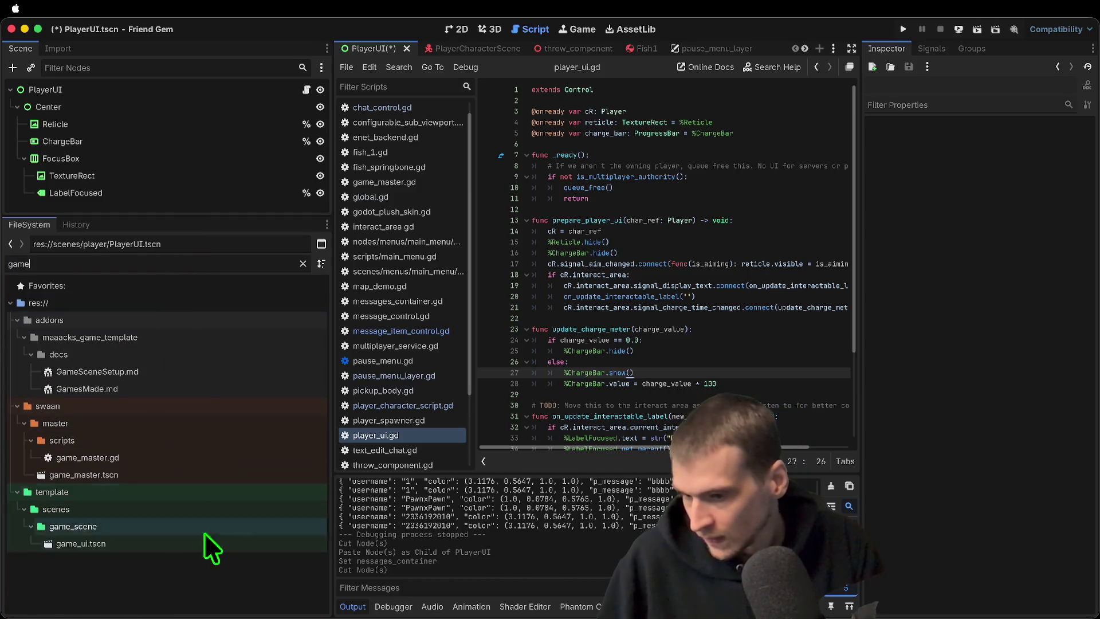
double_click(203, 545)
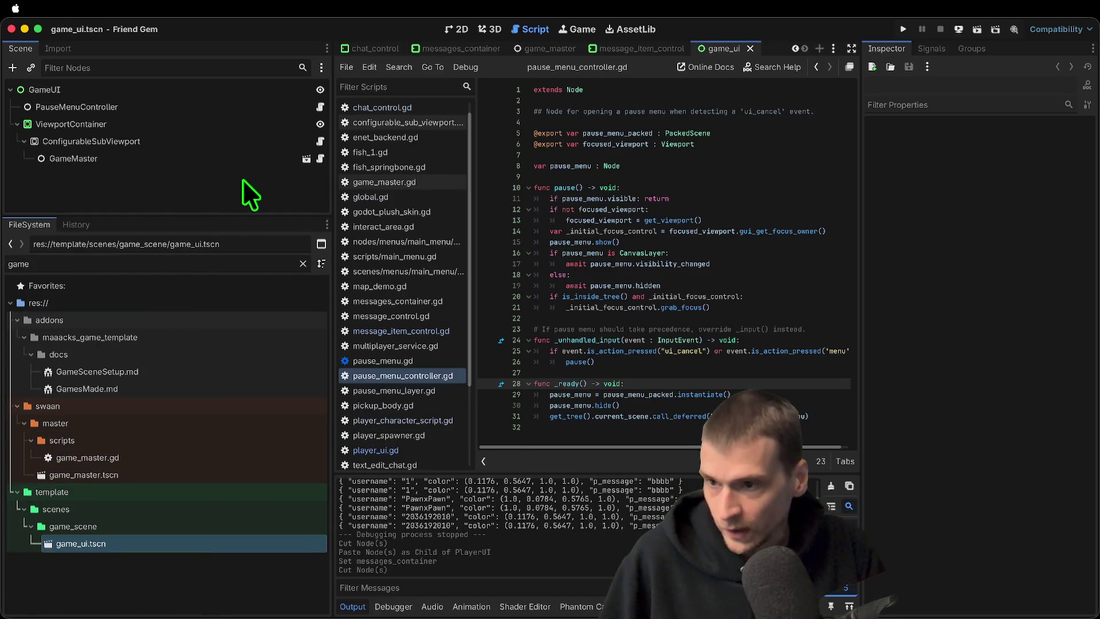
left_click(218, 90)
key("super+v")
left_click_drag(98, 173, 104, 108)
left_click(105, 108)
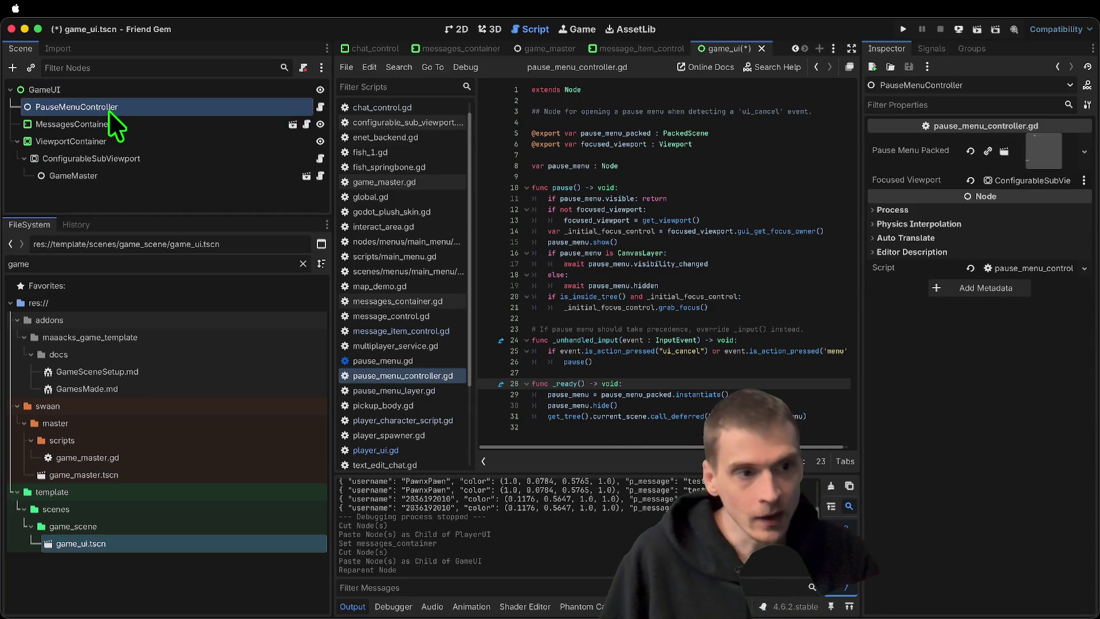
left_click(450, 27)
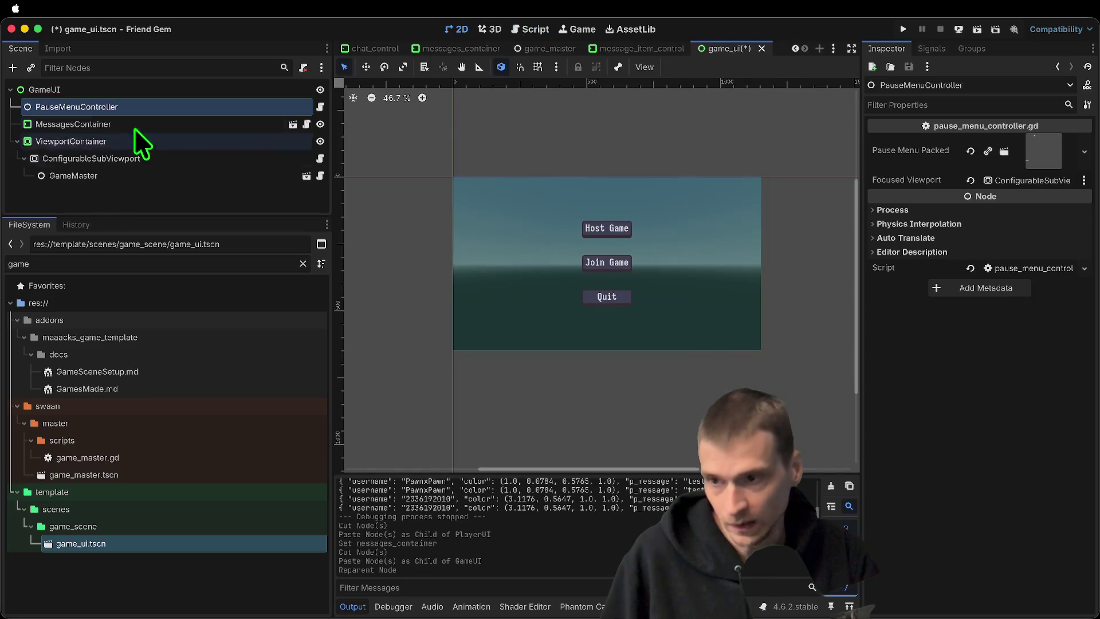
Save and run the game, send the chat message 'ef' from the pause menu, then stop the game
key("super+b")
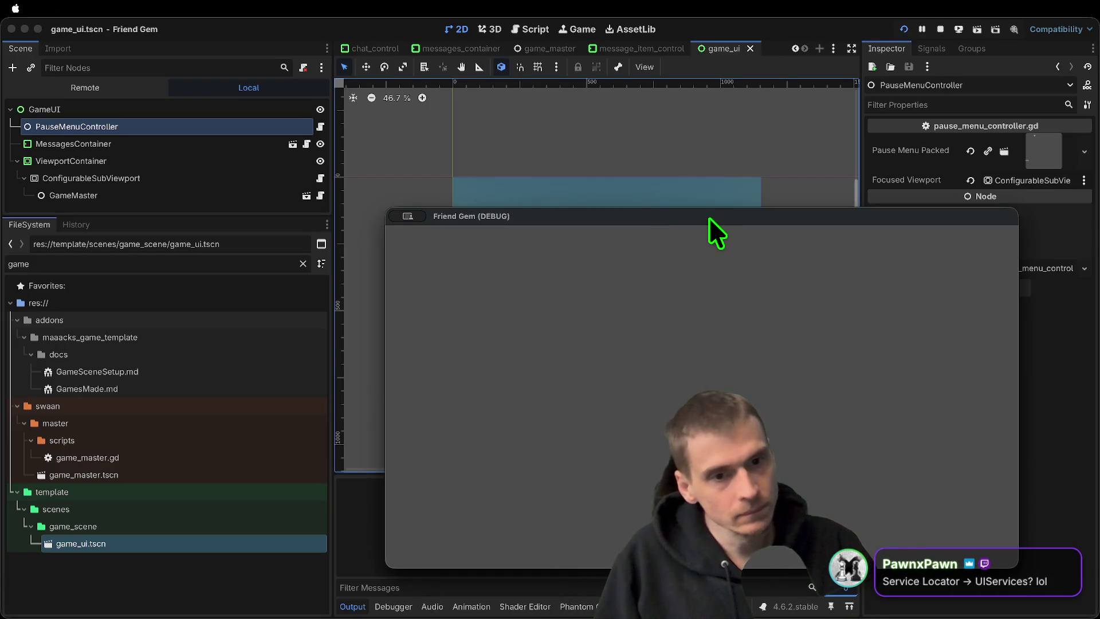
left_click_drag(709, 217, 706, 399)
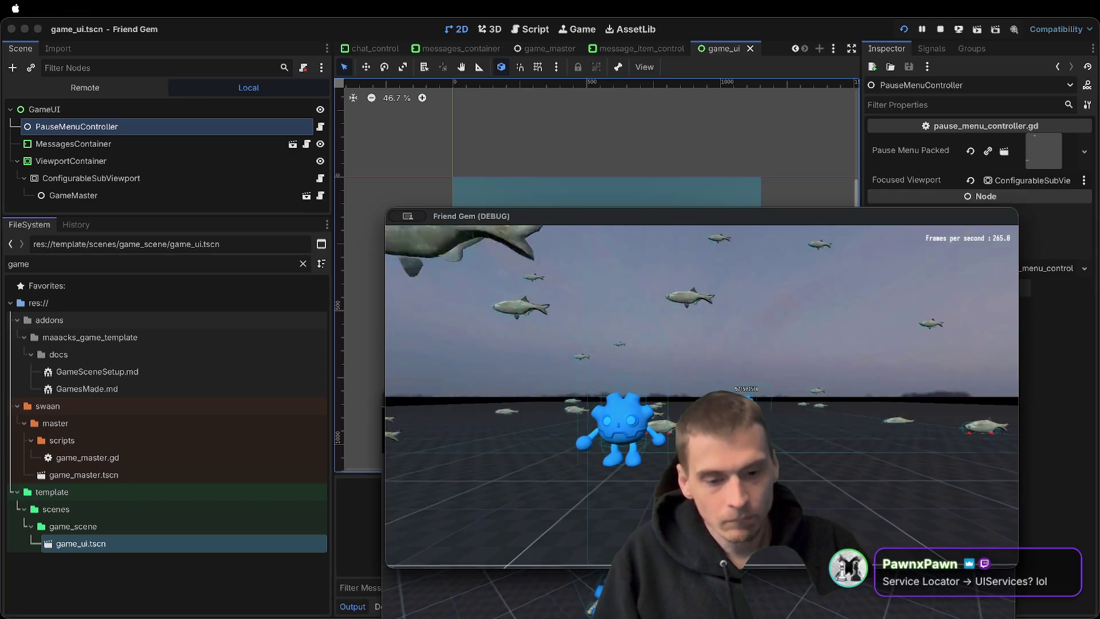
key("Escape")
left_click(699, 351)
type("ef")
key("Escape")
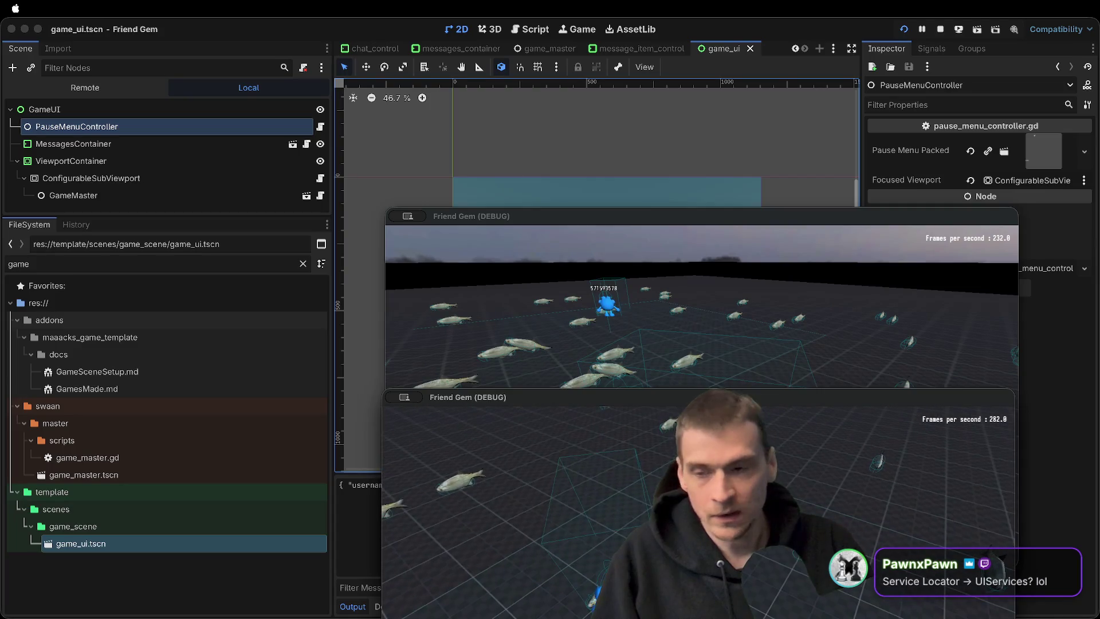
key("super+period")
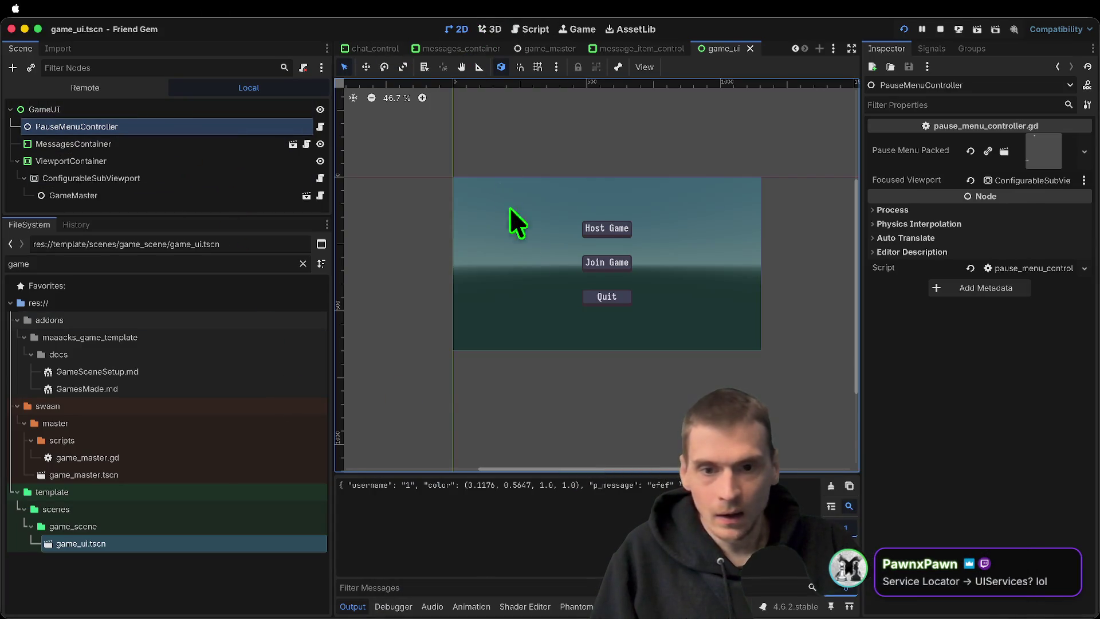
left_click(124, 143)
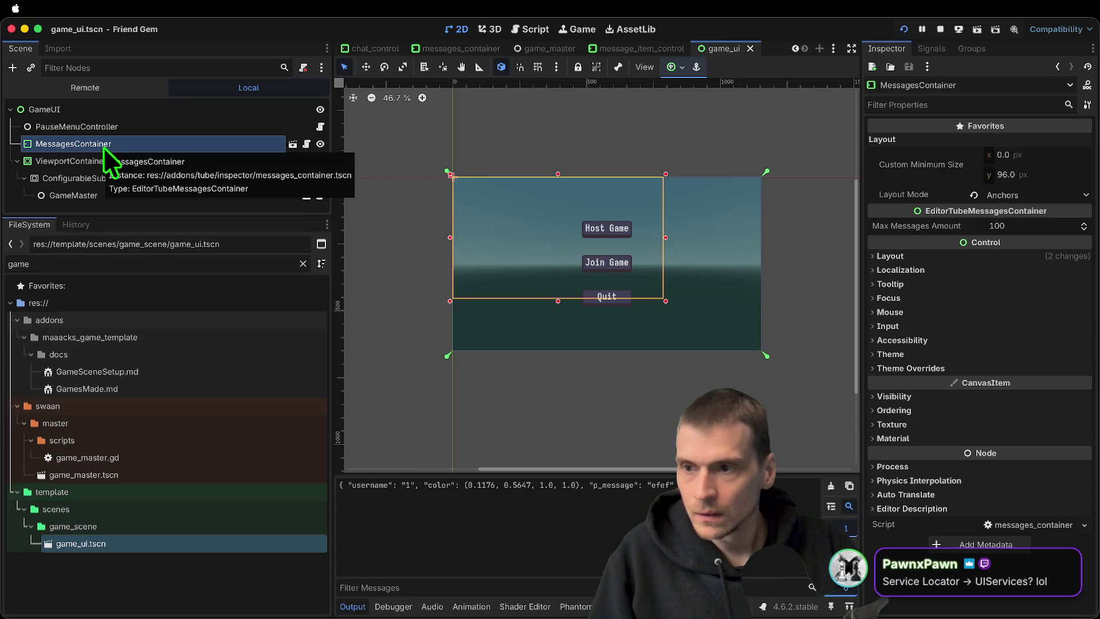
Delete the MessagesContainer node from the scene and confirm the deletion
right_click(105, 143)
left_click(149, 609)
left_click(567, 314)
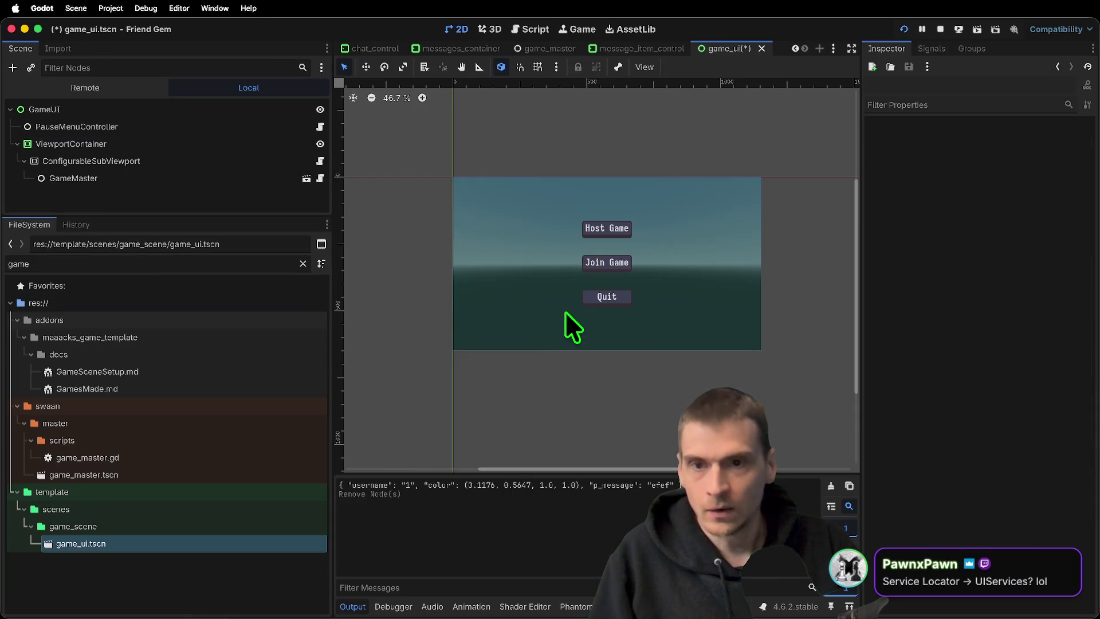
left_click(278, 123)
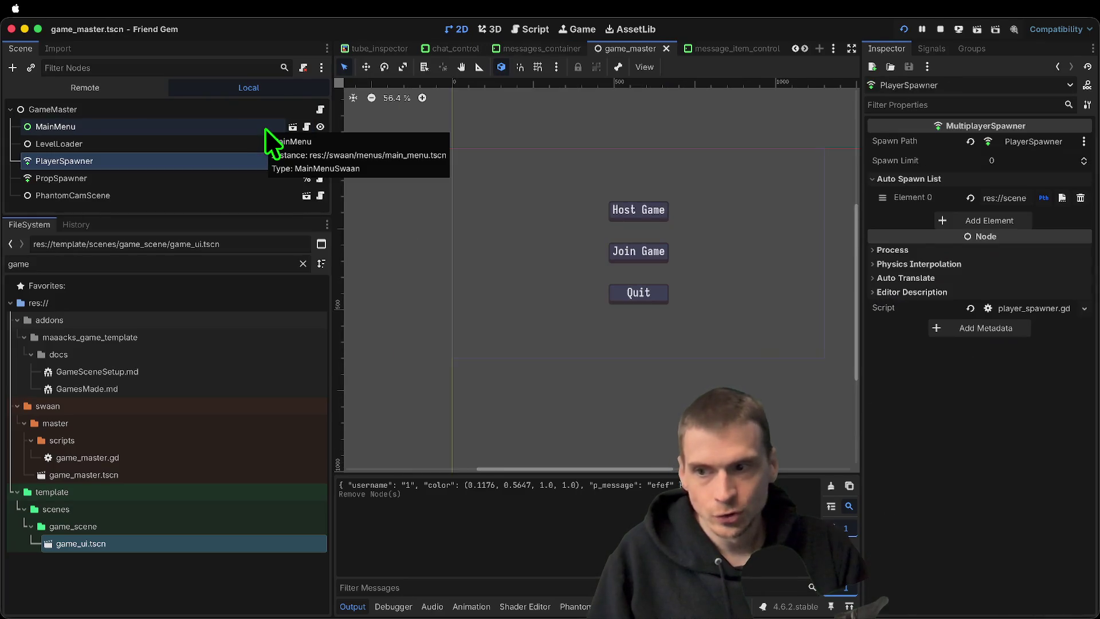
Paste MessagesContainer under GameMaster, then delete it again from the scene tree
left_click(105, 110)
key("ctrl+v")
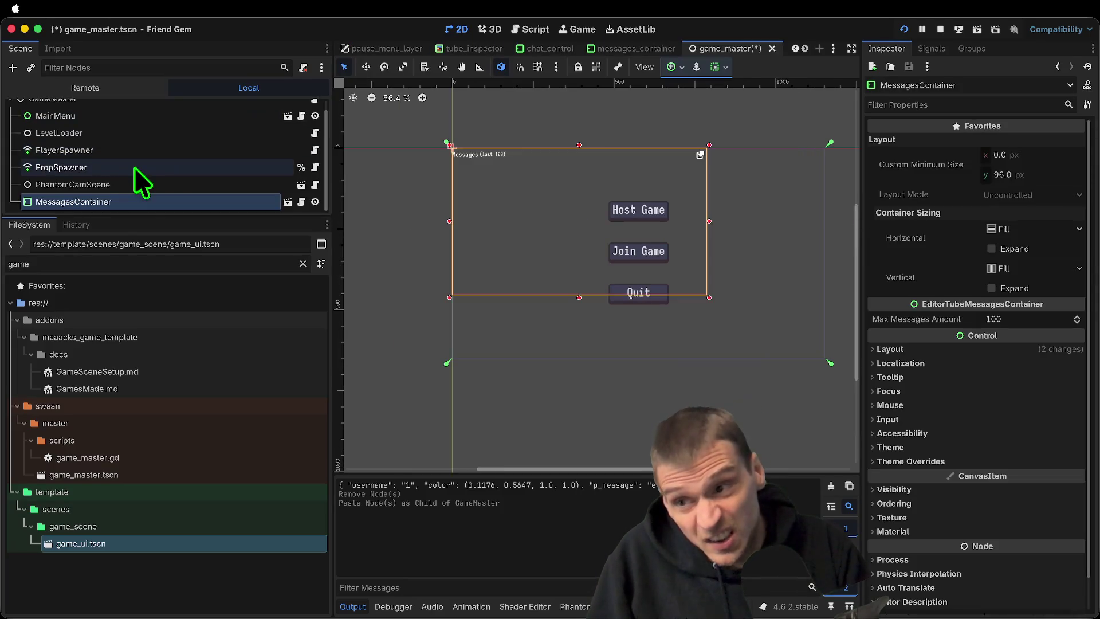
left_click_drag(166, 224, 169, 365)
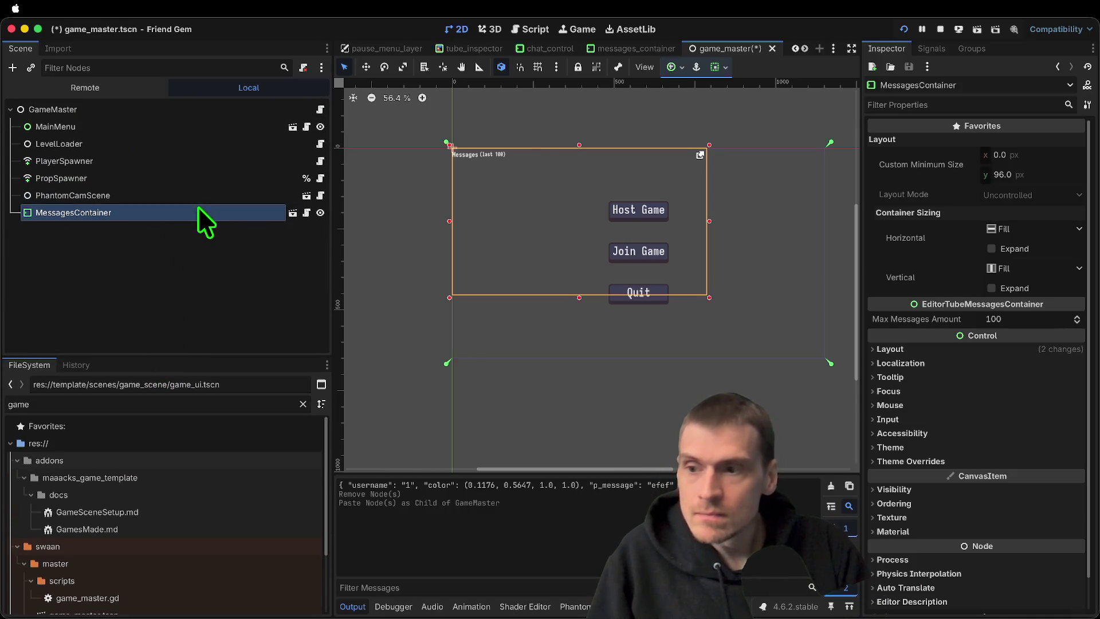
mouse_move(198, 210)
left_mouse_down()
mouse_move(196, 111)
mouse_move(180, 214)
left_mouse_up()
right_click(183, 216)
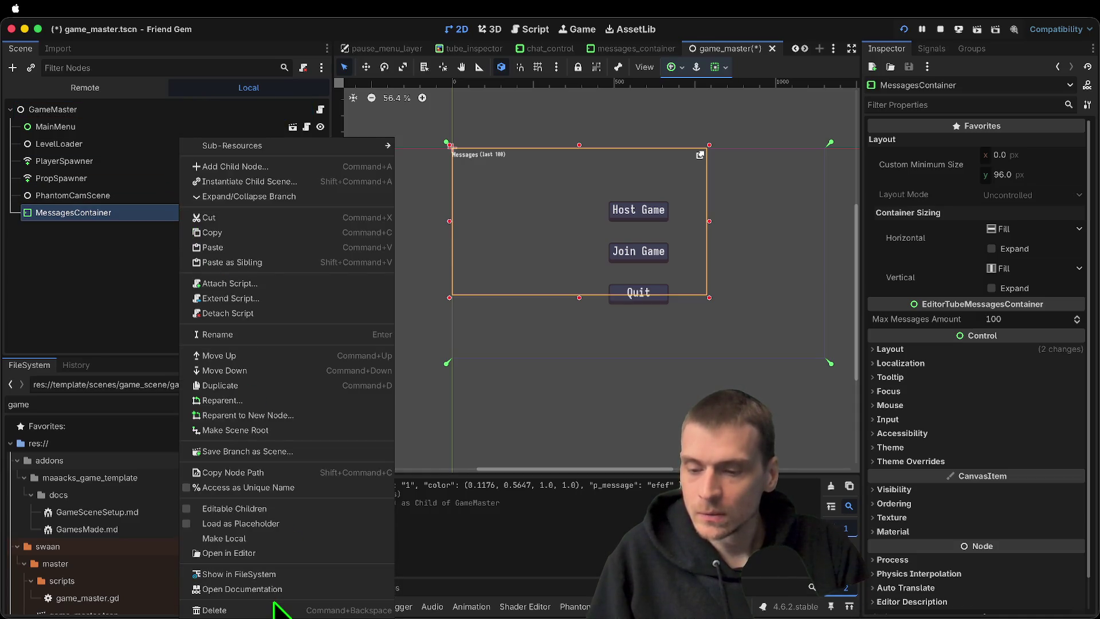
left_click(279, 606)
left_click(594, 327)
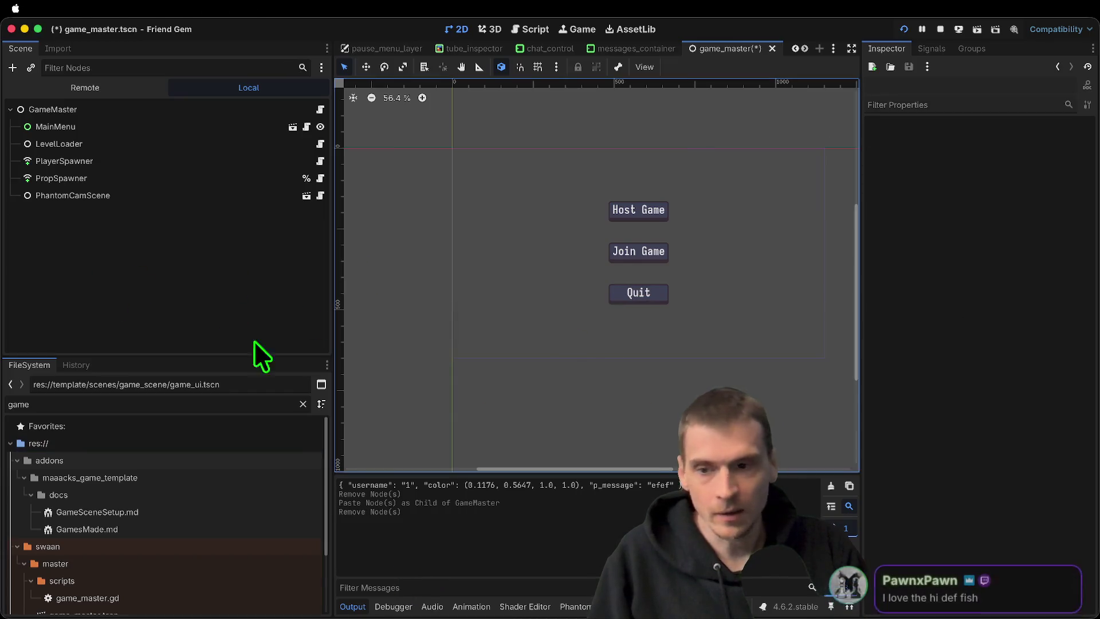
double_click(138, 406)
Find and open pause_menu_layer.tscn through the FileSystem filter
type("play")
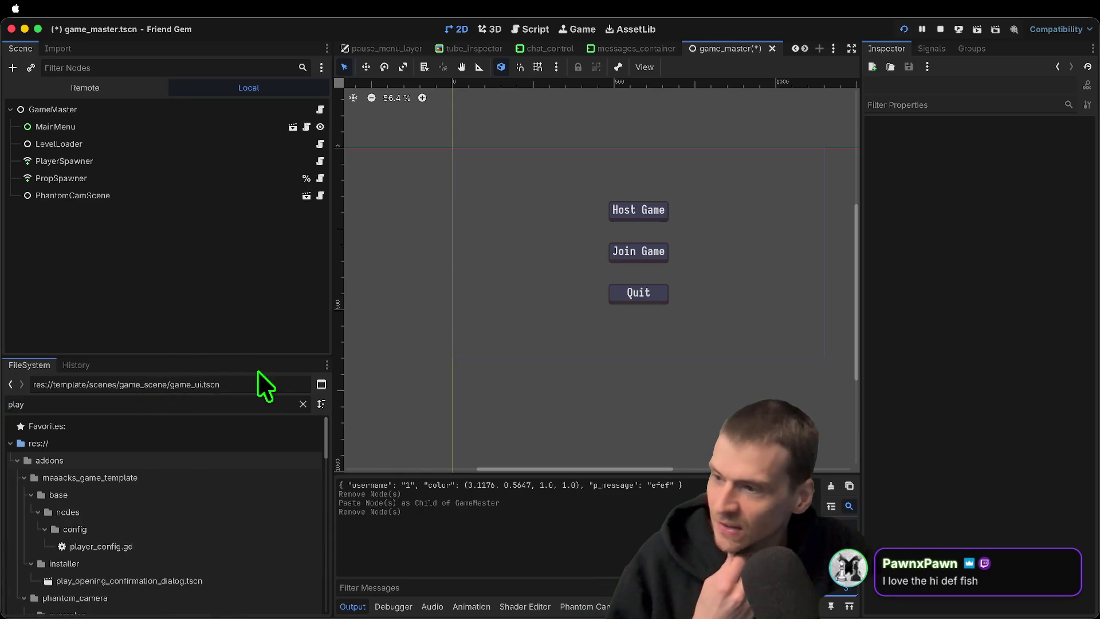
left_click_drag(222, 356, 222, 297)
scroll(225, 456, "down", 10)
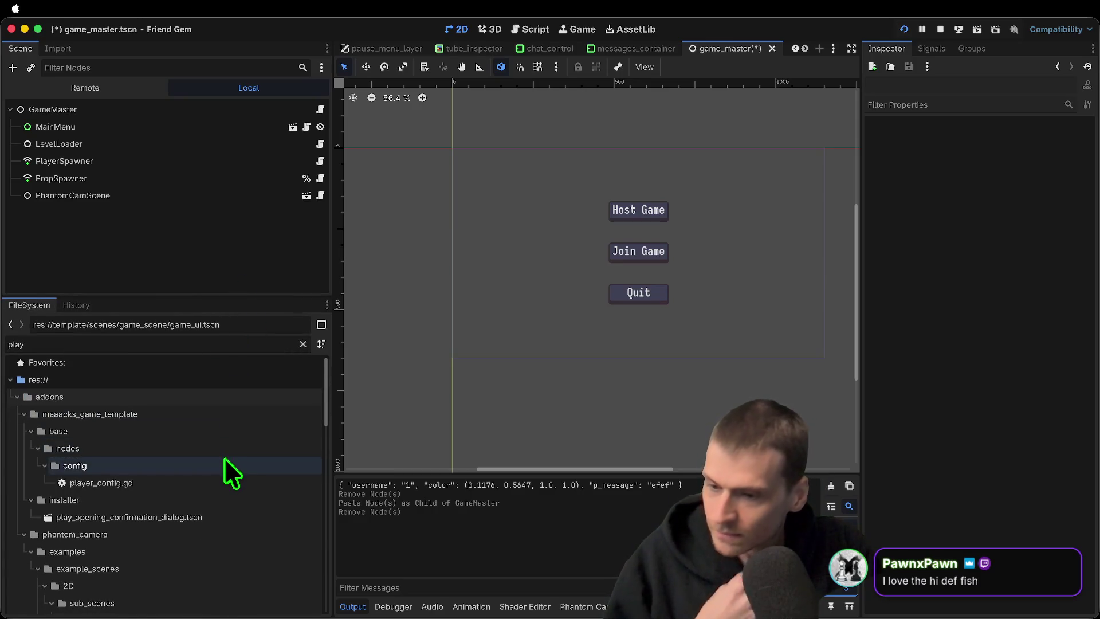
scroll(221, 496, "up", 5)
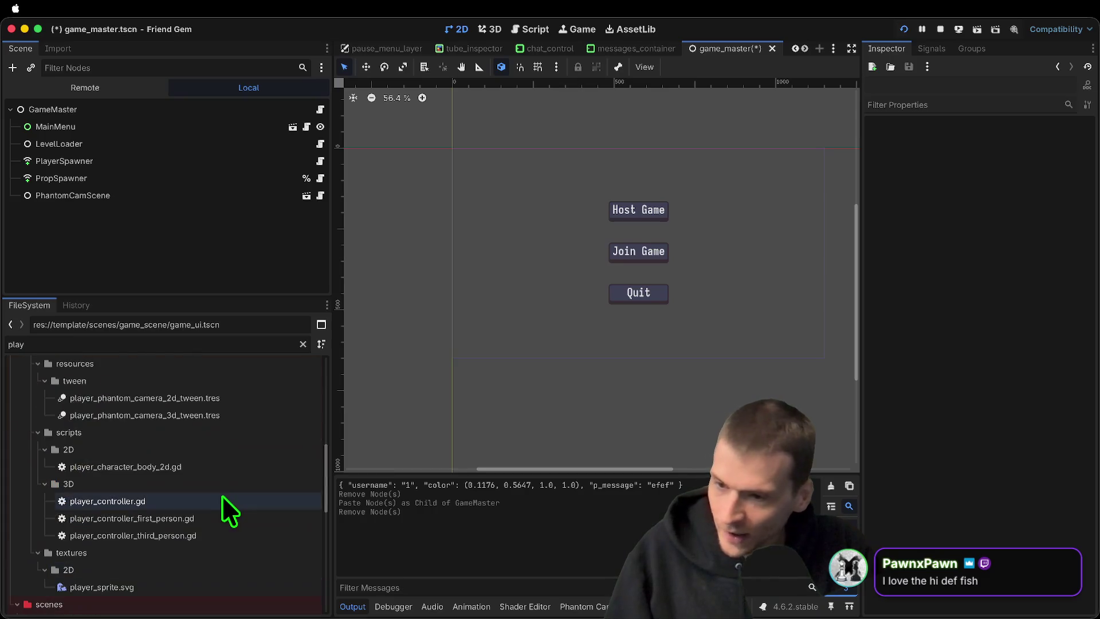
key("BackSpace")
key("BackSpace")
type("use")
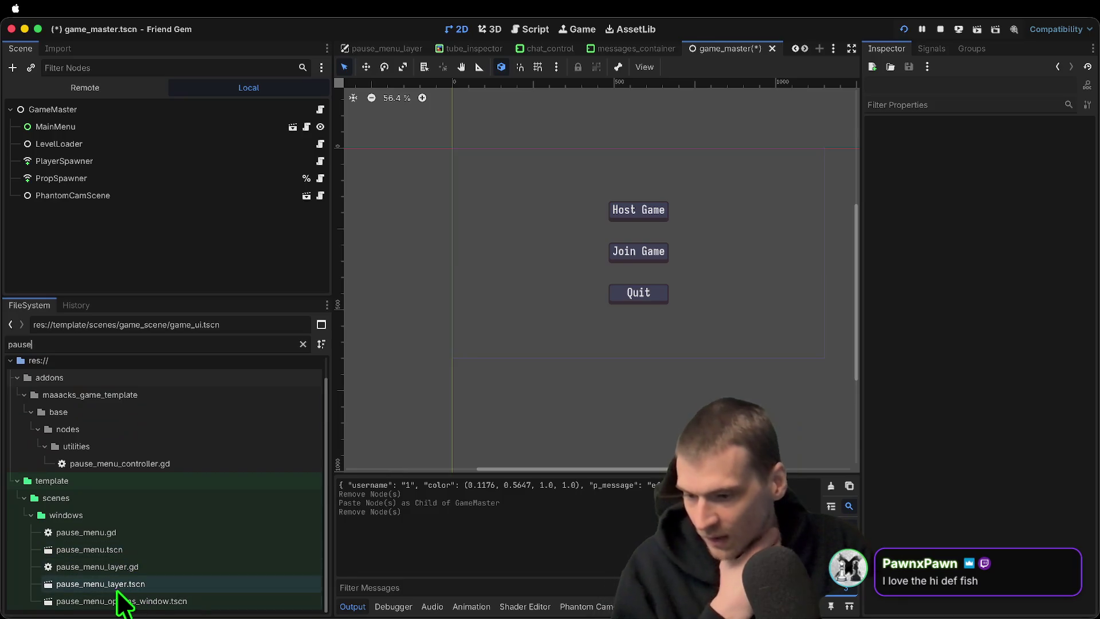
double_click(100, 583)
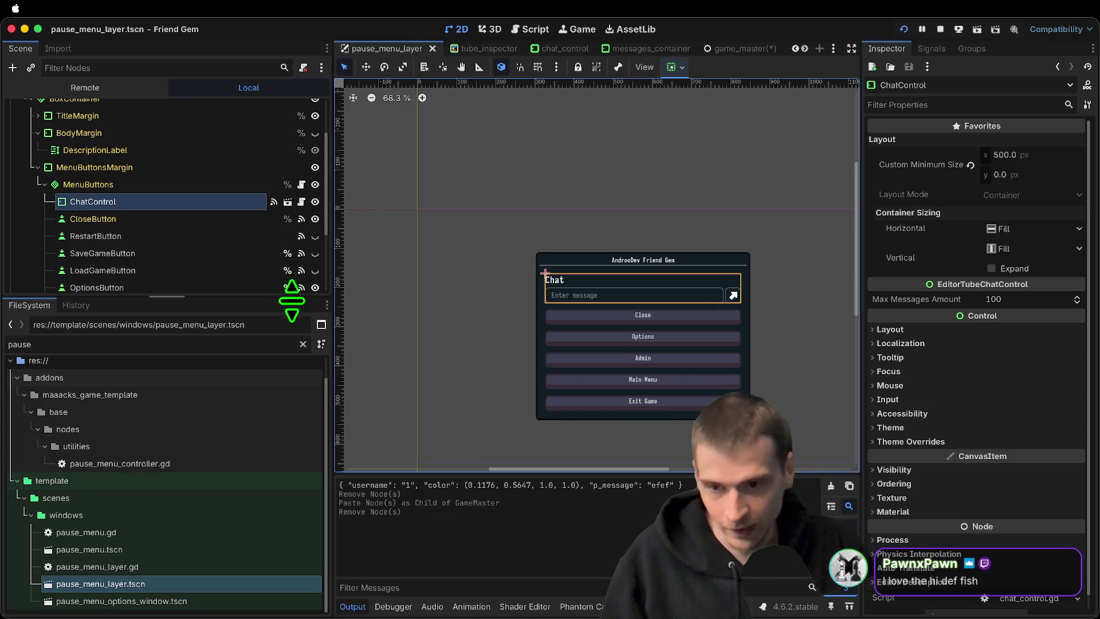
left_click_drag(292, 298, 281, 501)
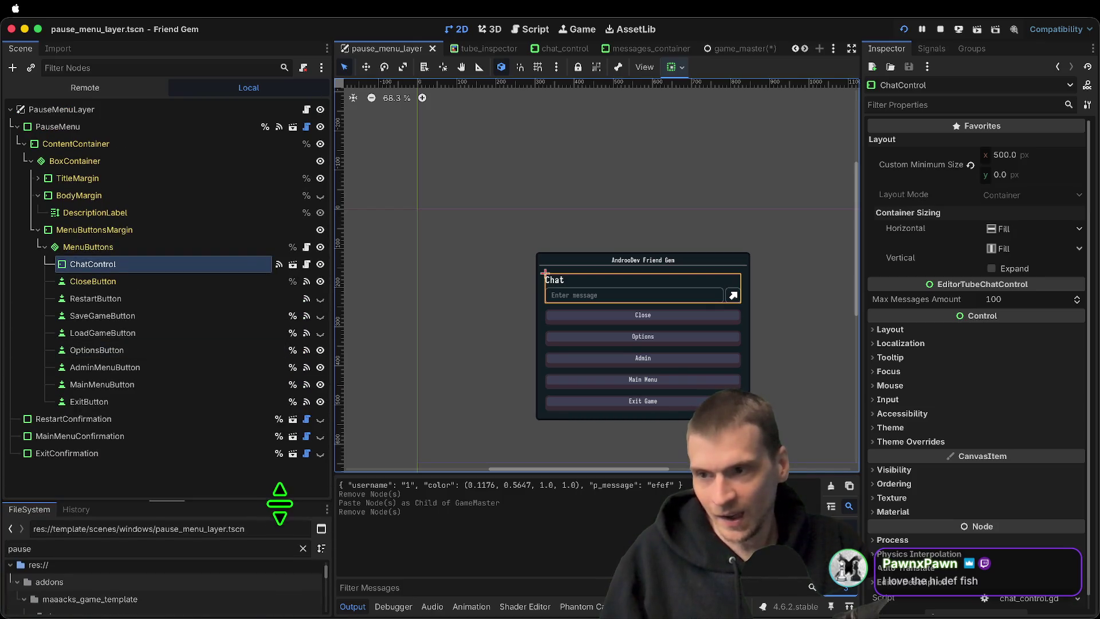
Paste MessagesContainer under PauseMenuLayer, place it above PauseMenu, and save the scene
left_click(155, 111)
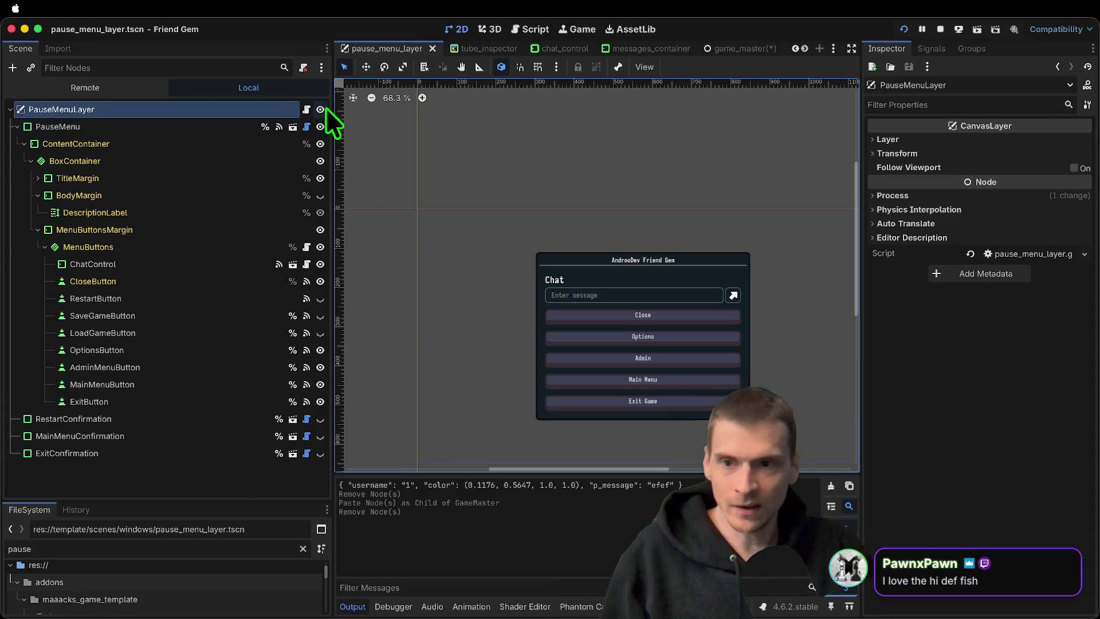
key("ctrl+v")
mouse_move(102, 465)
left_mouse_down()
mouse_move(113, 80)
mouse_move(154, 114)
mouse_move(109, 118)
left_mouse_up()
left_click(118, 141)
left_click(132, 110)
left_click(134, 124)
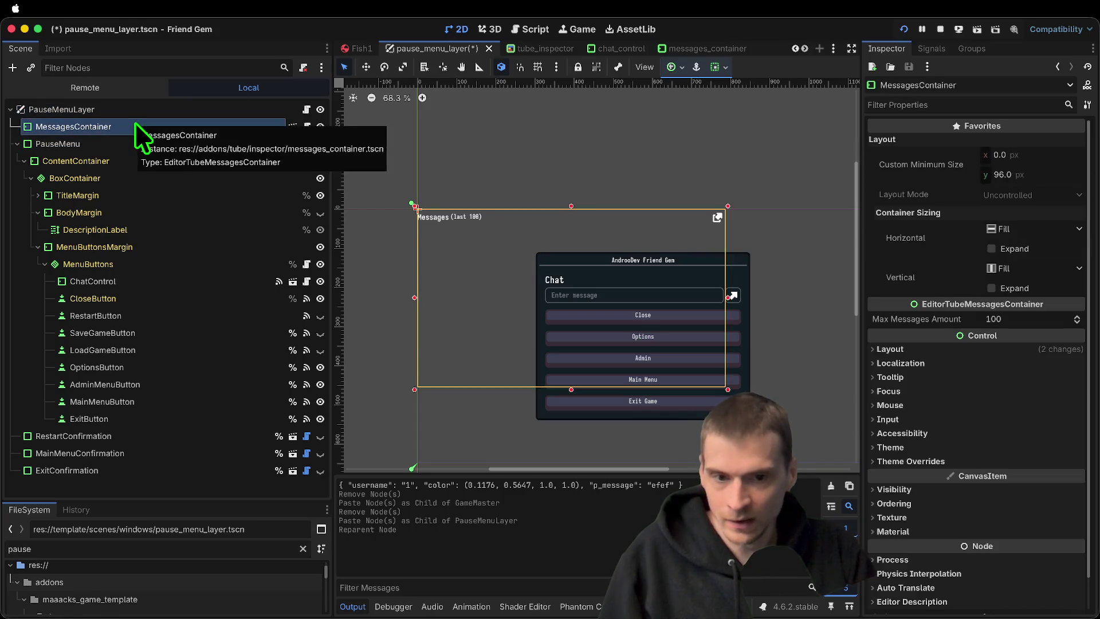
key("ctrl+s")
Run the game, send chat message 'eafef' from the pause menu, and confirm messages show above the menu
key("super+b")
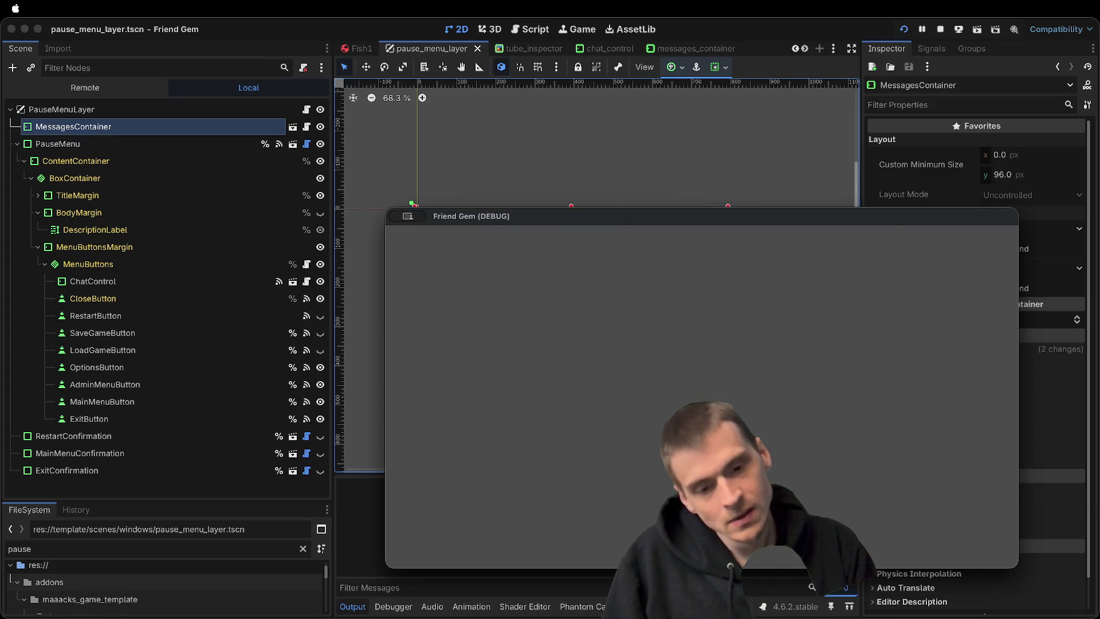
key("Escape")
left_click(697, 365)
type("eafef")
key("Return")
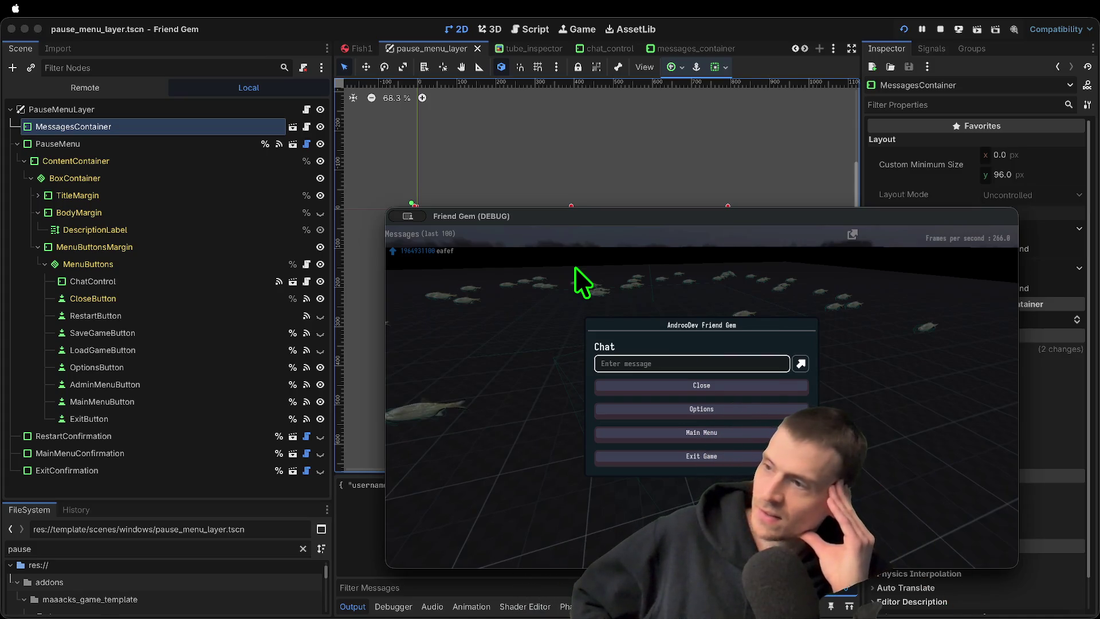
key("Escape")
key("Escape")
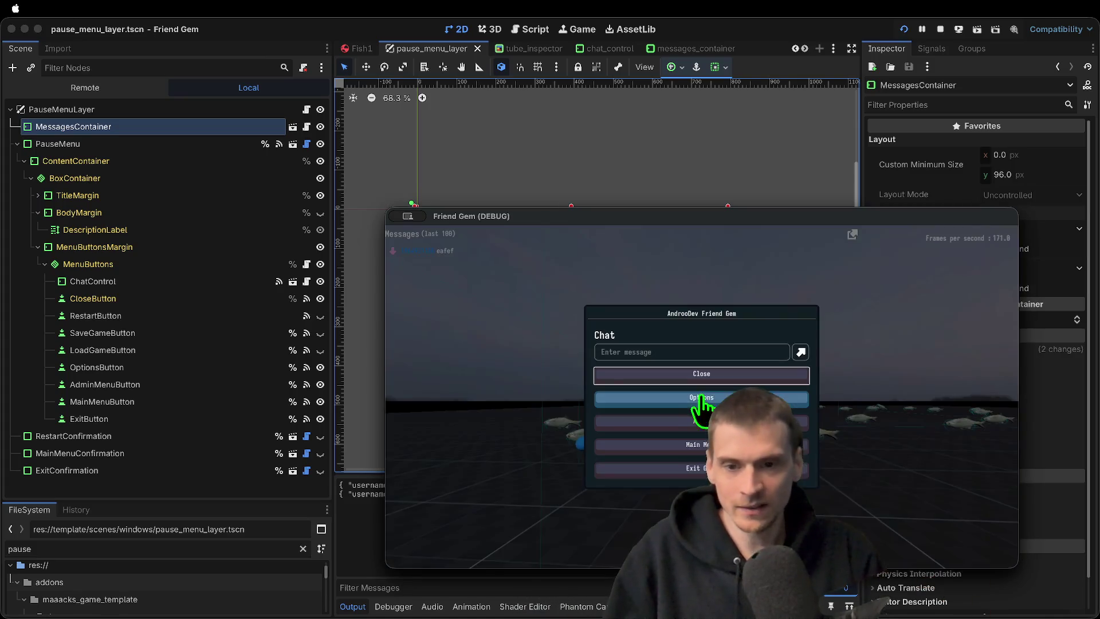
key("Escape")
key("Escape")
key("Escape")
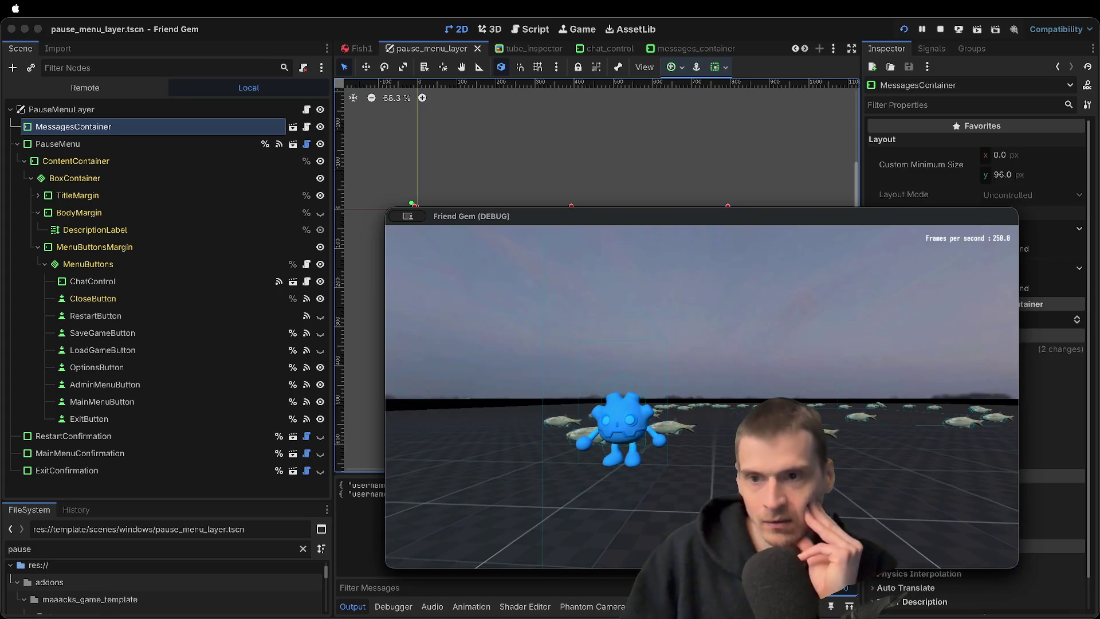
key("Escape")
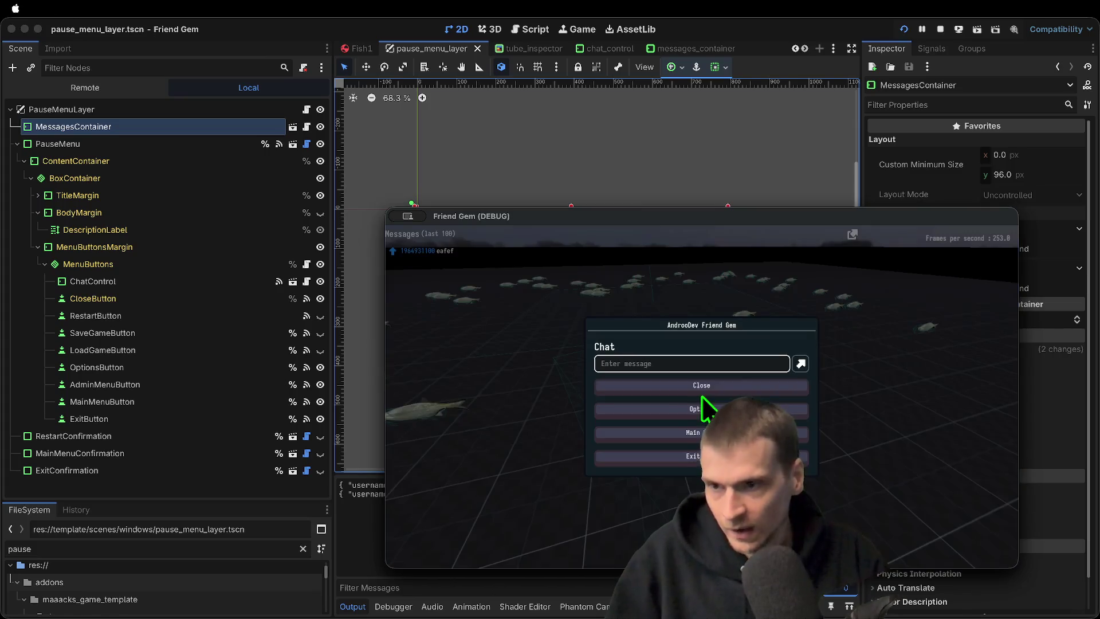
left_click(230, 110)
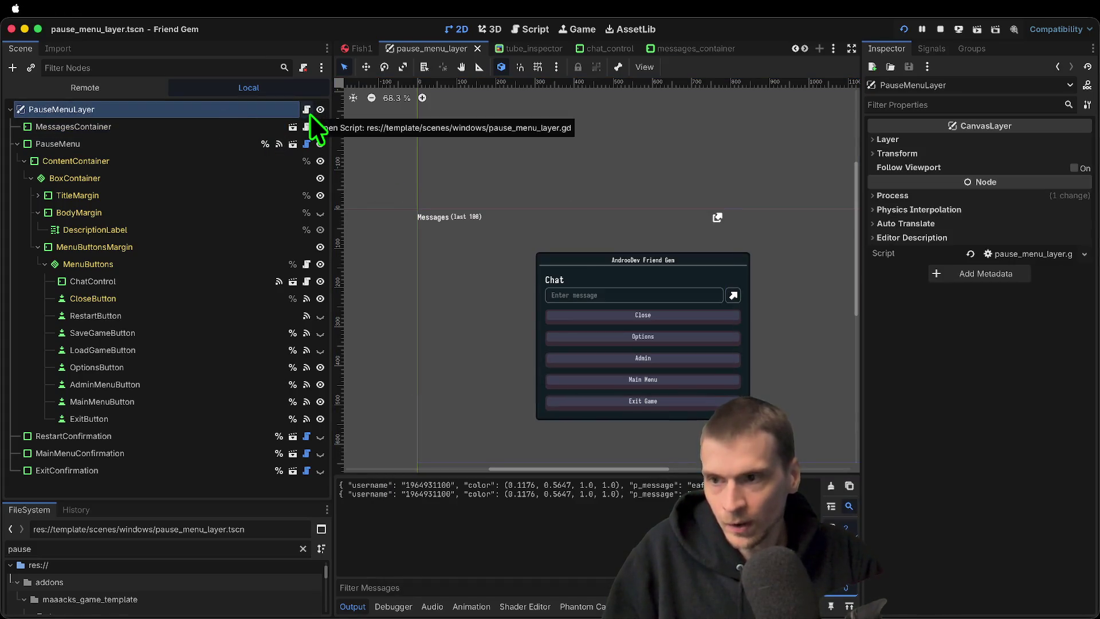
left_click(309, 113)
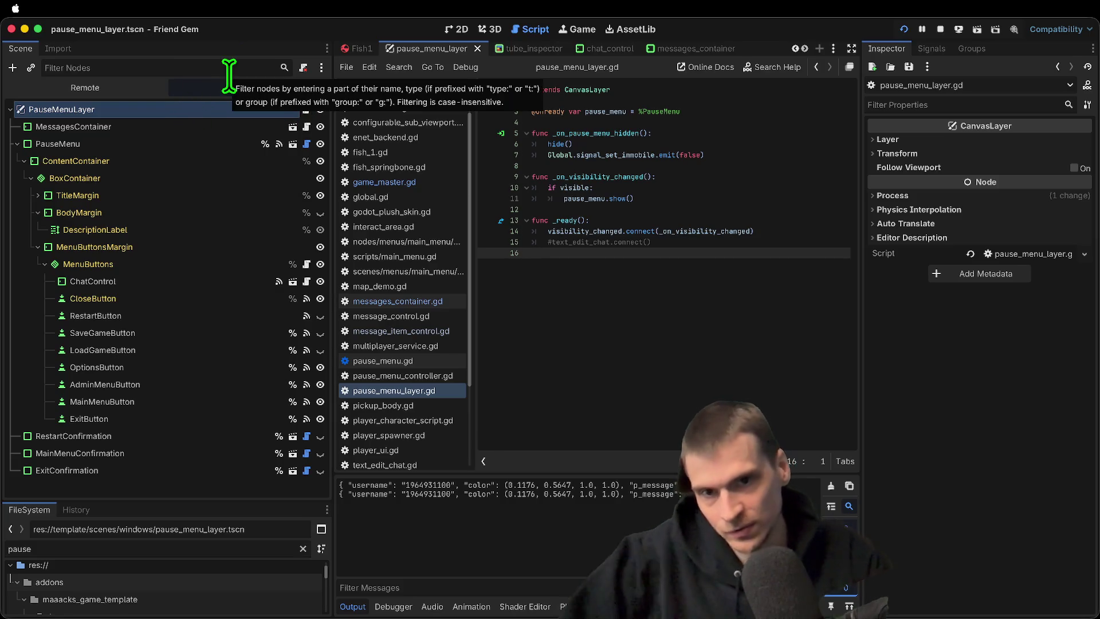
Enter 'game_' in the Scene dock's node filter
type("game_u")
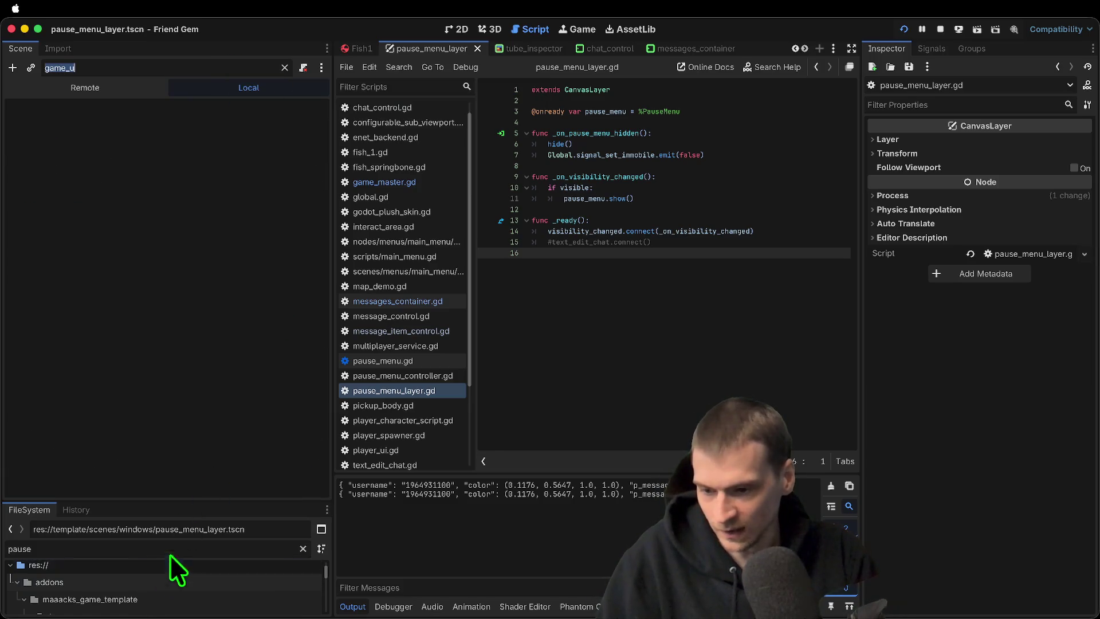
Filter the FileSystem for 'game_ui', open game_ui.tscn, and view its layout in the 2D editor
double_click(203, 548)
type("game_ui")
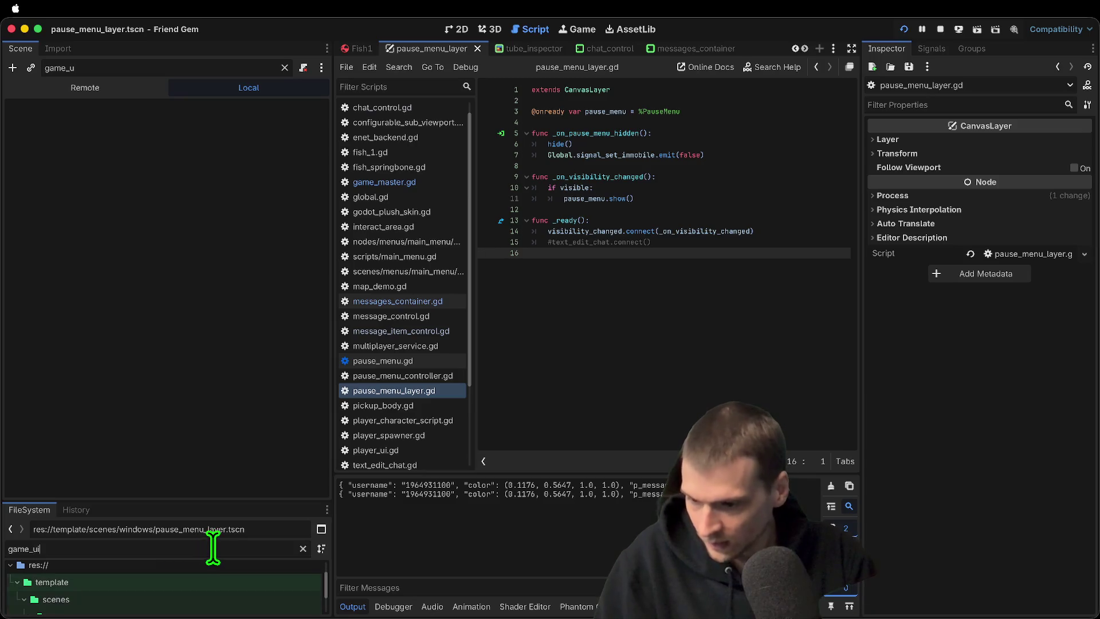
left_click_drag(234, 500, 253, 334)
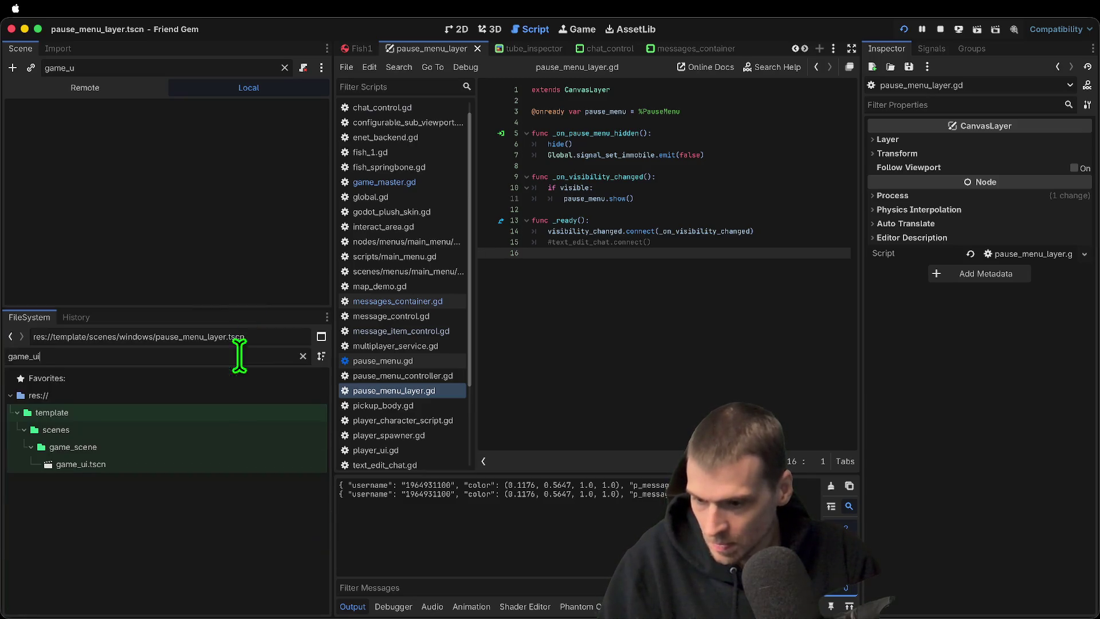
double_click(223, 462)
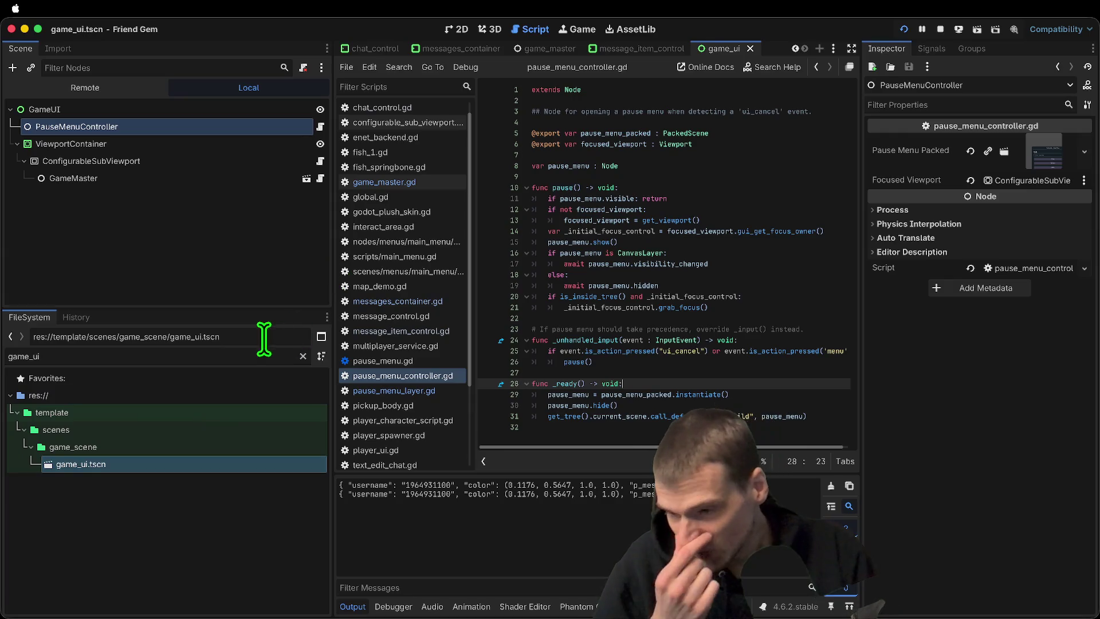
double_click(177, 356)
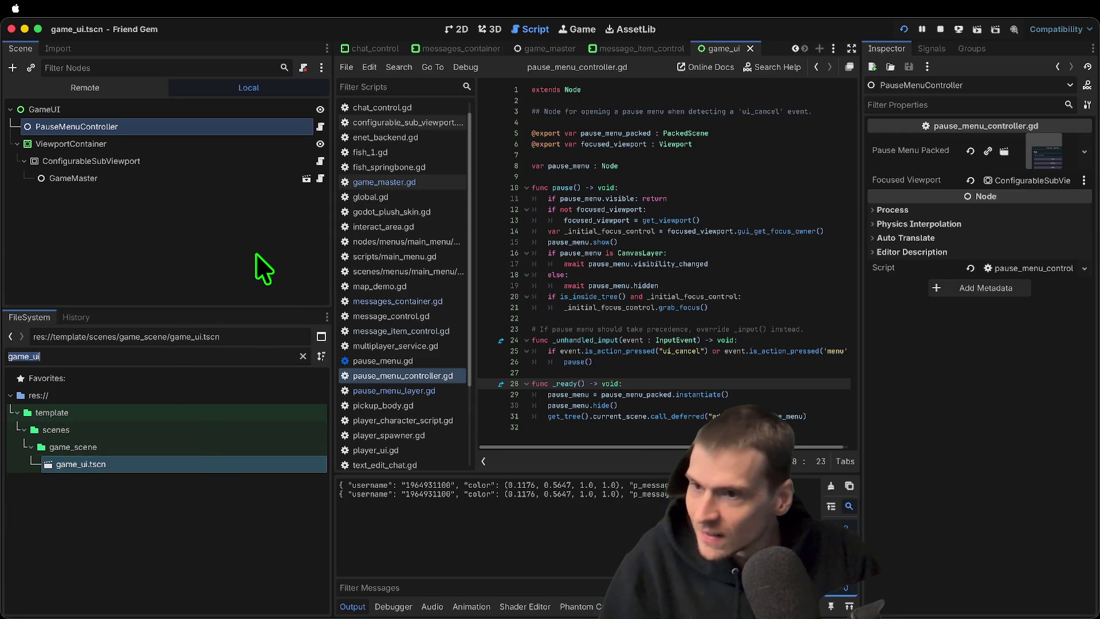
left_click(316, 132)
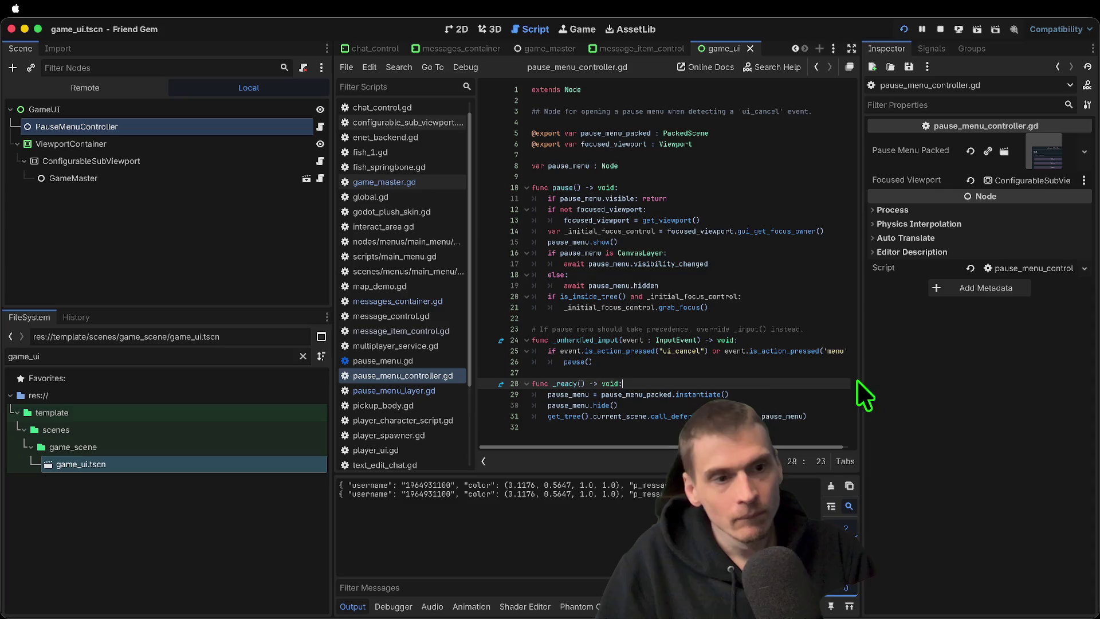
left_click(457, 29)
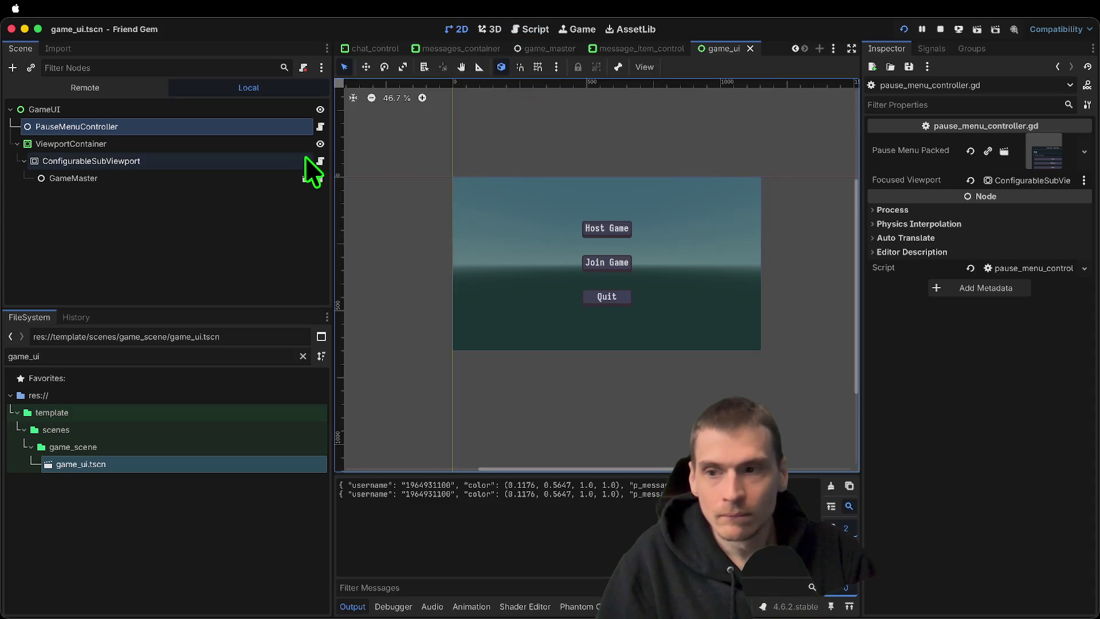
Toggle the ViewportContainer's visibility off and on, then review the script's code
left_click(321, 144)
left_click(320, 144)
left_click(530, 29)
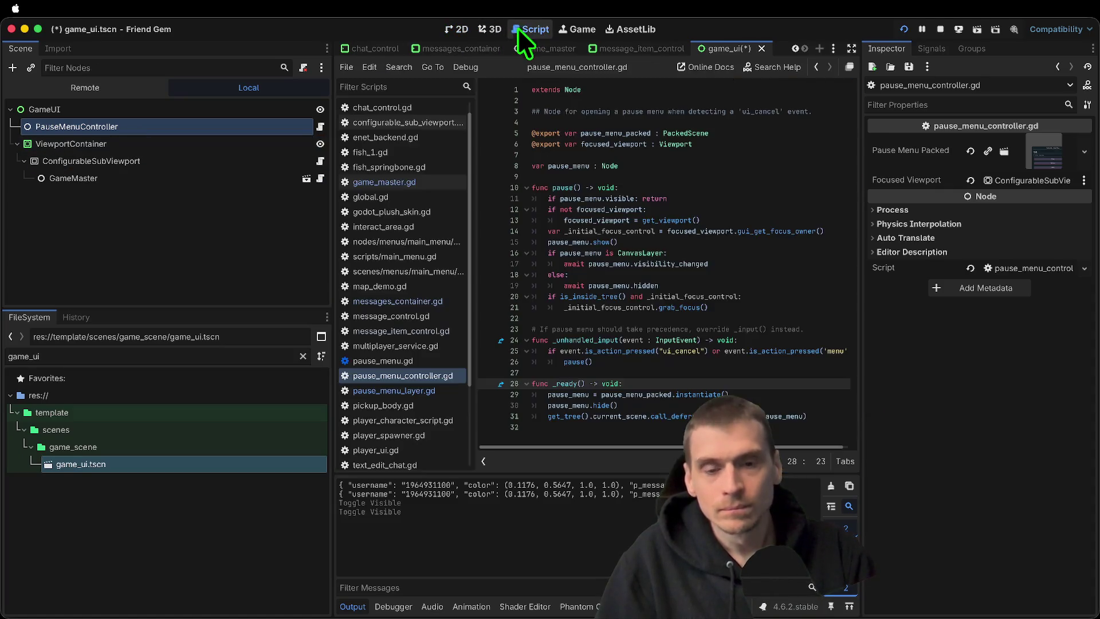
mouse_move(865, 263)
left_mouse_down()
mouse_move(909, 262)
mouse_move(889, 262)
left_mouse_up()
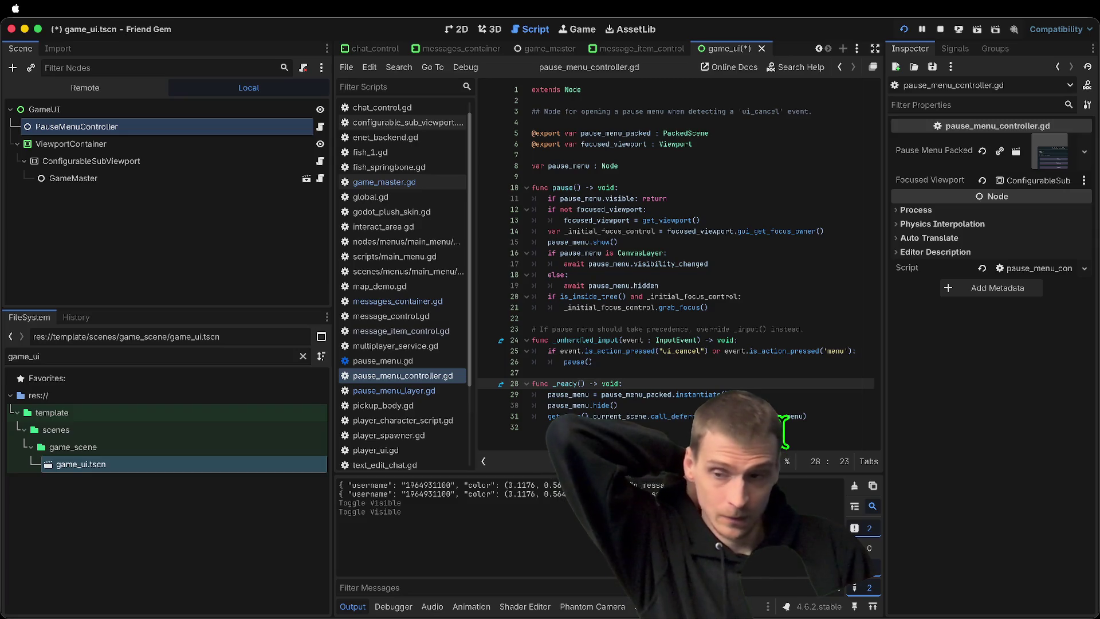
left_click(782, 433)
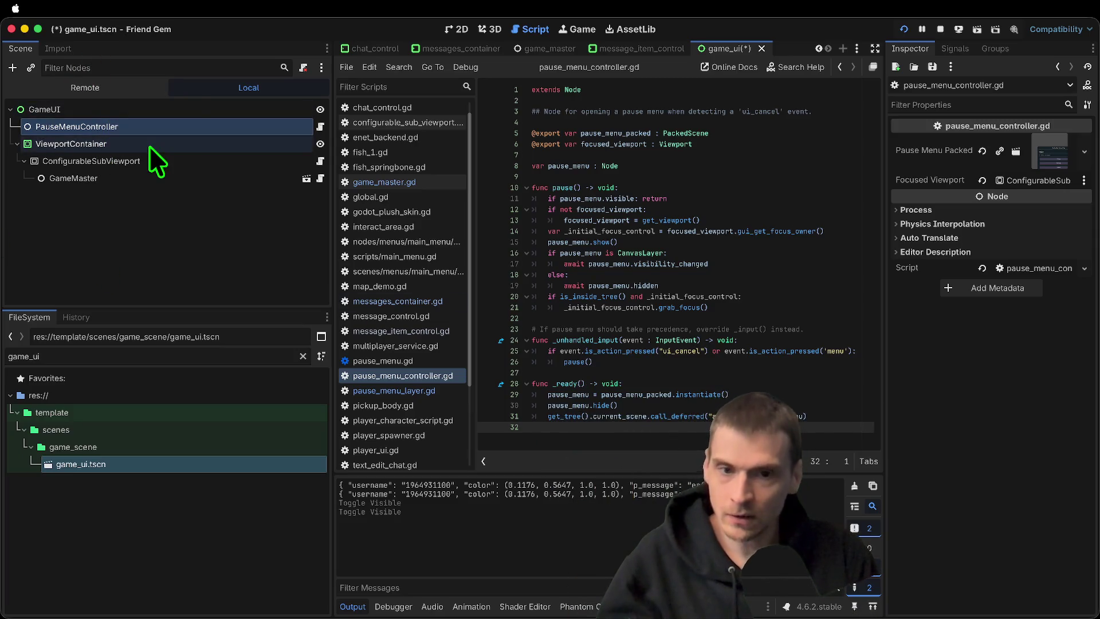
key("super+a")
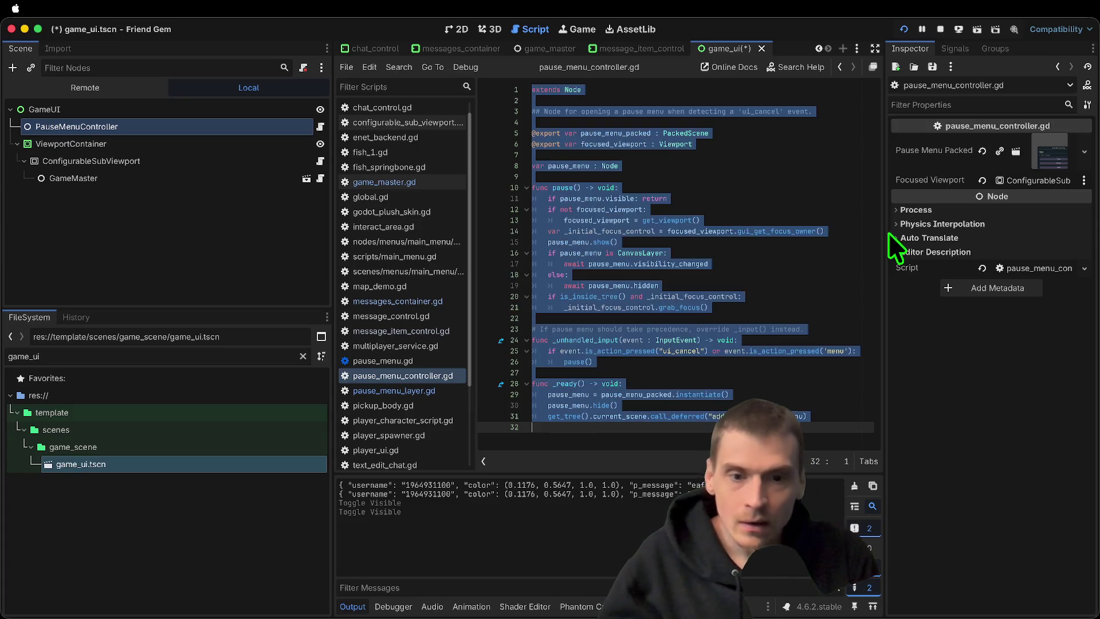
key("Escape")
Close the game_master and chat_control tabs, show pause_menu_layer in 2D, and stop the game
key("ctrl+shift+Tab")
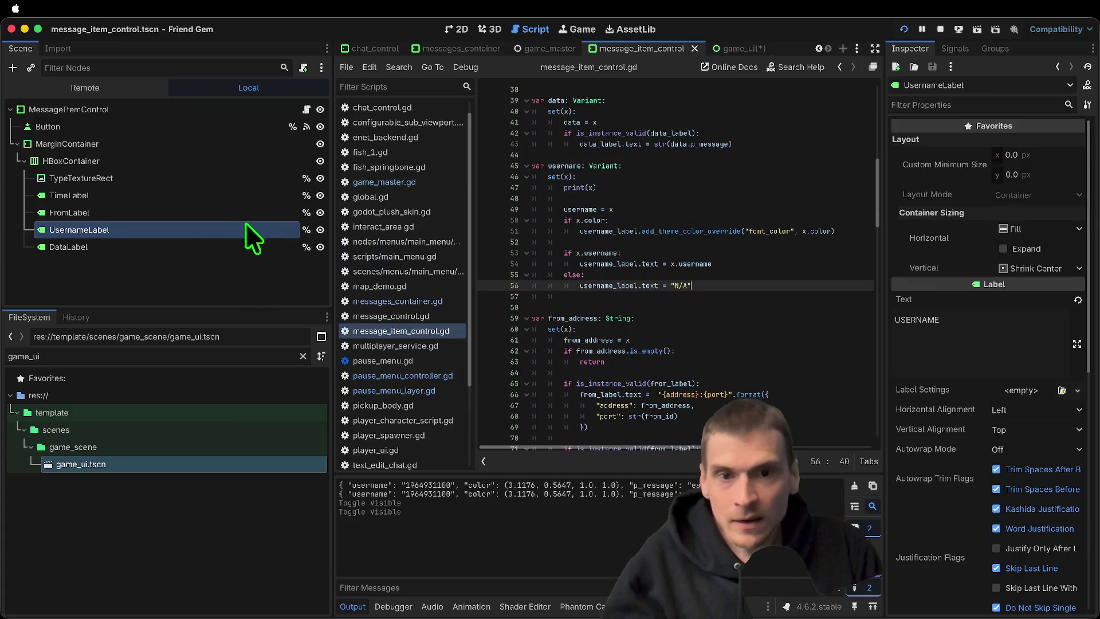
key("ctrl+Tab")
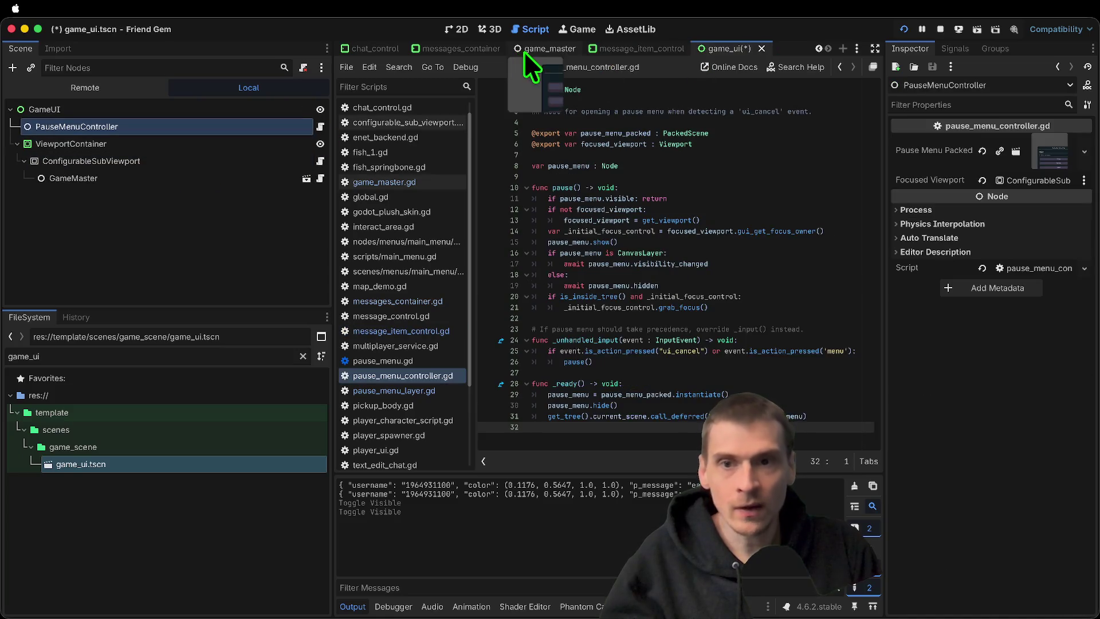
middle_click(559, 48)
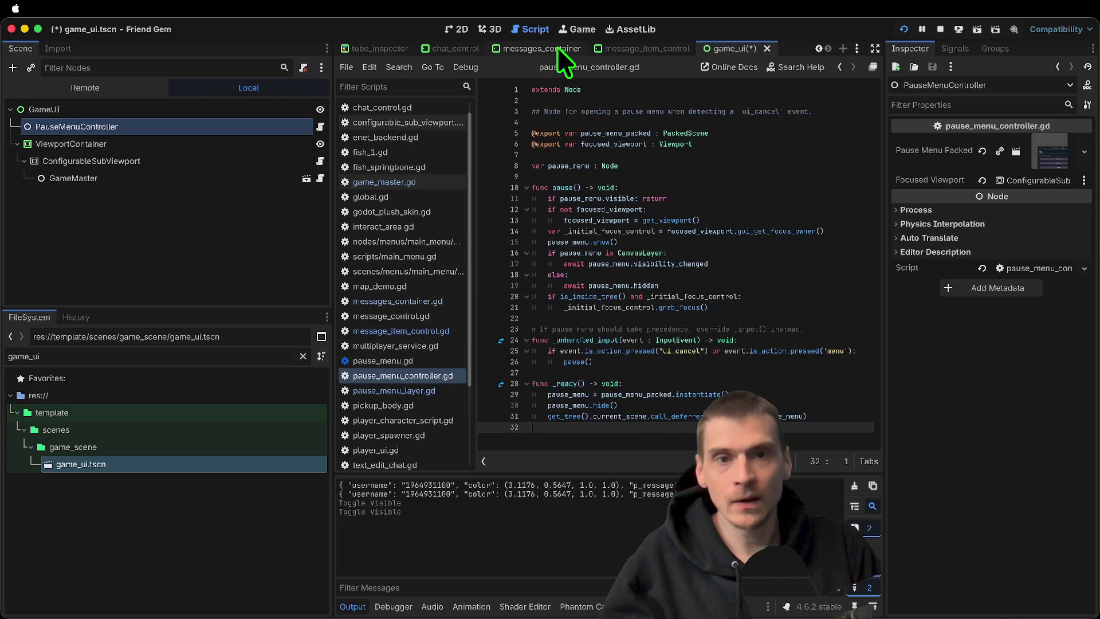
middle_click(449, 48)
left_click(400, 48)
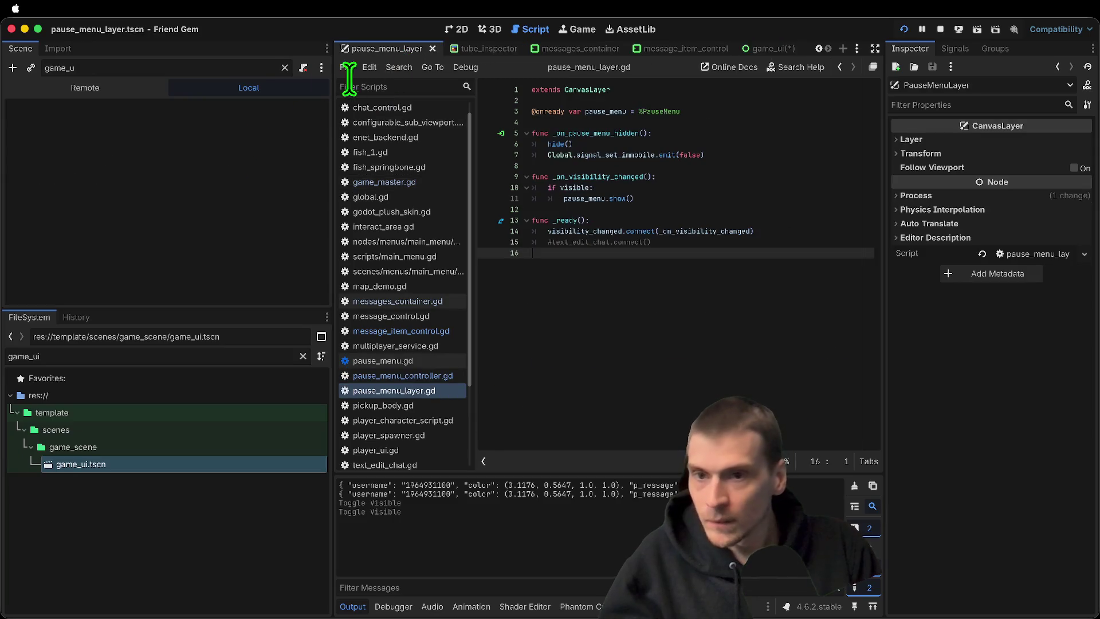
key("ctrl+super+1")
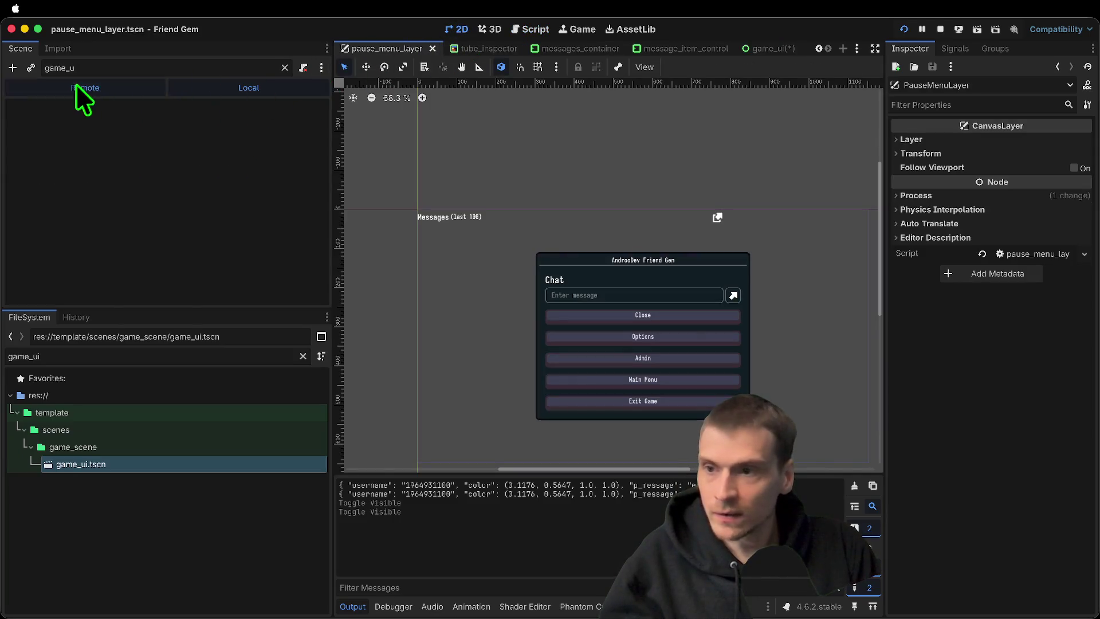
left_click(940, 29)
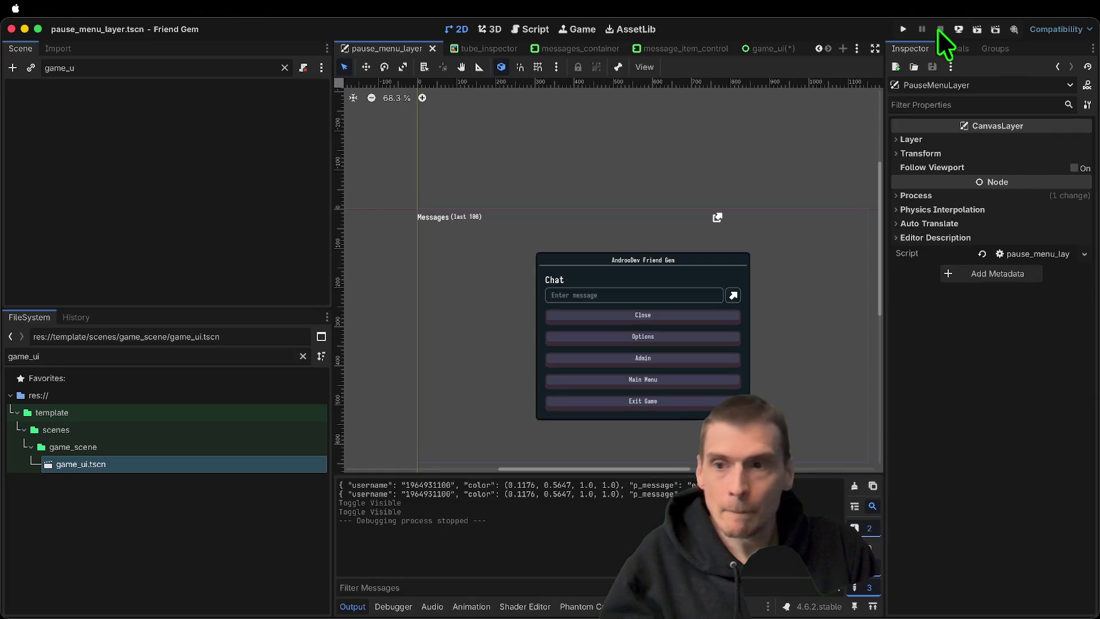
Cut MessagesContainer out of the pause menu layer scene and save it
key("BackSpace")
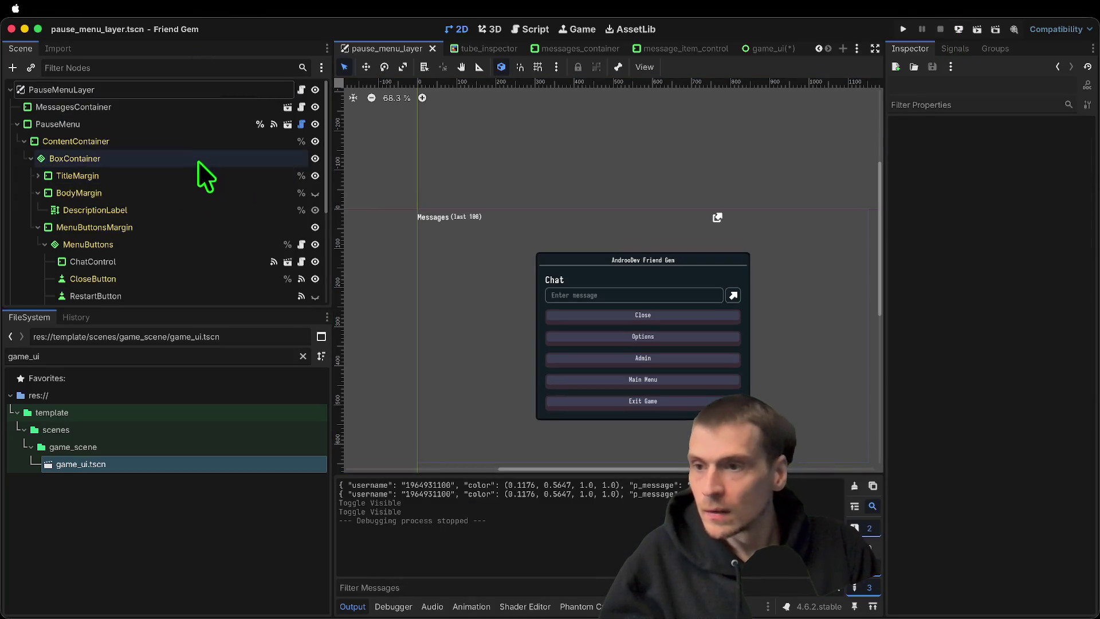
right_click(173, 109)
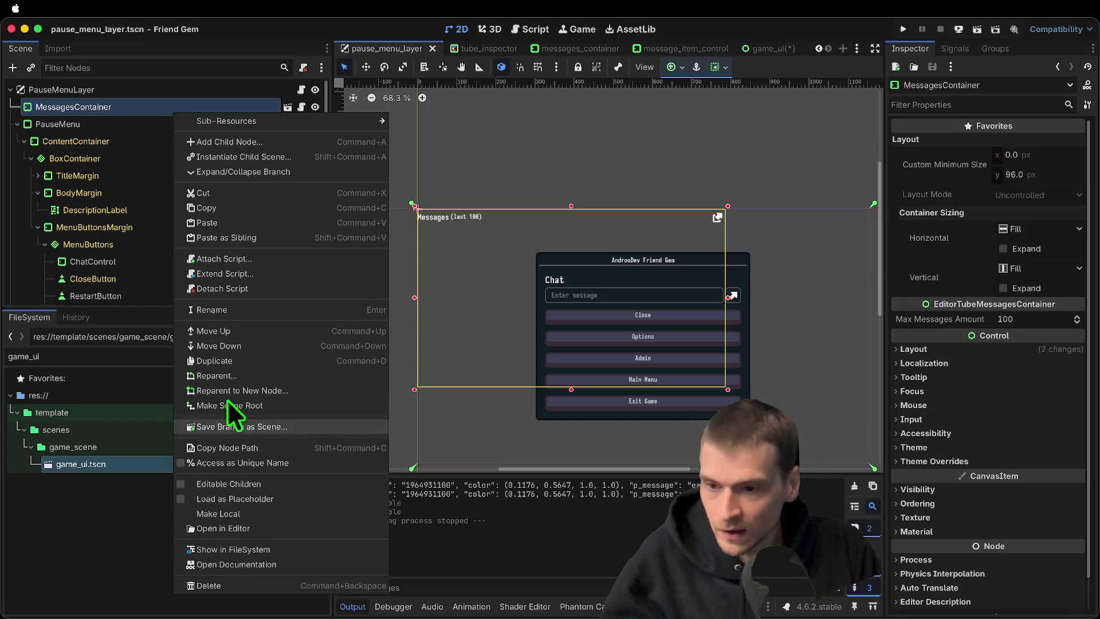
left_click(235, 194)
key("ctrl+s")
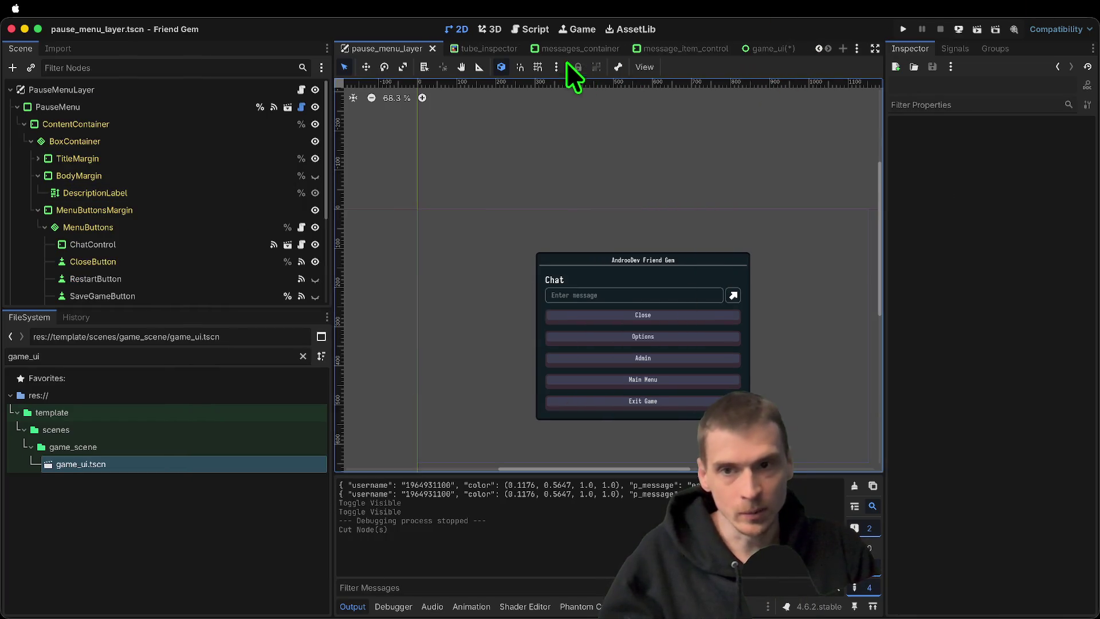
Paste MessagesContainer under PauseMenuController in game_ui and run the game
left_click(771, 50)
right_click(99, 110)
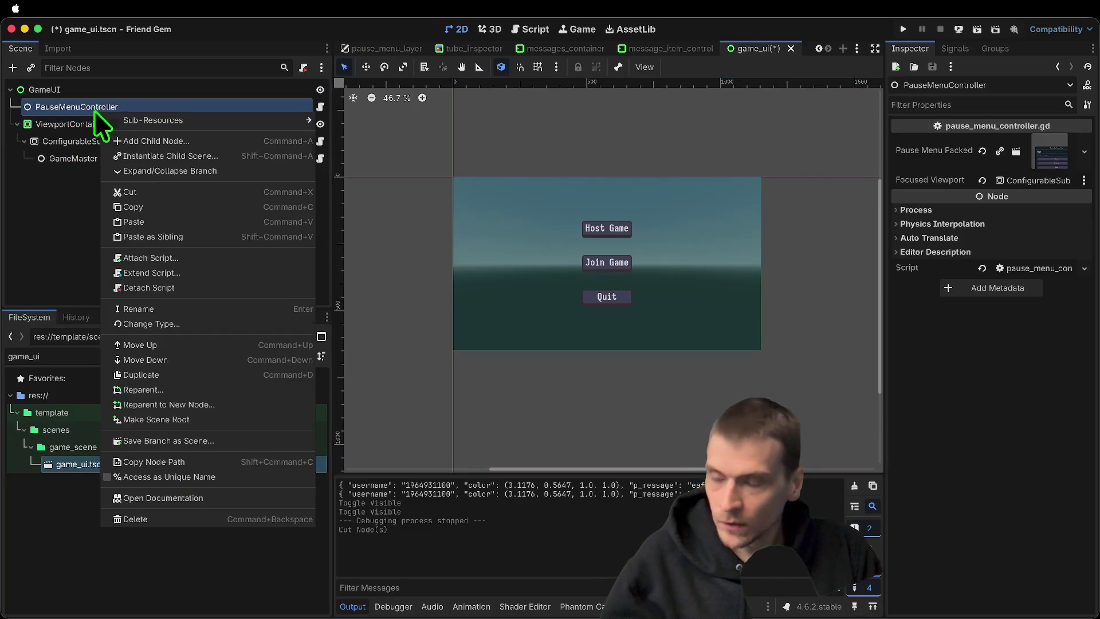
left_click(135, 148)
scroll(505, 229, "up", 6)
key("super+b")
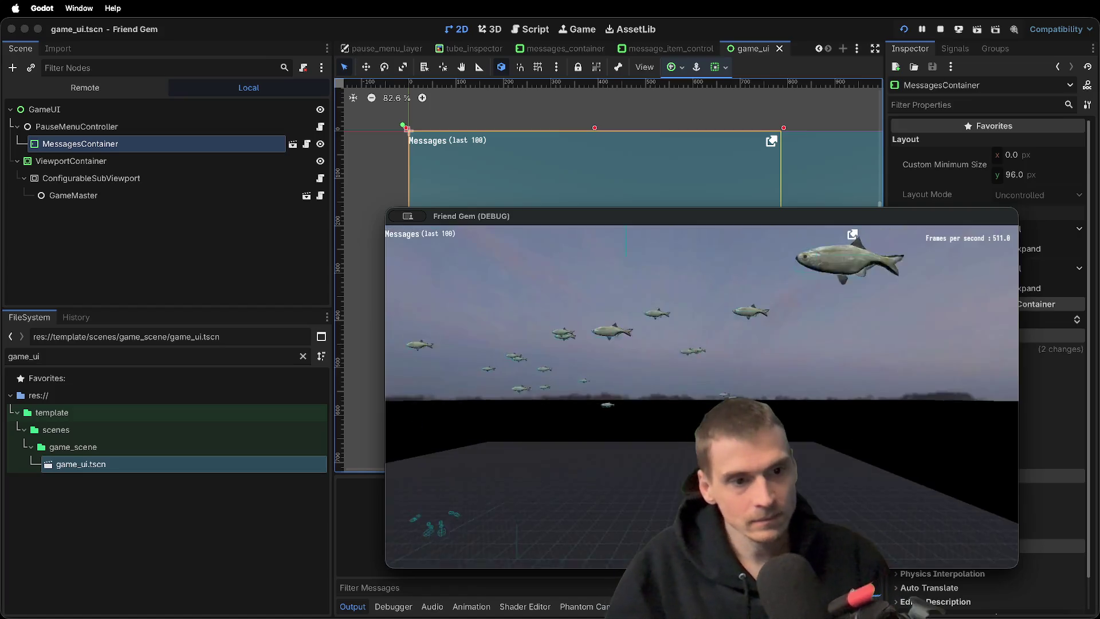
Toggle the pause menu repeatedly in the running game to check the chat, then return to the editor
key("Escape")
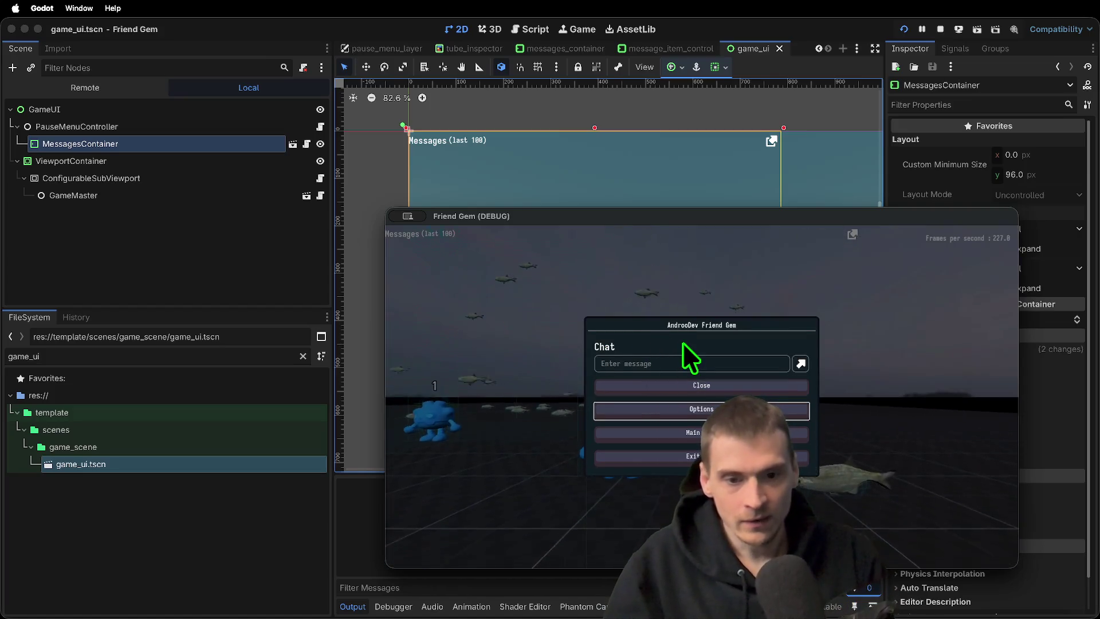
key("Escape")
key("Escape")
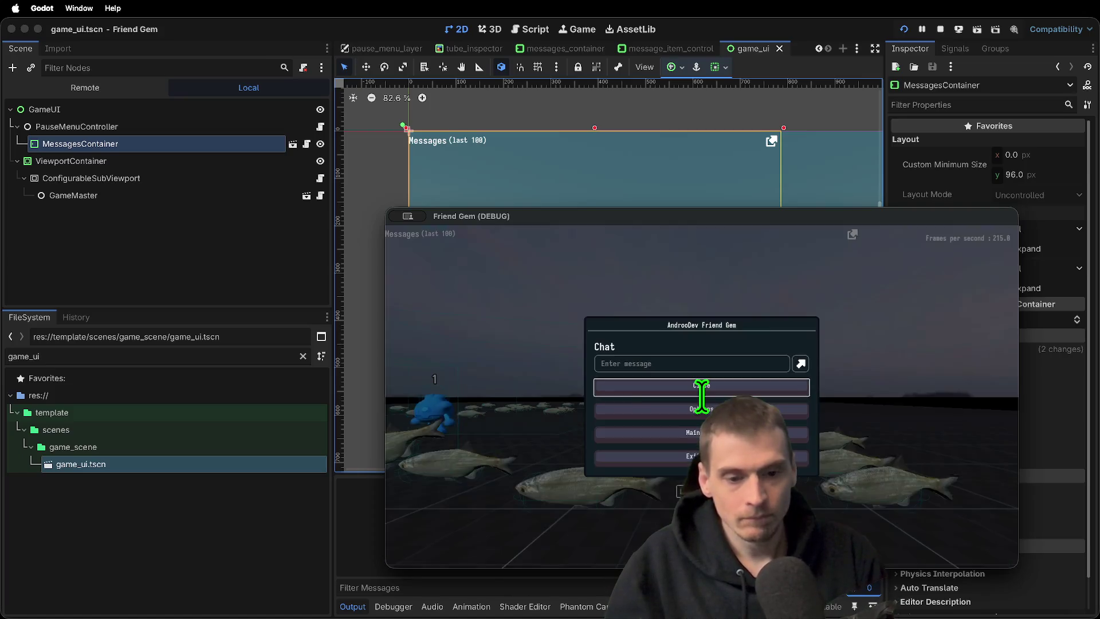
key("Escape")
key("Escape")
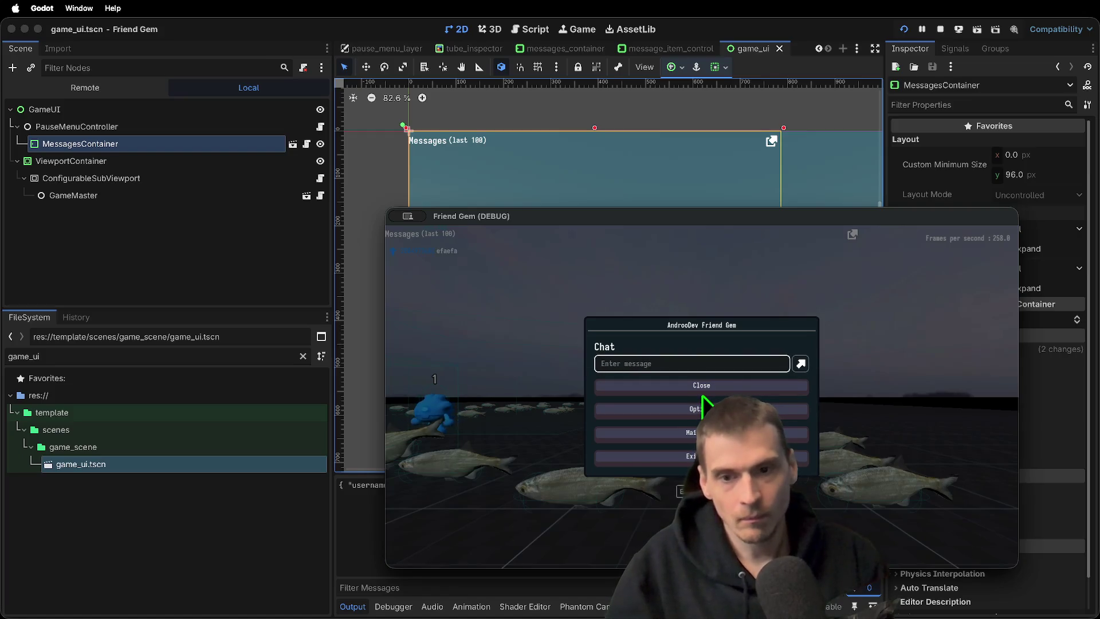
left_click(704, 394)
key("Escape")
key("Escape")
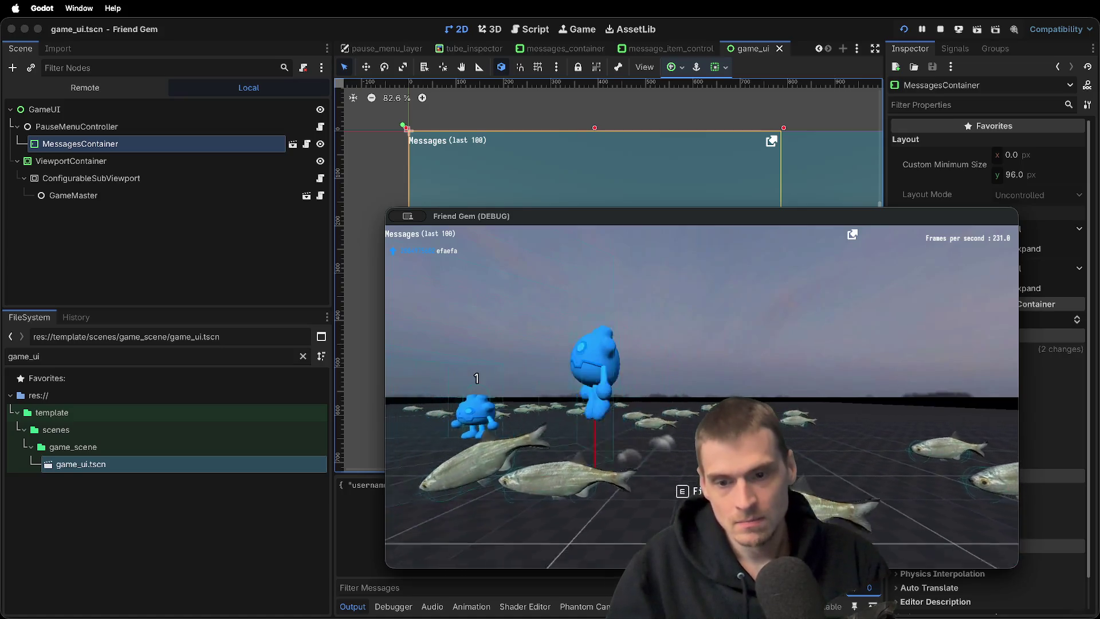
key("Escape")
left_click(712, 395)
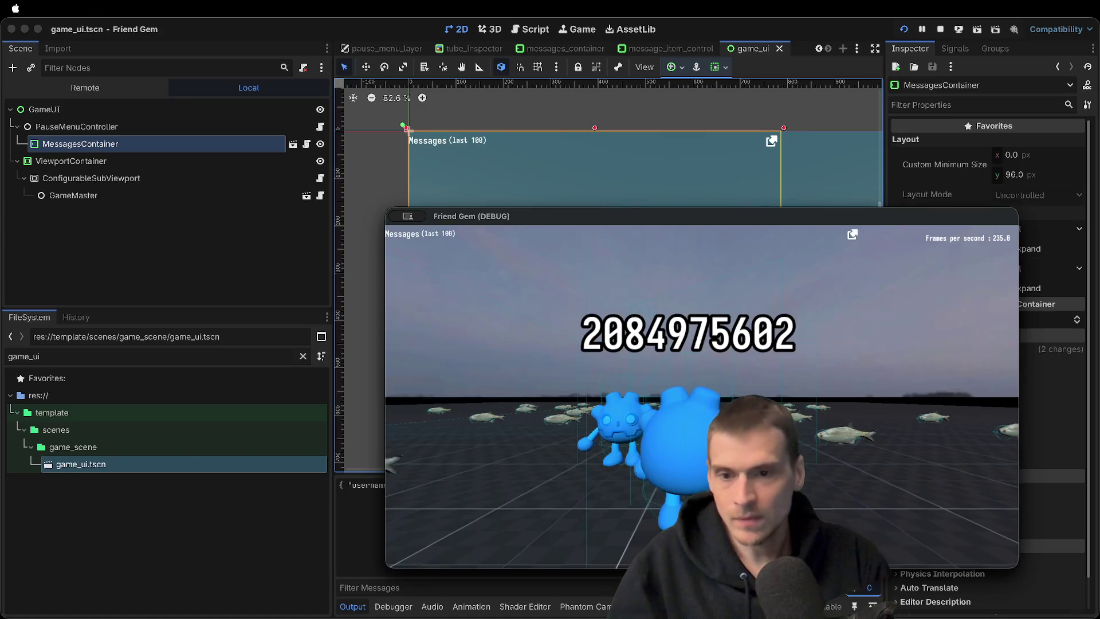
left_click(328, 111)
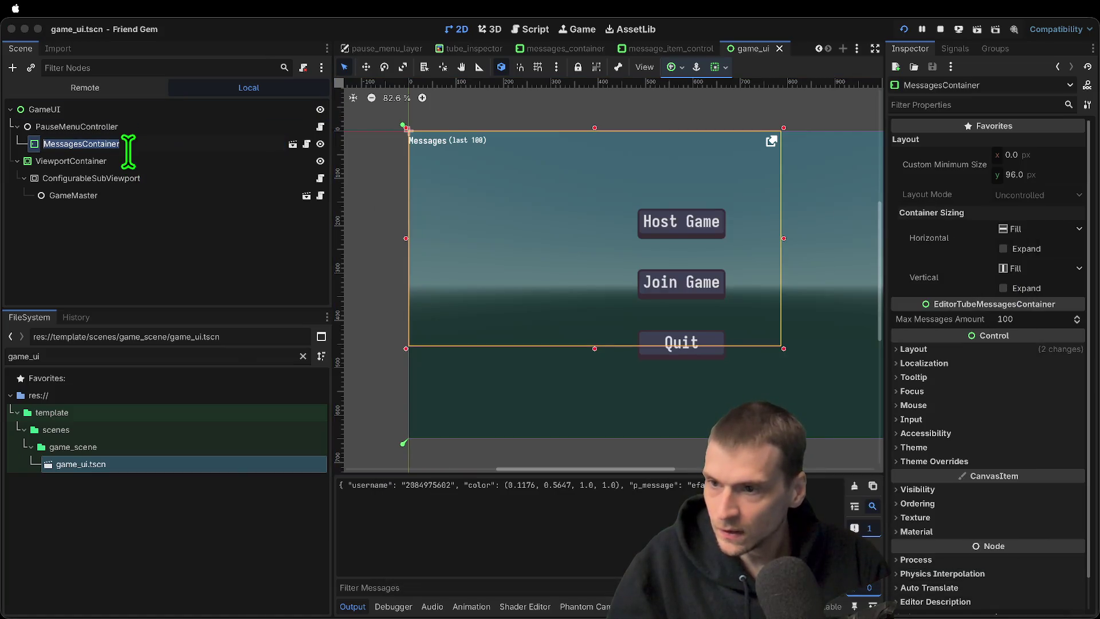
Add 'mouse_filter = Control.MOUSE_FILTER_IGNORE' at the top of _ready() in messages_container.gd and save
left_click(1014, 404)
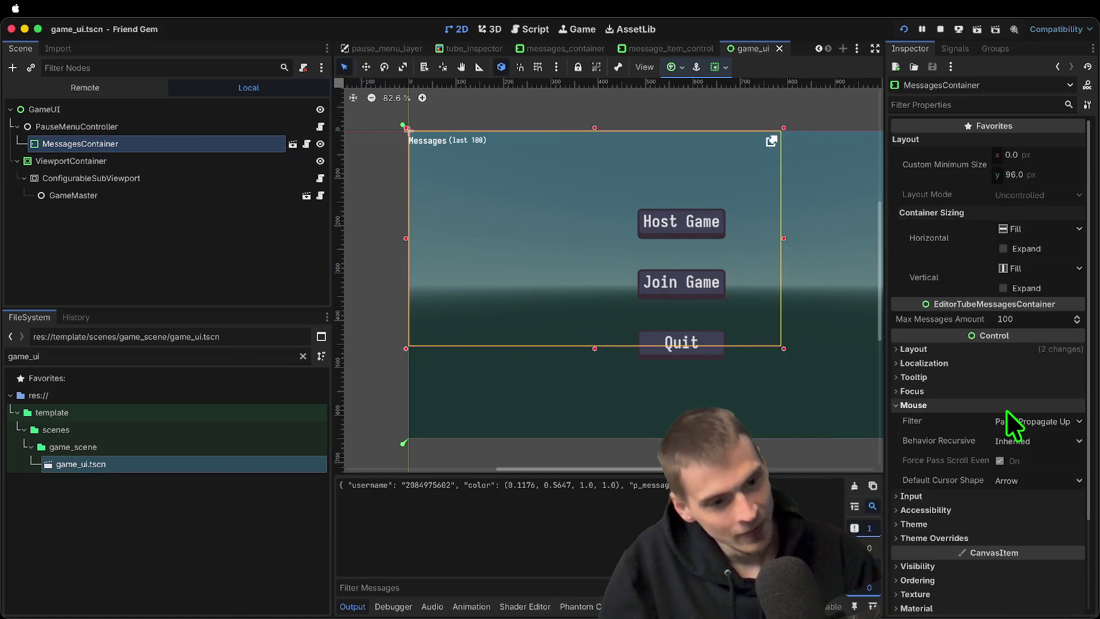
left_click(307, 144)
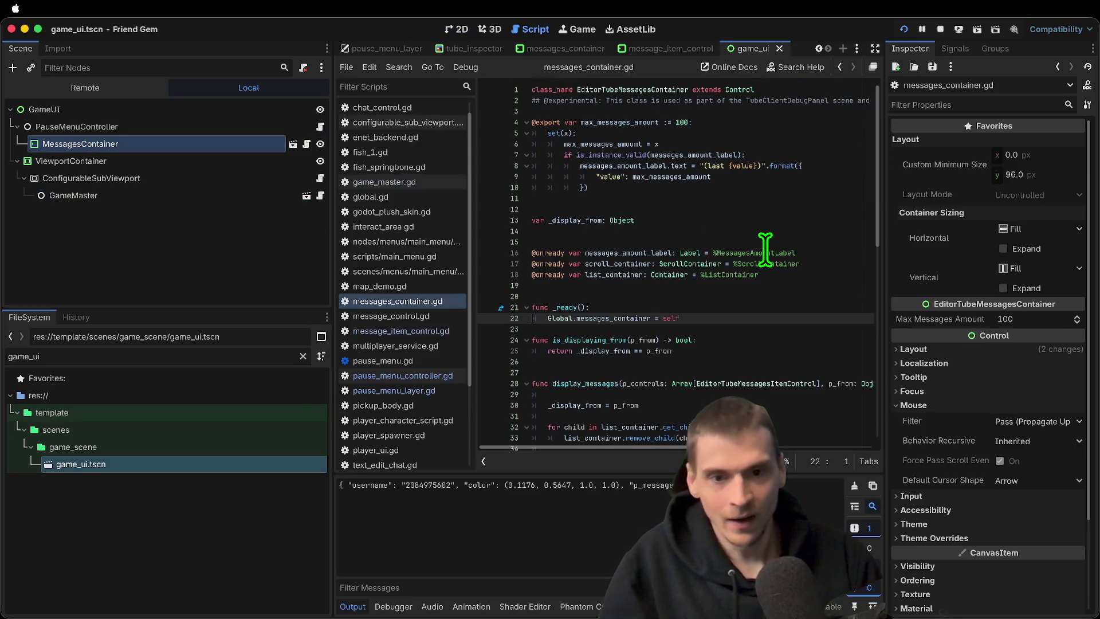
key("ctrl+shift+Return")
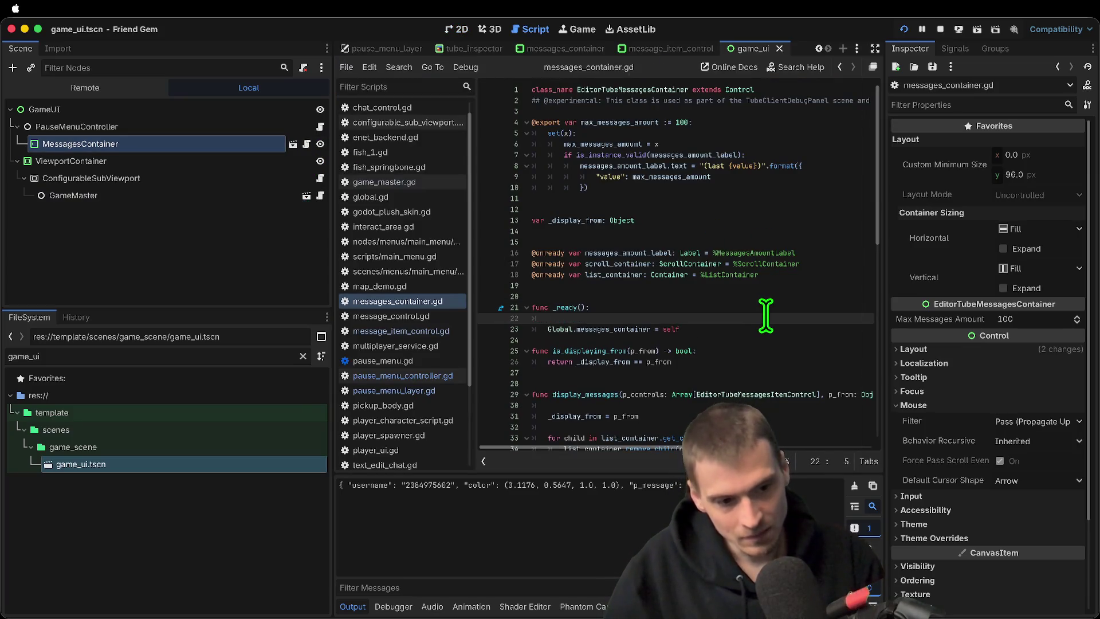
type("mouse")
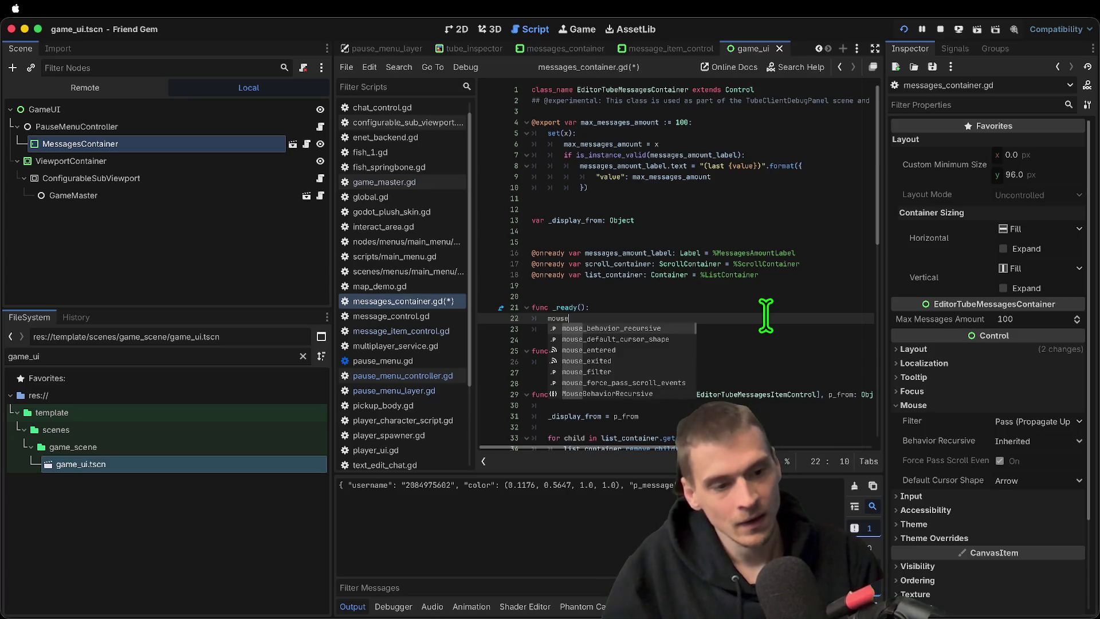
key("Down")
key("Down")
key("Down")
key("Return")
type(".")
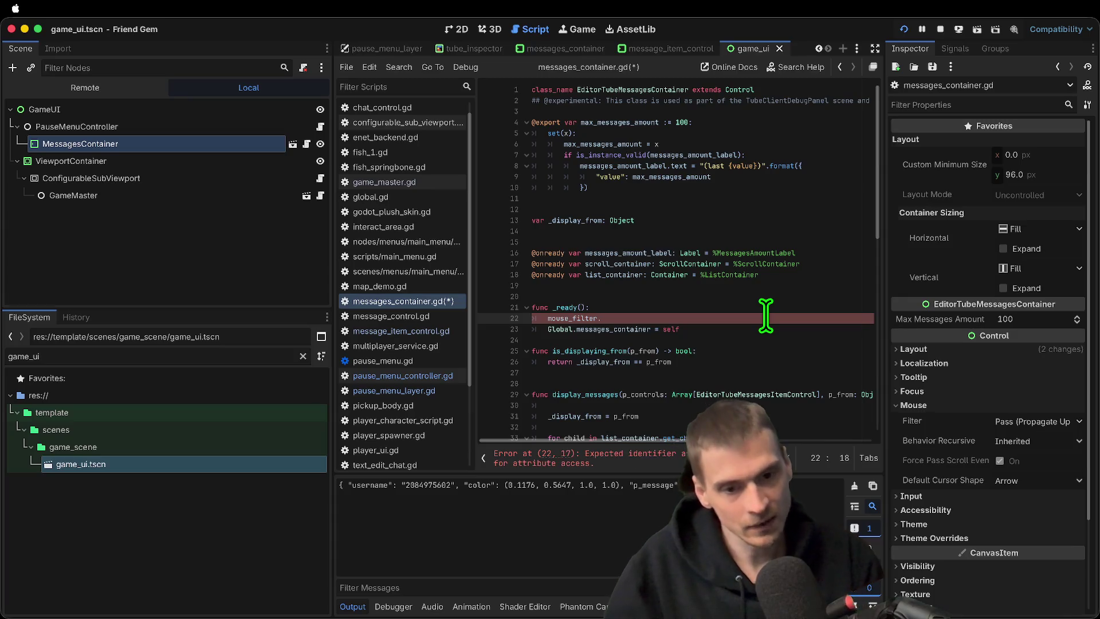
key("Return")
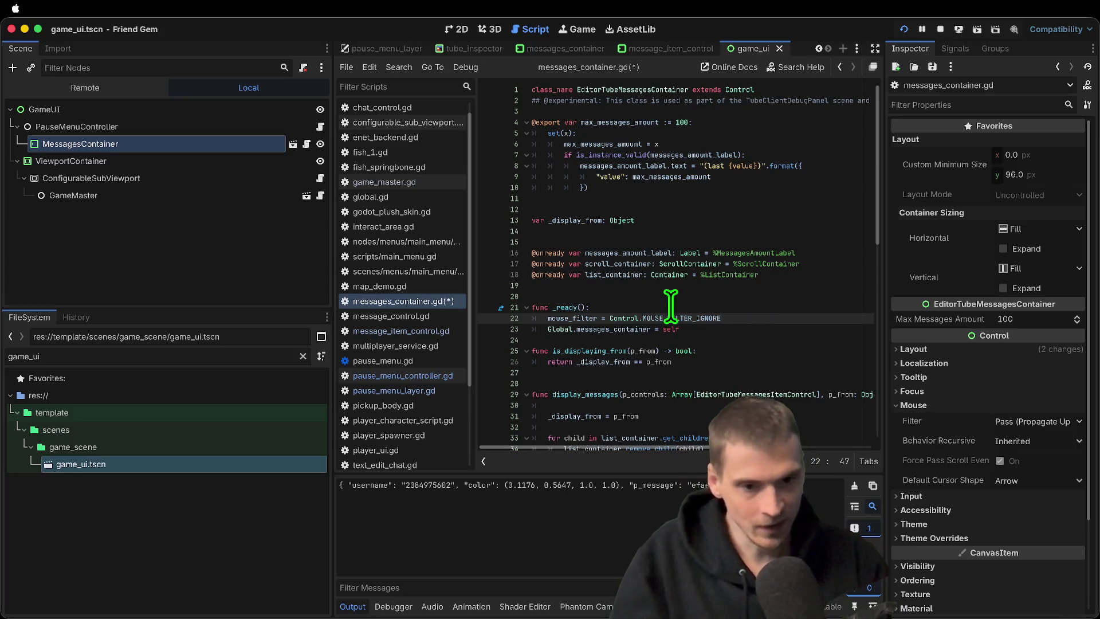
key("ctrl+s")
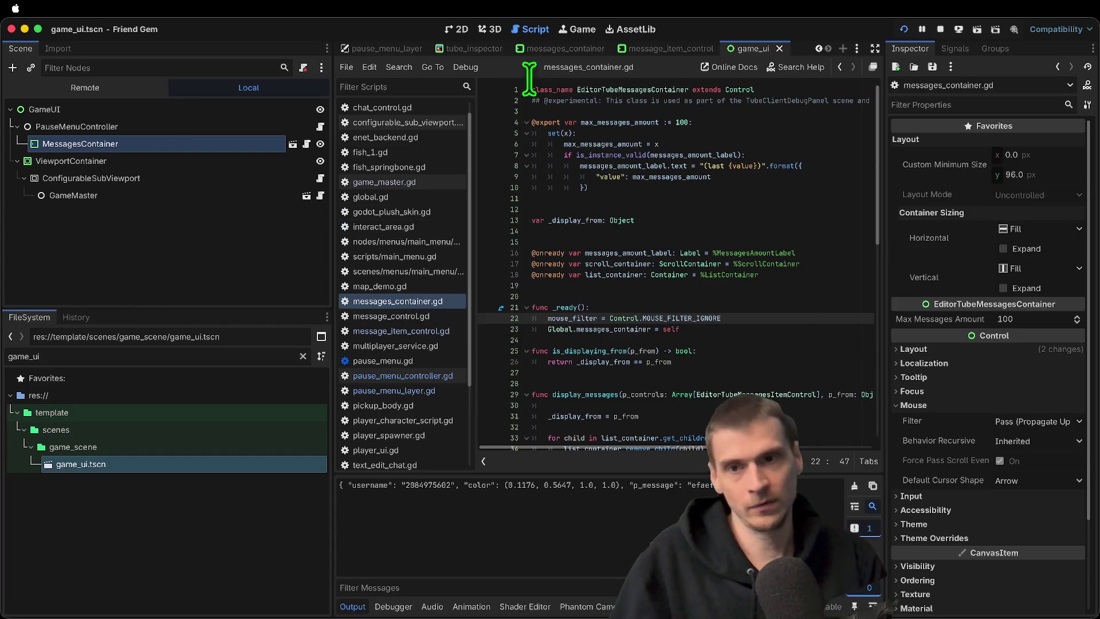
left_click(462, 29)
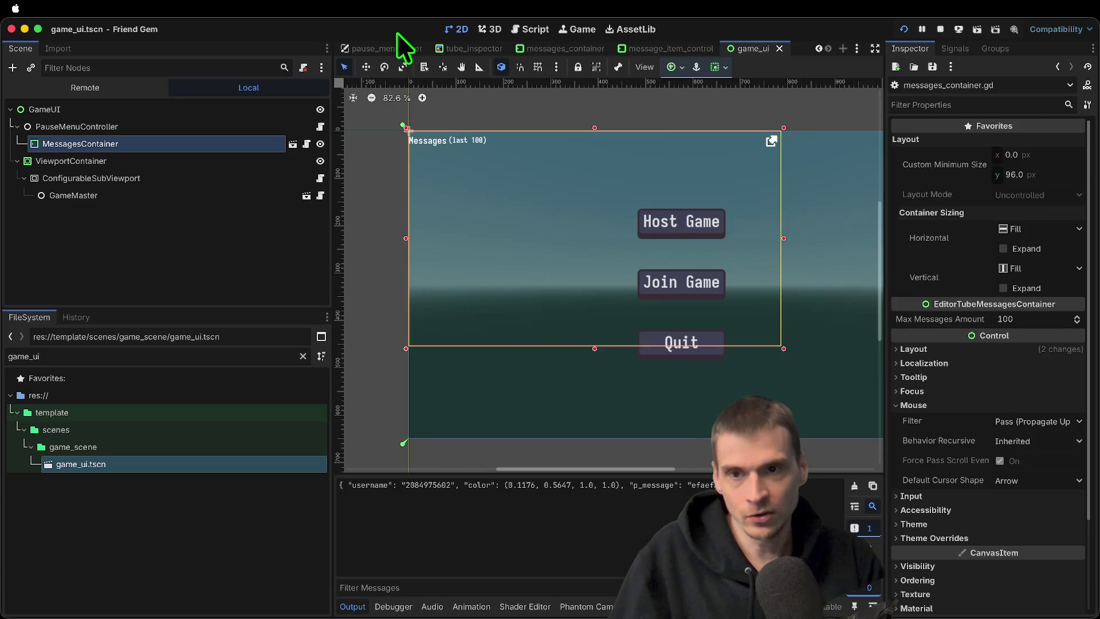
Load pause_menu_layer, select the ChatControl panel, and open its chat_control.gd script
left_click(395, 48)
left_click(605, 298)
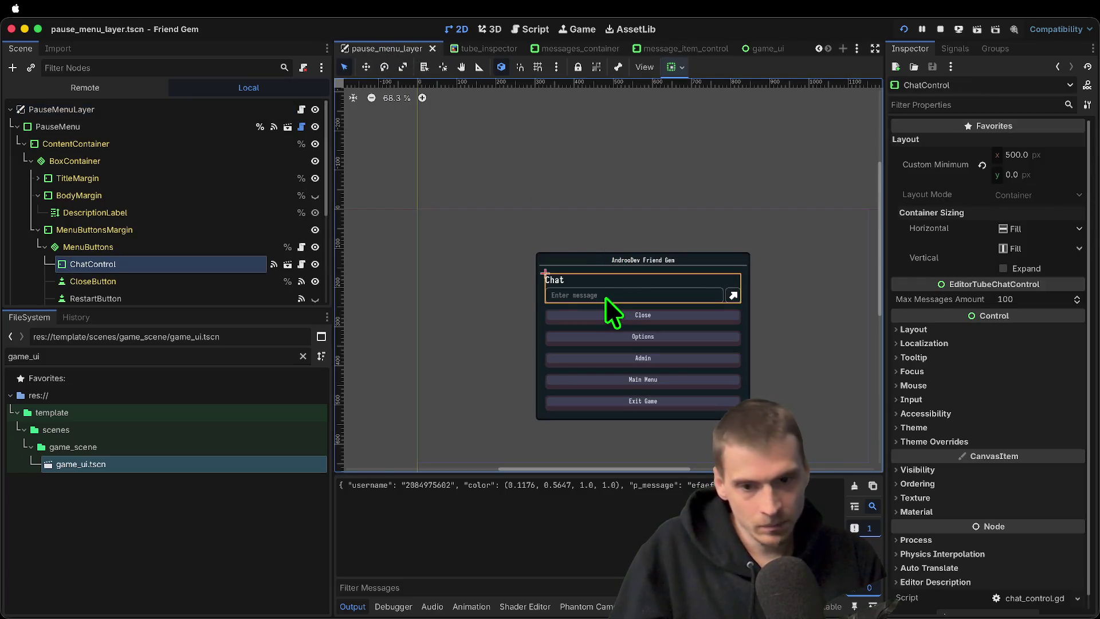
mouse_move(175, 311)
left_mouse_down()
mouse_move(200, 480)
mouse_move(192, 494)
left_mouse_up()
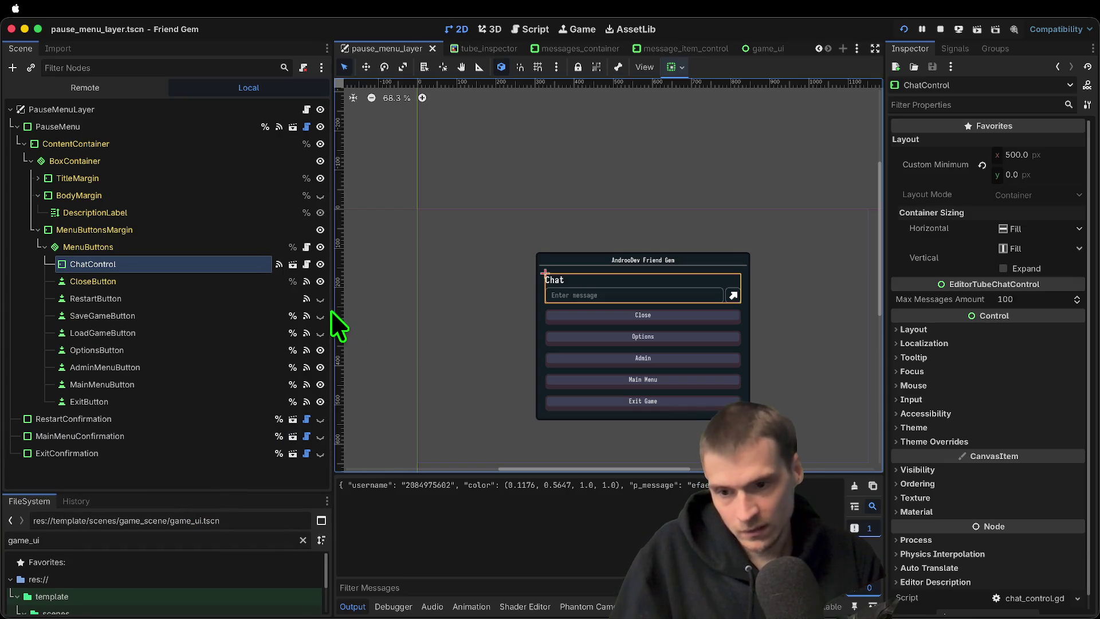
left_click_drag(338, 309, 382, 307)
scroll(708, 303, "up", 4)
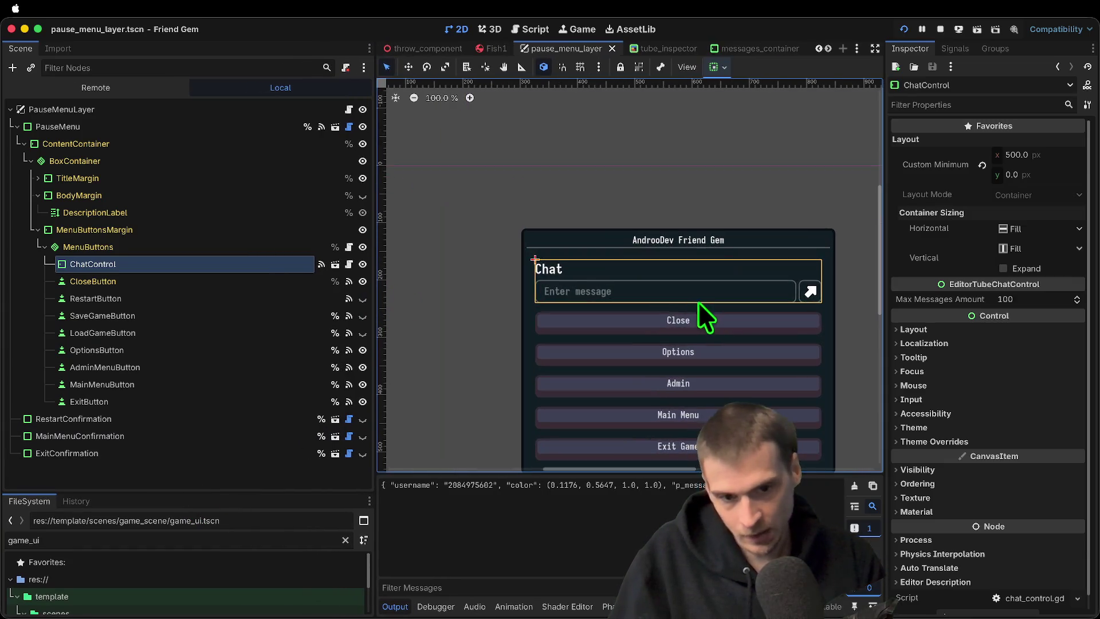
left_click(349, 264)
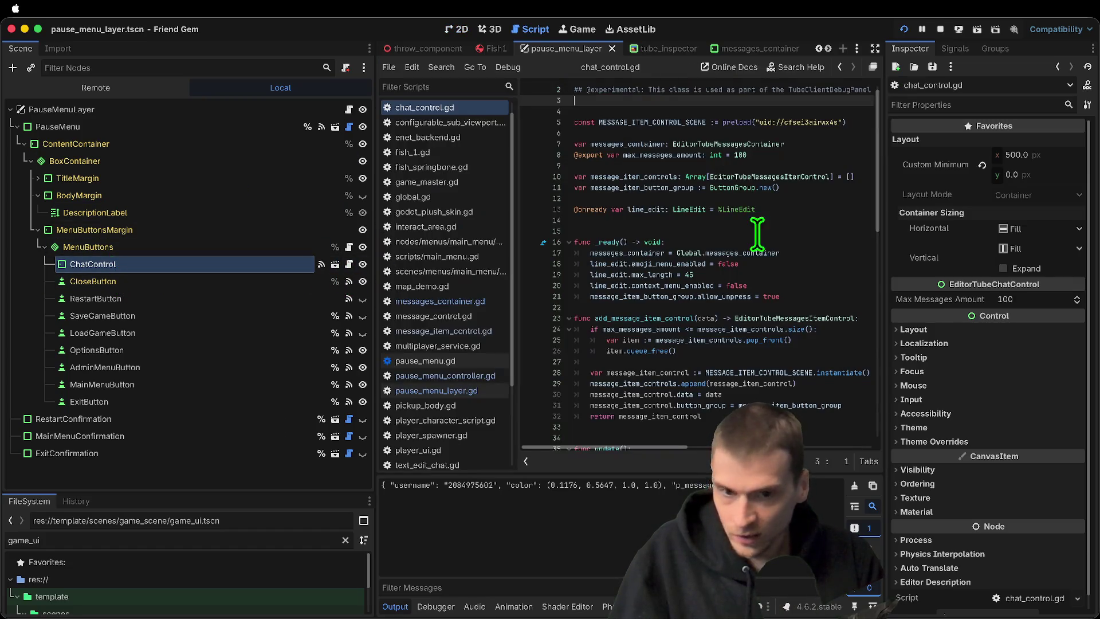
left_click(337, 265)
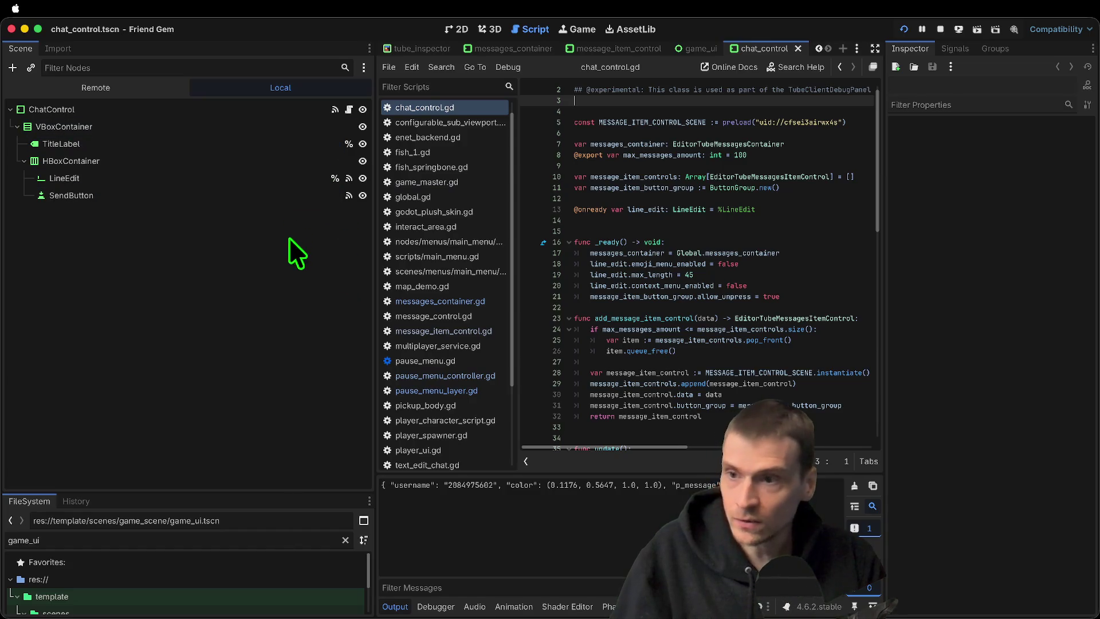
Widen the code editor and delete the extra blank line above func _ready in chat_control.gd
left_click(269, 176)
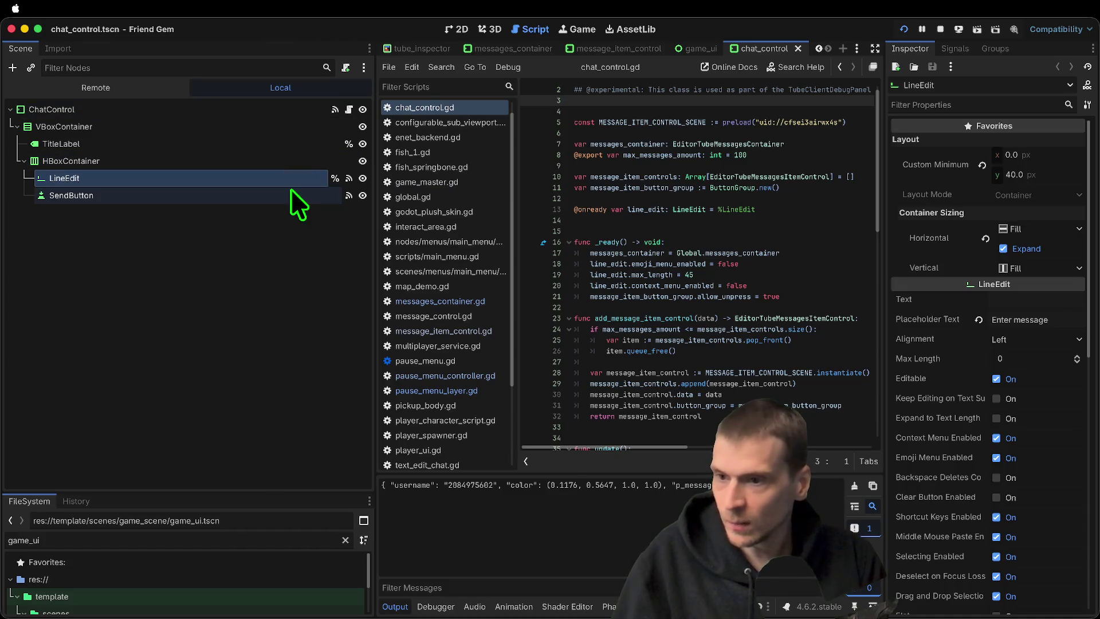
left_click(353, 112)
scroll(784, 215, "up", 1)
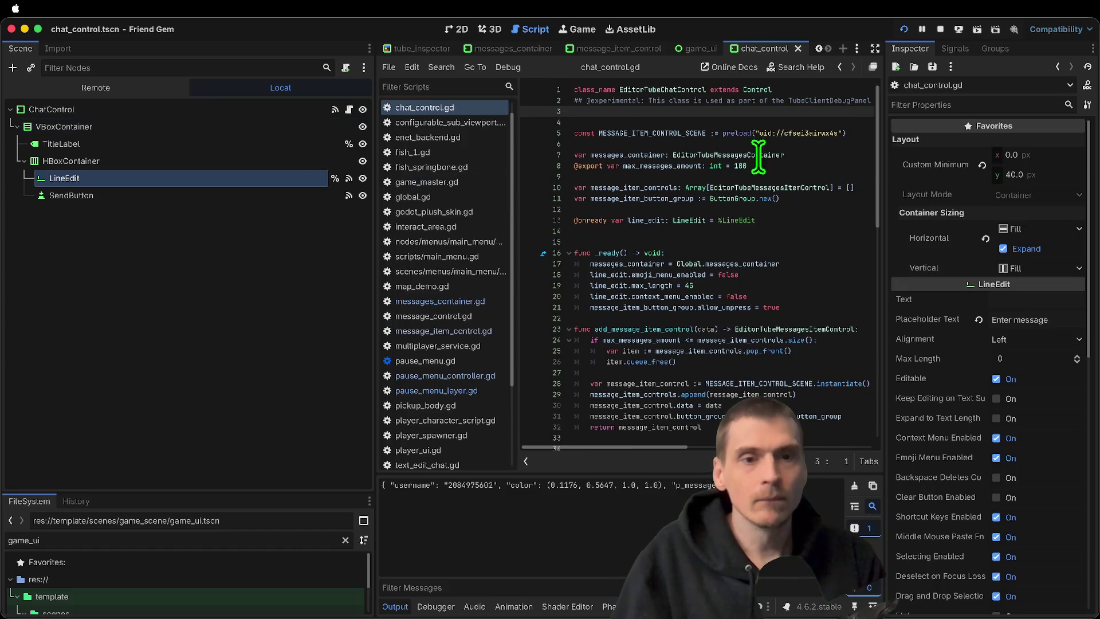
left_click_drag(375, 205, 341, 205)
left_click(684, 232)
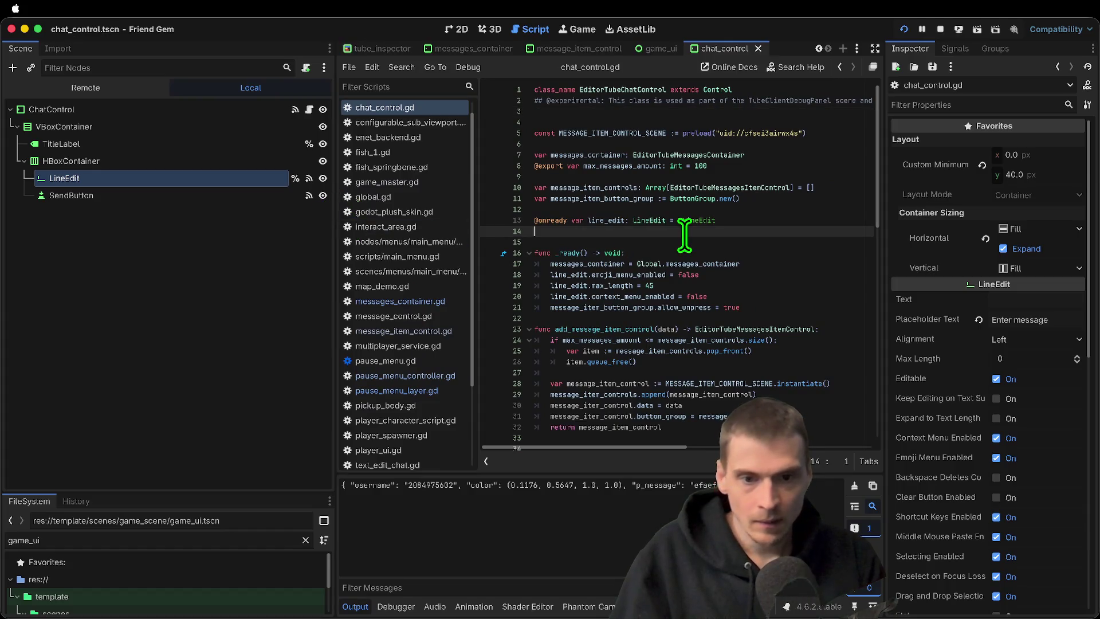
key("Delete")
scroll(685, 241, "down", 1)
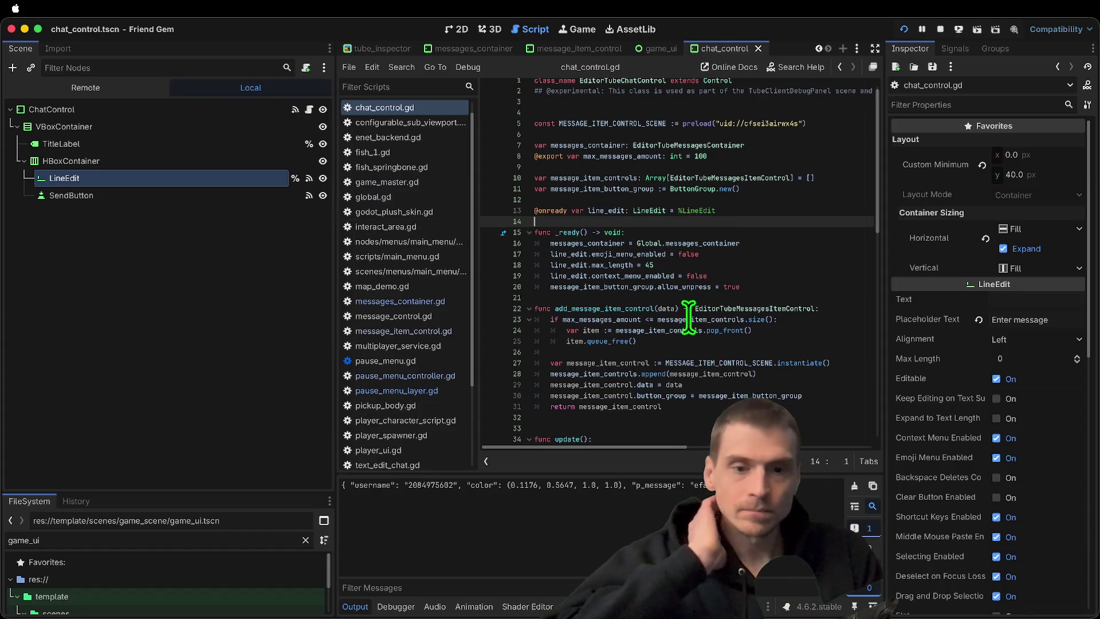
Review the line_edit usage and _on_visibility_changed, then start a new line in its hidden branch
left_click(565, 254)
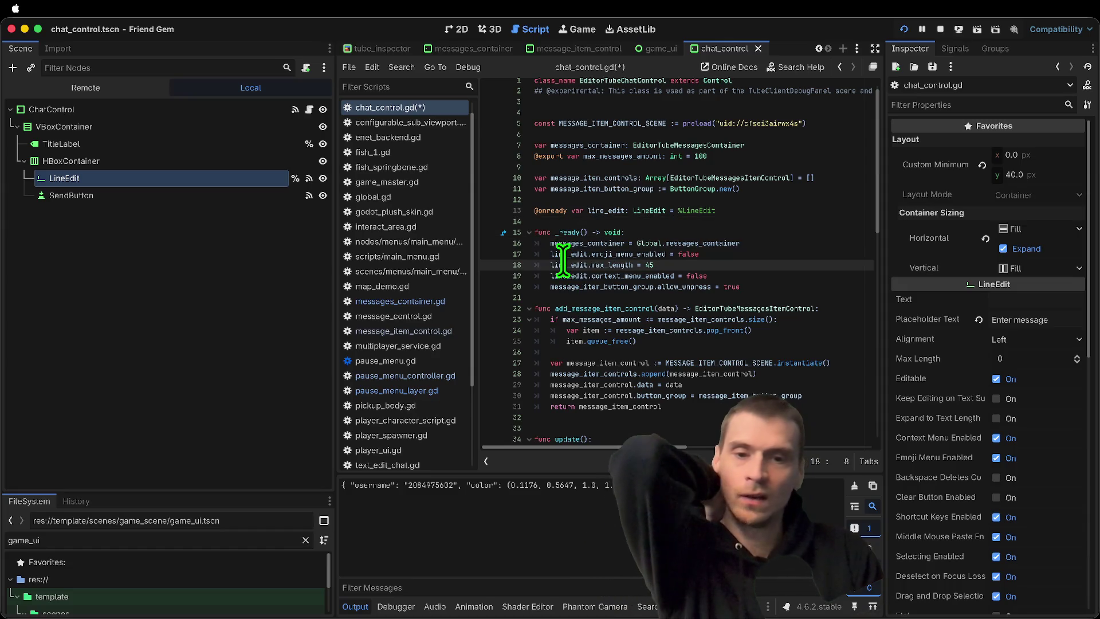
double_click(569, 265)
scroll(793, 299, "down", 15)
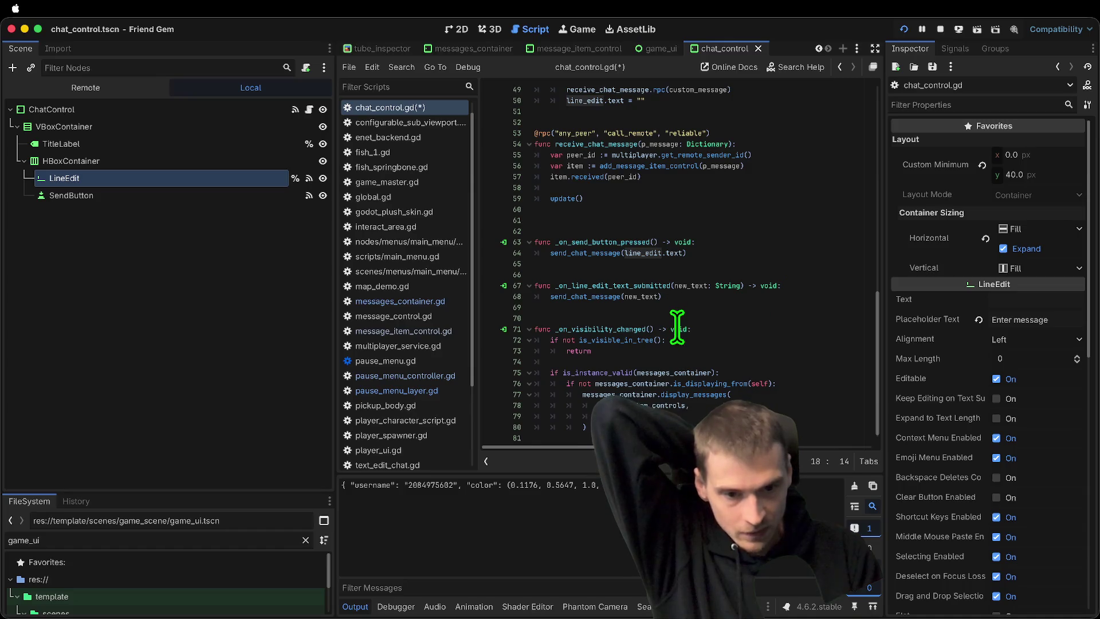
scroll(677, 328, "up", 3)
scroll(680, 340, "down", 3)
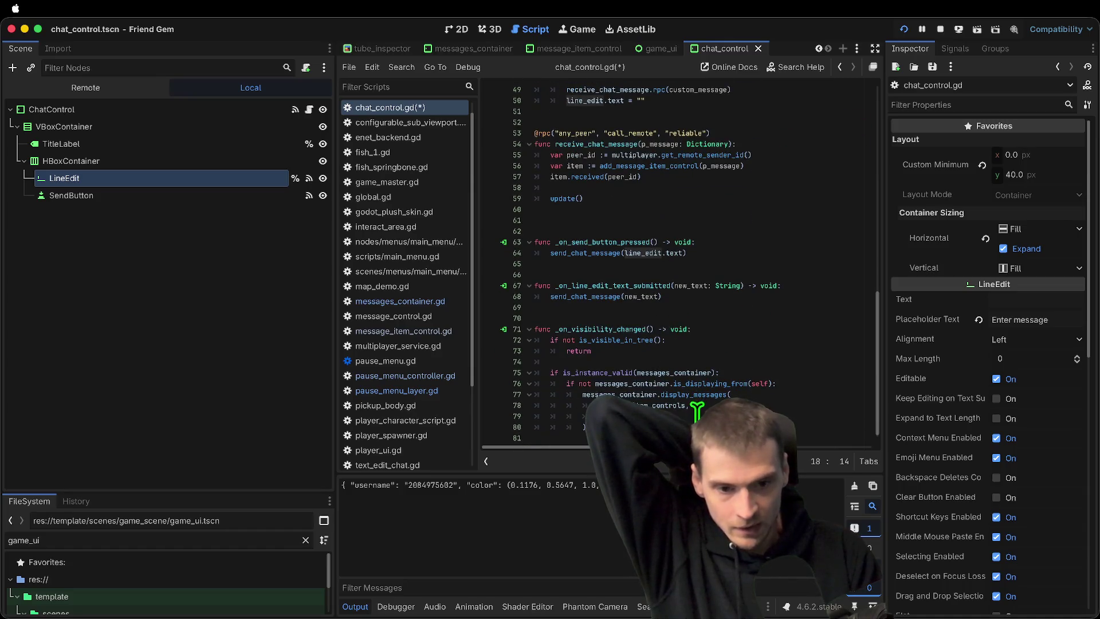
double_click(635, 329)
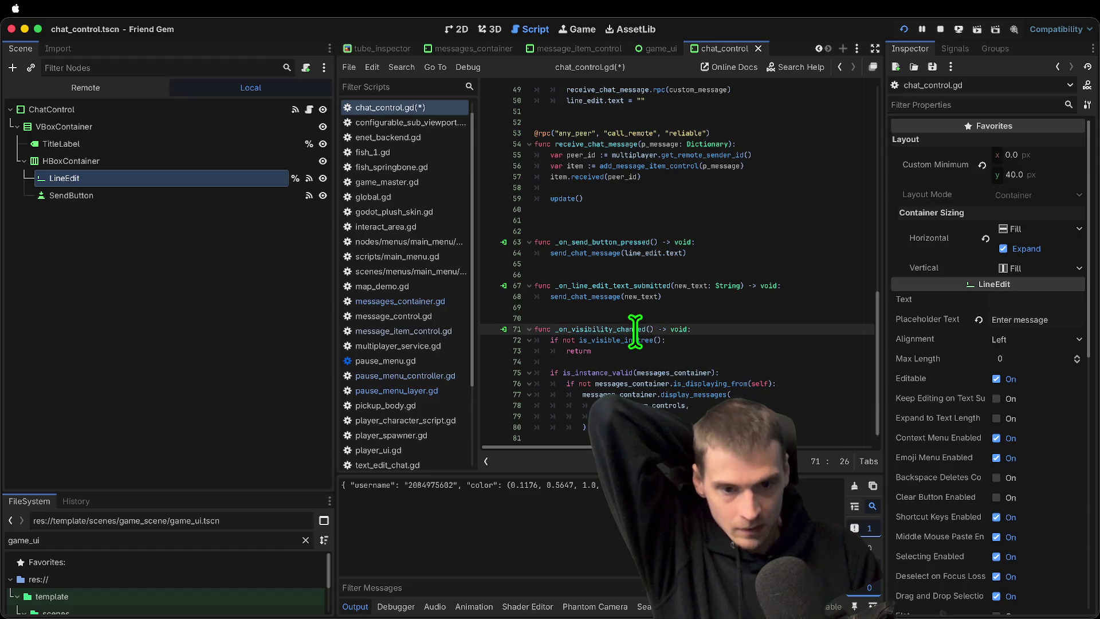
scroll(759, 321, "up", 9)
scroll(759, 322, "up", 7)
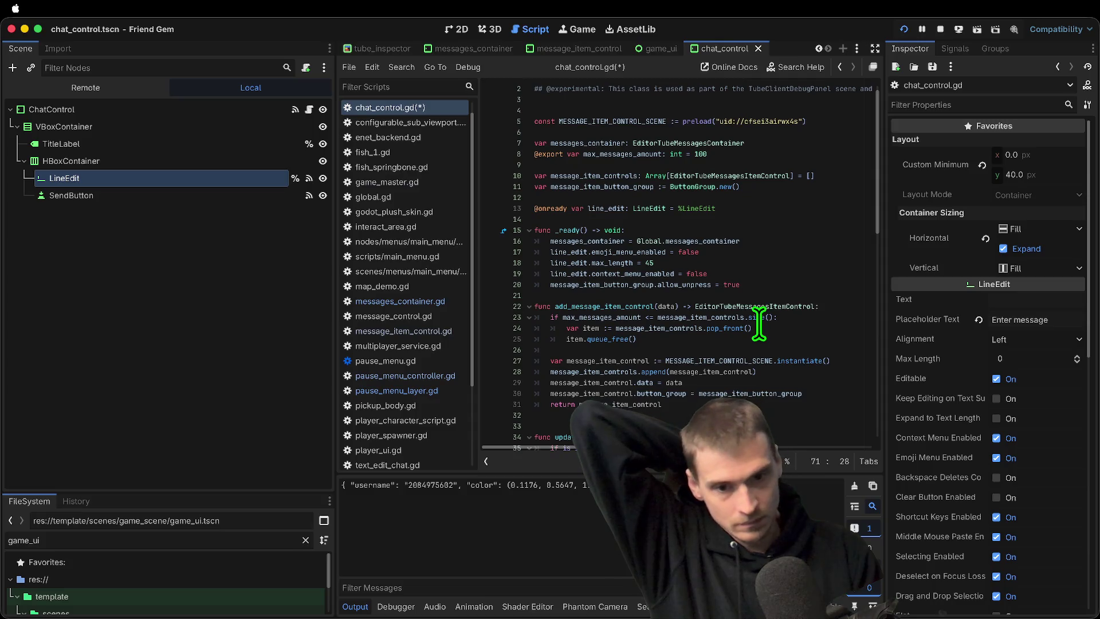
scroll(758, 322, "up", 1)
scroll(759, 324, "down", 16)
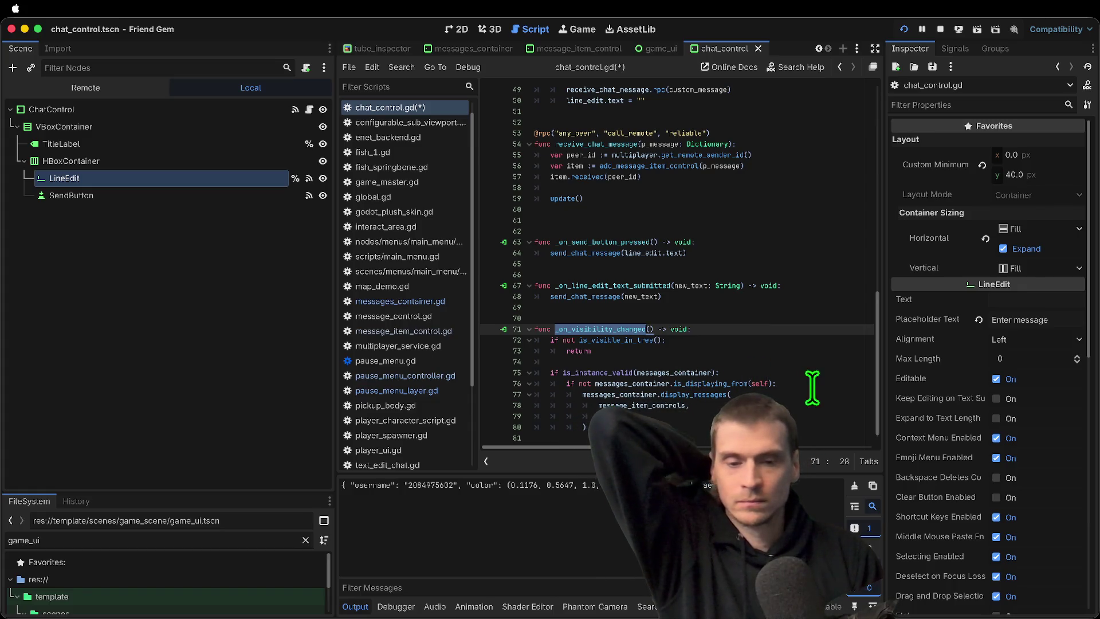
scroll(740, 389, "up", 3)
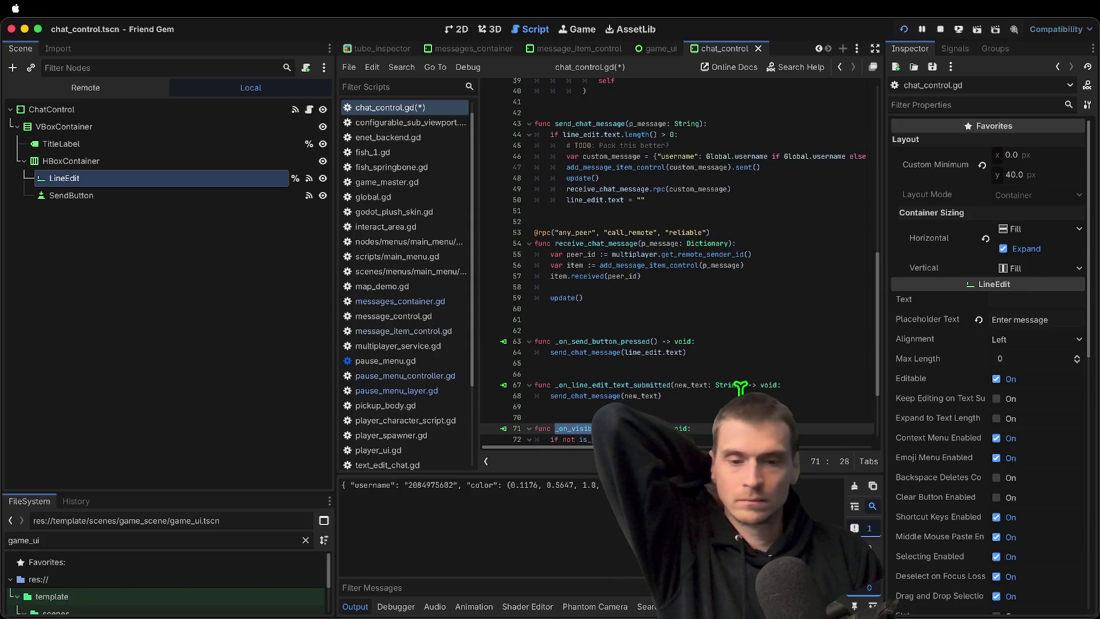
scroll(743, 388, "up", 7)
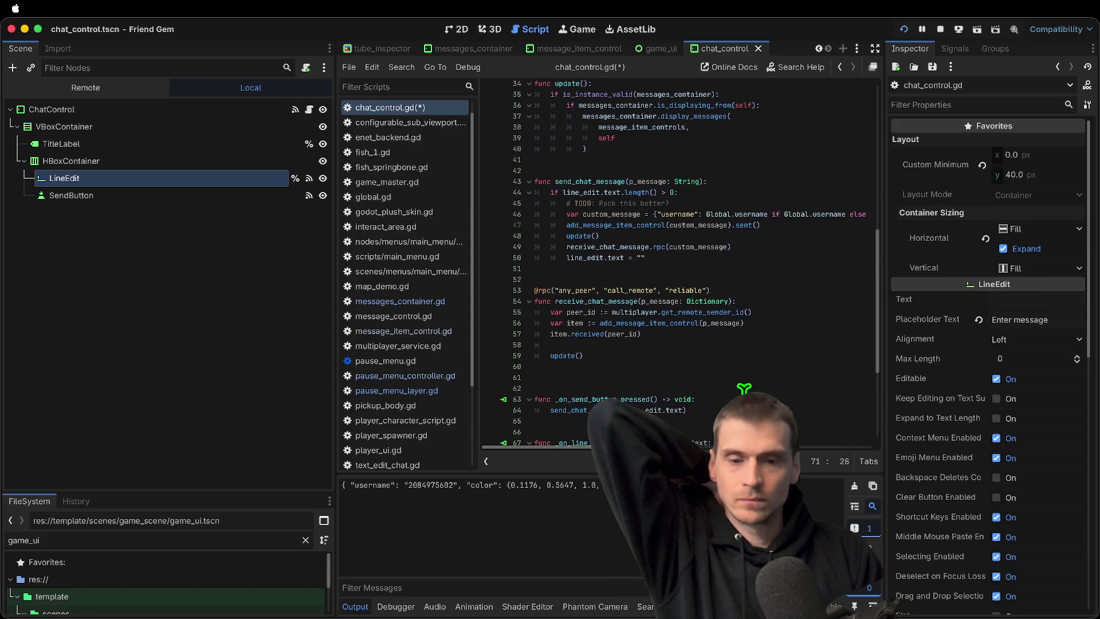
scroll(762, 373, "down", 2)
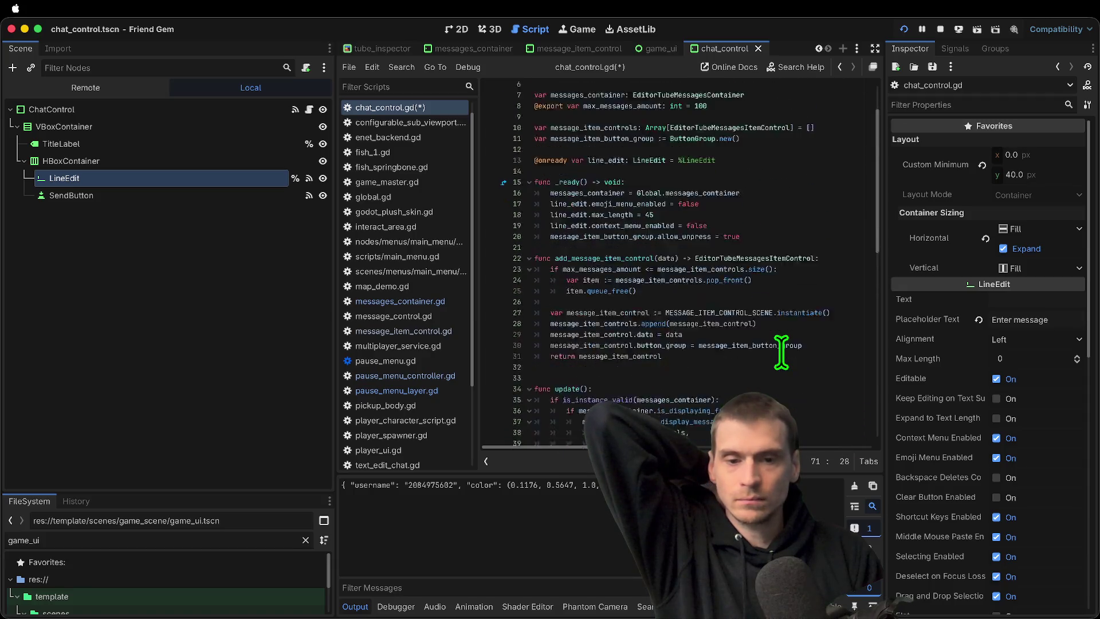
scroll(782, 351, "down", 9)
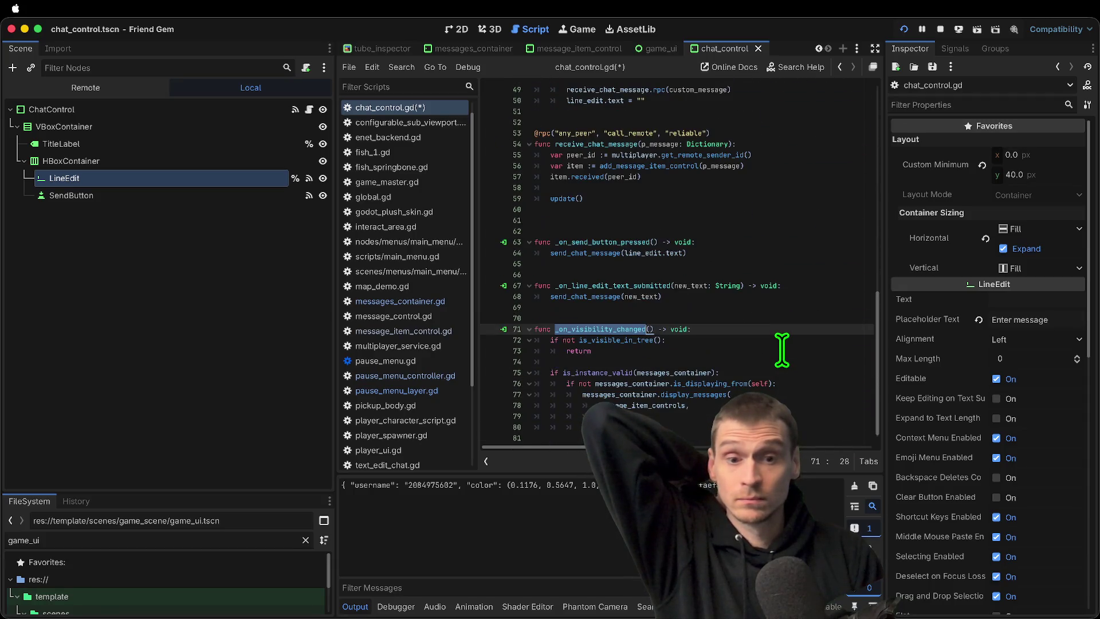
left_click(778, 329)
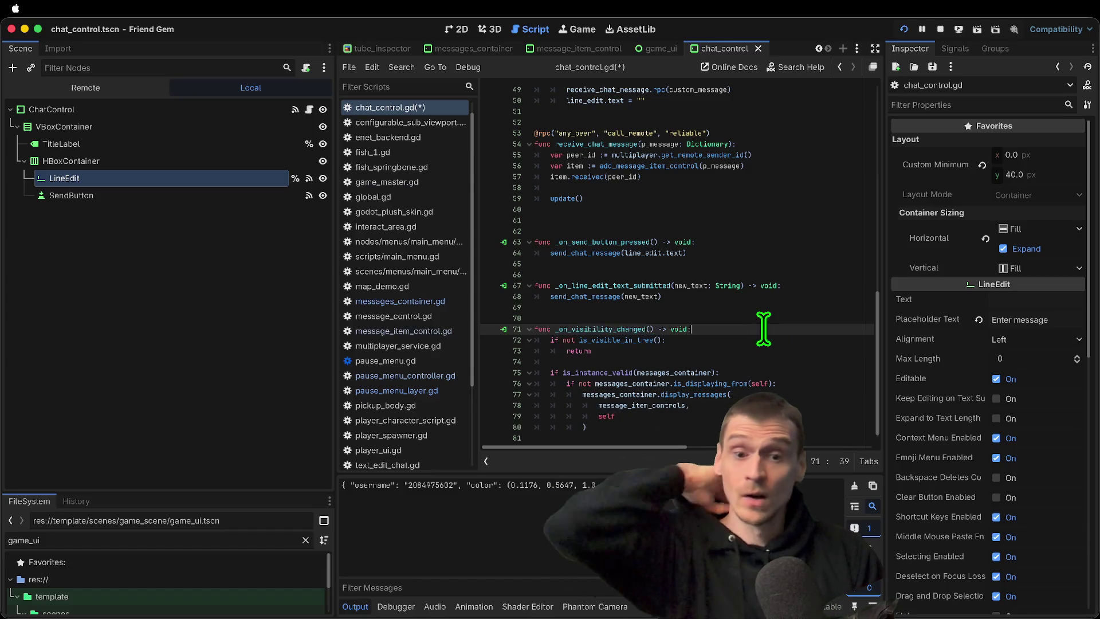
left_click(766, 340)
key("Return")
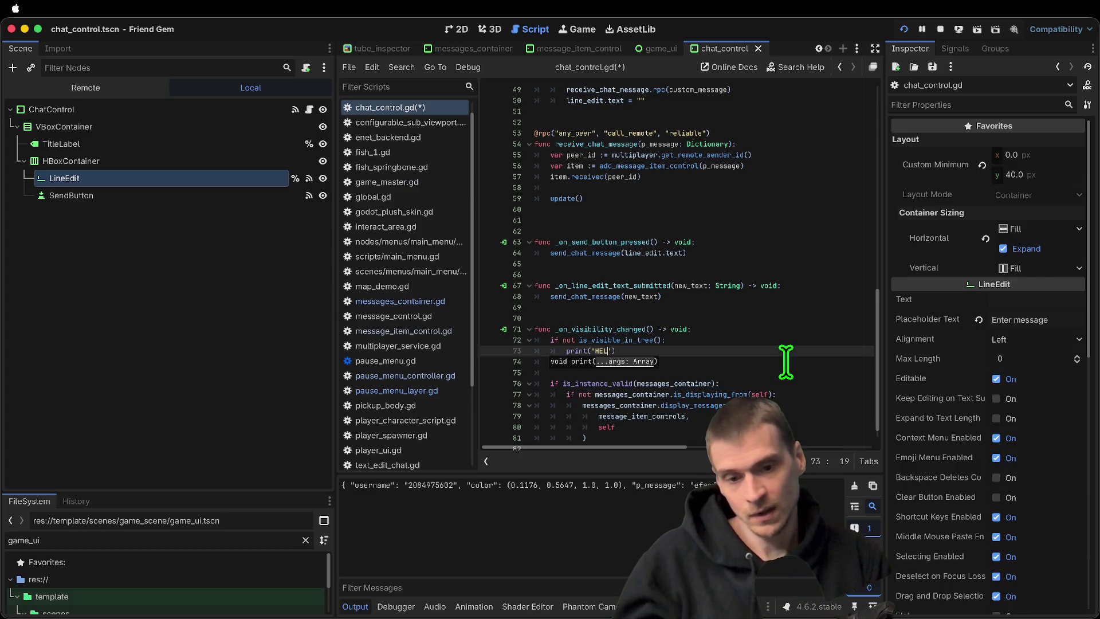
Save the print('HELLO') debug line and test it by toggling the pause menu and typing 'aefae' in chat
key("super+s")
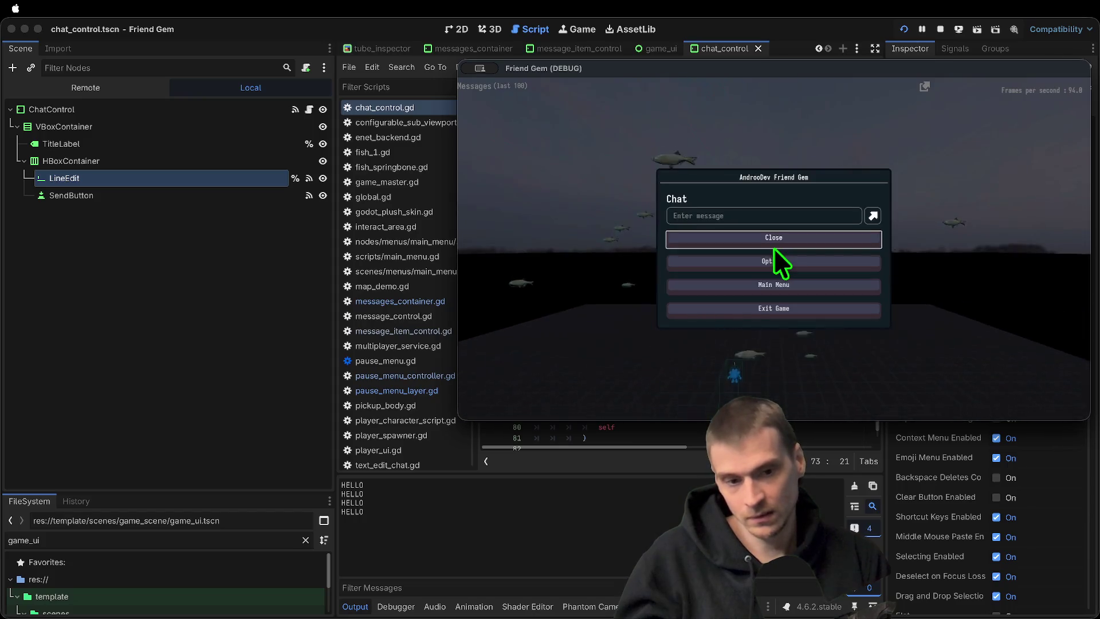
left_click(774, 247)
key("Escape")
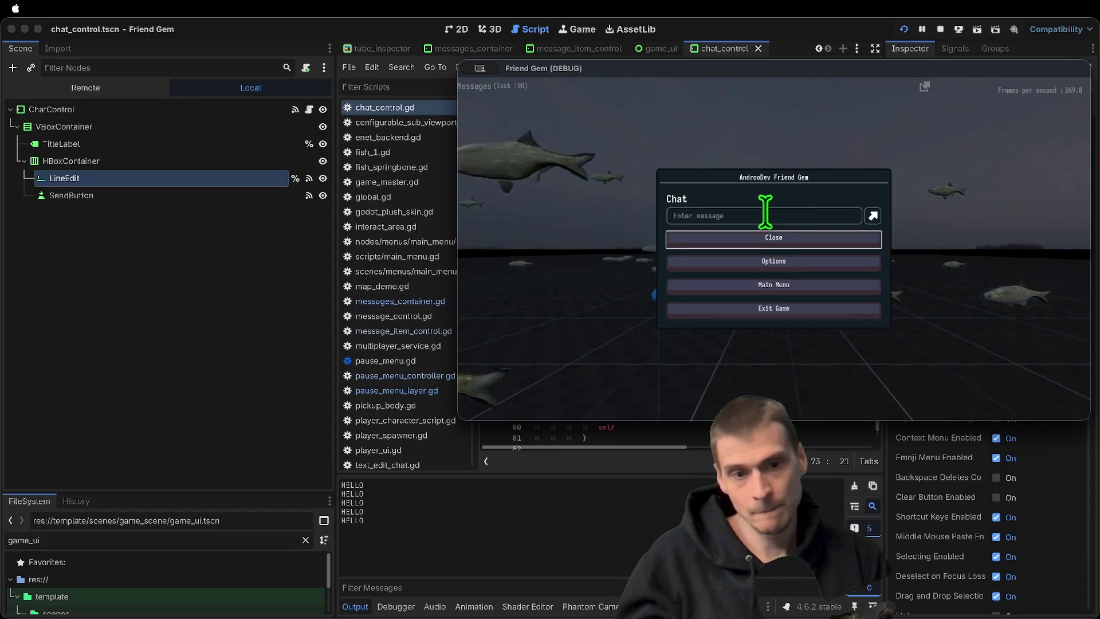
left_click(770, 214)
type("aefae")
key("Escape")
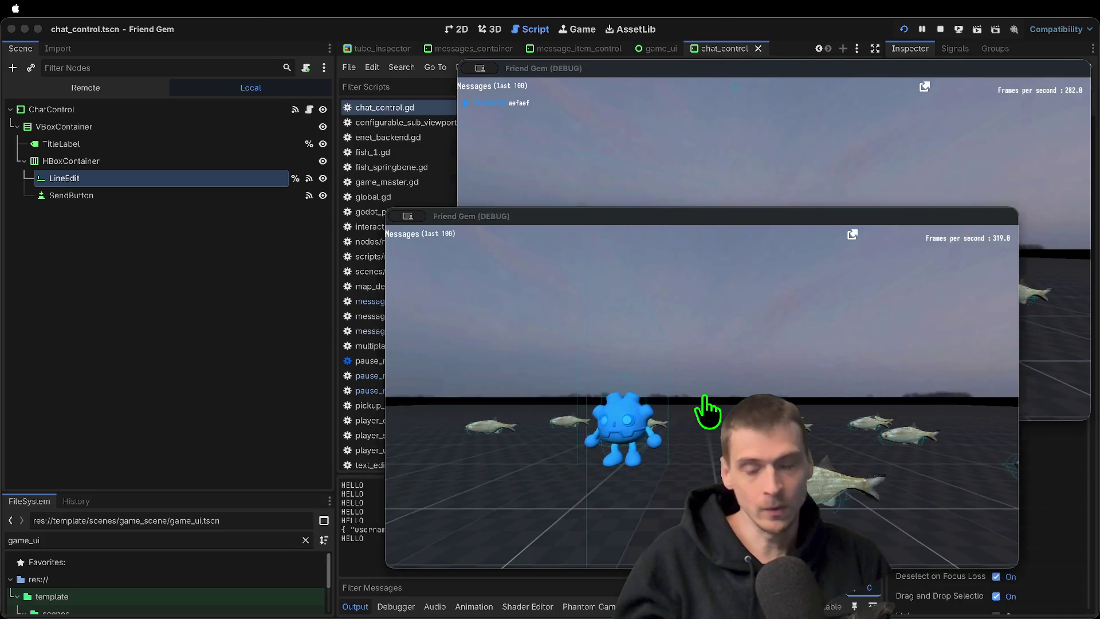
left_click(671, 346)
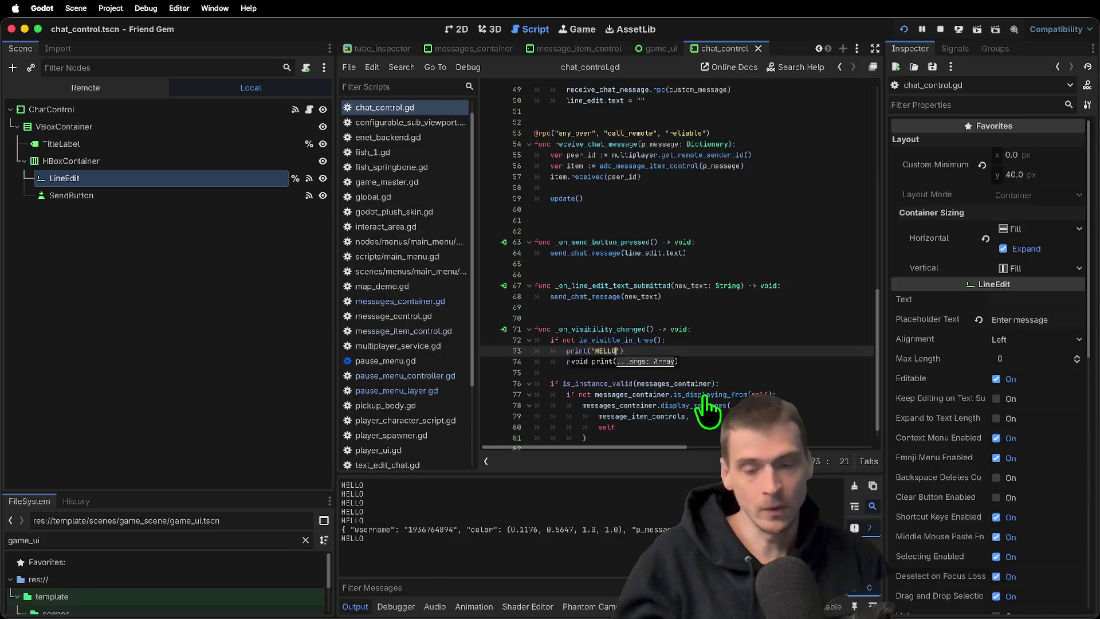
triple_click(764, 354)
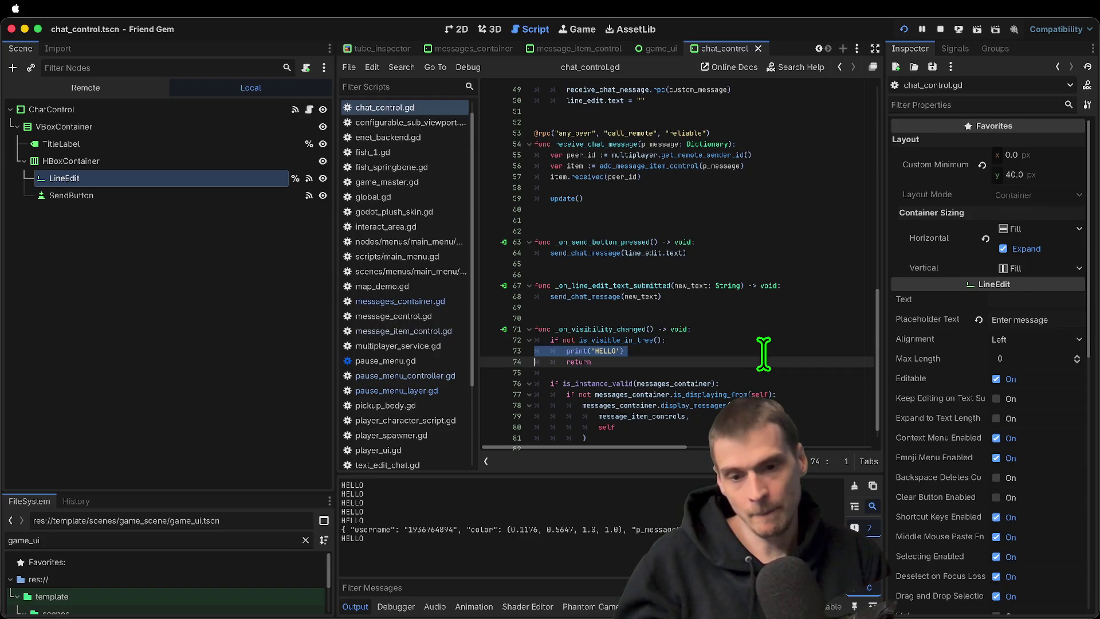
Replace the HELLO print with a line_edit.grab_focus() call after the visibility check and save
key("BackSpace")
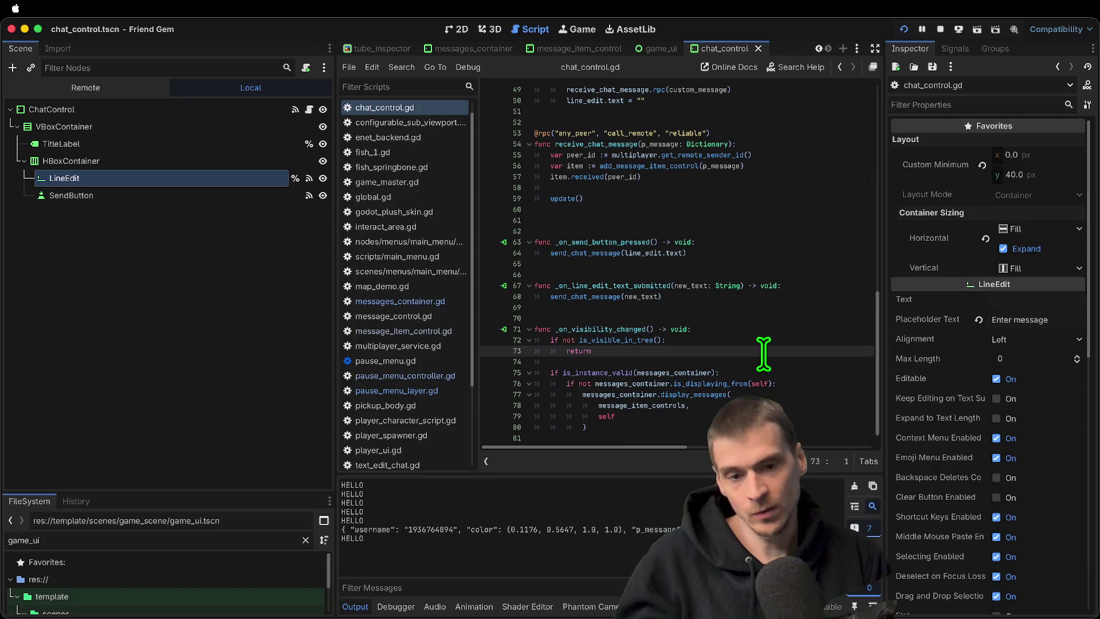
key("Down")
key("Return")
key("Return")
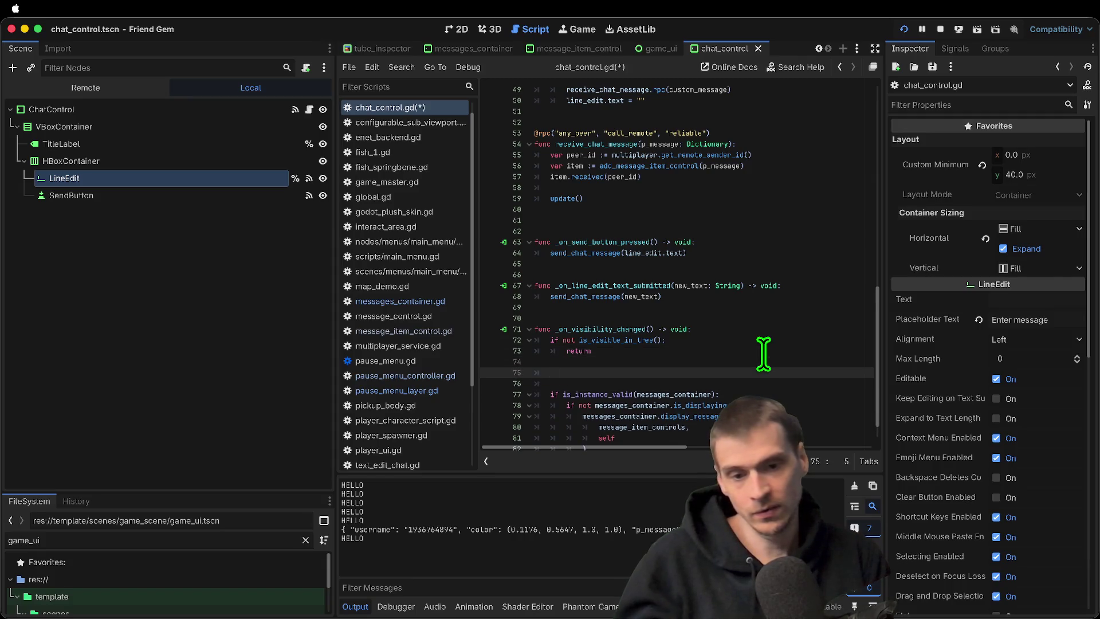
key("BackSpace")
type("li")
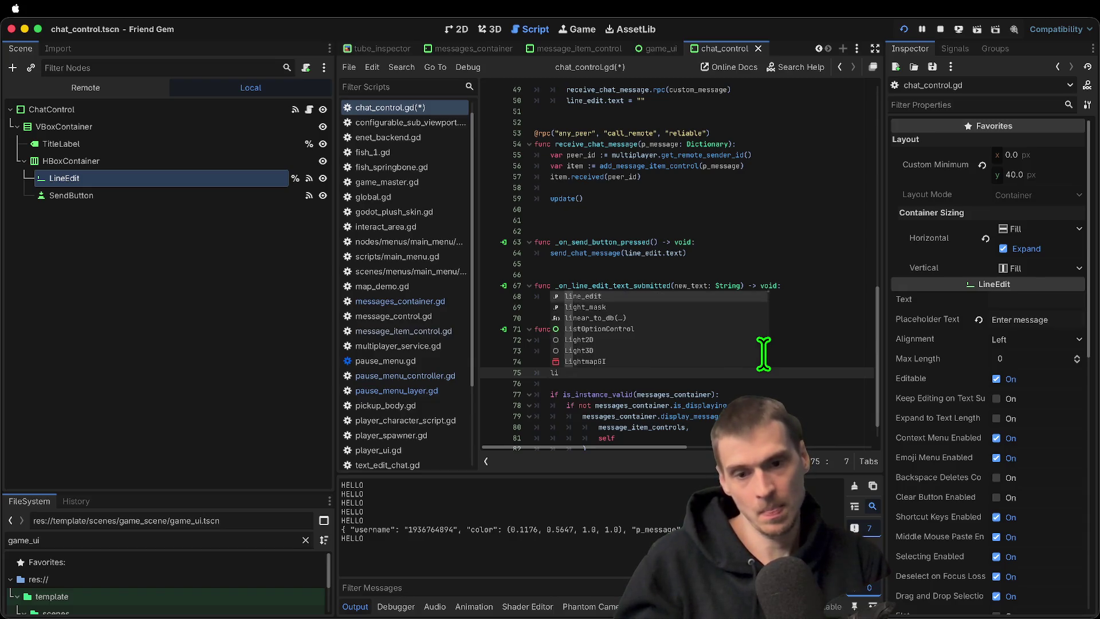
key("Return")
type(".gra")
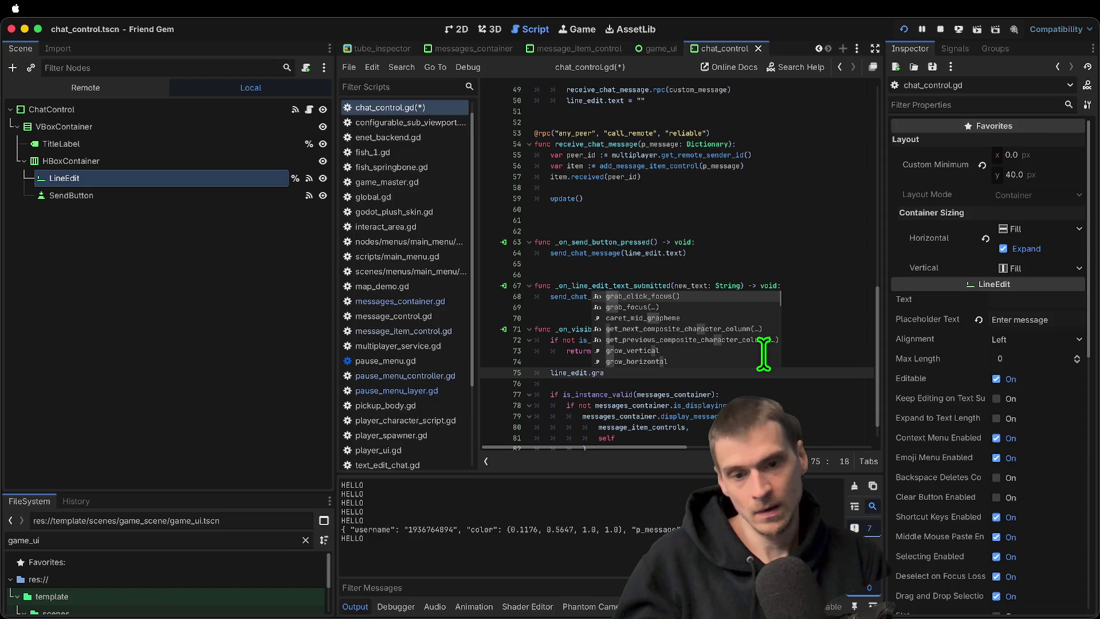
key("Down")
key("Return")
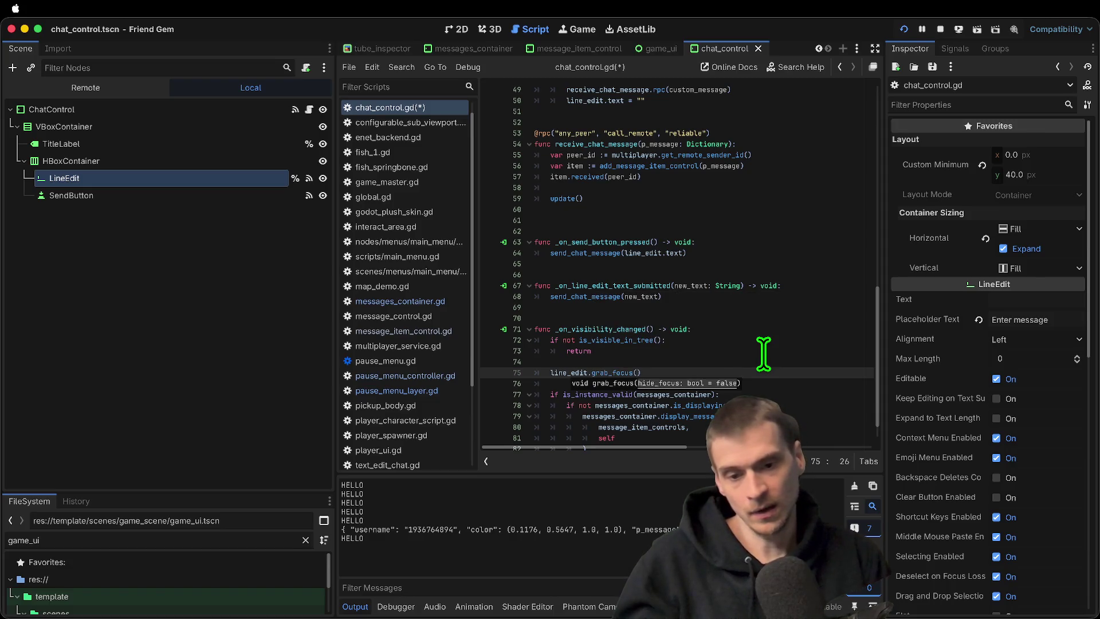
key("ctrl+s")
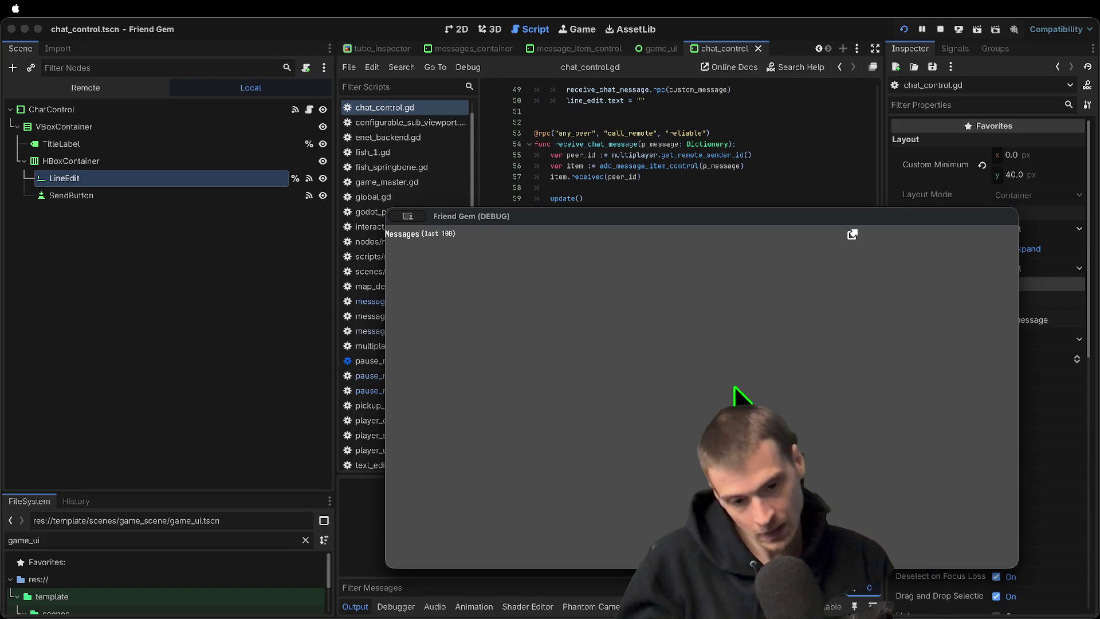
In the running game, toggle the pause menu and type chat messages 'efaefaef' and 'aefef' directly
key("Escape")
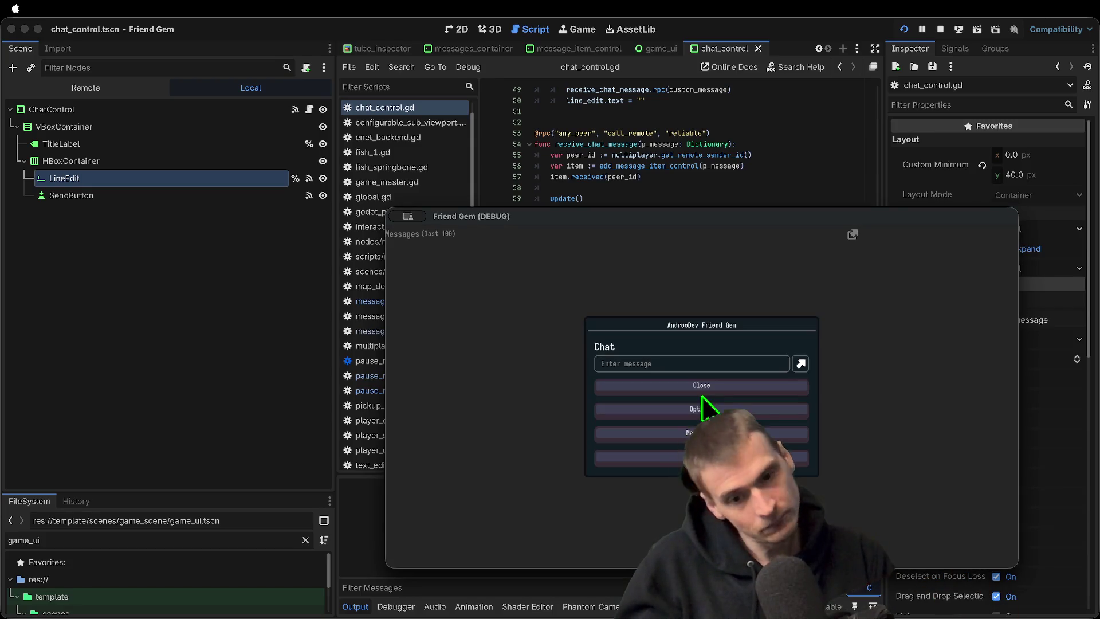
left_click(702, 395)
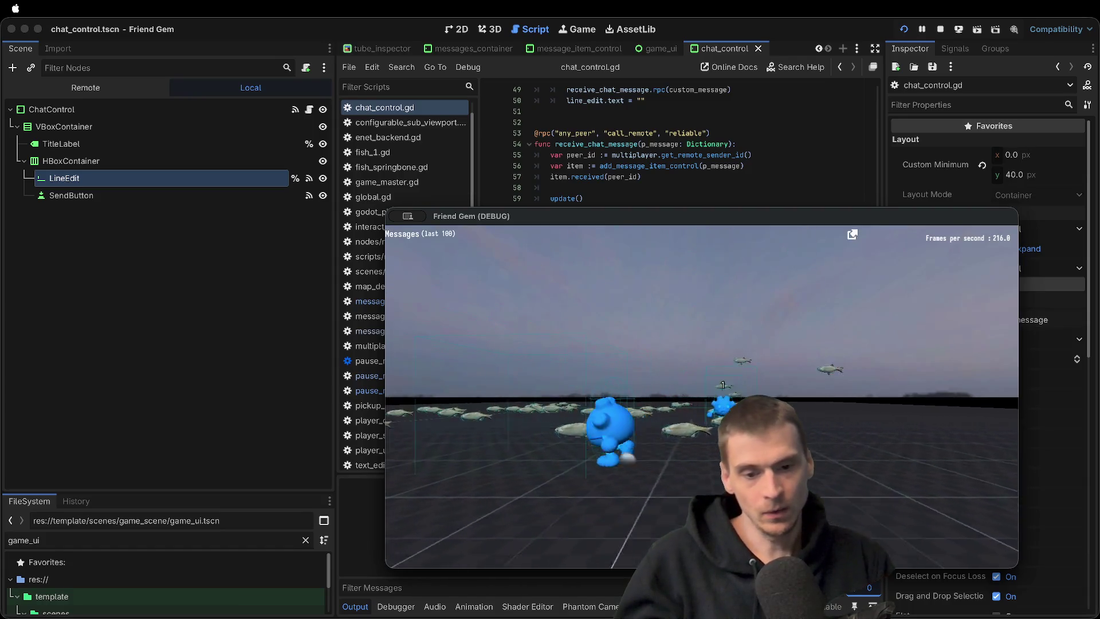
key("Escape")
type("efaefaef")
key("Return")
key("Escape")
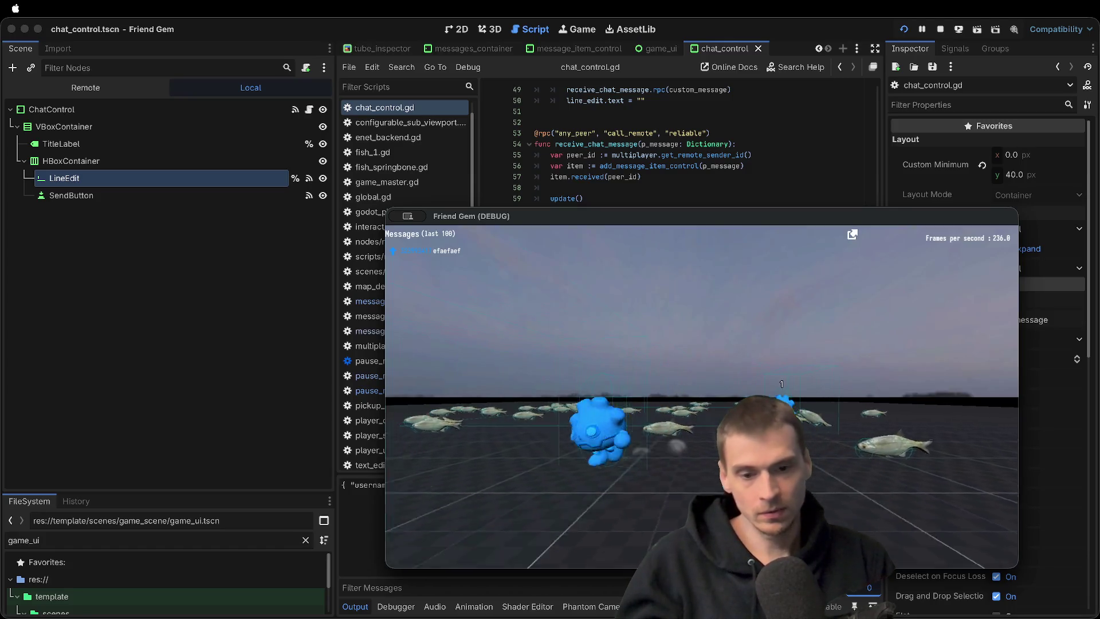
key("Escape")
type("aefef")
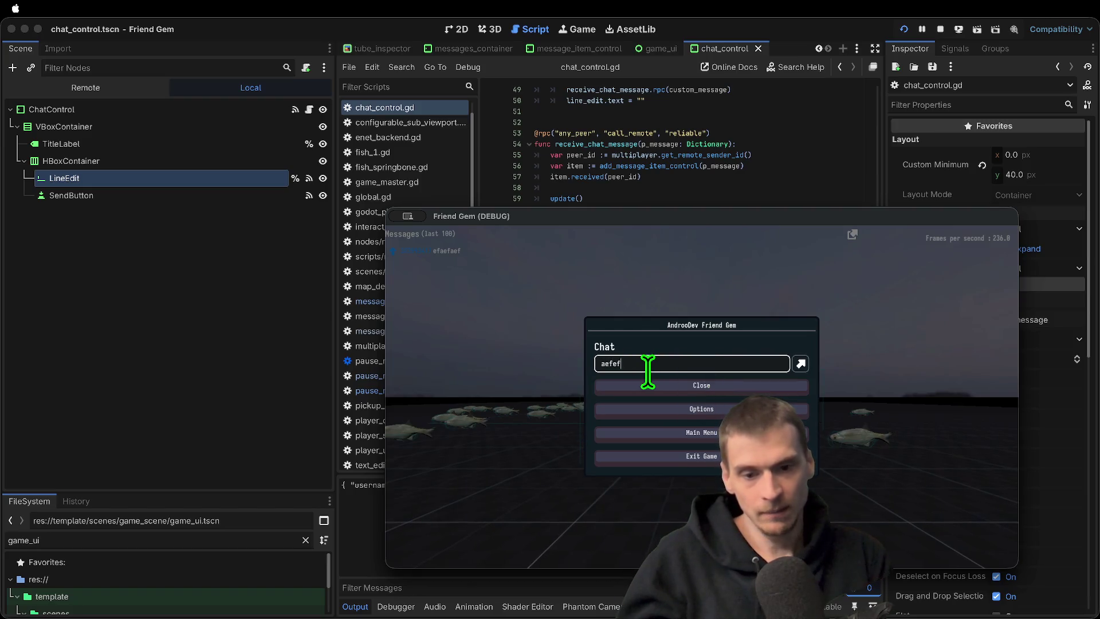
key("Escape")
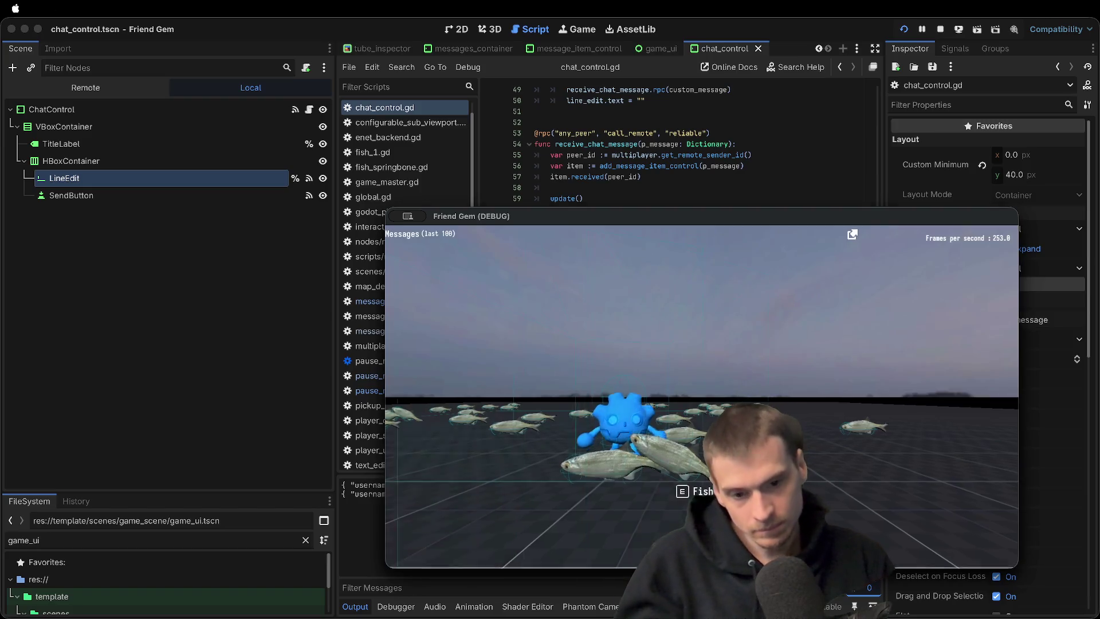
key("Escape")
left_click(193, 285)
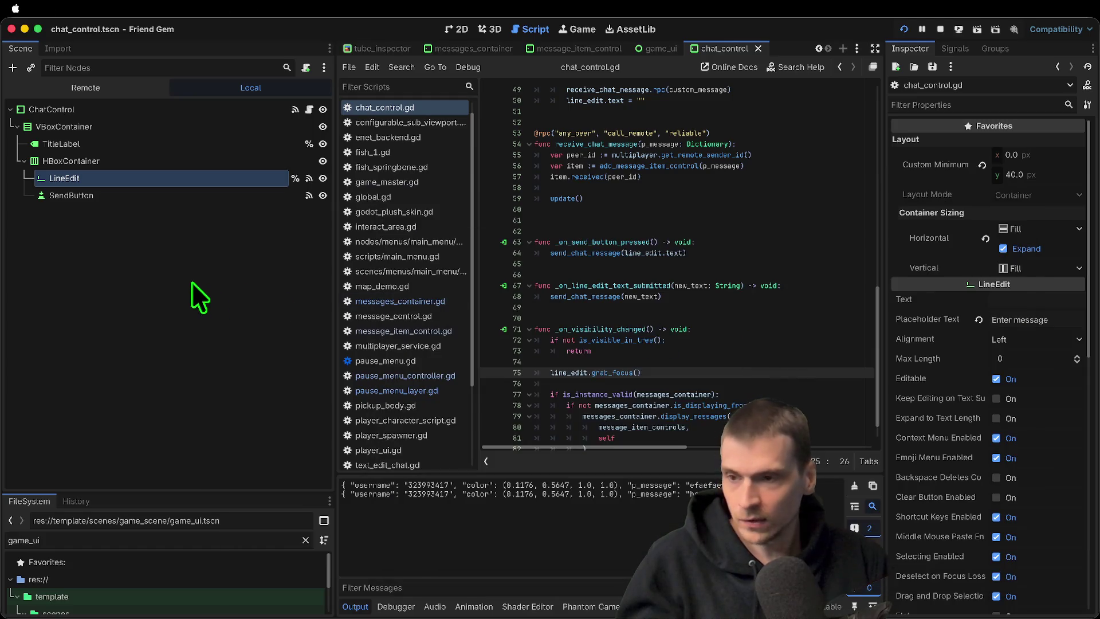
Cycle through the open scenes, close game_ui, and reopen game_ui.tscn from the FileSystem dock
left_click(193, 287)
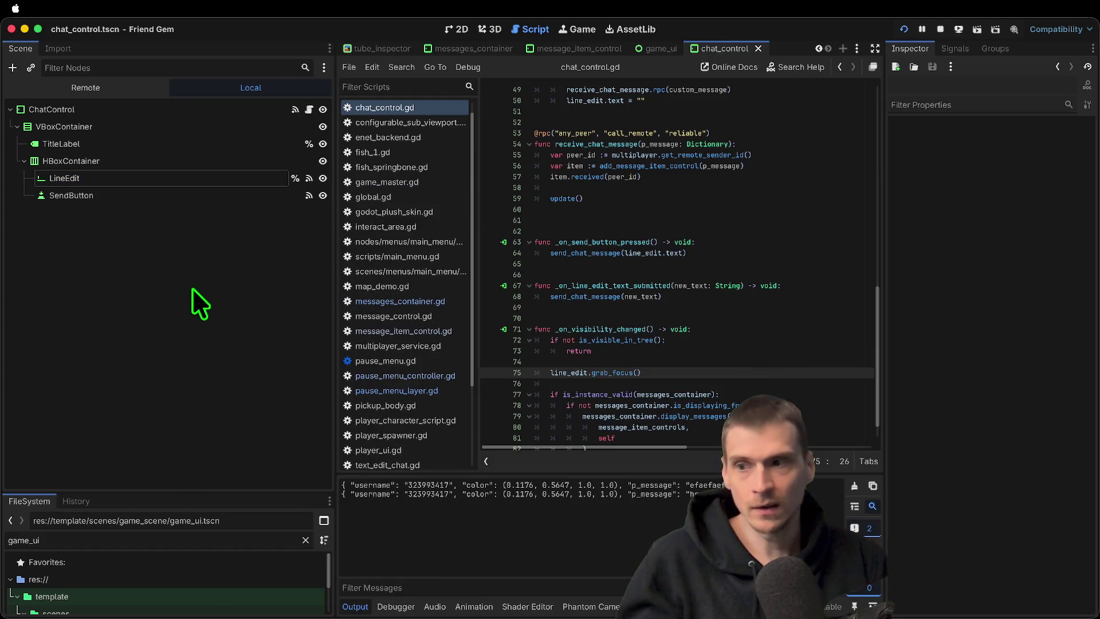
key("ctrl+Tab")
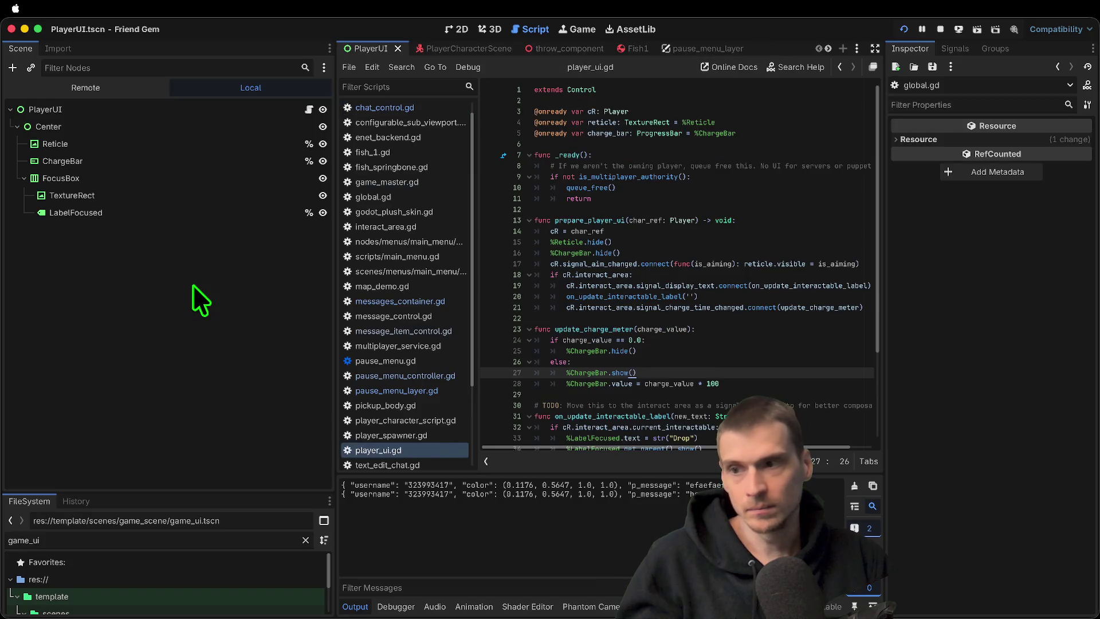
key("ctrl+Tab")
key("ctrl+Tab")
key("ctrl+Tab")
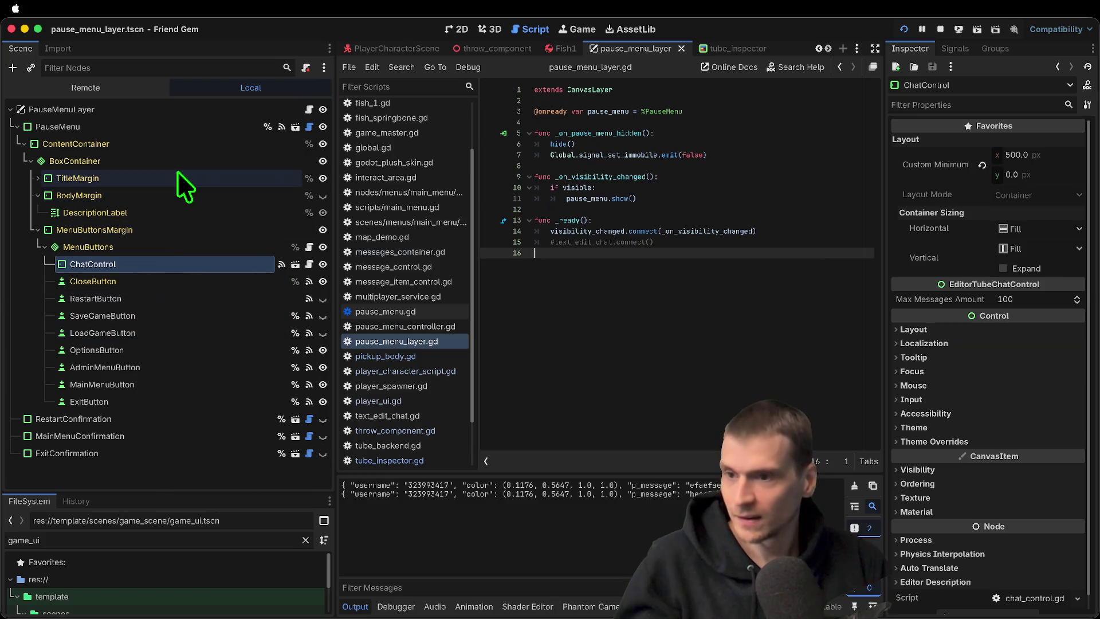
key("ctrl+Tab")
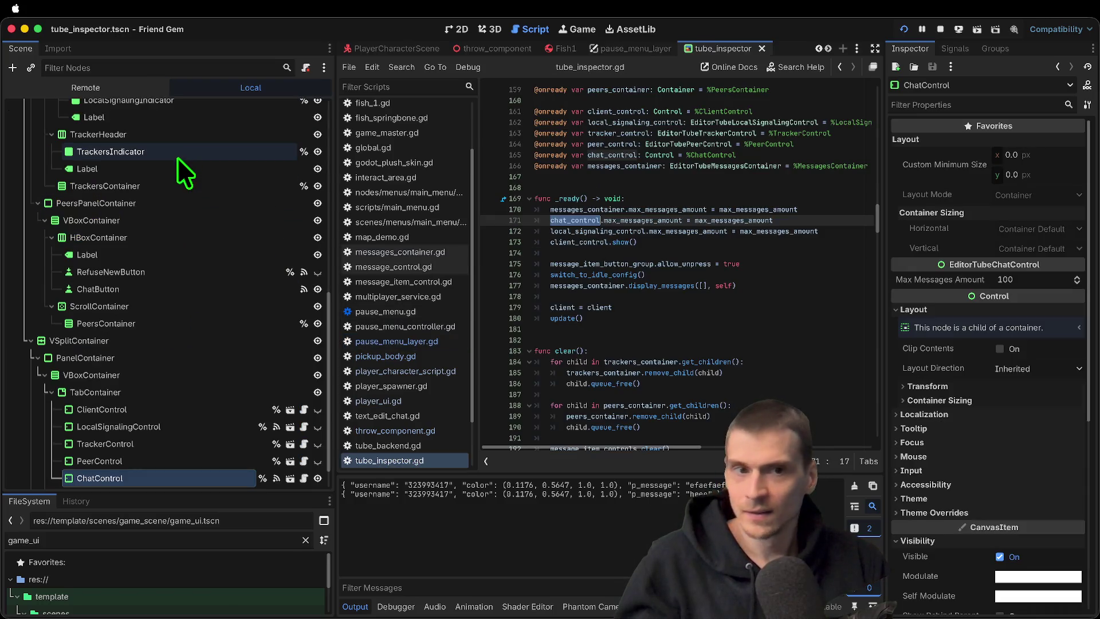
key("ctrl+Tab")
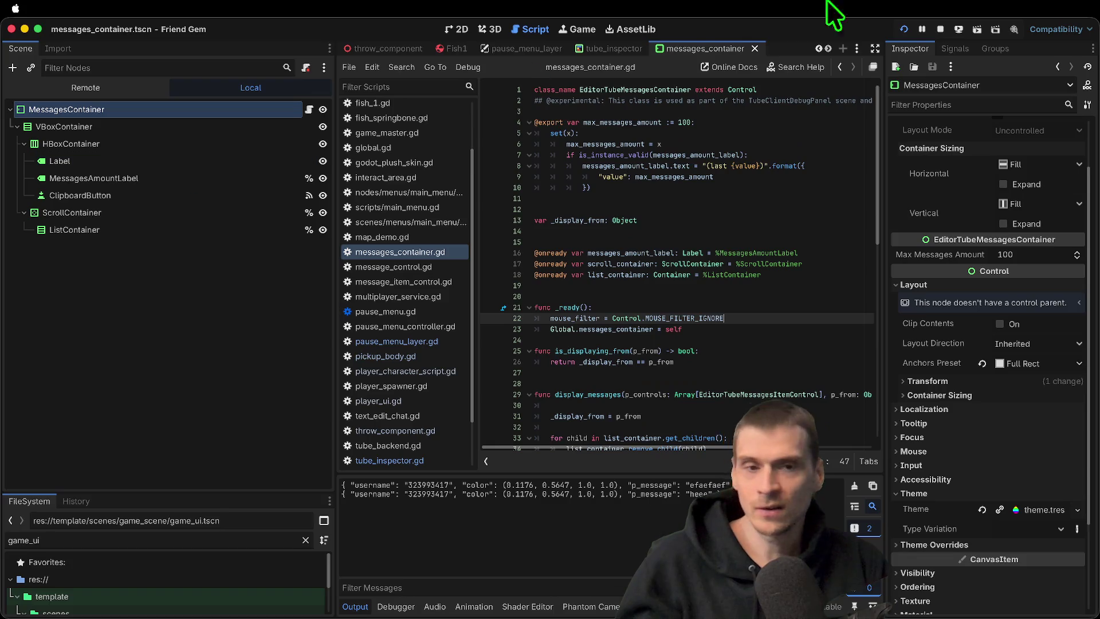
key("ctrl+shift+Tab")
key("ctrl+shift+Tab")
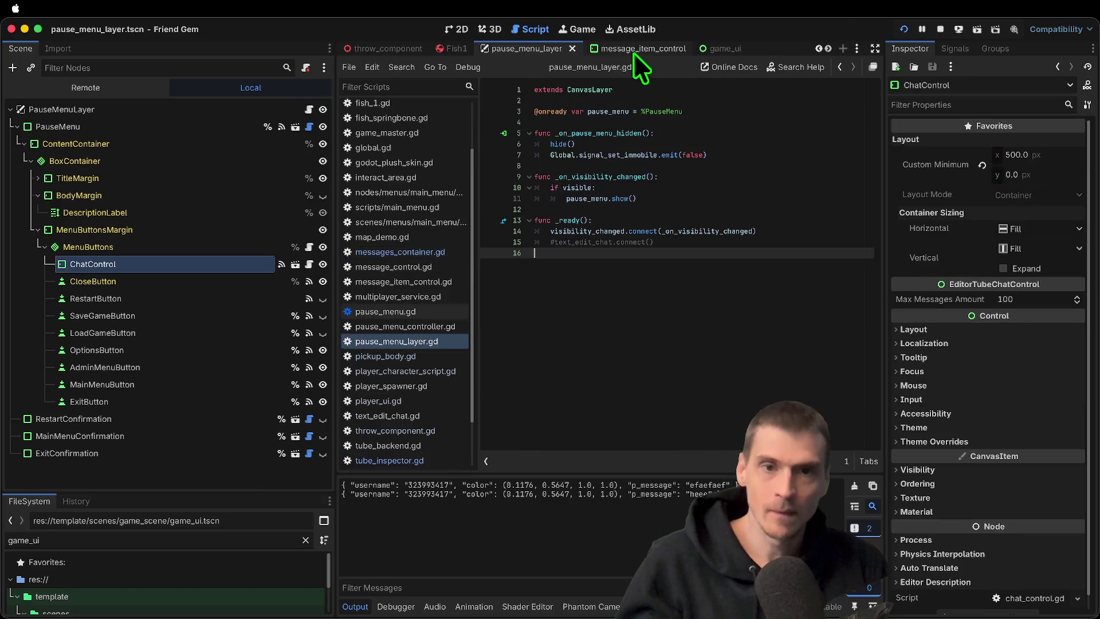
middle_click(770, 47)
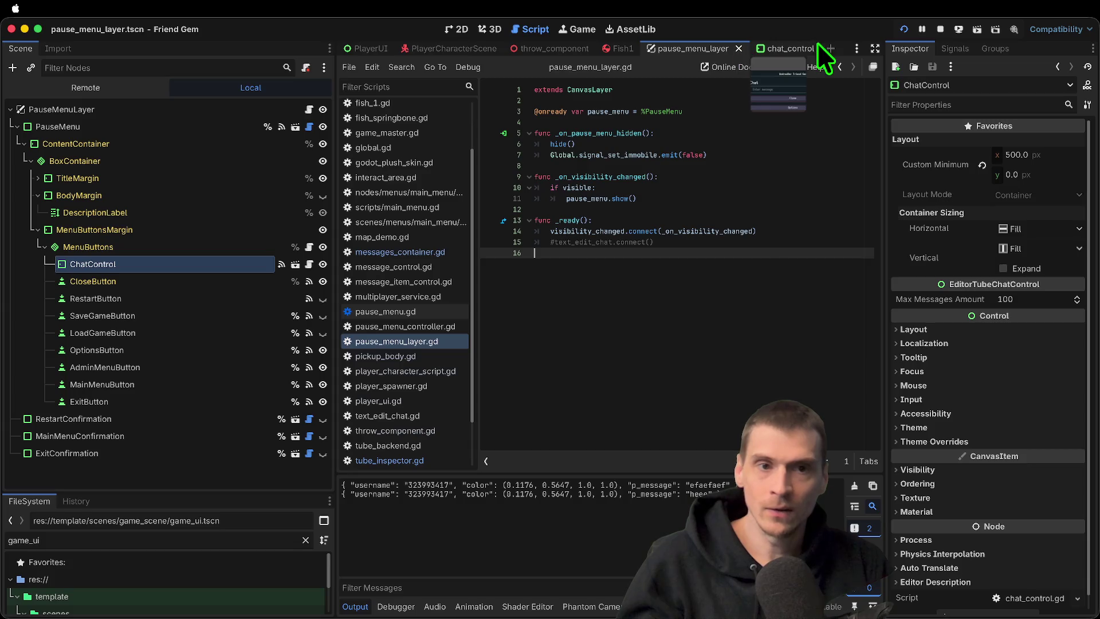
scroll(103, 573, "down", 2)
double_click(113, 611)
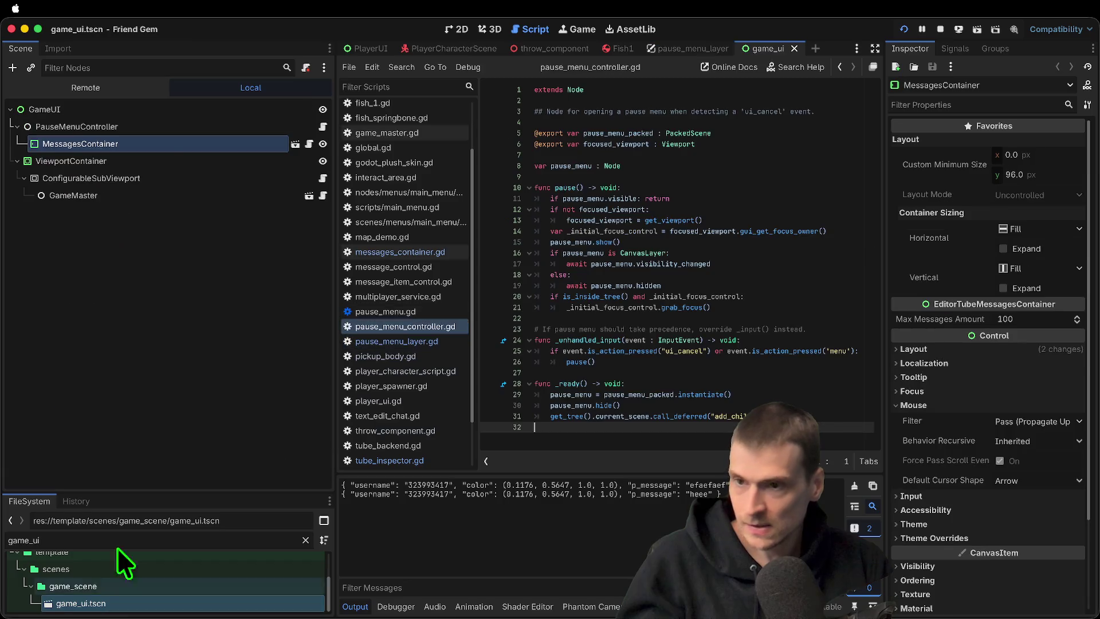
Set MessagesContainer's Mouse Filter to Ignore, then save and run the game
left_click(177, 130)
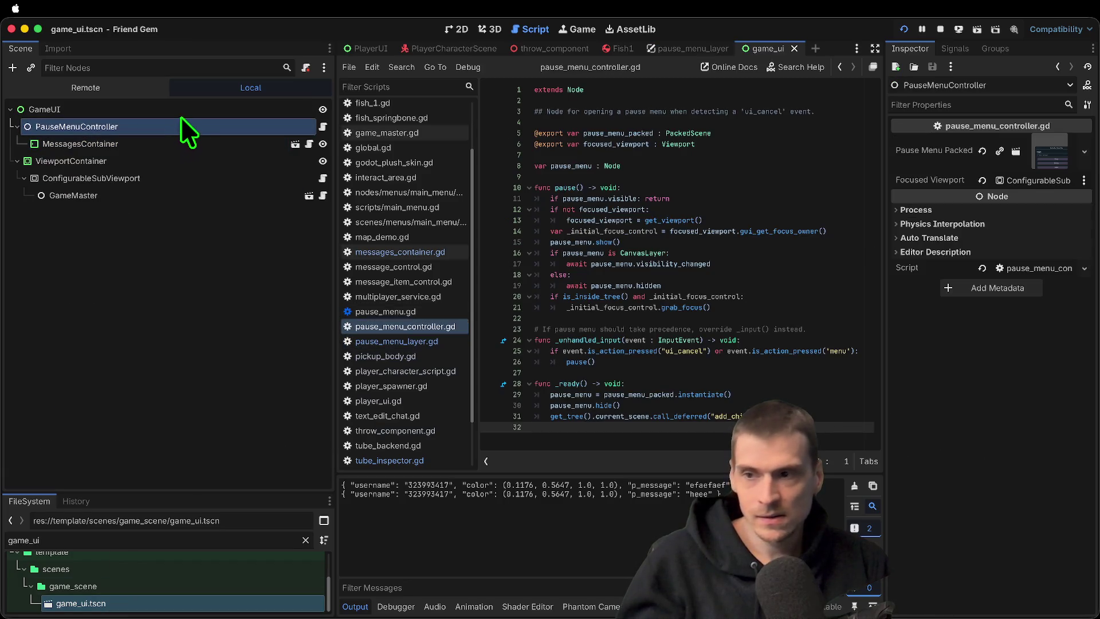
left_click(150, 240)
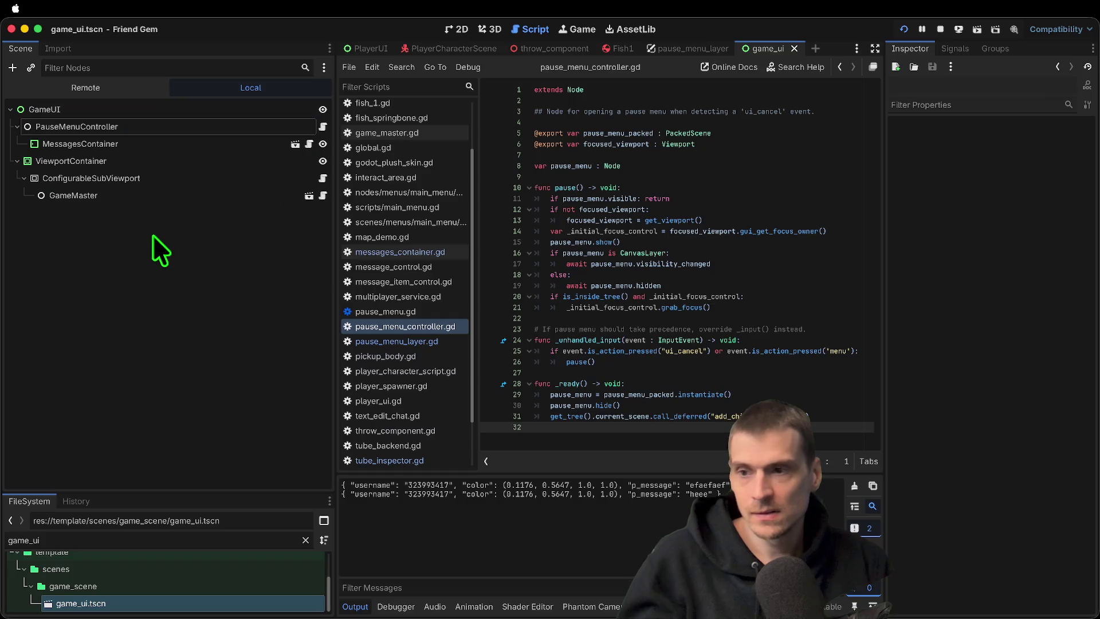
left_click(225, 126)
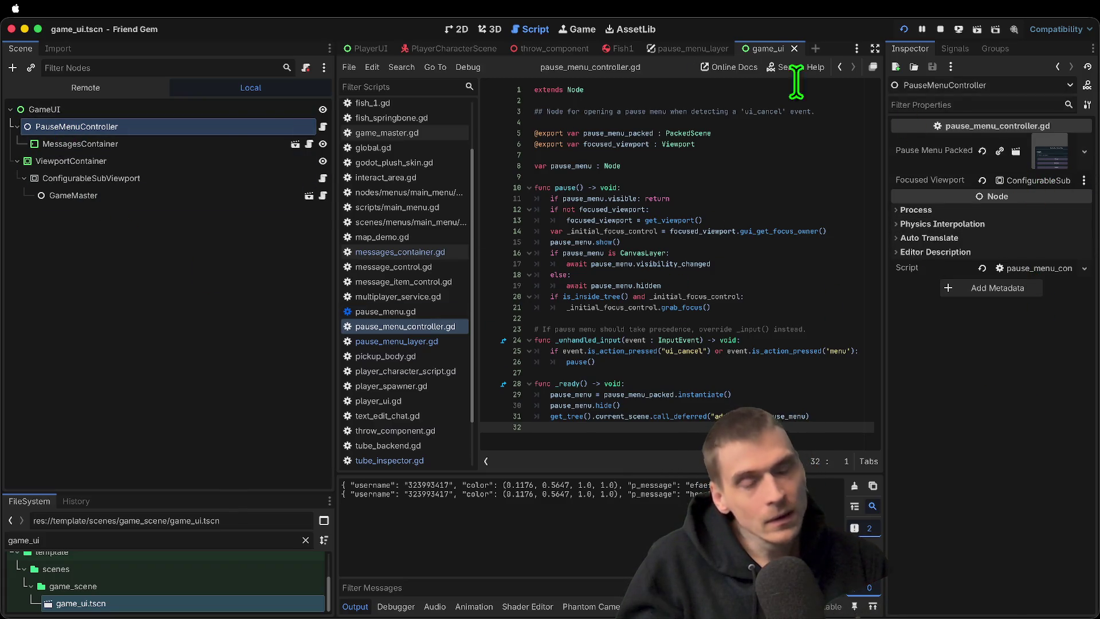
left_click(184, 143)
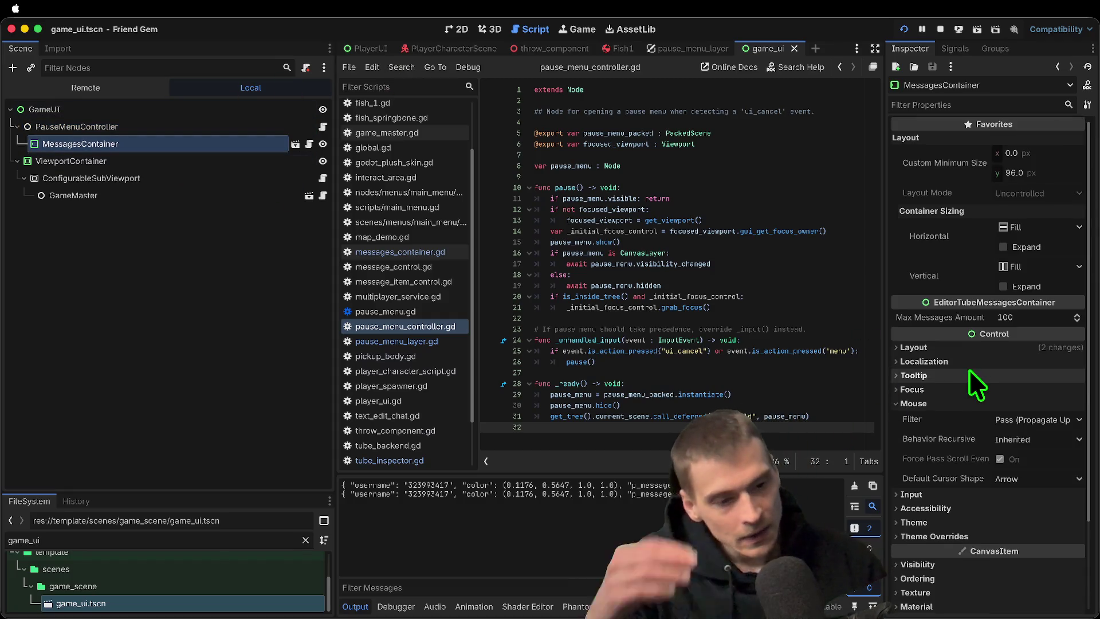
scroll(974, 364, "down", 3)
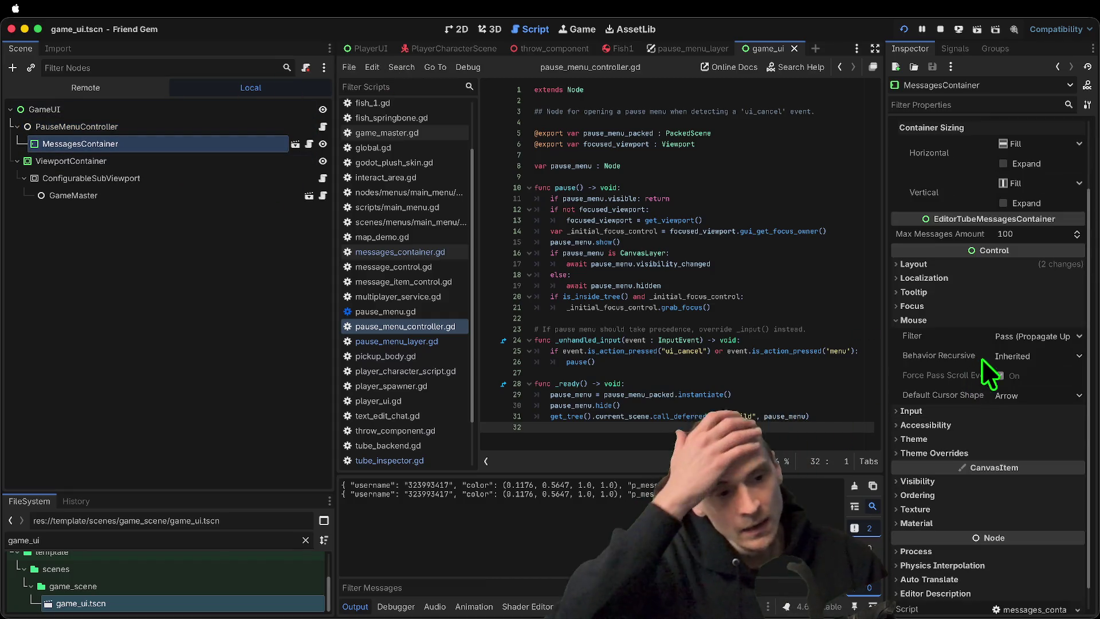
left_click(1046, 340)
left_click(1036, 380)
key("super+r")
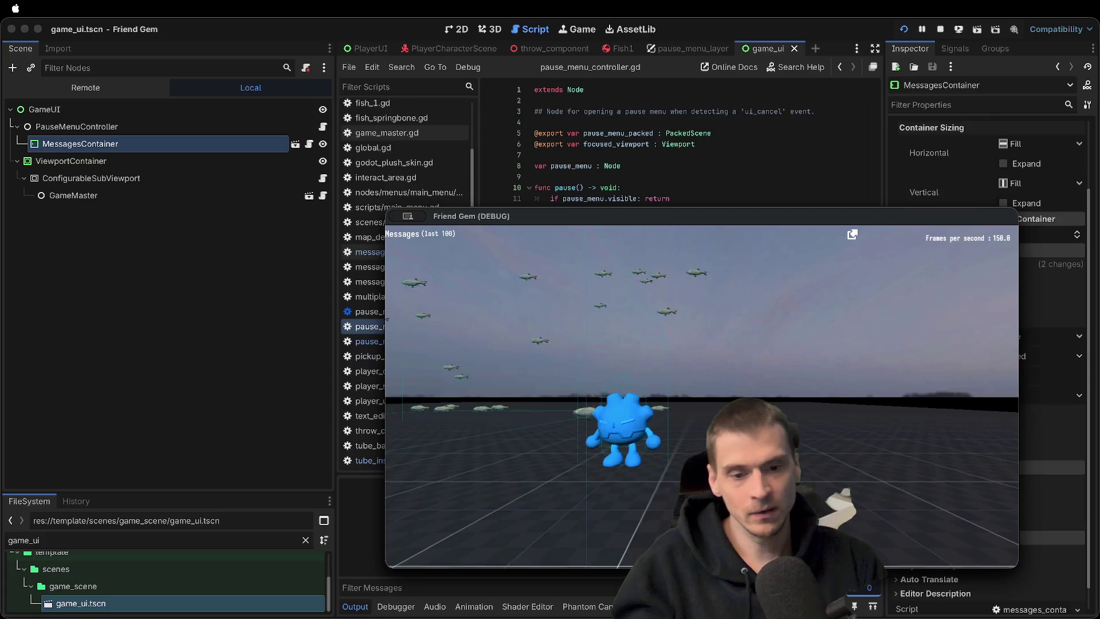
Test the pause menu and walk the character around in the running game, then return to the editor
key("Escape")
left_click(722, 381)
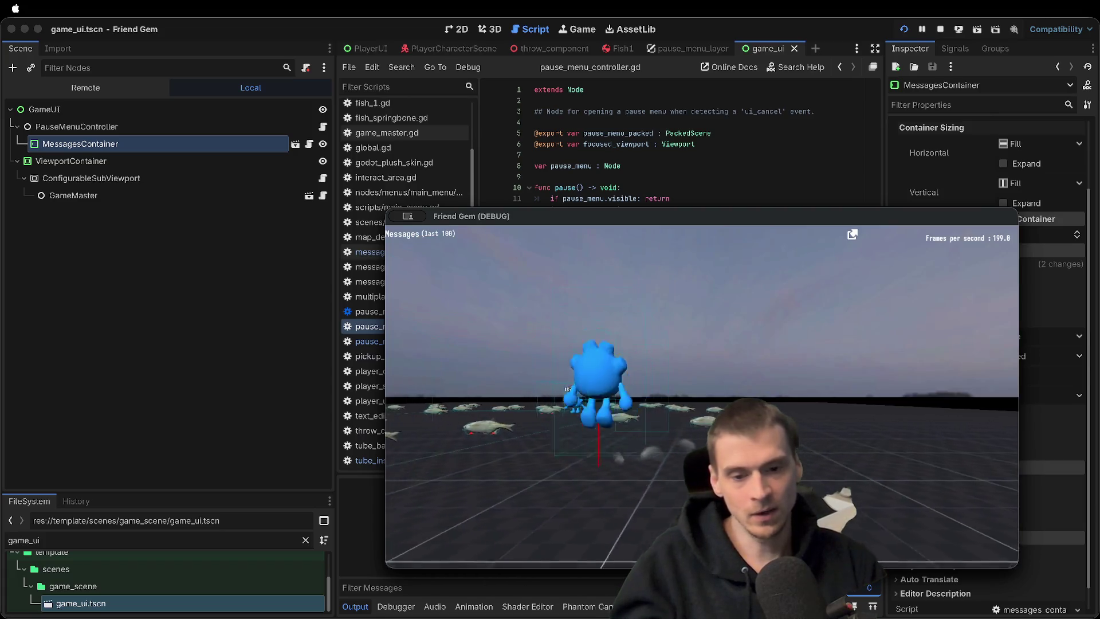
key("w")
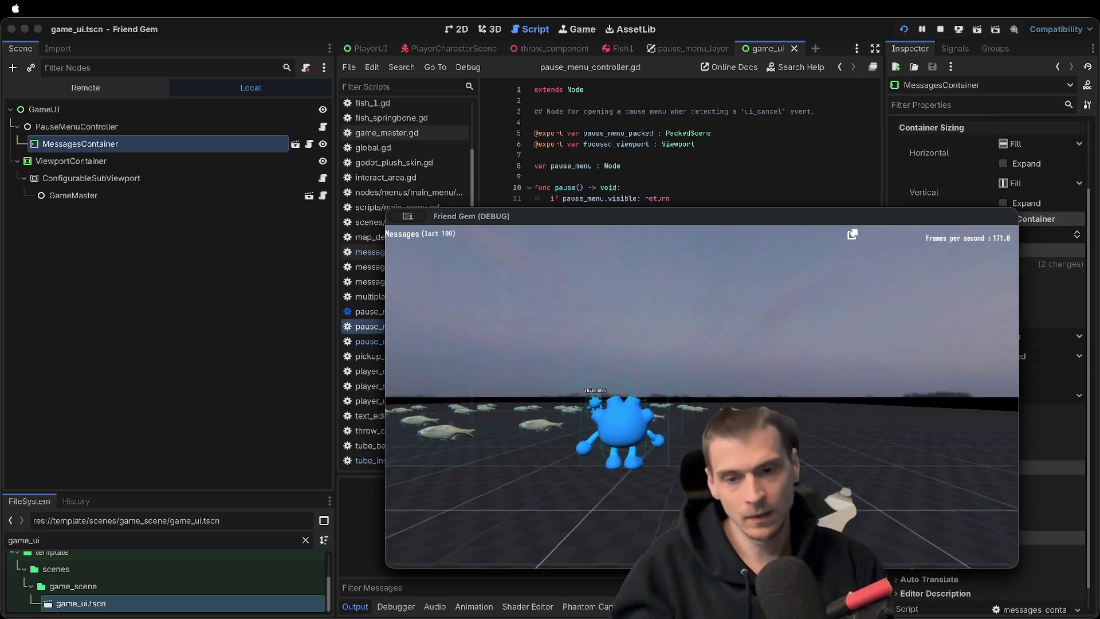
key("s")
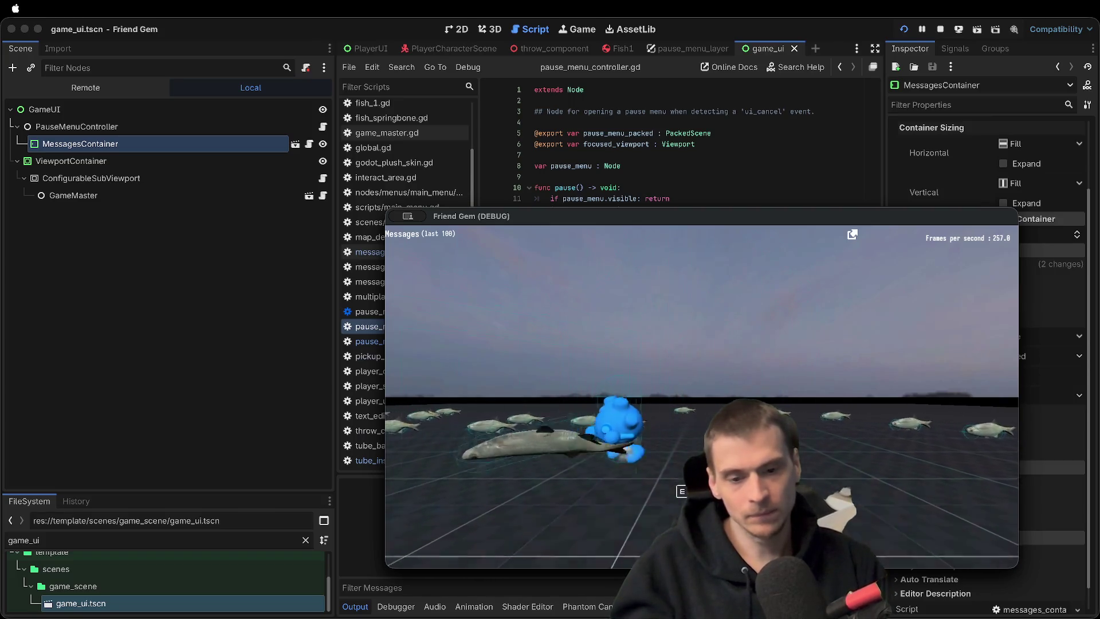
key("s")
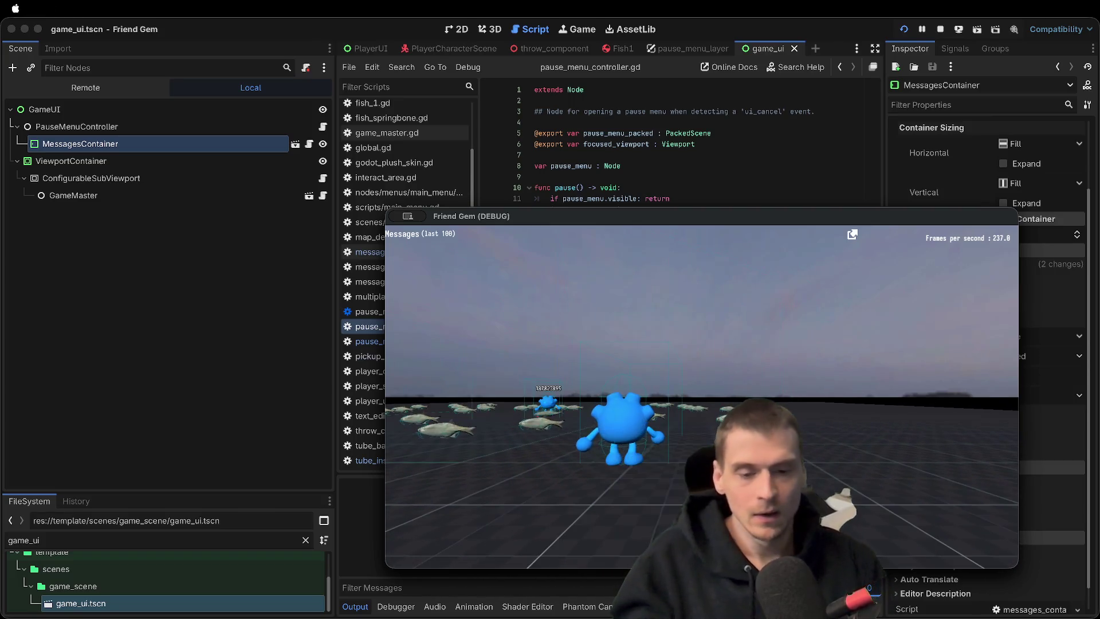
left_click(706, 412)
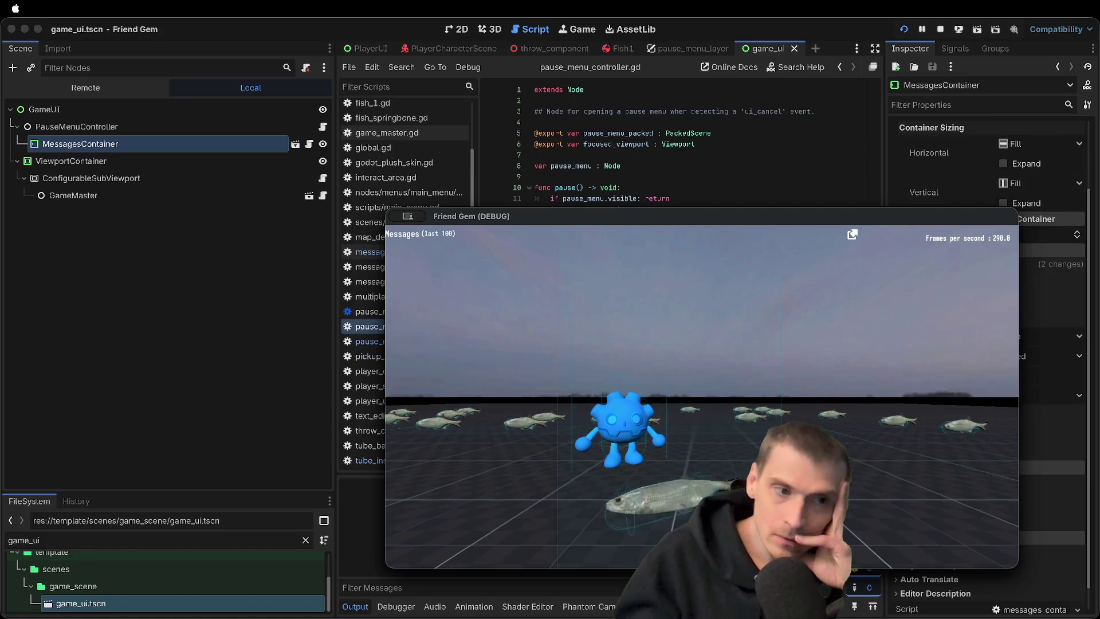
key("Escape")
key("Escape")
key("Escape")
left_click(703, 395)
left_click(299, 328)
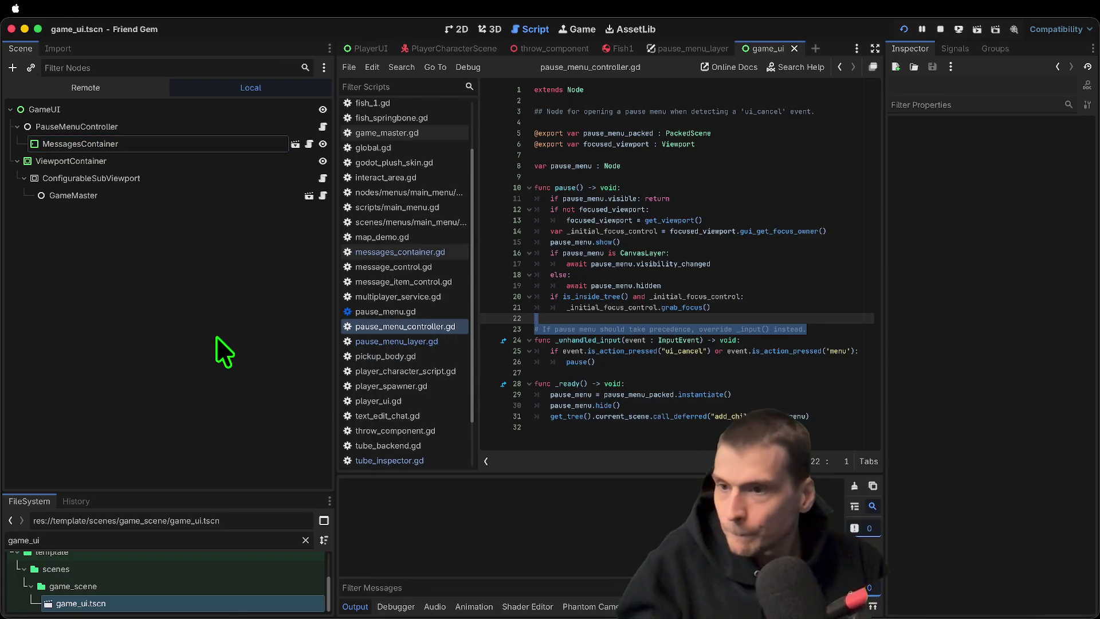
Select the GameUI root and open the Create New Node dialog, searching 'ca'
key("super+shift+o")
type("canv")
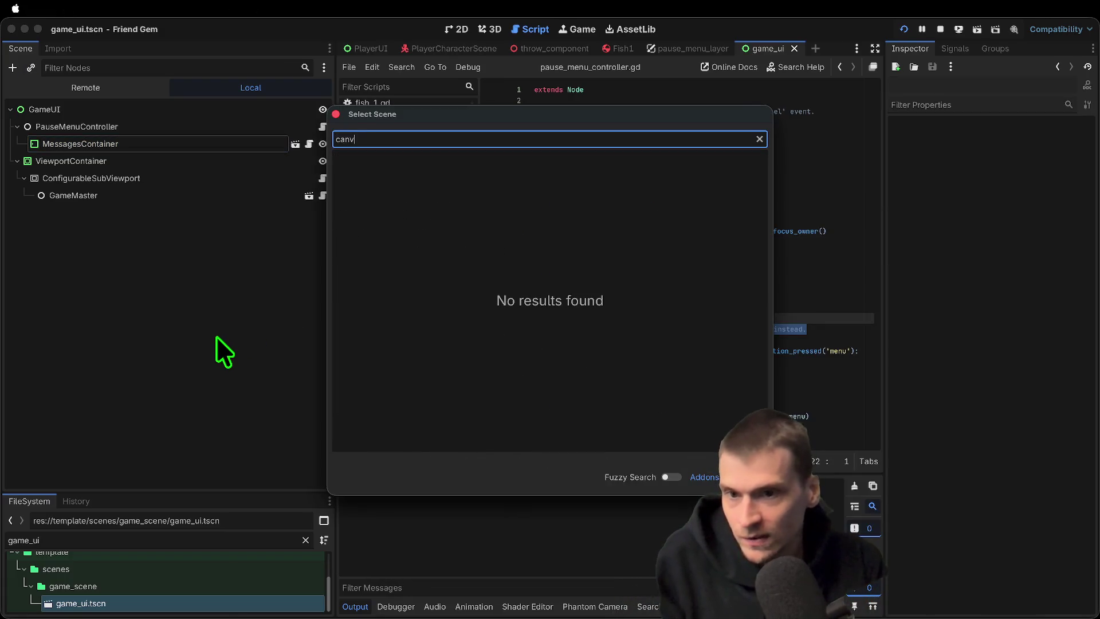
key("Escape")
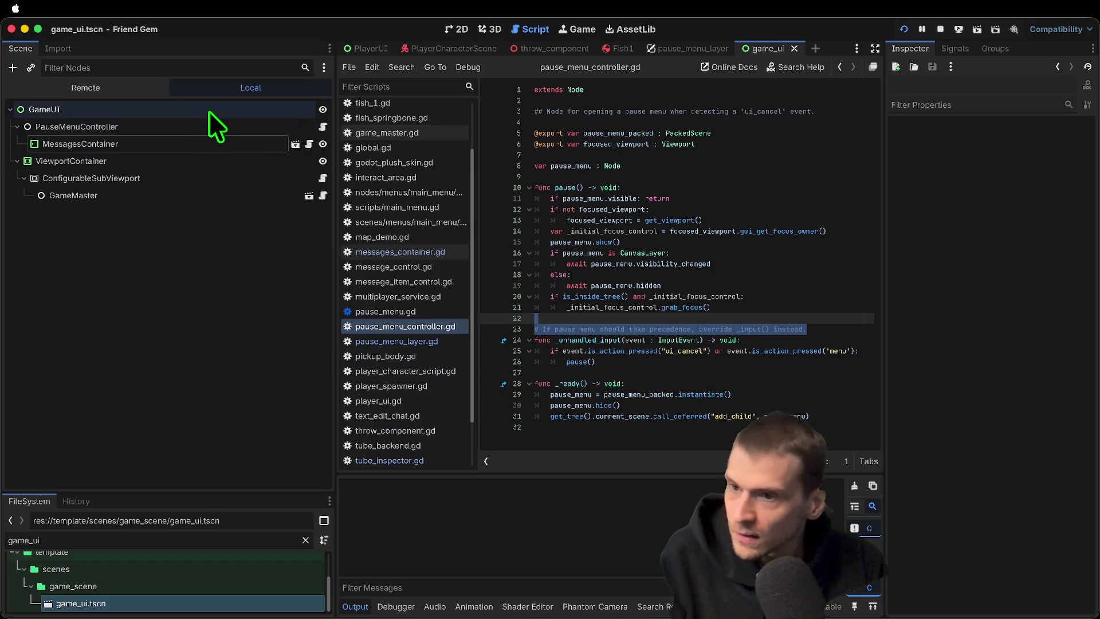
left_click(208, 108)
key("super+shift+a")
type("ca")
key("Escape")
key("super+a")
Add a CanvasLayer as GameUI's first child and move MessagesContainer inside it
type("ca")
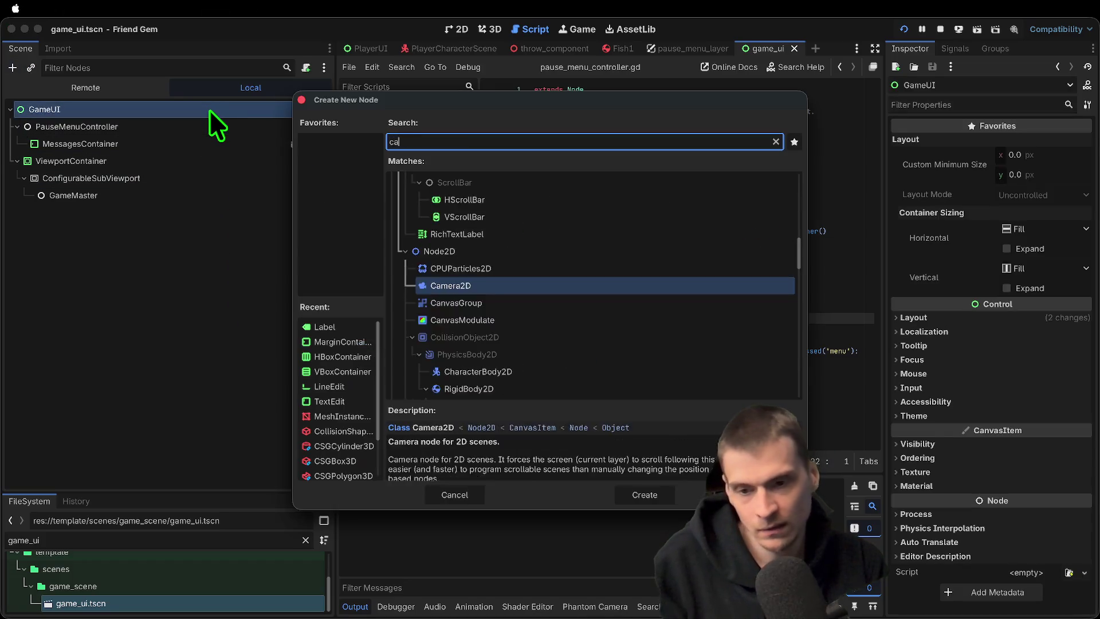
type("nva")
key("Down")
key("Down")
key("Down")
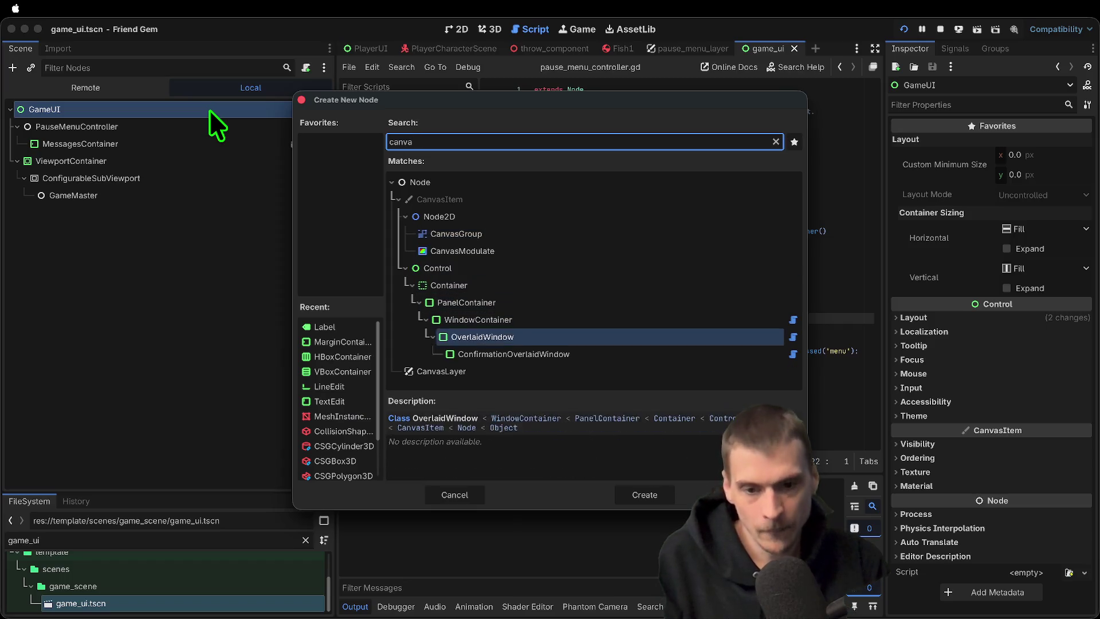
key("Return")
left_click_drag(77, 212, 86, 117)
left_click_drag(92, 161, 137, 127)
Inspect the CanvasLayer's process, layer and transform settings in the 2D view, leaving them unchanged
left_click(462, 29)
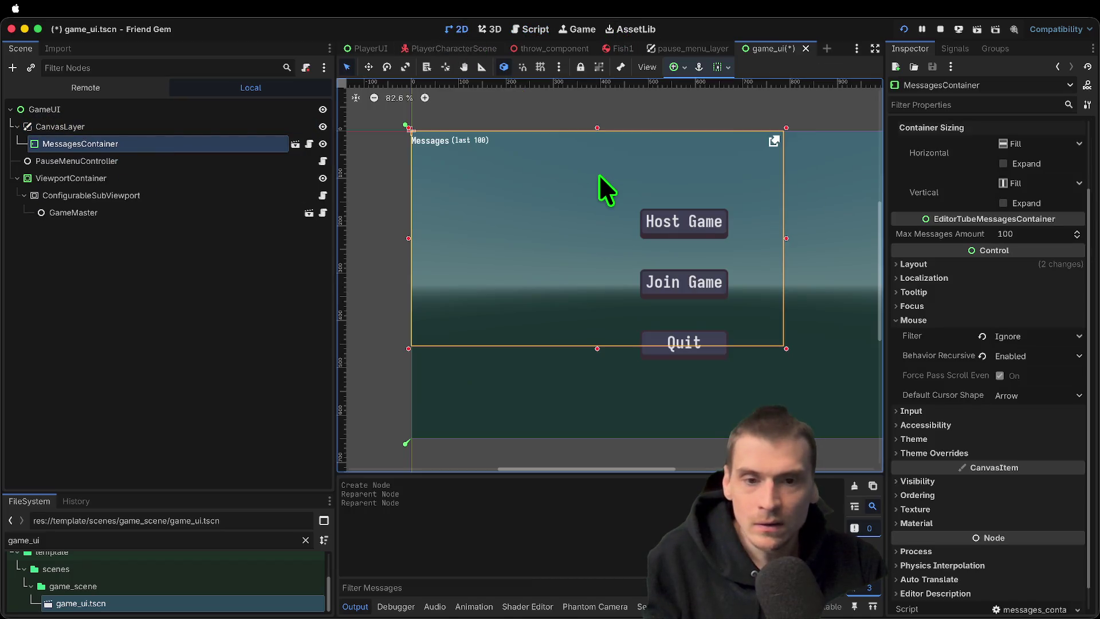
left_click(240, 304)
left_click(221, 162)
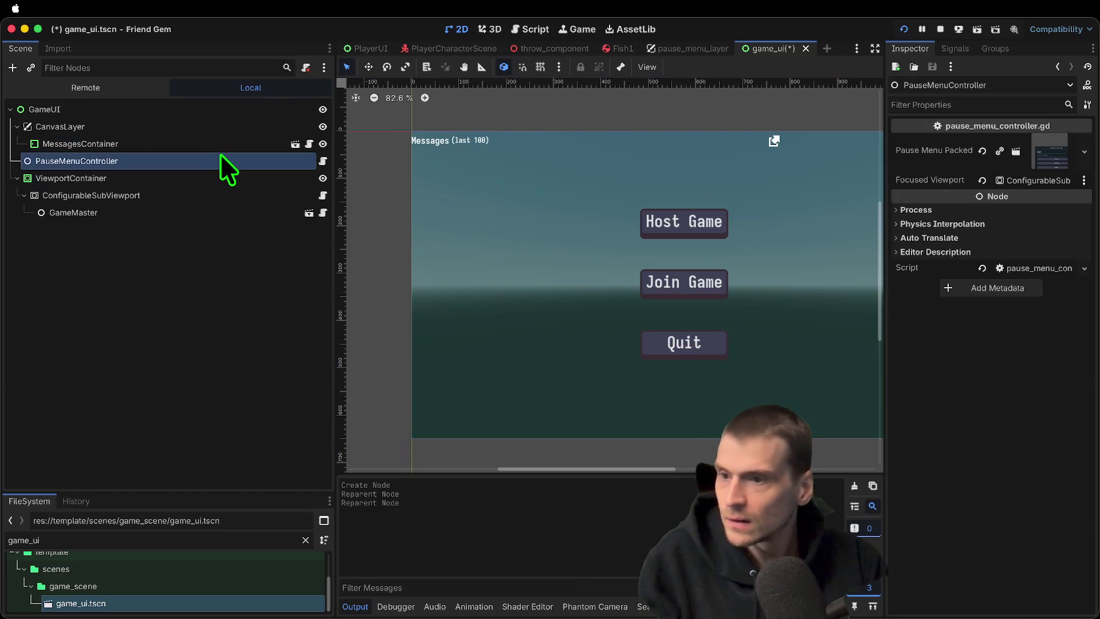
left_click(184, 127)
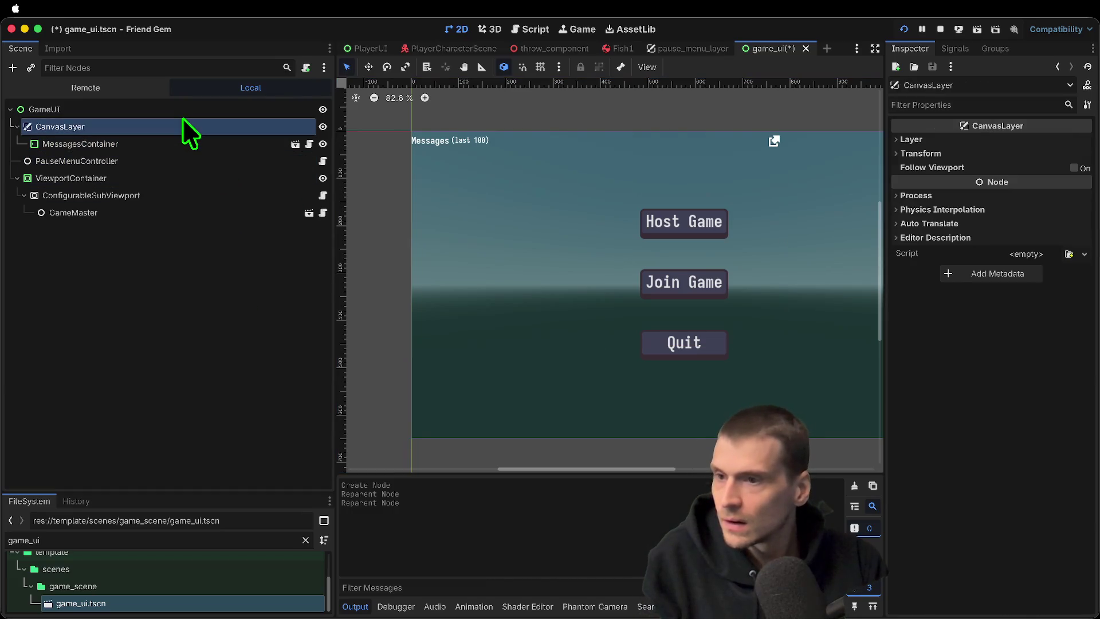
left_click(967, 196)
left_click(1061, 211)
left_click(1062, 210)
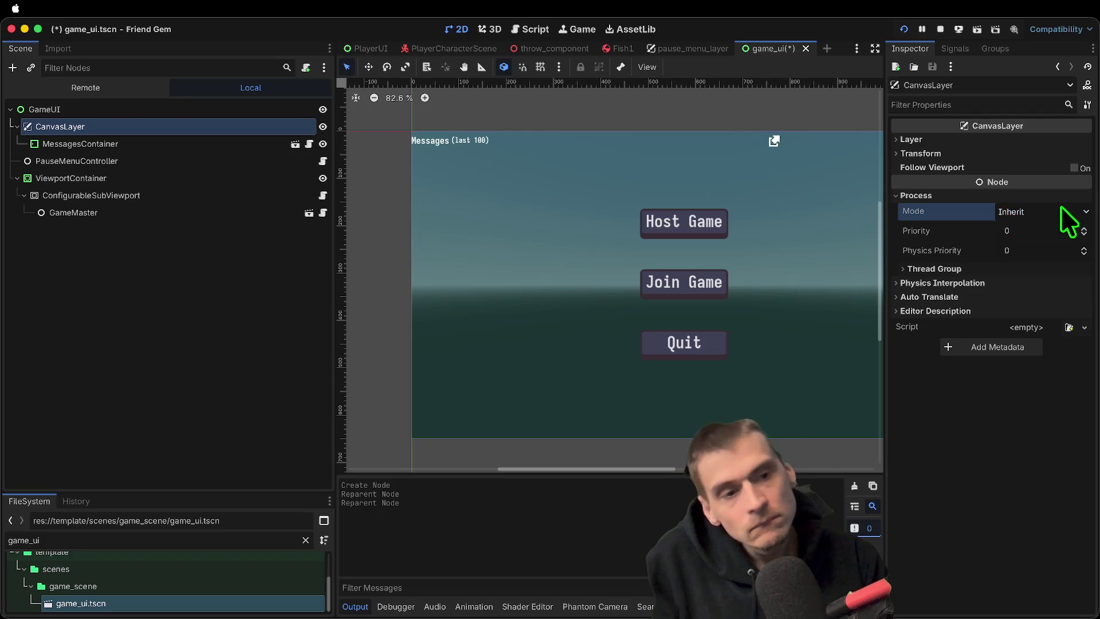
left_click(958, 139)
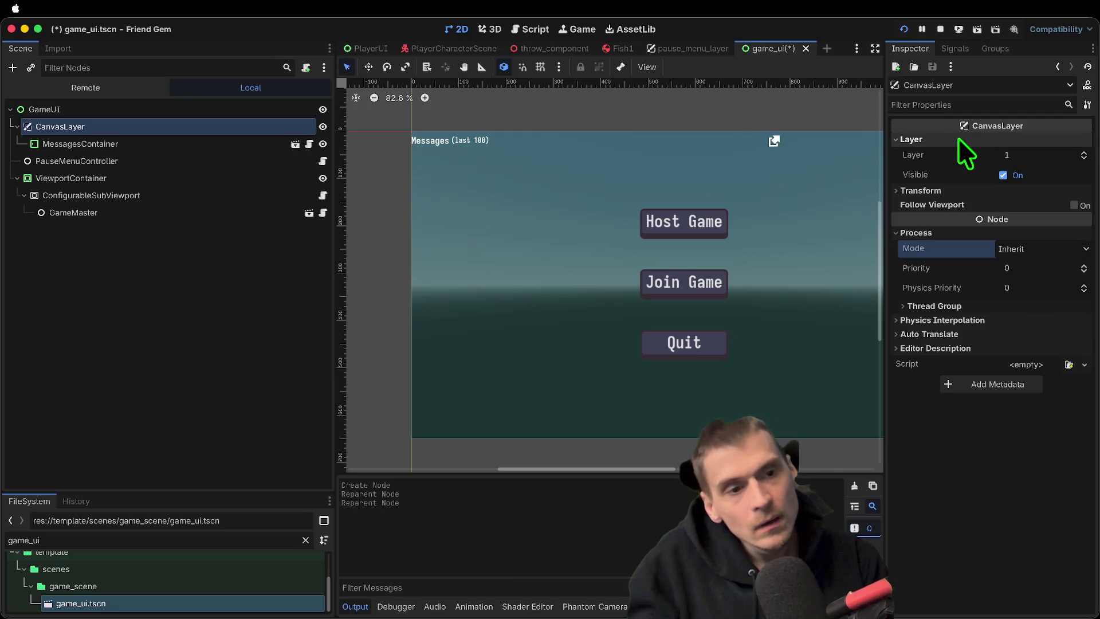
left_click(996, 178)
left_click(985, 190)
left_click(985, 190)
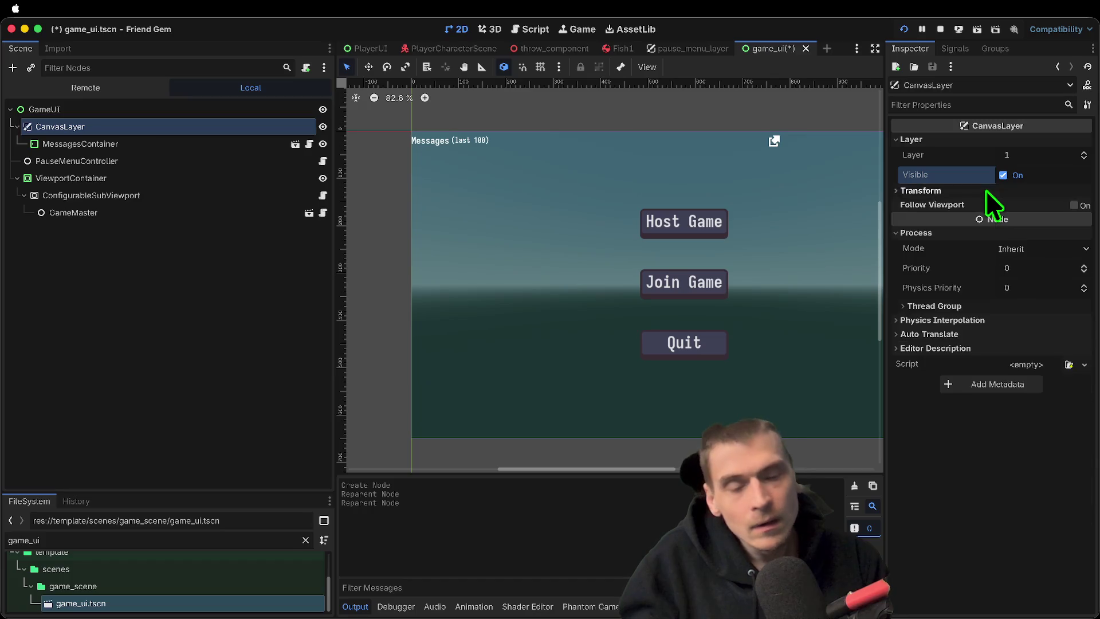
Save the game_ui scene and run the game to check the Messages overlay
left_click(164, 142)
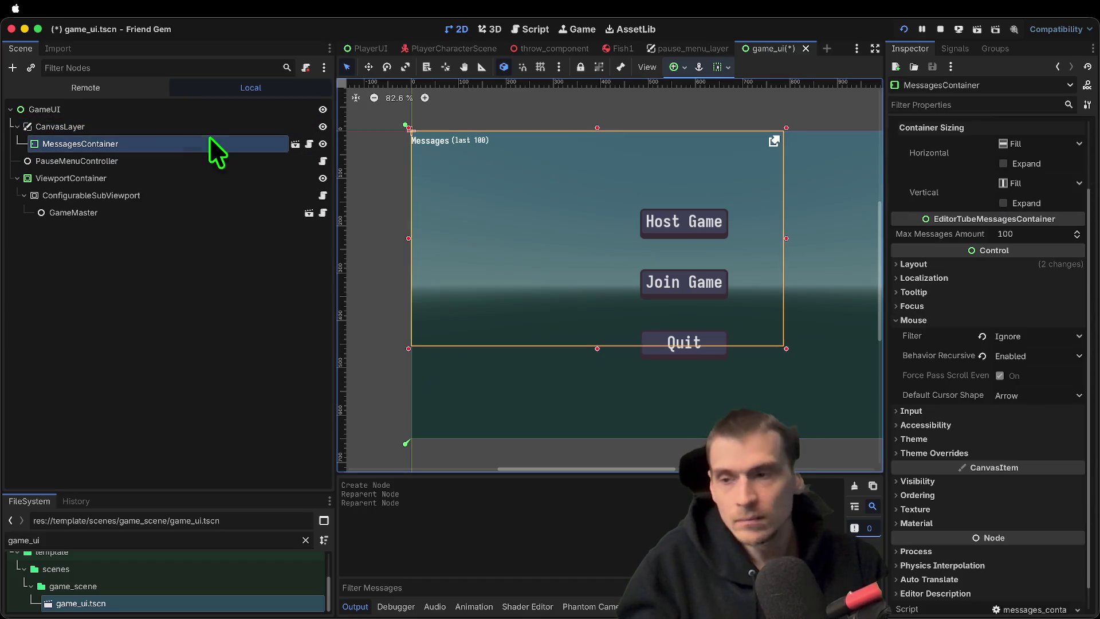
key("super+s")
key("super+b")
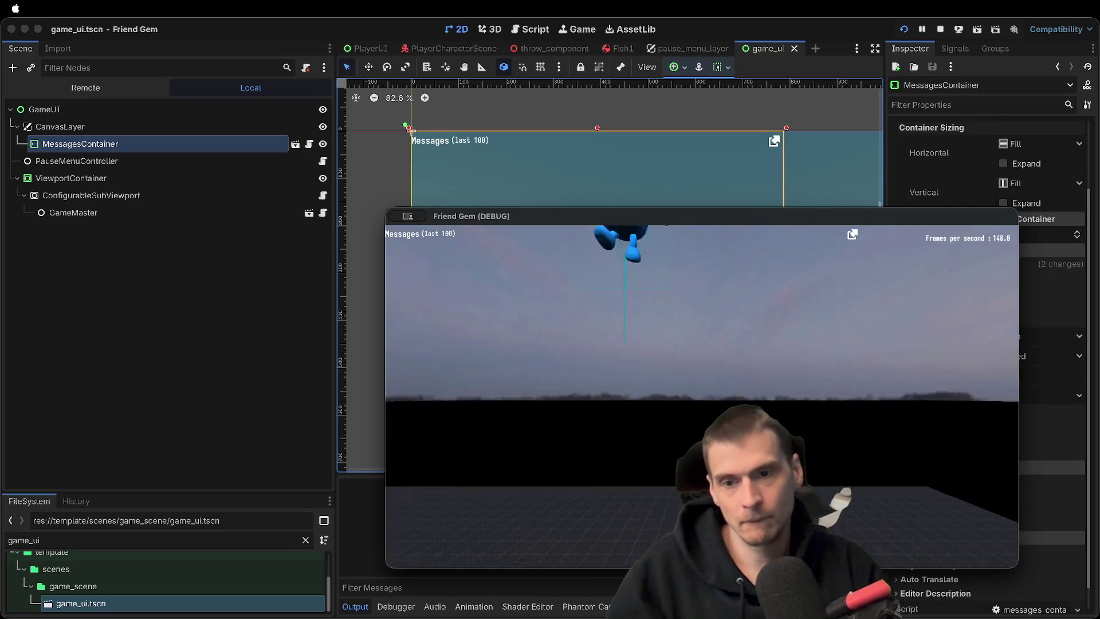
In the running game, type 'e' into the chat field while the pause menu is open, then resume
key("Escape")
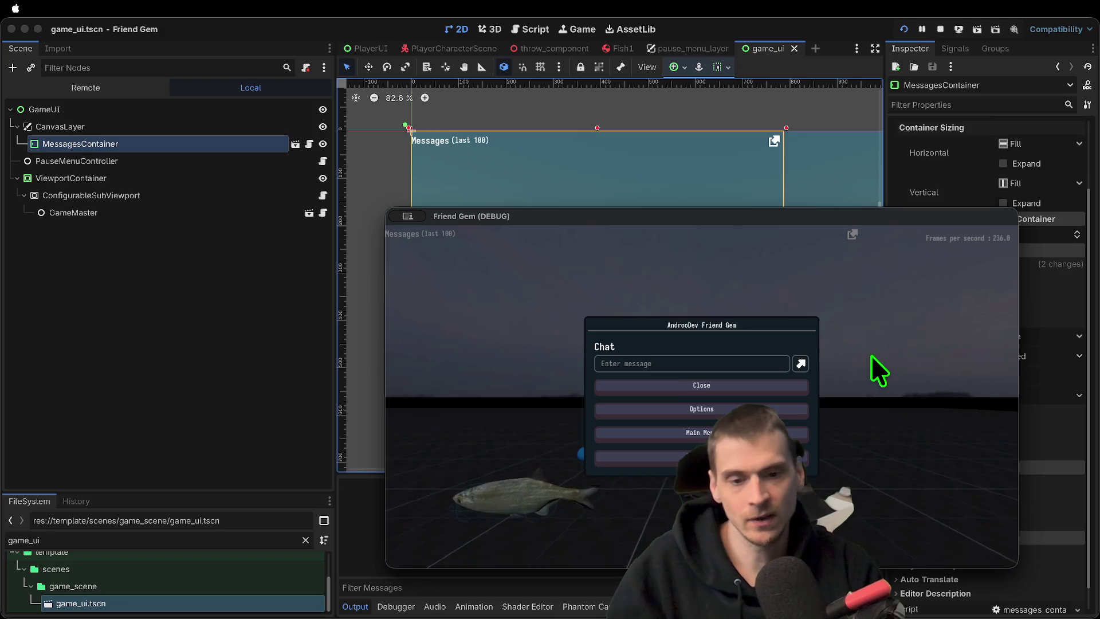
left_click(745, 363)
type("e")
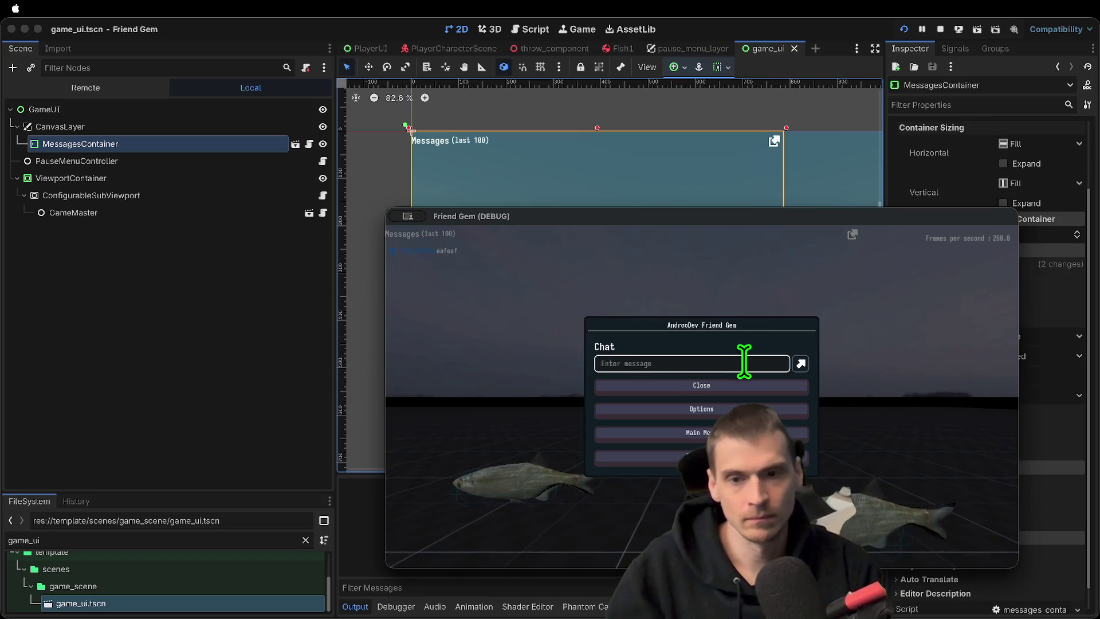
key("Escape")
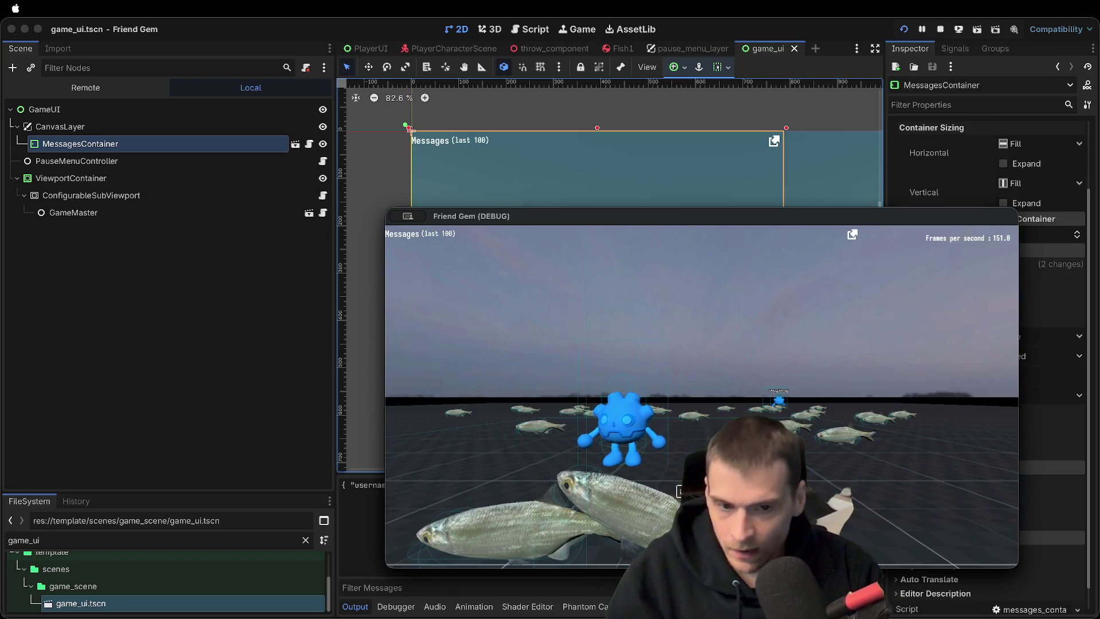
key("super+Tab")
Hide the CanvasLayer and check the running game without the messages overlay
left_click(164, 109)
left_click(164, 126)
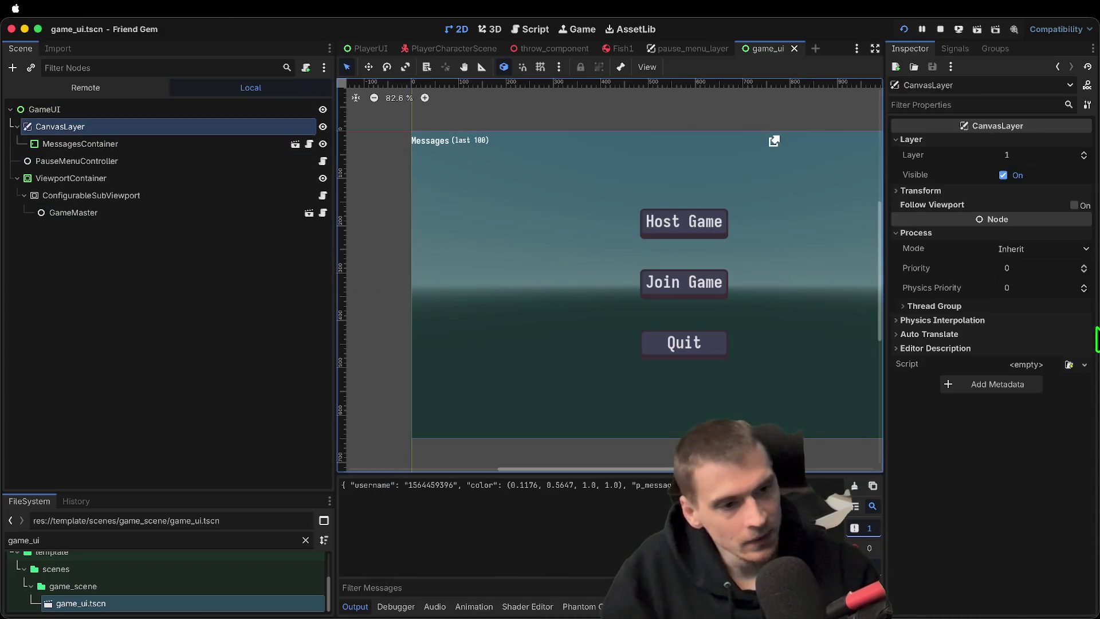
left_click(323, 126)
key("super+Tab")
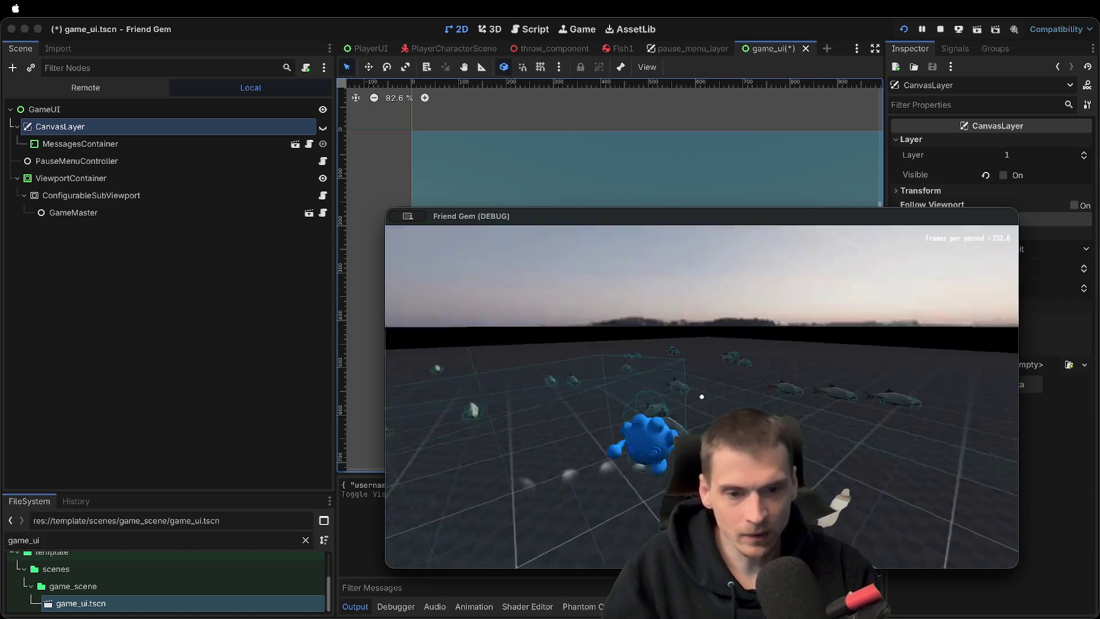
key("Escape")
left_click(700, 404)
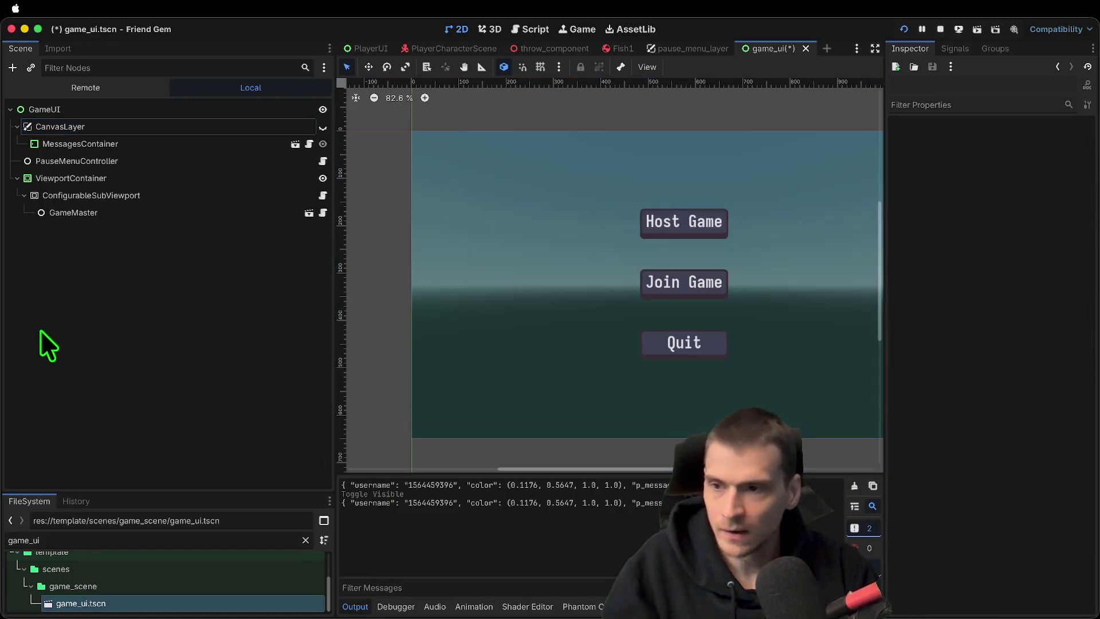
Turn on Show Behind Parent in MessagesContainer's Visibility settings and return to the game
left_click(132, 125)
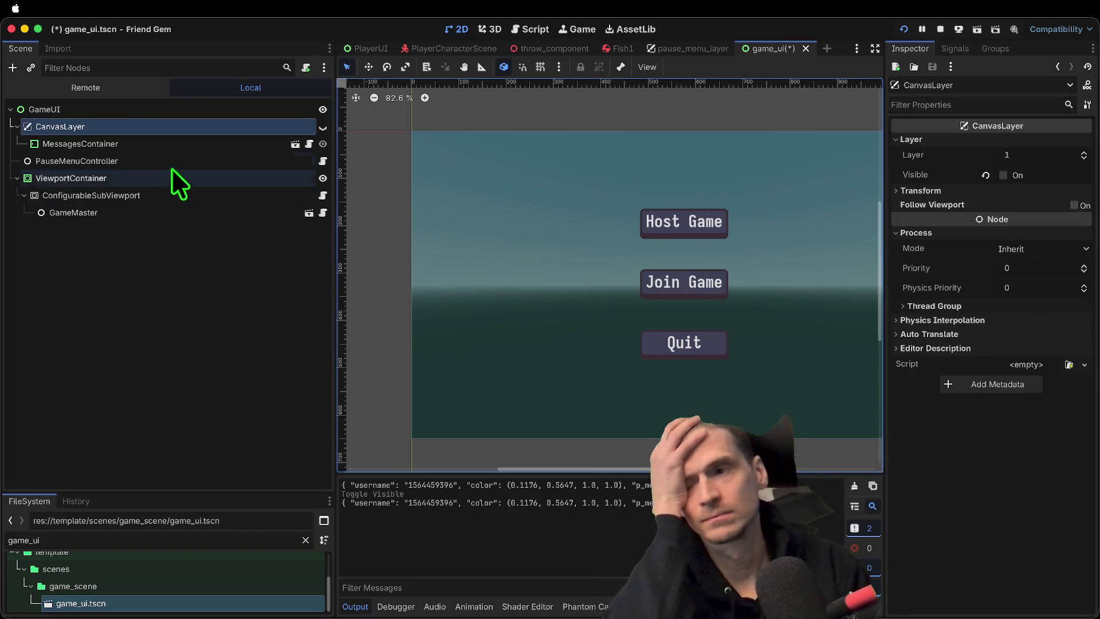
left_click(187, 143)
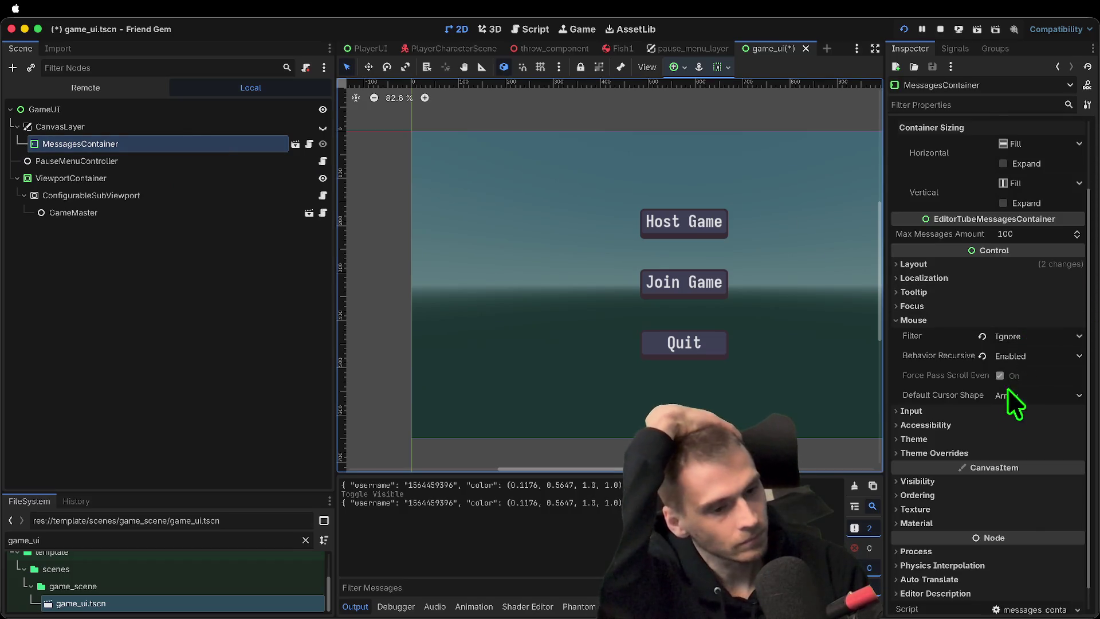
left_click(1006, 413)
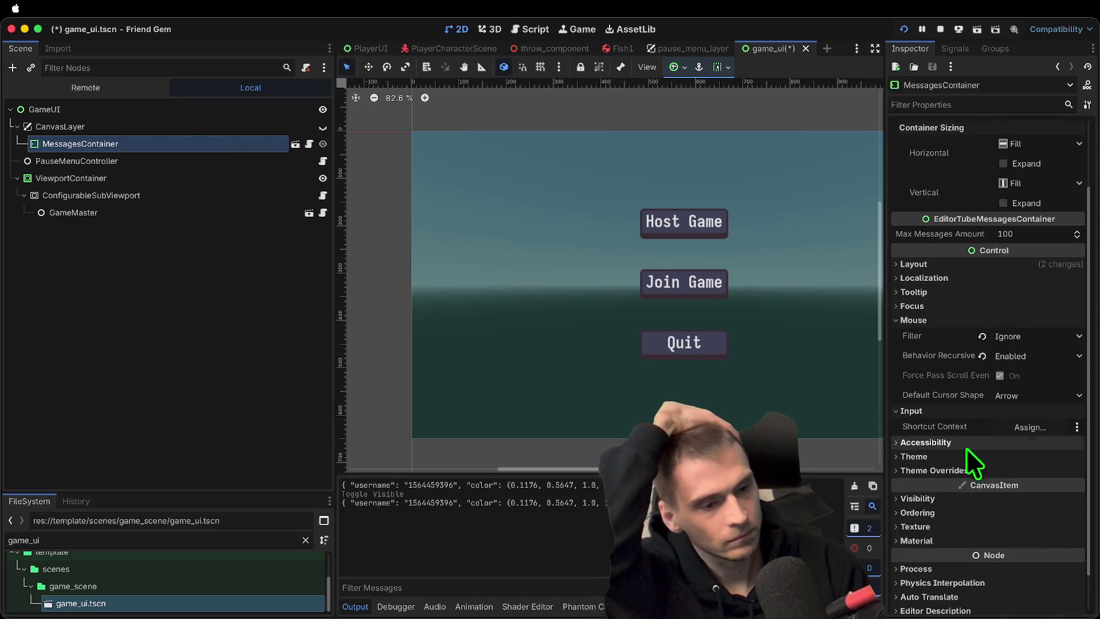
scroll(966, 447, "down", 2)
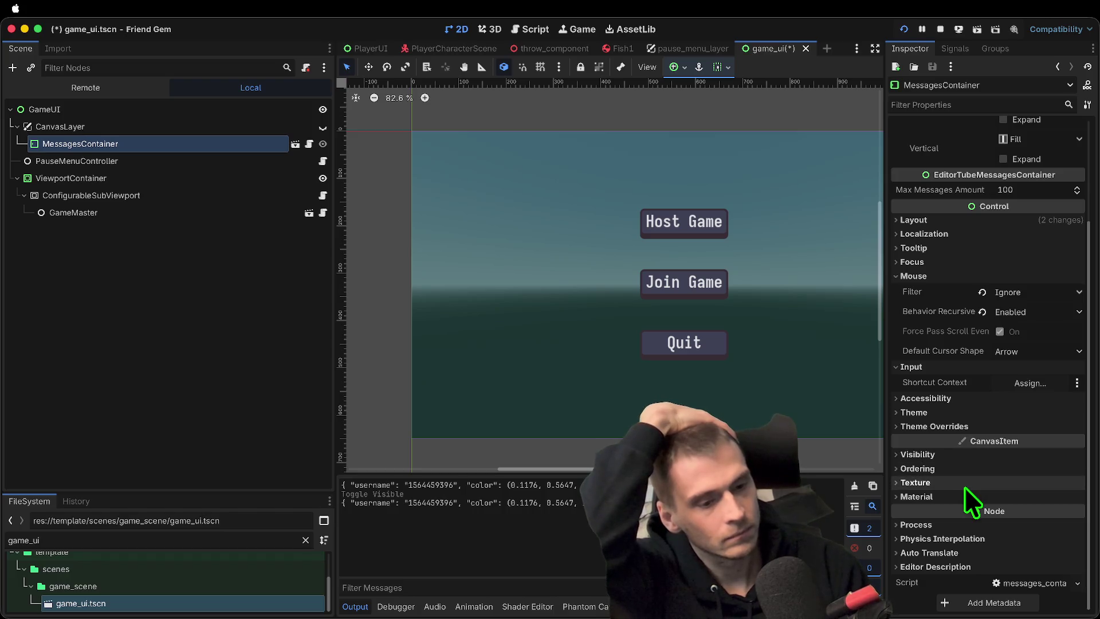
left_click(971, 455)
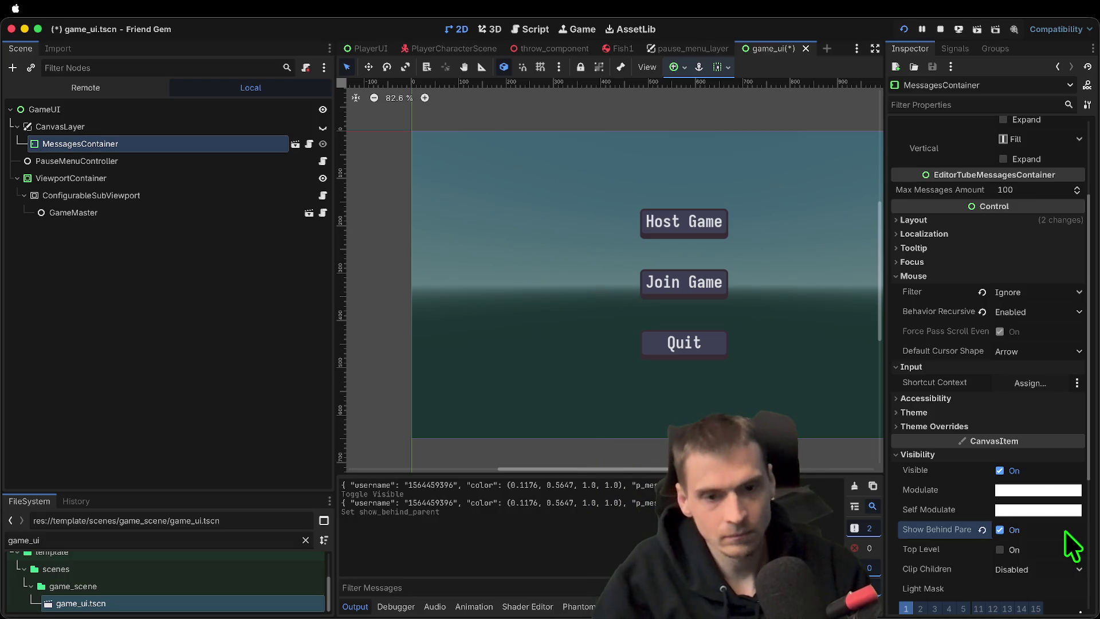
left_click(1055, 528)
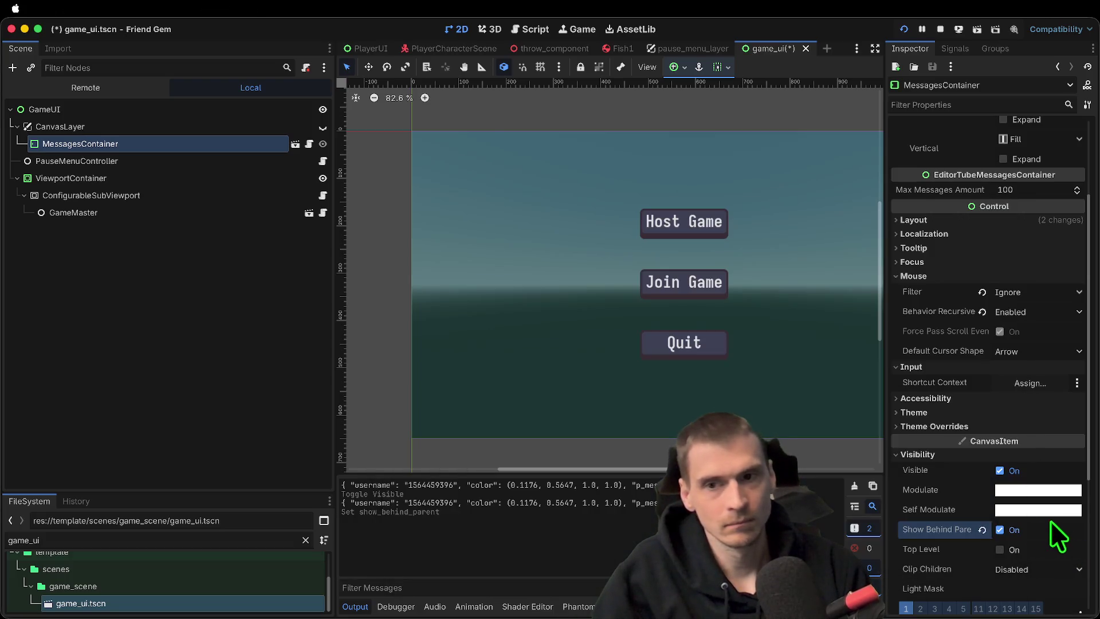
left_click(323, 144)
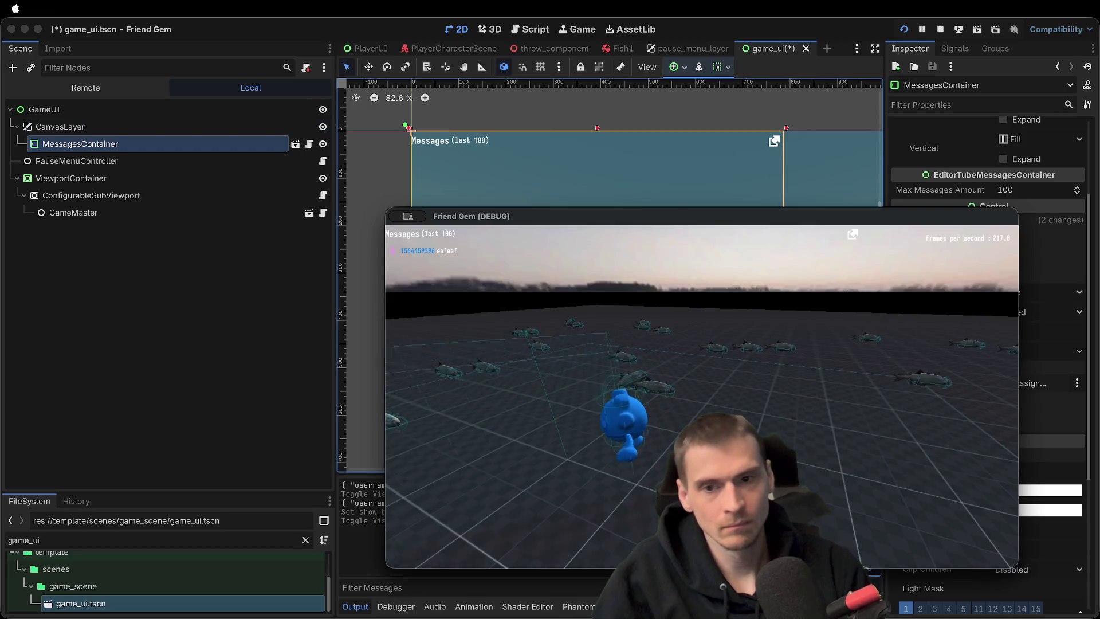
Recheck the pause menu, then expand MessagesContainer's Focus, Tooltip, Localization and Layout groups
key("Escape")
key("Escape")
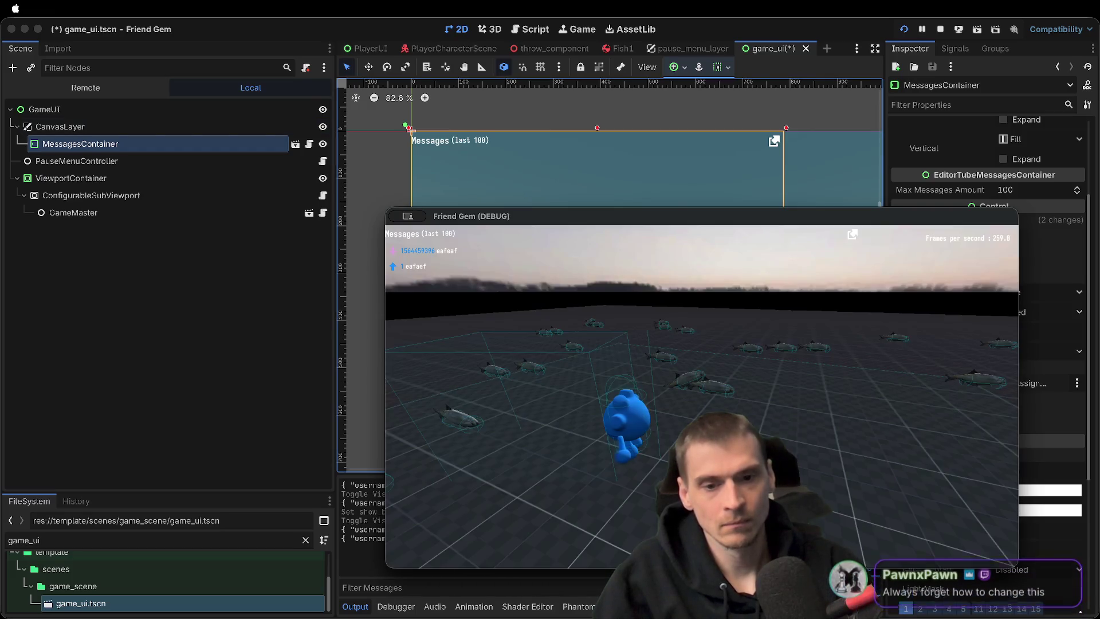
key("super+Tab")
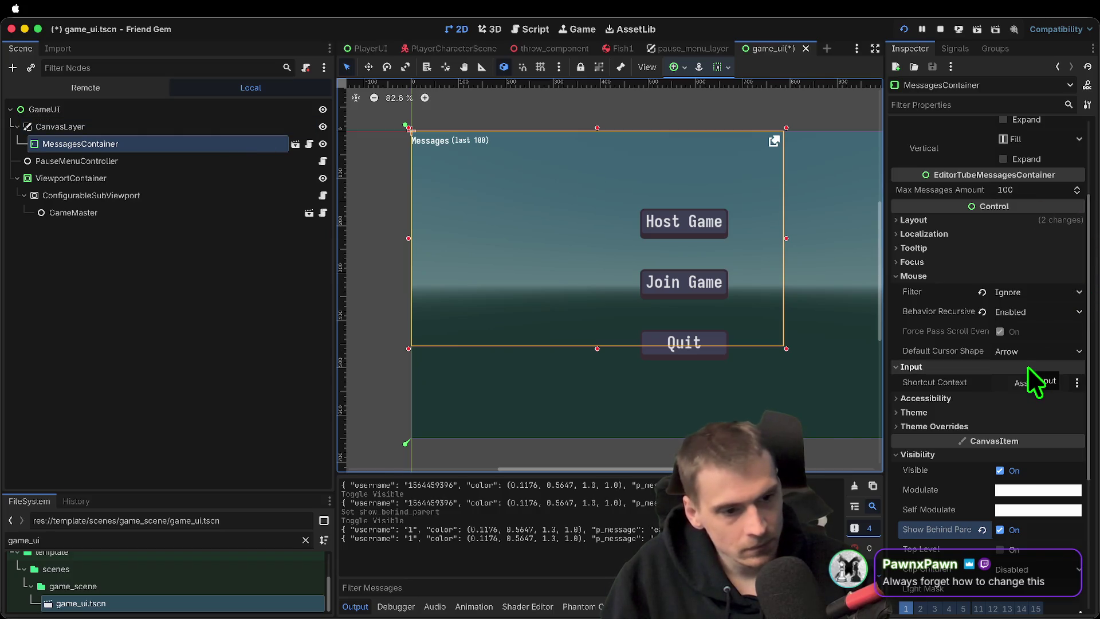
left_click(1022, 275)
left_click(1023, 275)
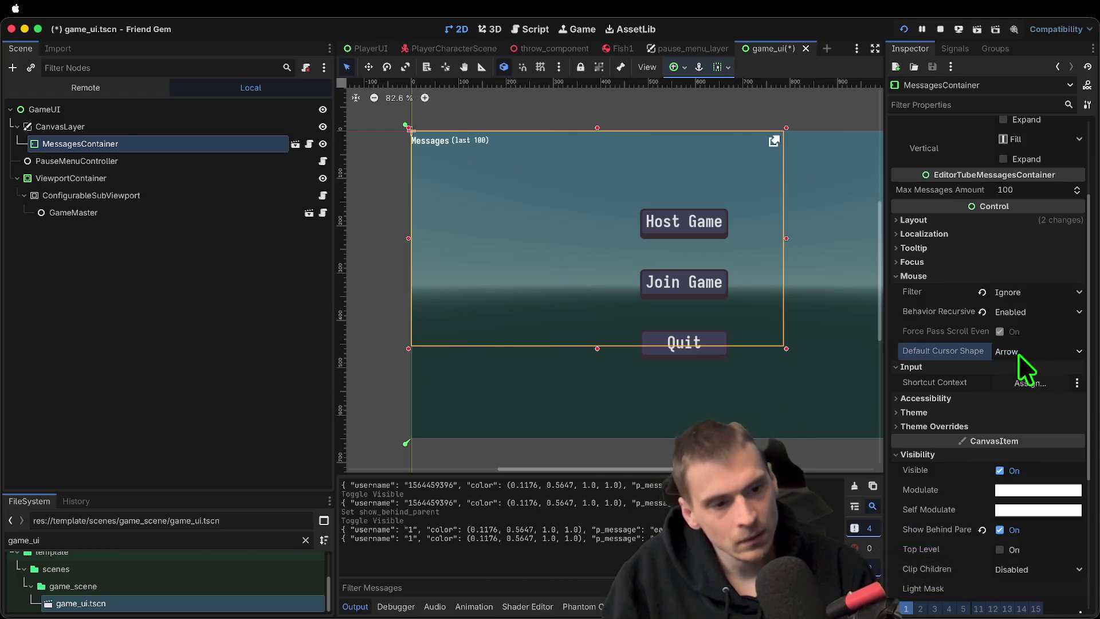
scroll(1016, 350, "up", 3)
left_click(998, 346)
left_click(1006, 331)
left_click(1012, 317)
left_click(1013, 302)
scroll(1026, 172, "down", 20)
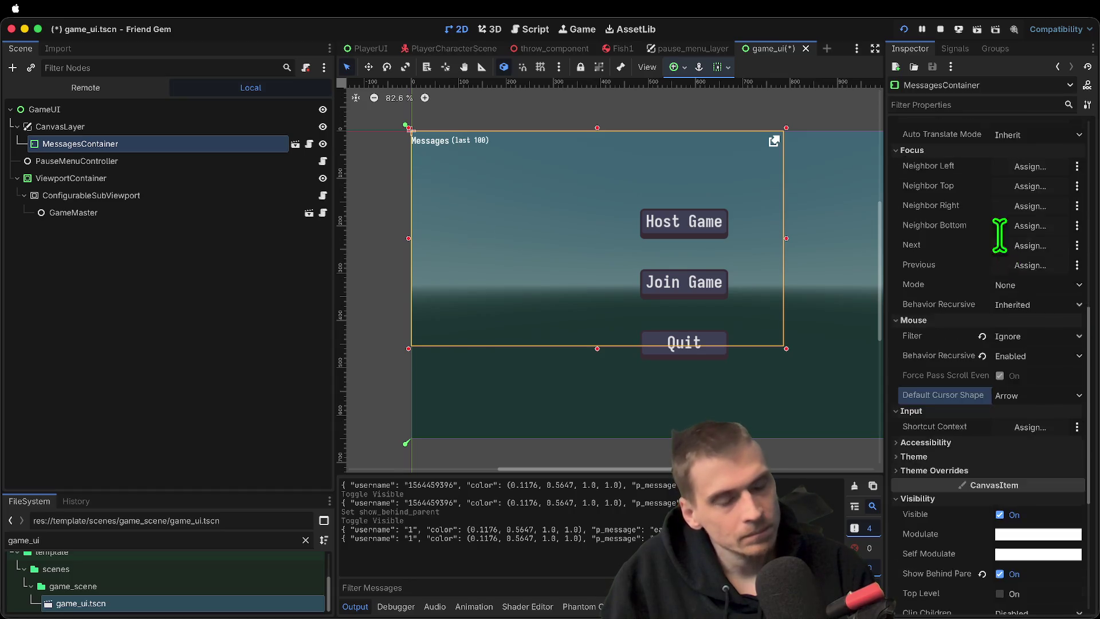
Set MessagesContainer's process mode to Disabled and test the pause menu in the game
left_click(968, 524)
scroll(1039, 533, "down", 3)
left_click(1041, 466)
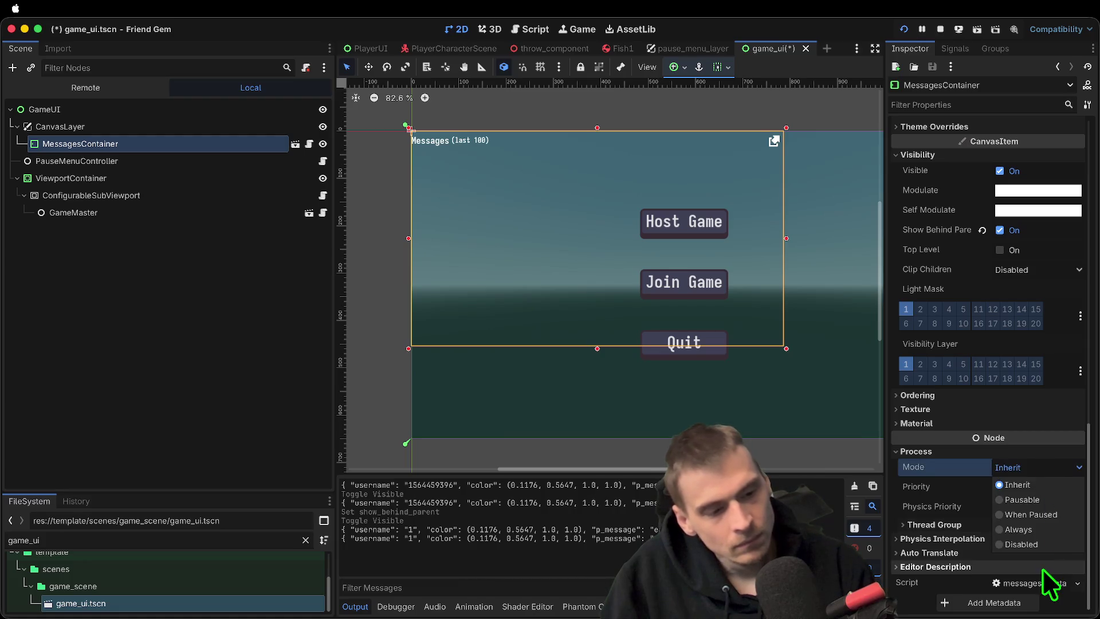
left_click(1031, 544)
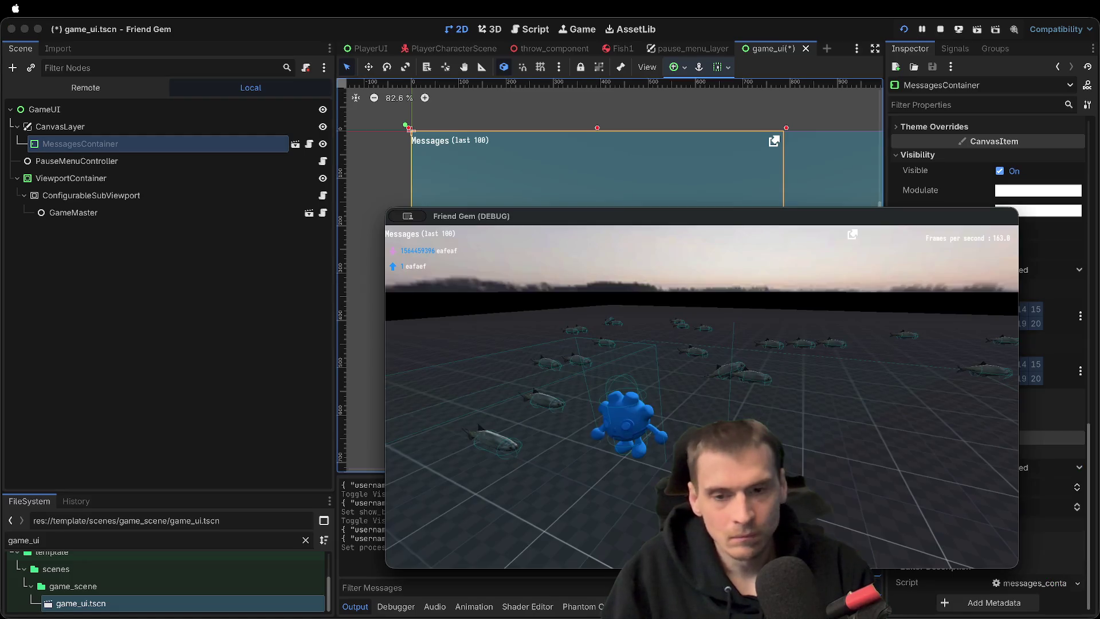
key("Escape")
key("Escape")
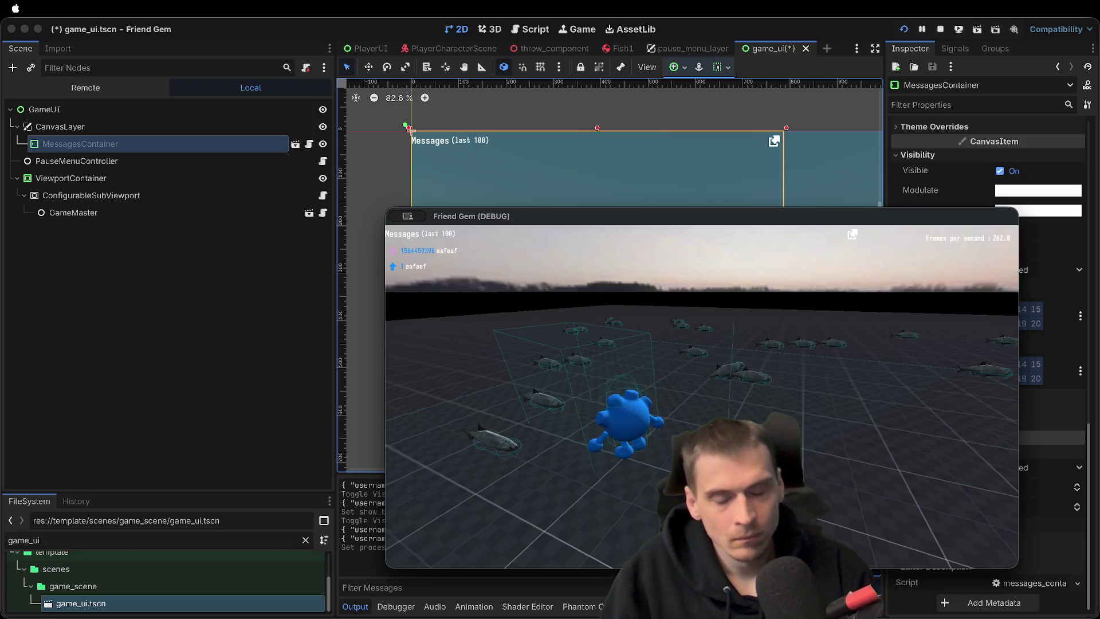
key("super+Tab")
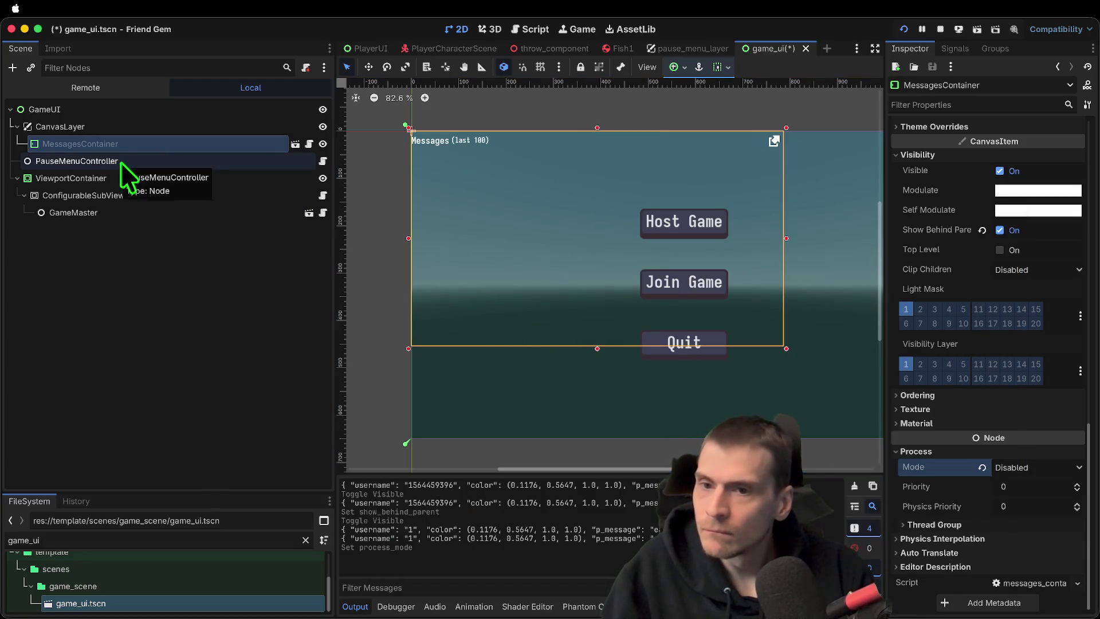
Stop the game, undo recent scene changes, and move MessagesContainer to the top of GameUI
left_click(127, 320)
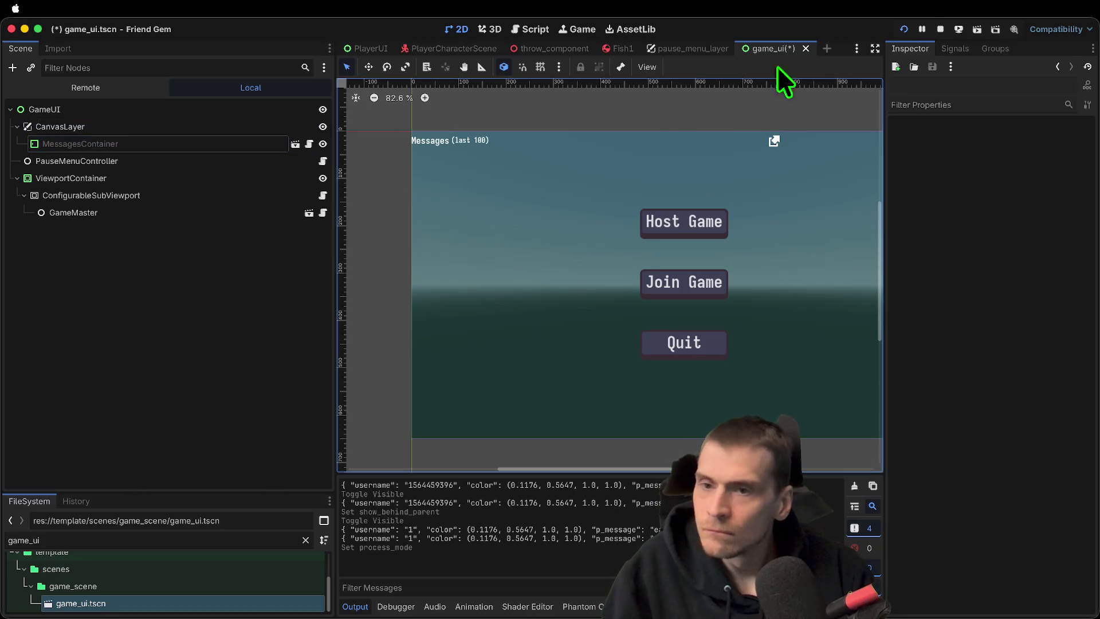
left_click(940, 29)
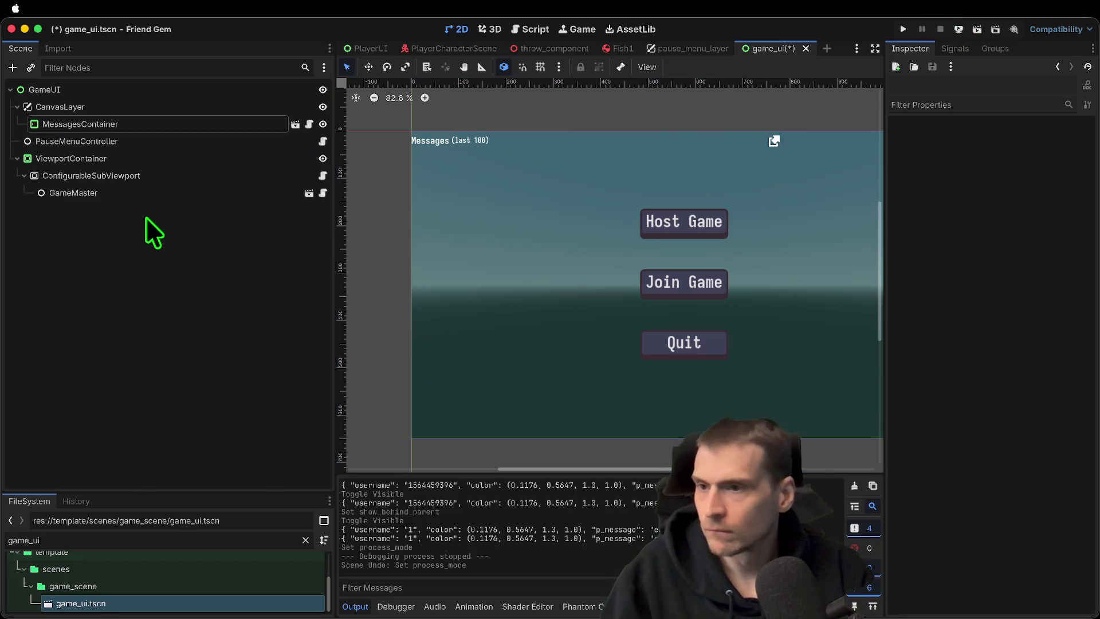
key("super+z")
key("super+z")
key("super+z")
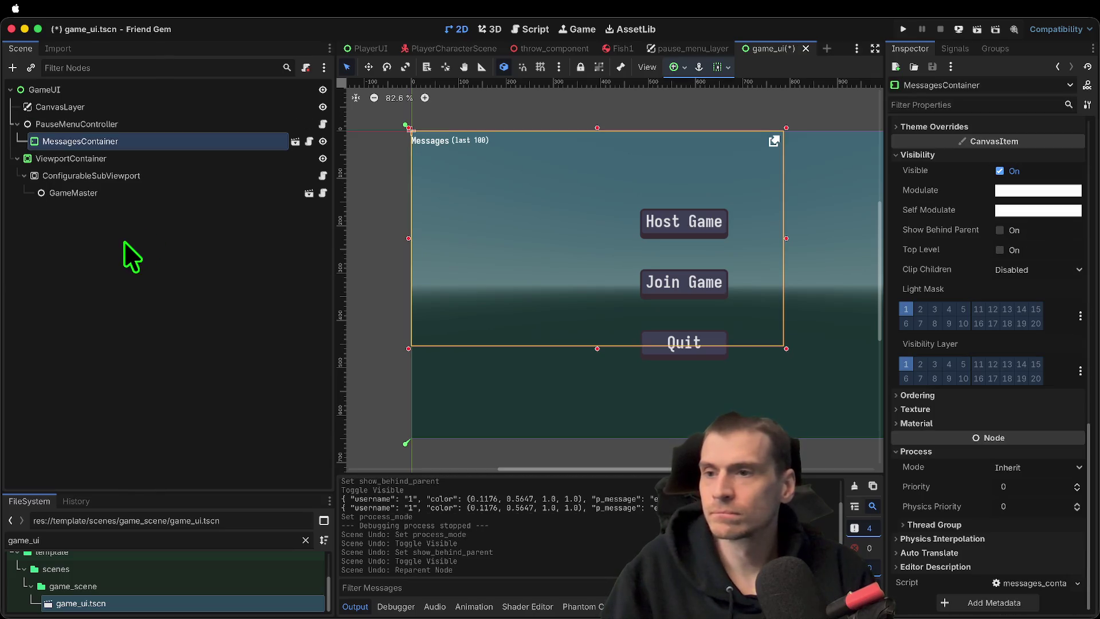
left_click_drag(135, 140, 135, 99)
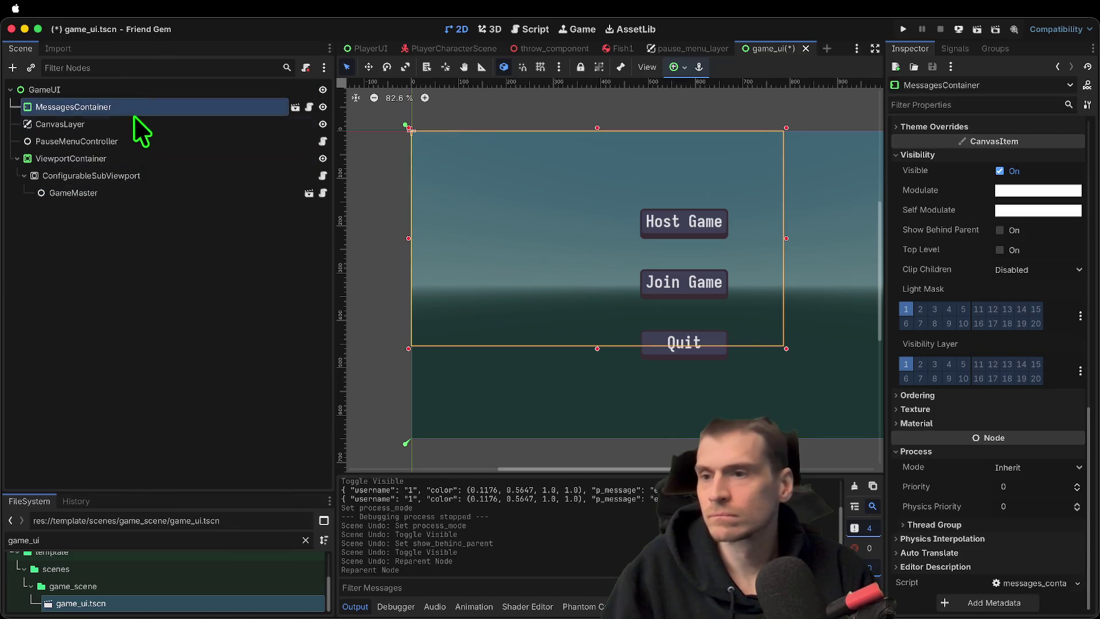
Delete the CanvasLayer node from the scene
left_click(135, 122)
right_click(134, 120)
left_click(275, 477)
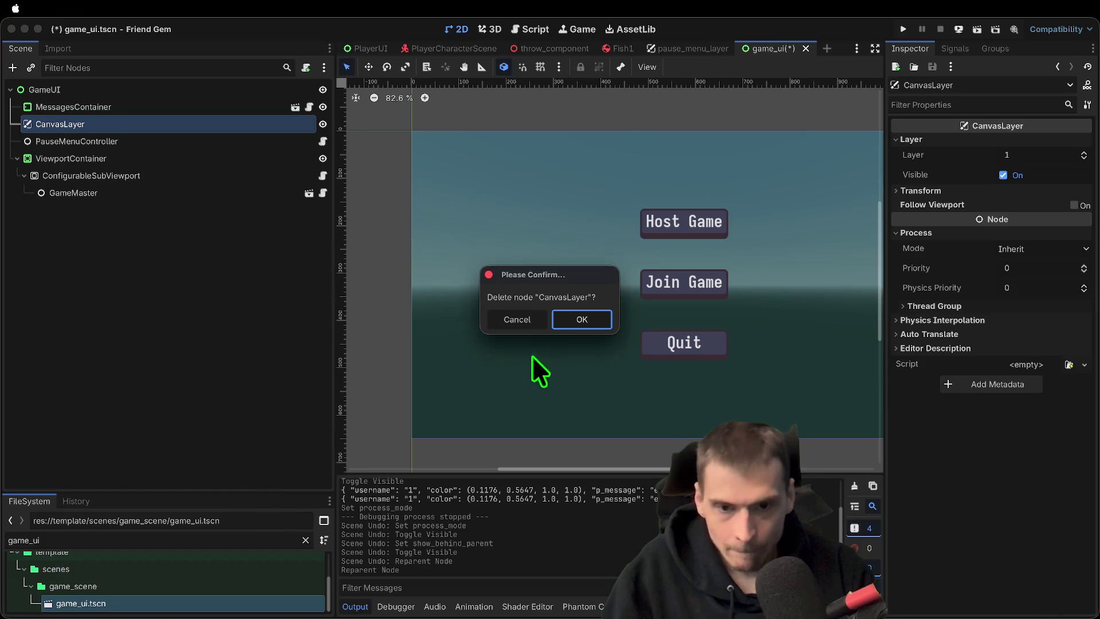
left_click(575, 314)
left_click(188, 103)
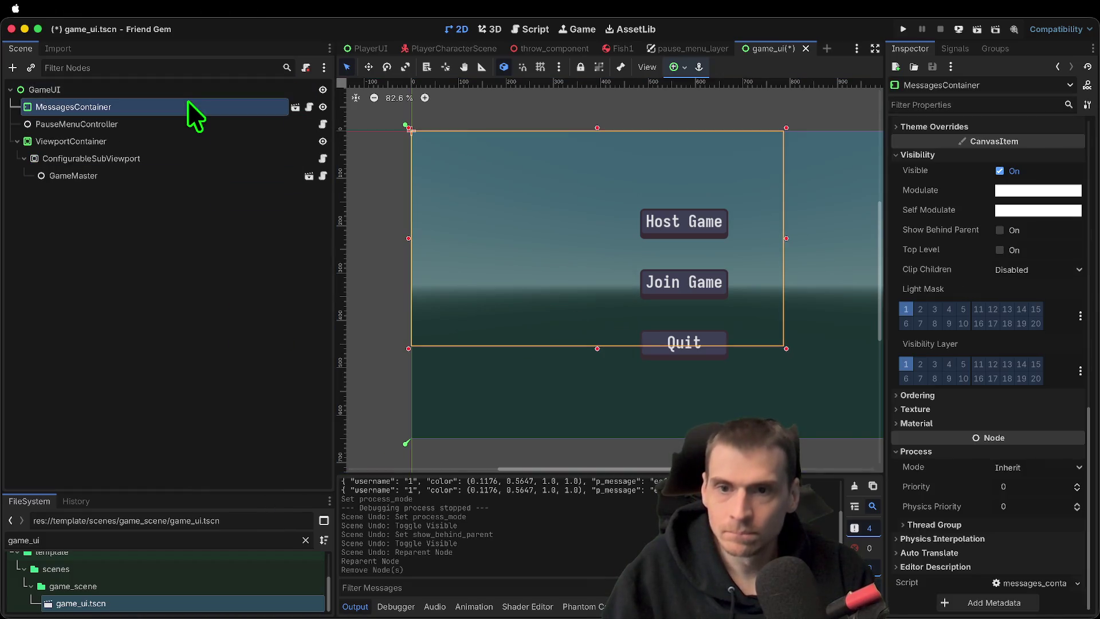
Move MessagesContainer below ViewportContainer as GameUI's last child
left_click(176, 126)
left_click(177, 112)
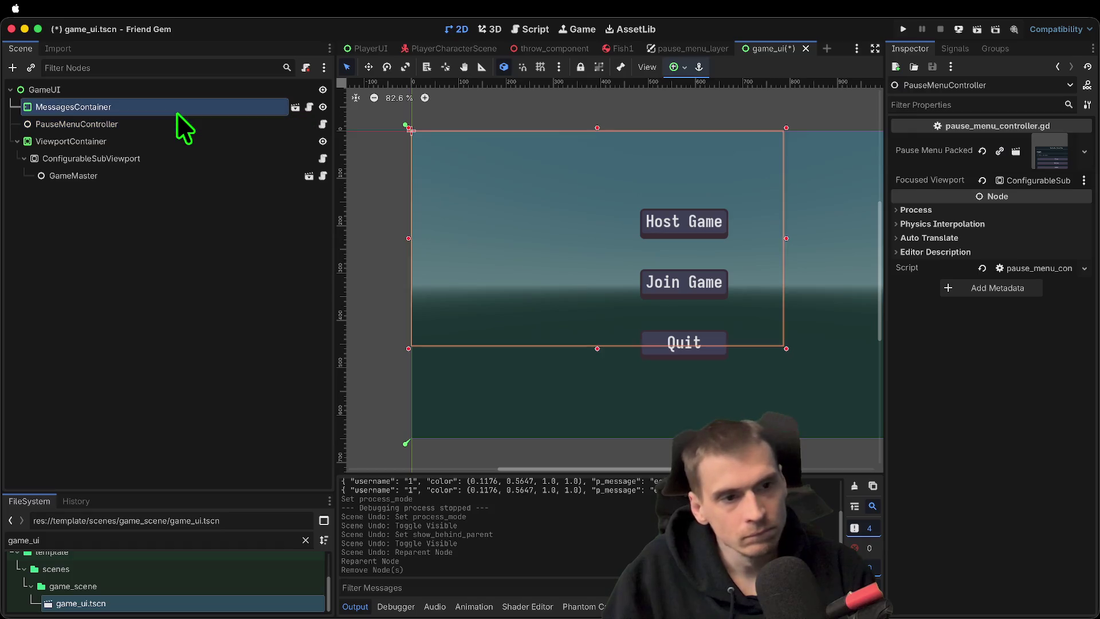
scroll(1030, 296, "up", 10)
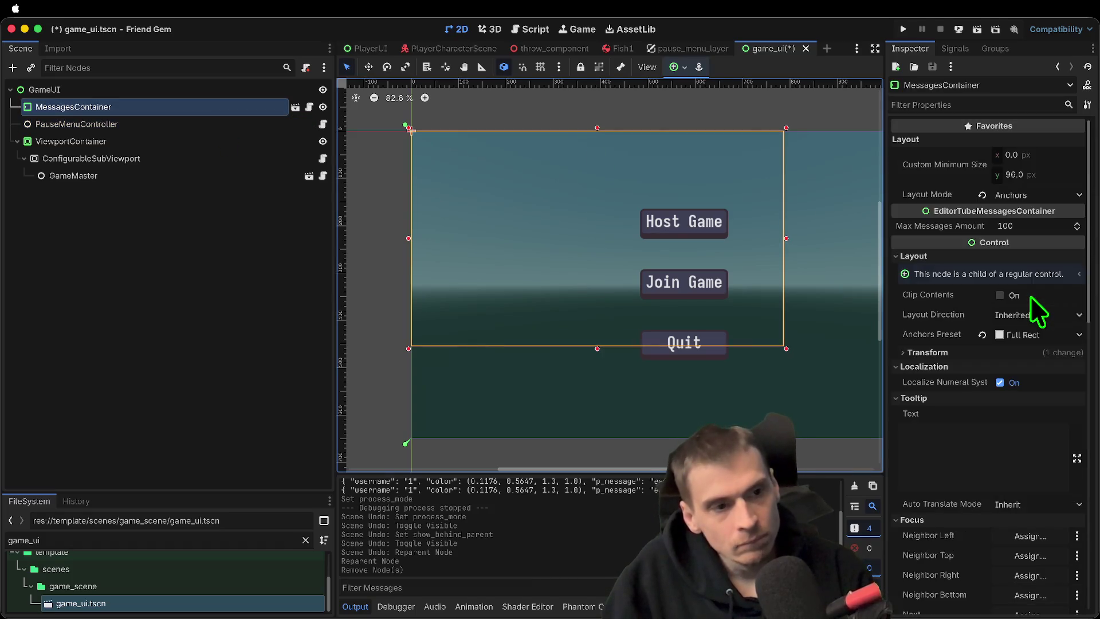
scroll(1026, 226, "down", 5)
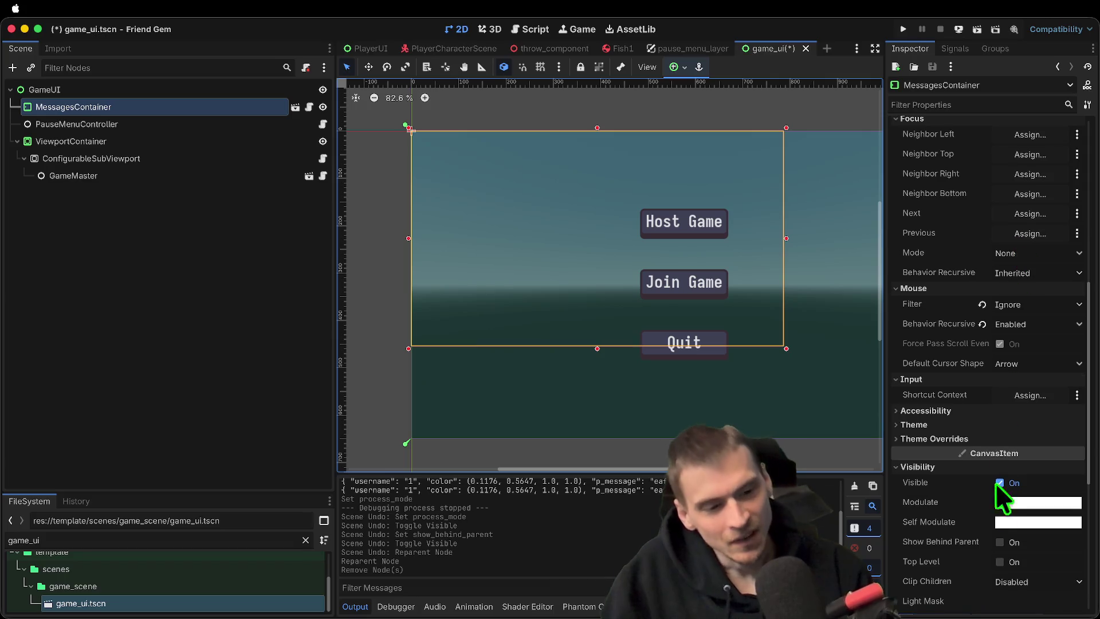
scroll(988, 452, "down", 2)
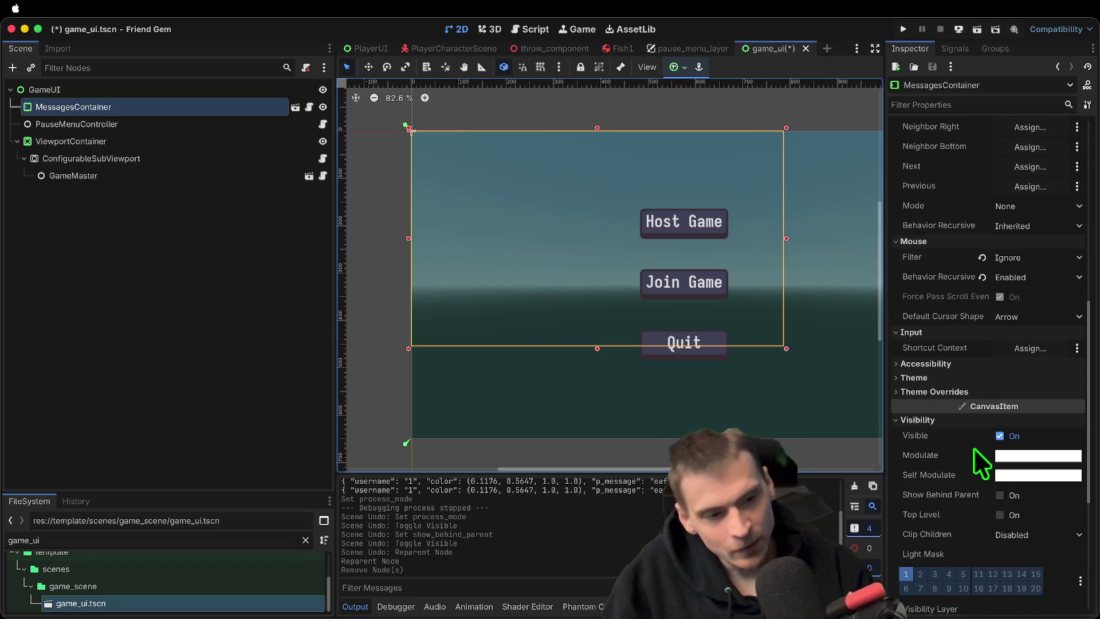
left_click(961, 419)
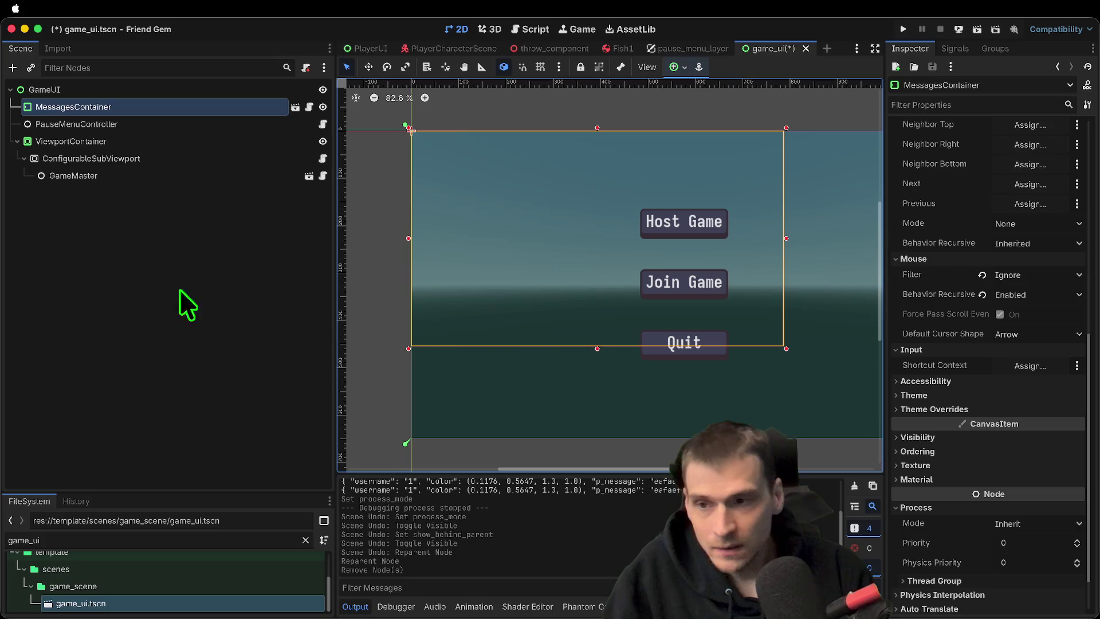
mouse_move(154, 110)
left_mouse_down()
mouse_move(132, 185)
mouse_move(136, 132)
mouse_move(67, 180)
mouse_move(67, 221)
mouse_move(77, 165)
mouse_move(50, 209)
mouse_move(42, 104)
mouse_move(79, 89)
left_mouse_up()
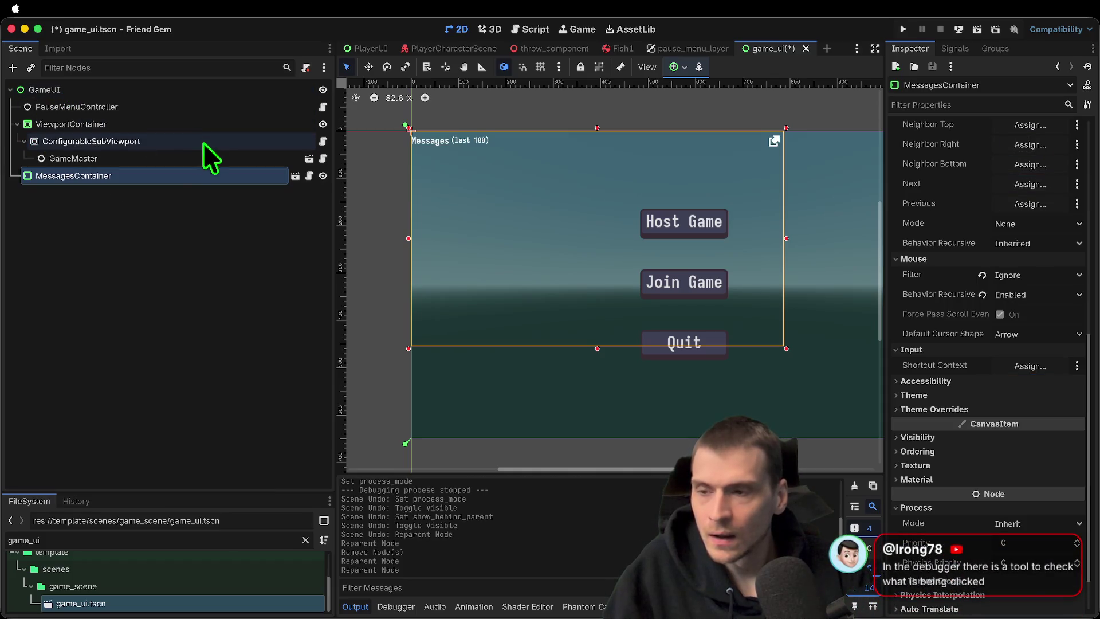
Save game_ui.tscn, run the game walking forward with the overlay shown, then reselect MessagesContainer
left_click(140, 242)
key("ctrl+s")
key("super+b")
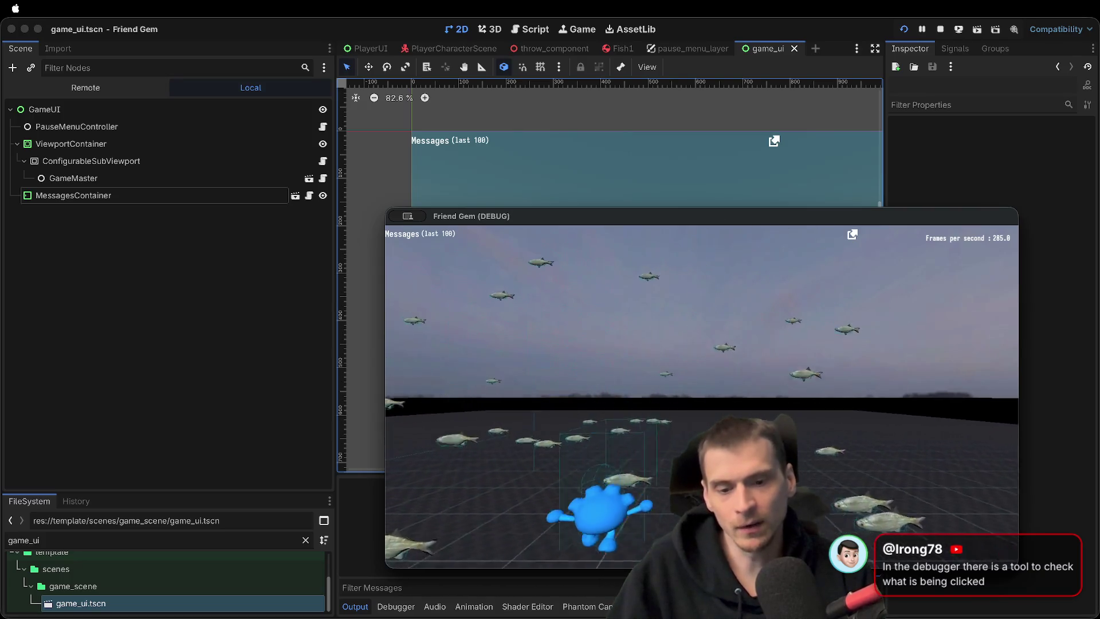
key("w")
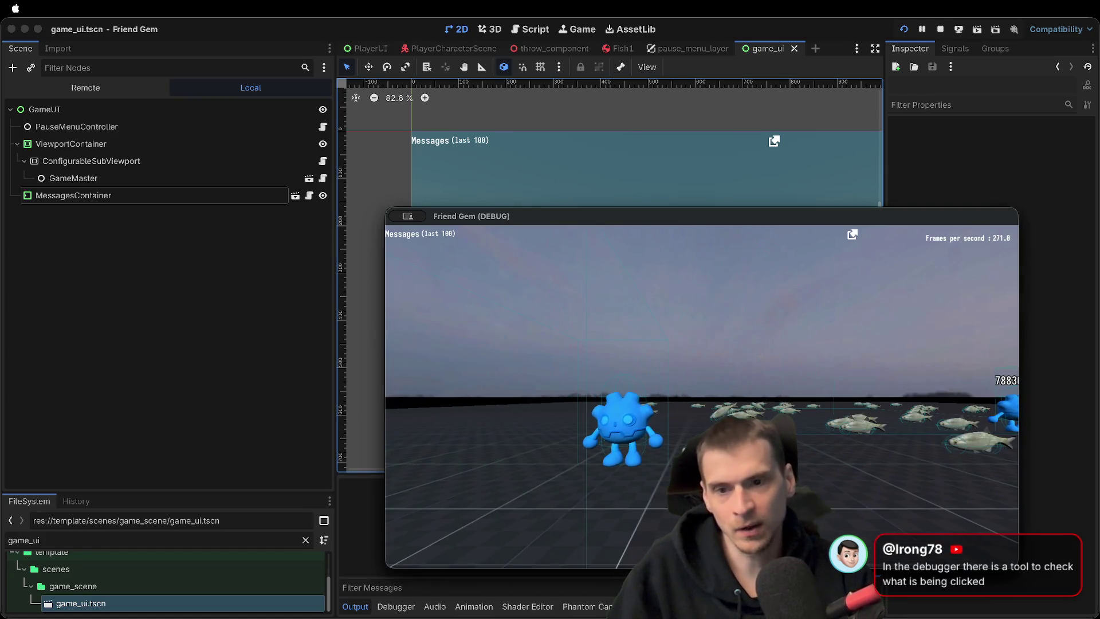
left_click(372, 324)
left_click(147, 194)
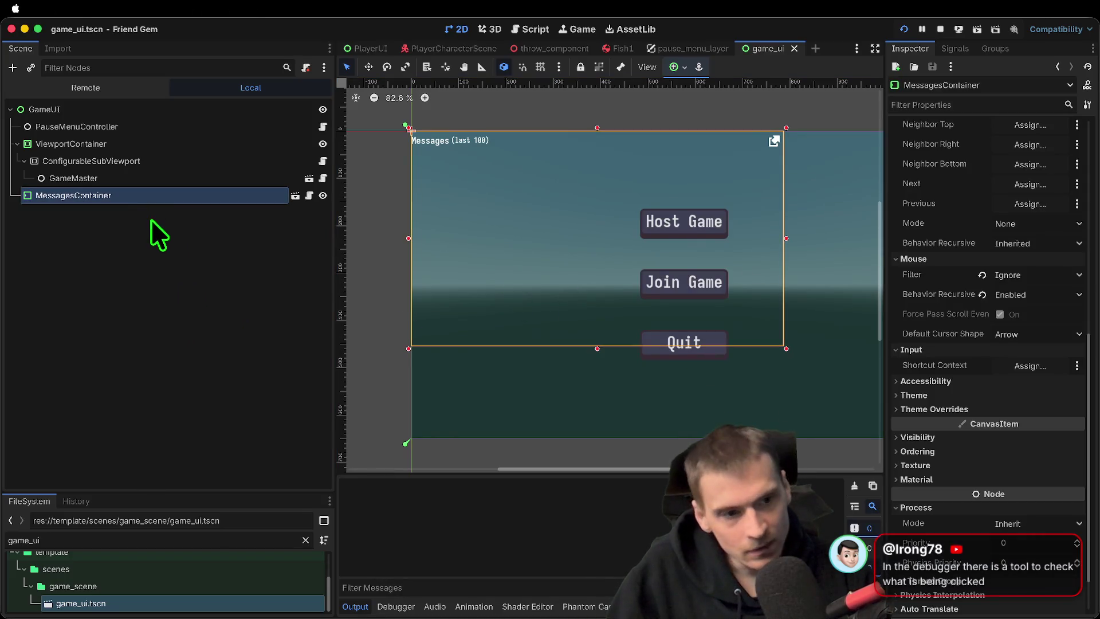
Revert MessagesContainer's Mouse Filter to Pass and Behavior Recursive to Inherited, then open messages_container.gd
left_click(1025, 278)
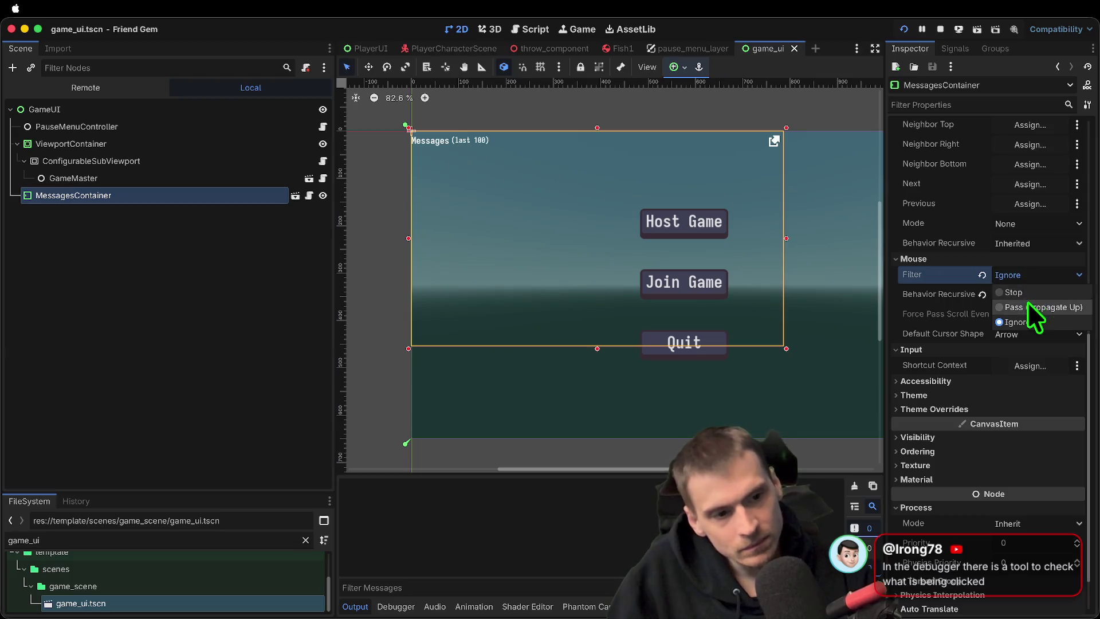
key("Escape")
left_click(1023, 296)
key("Escape")
left_click(982, 294)
left_click(982, 276)
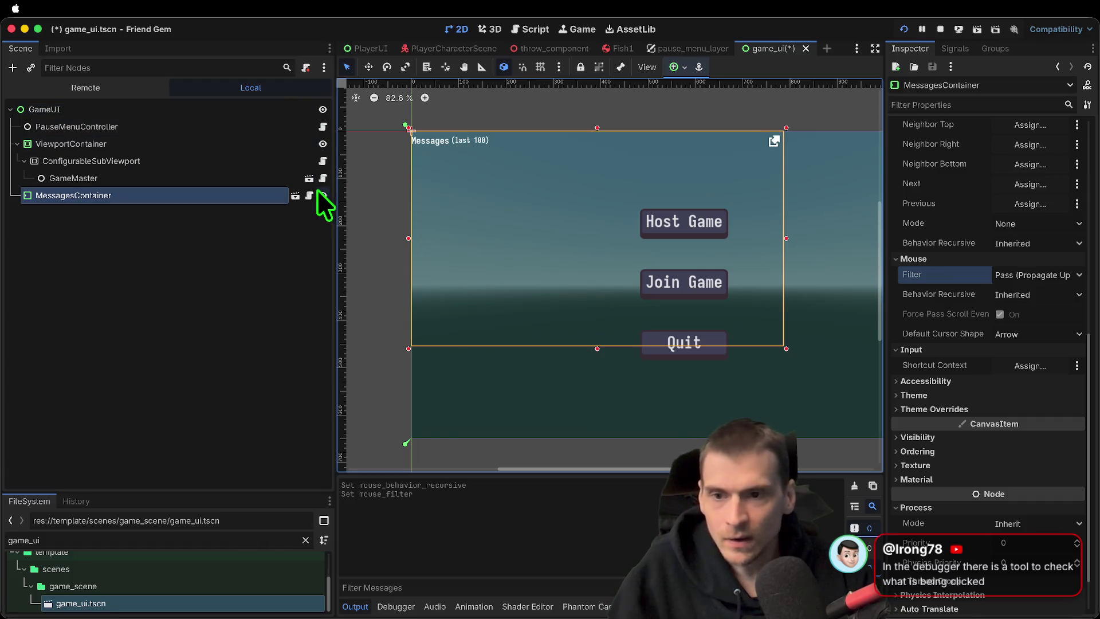
left_click(309, 195)
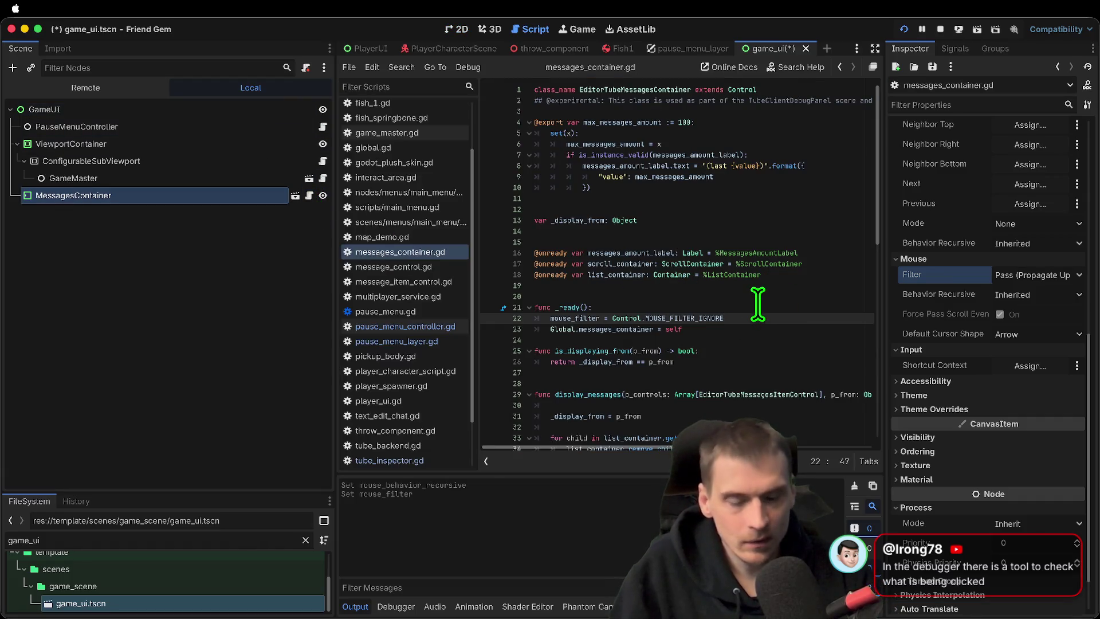
Comment out the mouse_filter line in _ready, save the script, and hide MessagesContainer
key("ctrl+k")
left_click(735, 296)
key("Delete")
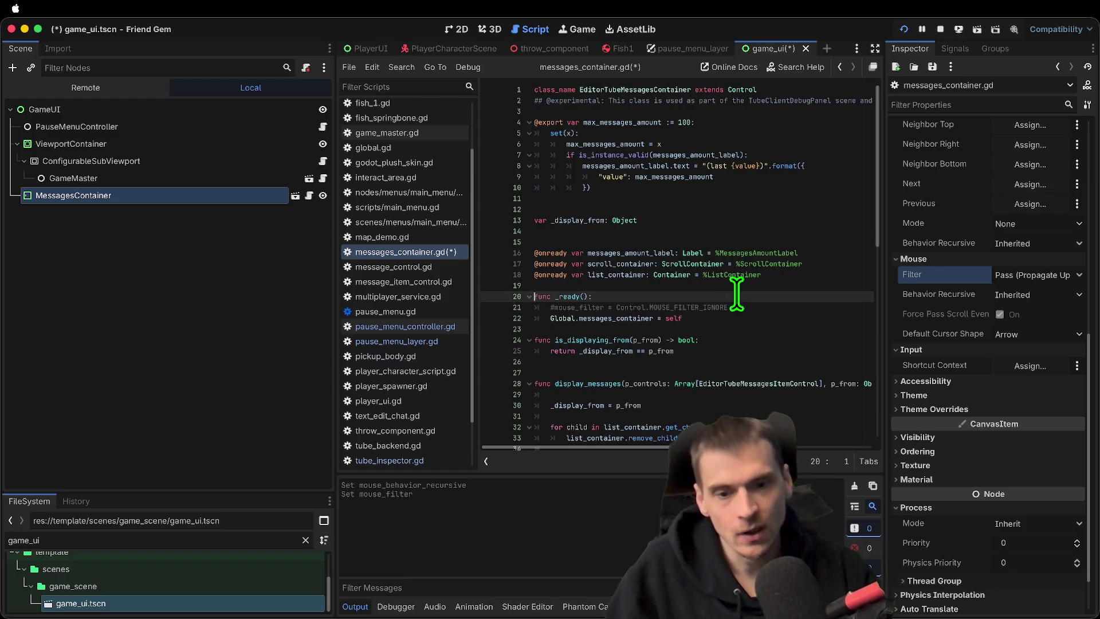
key("Down")
key("Down")
key("ctrl+s")
left_click(322, 196)
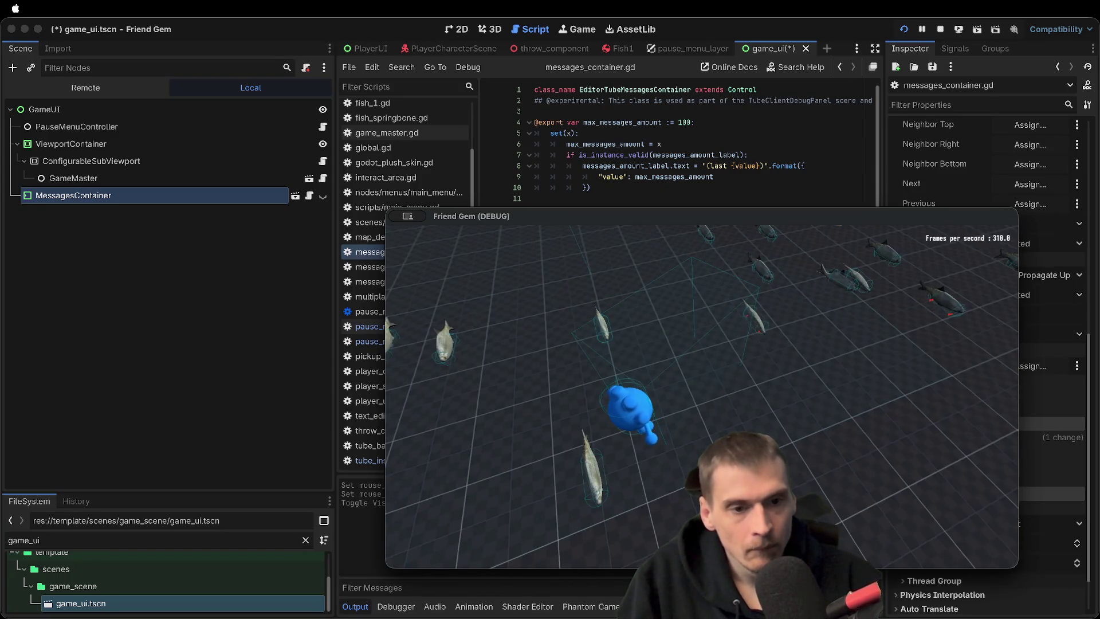
Compare the running game without the overlay, then unhide MessagesContainer in the Scene dock
left_click(703, 397)
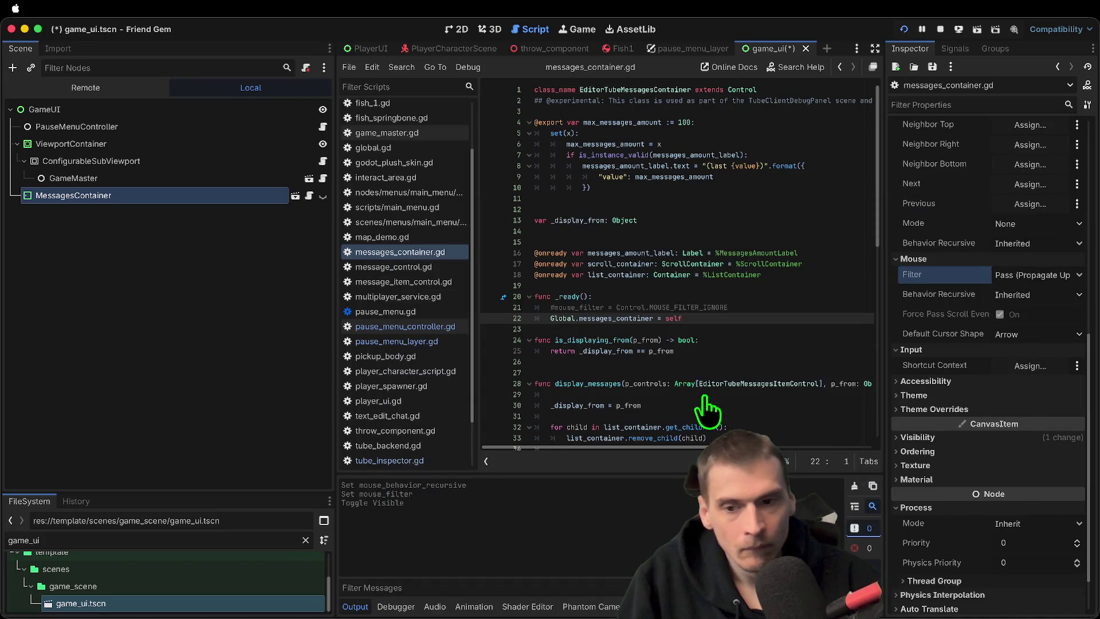
key("super+Tab")
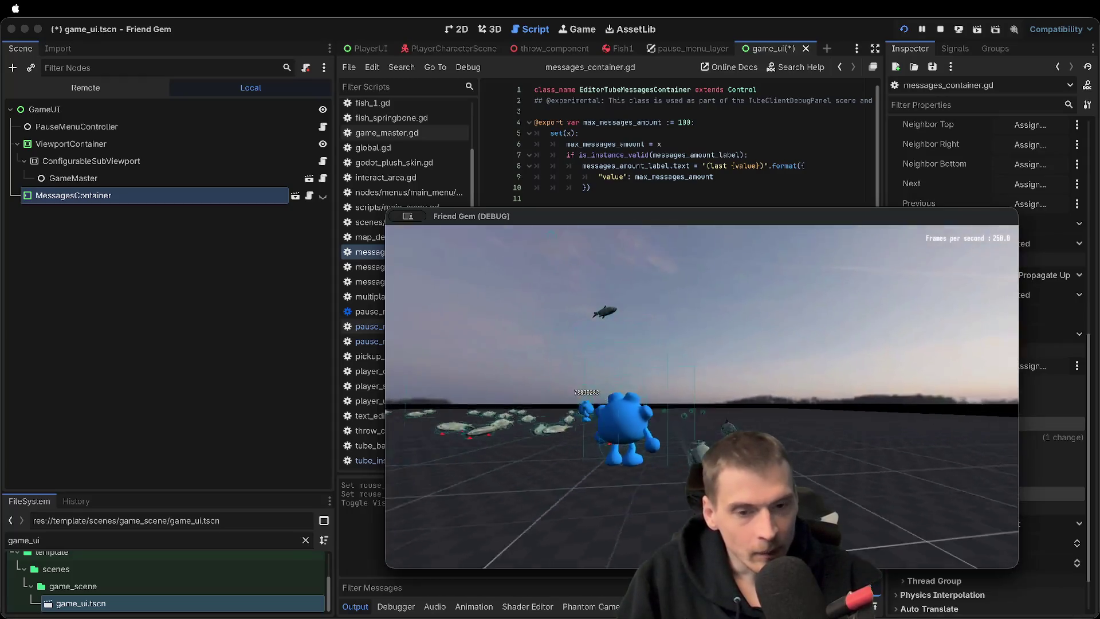
key("super+Tab")
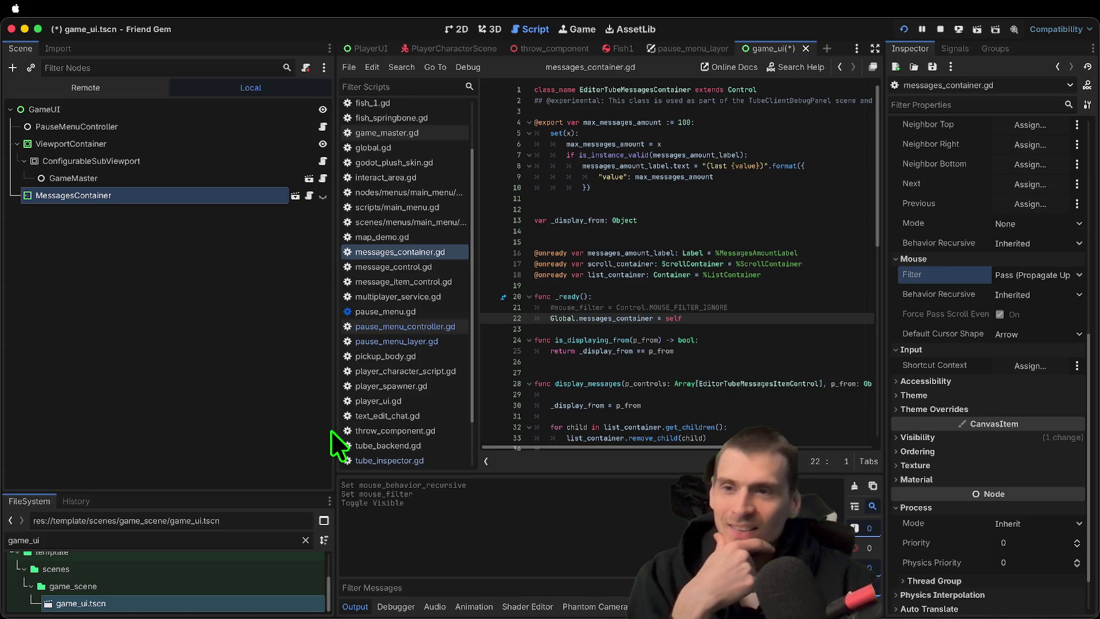
left_click(207, 195)
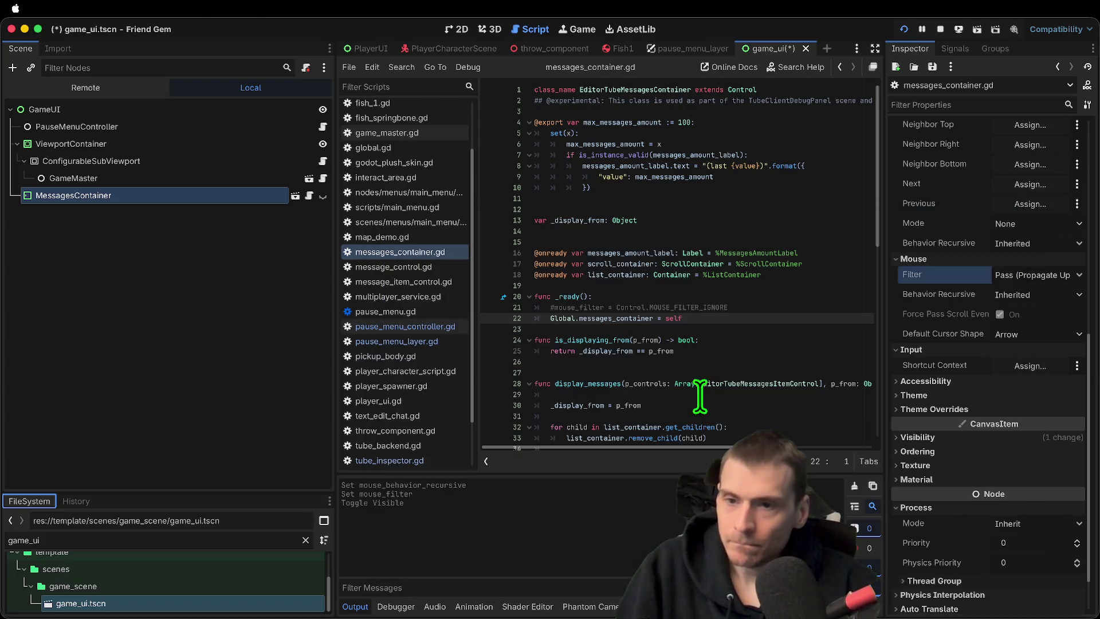
left_click(323, 195)
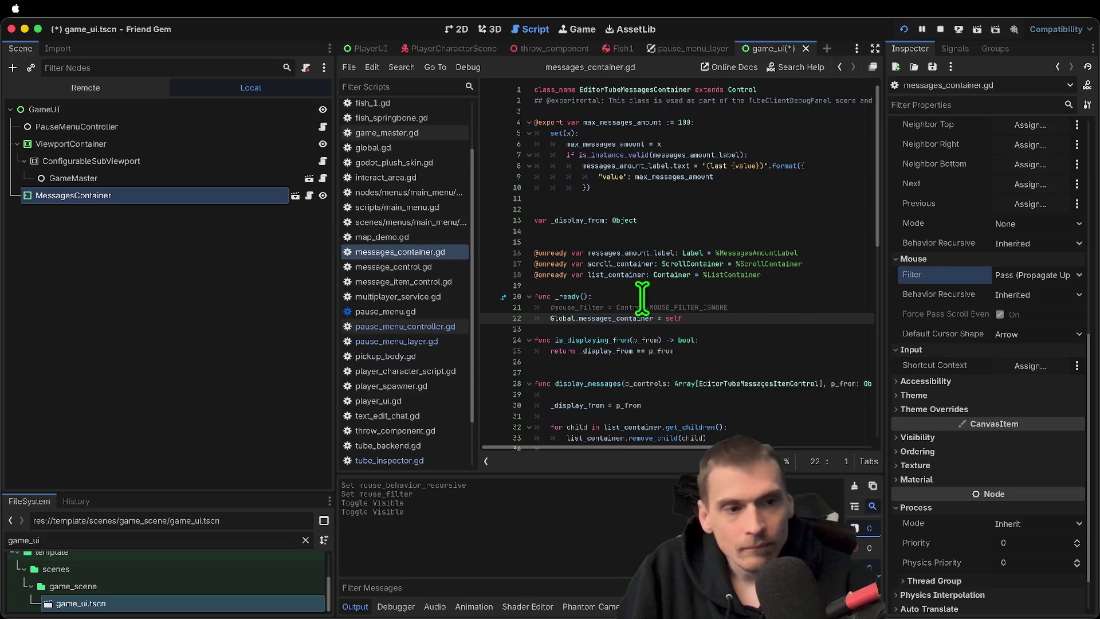
Set MessagesContainer's Focus Behavior Recursive to Disabled
scroll(1044, 253, "up", 3)
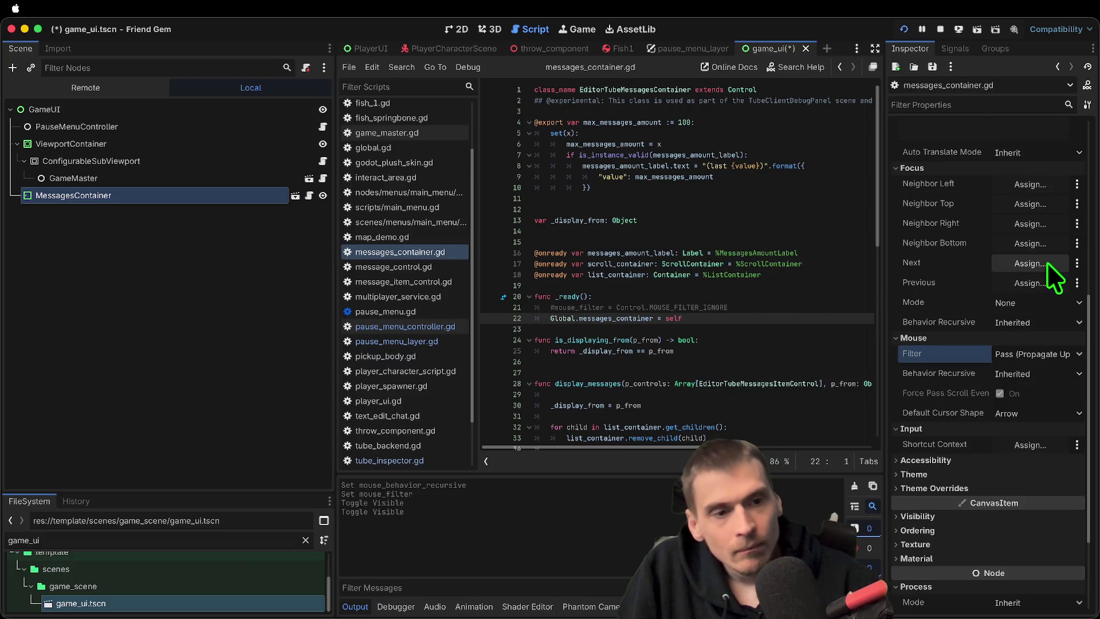
left_click(1050, 300)
left_click(1051, 300)
left_click(1049, 320)
left_click(1057, 338)
left_click(1054, 322)
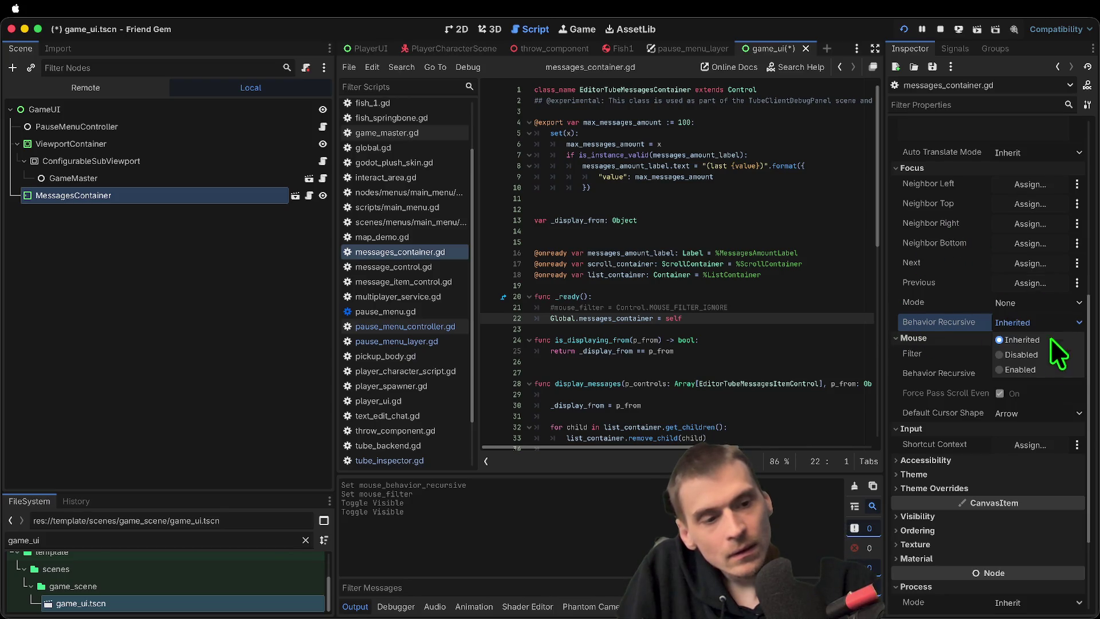
left_click(1047, 356)
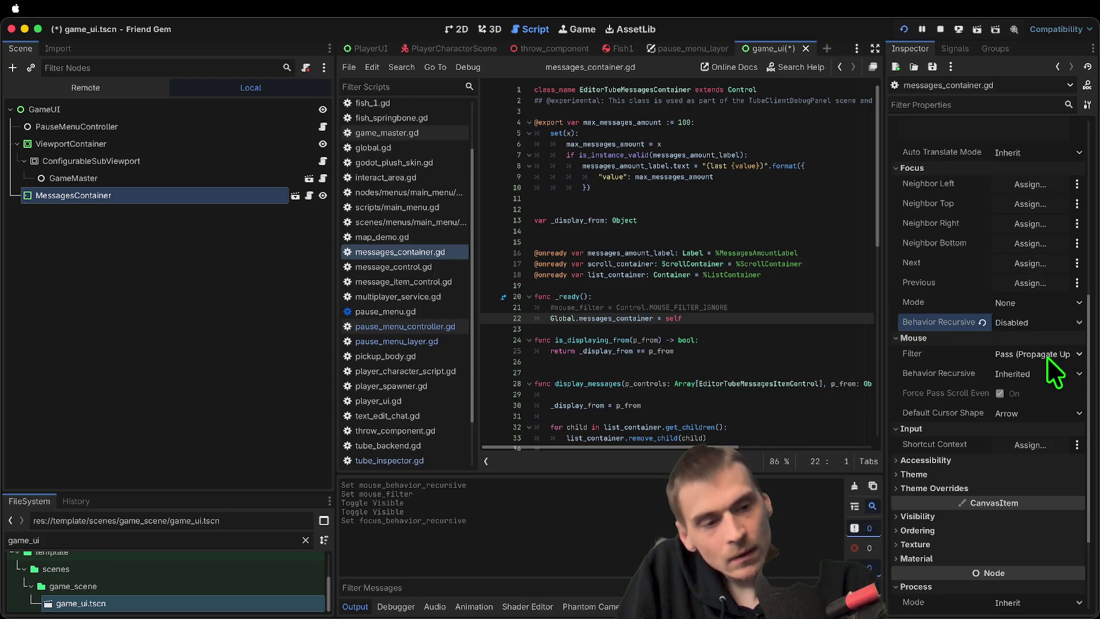
left_click(1087, 406)
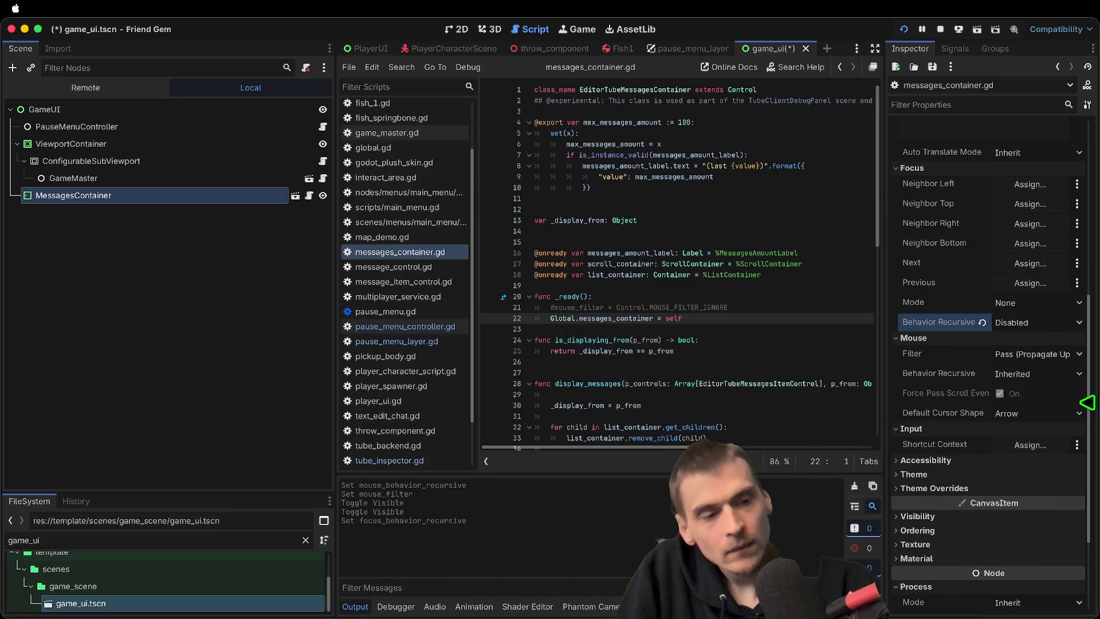
Set MessagesContainer's Mouse Filter to Ignore and Default Cursor Shape to Can Drop
left_click(1048, 353)
left_click(1058, 369)
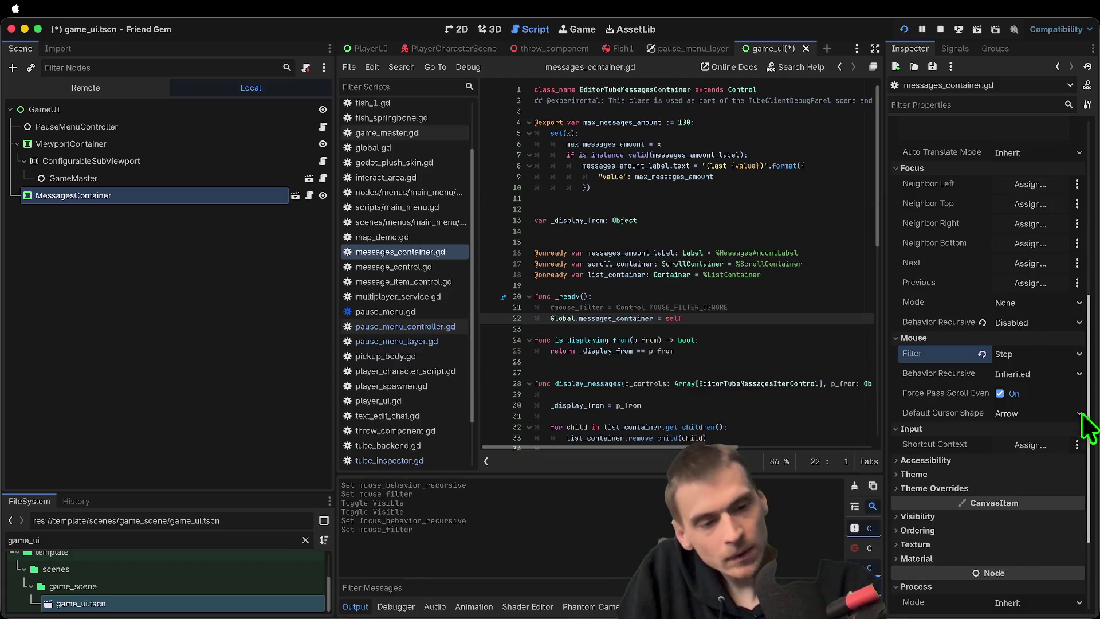
left_click(1042, 354)
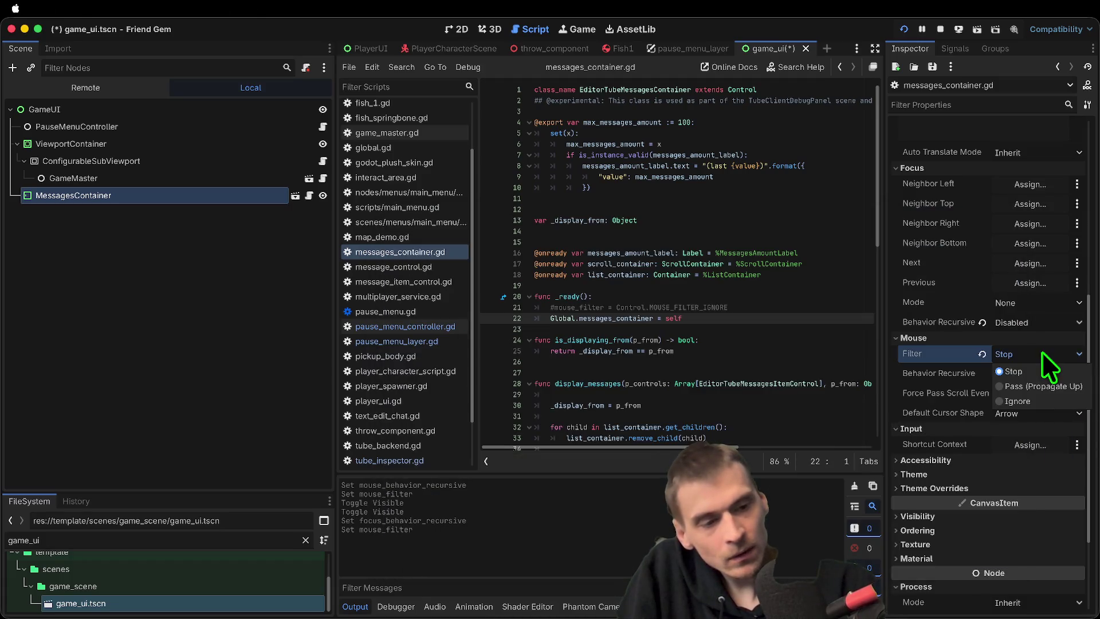
left_click(1016, 401)
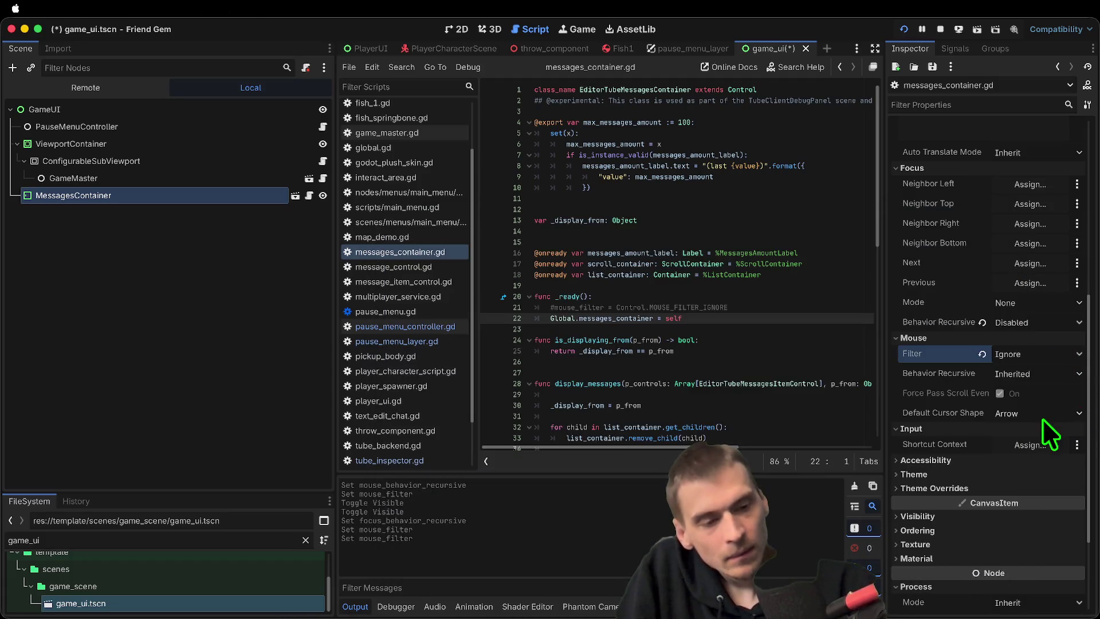
left_click(1043, 417)
left_click(1035, 371)
left_click(1025, 413)
left_click(1016, 476)
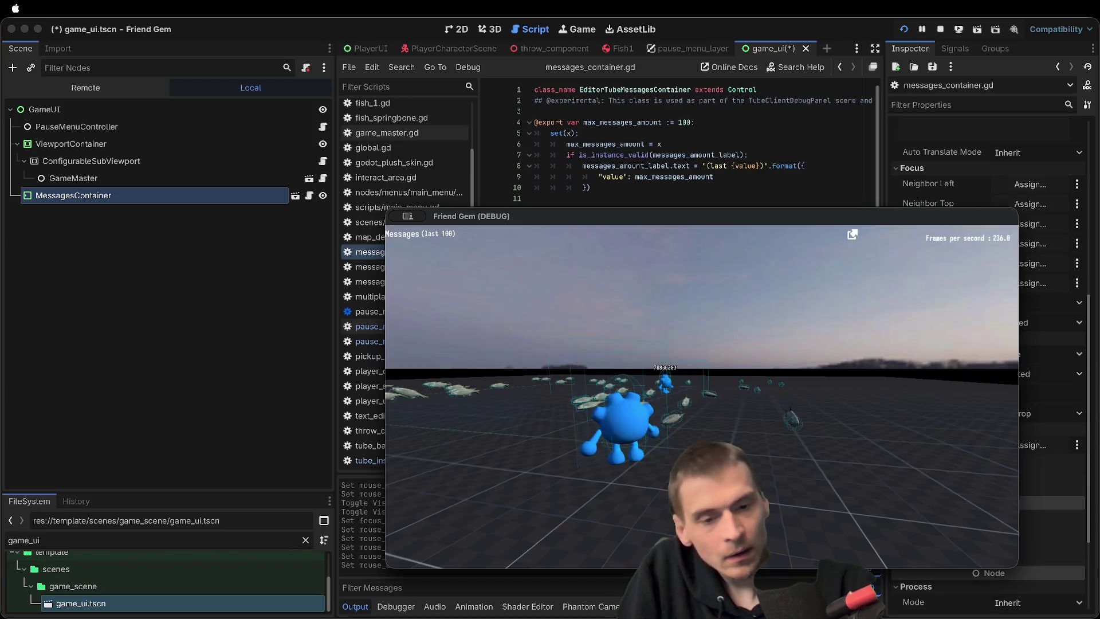
Enable recursive mouse behaviour on MessagesContainer, then post chat message 'efawef' in the running game
key("Escape")
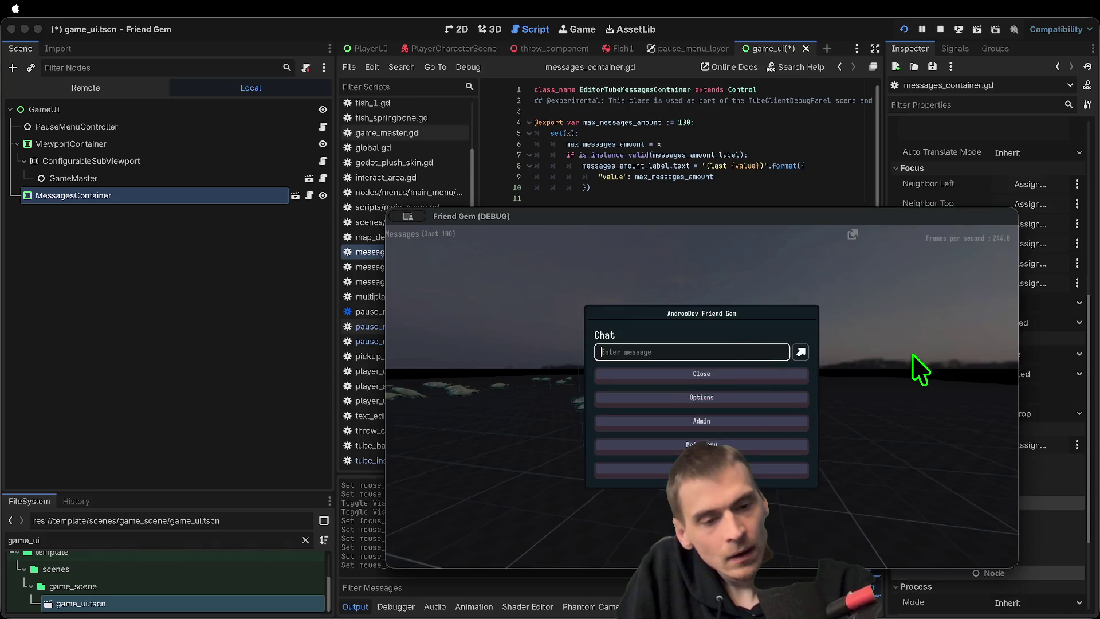
key("Escape")
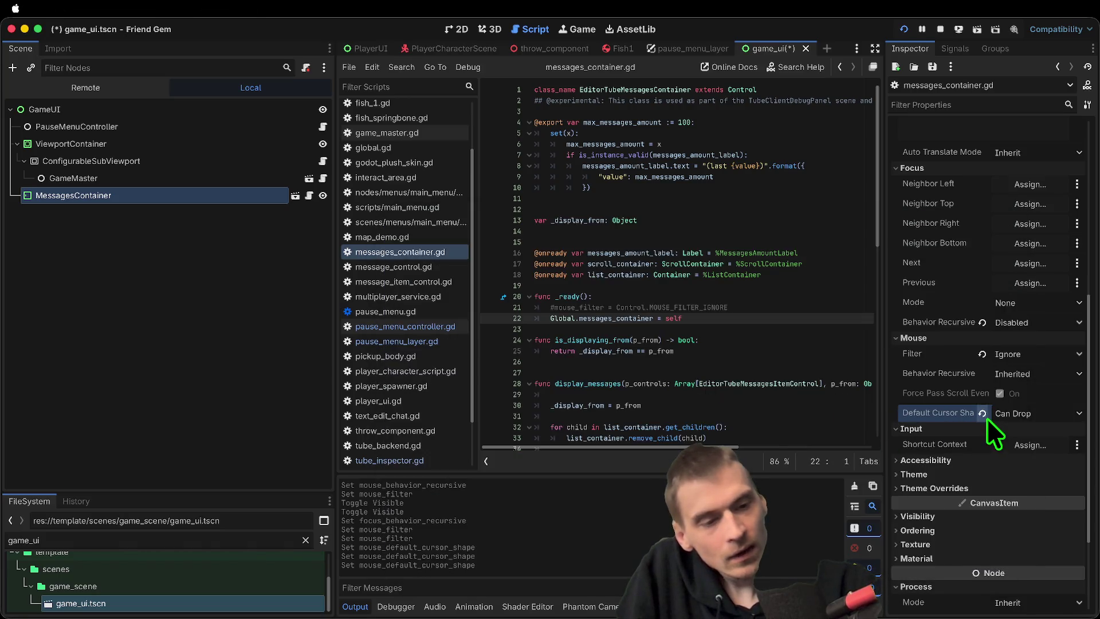
left_click(1026, 373)
left_click(1019, 420)
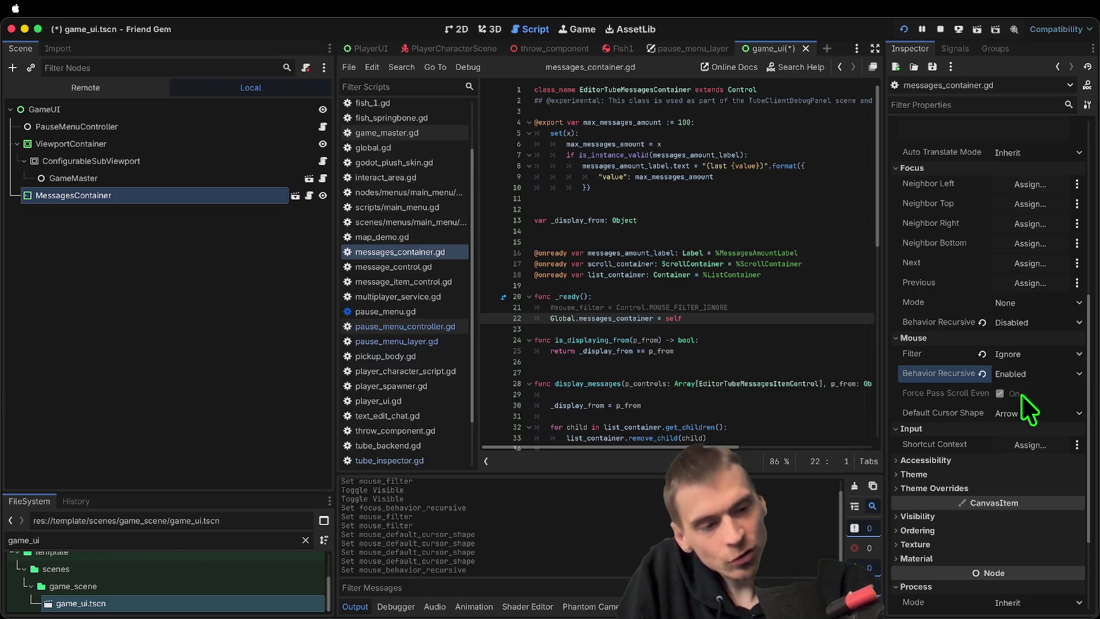
key("Escape")
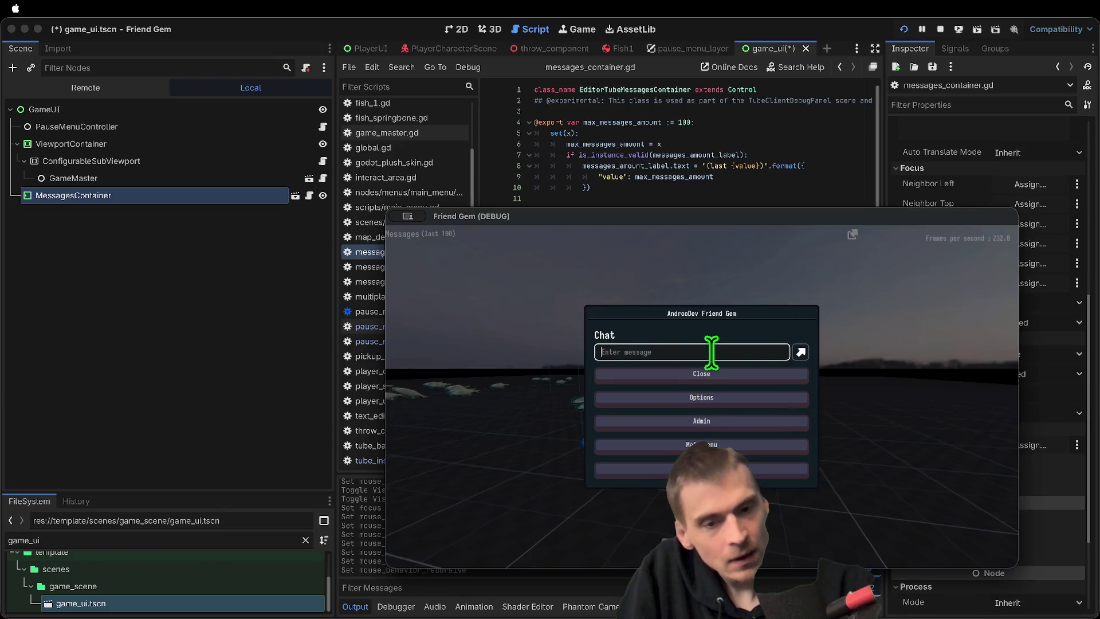
type("efawef")
left_click(694, 378)
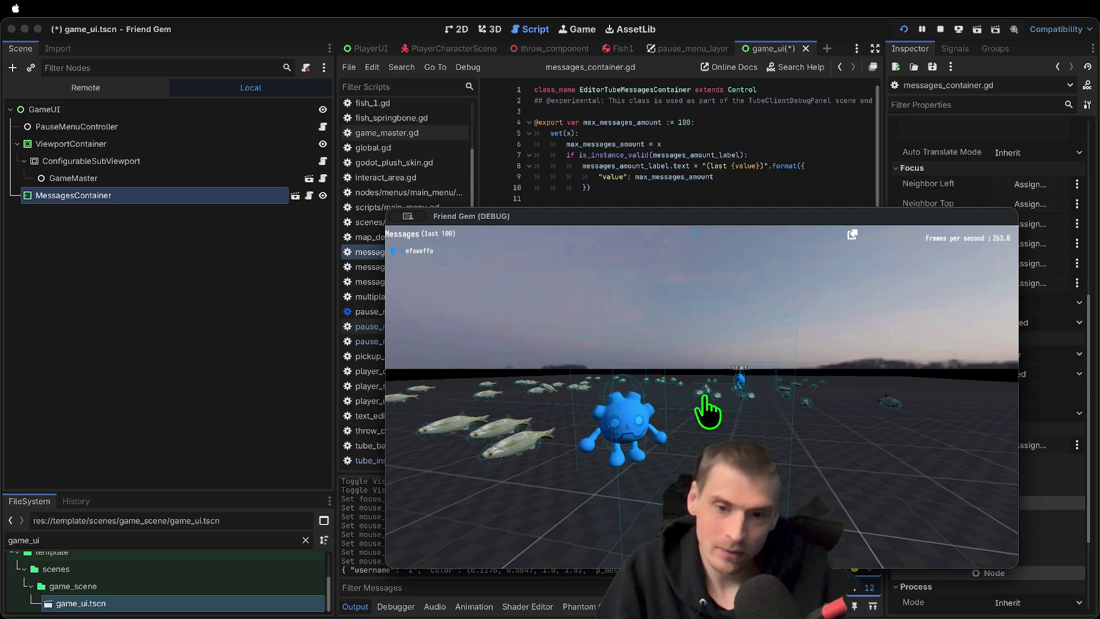
Bring the editor showing messages_container.gd back in front of the running game
key("super+Tab")
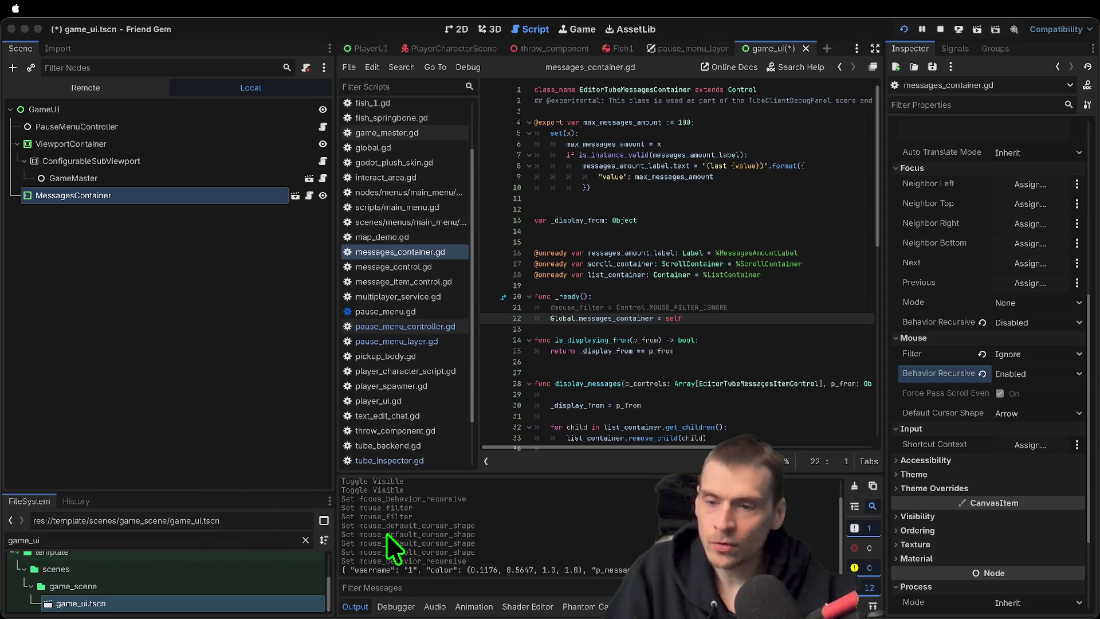
left_click(235, 441)
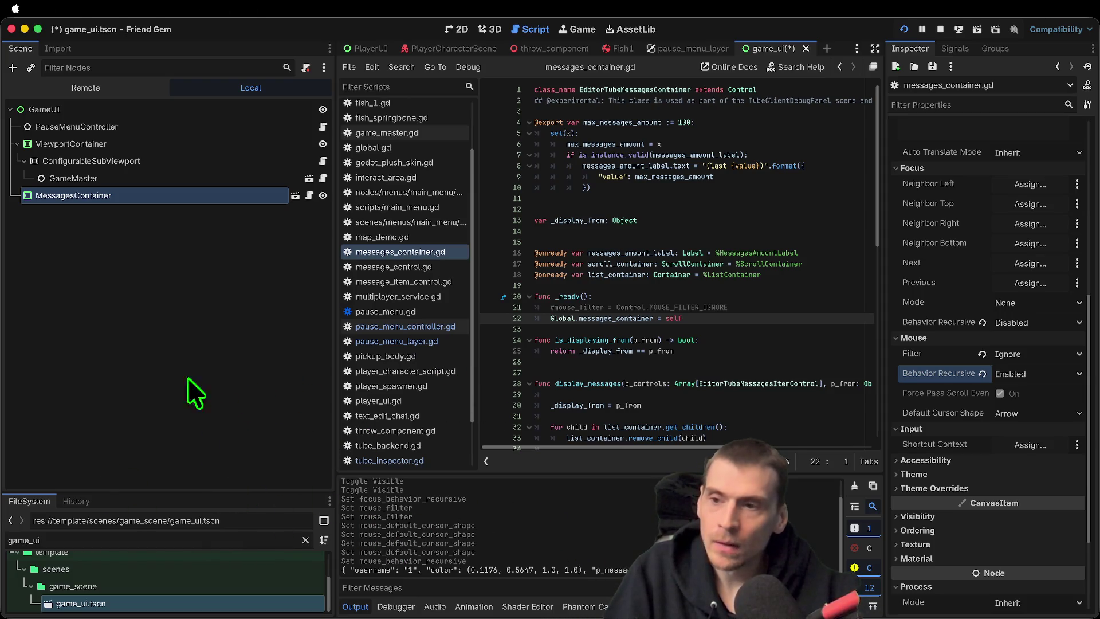
Set MessagesContainer's mouse filter to Pass (Propagate Up), save game_ui, and glance at the running game
left_click(1042, 354)
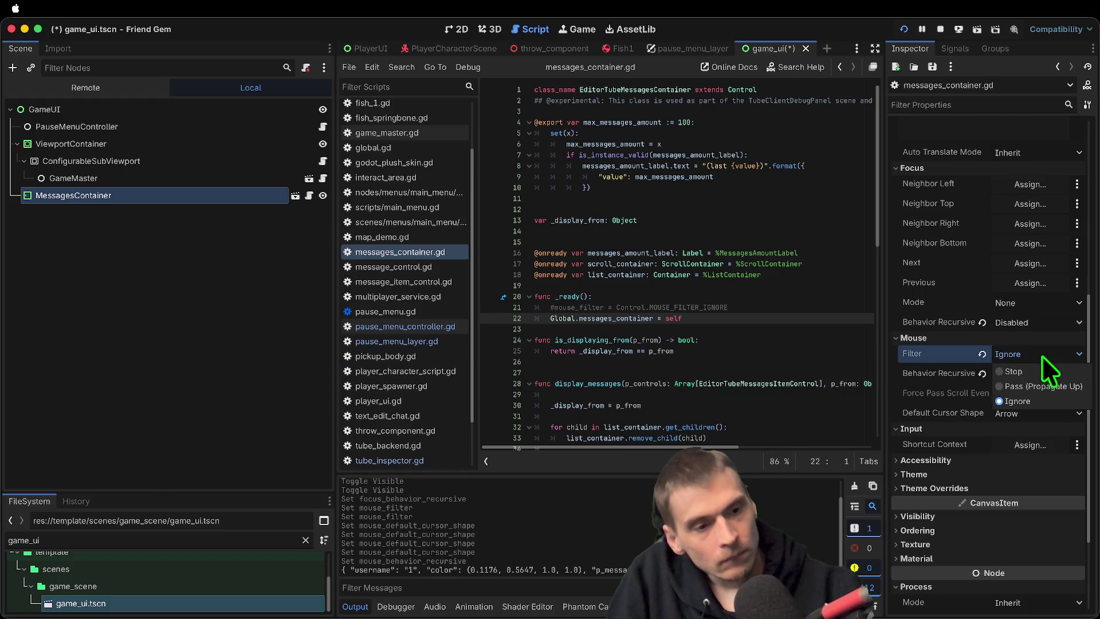
left_click(1033, 392)
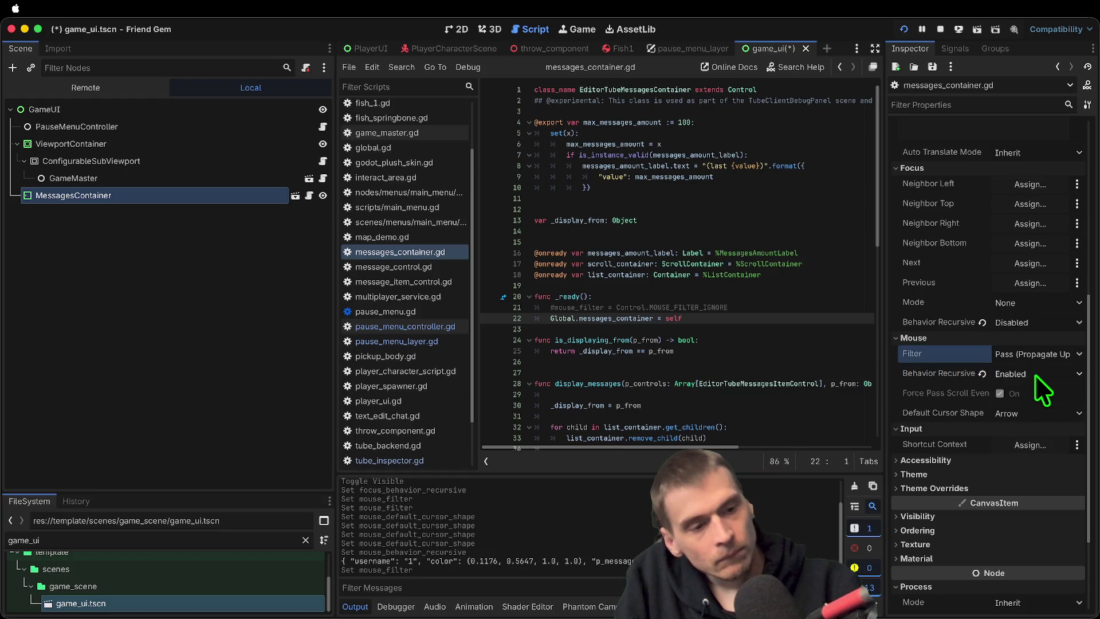
key("super+s")
key("super+b")
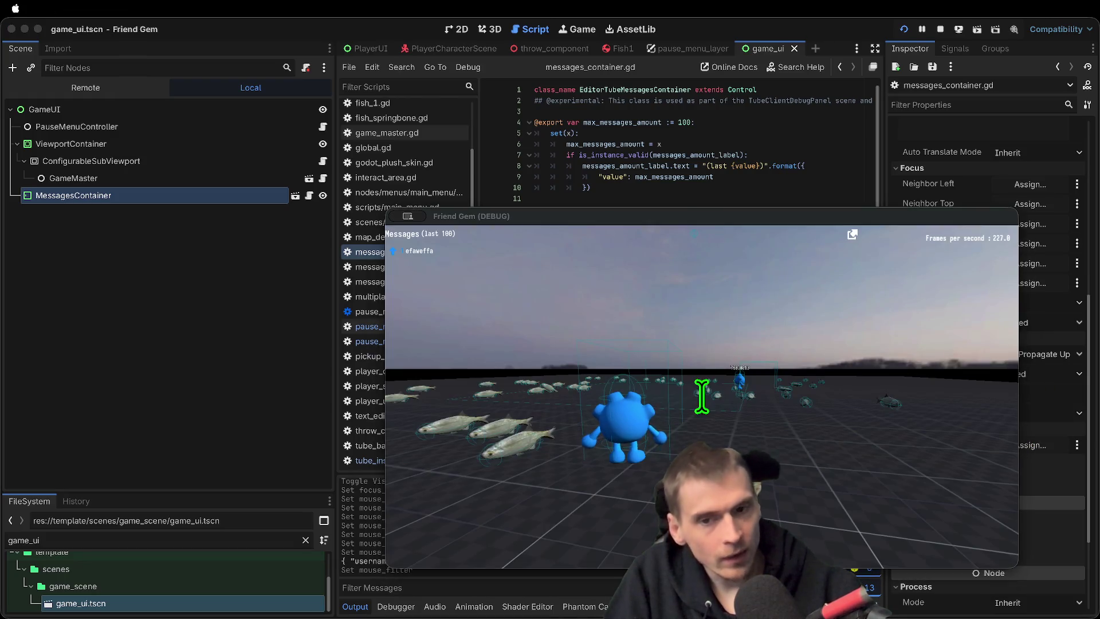
key("super+Tab")
Review the Accessibility and Process properties, leaving Live Off and process Mode unchanged
scroll(976, 445, "down", 1)
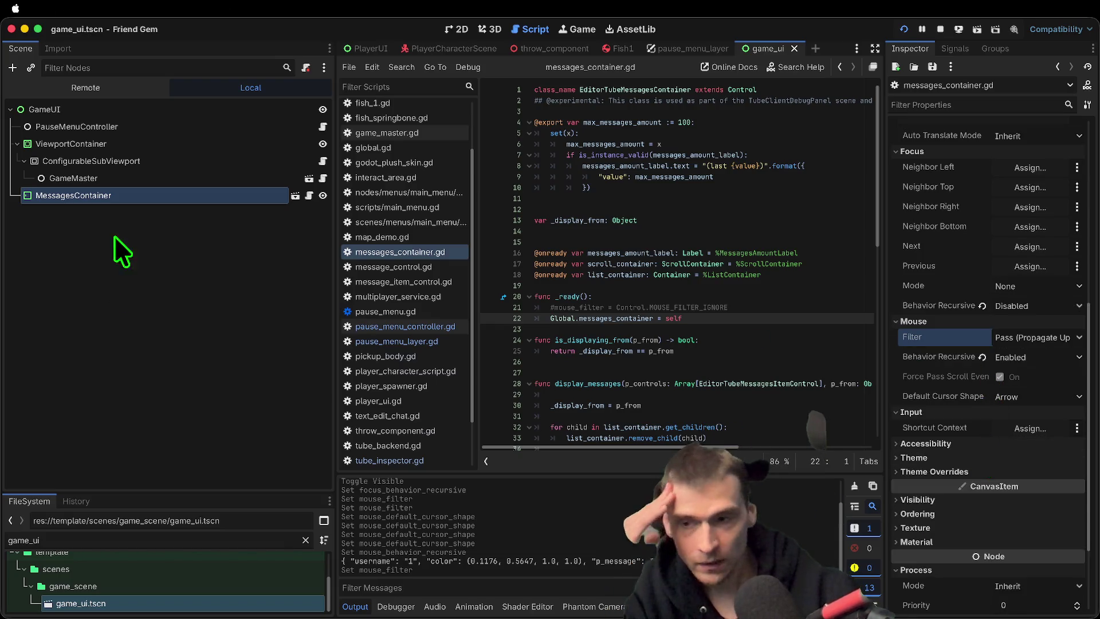
left_click(1020, 443)
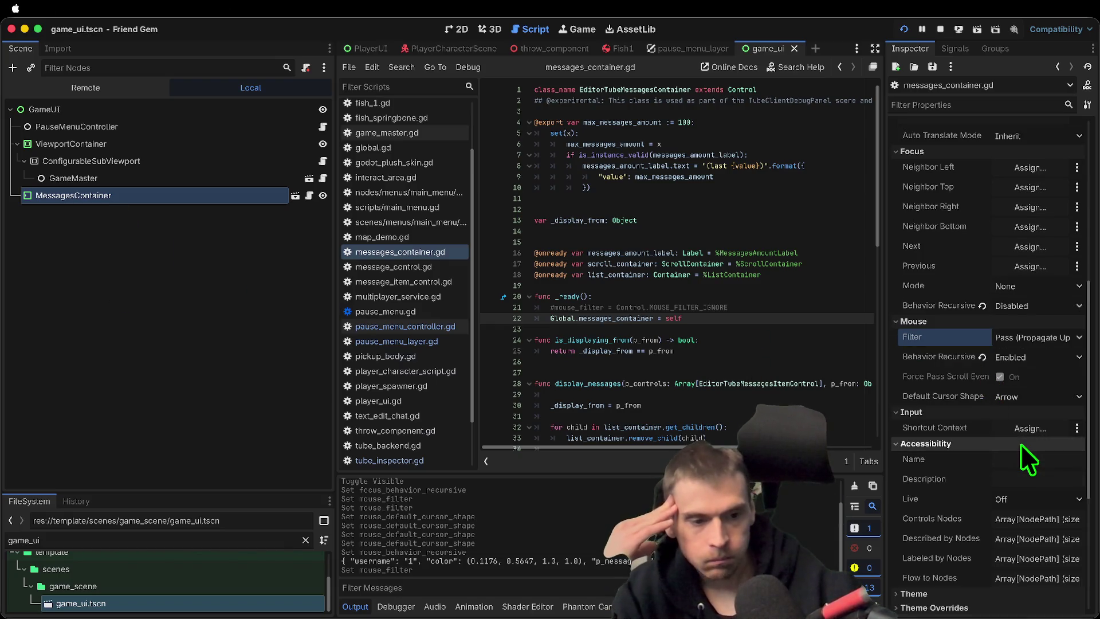
left_click(1020, 443)
left_click(1020, 443)
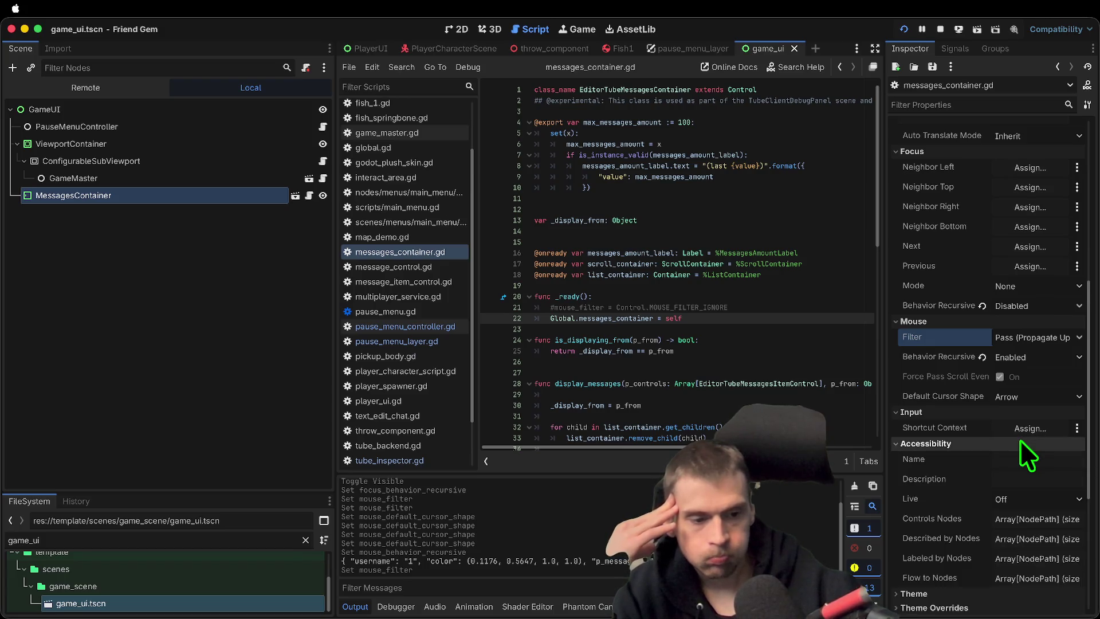
left_click(1023, 500)
left_click(1040, 517)
scroll(1047, 523, "down", 5)
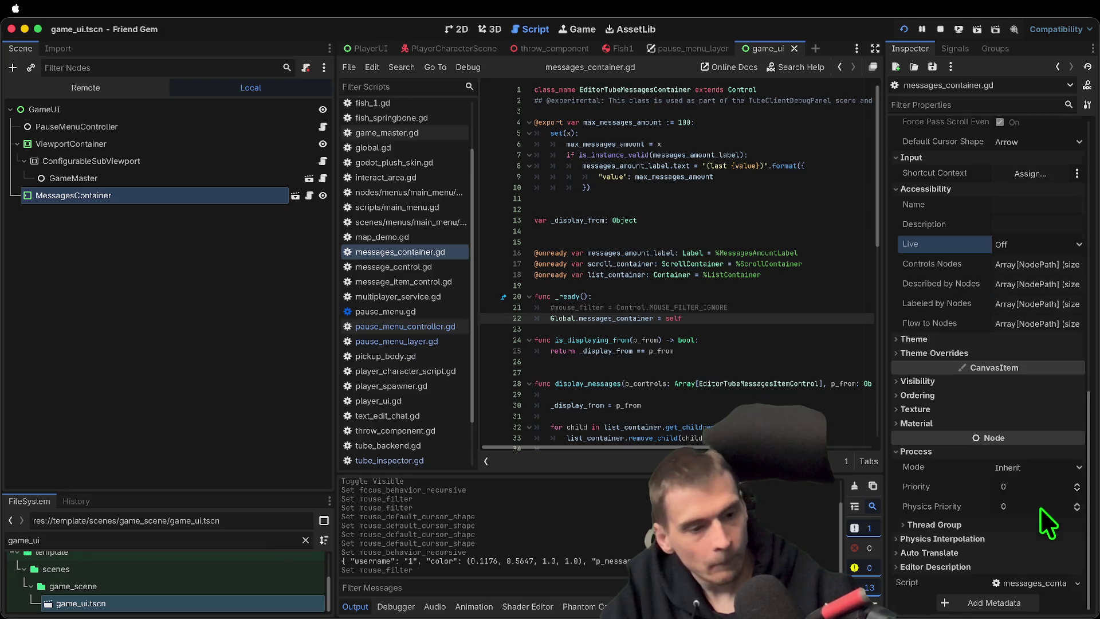
left_click(1022, 464)
left_click(1029, 452)
left_click(1028, 450)
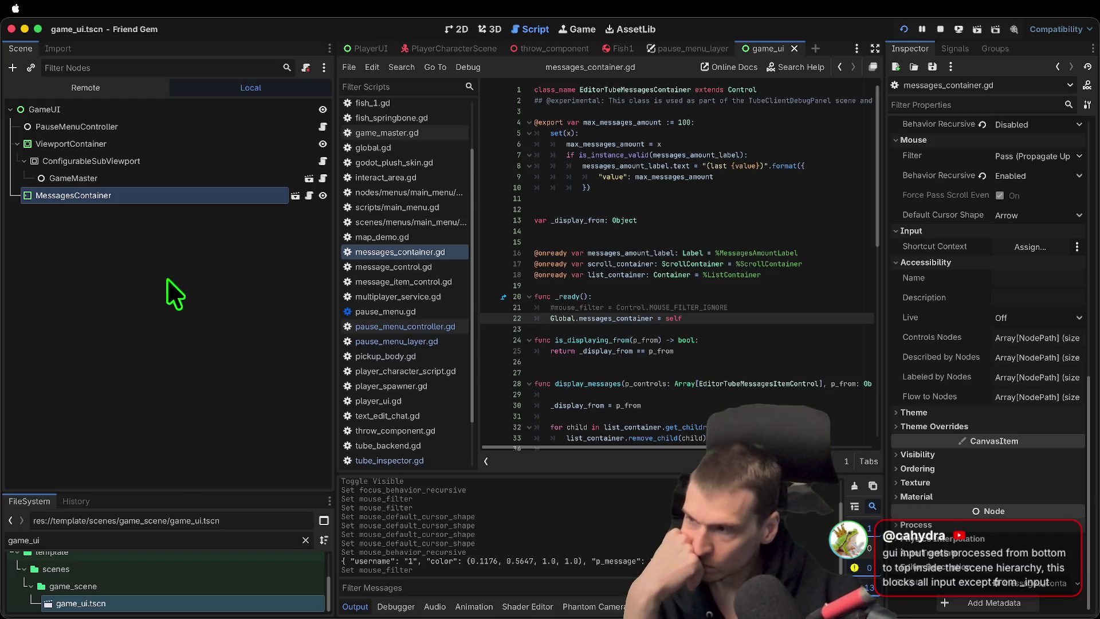
Hide MessagesContainer in the 2D view, run the game, open the pause menu, then stop it
left_click(453, 28)
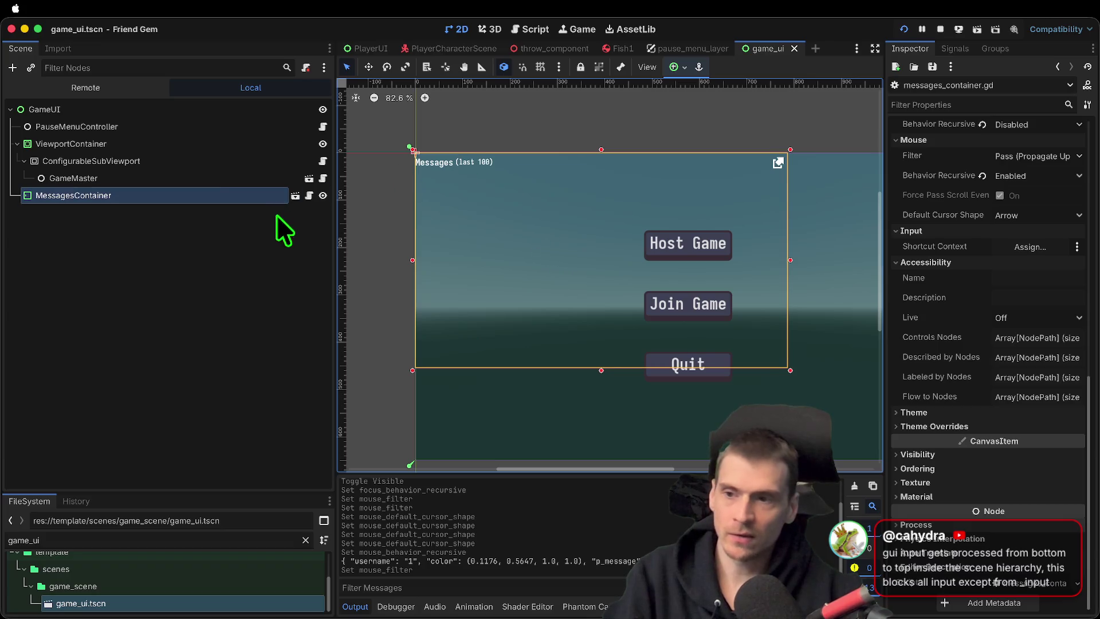
left_click(323, 196)
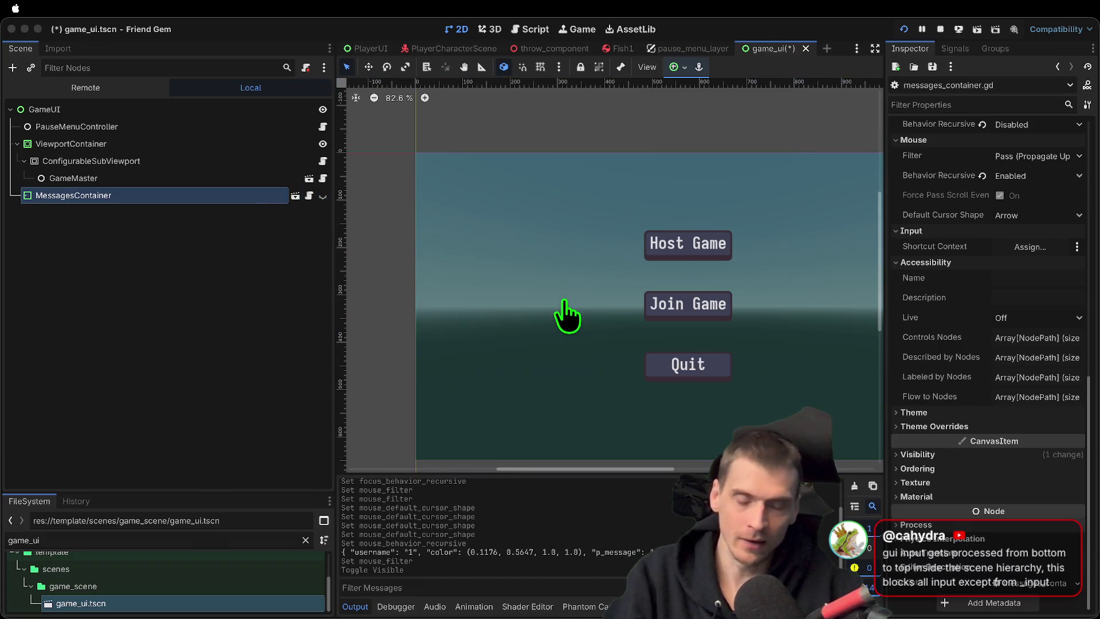
key("super+b")
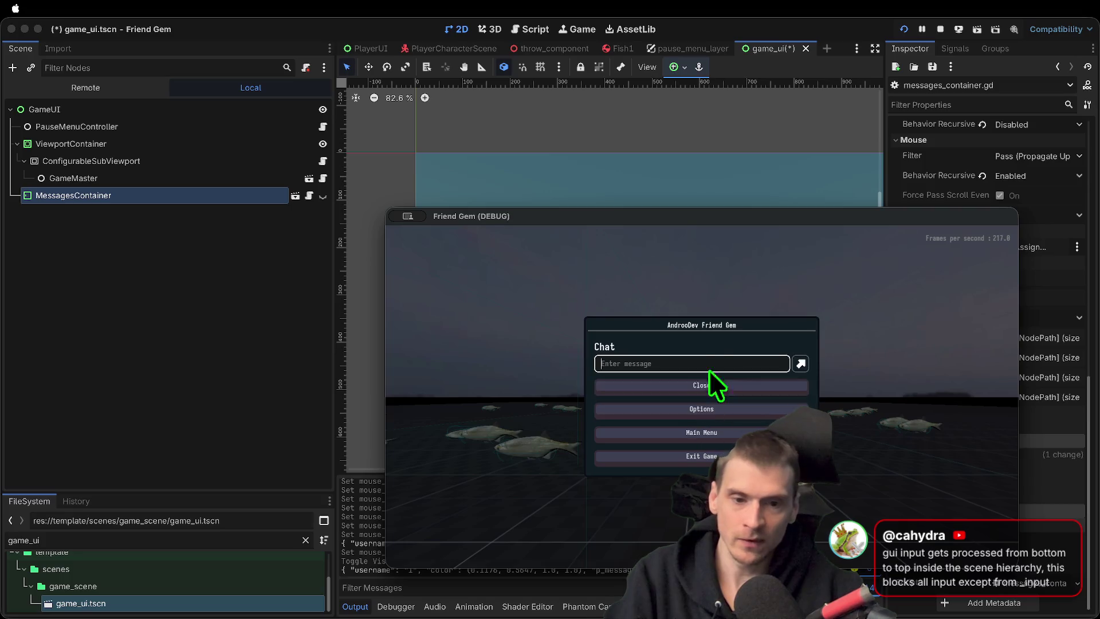
left_click(709, 385)
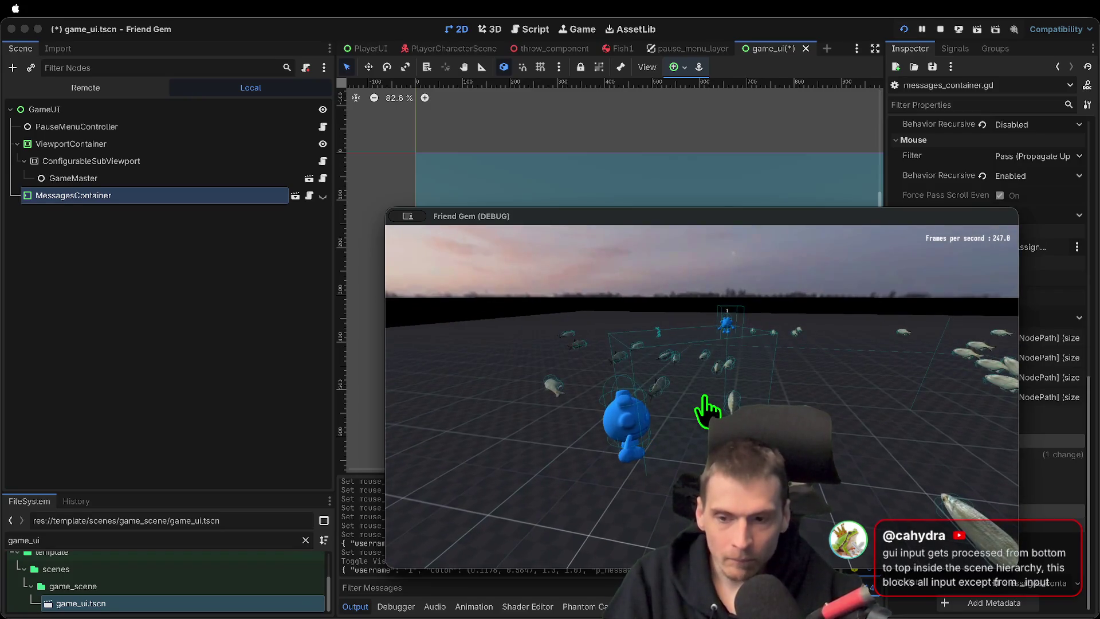
key("Escape")
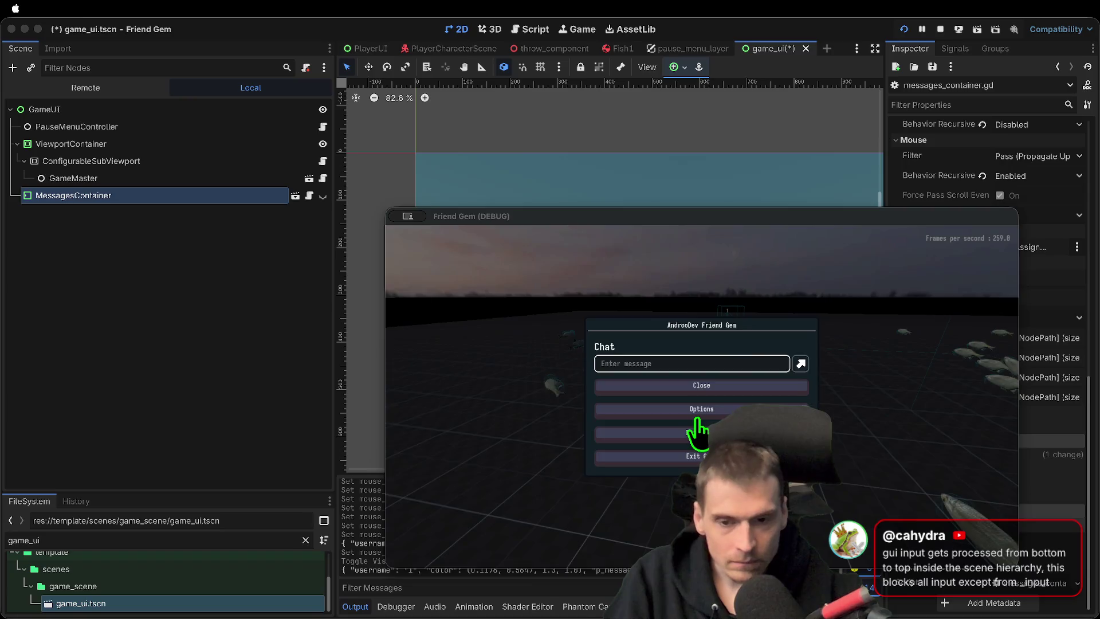
left_click(698, 421)
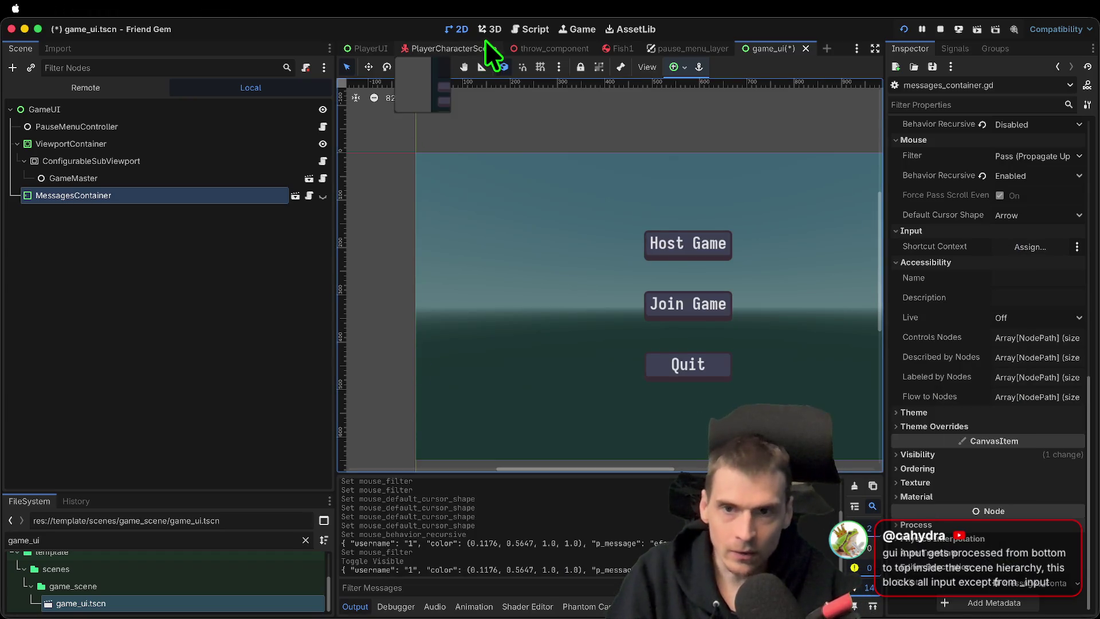
In PlayerCharacterScene, select PlayerUI and open its player_ui.gd script
left_click(413, 48)
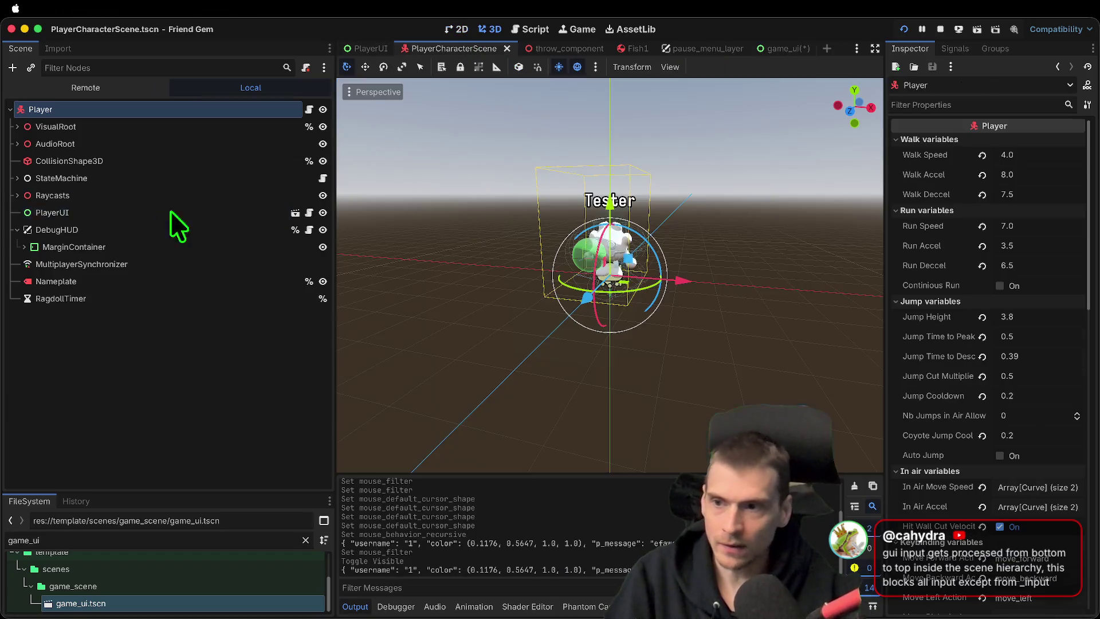
left_click(122, 212)
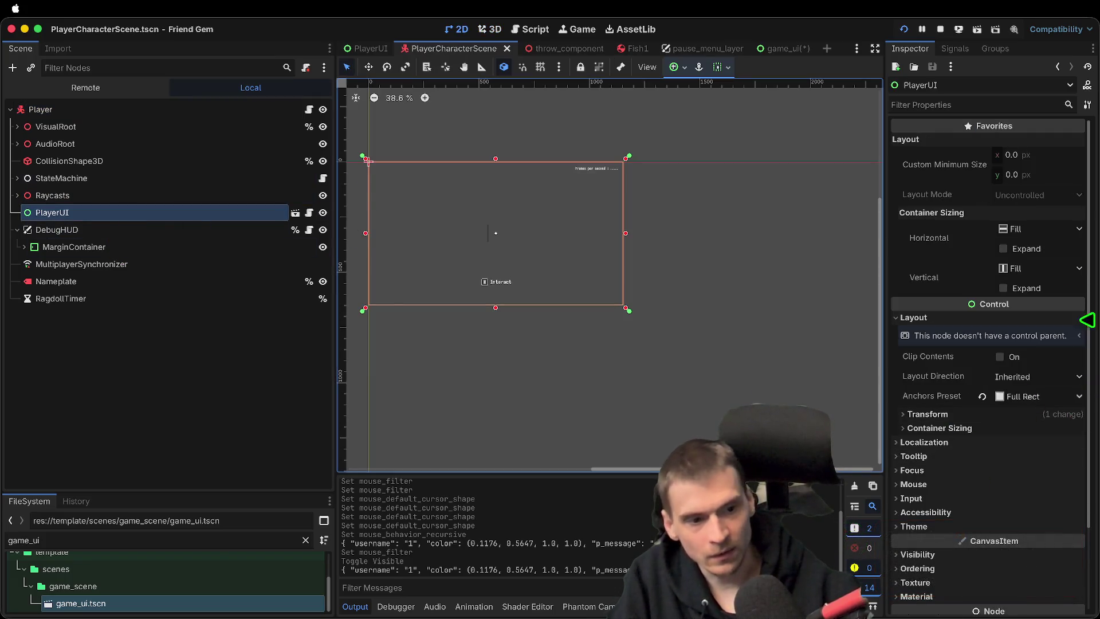
left_click(1028, 318)
left_click(309, 213)
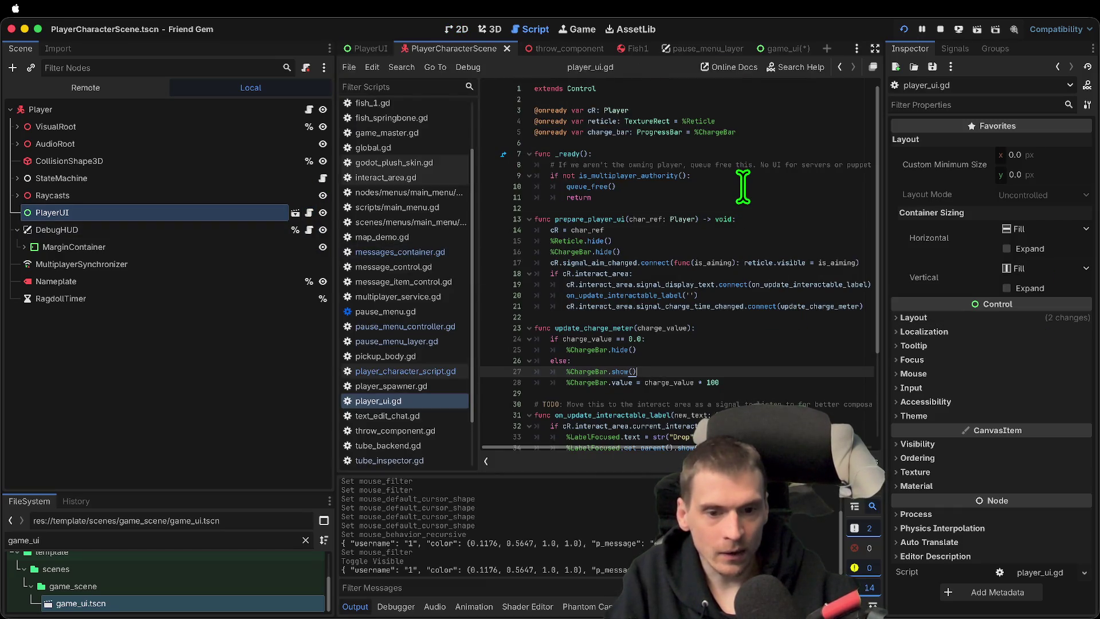
Confirm PlayerUI's mouse filter is set to Ignore in the Inspector
scroll(739, 195, "down", 2)
scroll(735, 212, "down", 1)
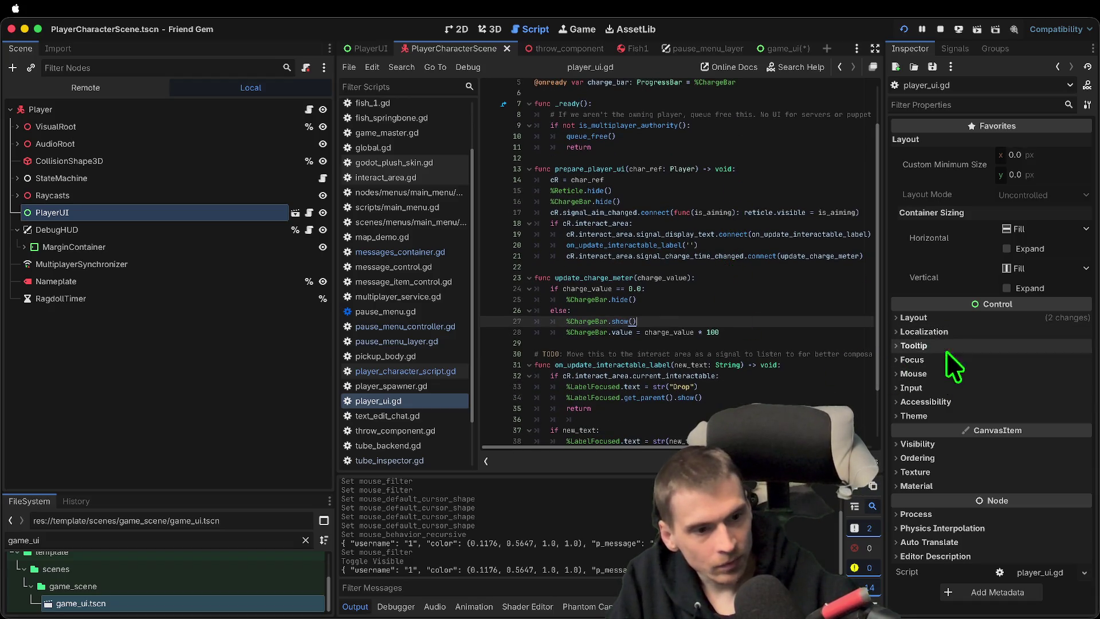
left_click(942, 373)
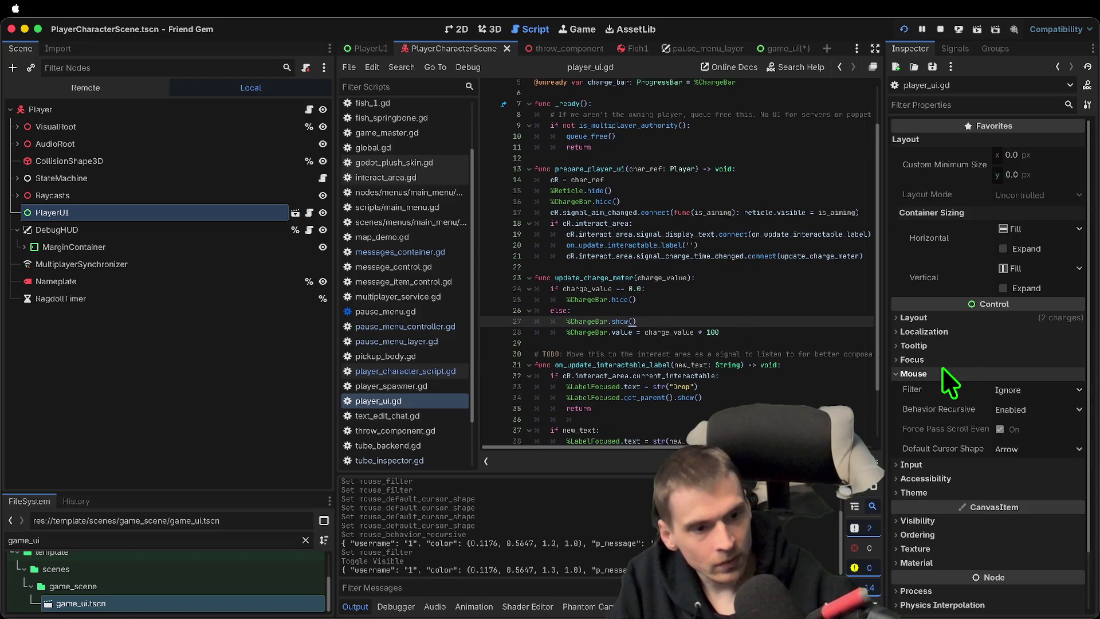
left_click(1024, 395)
left_click(1079, 379)
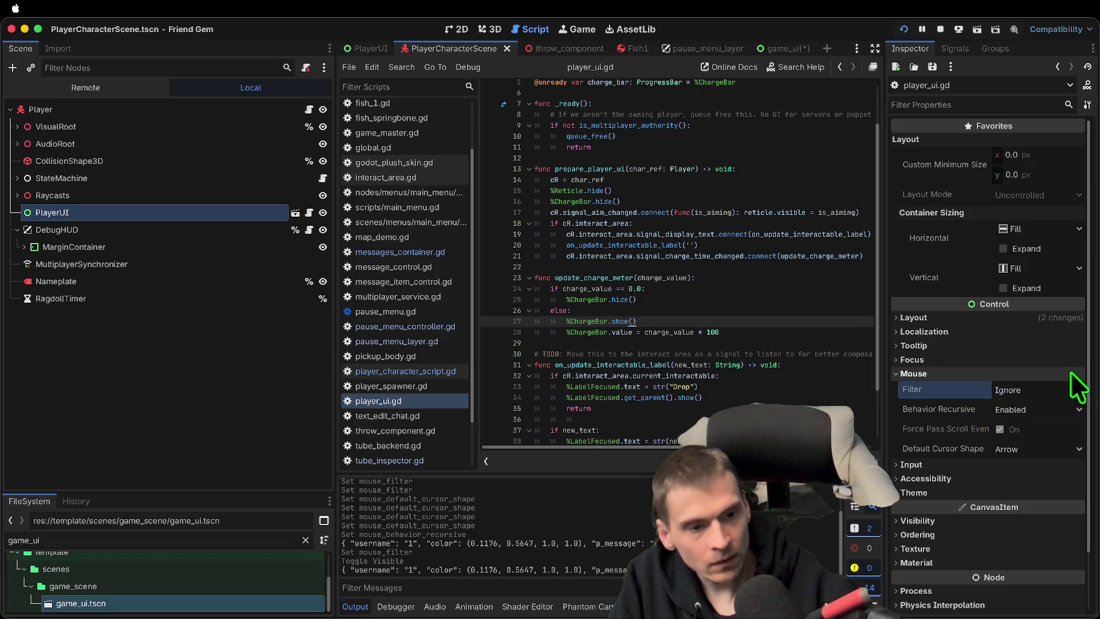
left_click(1070, 373)
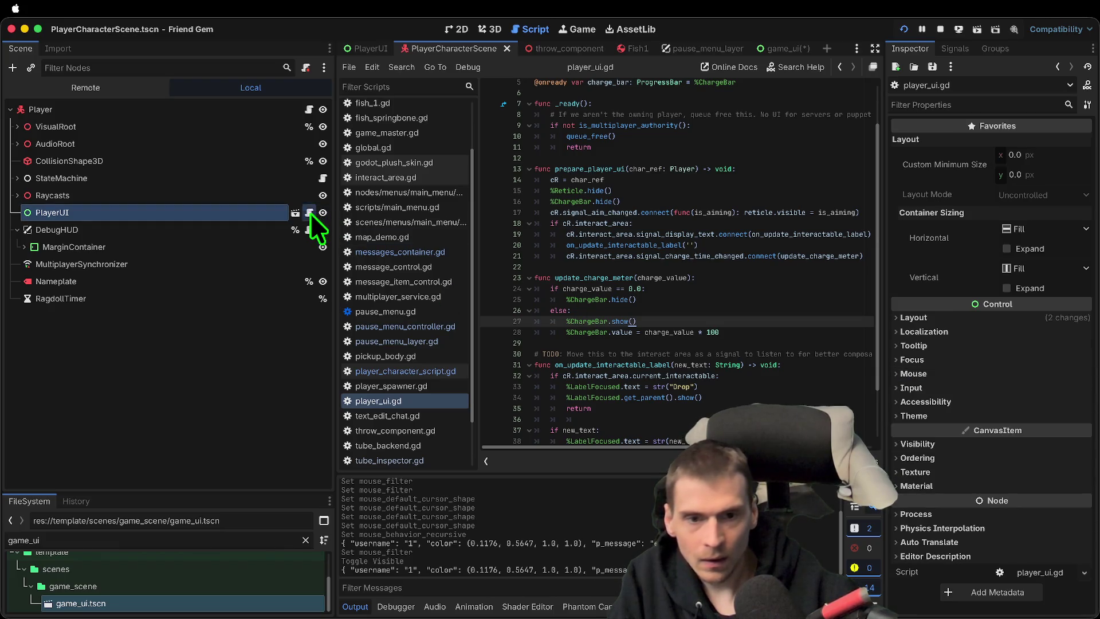
scroll(659, 215, "up", 2)
Search the script for 'ignore', then close the find bar
key("ctrl+f")
type("ignore")
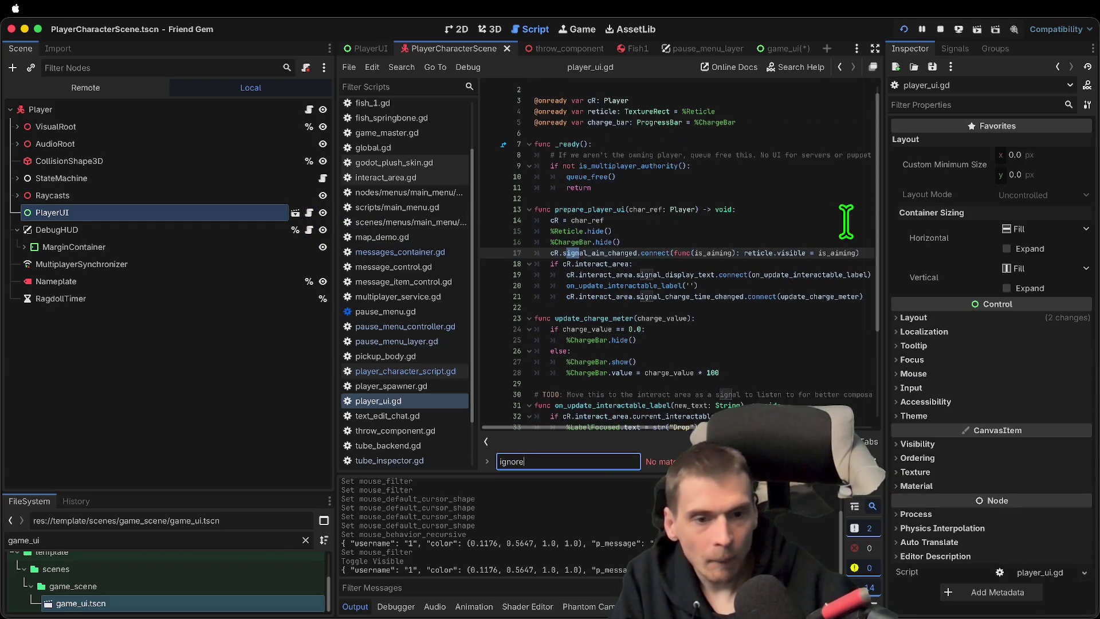
key("Escape")
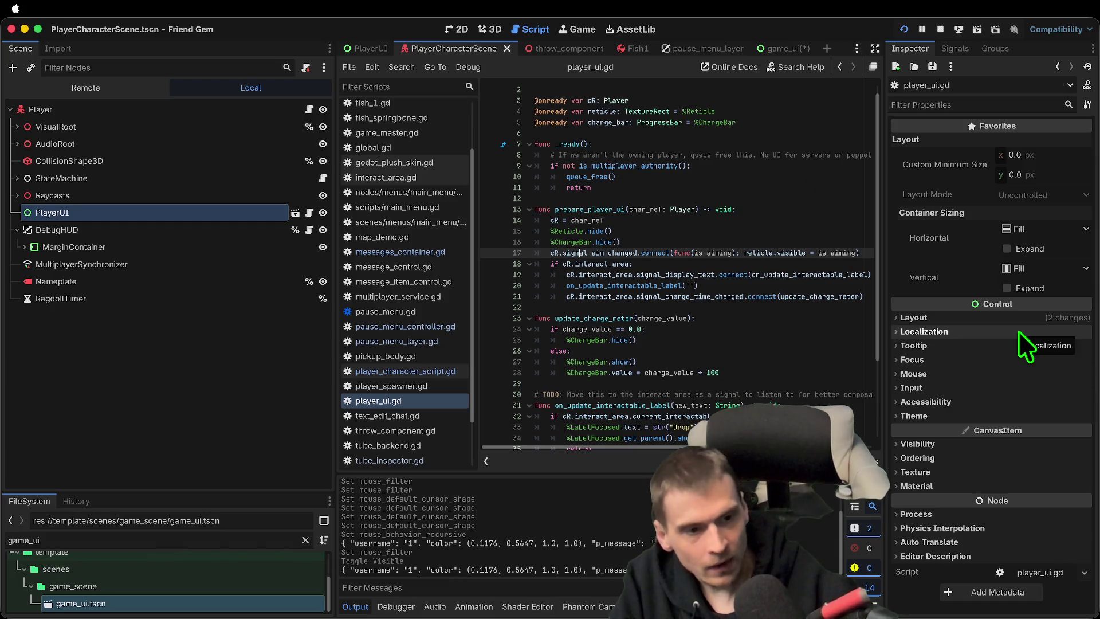
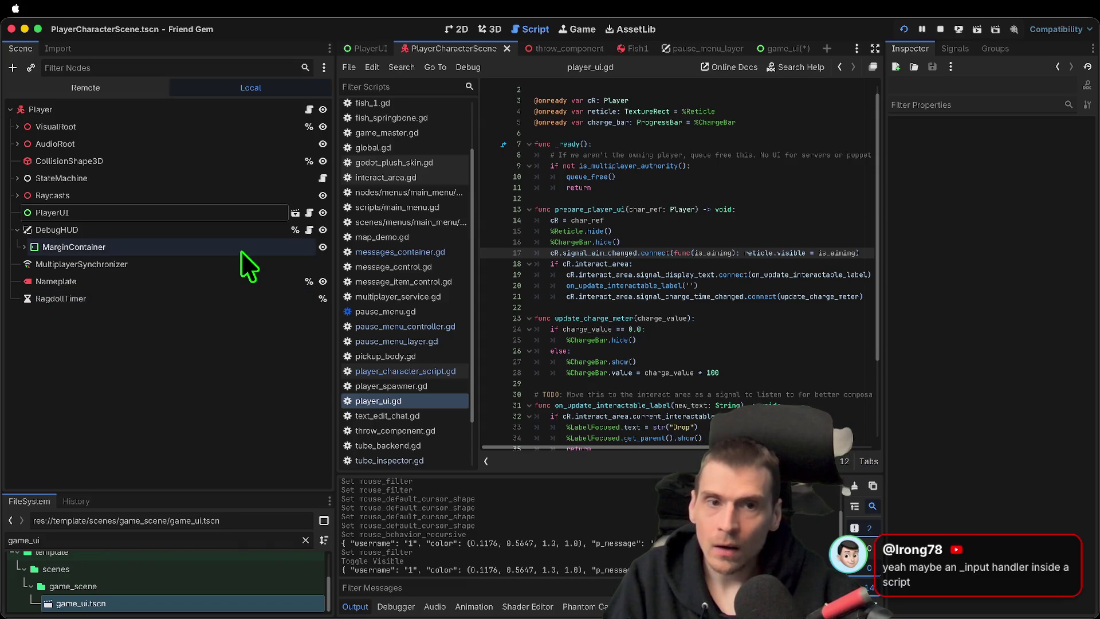
Switch to the game_ui scene and open MessagesContainer's script, messages_container.gd
key("ctrl+shift+Tab")
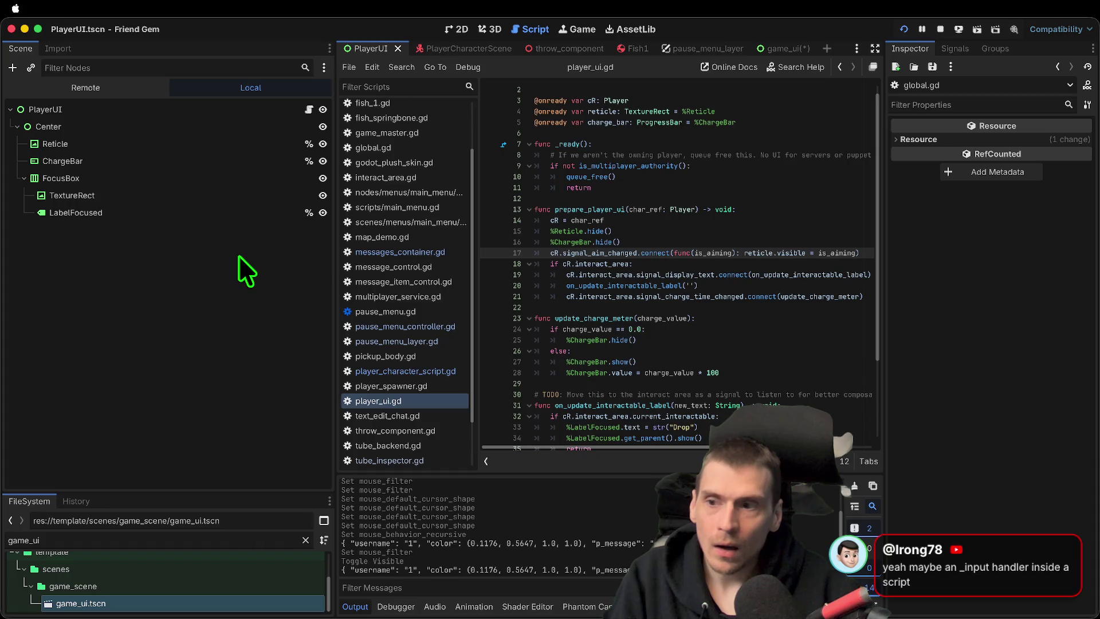
key("ctrl+shift+Tab")
left_click(46, 334)
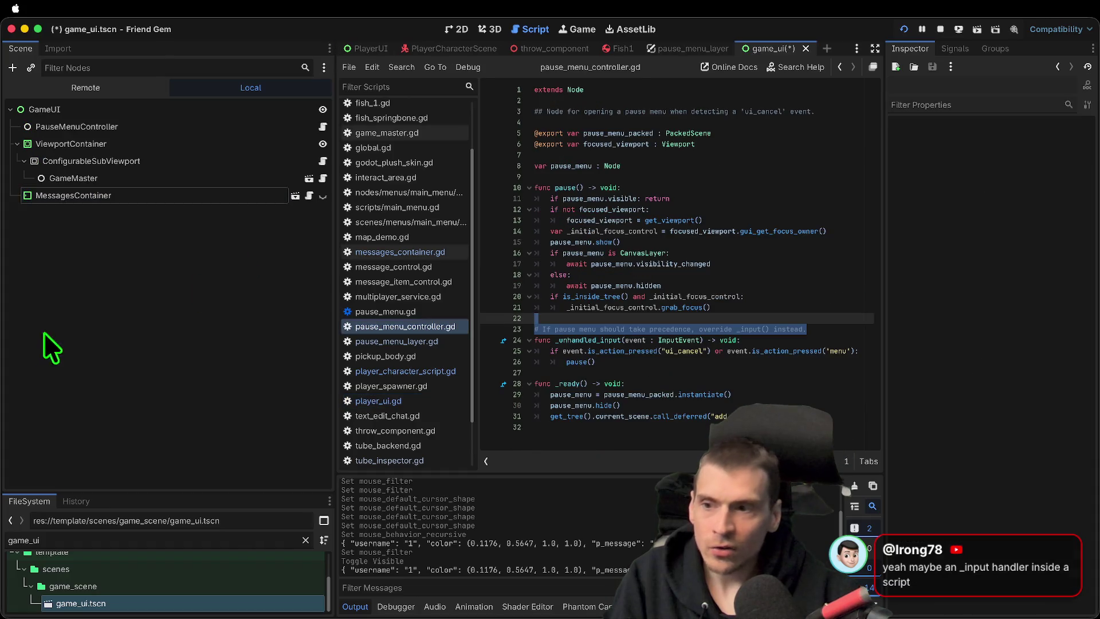
left_click(80, 198)
left_click(309, 195)
left_click(776, 252)
Search the script for '_inpu', then close the find bar
key("ctrl+f")
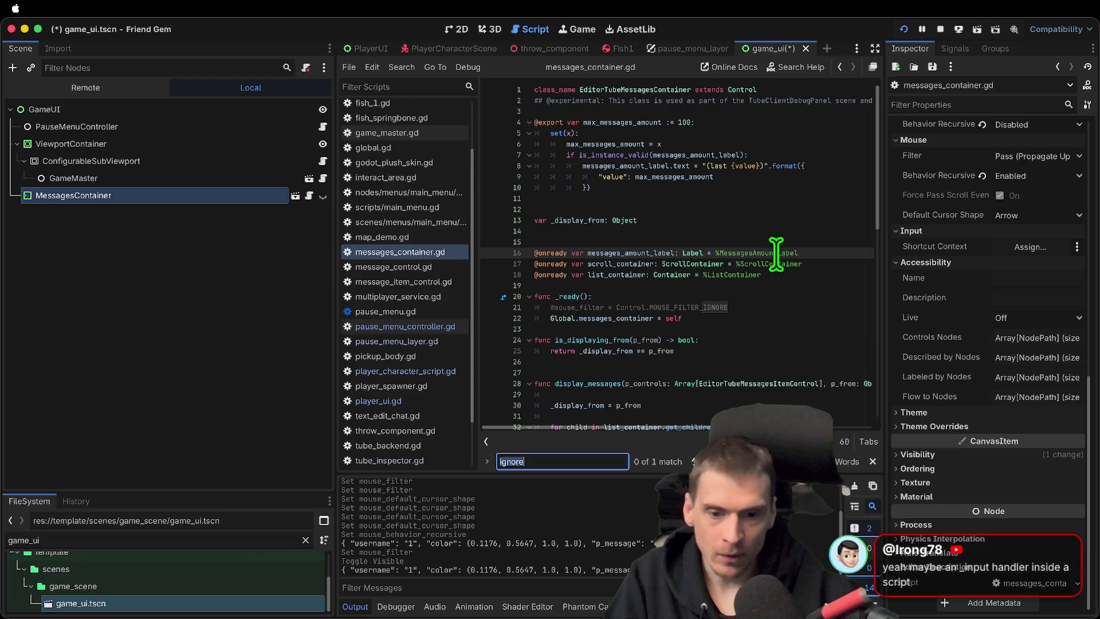
type("_inpu")
key("Escape")
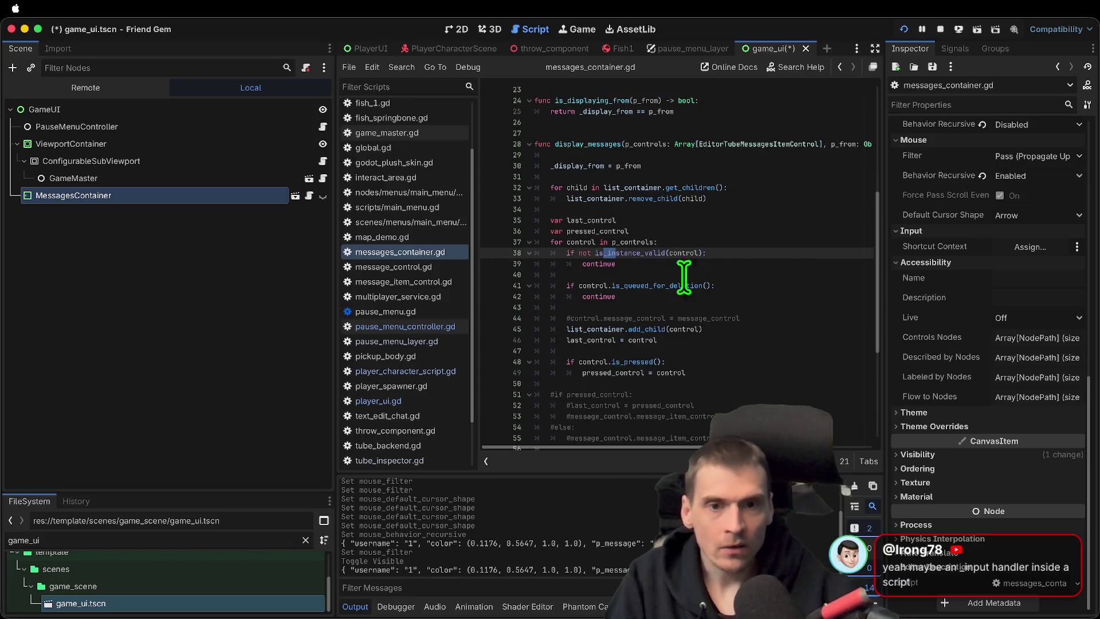
scroll(699, 262, "up", 6)
In the 2D view, make MessagesContainer visible and set its mouse filter to Ignore
left_click(183, 196)
left_click(452, 36)
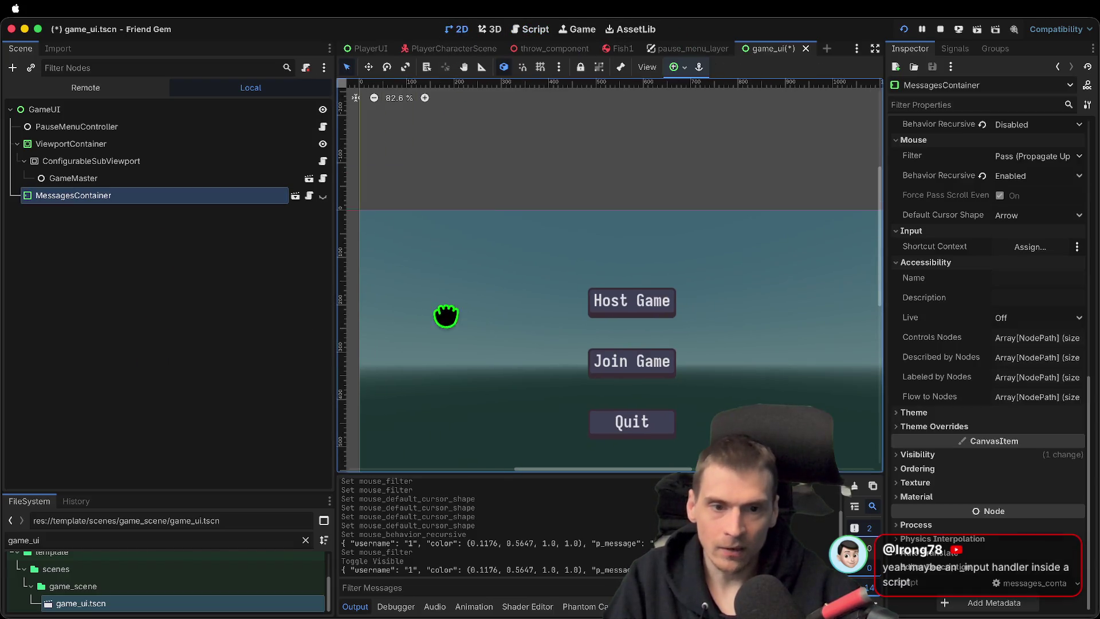
left_click(198, 281)
left_click(324, 197)
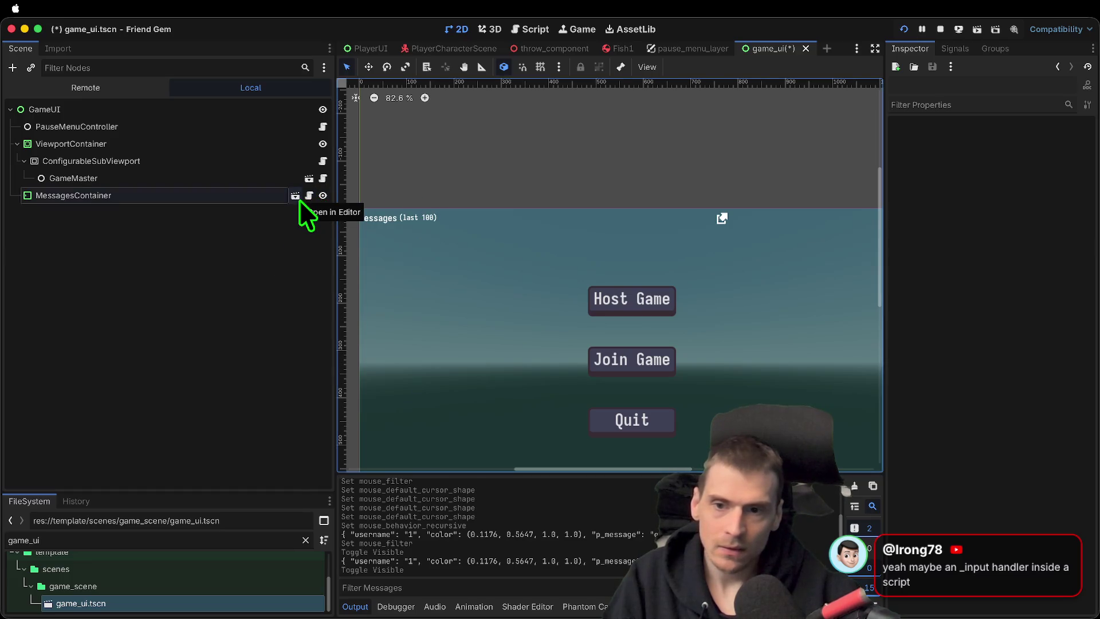
left_click(276, 201)
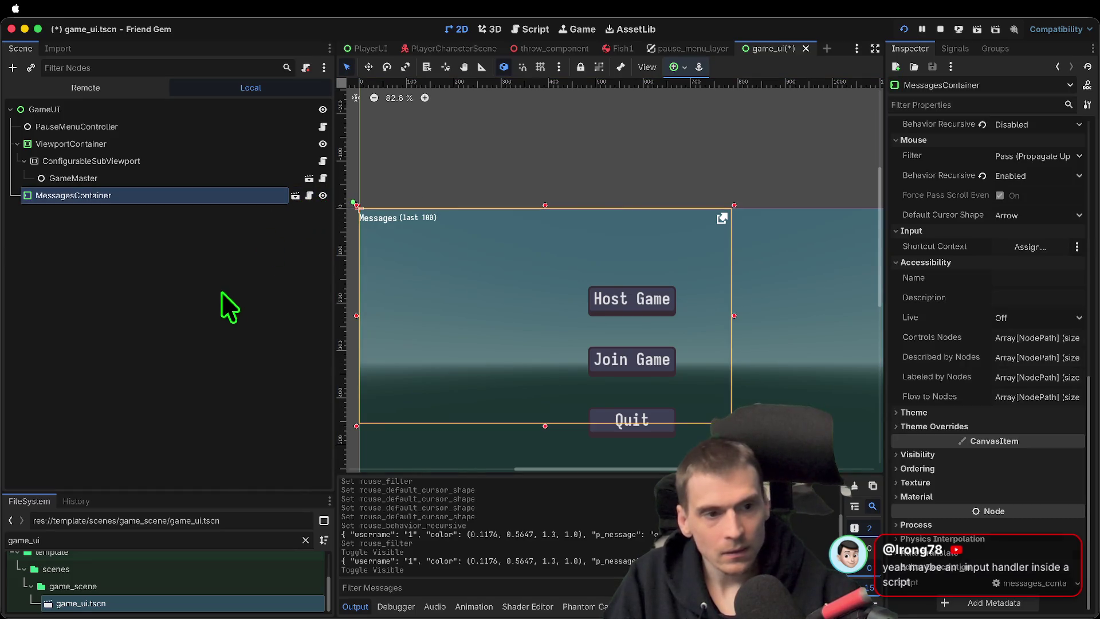
scroll(1074, 278, "up", 1)
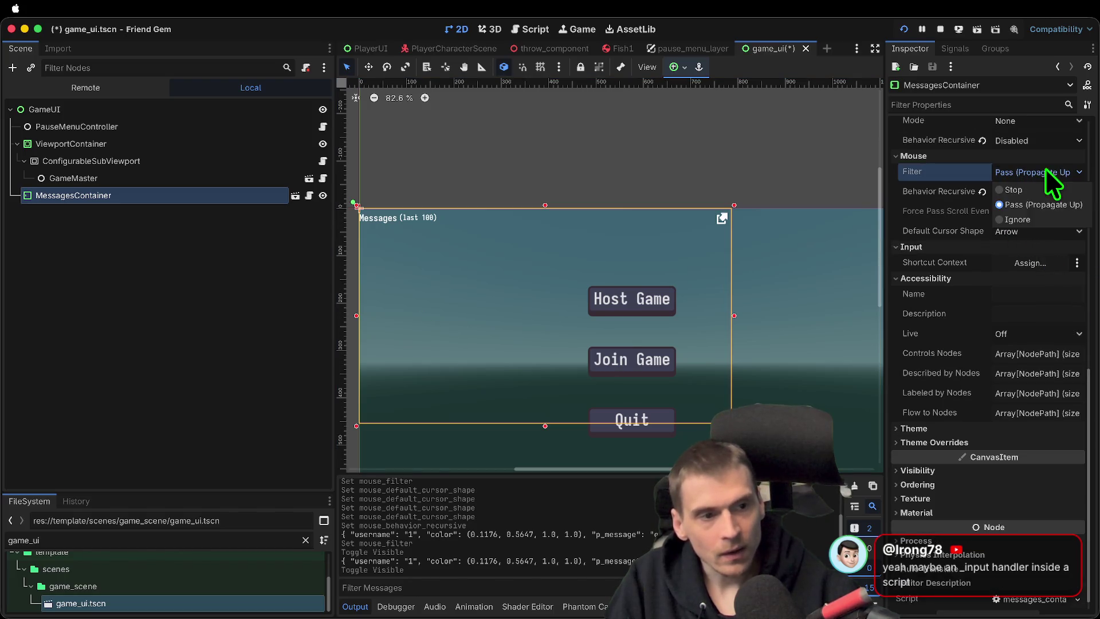
left_click(1032, 220)
Collapse the Tooltip, Localization and Layout sections in the Inspector
scroll(1020, 338, "up", 10)
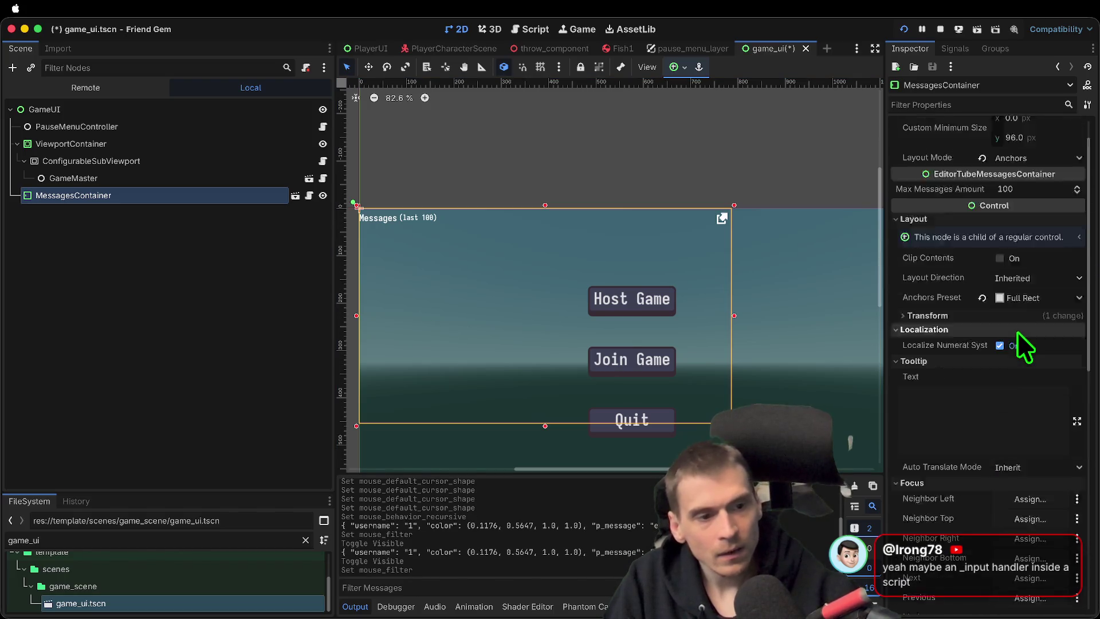
scroll(1016, 331, "up", 2)
left_click(924, 397)
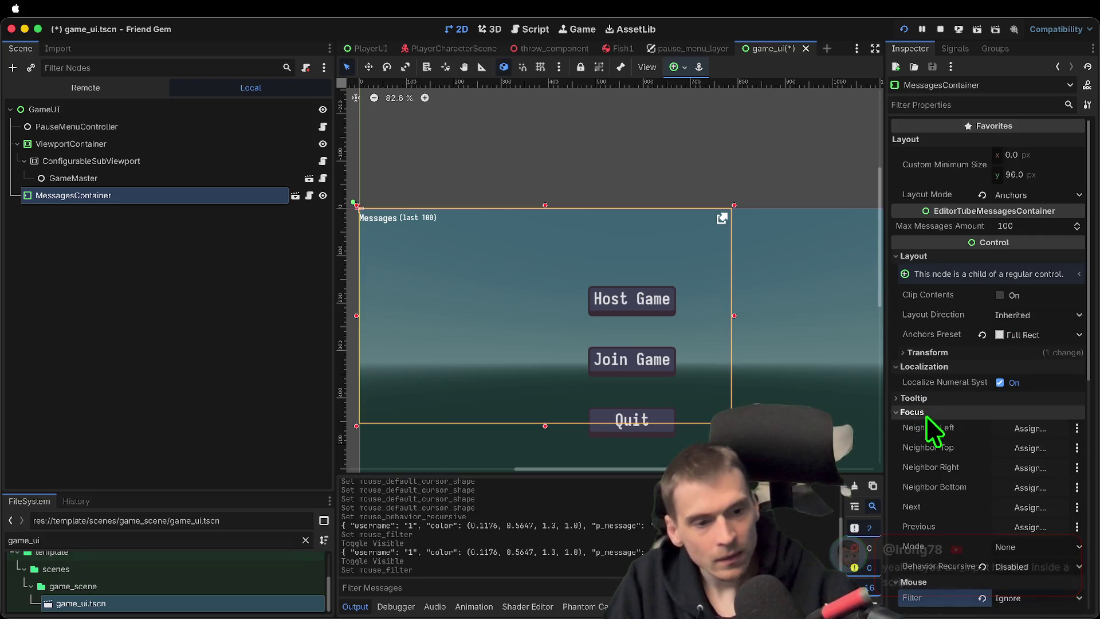
left_click(938, 366)
left_click(954, 255)
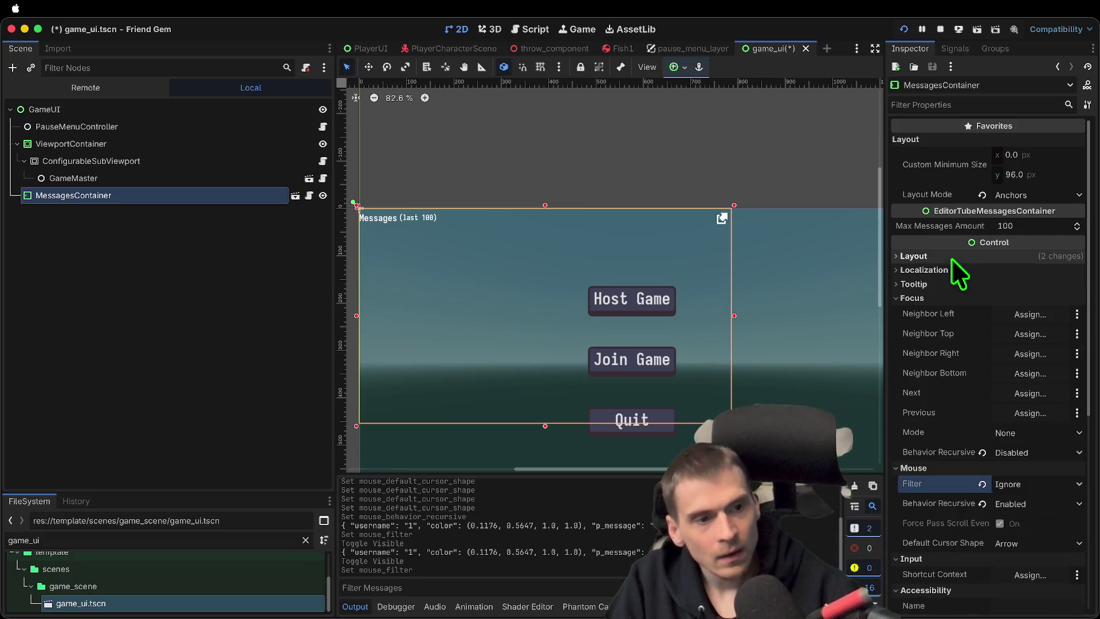
left_click(263, 287)
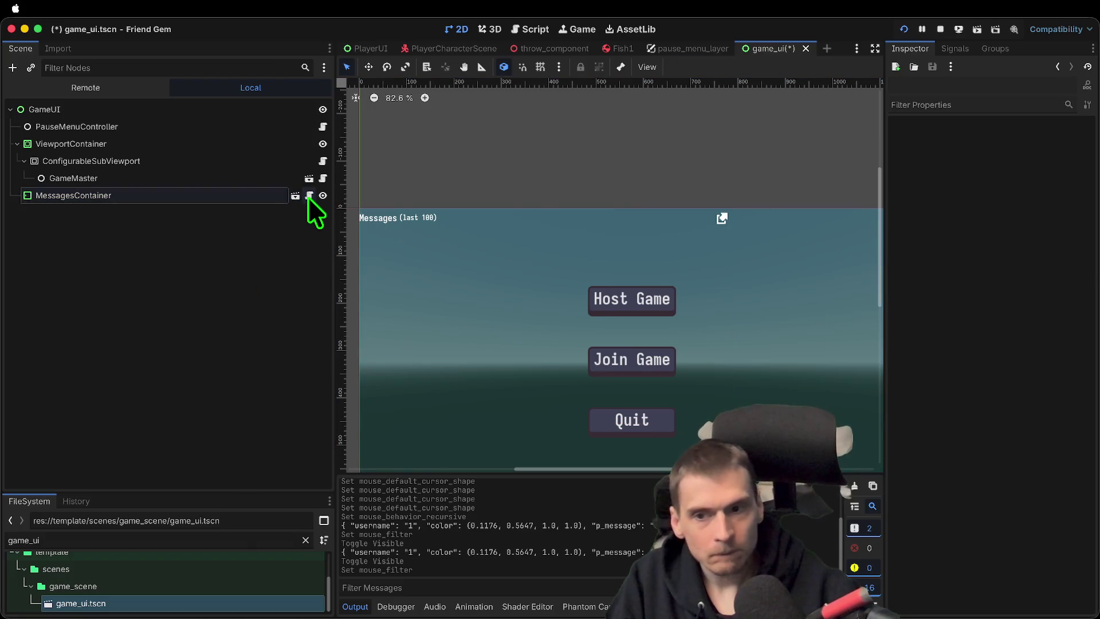
Reopen messages_container.gd and search it for 'process'
left_click(309, 196)
left_click(810, 360)
key("ctrl+f")
type("process")
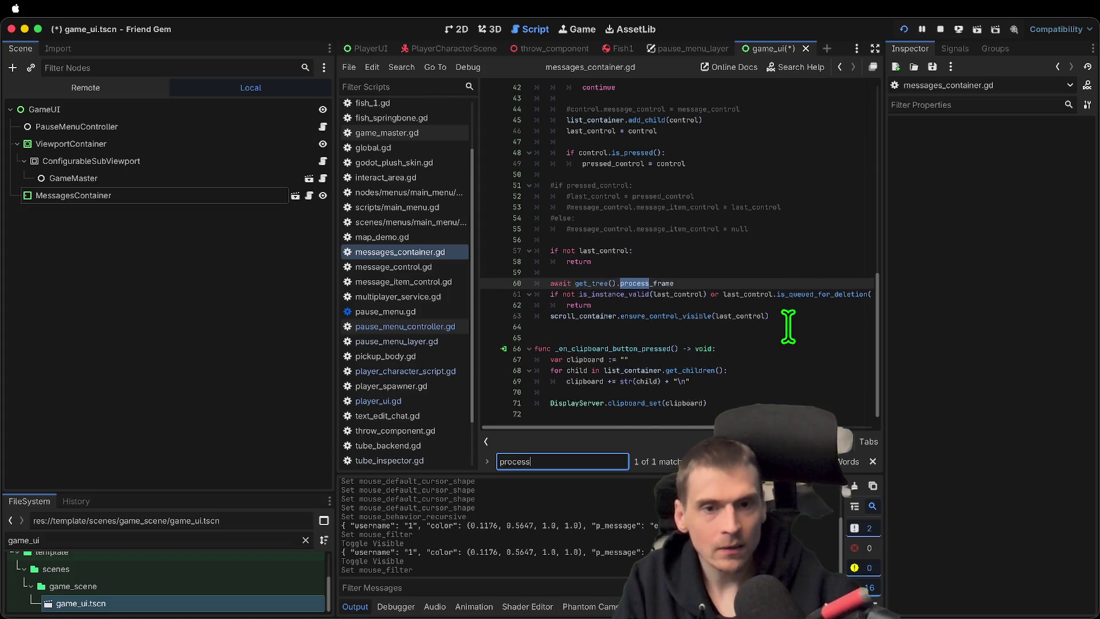
scroll(786, 327, "up", 5)
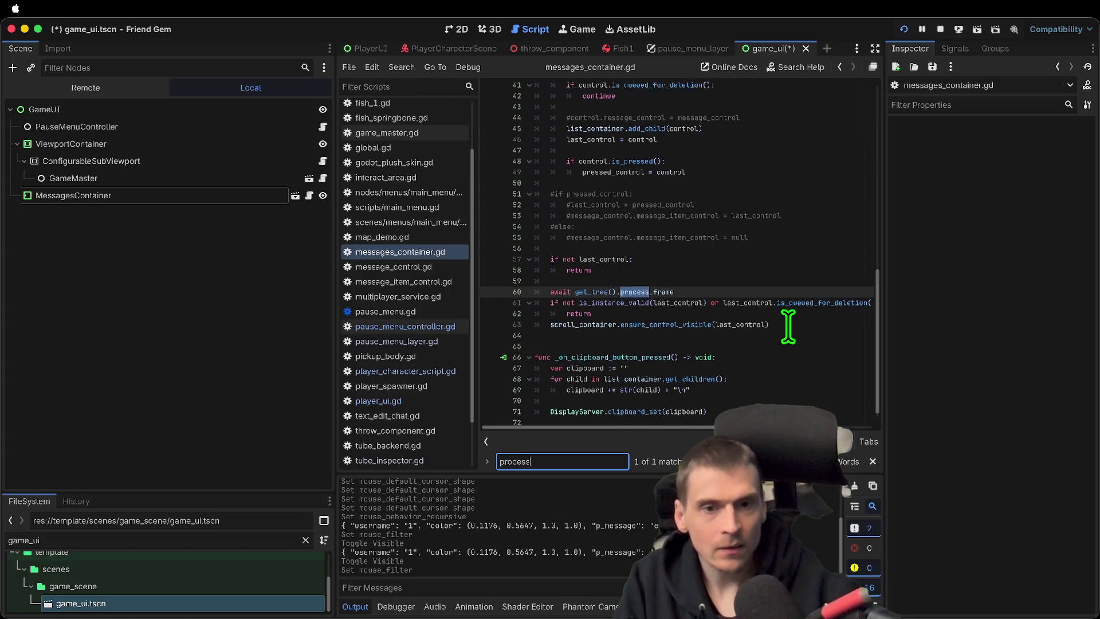
scroll(787, 327, "down", 3)
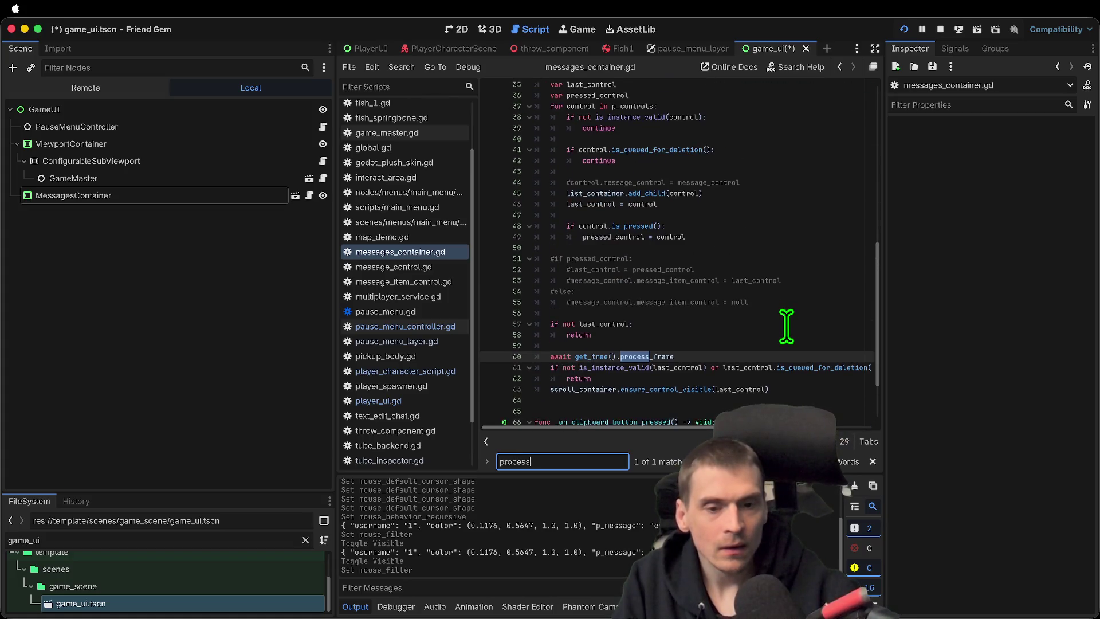
scroll(707, 373, "down", 3)
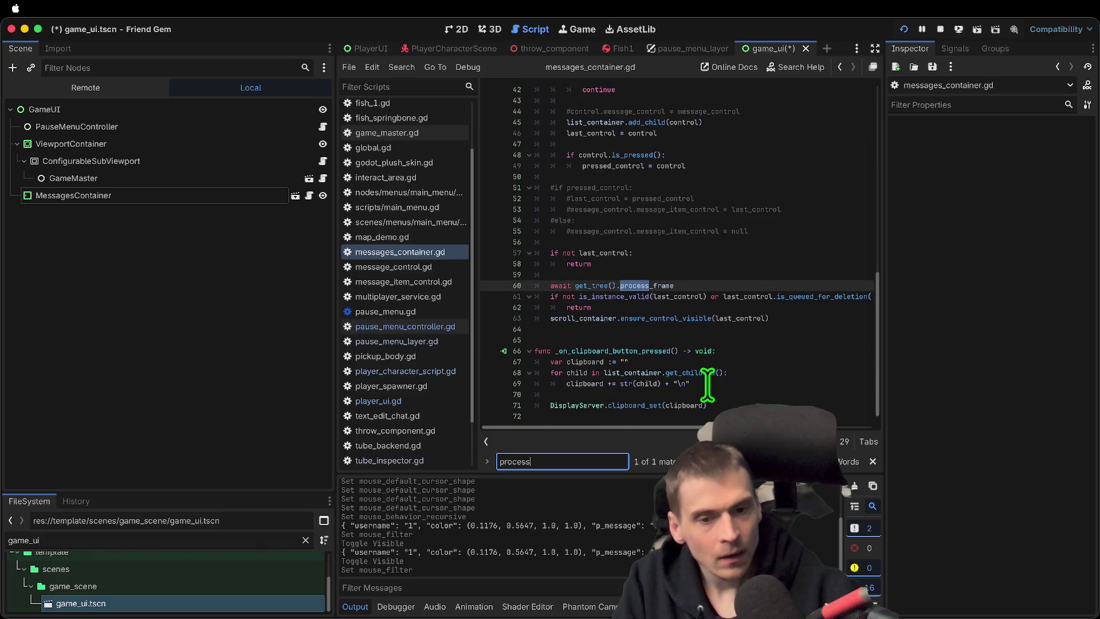
key("Escape")
scroll(710, 384, "up", 13)
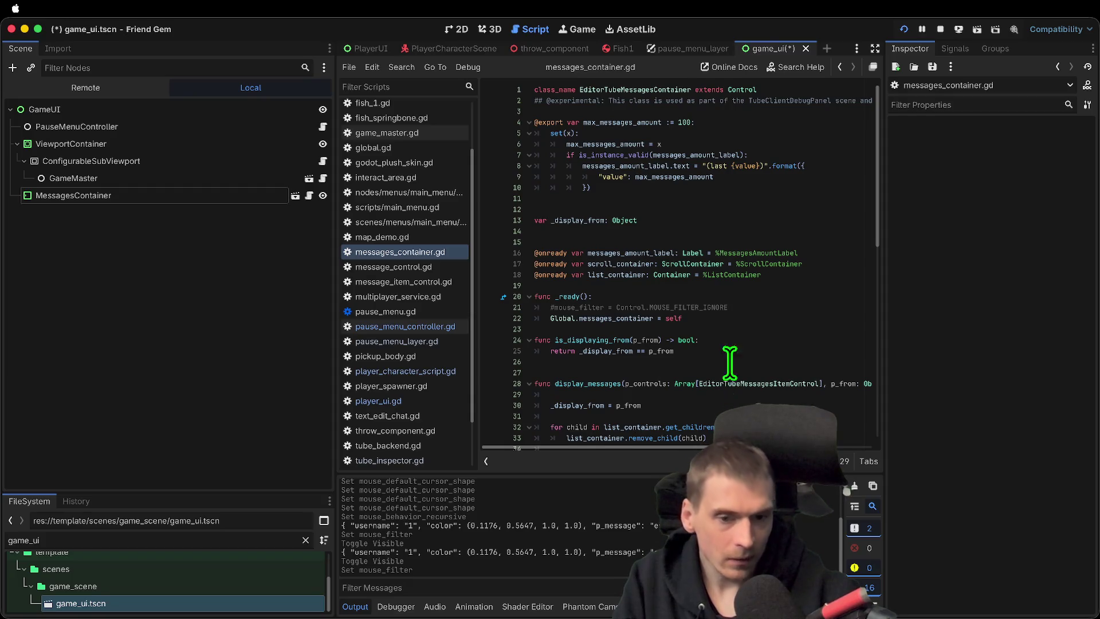
left_click(757, 361)
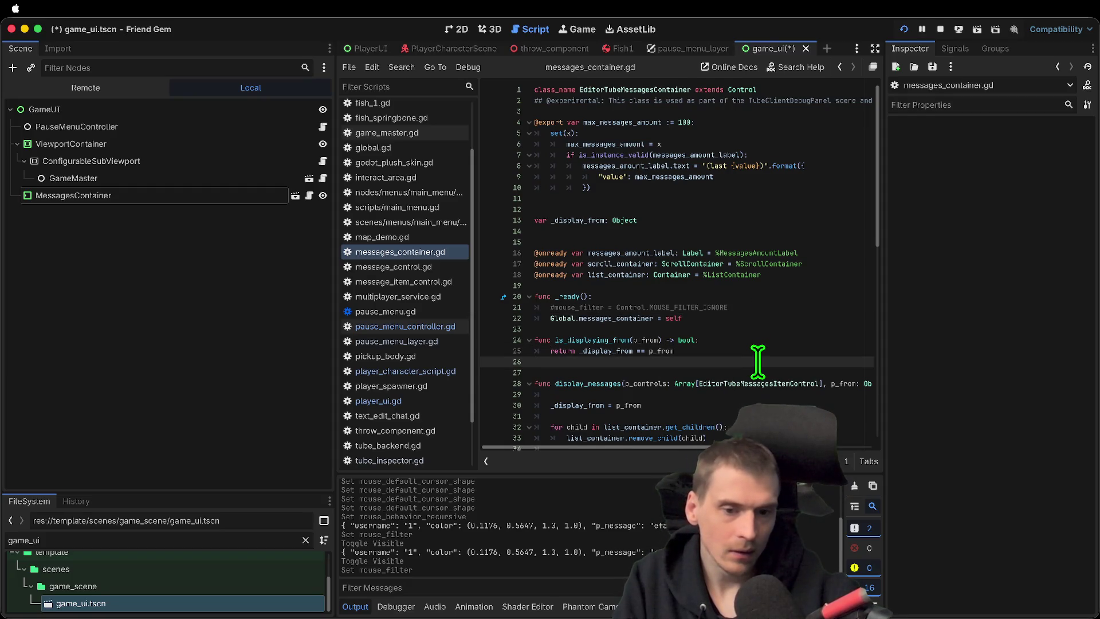
scroll(757, 362, "down", 3)
scroll(760, 362, "down", 10)
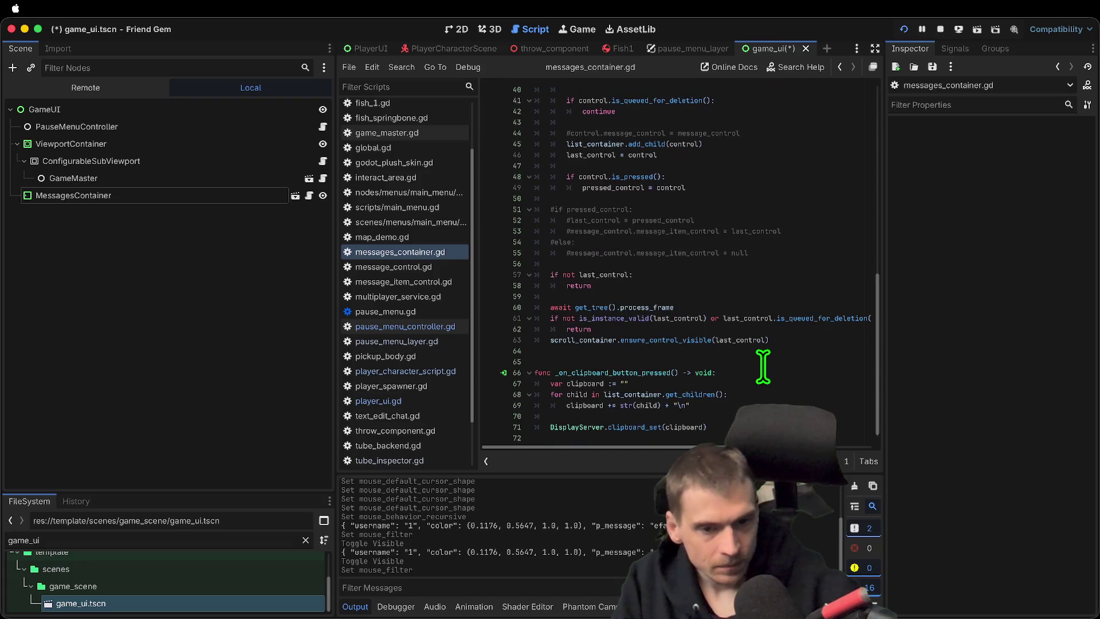
scroll(747, 393, "up", 13)
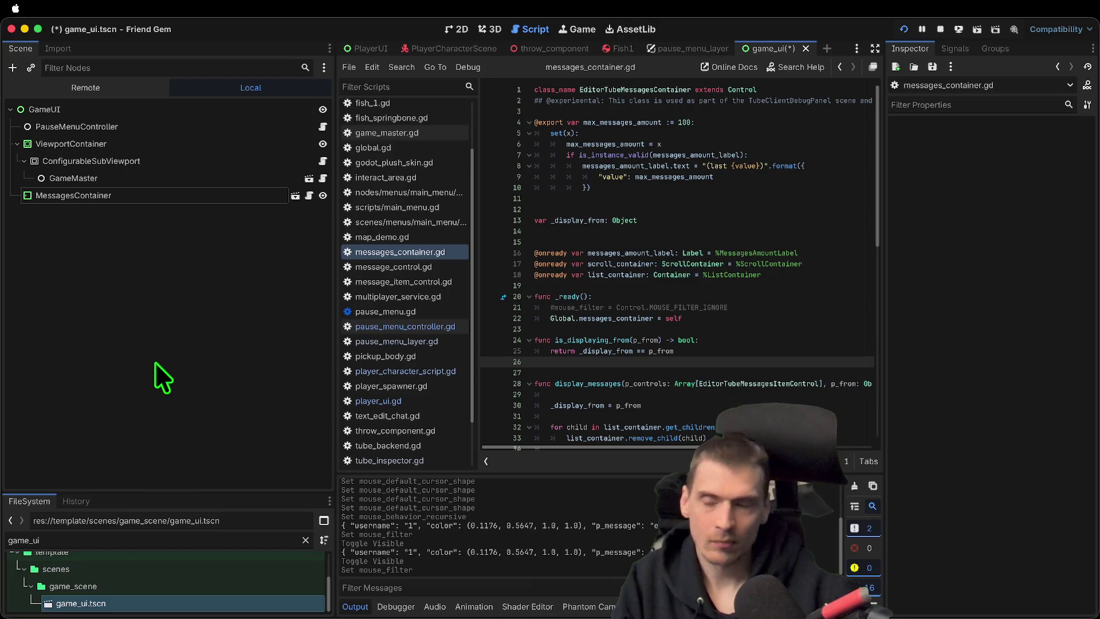
left_click(222, 194)
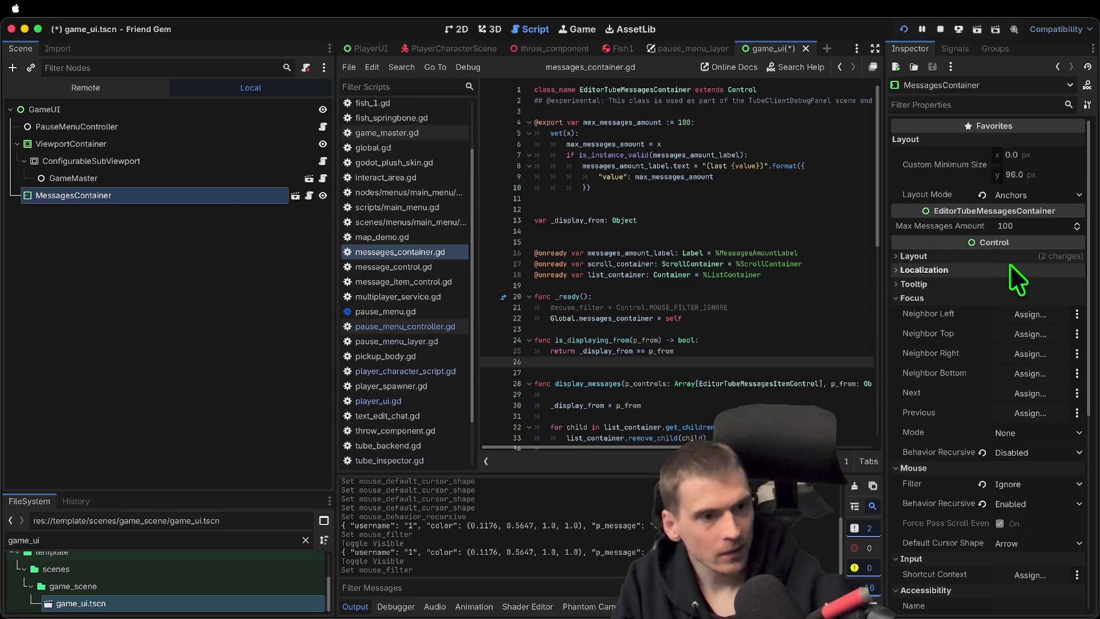
Revert MessagesContainer's layout mode to Position
left_click(980, 197)
left_click(972, 255)
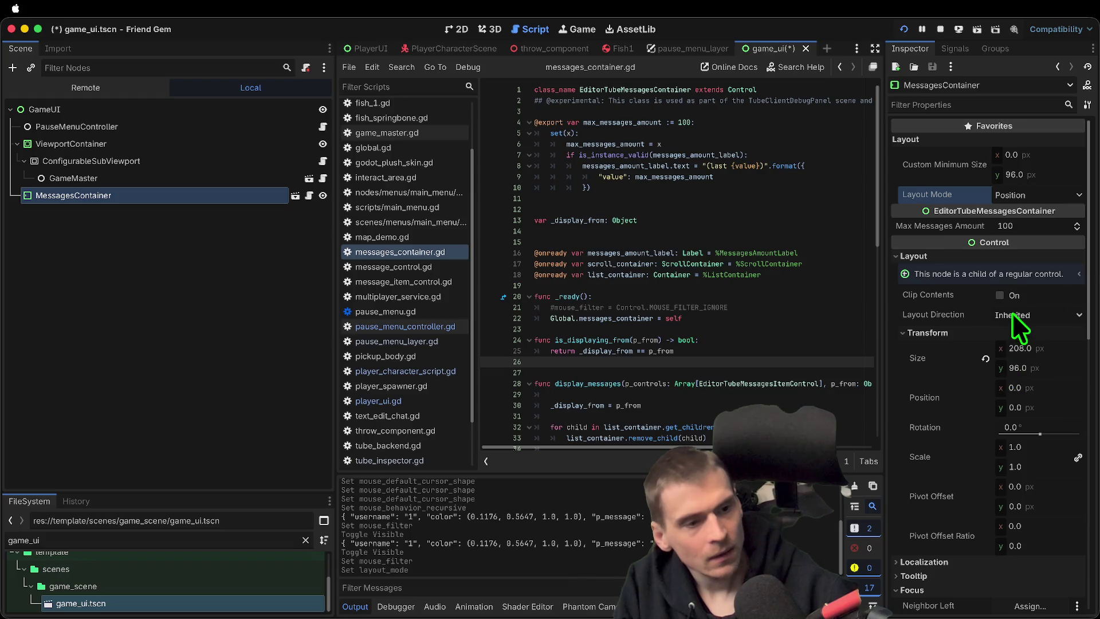
left_click(1050, 255)
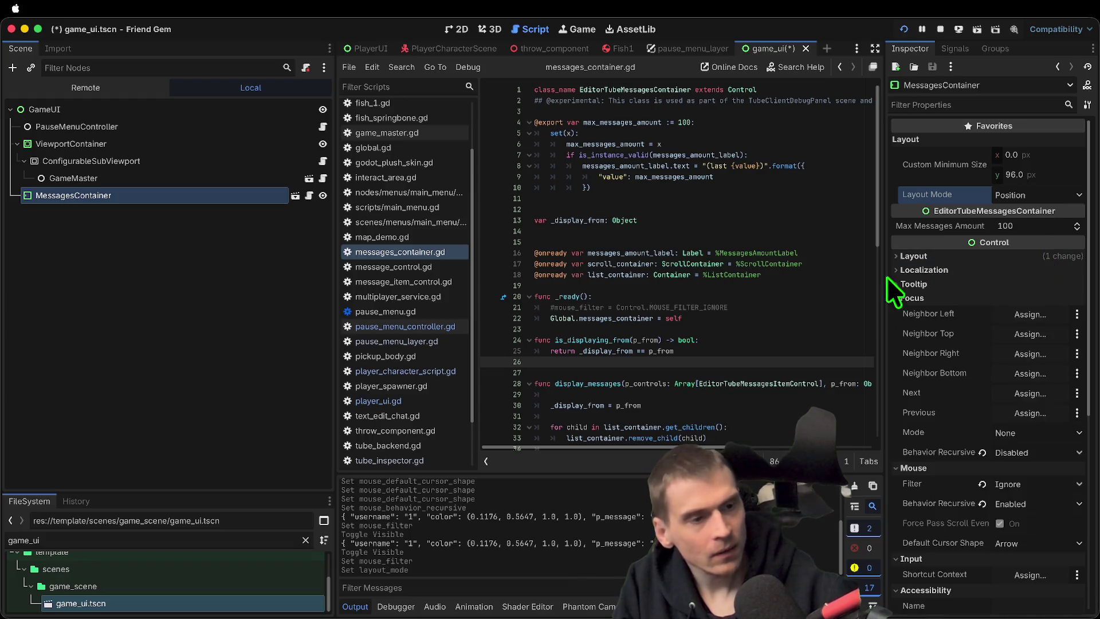
Add a CanvasLayer node to game_ui and move MessagesContainer under it
left_click(154, 355)
key("super+a")
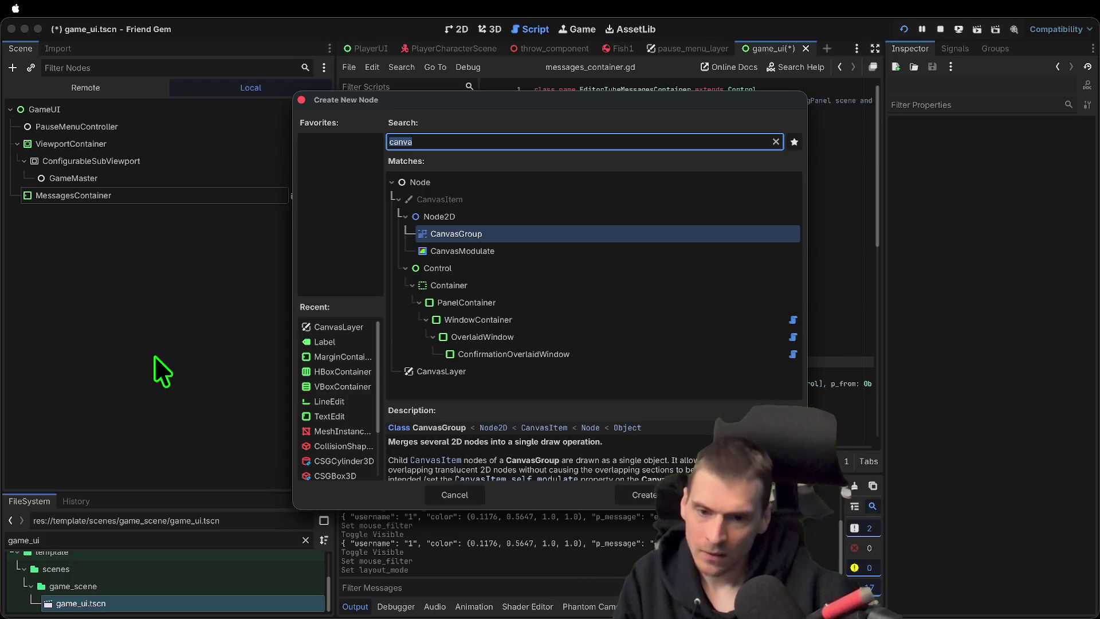
type("v")
key("BackSpace")
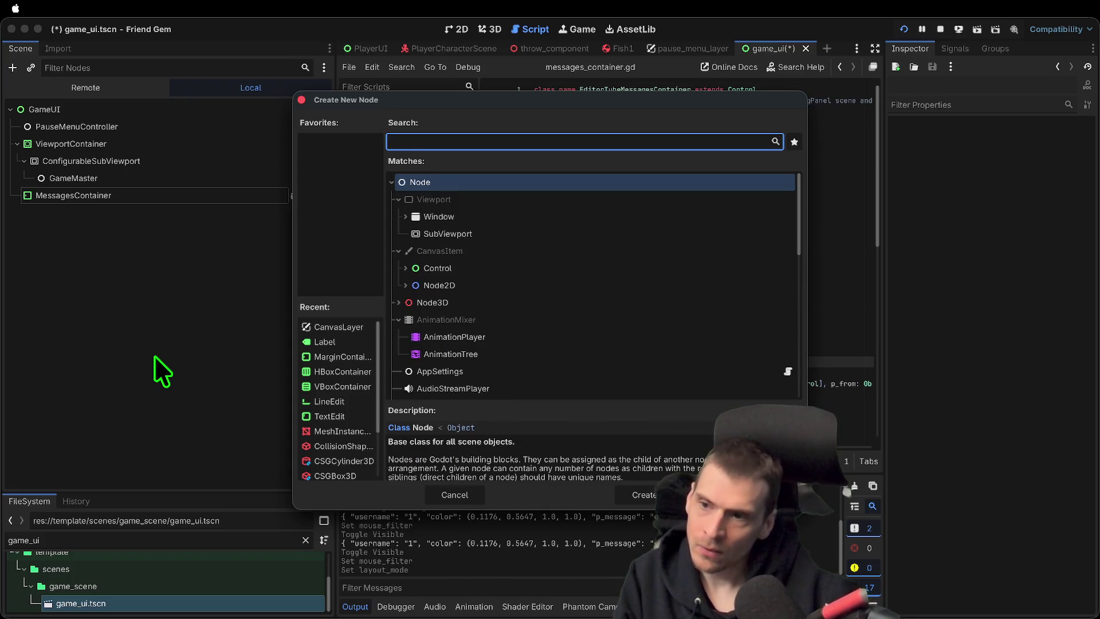
type("v")
key("BackSpace")
type("canv")
key("Return")
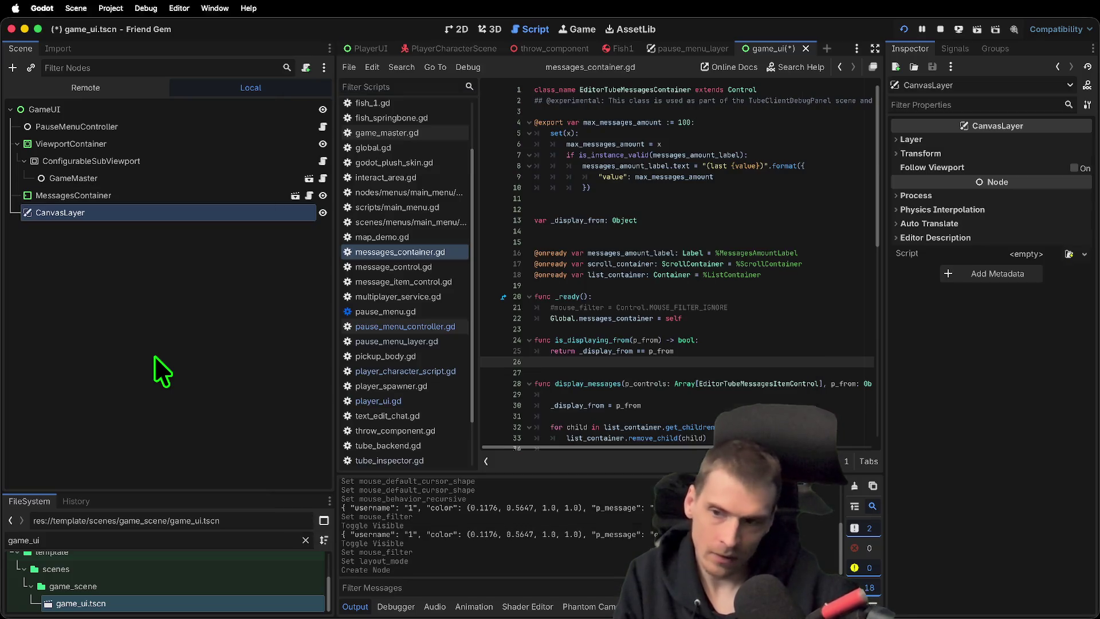
left_click_drag(116, 192, 116, 212)
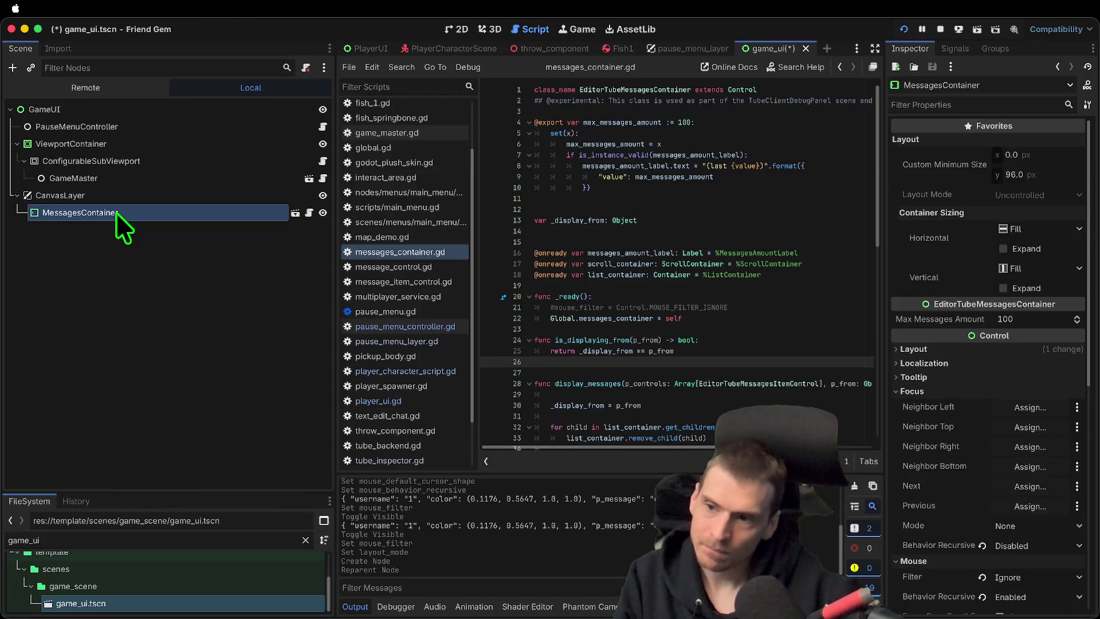
Run the game and dismiss the in-game menu
left_click(116, 249)
key("super+b")
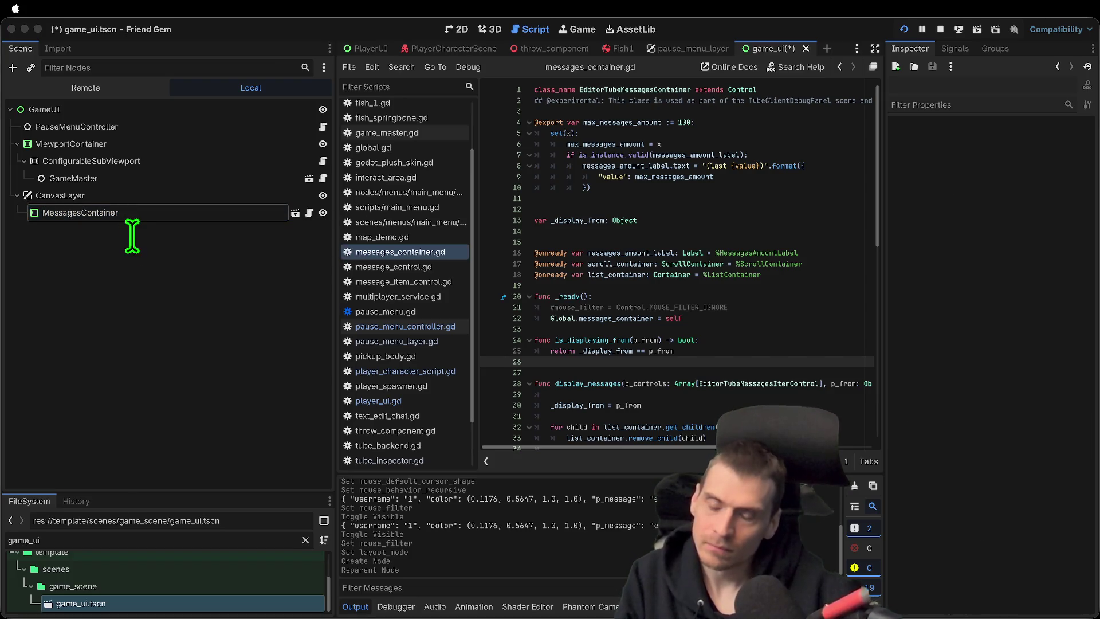
key("Escape")
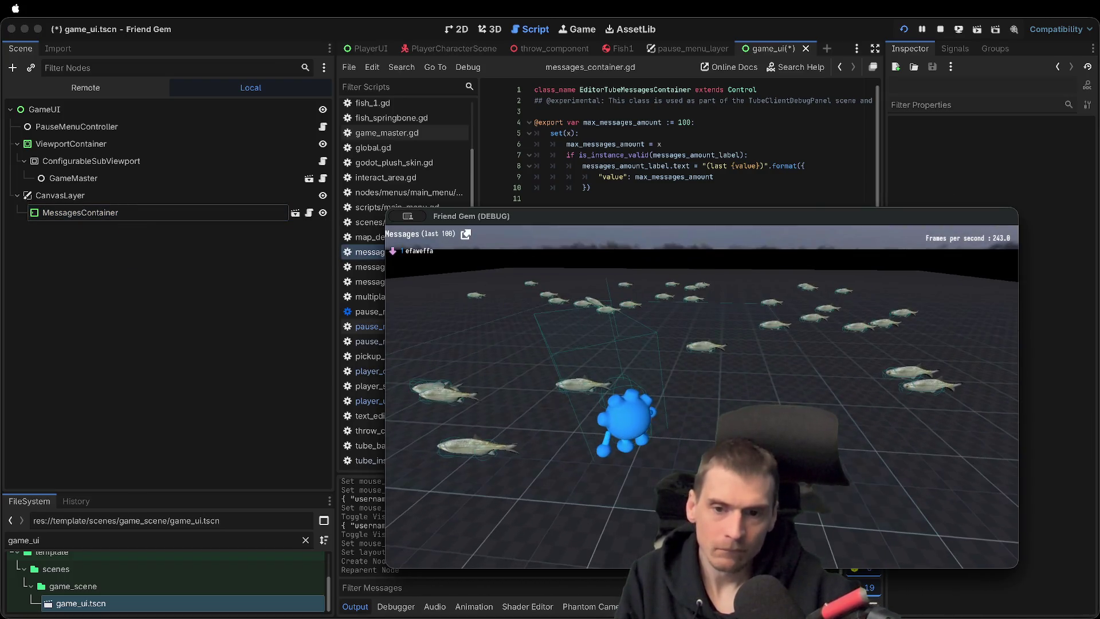
Send the chat message 'efaefaef' in the running game, then stop it
key("Escape")
type("efaefaef")
key("Return")
key("super+period")
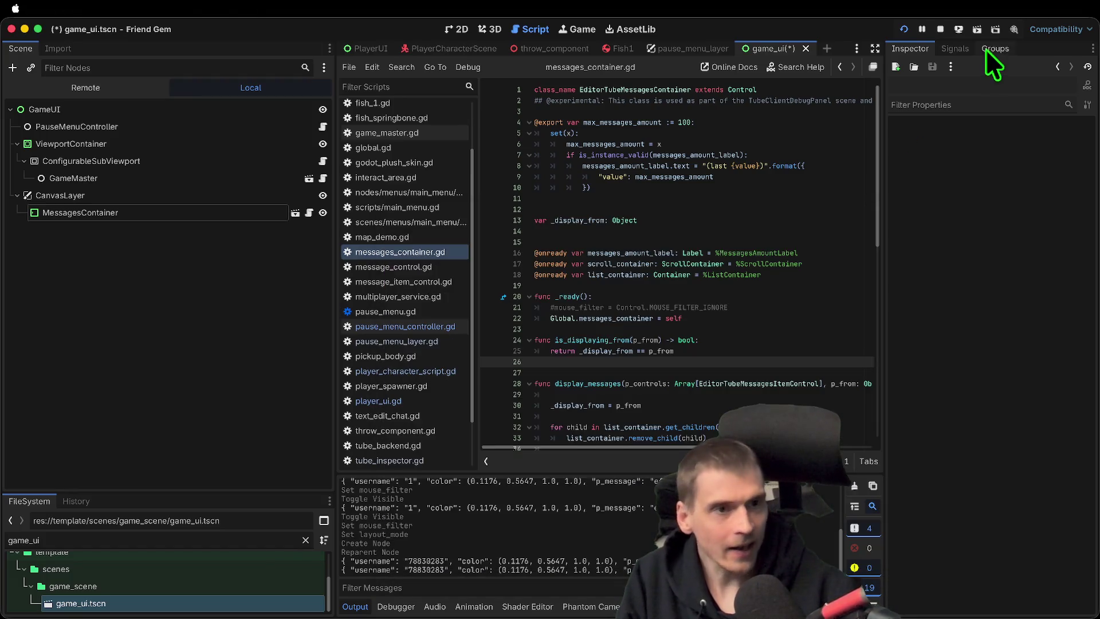
left_click(941, 29)
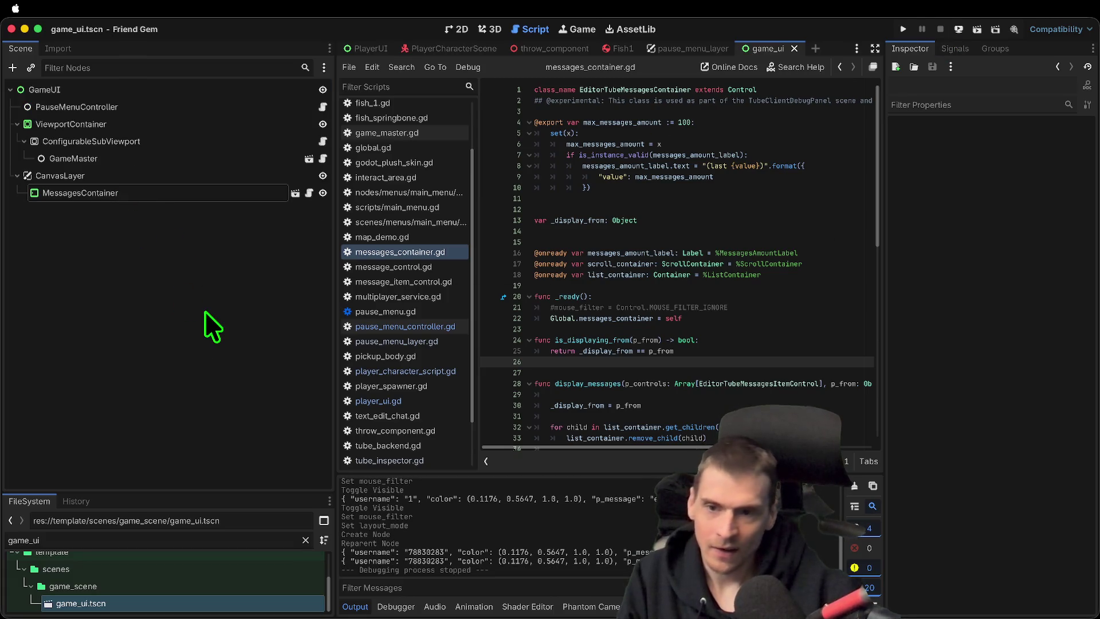
Relaunch the game, start playing, and send the chat message 'efaefae'
key("super+b")
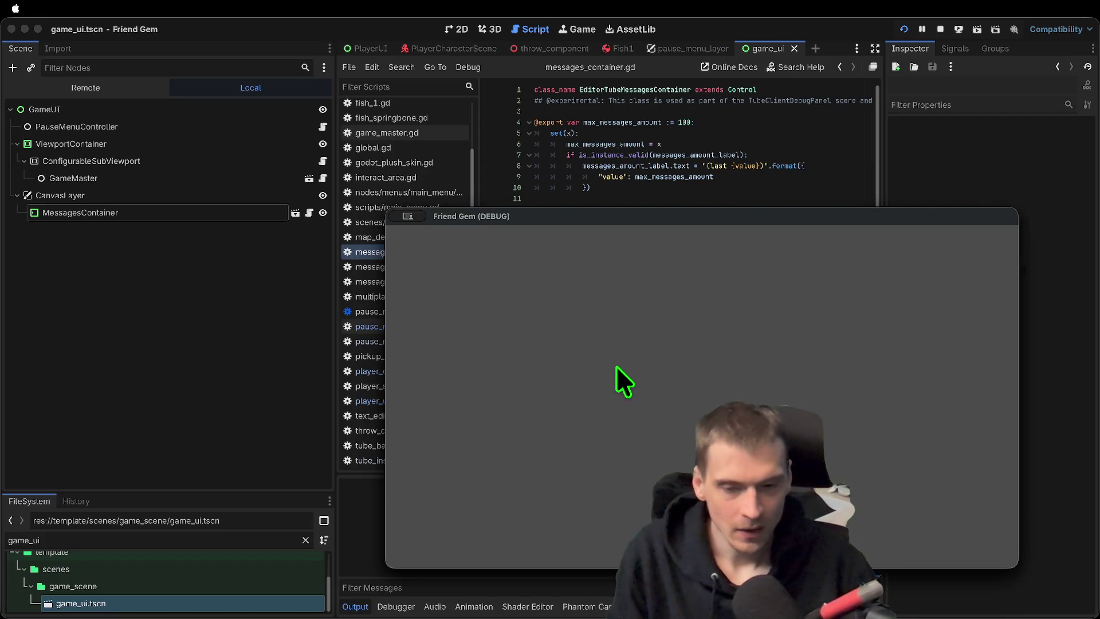
left_click(702, 339)
key("Escape")
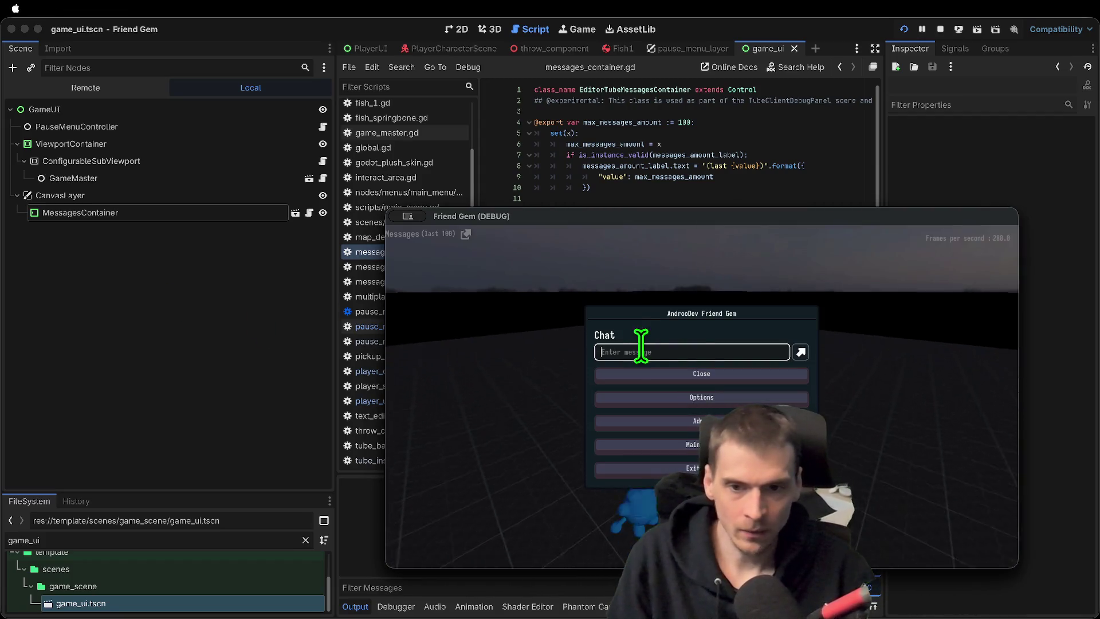
key("Escape")
key("Escape")
type("efaefae")
key("Return")
key("Escape")
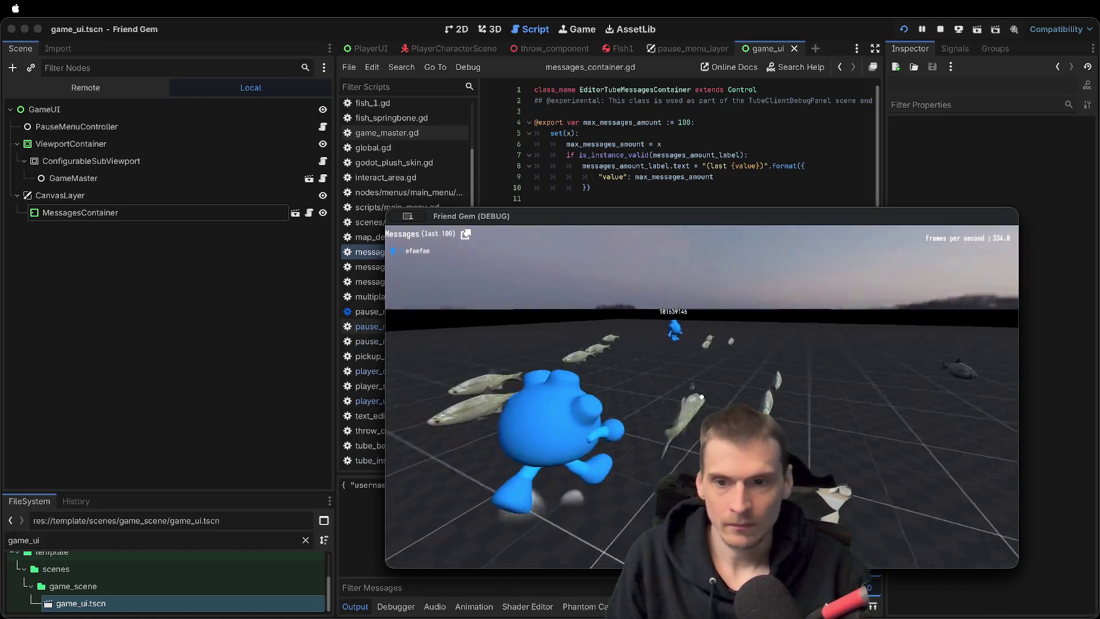
In Options > Customize, enter username 'name' and pick purple as the player colour
key("Escape")
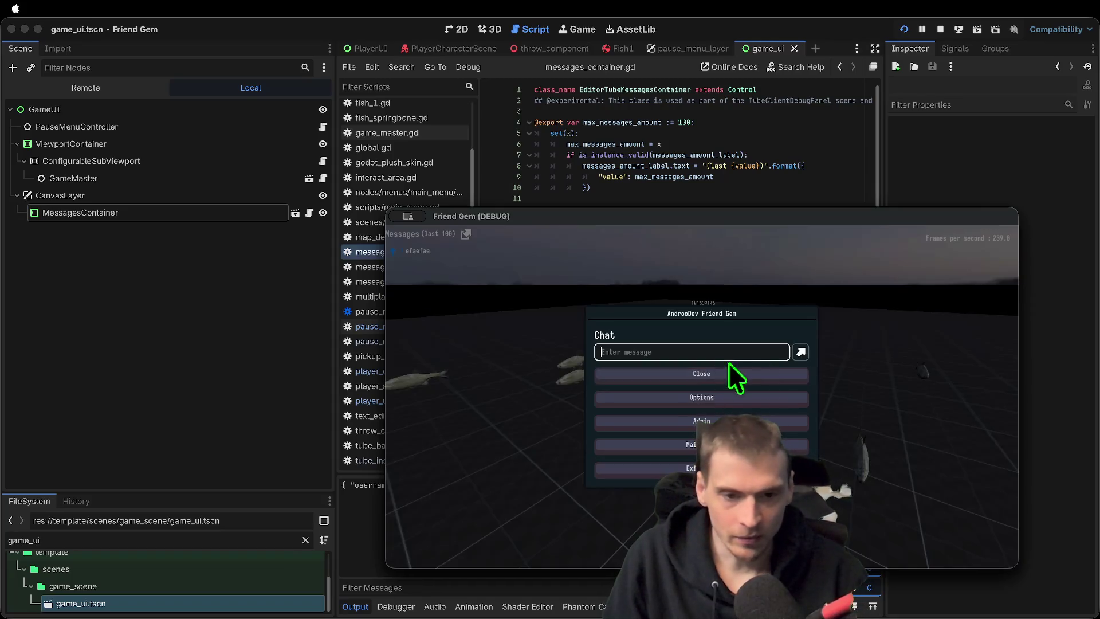
left_click(765, 397)
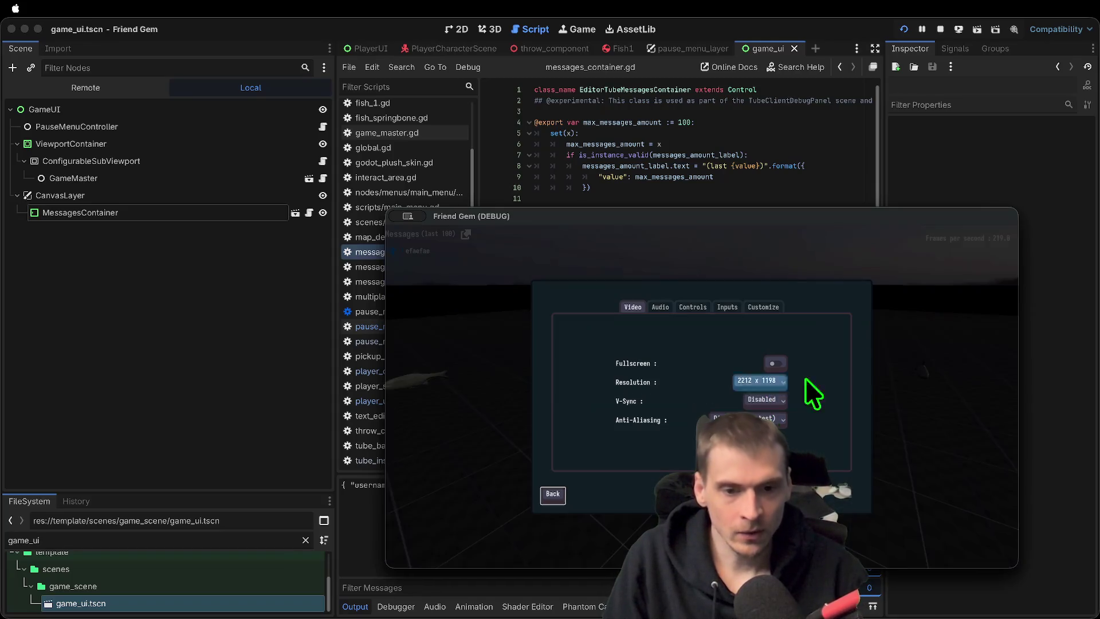
left_click(774, 310)
type("name")
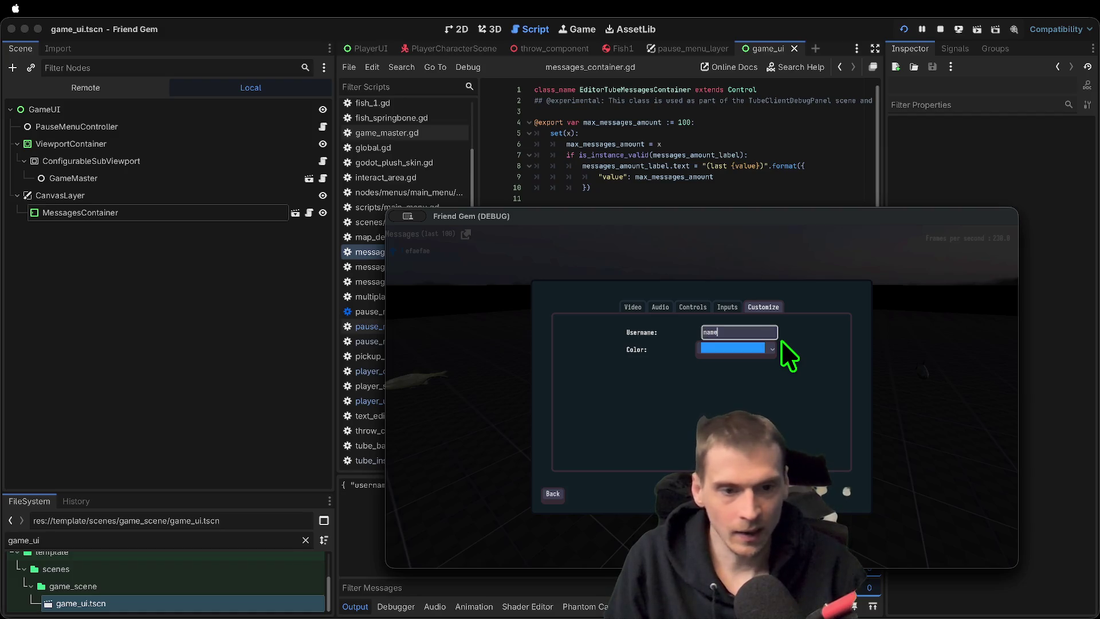
left_click(767, 347)
left_click(733, 395)
key("Escape")
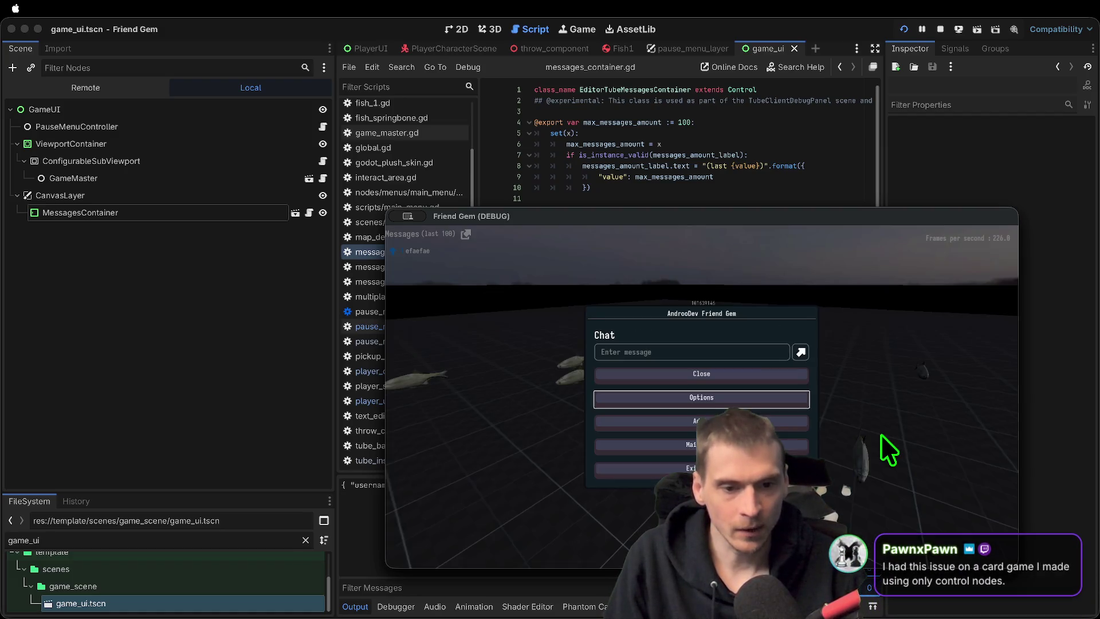
key("Escape")
key("Escape")
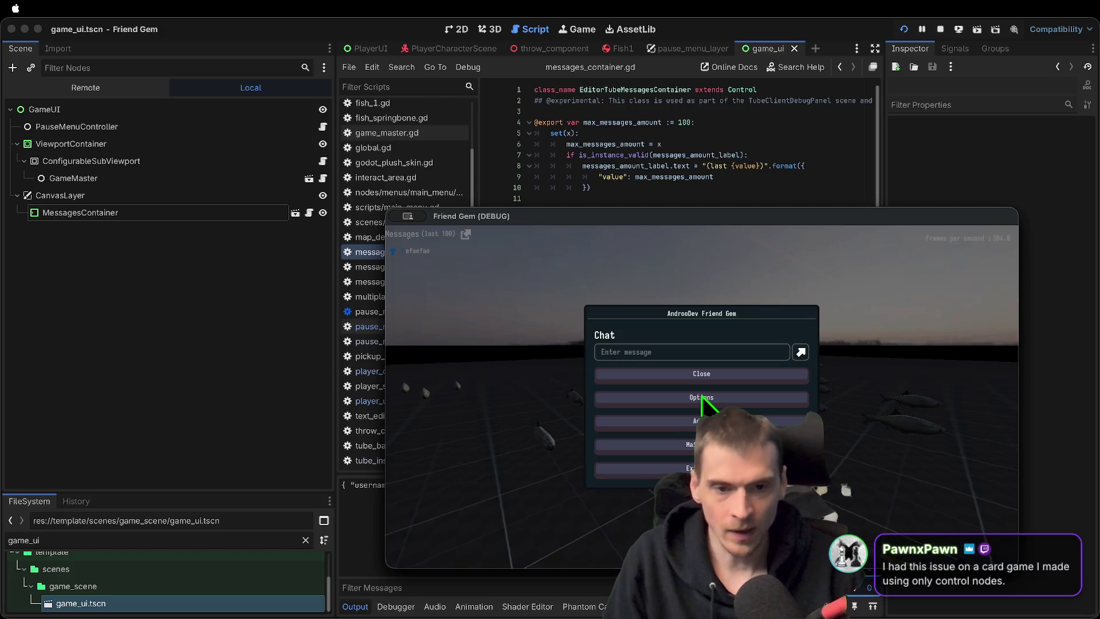
Send the chat message 'barbafa', then return to the editor and select MessagesContainer
type("barbafa")
key("Return")
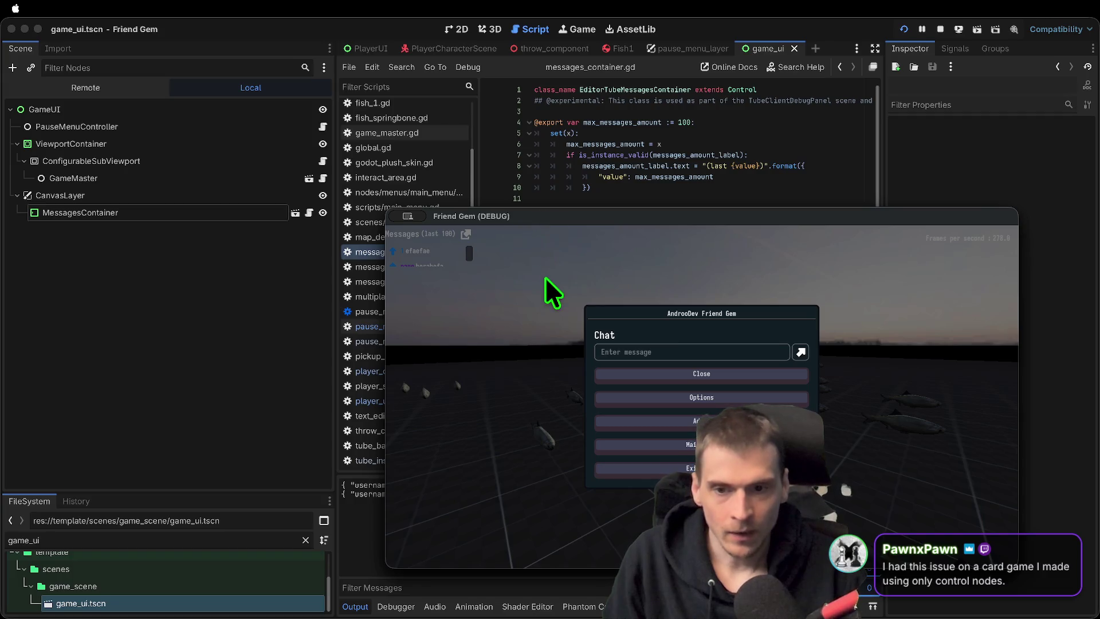
key("Escape")
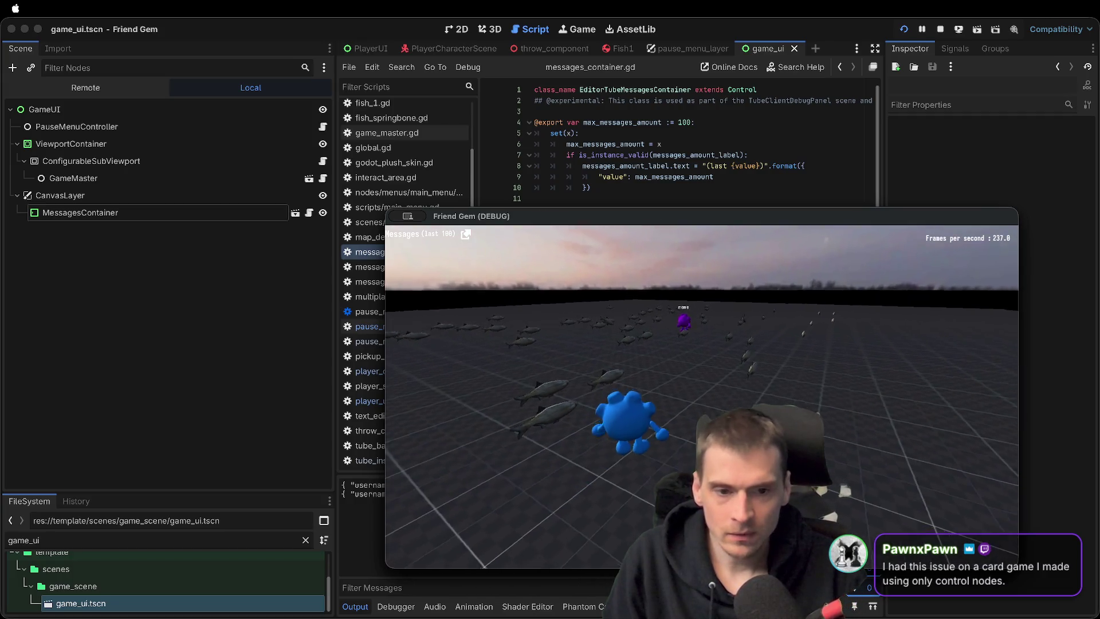
key("Escape")
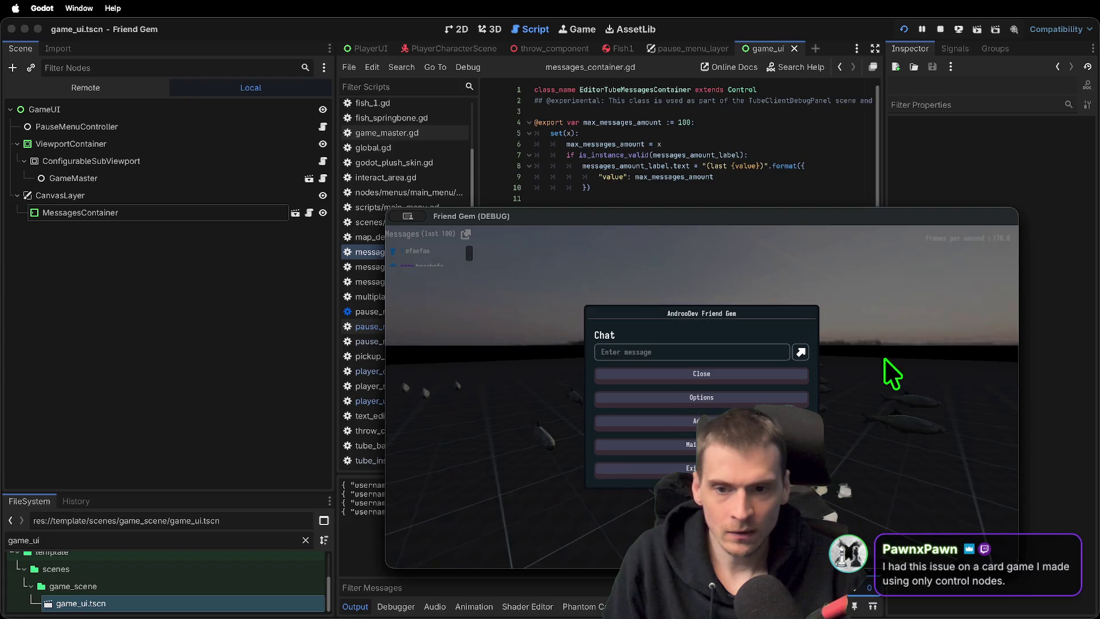
key("Escape")
key("Escape")
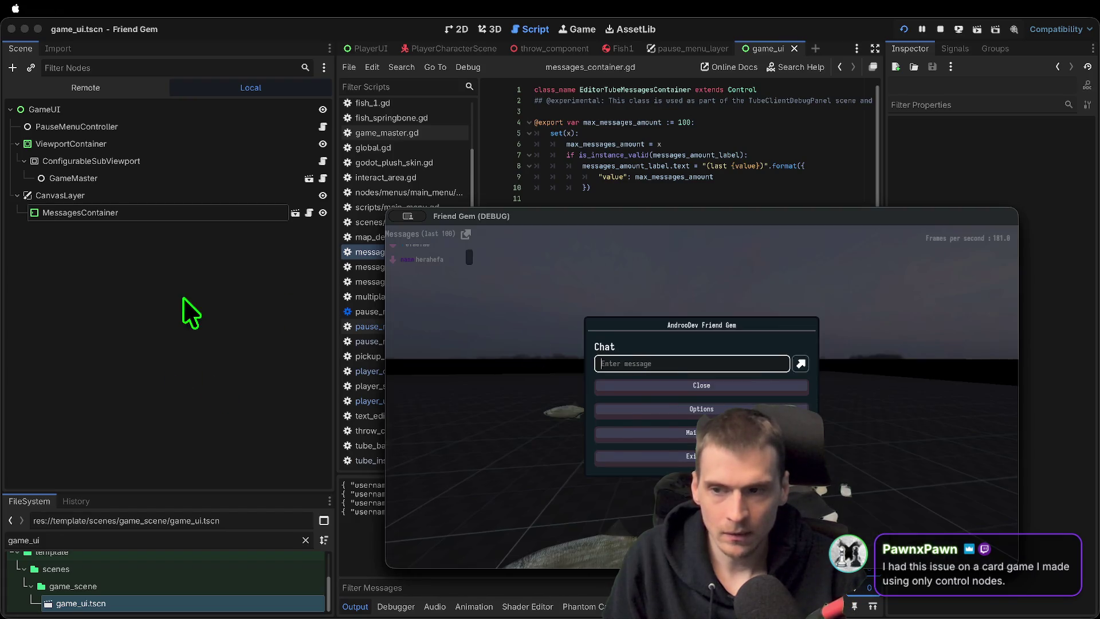
left_click(144, 192)
left_click(146, 213)
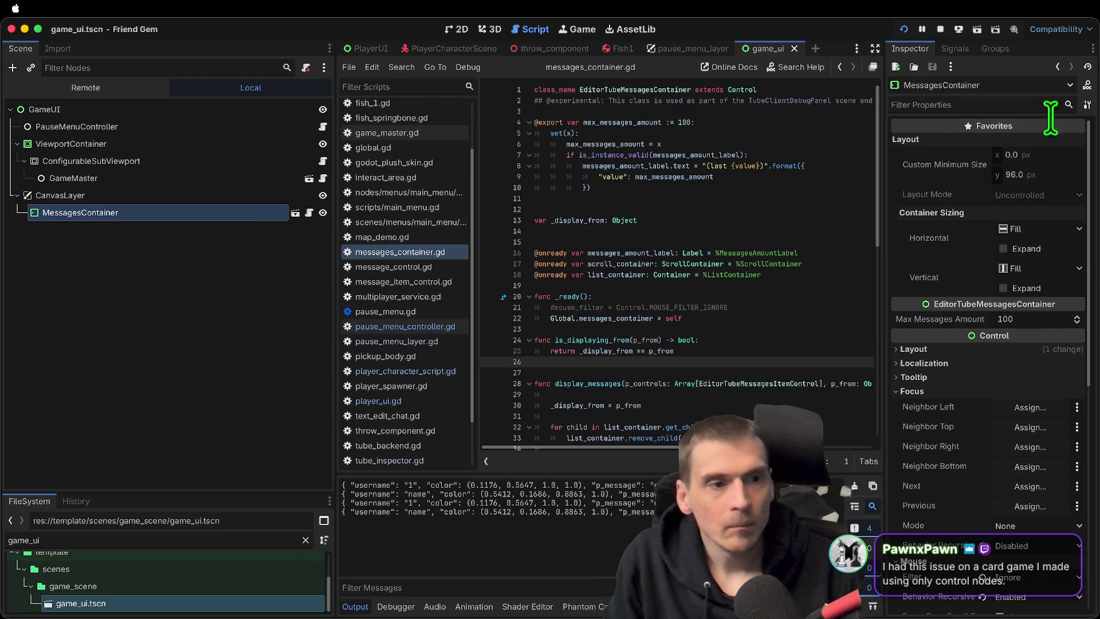
Set MessagesContainer's anchor preset to Full Rect and run the game to check it
left_click(457, 29)
scroll(986, 252, "down", 2)
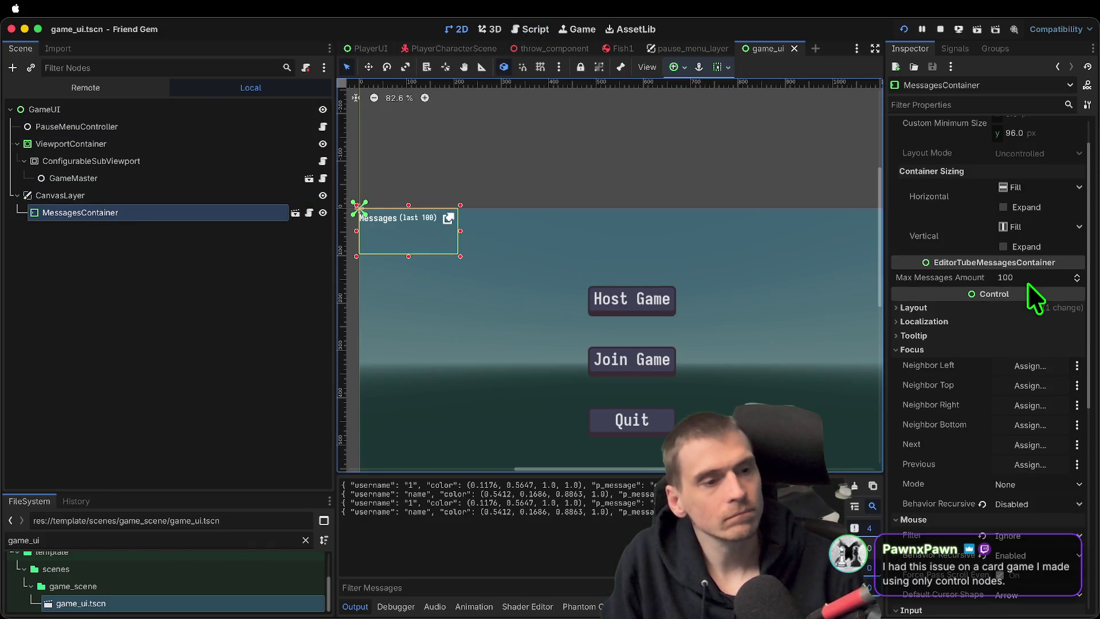
left_click(1023, 312)
left_click(1054, 388)
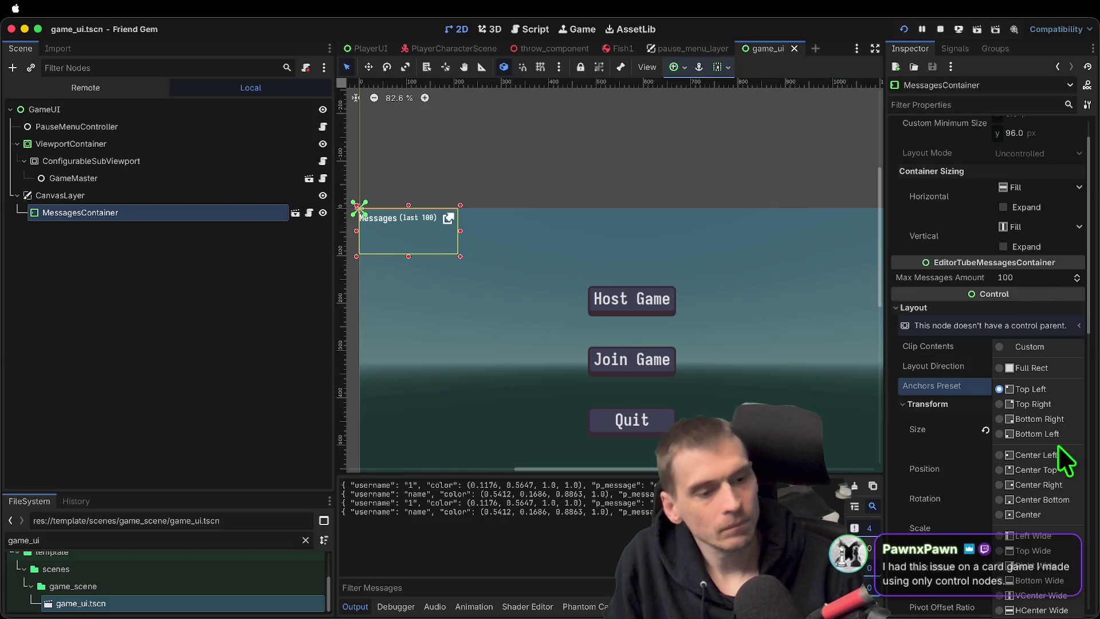
left_click(1053, 367)
key("super+b")
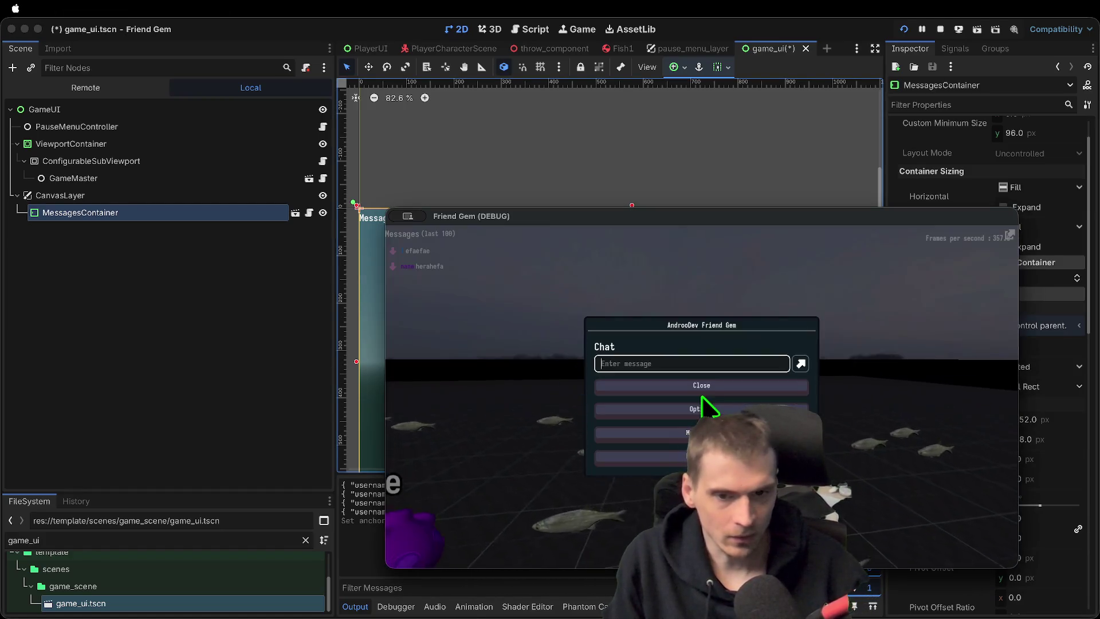
Change the anchor preset to Top Wide and run the game again
key("super+Tab")
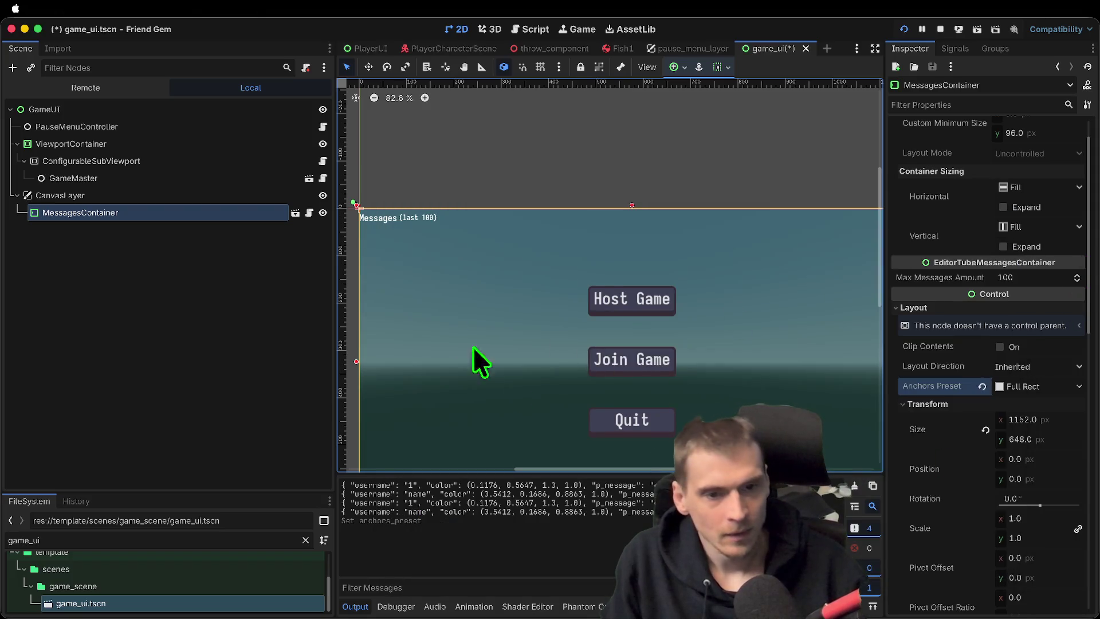
scroll(513, 381, "down", 4)
scroll(996, 286, "down", 1)
left_click(1038, 370)
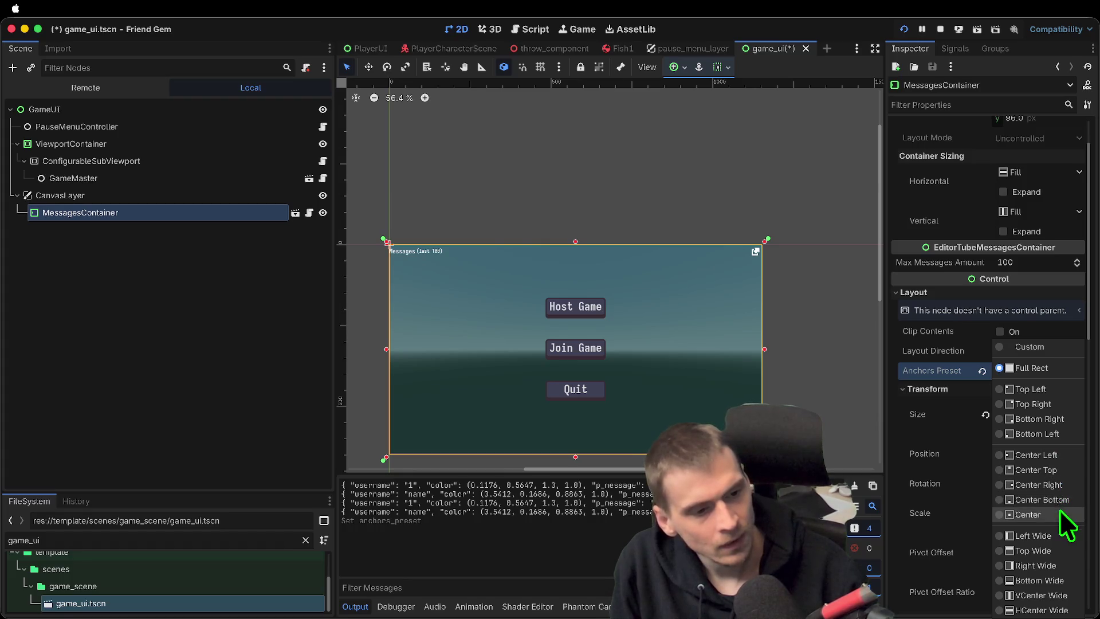
left_click(1063, 552)
key("super+b")
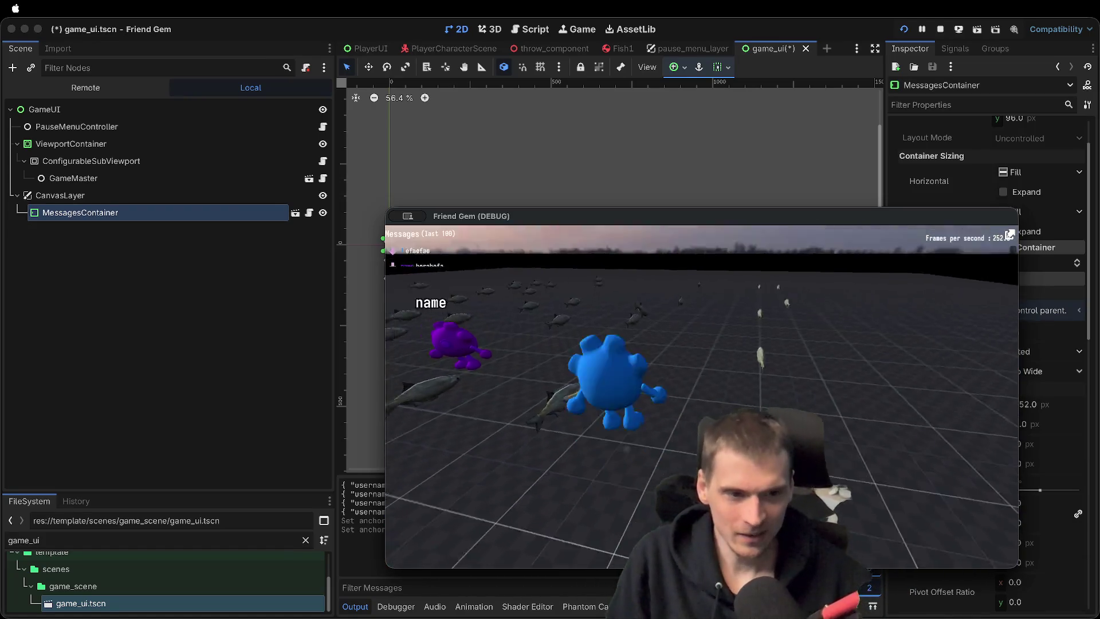
Close the game, stretch the container to about 452 px tall, and relaunch it
key("Escape")
key("Escape")
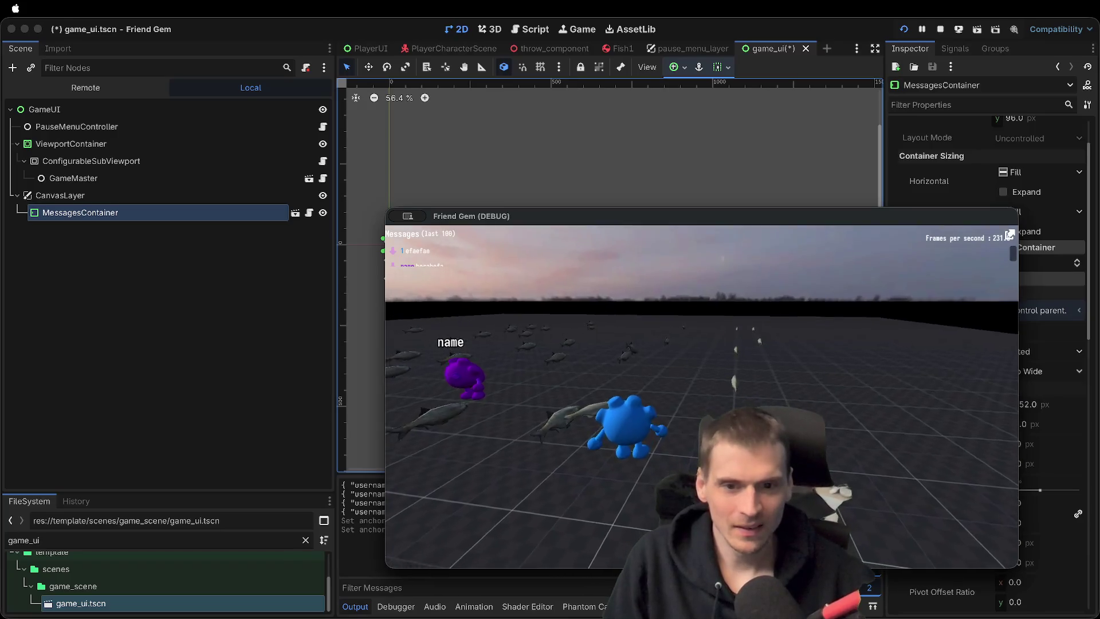
key("super+q")
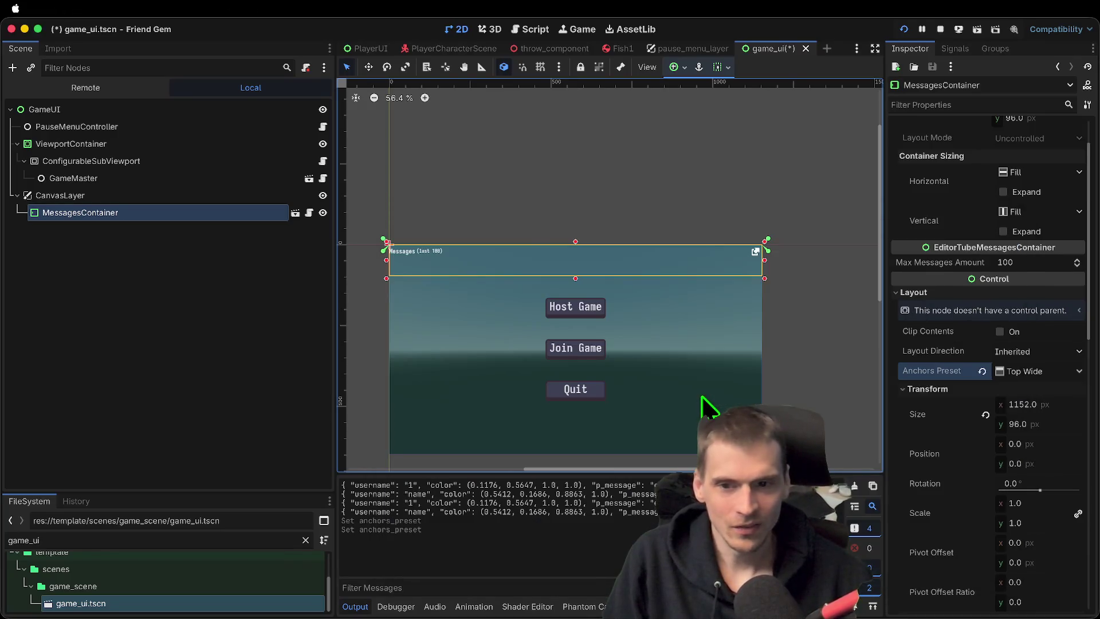
left_click_drag(575, 278, 566, 402)
key("super+b")
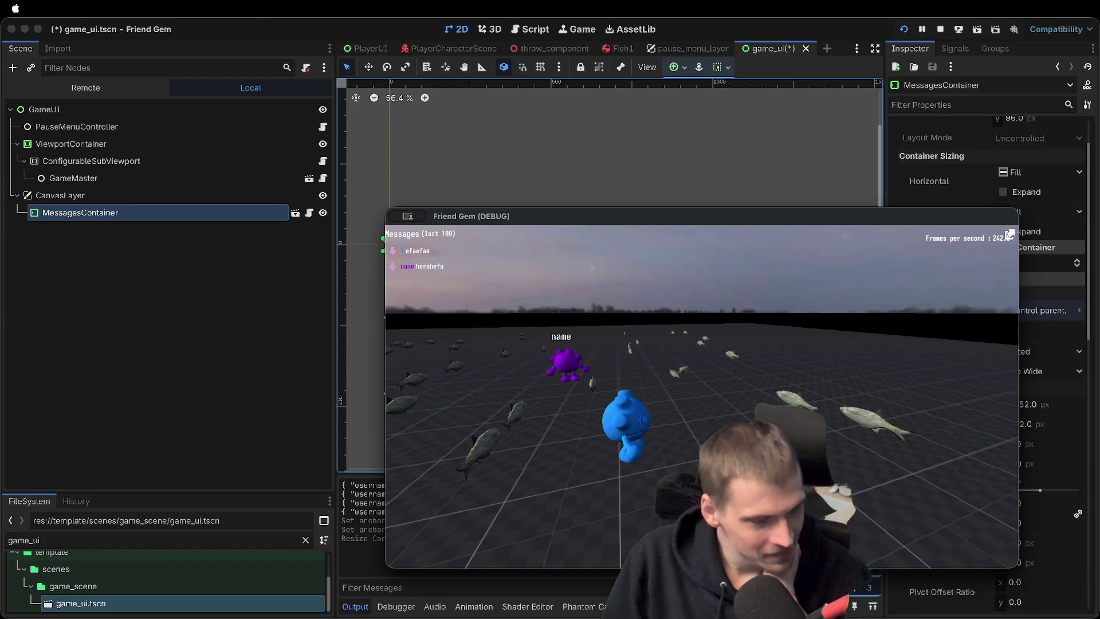
key("super+Tab")
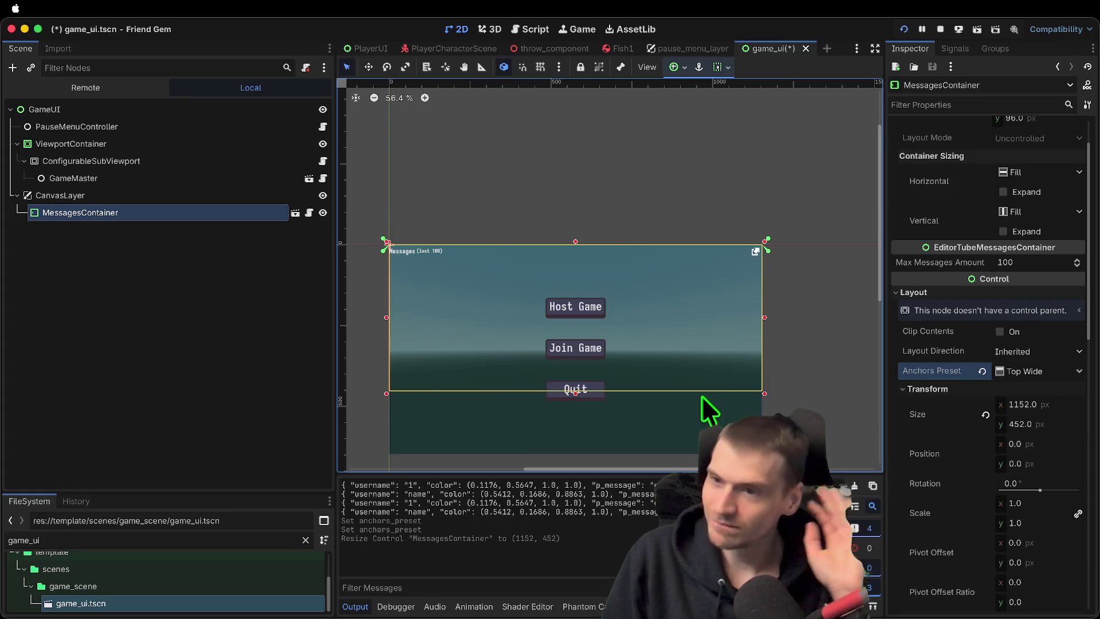
Delete the CanvasLayer node, stop the game, then undo the deletion and reselect MessagesContainer
left_click(116, 195)
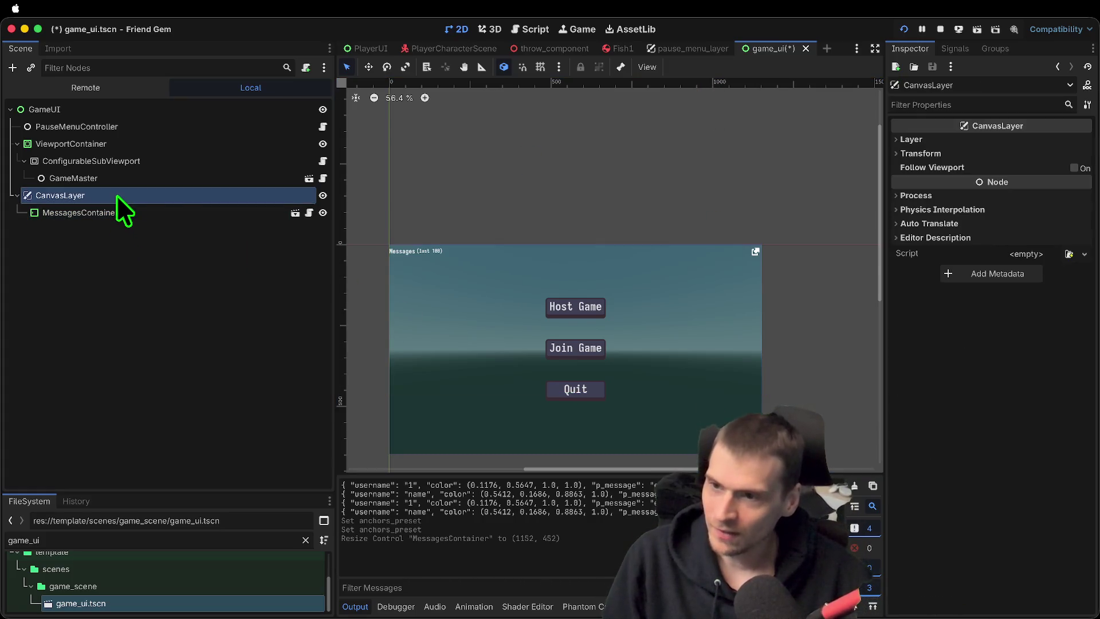
right_click(116, 194)
left_click(211, 550)
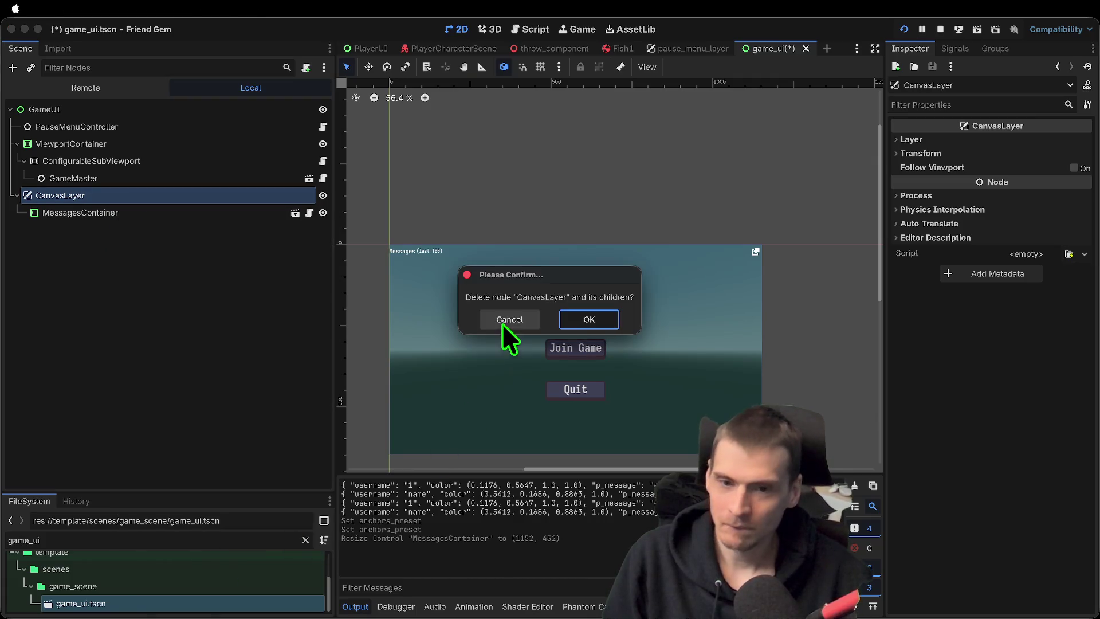
left_click(597, 317)
left_click(940, 29)
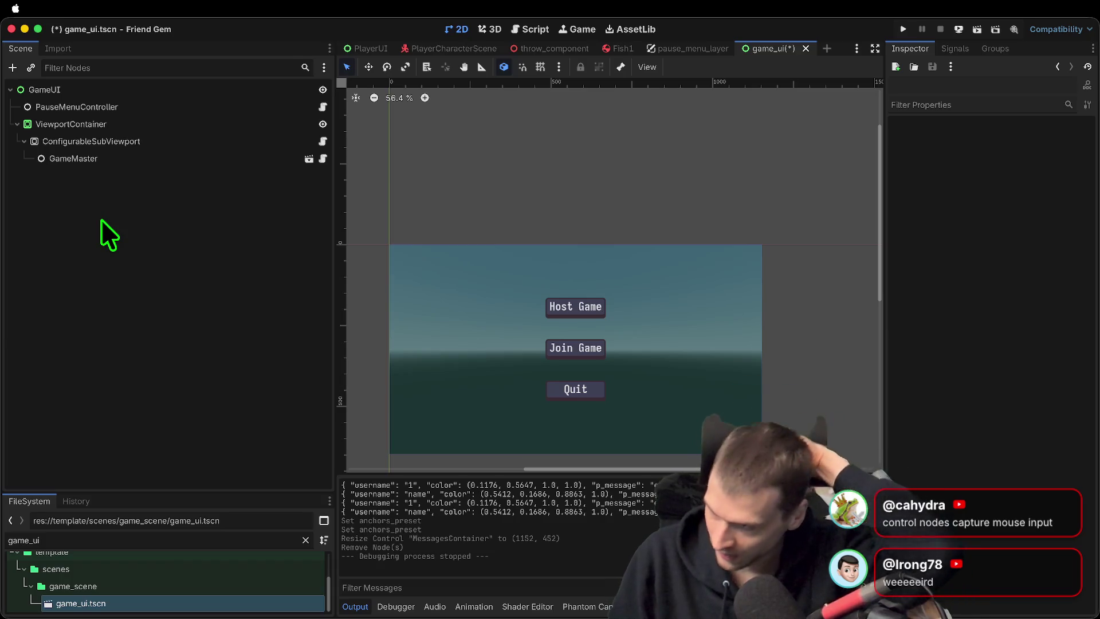
key("ctrl+z")
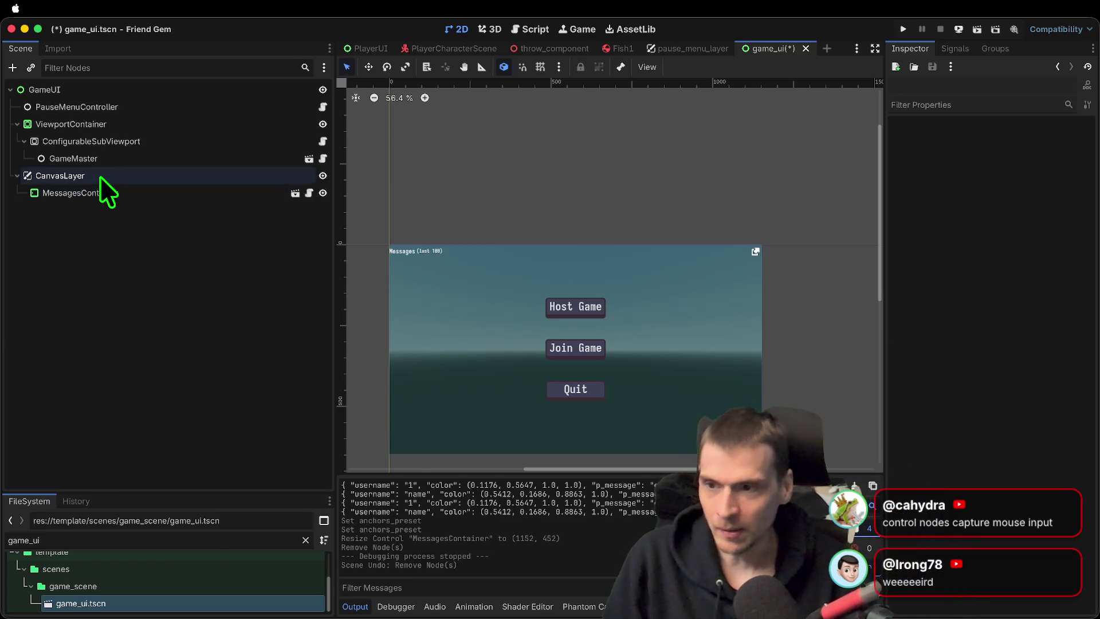
left_click(181, 193)
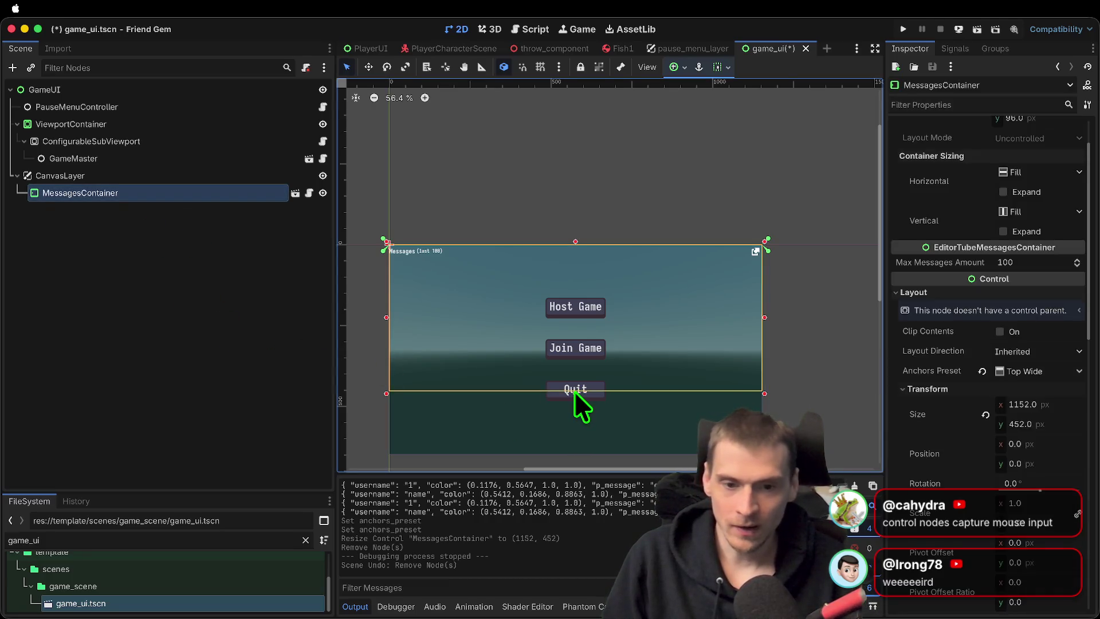
Shrink MessagesContainer to 274 px tall and save the scene
left_click_drag(576, 393, 577, 337)
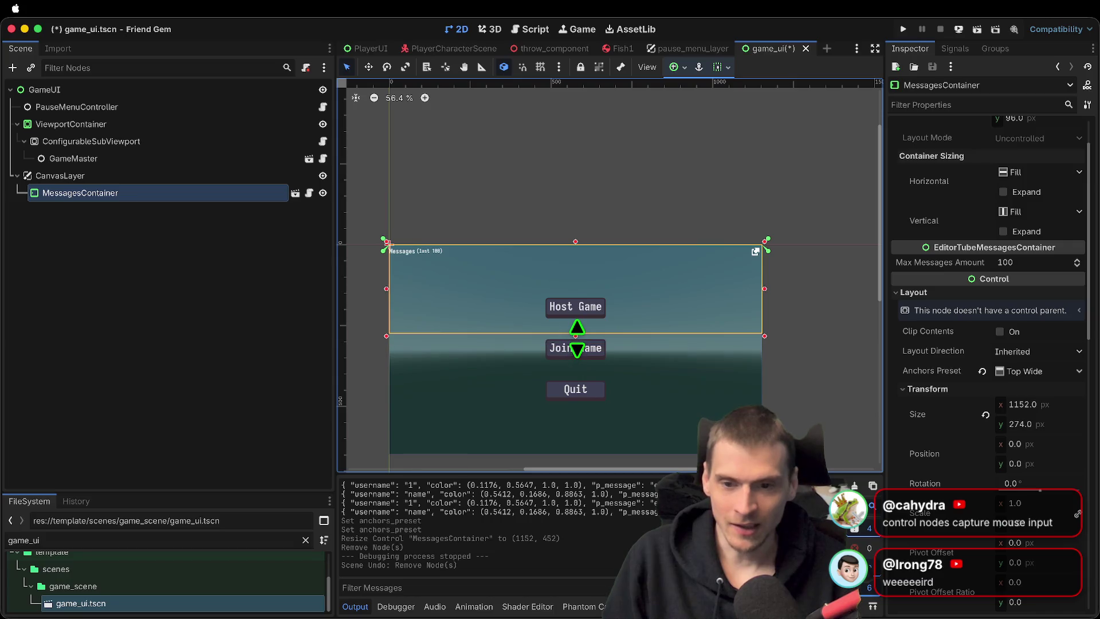
left_click(249, 298)
key("ctrl+s")
Run the game, start playing, and send the chat message 'aefaefa'
key("super+b")
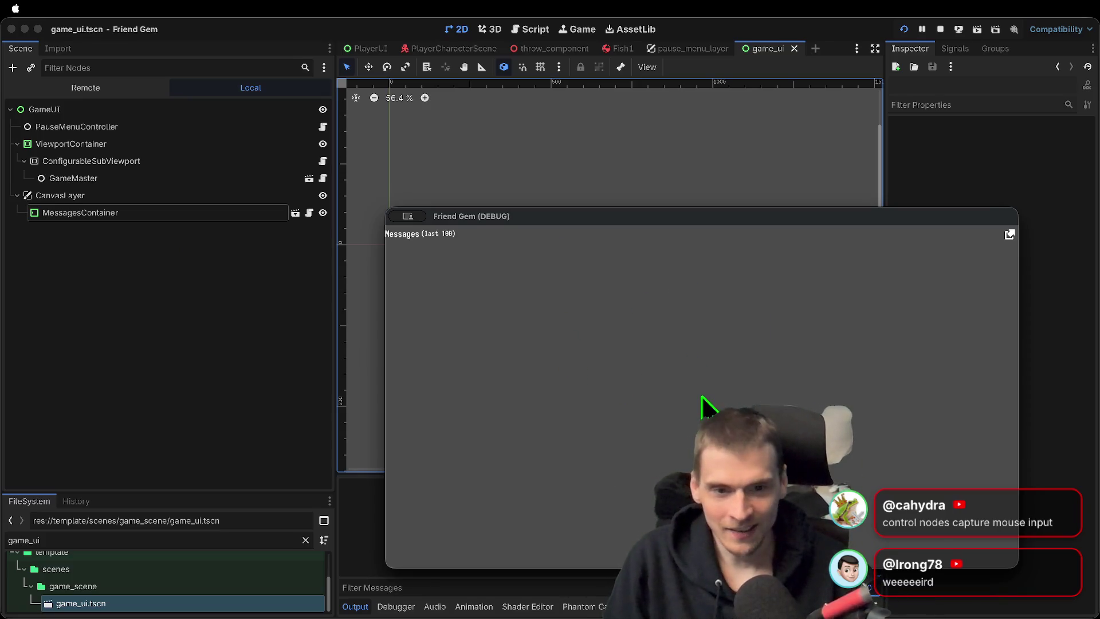
left_click(690, 412)
key("Escape")
key("Escape")
key("Escape")
key("Escape")
key("Escape")
type("aefaefa")
key("Return")
key("Escape")
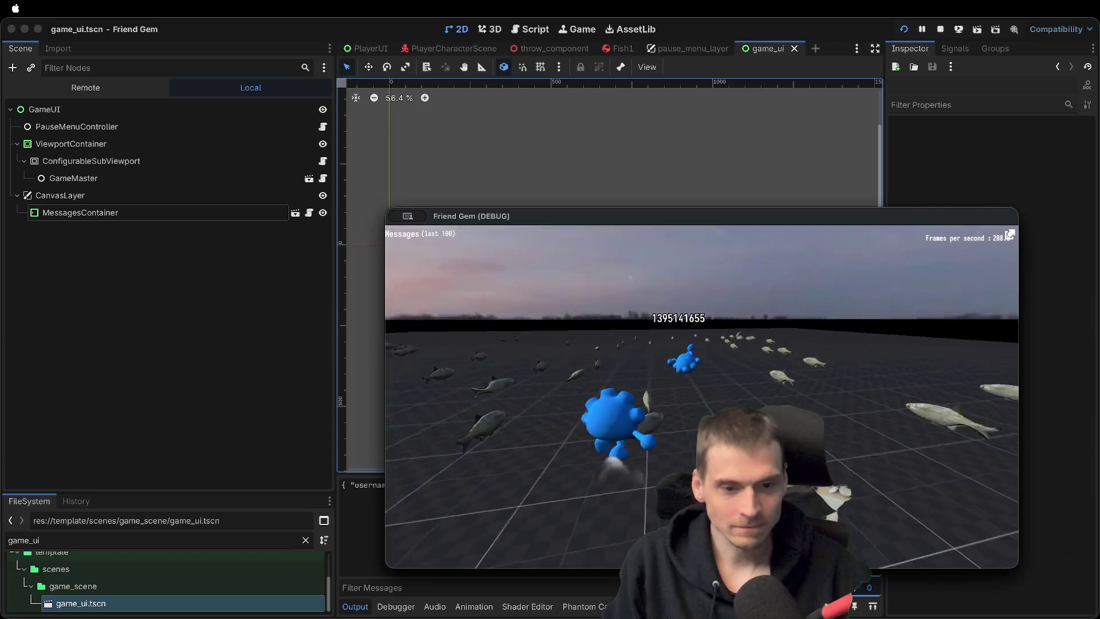
Type the chat text 'eafeaef' and toggle the pause menu
key("Escape")
type("eafeaef")
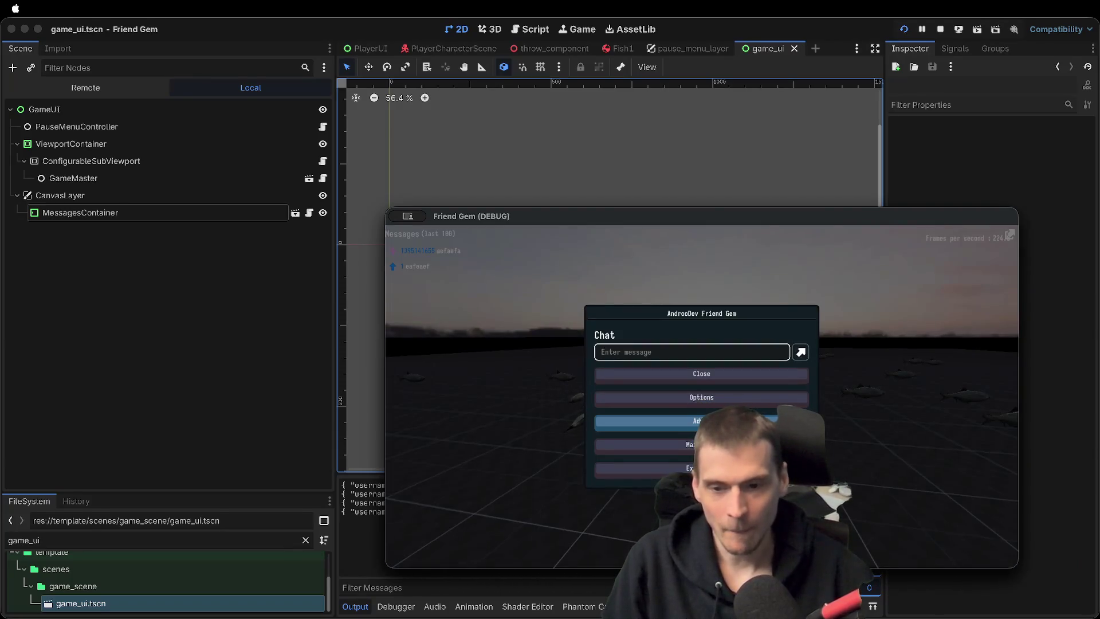
key("Escape")
key("Escape")
left_click(708, 401)
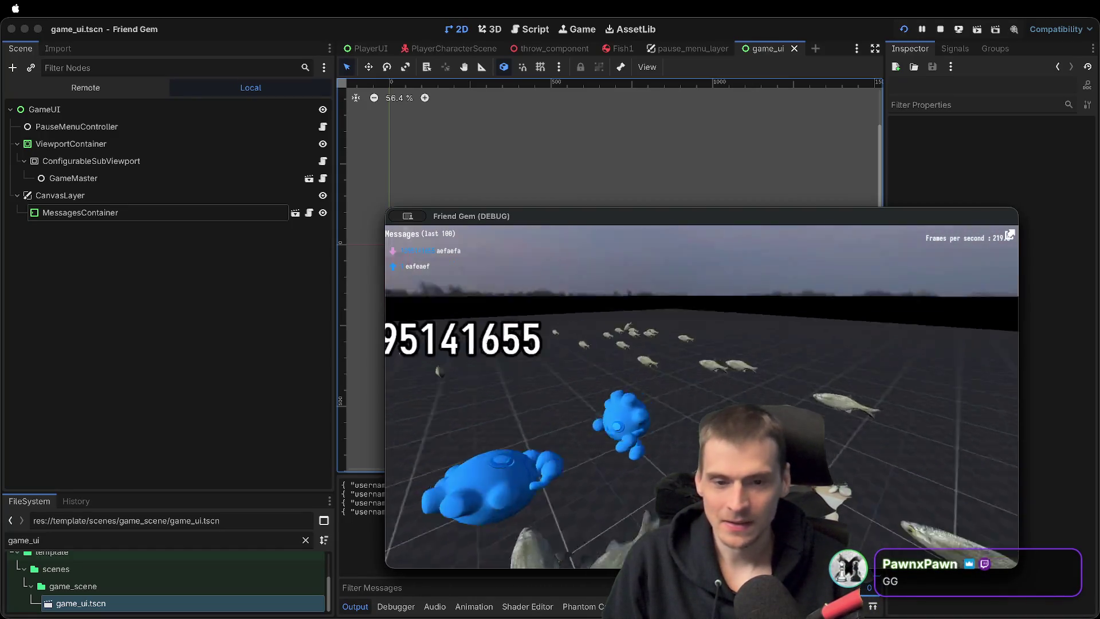
key("Escape")
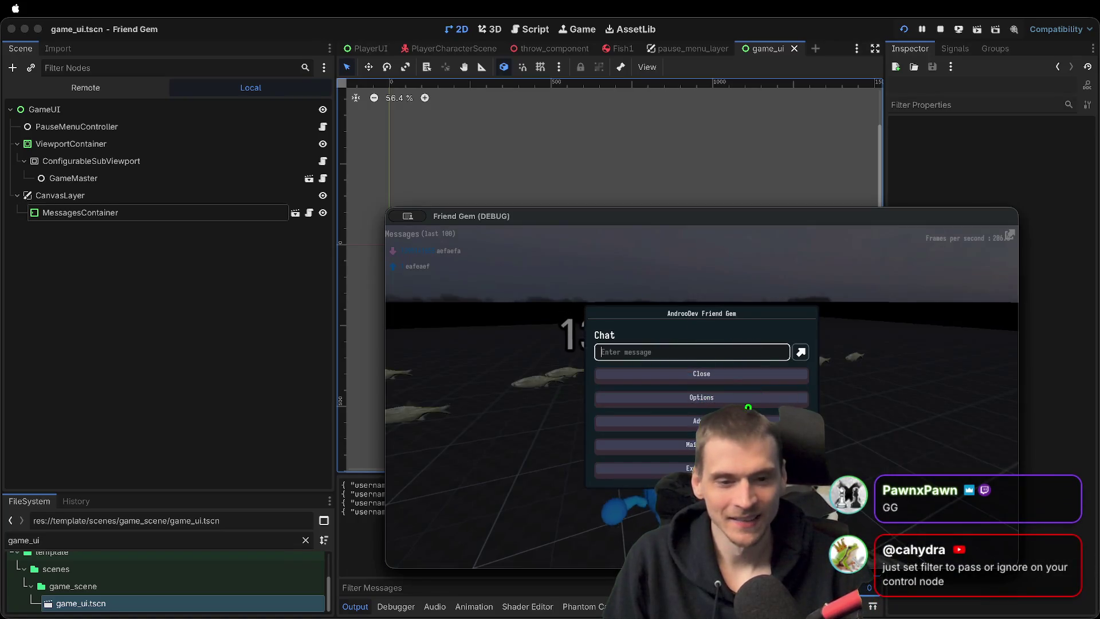
In Options > Customize, choose green as the player colour
left_click(701, 397)
left_click(763, 308)
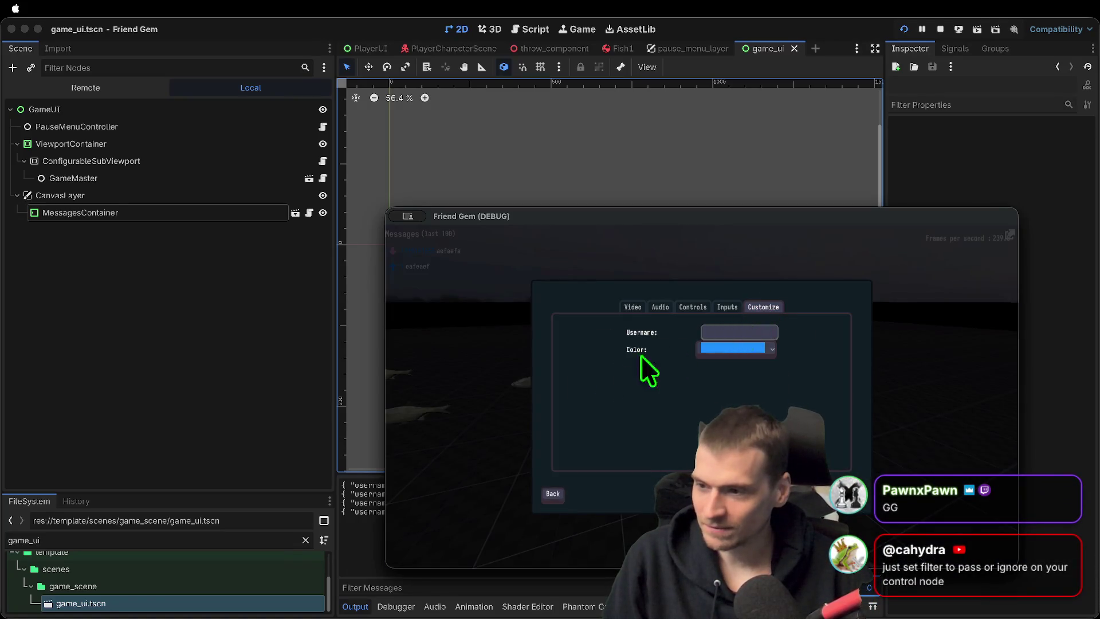
left_click(749, 344)
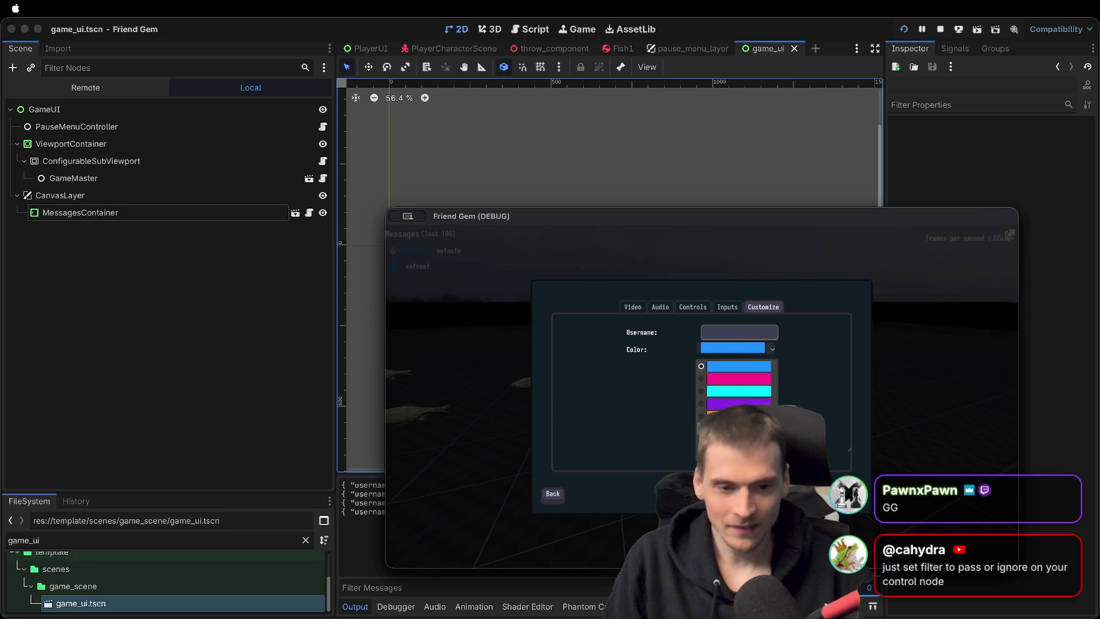
left_click(739, 429)
left_click(735, 331)
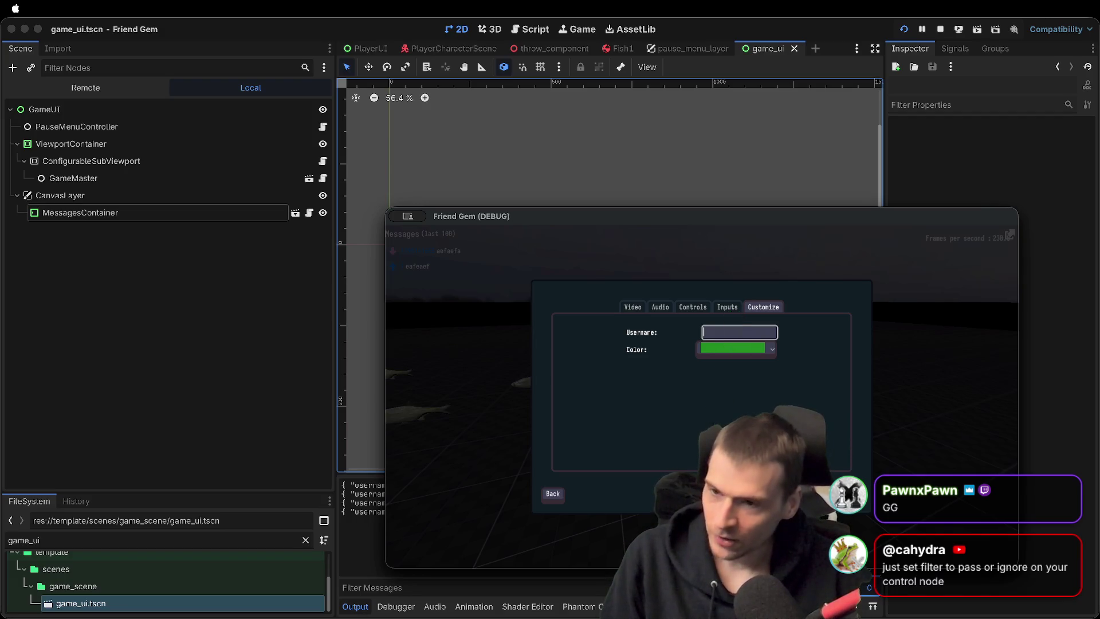
Leave the options and pause menus, stop the game, and select MessagesContainer
key("Escape")
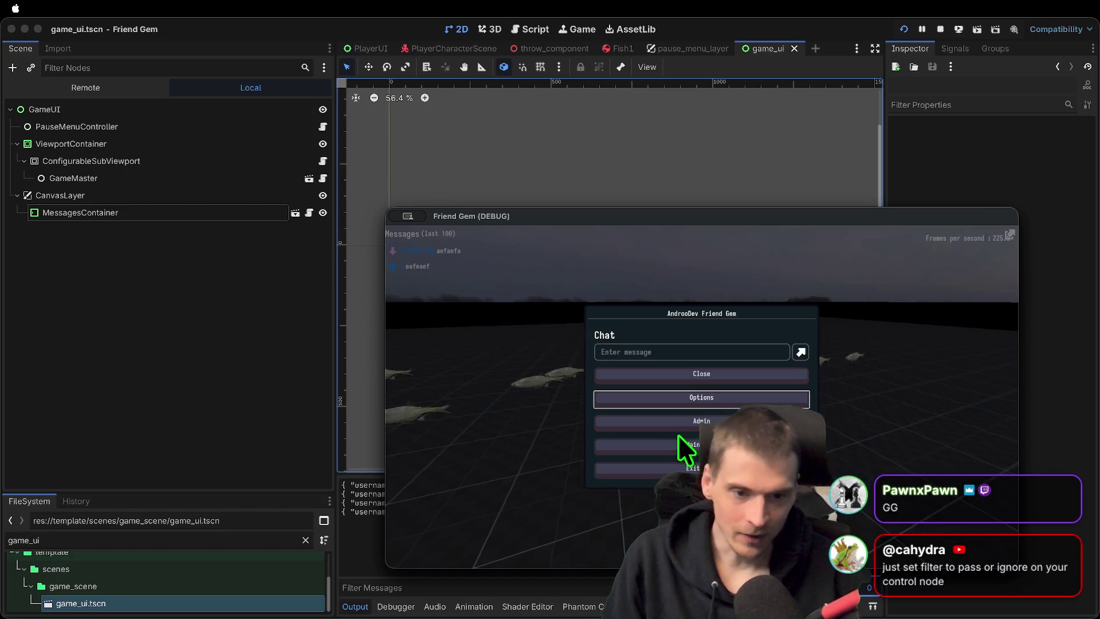
left_click(680, 449)
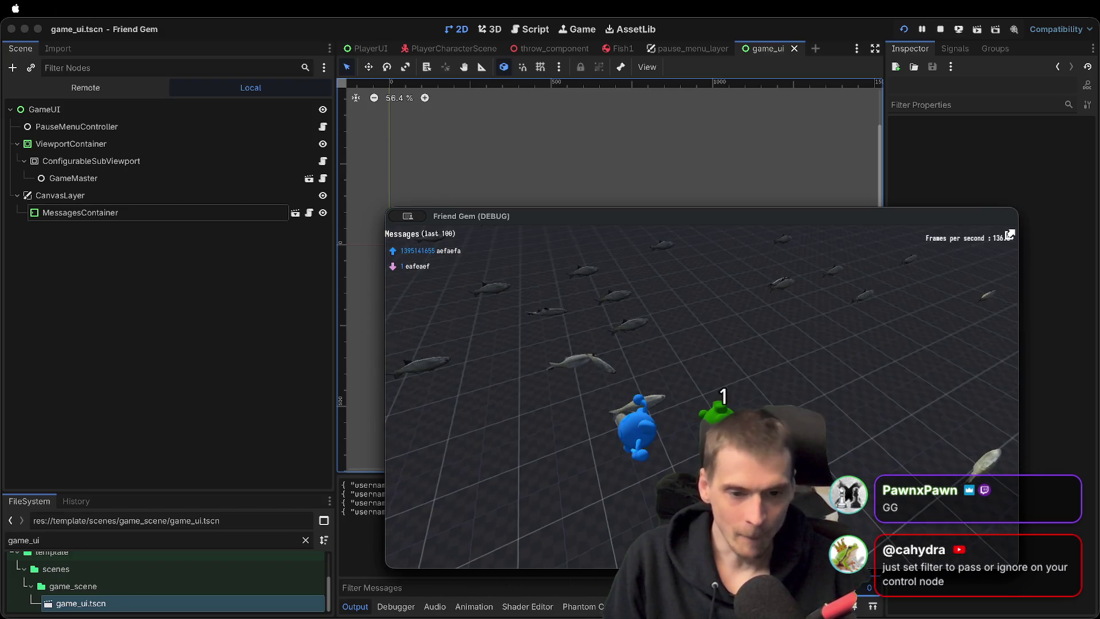
key("super+period")
left_click(81, 218)
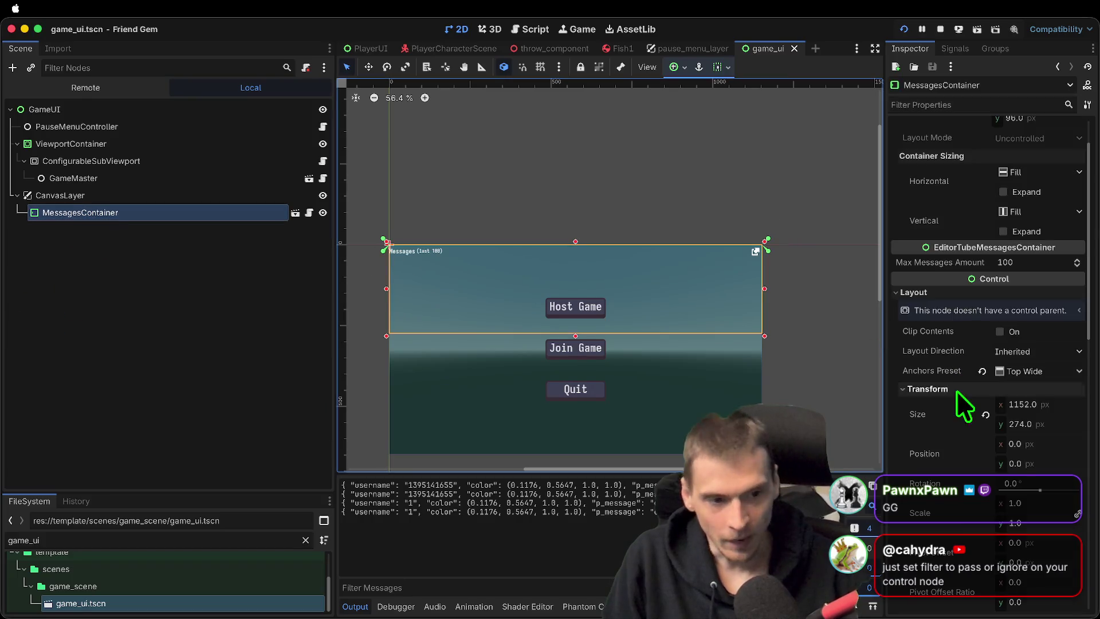
Set MessagesContainer's mouse filter to Pass (Propagate Up) and recursive behavior to Inherited
left_click(971, 385)
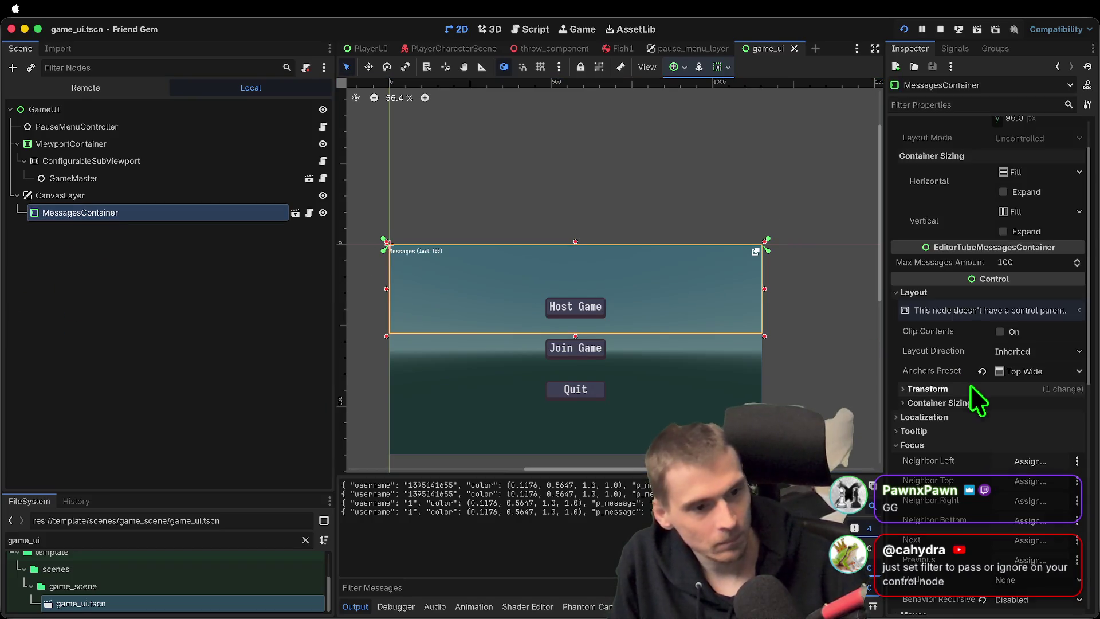
left_click(971, 445)
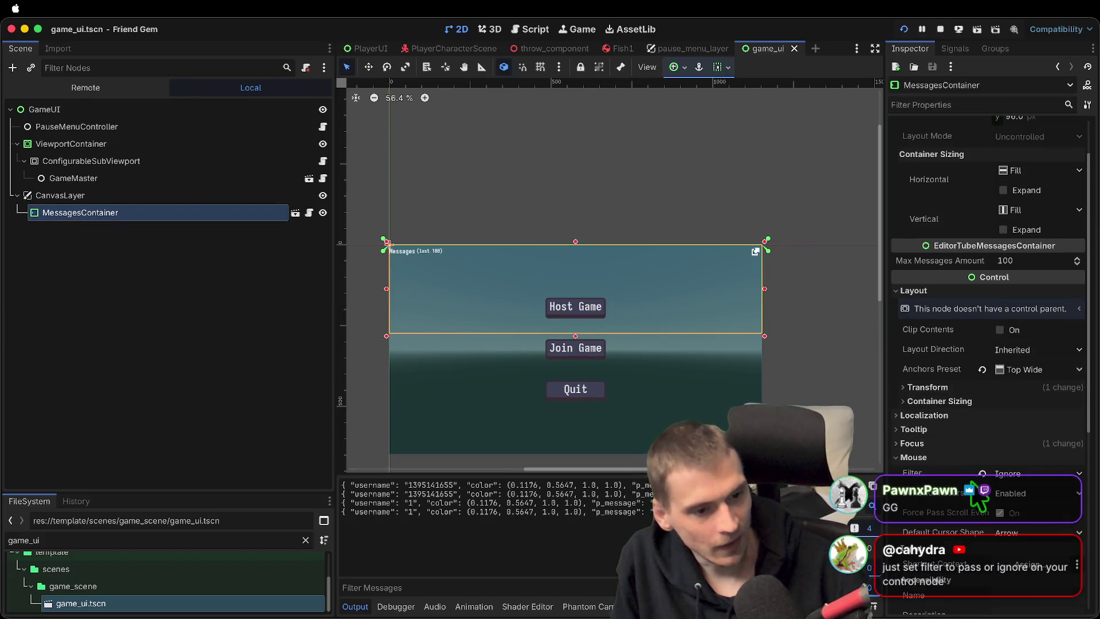
left_click(1010, 474)
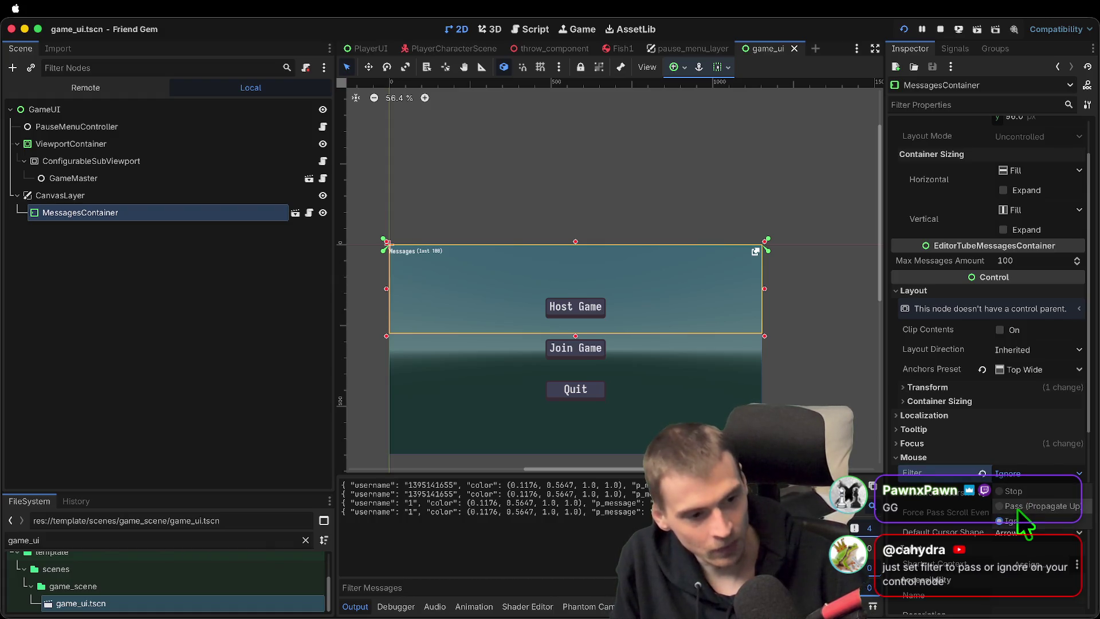
left_click(1024, 507)
left_click(1022, 496)
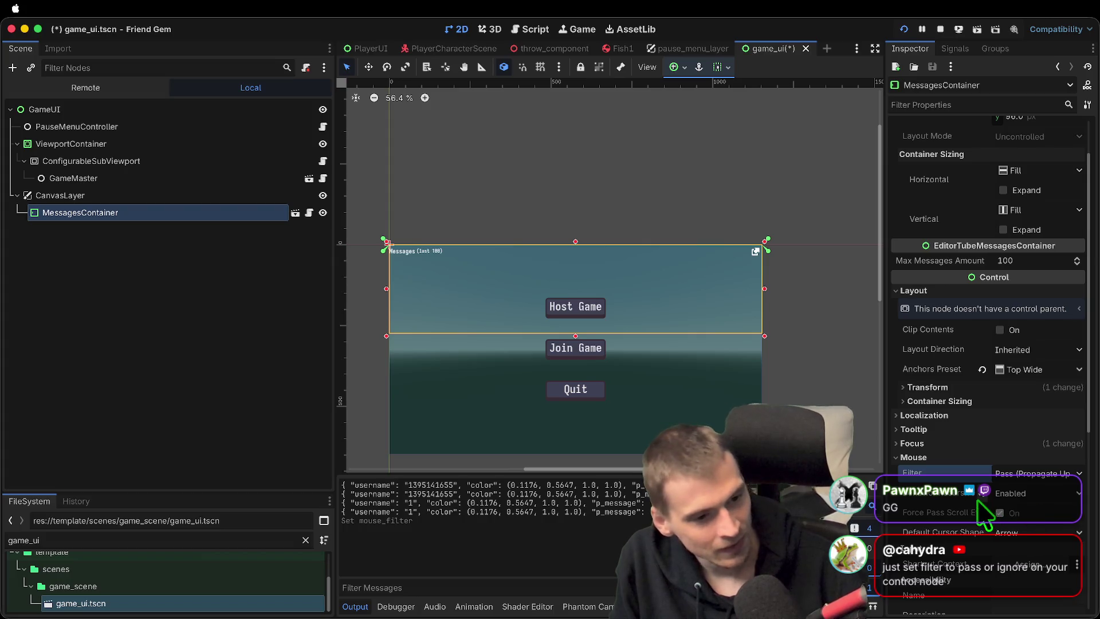
left_click(1029, 544)
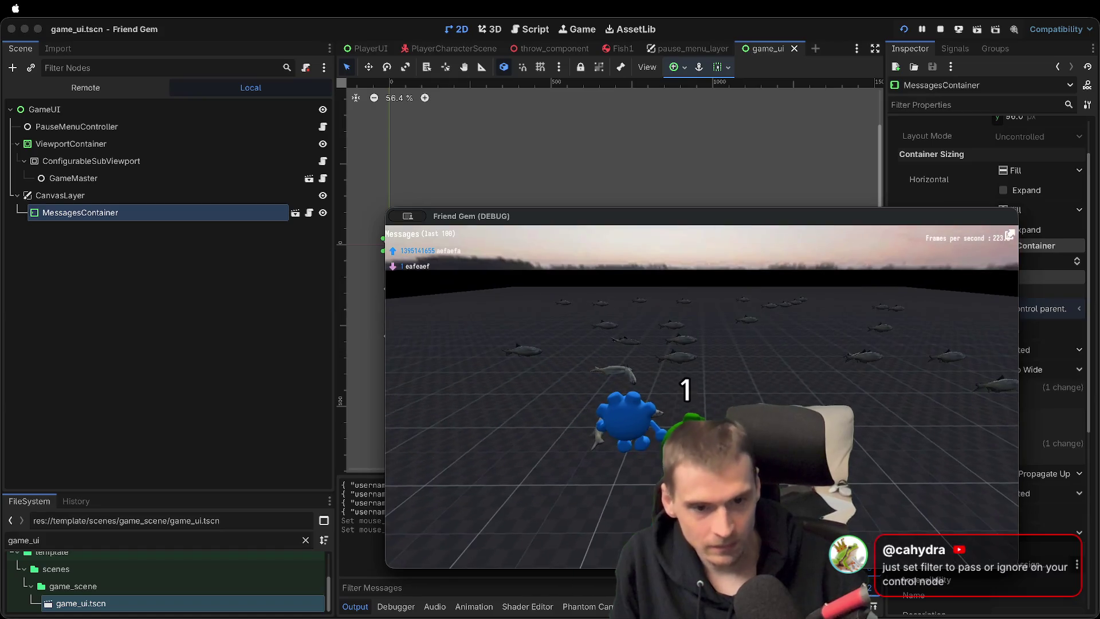
Check that the pause menu takes clicks, then stretch the container to 390 px tall
key("Escape")
left_click(703, 394)
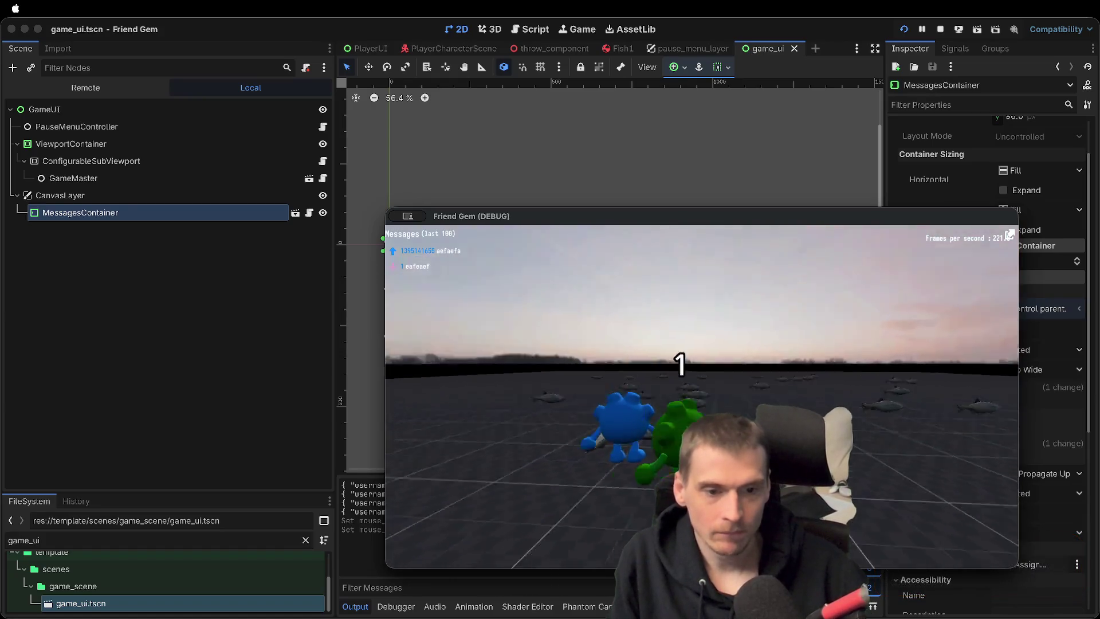
key("super+period")
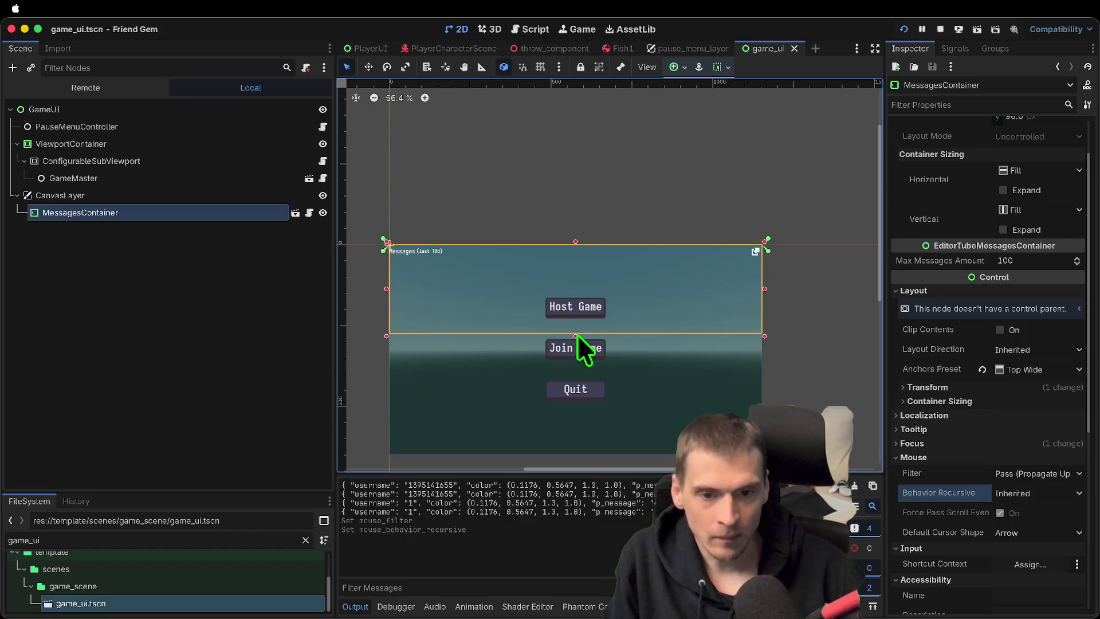
left_click_drag(575, 335, 576, 374)
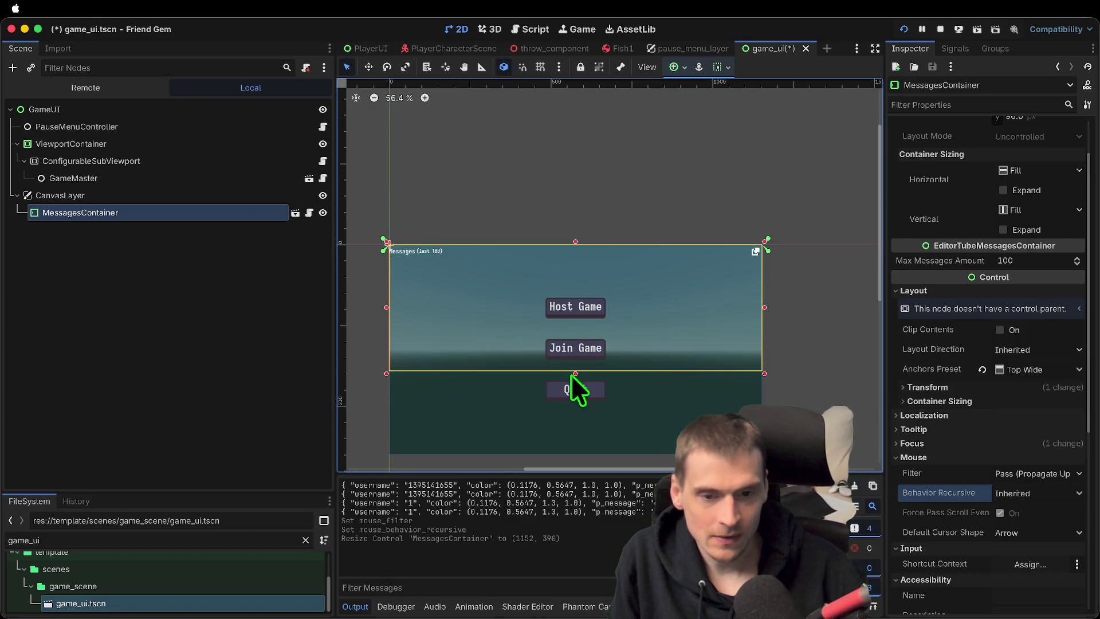
key("super+Tab")
key("Escape")
key("Escape")
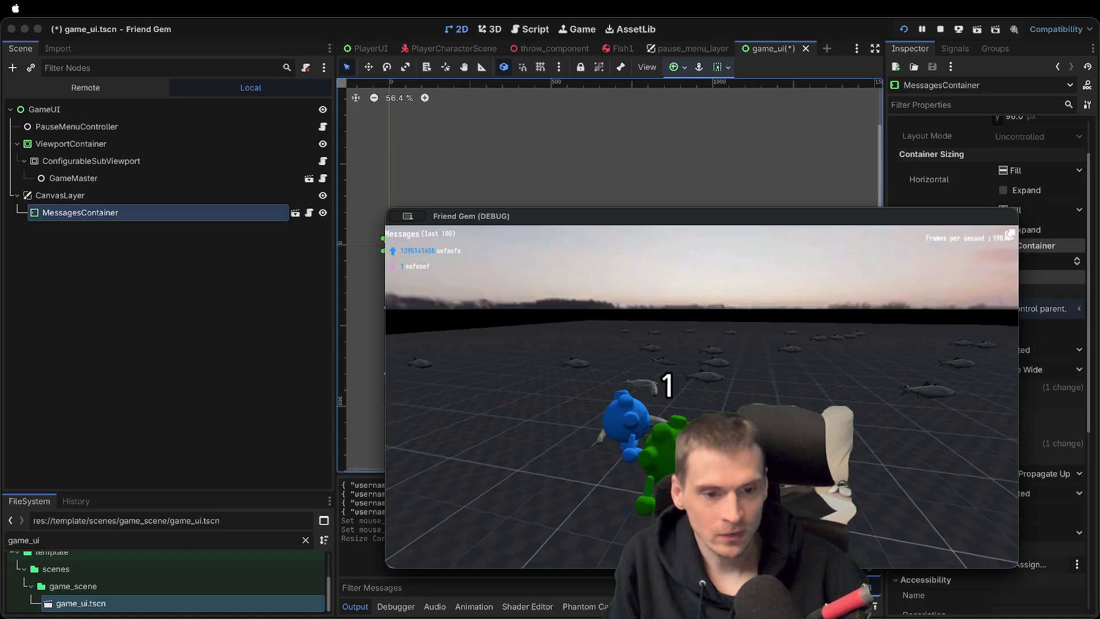
key("super+period")
Save and relaunch the game, start playing, and send a test chat message
key("super+b")
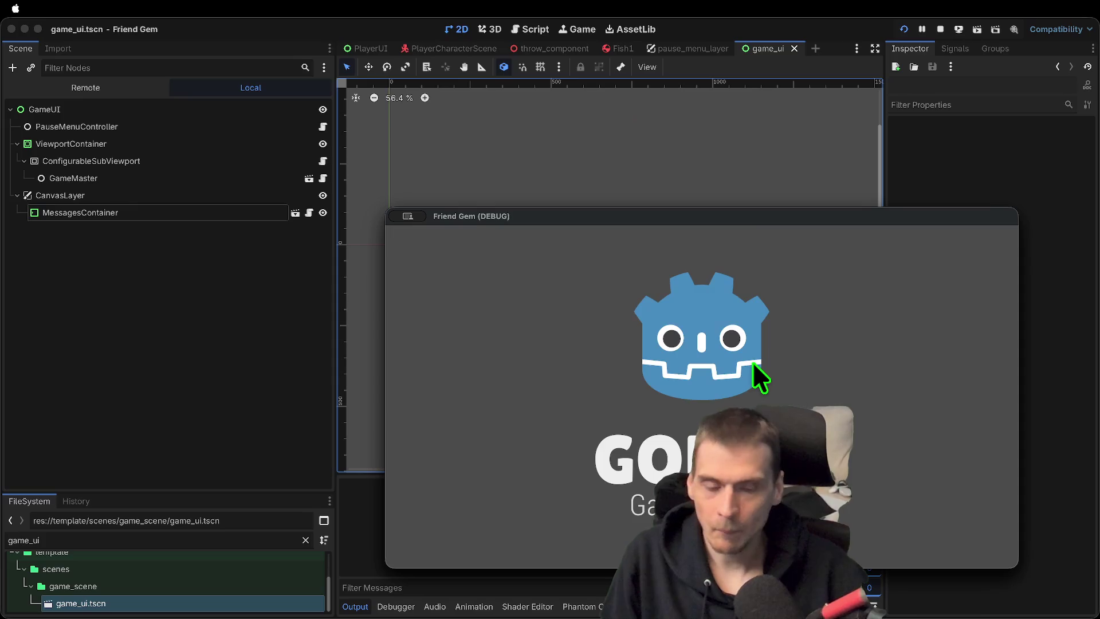
left_click(711, 339)
left_click(699, 395)
key("Escape")
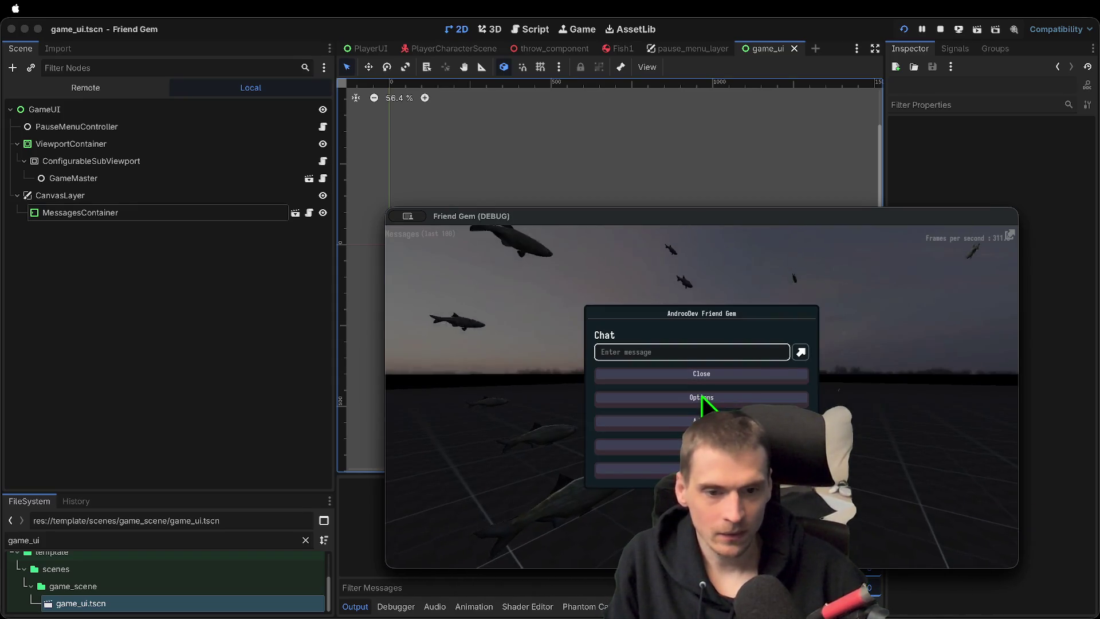
type("aewfaew")
key("Return")
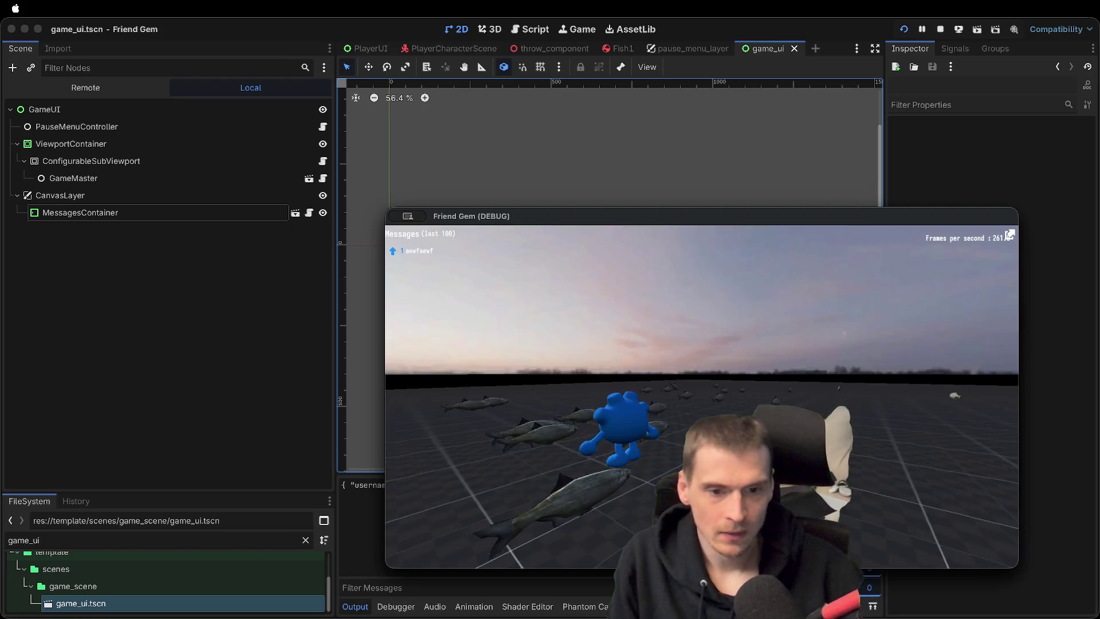
key("super+q")
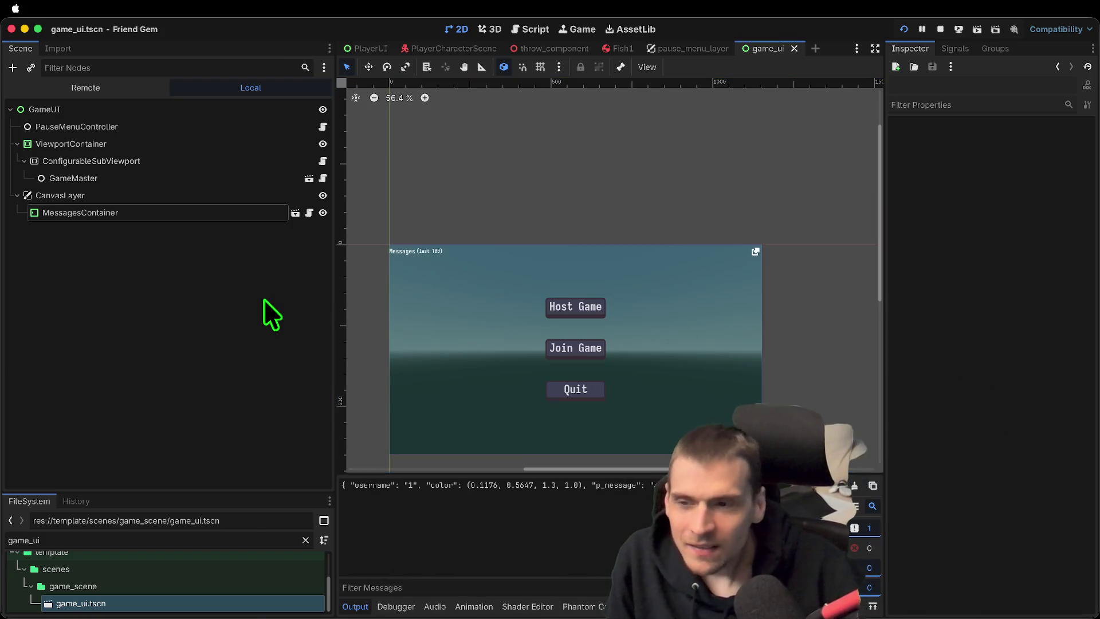
Set MessagesContainer's Anchors Preset to Full Rect
left_click(222, 214)
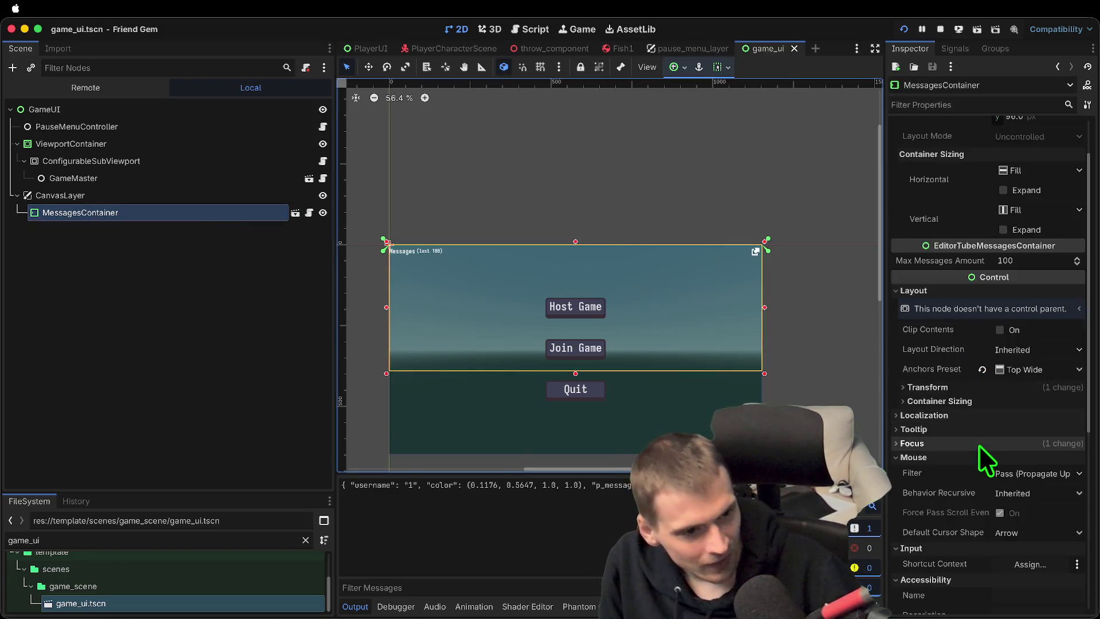
left_click(1000, 370)
left_click(1031, 370)
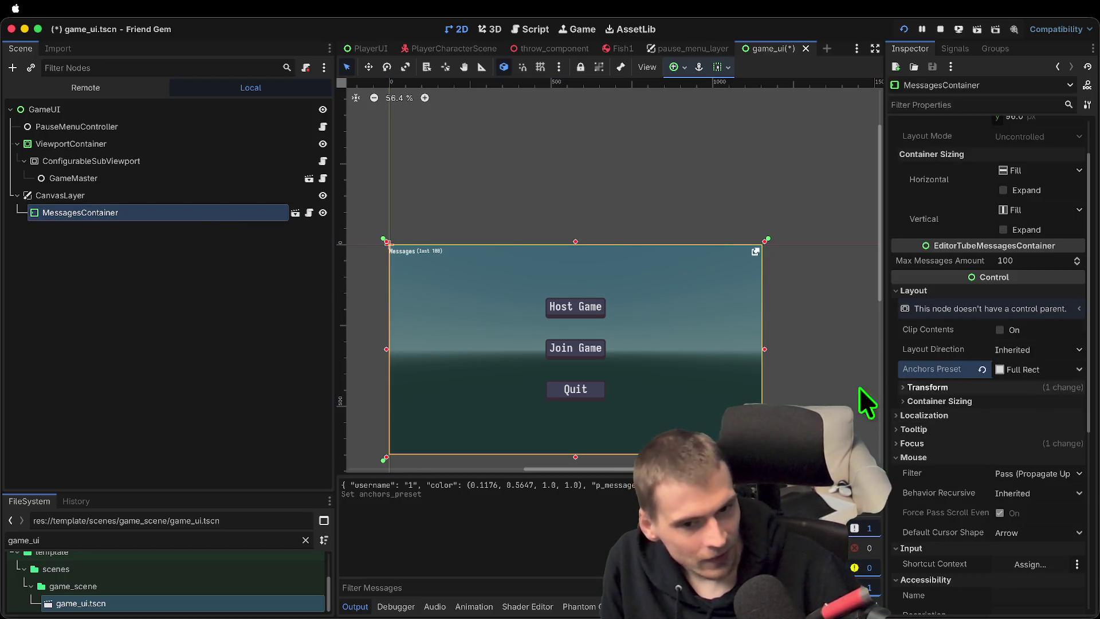
left_click(187, 363)
Run the game, join it and bring up the pause menu to test the overlay
key("super+b")
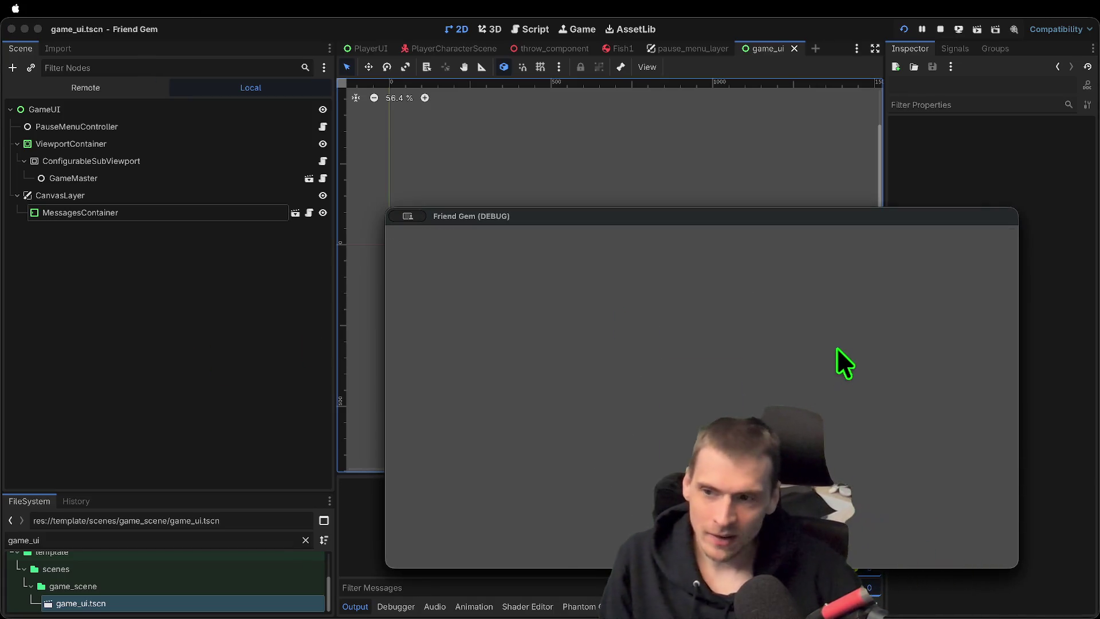
left_click(712, 394)
key("Escape")
key("Escape")
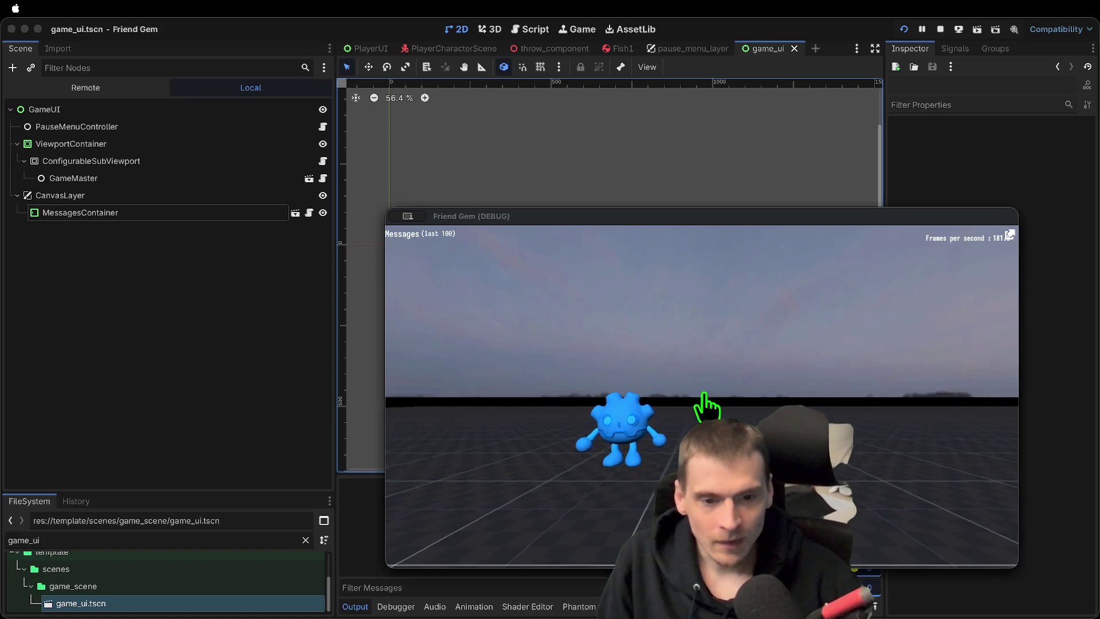
key("super+period")
Set MessagesContainer's Anchors Preset back to Top Wide
left_click(154, 219)
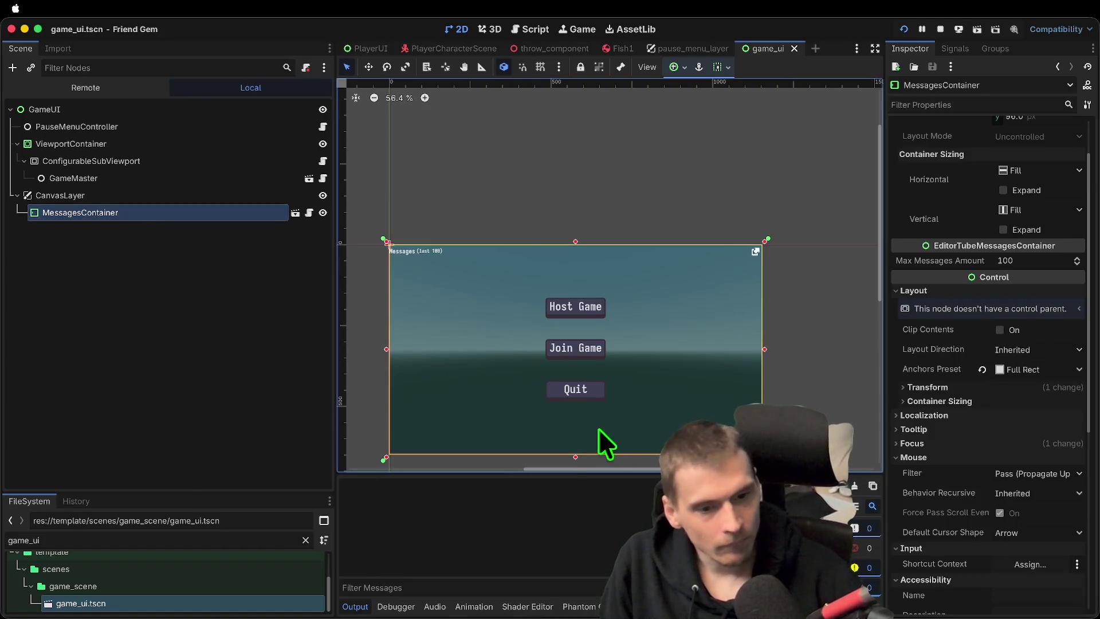
left_click(1029, 370)
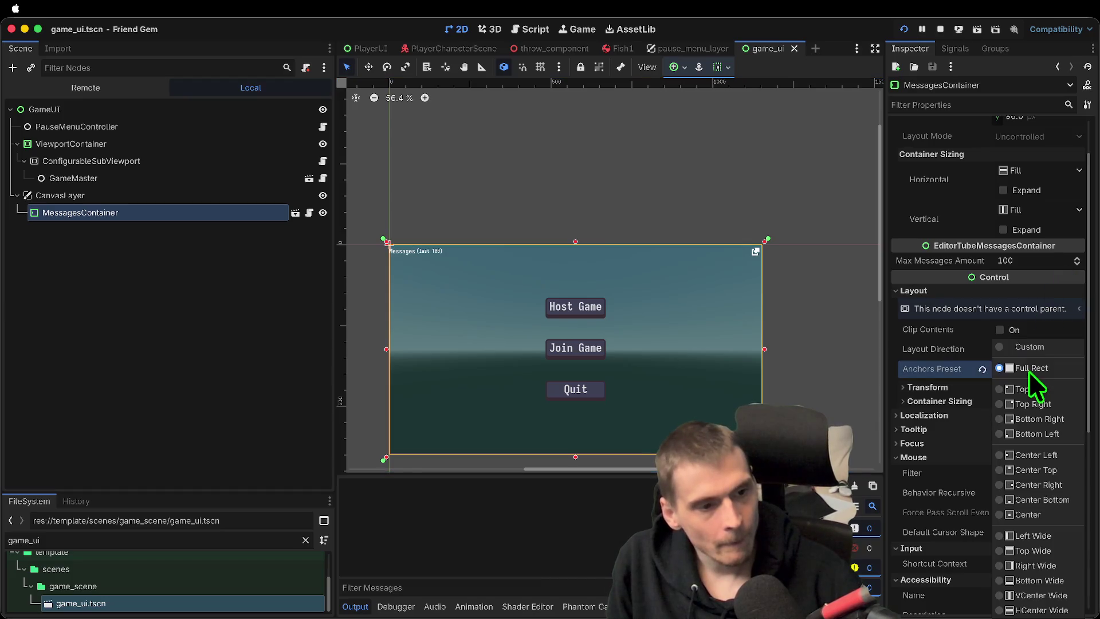
left_click(1060, 552)
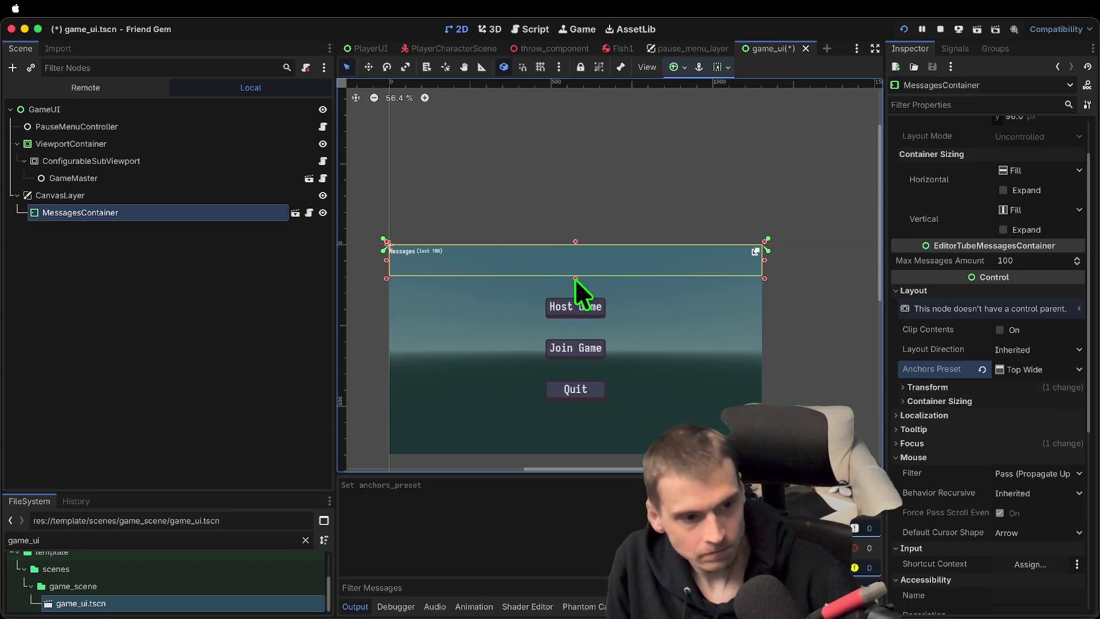
left_click(1023, 373)
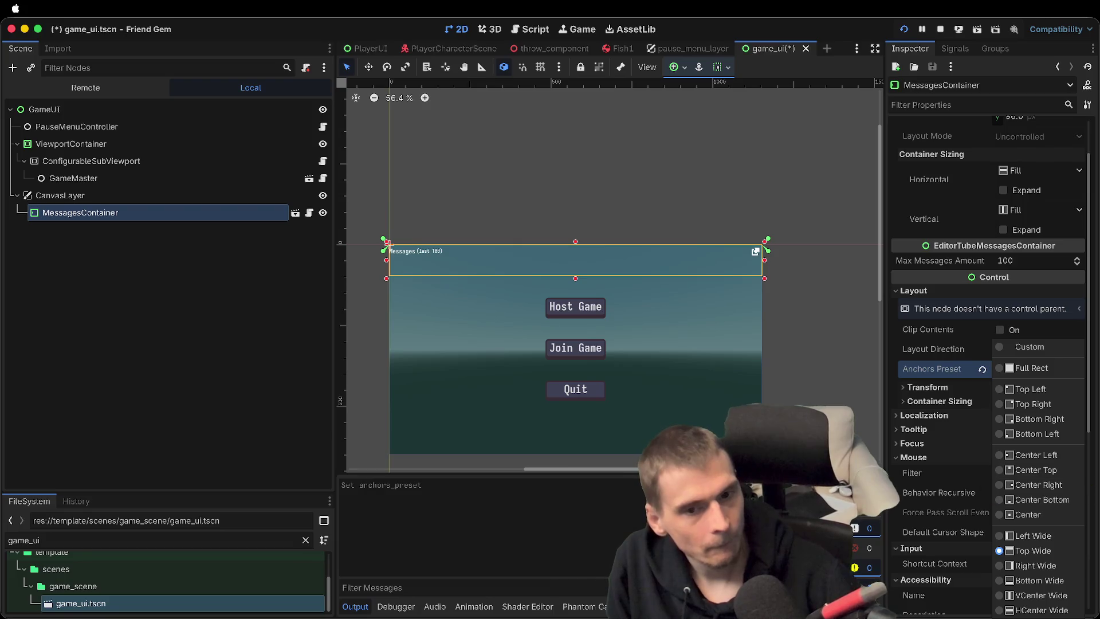
left_click(208, 353)
left_click(208, 353)
left_click(203, 214)
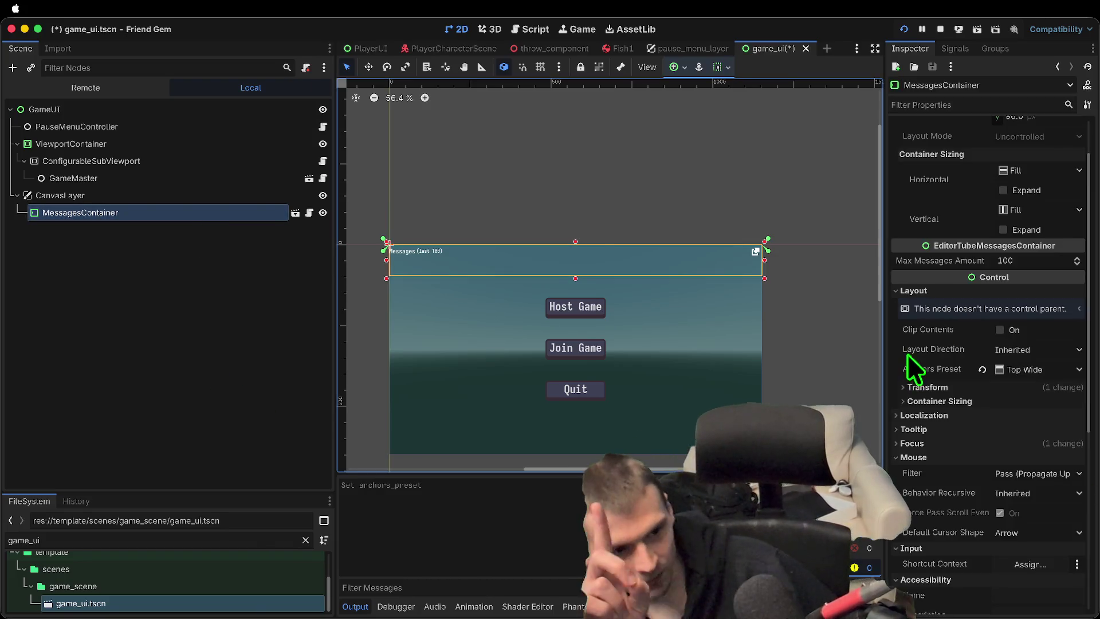
Run the game to check the Top Wide messages strip
scroll(1046, 361, "down", 6)
scroll(1042, 366, "up", 2)
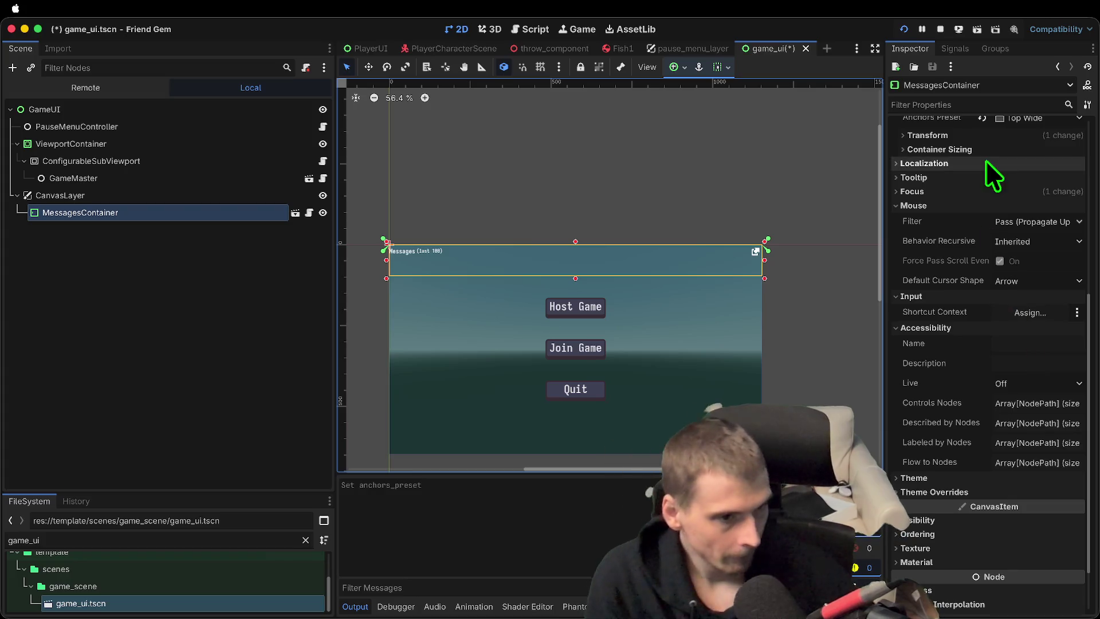
scroll(1009, 258, "down", 1)
key("super+b")
left_click(703, 394)
key("super+period")
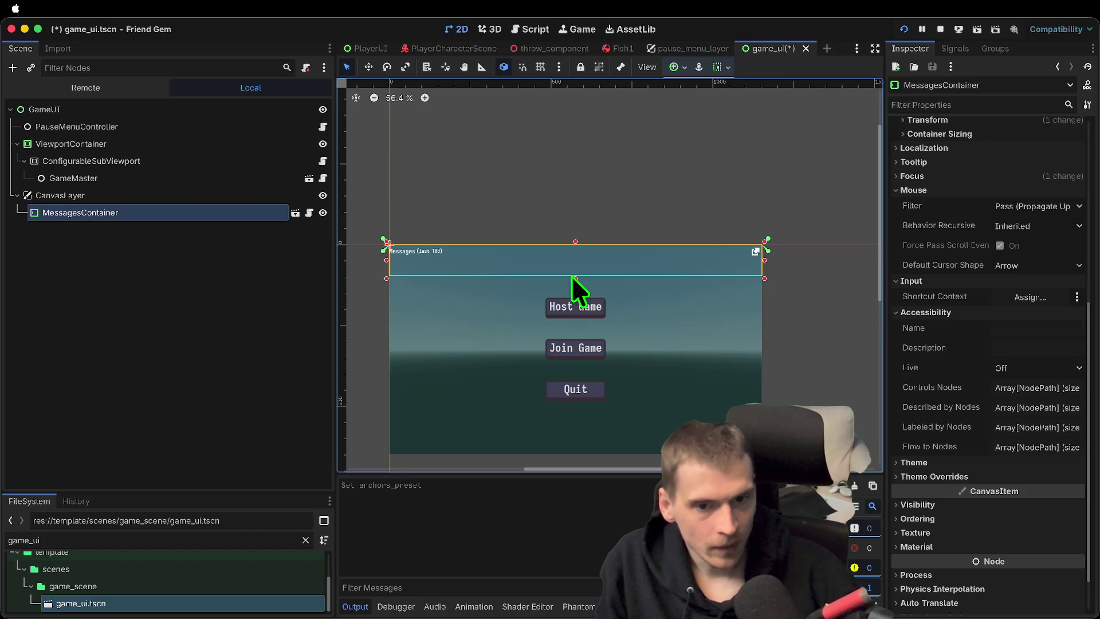
Extend the messages container down to the Quit button and test-run the game again
left_click_drag(574, 278, 573, 394)
key("super+b")
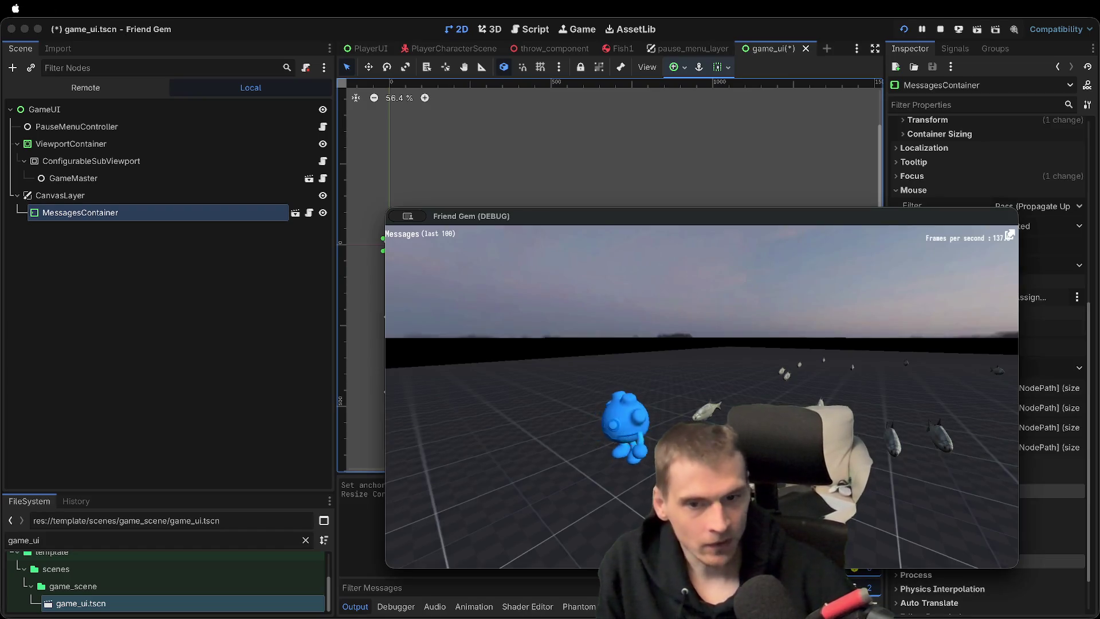
key("super+period")
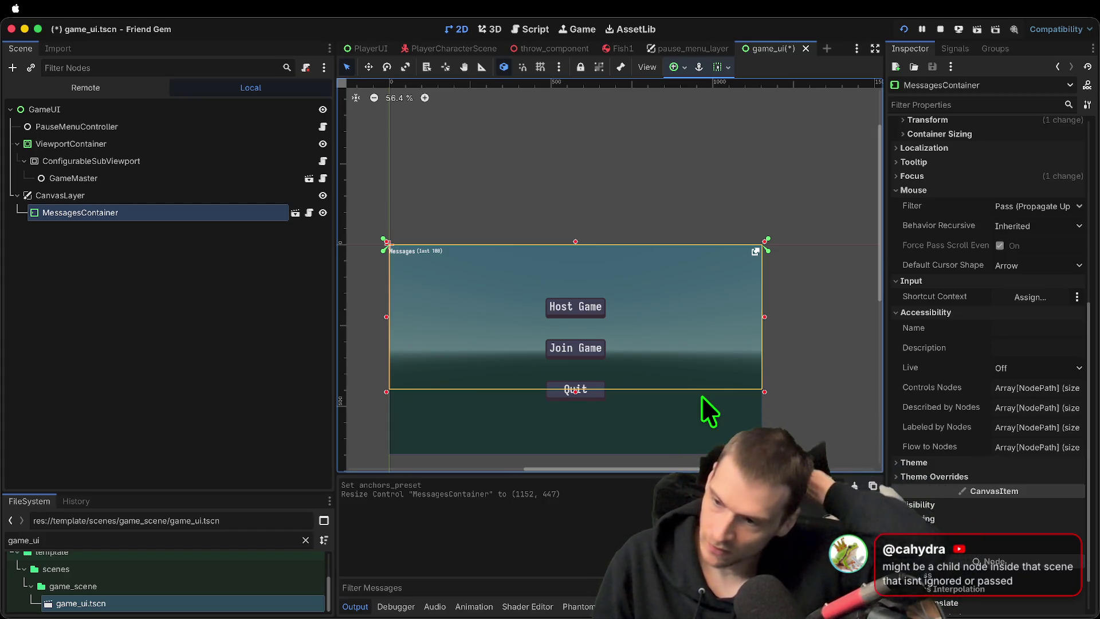
left_click(292, 213)
Inspect the VBoxContainer, ScrollContainer and ListContainer nodes of messages_container.tscn
left_click(201, 121)
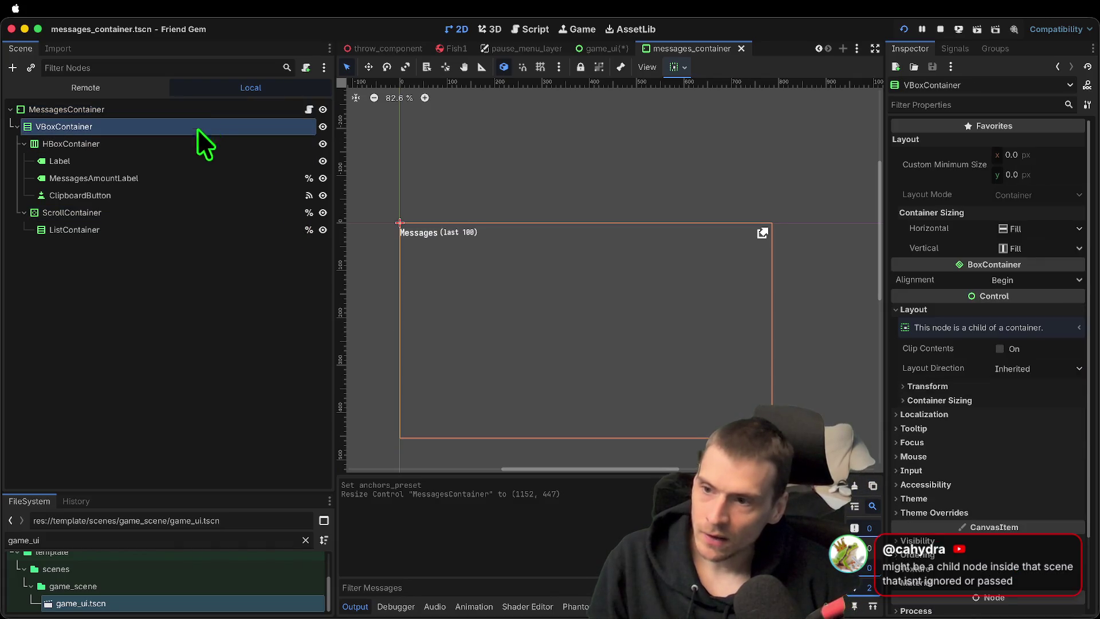
left_click(88, 213)
left_click(91, 230)
scroll(566, 358, "down", 3)
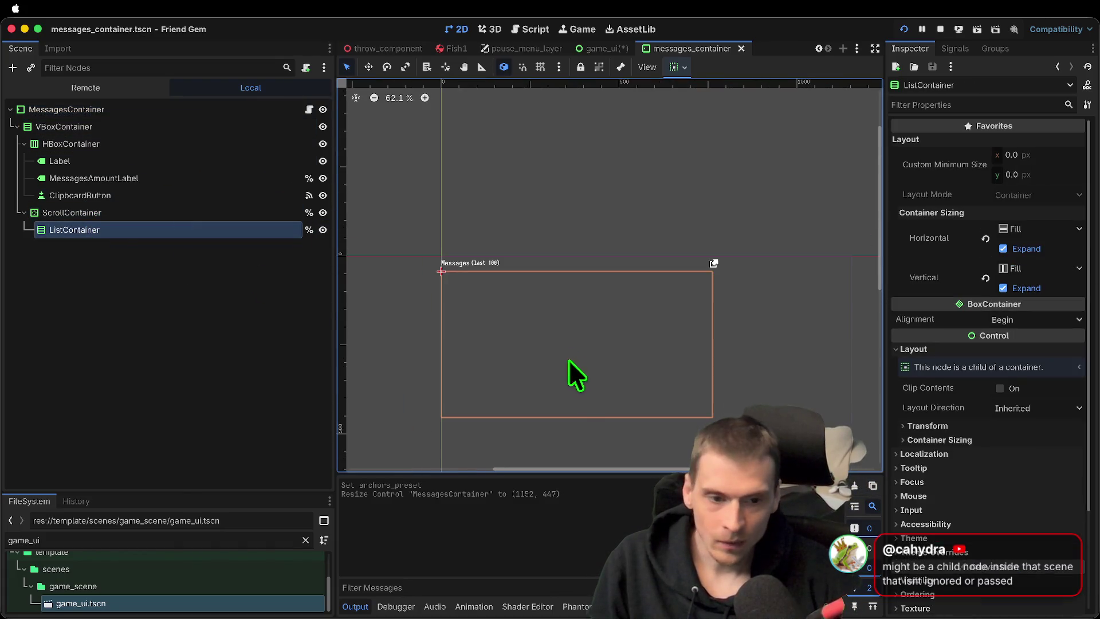
scroll(710, 225, "down", 4)
left_click(716, 197)
left_click(172, 213)
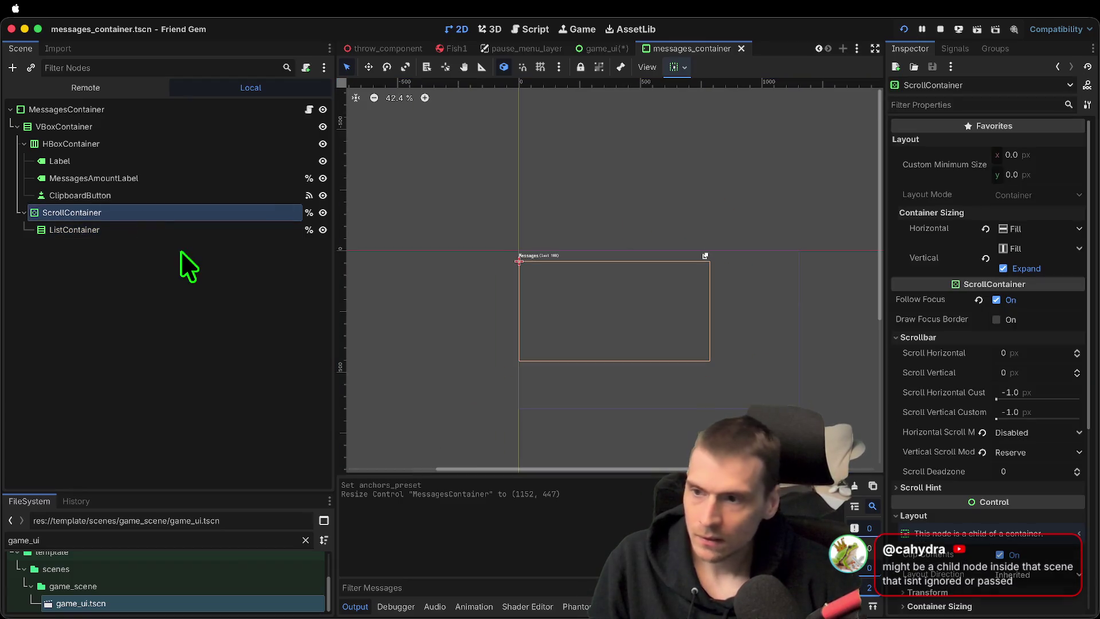
Set the root MessagesContainer's Mouse Behavior Recursive to Enabled
left_click(189, 110)
scroll(1060, 401, "down", 5)
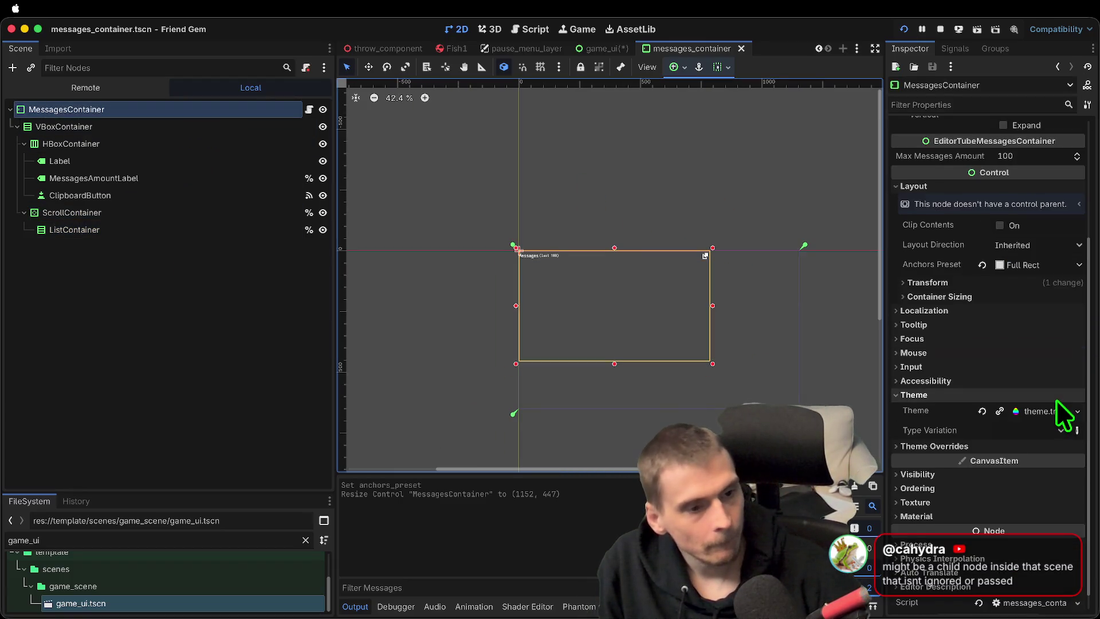
left_click(1031, 394)
left_click(1030, 370)
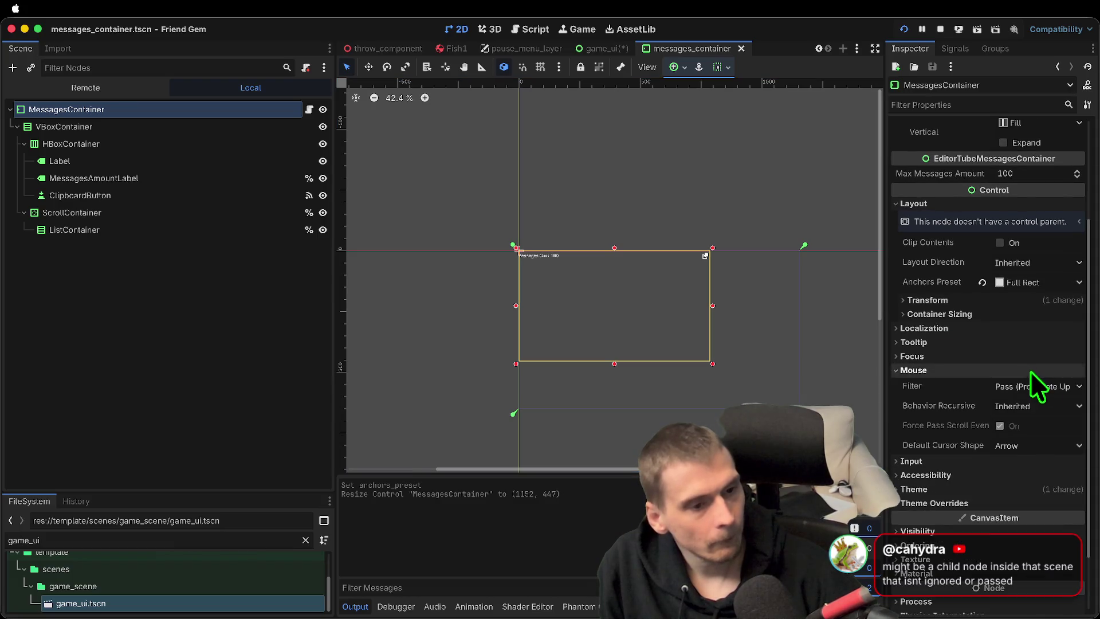
left_click(1064, 387)
left_click(1051, 408)
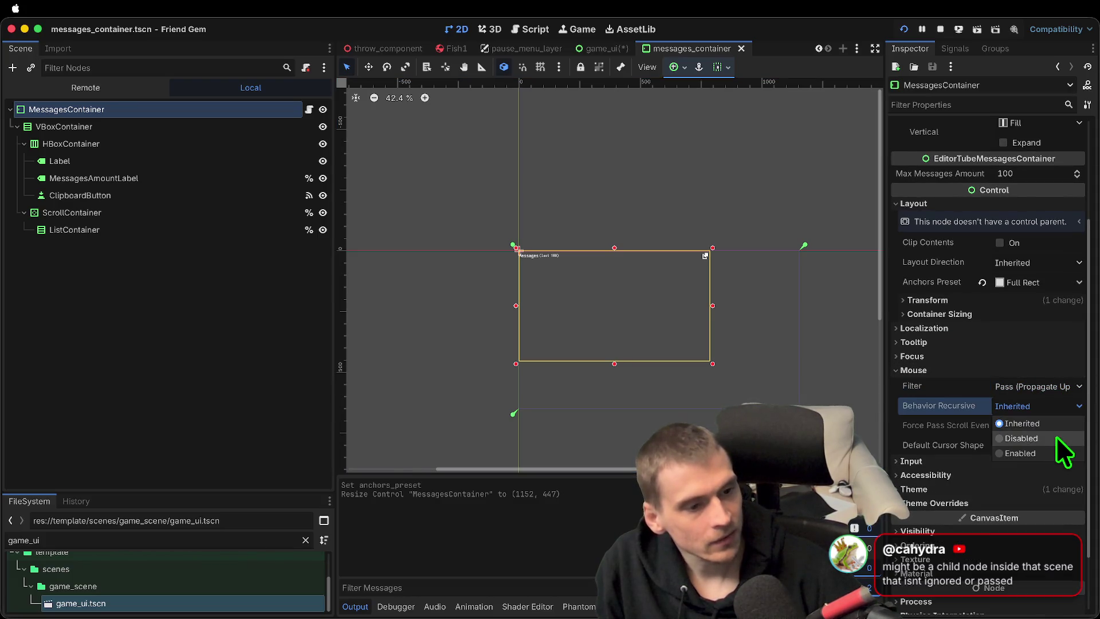
left_click(1020, 439)
Save the scene and run the game, then return to the editor
key("super+b")
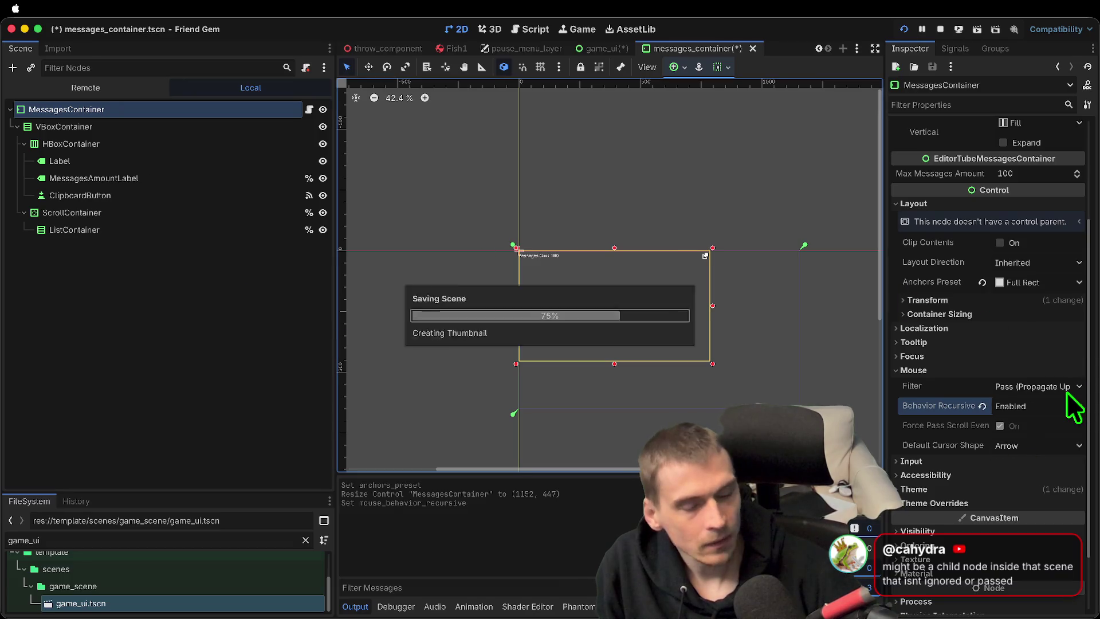
key("Escape")
left_click(699, 410)
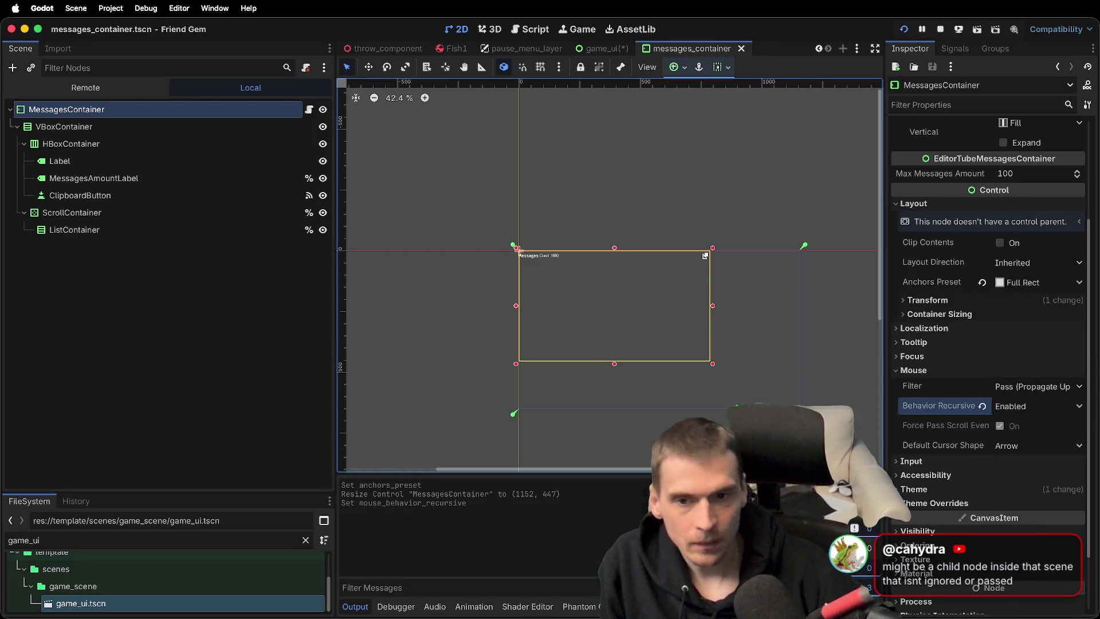
left_click(187, 125)
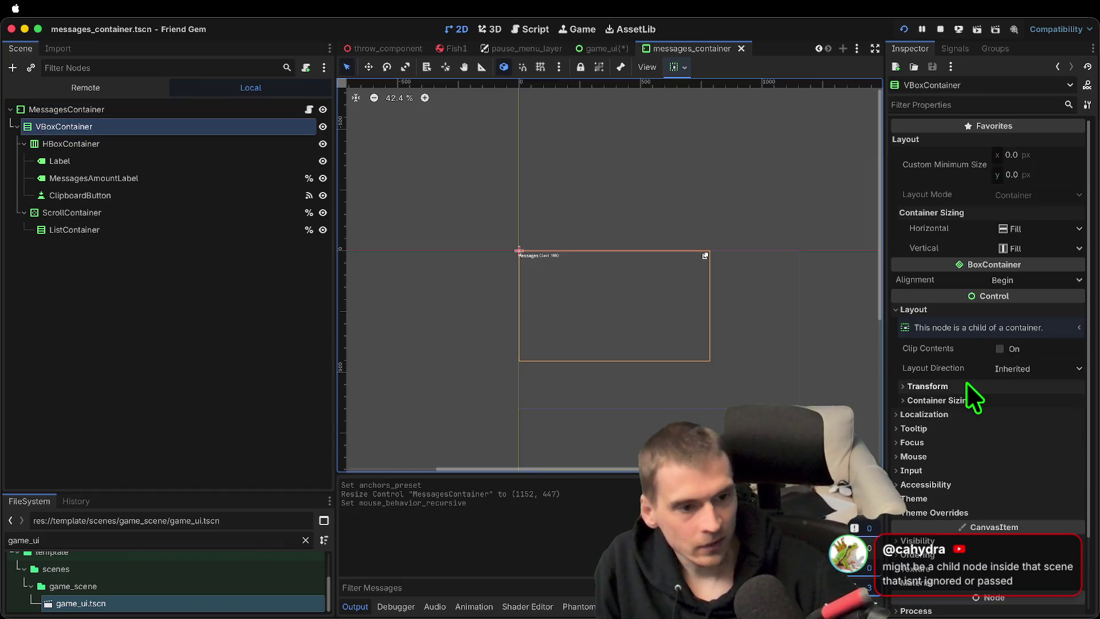
Inspect the HBoxContainer and Label nodes and toggle Follow Focus on ScrollContainer
left_click(228, 142)
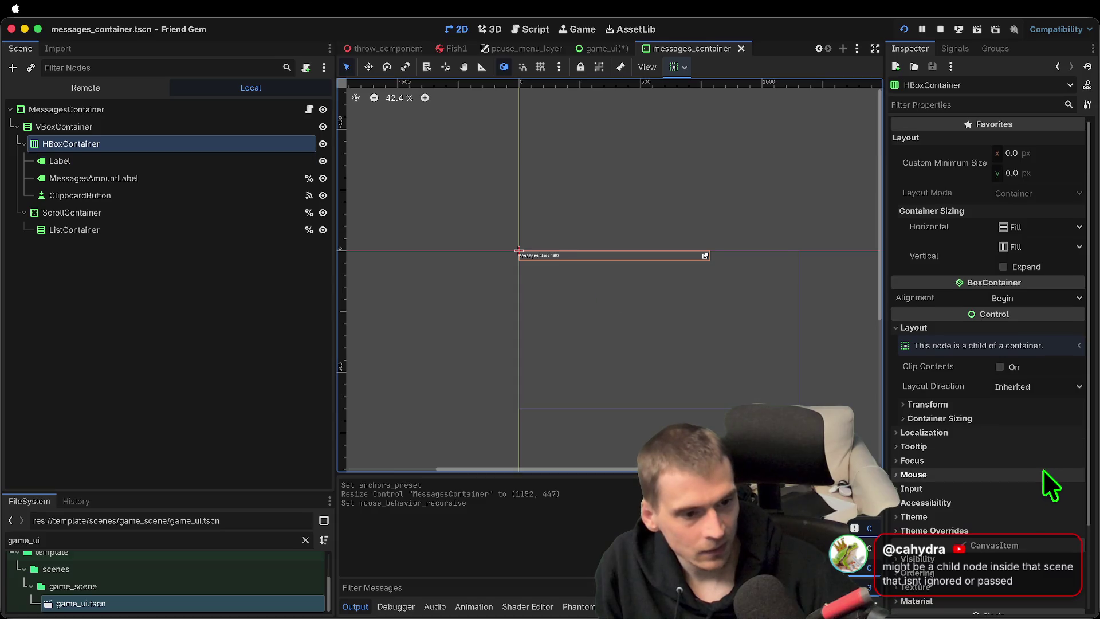
left_click(184, 162)
scroll(896, 422, "down", 10)
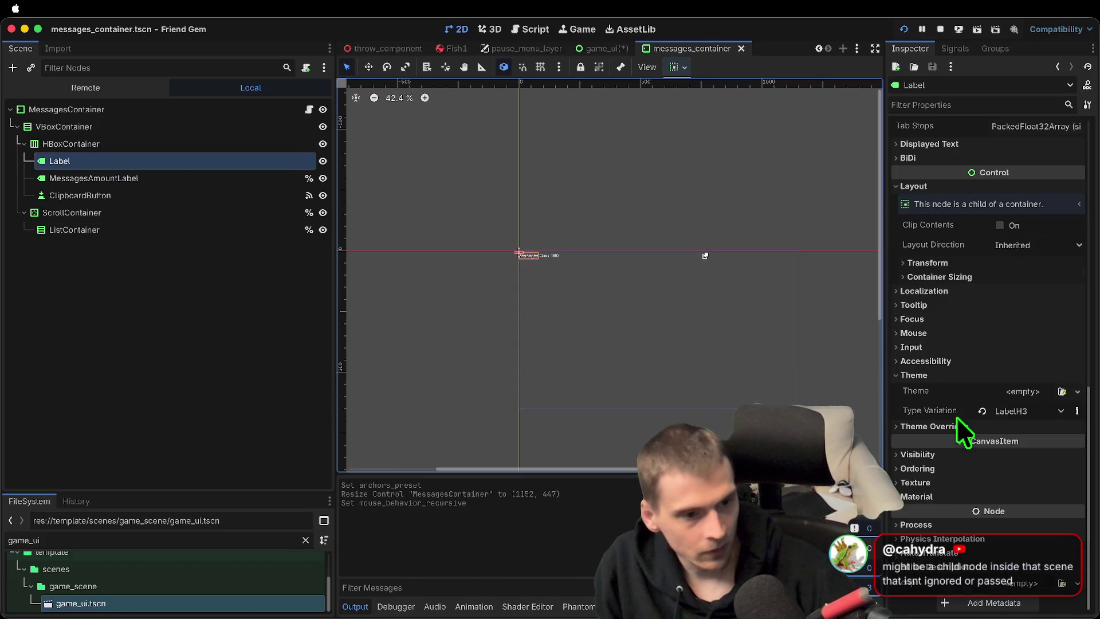
left_click(938, 376)
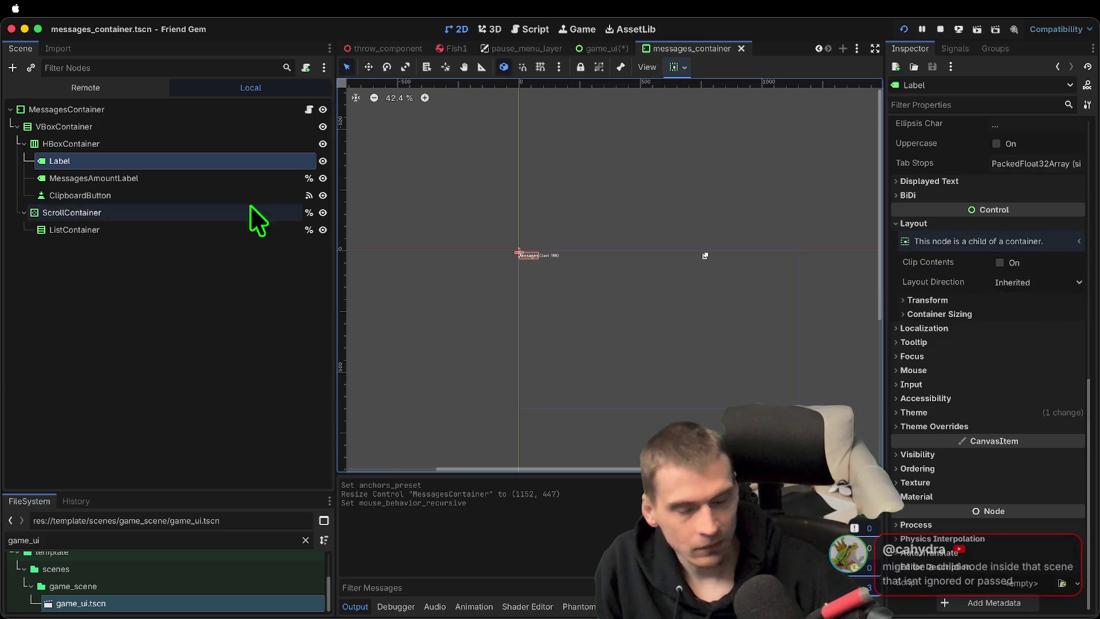
left_click(143, 213)
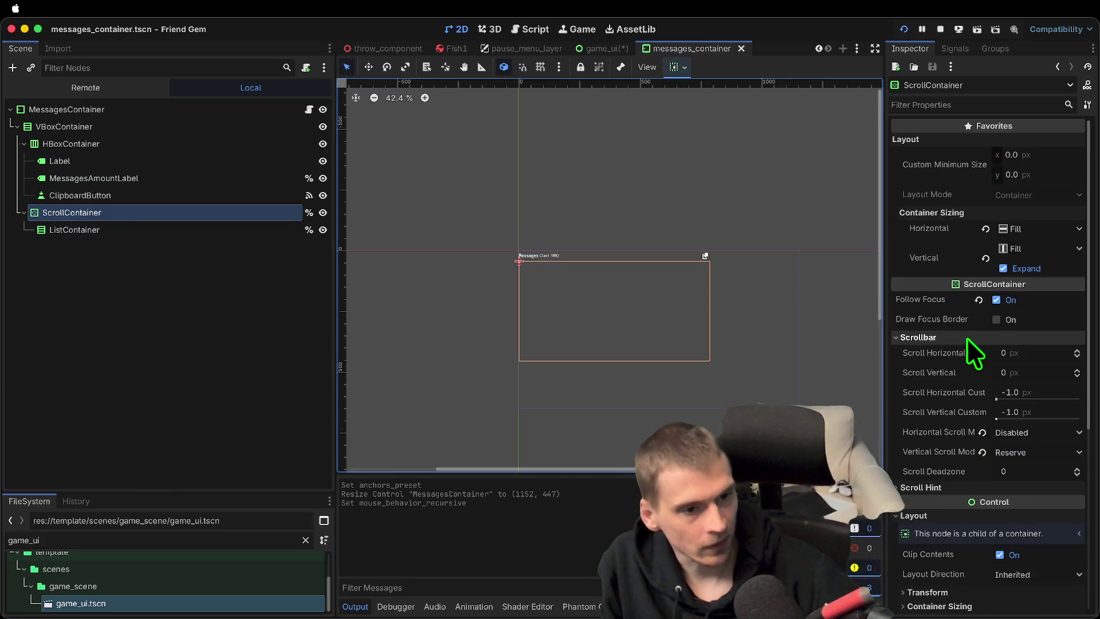
left_click(997, 300)
scroll(1009, 379, "down", 4)
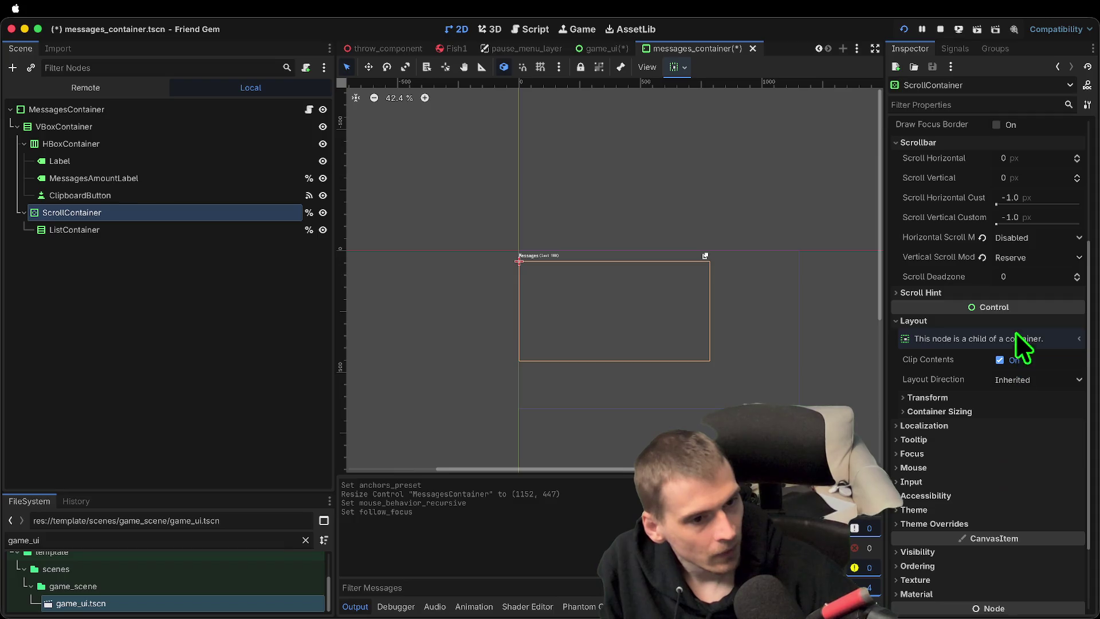
left_click(1013, 319)
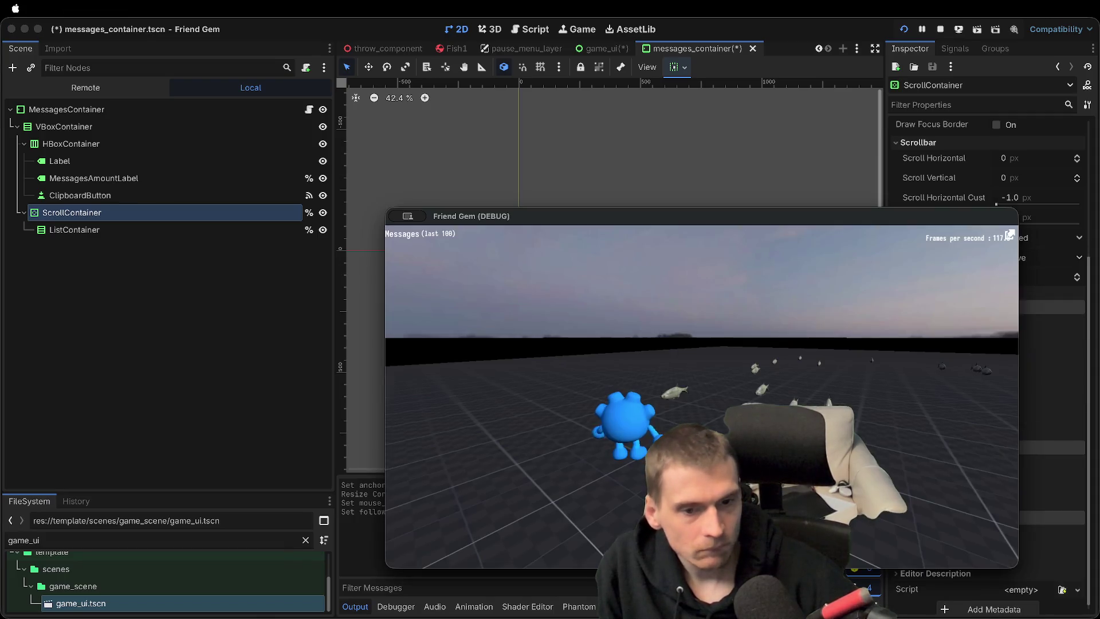
scroll(999, 370, "up", 2)
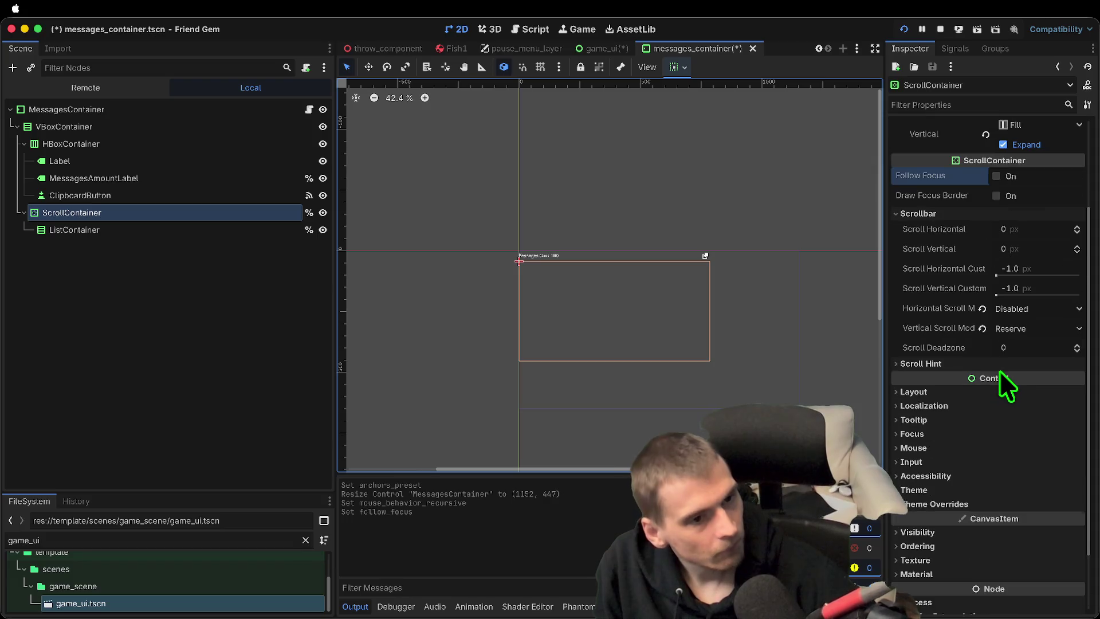
Undo to restore Follow Focus, then hide the ScrollContainer with its eye icon
key("super+z")
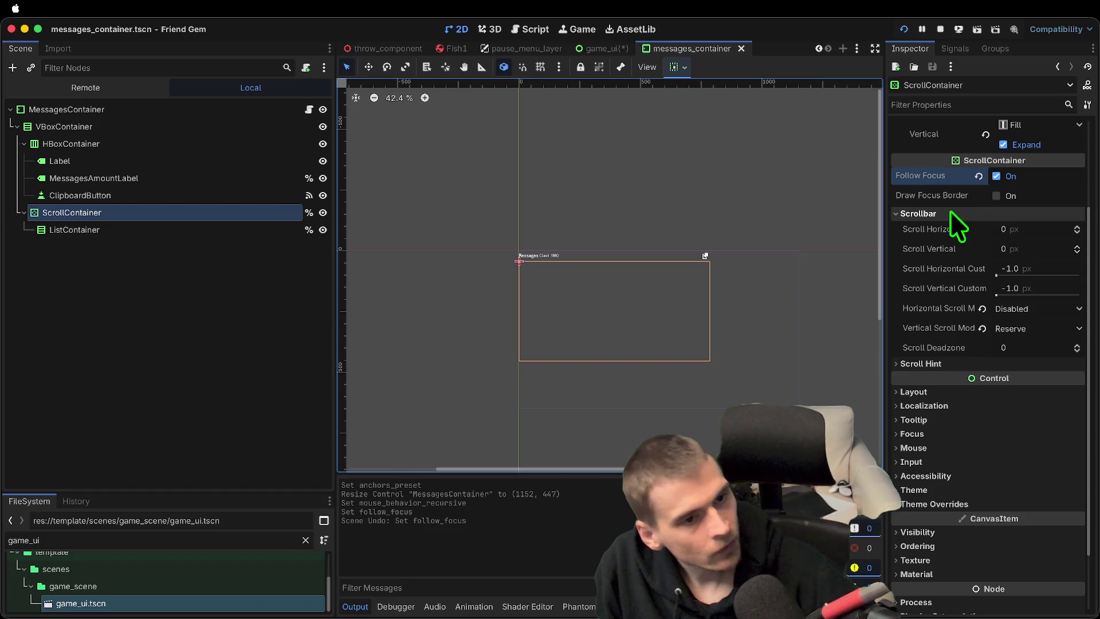
scroll(940, 403, "down", 2)
scroll(983, 356, "up", 6)
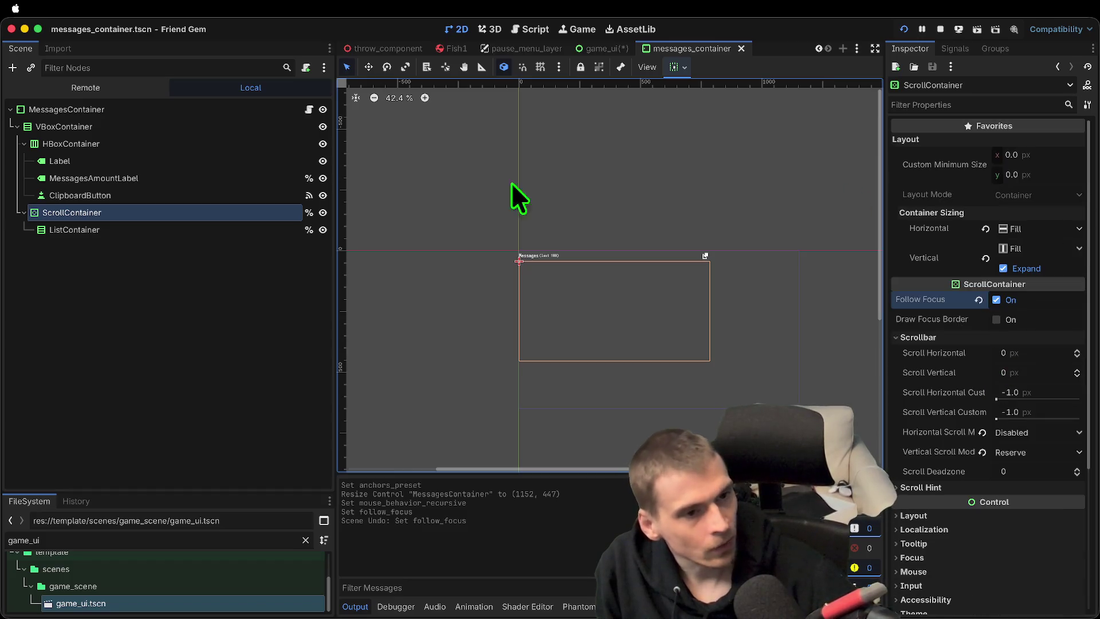
left_click(237, 295)
left_click(323, 212)
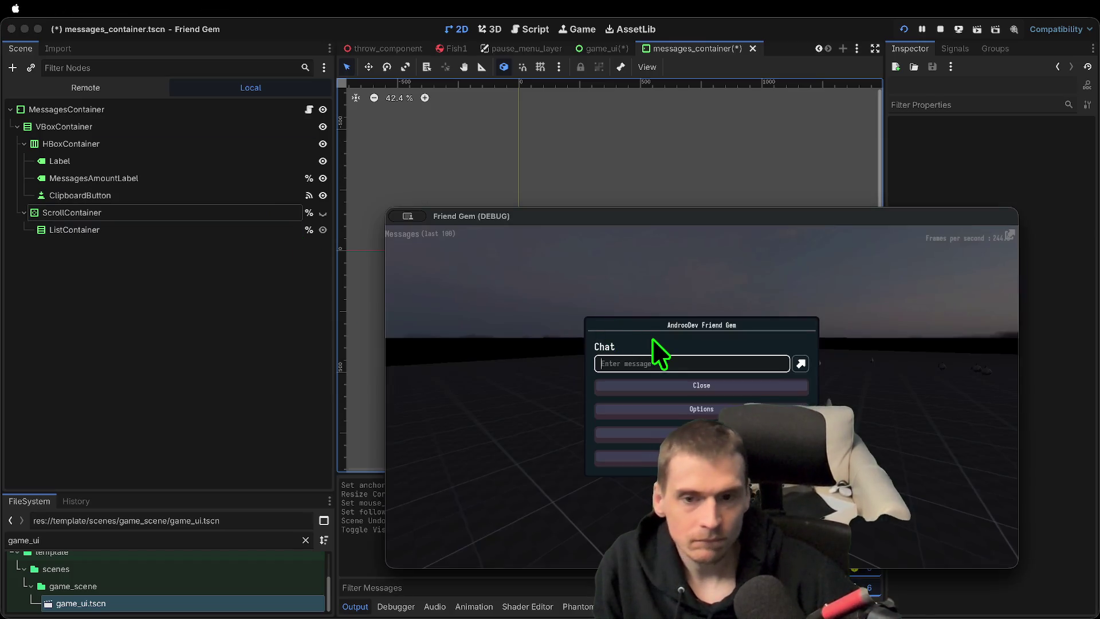
Check the in-game chat and pause menus in the running game, then return to the editor
key("Escape")
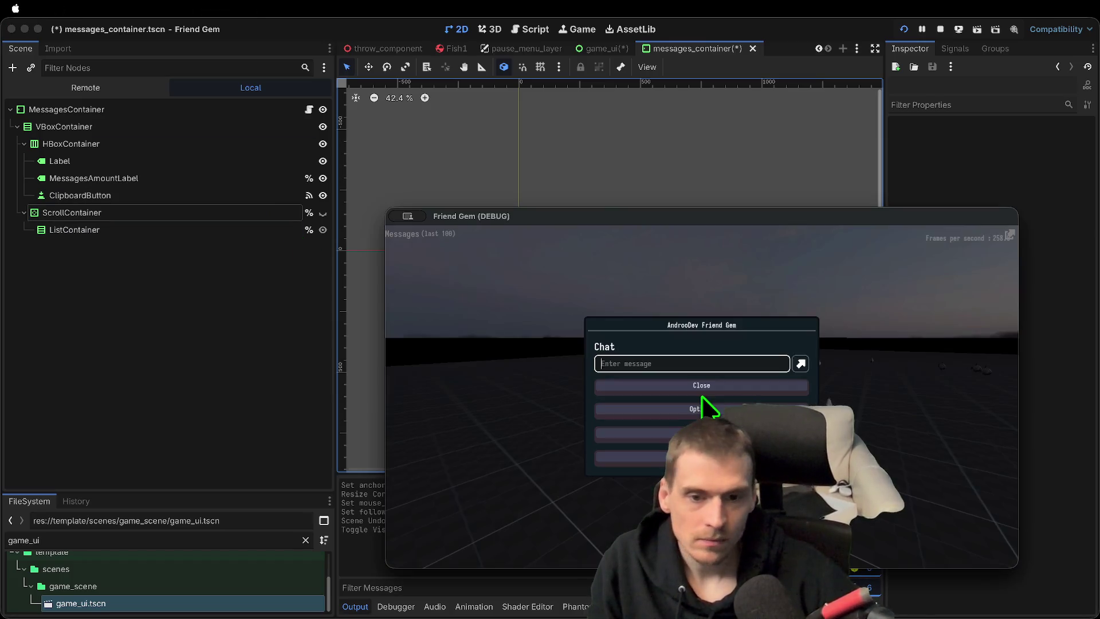
type("e")
left_click(703, 395)
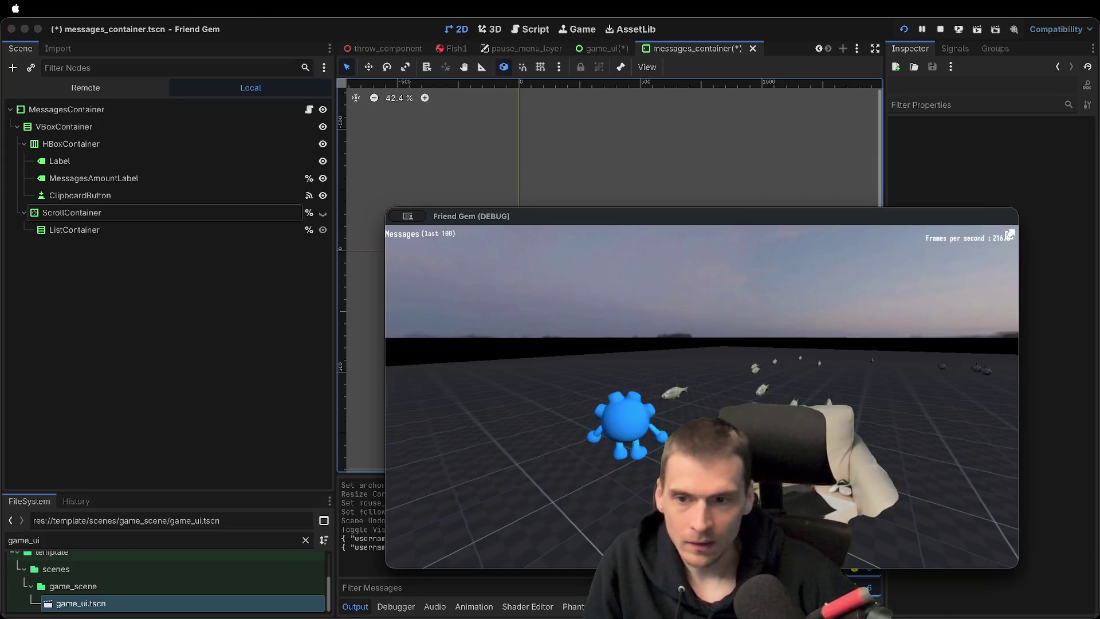
left_click(329, 317)
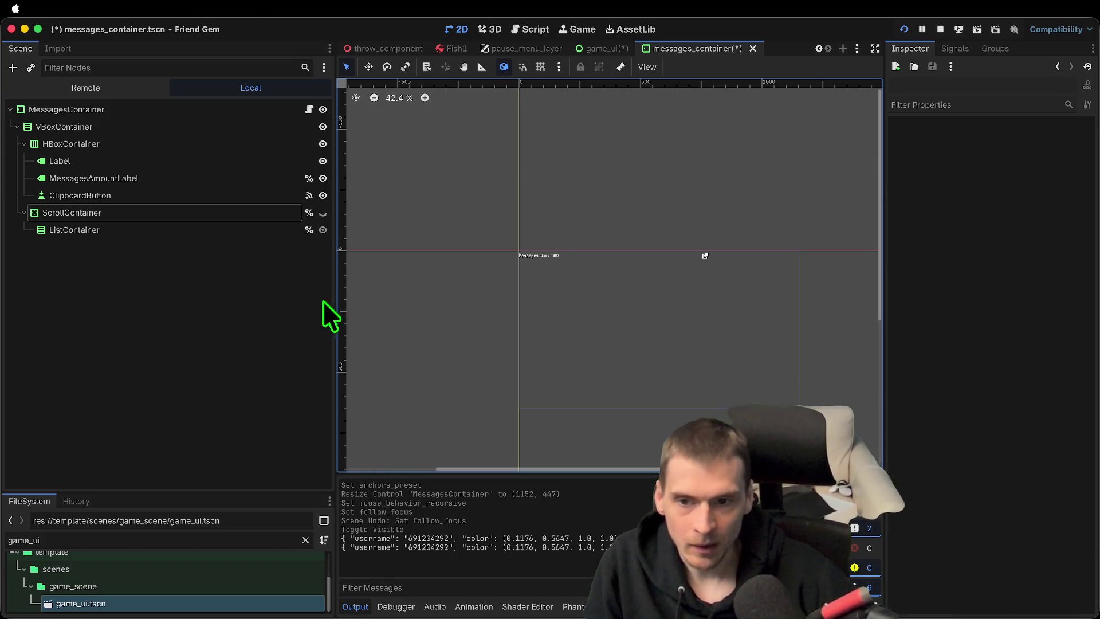
key("Escape")
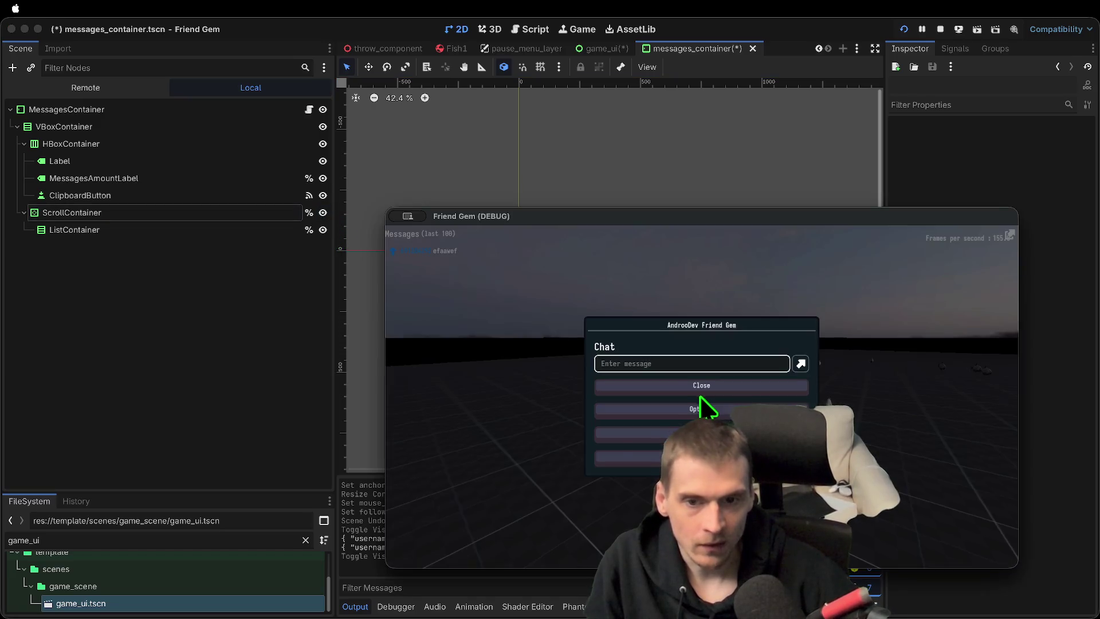
left_click(705, 400)
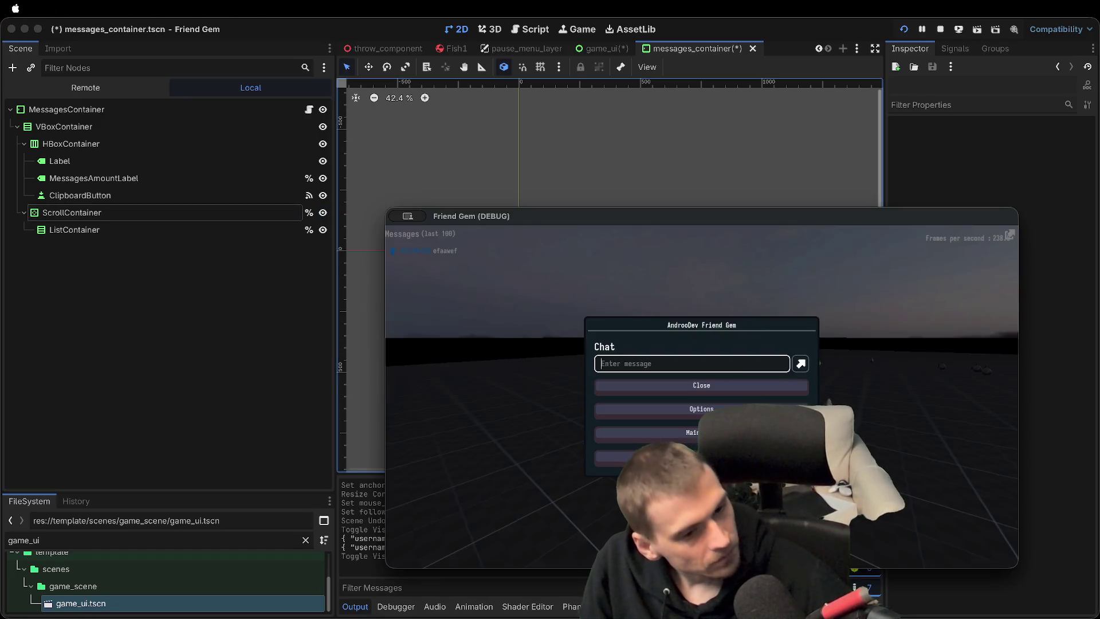
Test ListContainer with Mouse Filter Ignore and Behavior Recursive Disabled, then undo it
left_click(166, 230)
scroll(1038, 315, "down", 1)
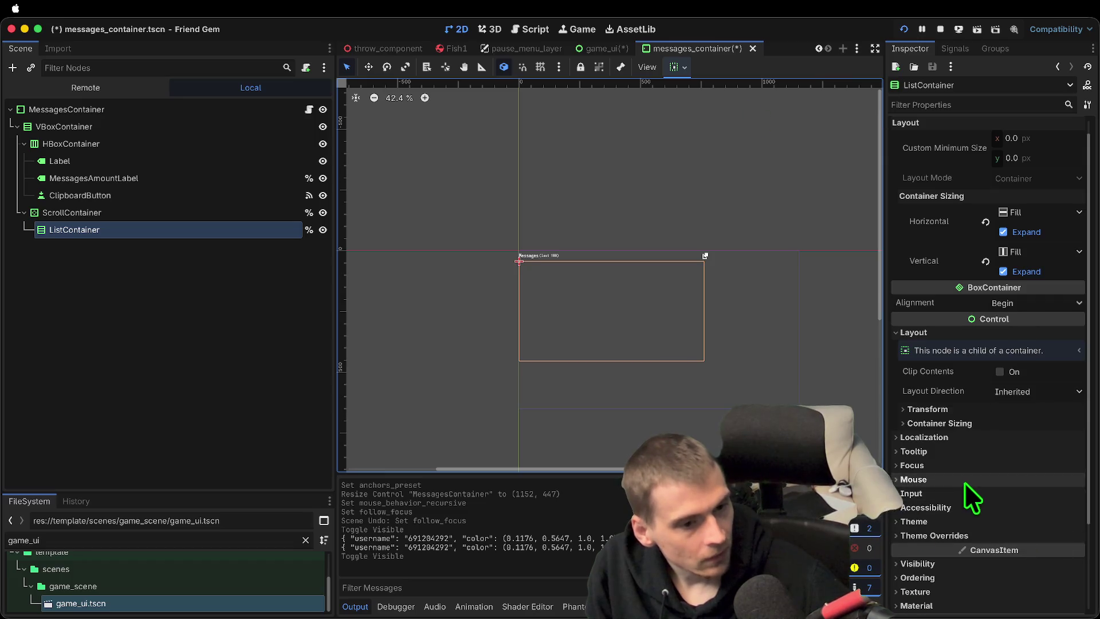
left_click(914, 479)
left_click(1031, 495)
left_click(1077, 550)
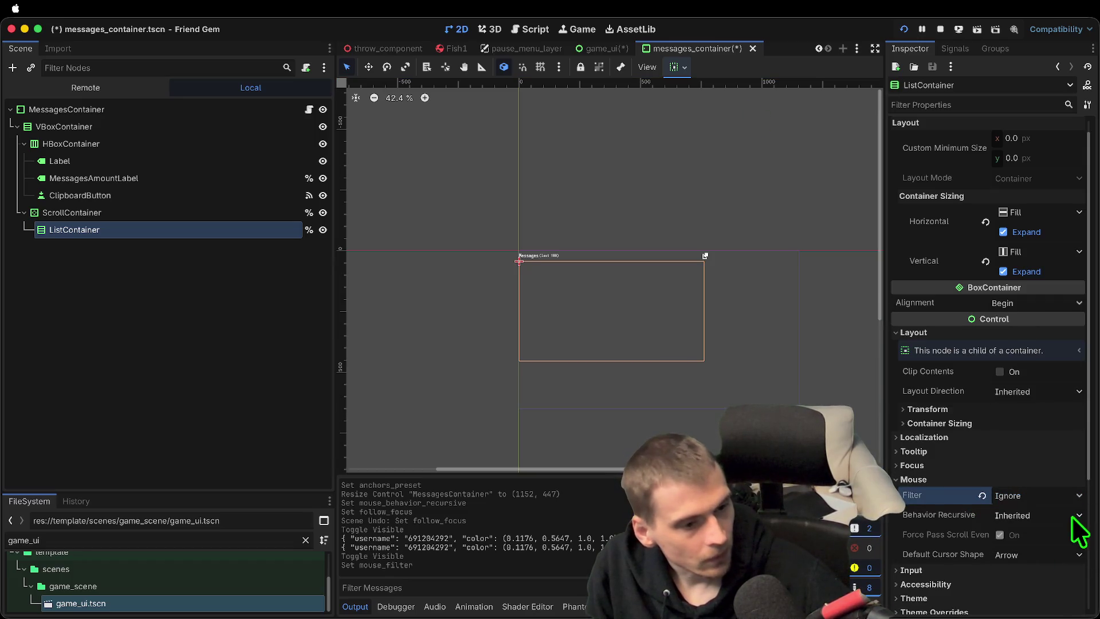
left_click(1072, 515)
left_click(1059, 549)
key("super+b")
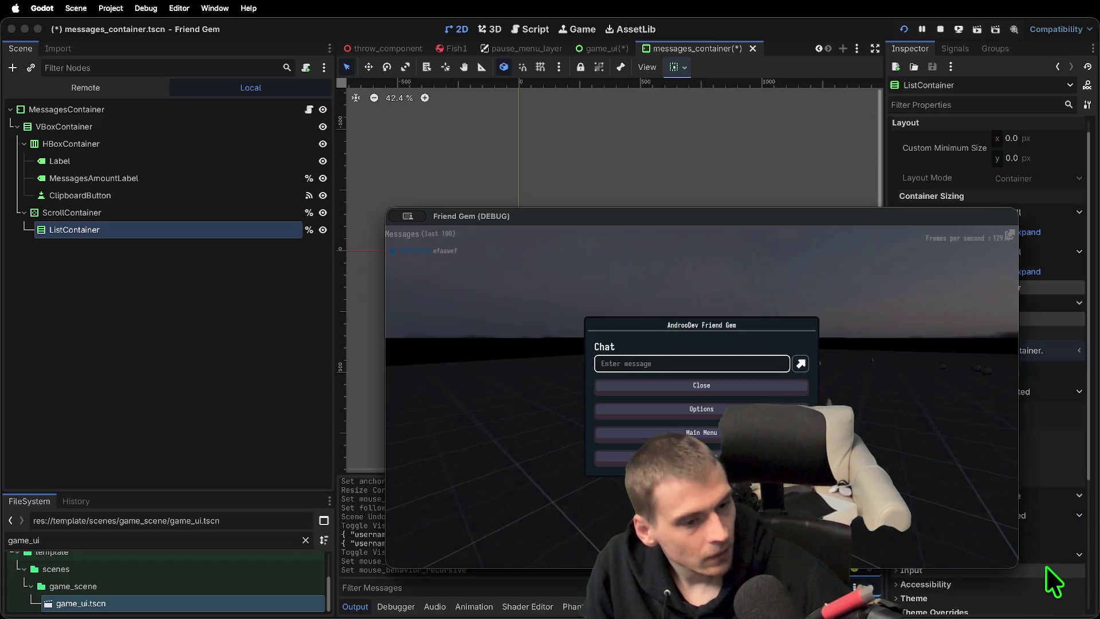
left_click(1040, 503)
key("super+z")
key("super+z")
Test with the ListContainer hidden, then undo the hiding
left_click(204, 293)
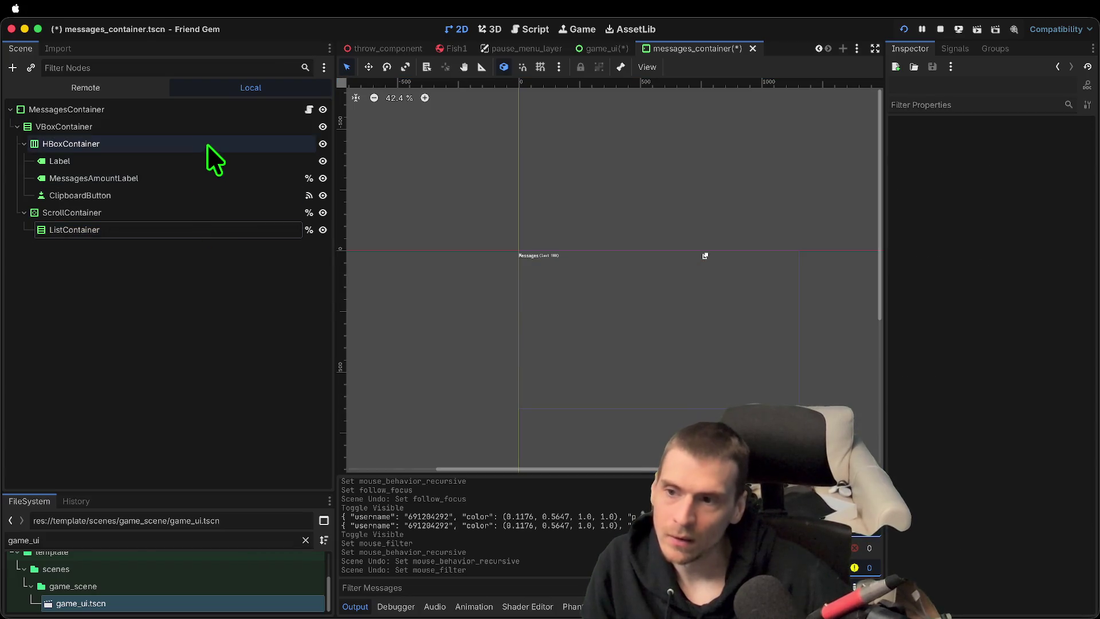
left_click(322, 229)
key("Escape")
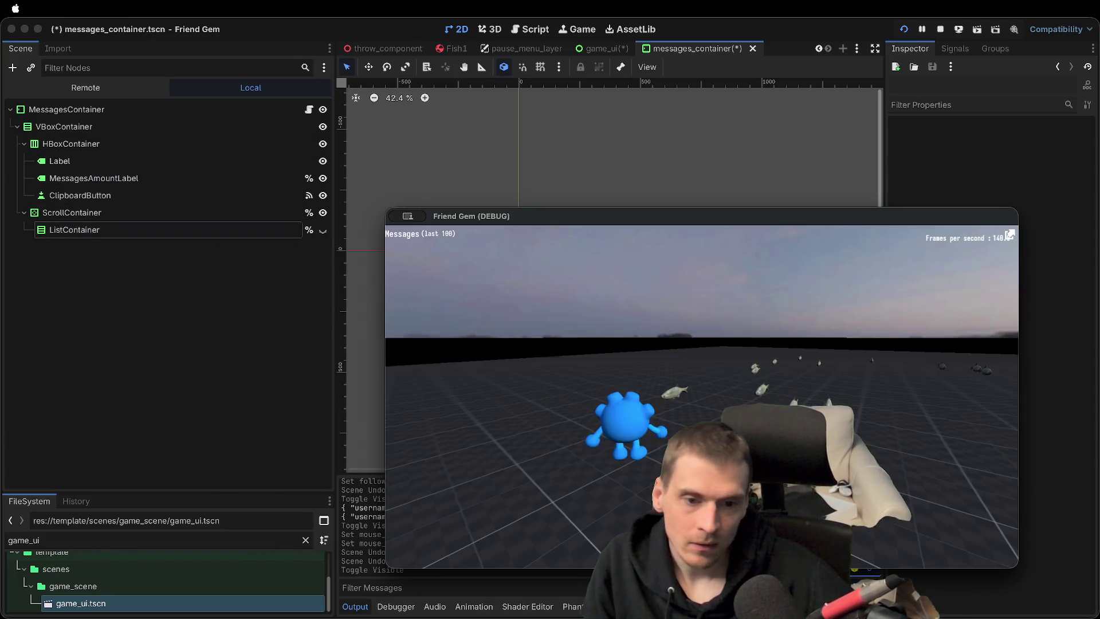
left_click(210, 334)
key("super+z")
Try MessagesContainer with Recursive Enabled and Filter Ignore, then reset to Pass and Inherited
left_click(212, 107)
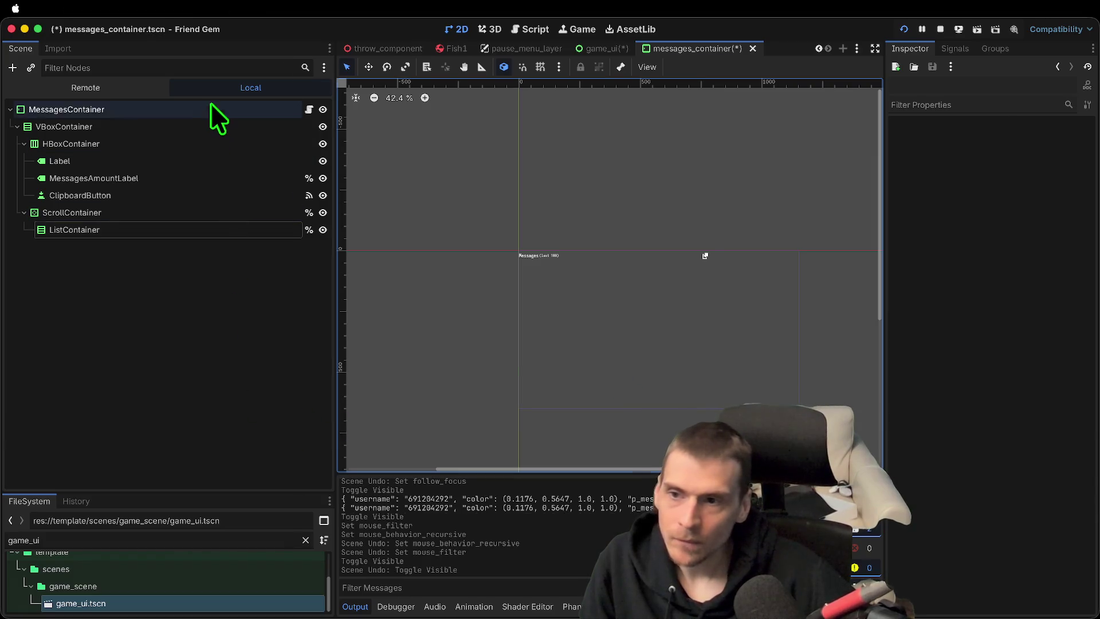
left_click(1045, 405)
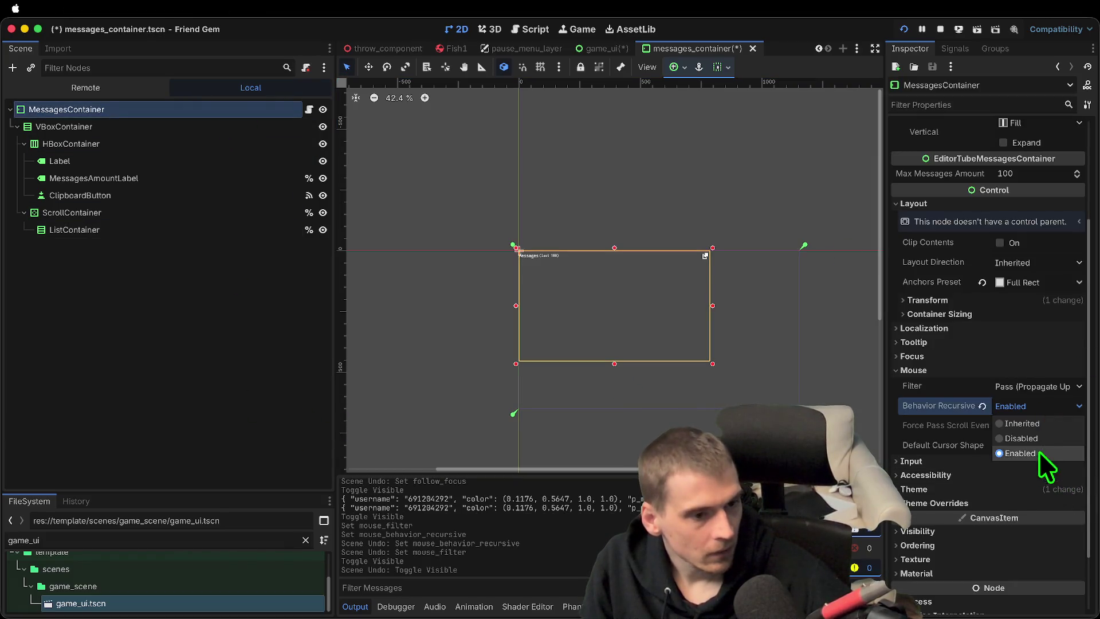
left_click(1063, 393)
left_click(1063, 393)
left_click(1061, 434)
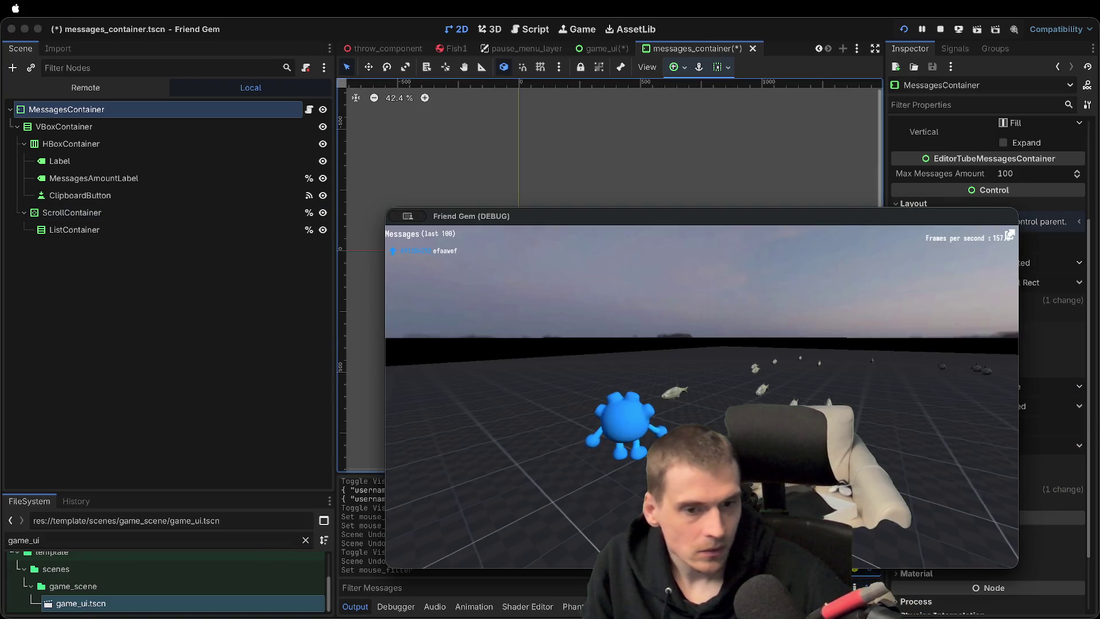
left_click(1021, 408)
left_click(982, 386)
left_click(983, 406)
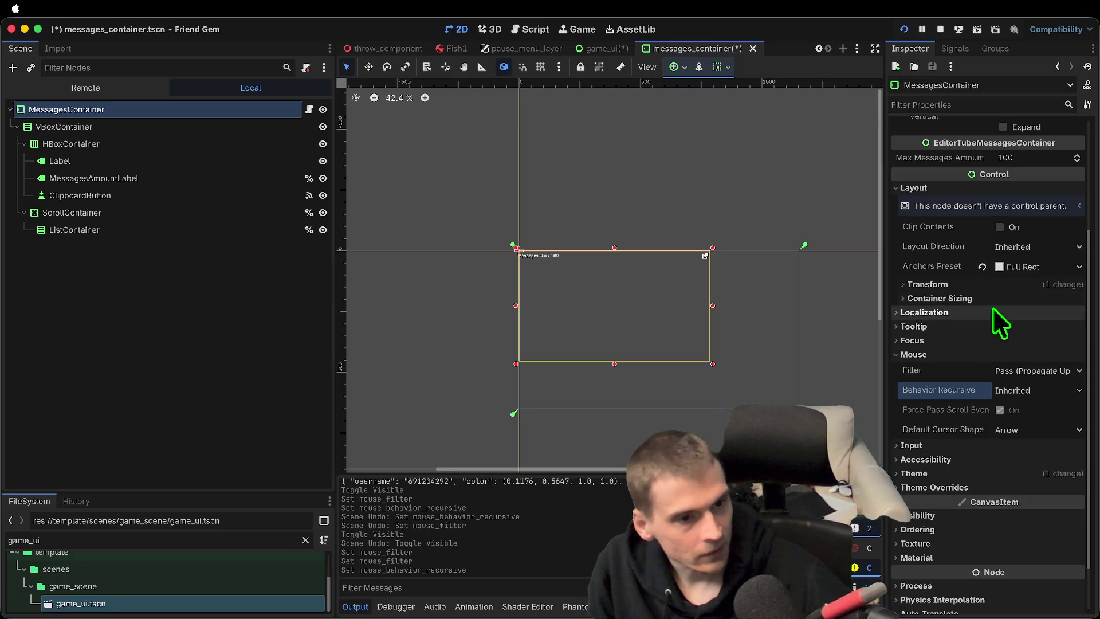
Collapse the Theme and Mouse inspector sections and save messages_container.tscn
scroll(1077, 453, "down", 3)
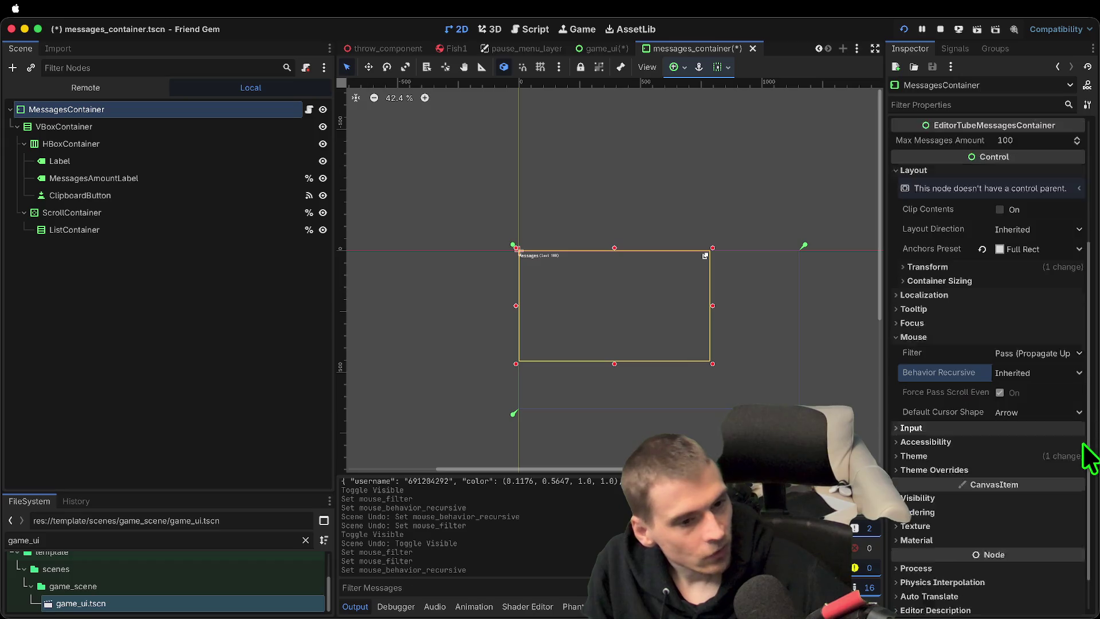
left_click(1042, 415)
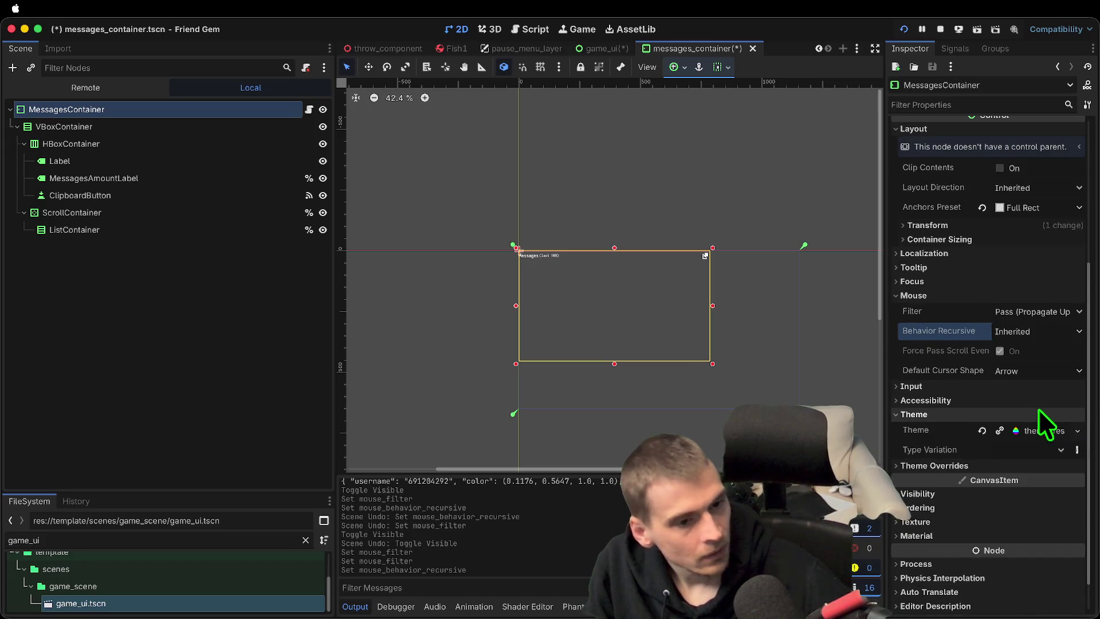
left_click(1040, 413)
scroll(1038, 410, "up", 8)
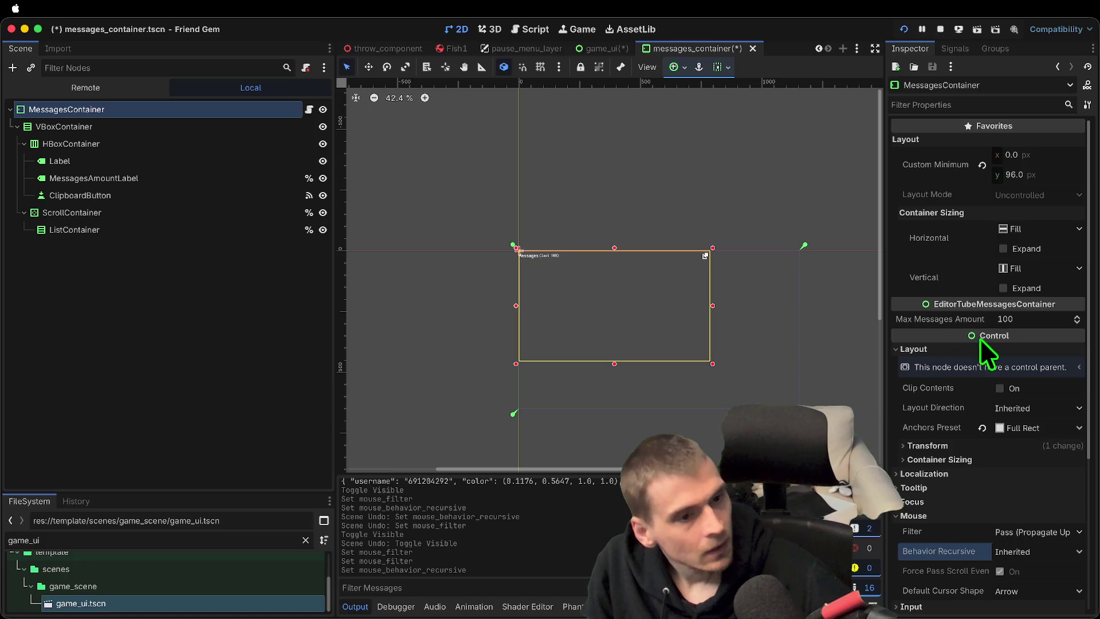
scroll(1024, 352, "down", 1)
left_click(145, 297)
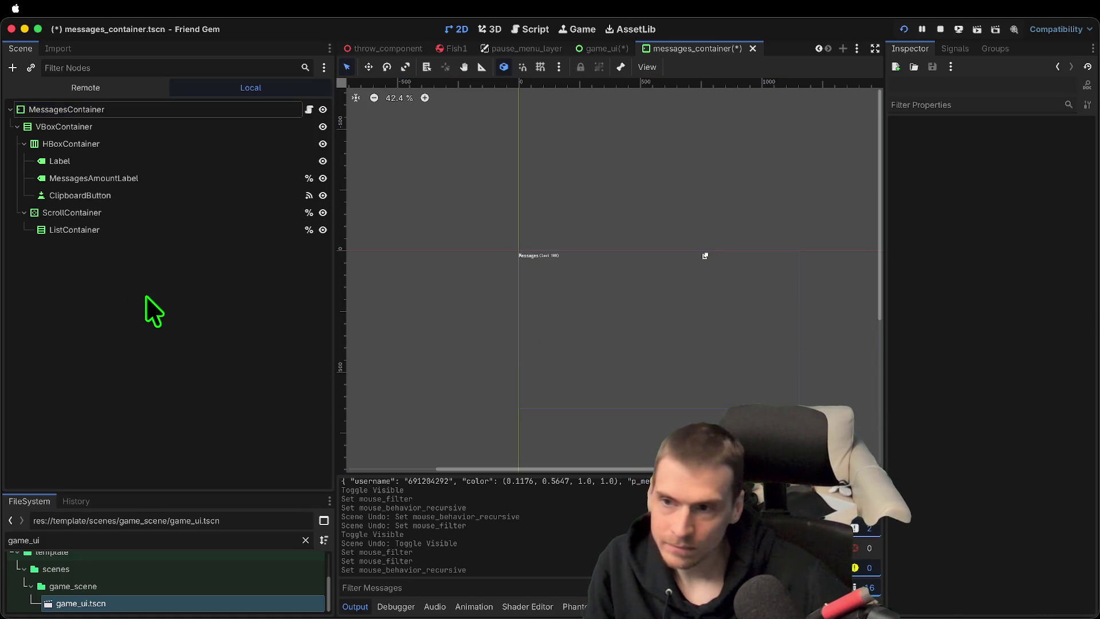
left_click(220, 108)
scroll(982, 467, "down", 3)
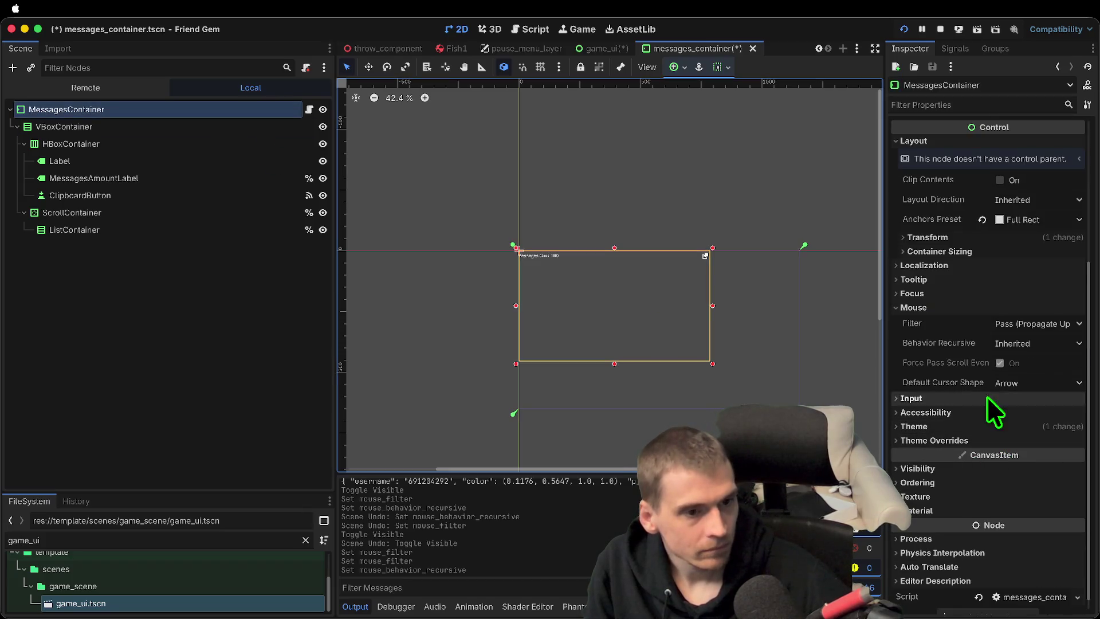
left_click(981, 306)
key("ctrl+s")
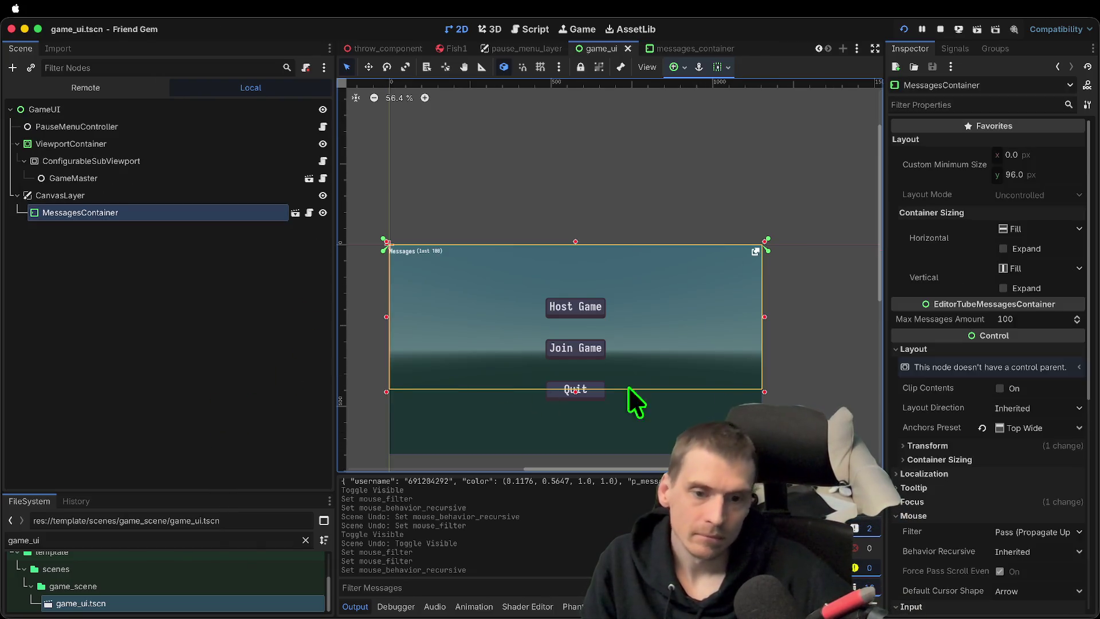
Set MessagesContainer's Mouse Filter to Ignore and Behavior Recursive to Enabled, then save and test
scroll(1014, 481, "down", 5)
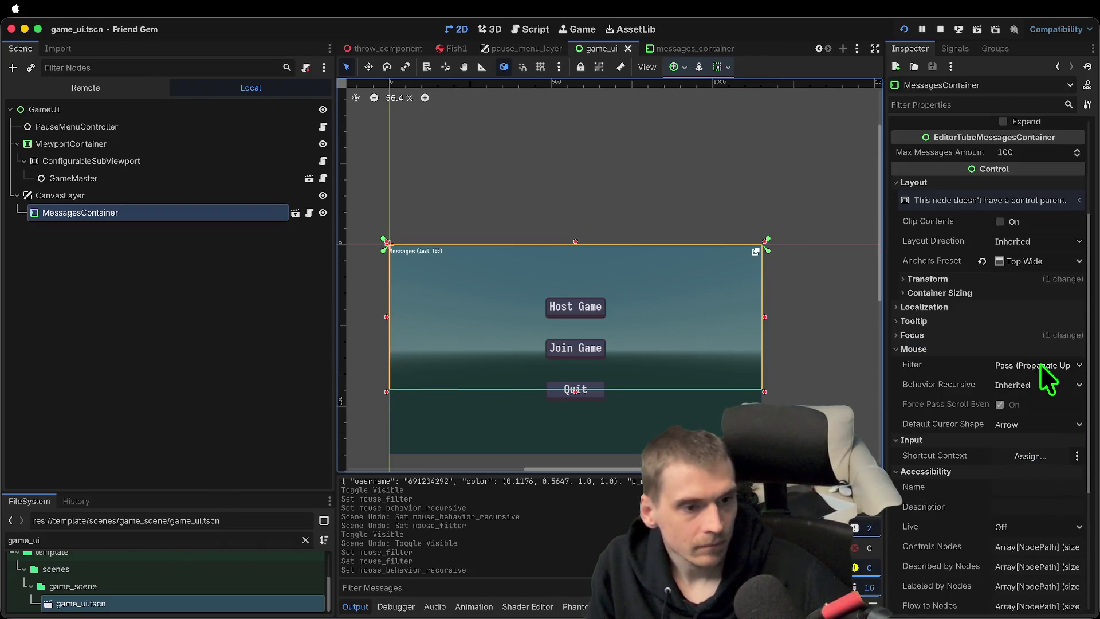
left_click(1060, 365)
left_click(1060, 413)
left_click(1054, 384)
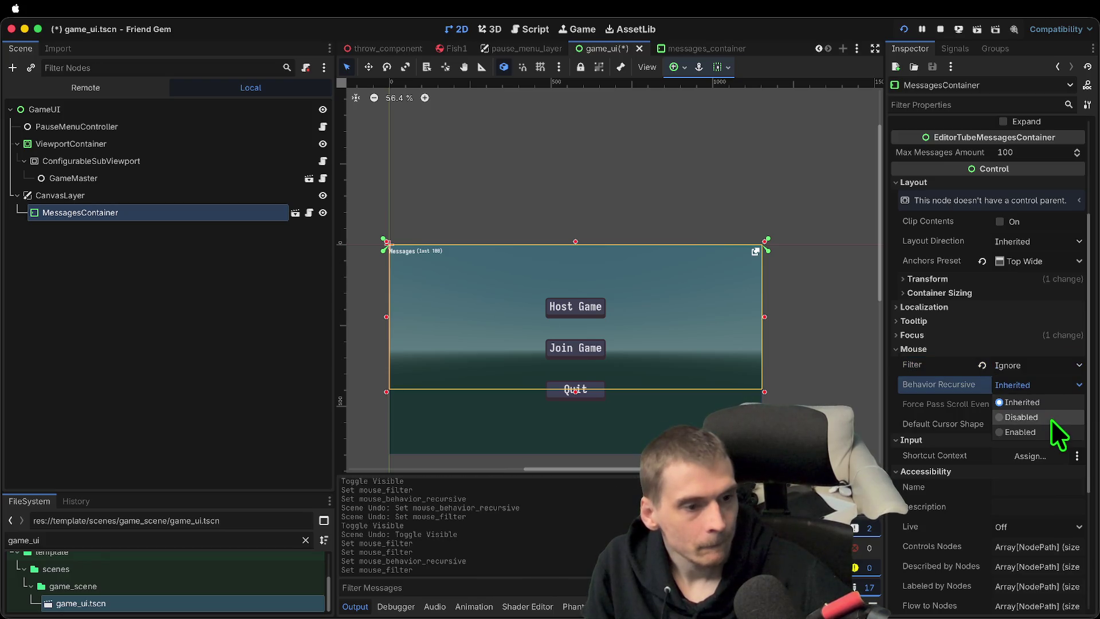
left_click(1048, 431)
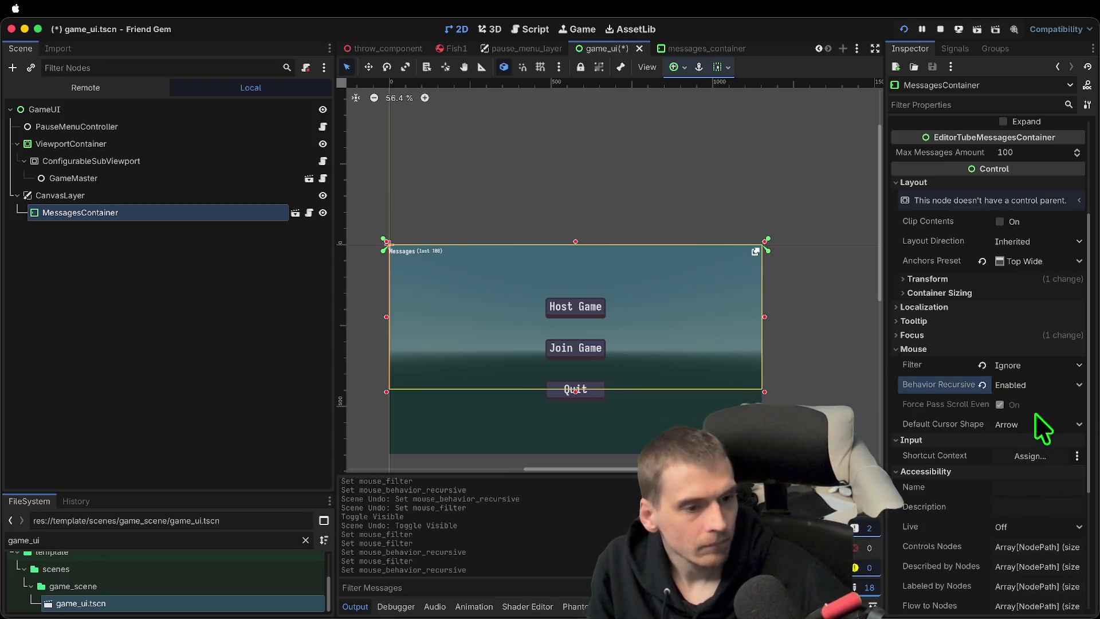
key("super+b")
key("super+period")
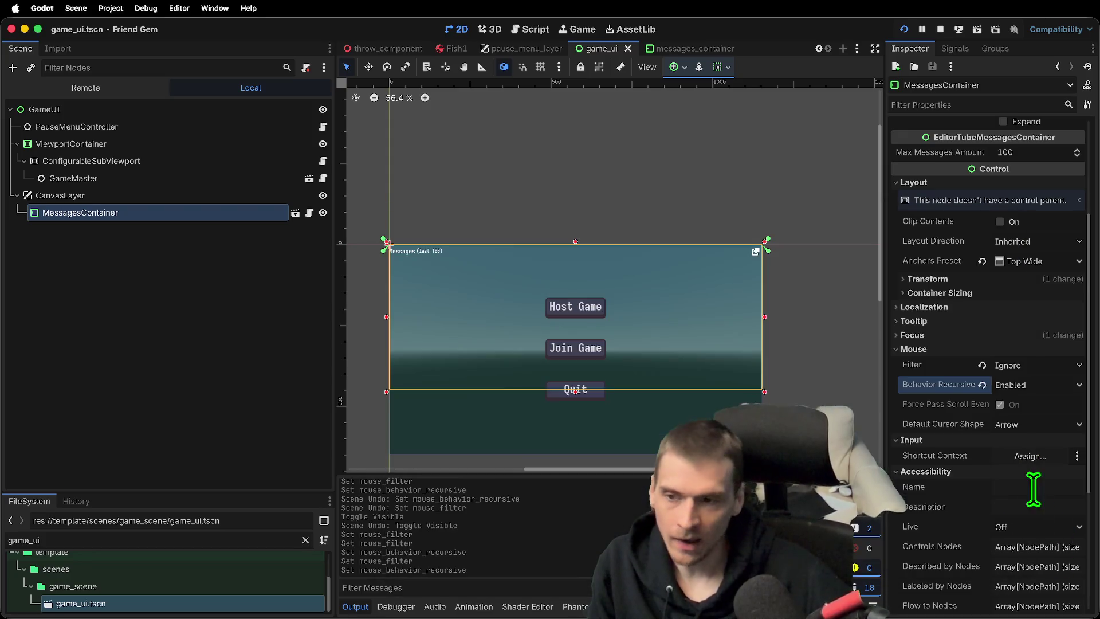
Shorten MessagesContainer to 1152×280 and confirm the pause menu and Options screen respond
left_click(147, 201)
left_click(148, 213)
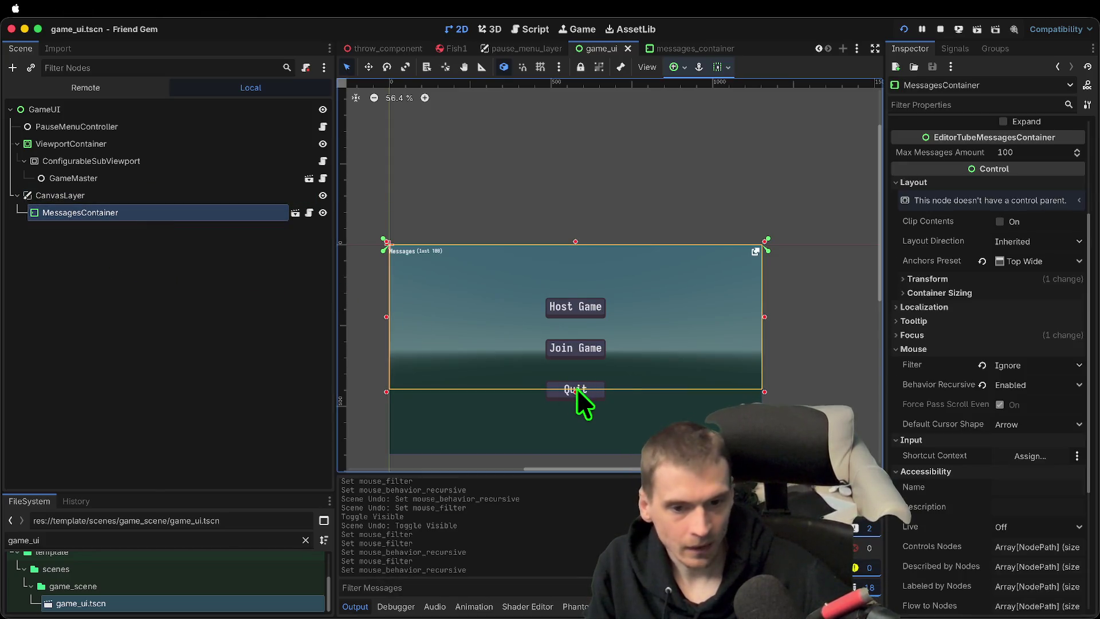
mouse_move(576, 387)
left_mouse_down()
mouse_move(577, 319)
mouse_move(570, 337)
left_mouse_up()
key("super+b")
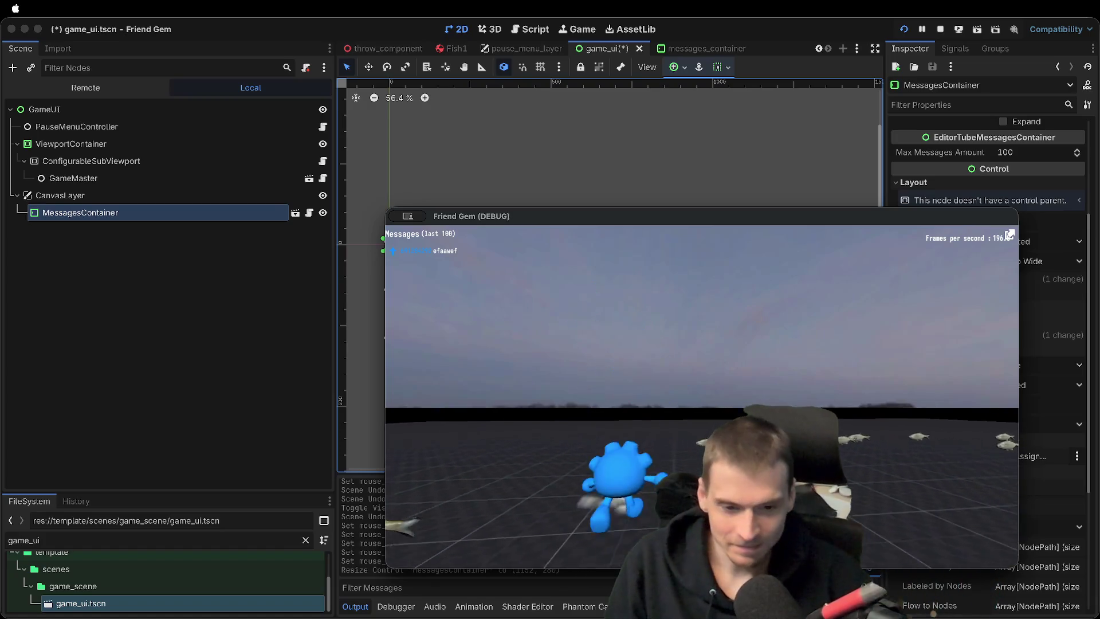
key("Escape")
left_click(703, 386)
key("Escape")
left_click(708, 408)
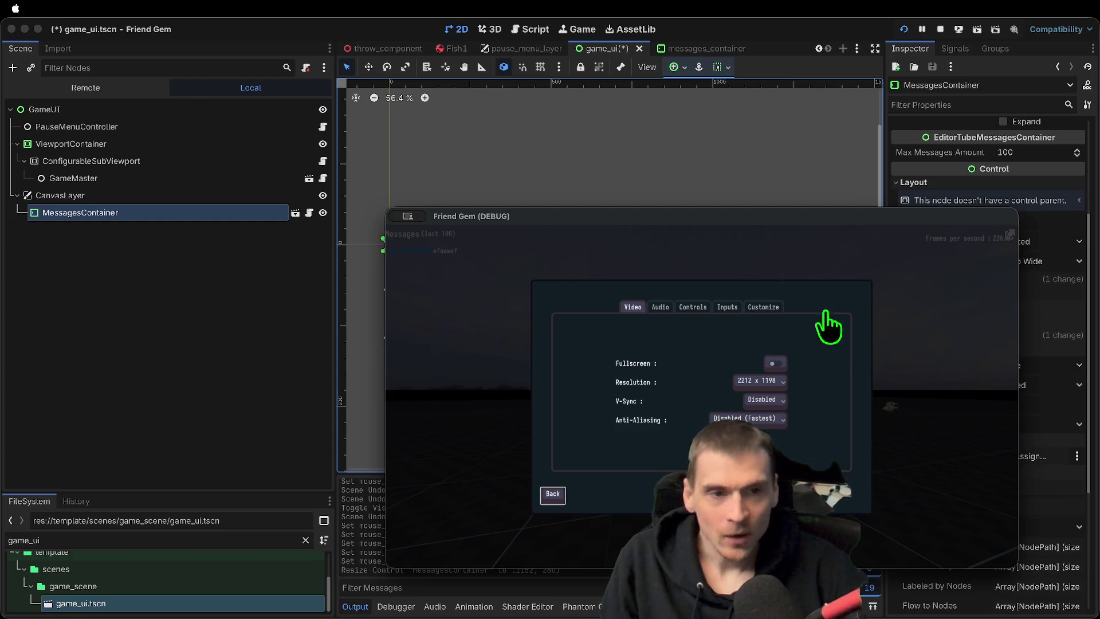
left_click(942, 29)
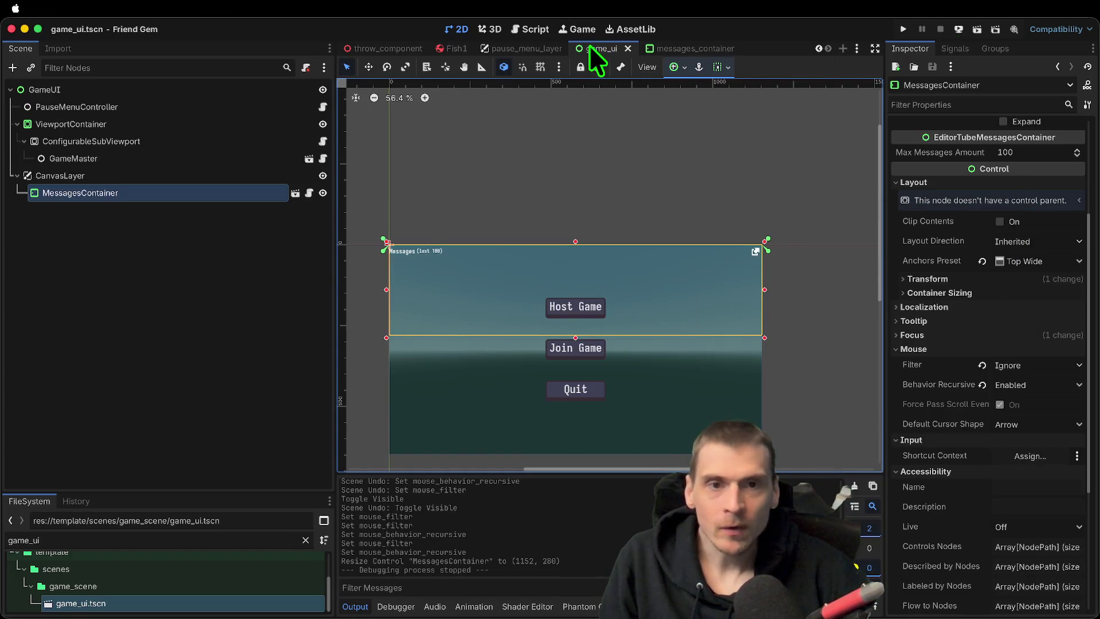
Close the game_ui and messages_container scenes and enlarge the FileSystem dock
middle_click(592, 50)
middle_click(738, 46)
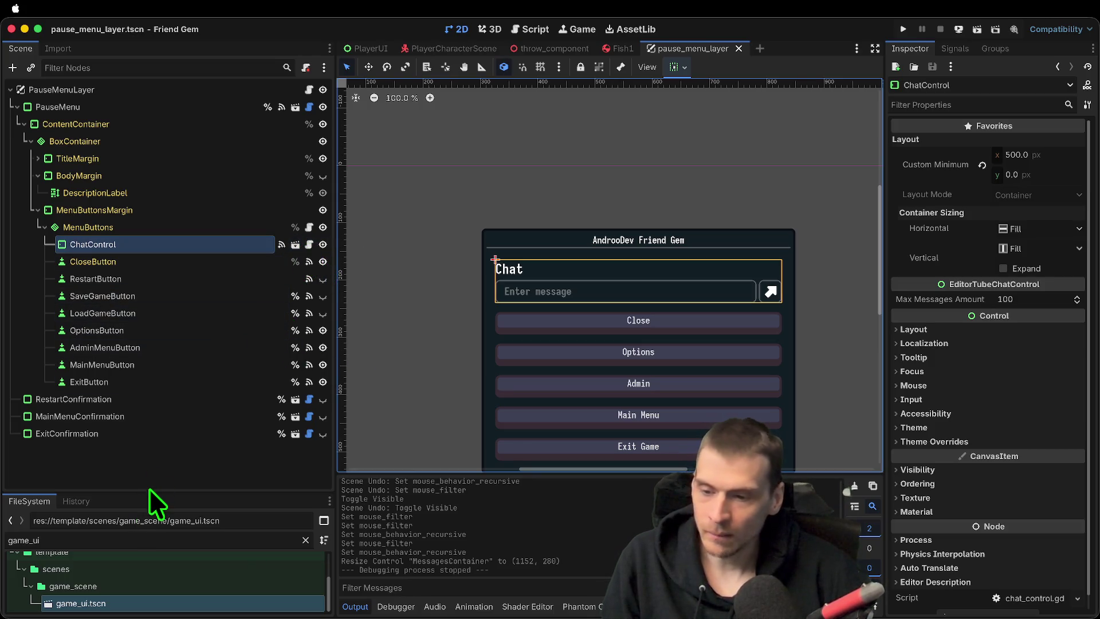
left_click_drag(148, 493, 150, 325)
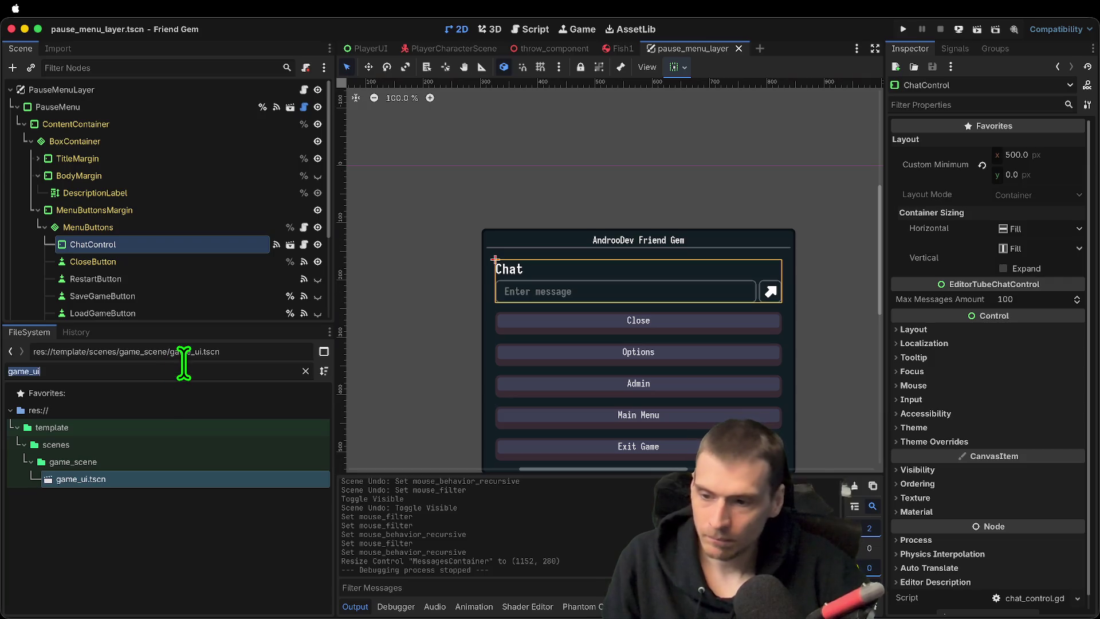
Filter the FileSystem for 'optio' and open pause_menu_options_window.tscn
type("options men")
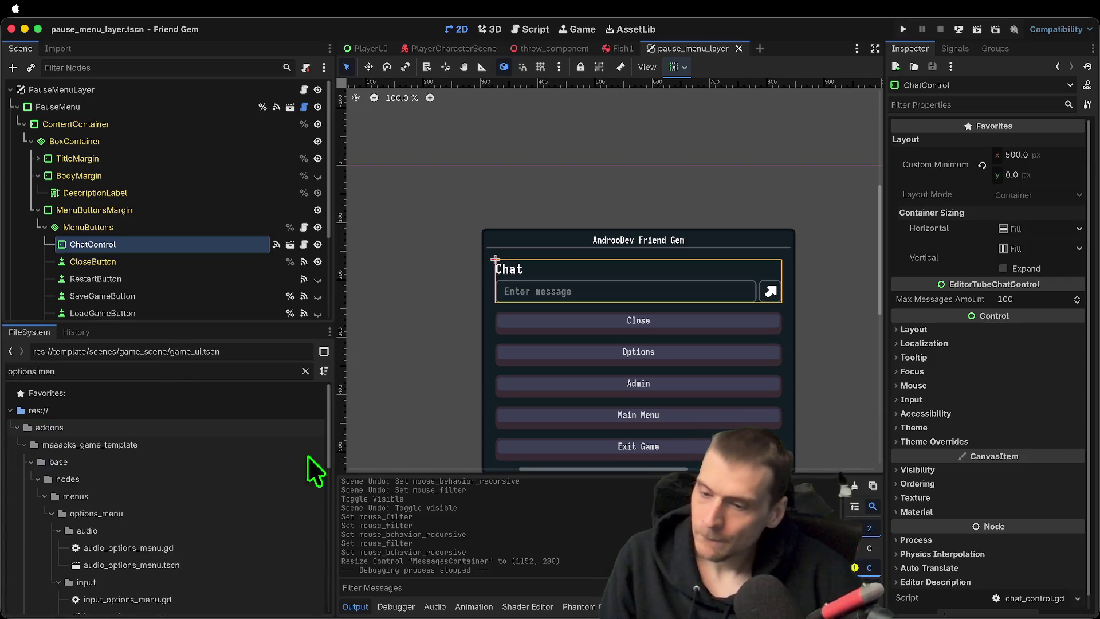
scroll(252, 573, "down", 10)
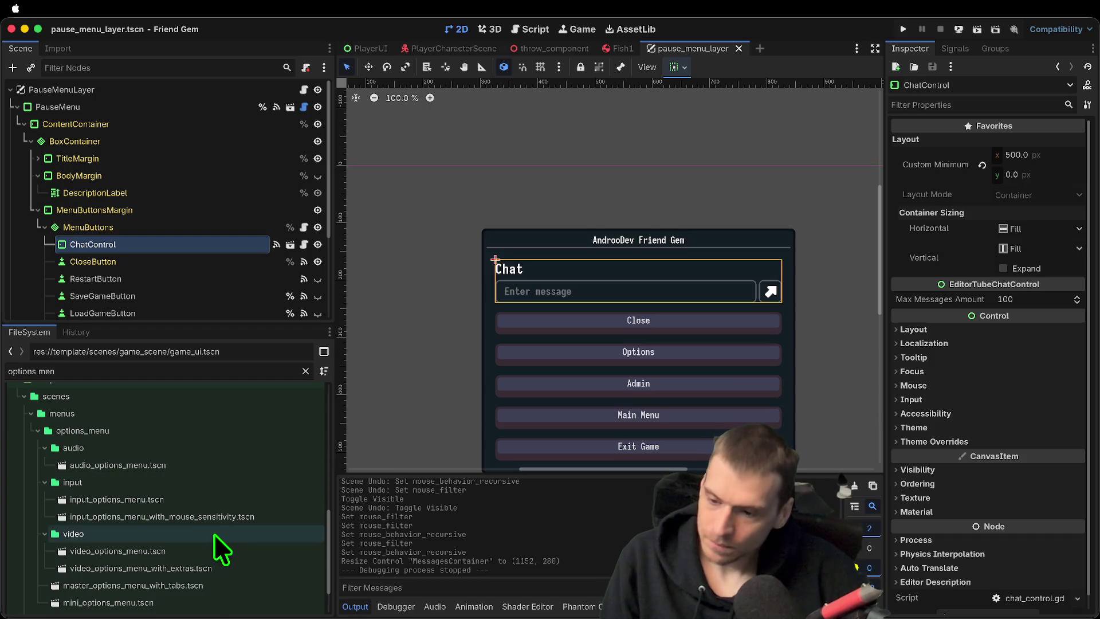
scroll(211, 571, "down", 2)
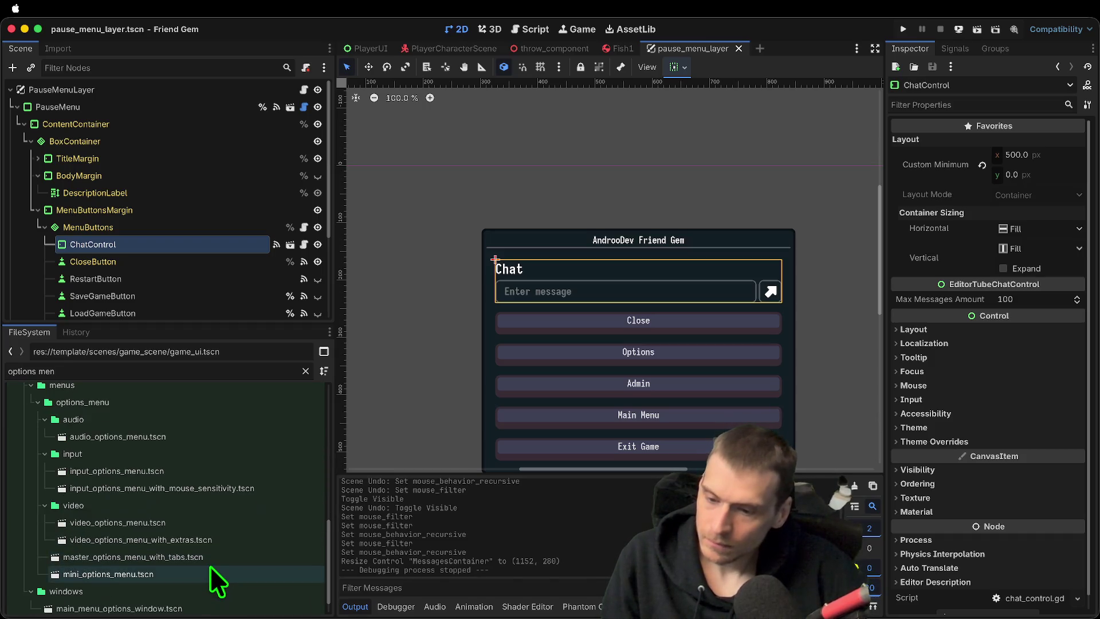
scroll(207, 569, "up", 2)
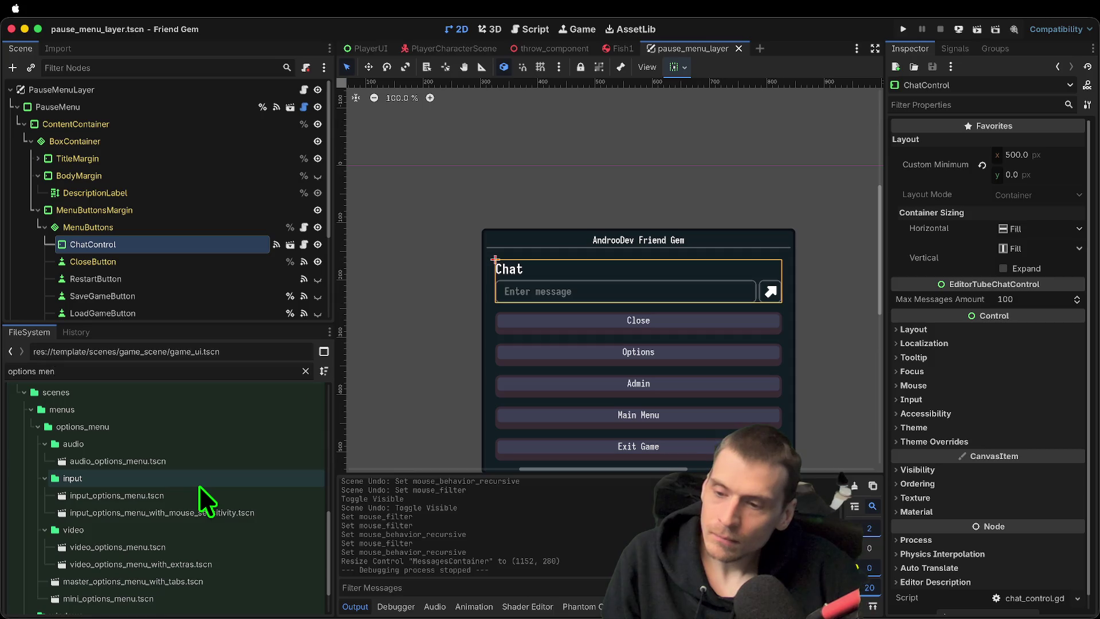
scroll(200, 487, "down", 3)
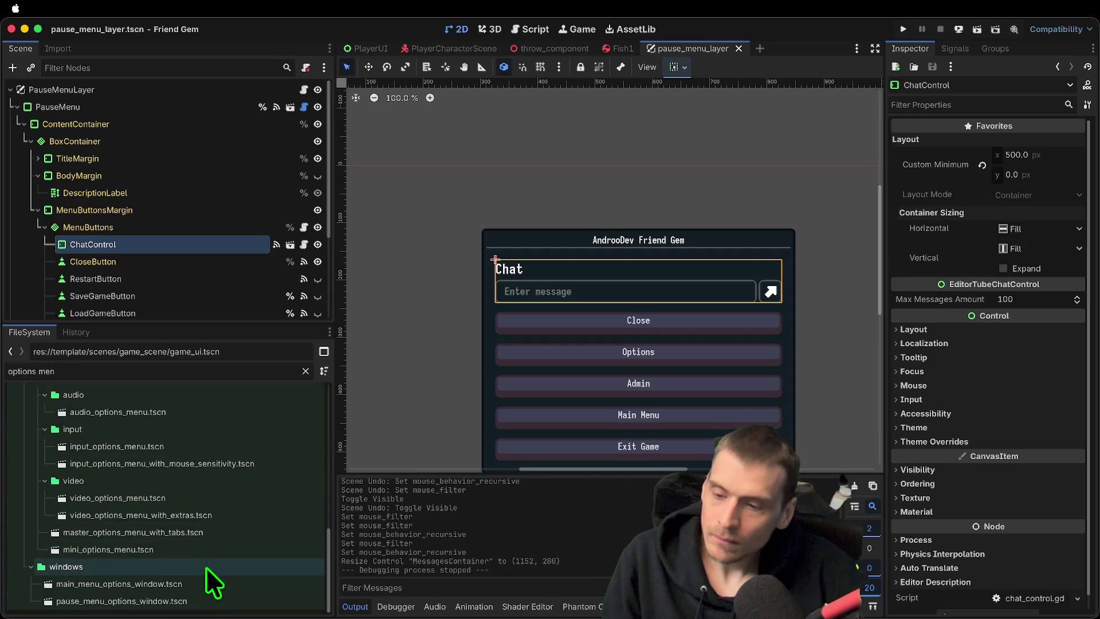
double_click(209, 600)
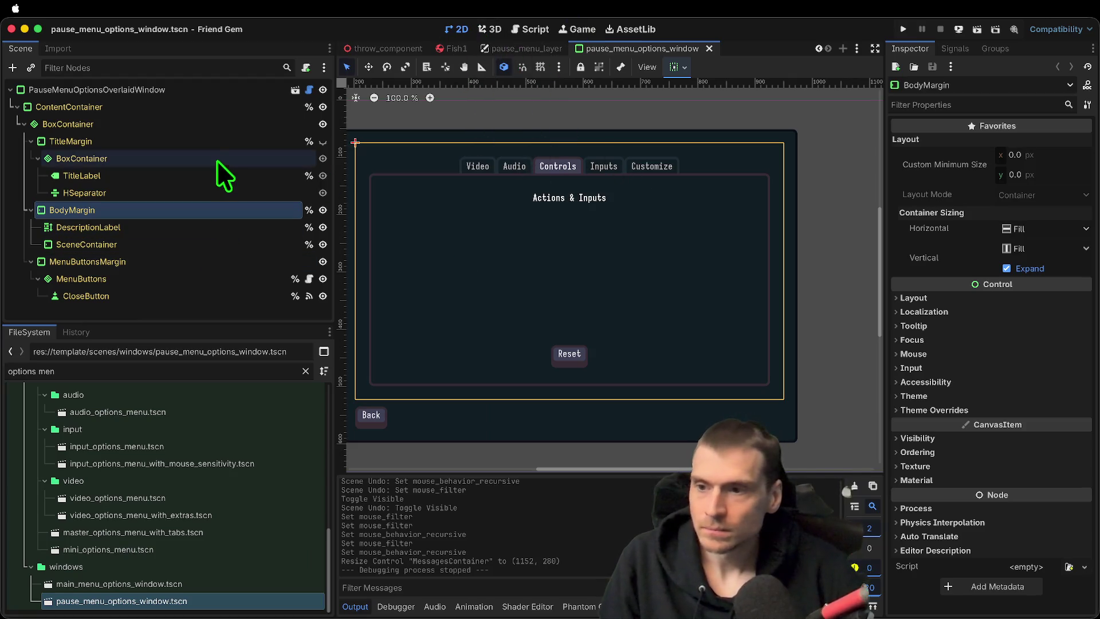
Open master_options_menu_with_tabs.tscn by way of the overlaid window and mini options scenes
left_click(295, 90)
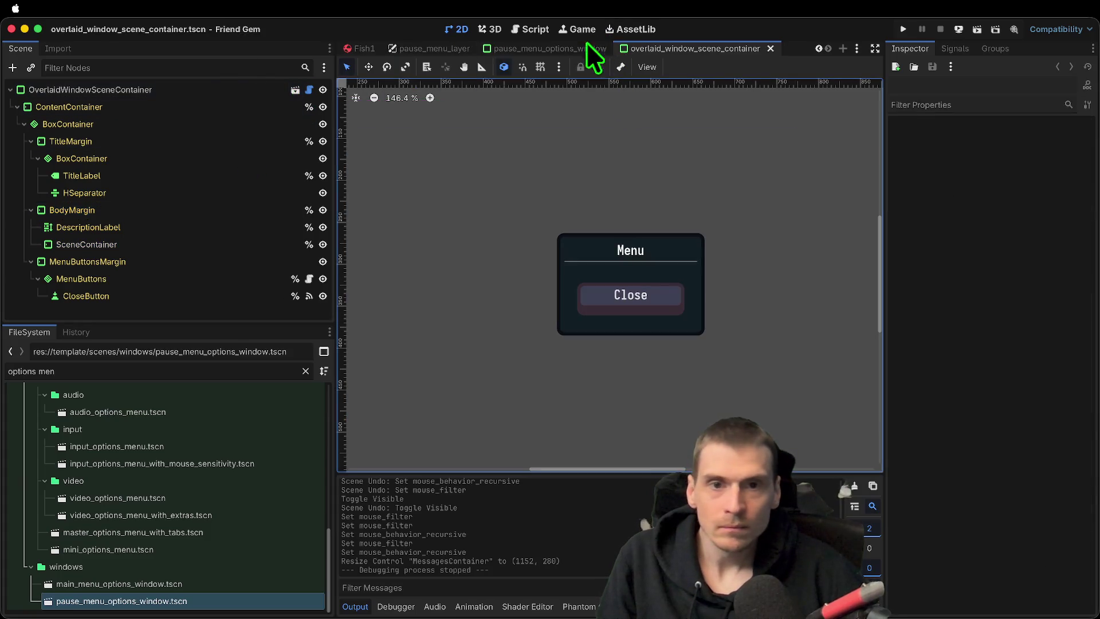
left_click(572, 48)
left_click(524, 189)
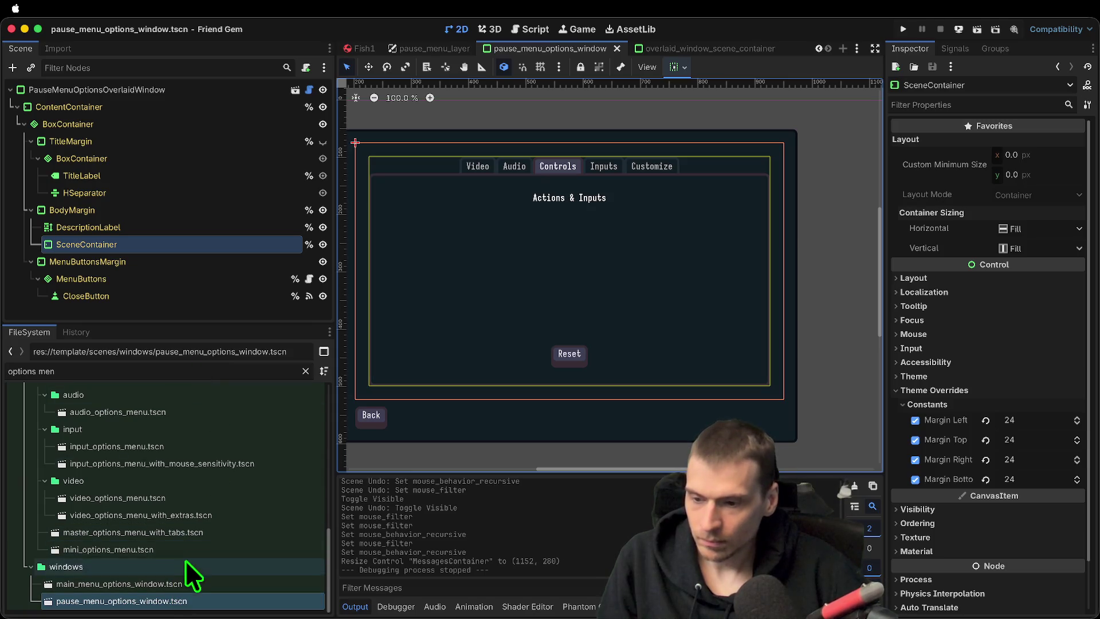
scroll(211, 451, "up", 2)
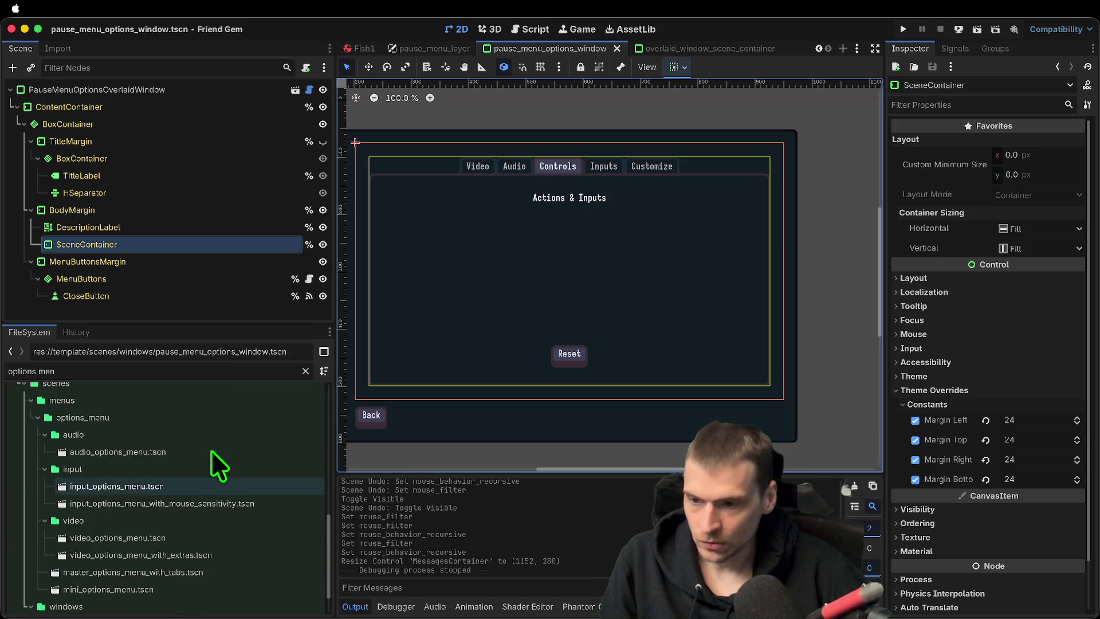
double_click(178, 589)
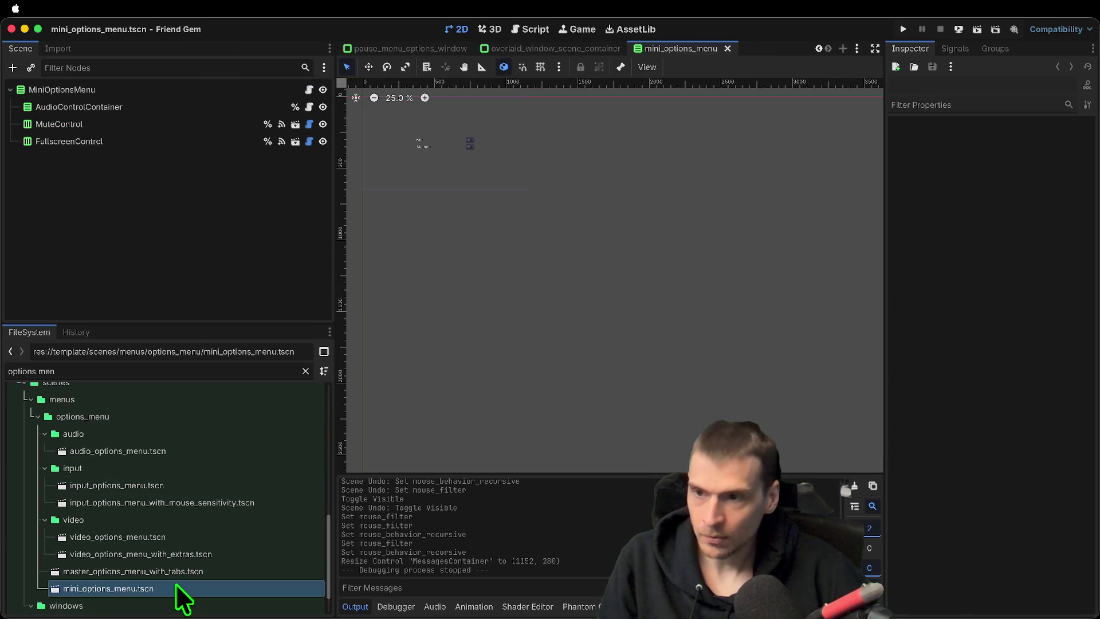
double_click(183, 572)
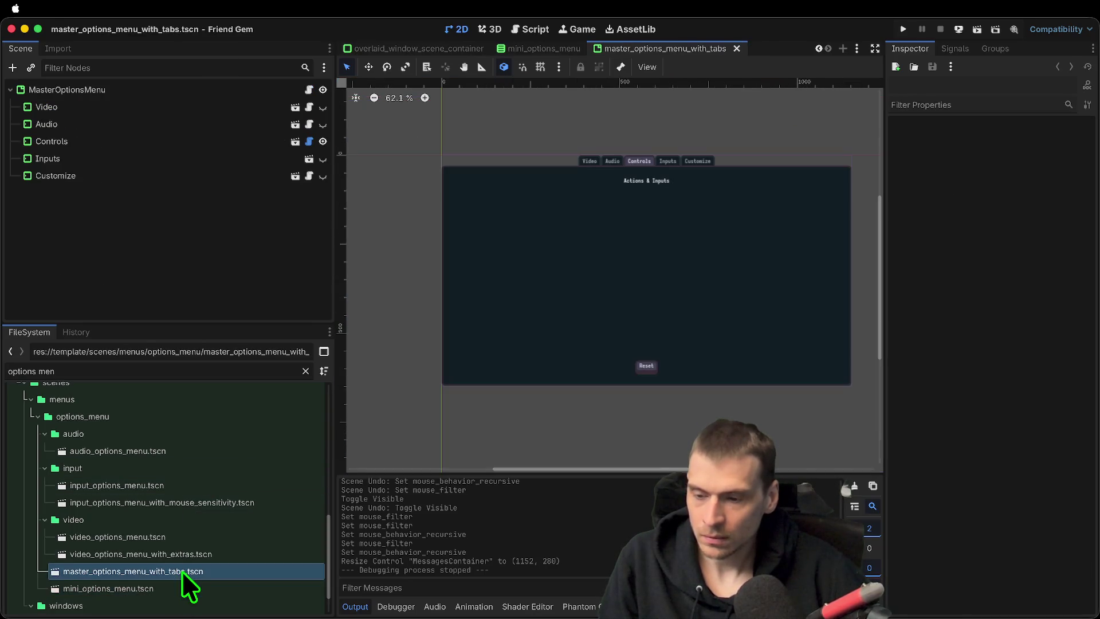
Drag the Customize tab node above Video so it becomes the first tab
left_click(222, 93)
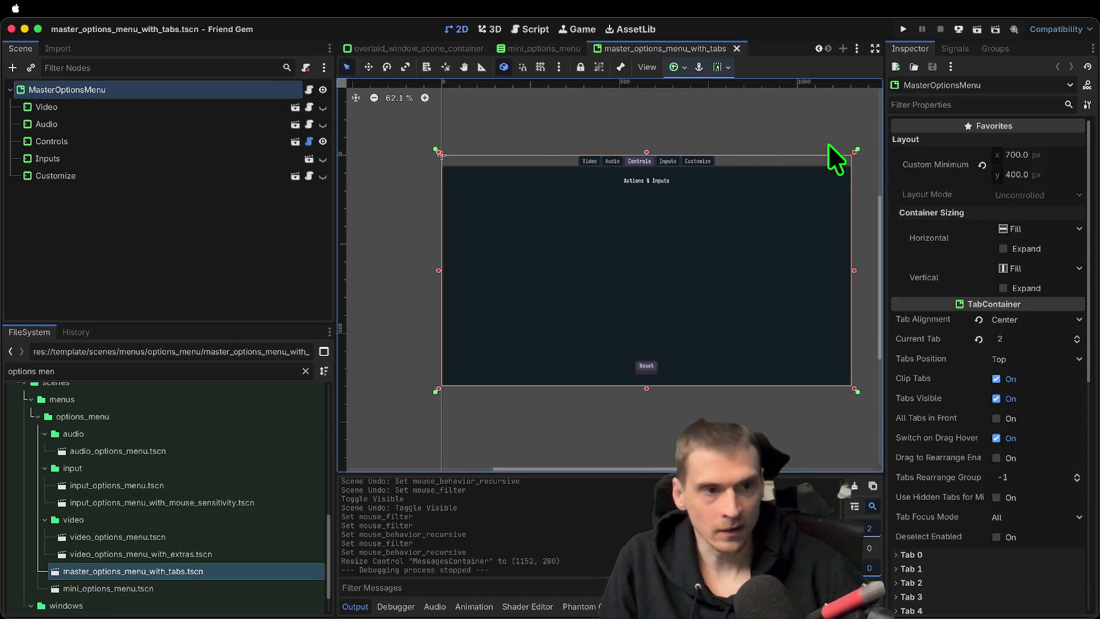
left_click(310, 108)
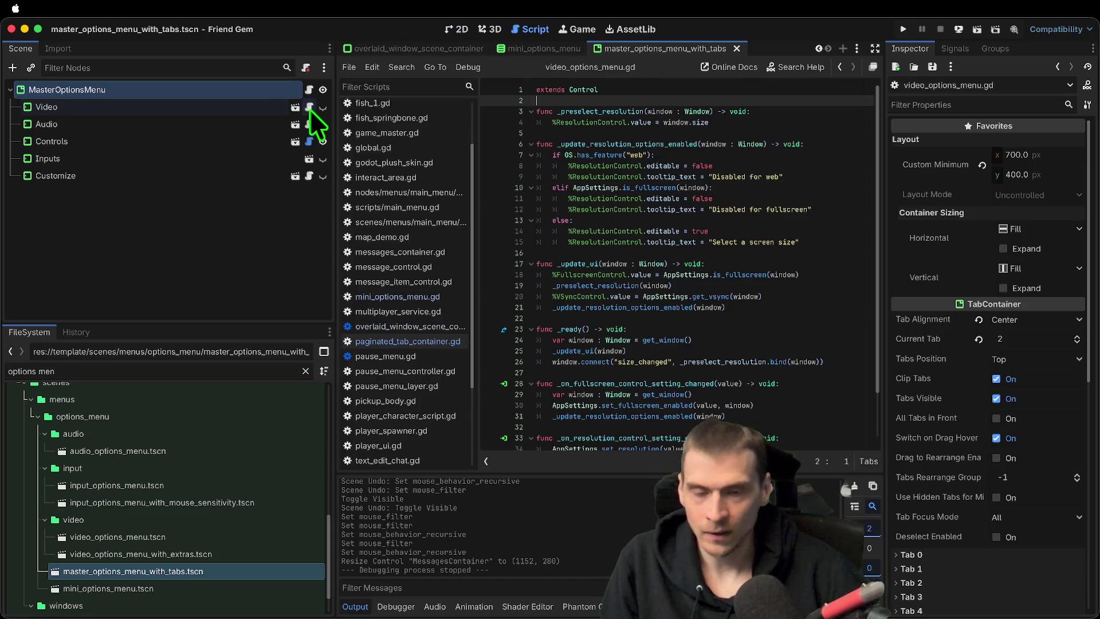
left_click(122, 176)
left_click_drag(176, 177, 171, 102)
Open MasterOptionsMenu's paginated tab container script at its empty last line
left_click(146, 90)
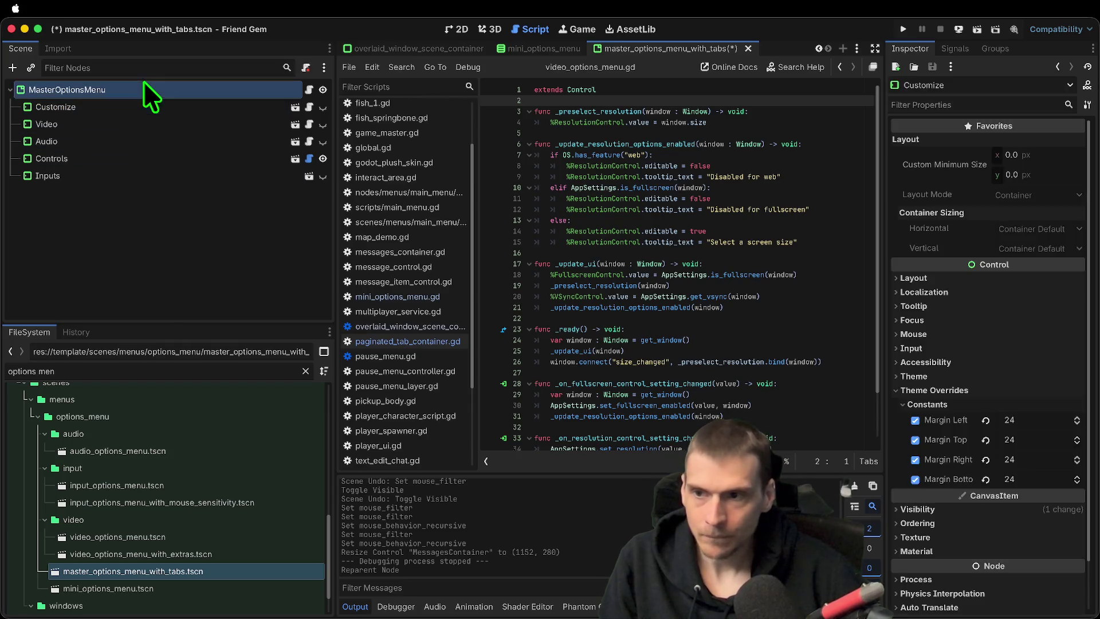
left_click(308, 89)
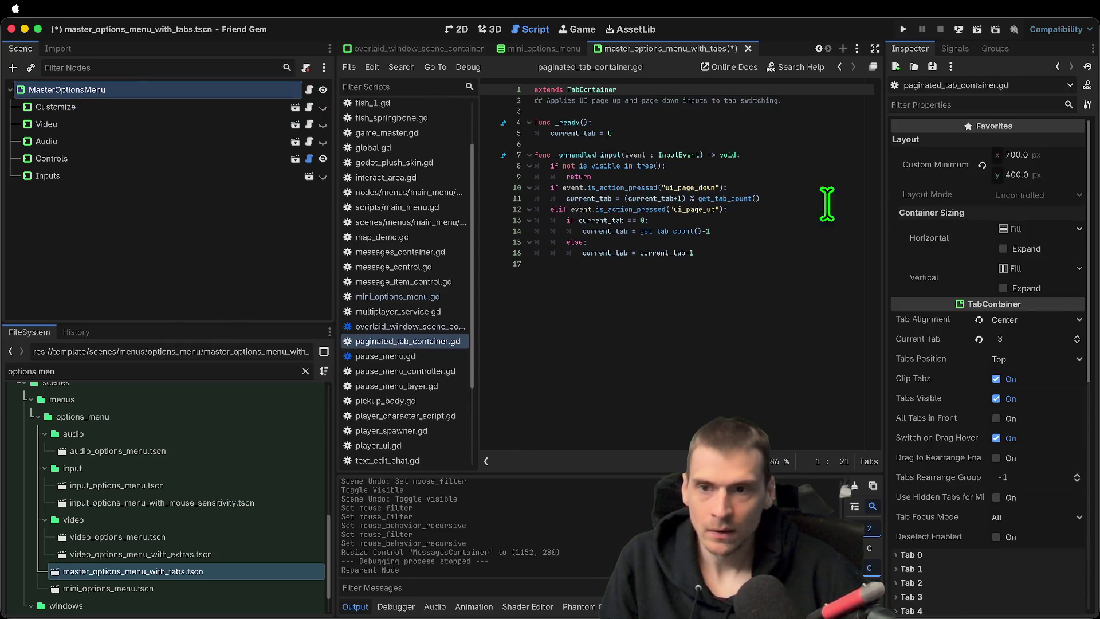
left_click(779, 290)
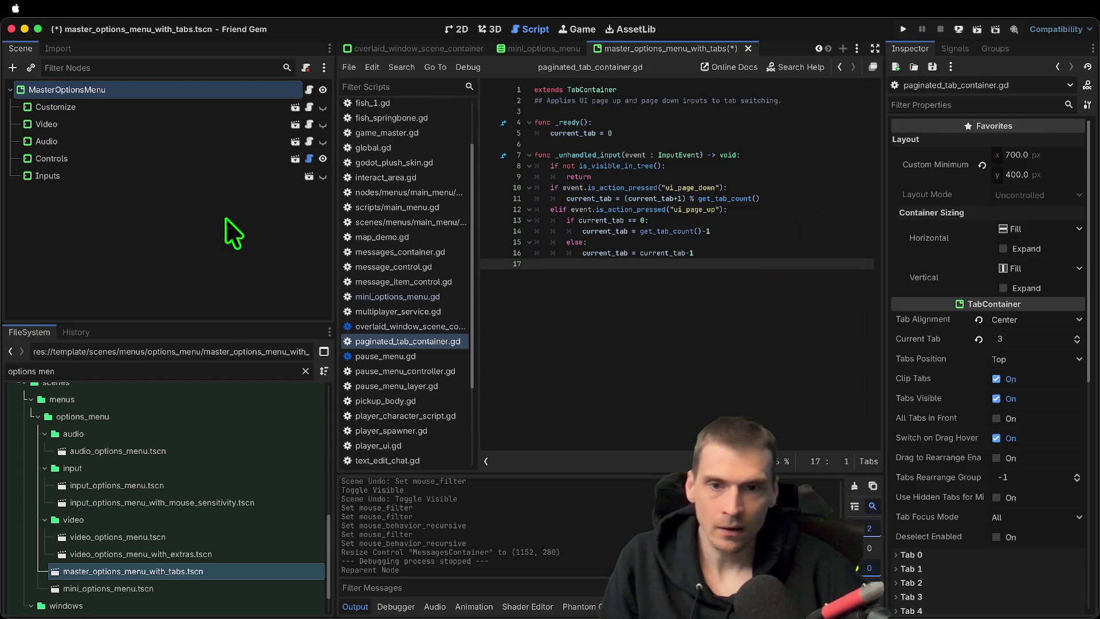